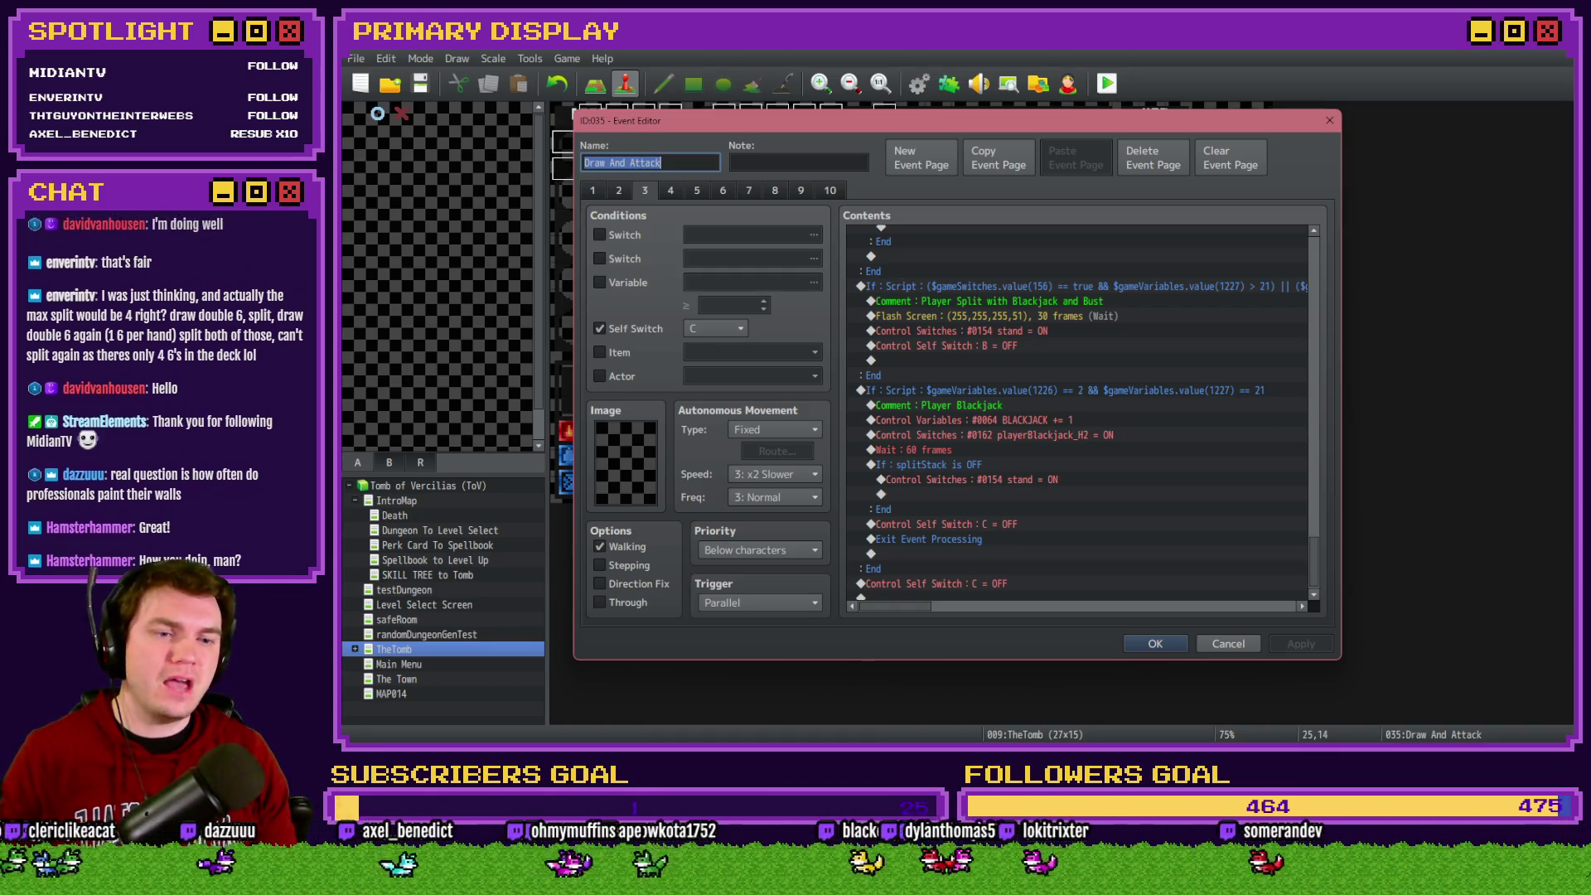
Scroll through page 3 to find the split blackjack-and-bust and player blackjack condition blocks
{"action": "key", "text": "alt+Tab"}
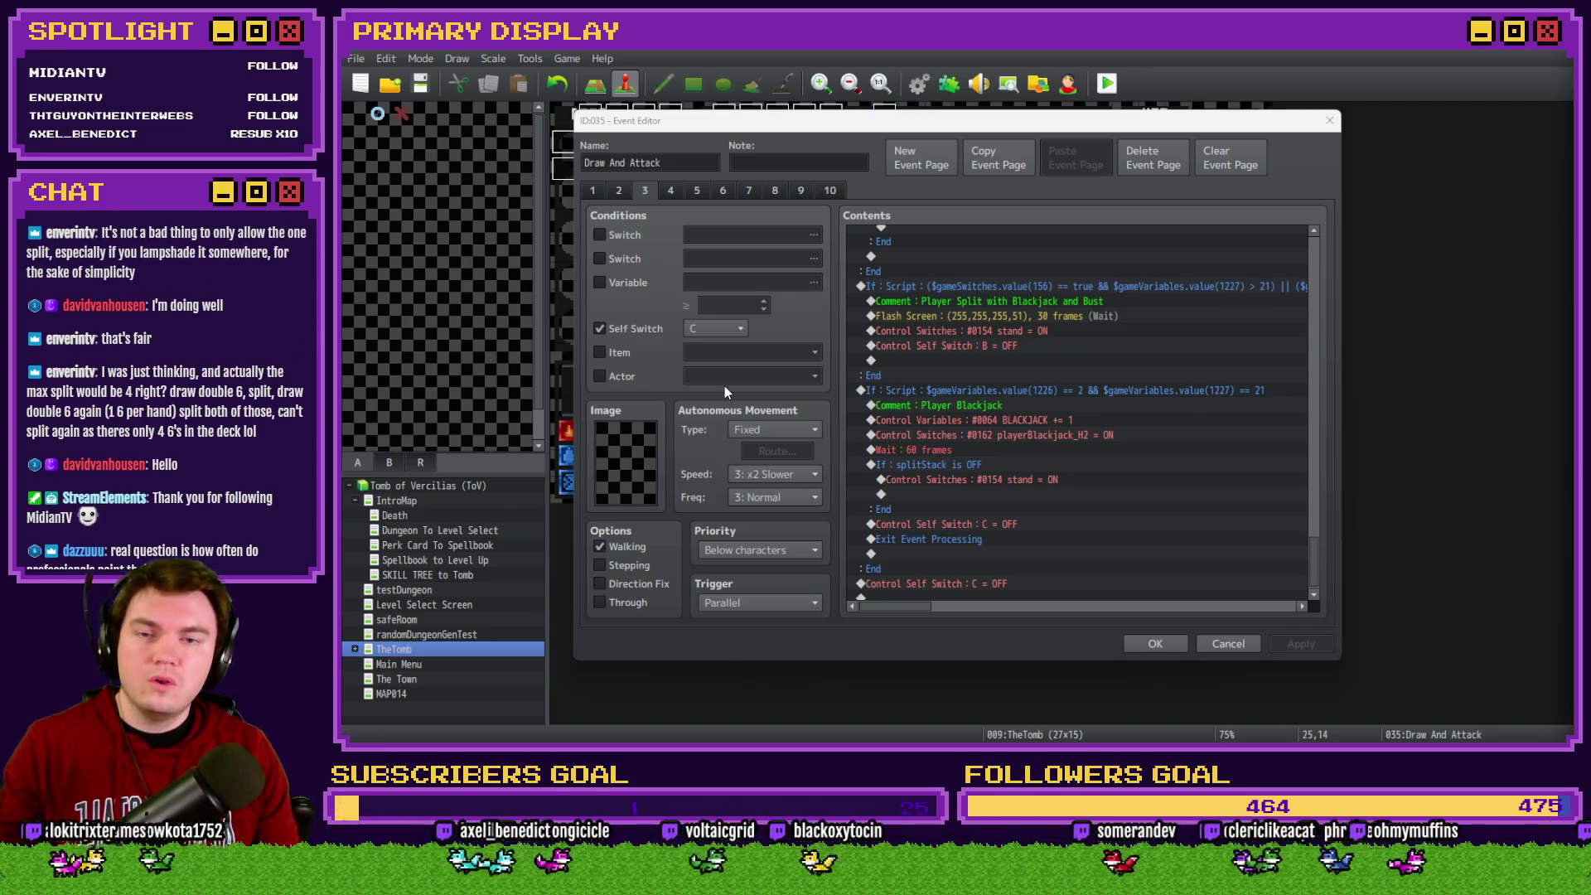
{"action": "left_click", "coordinate": [1102, 286]}
{"action": "scroll", "coordinate": [1031, 388], "scroll_direction": "up", "scroll_amount": 8}
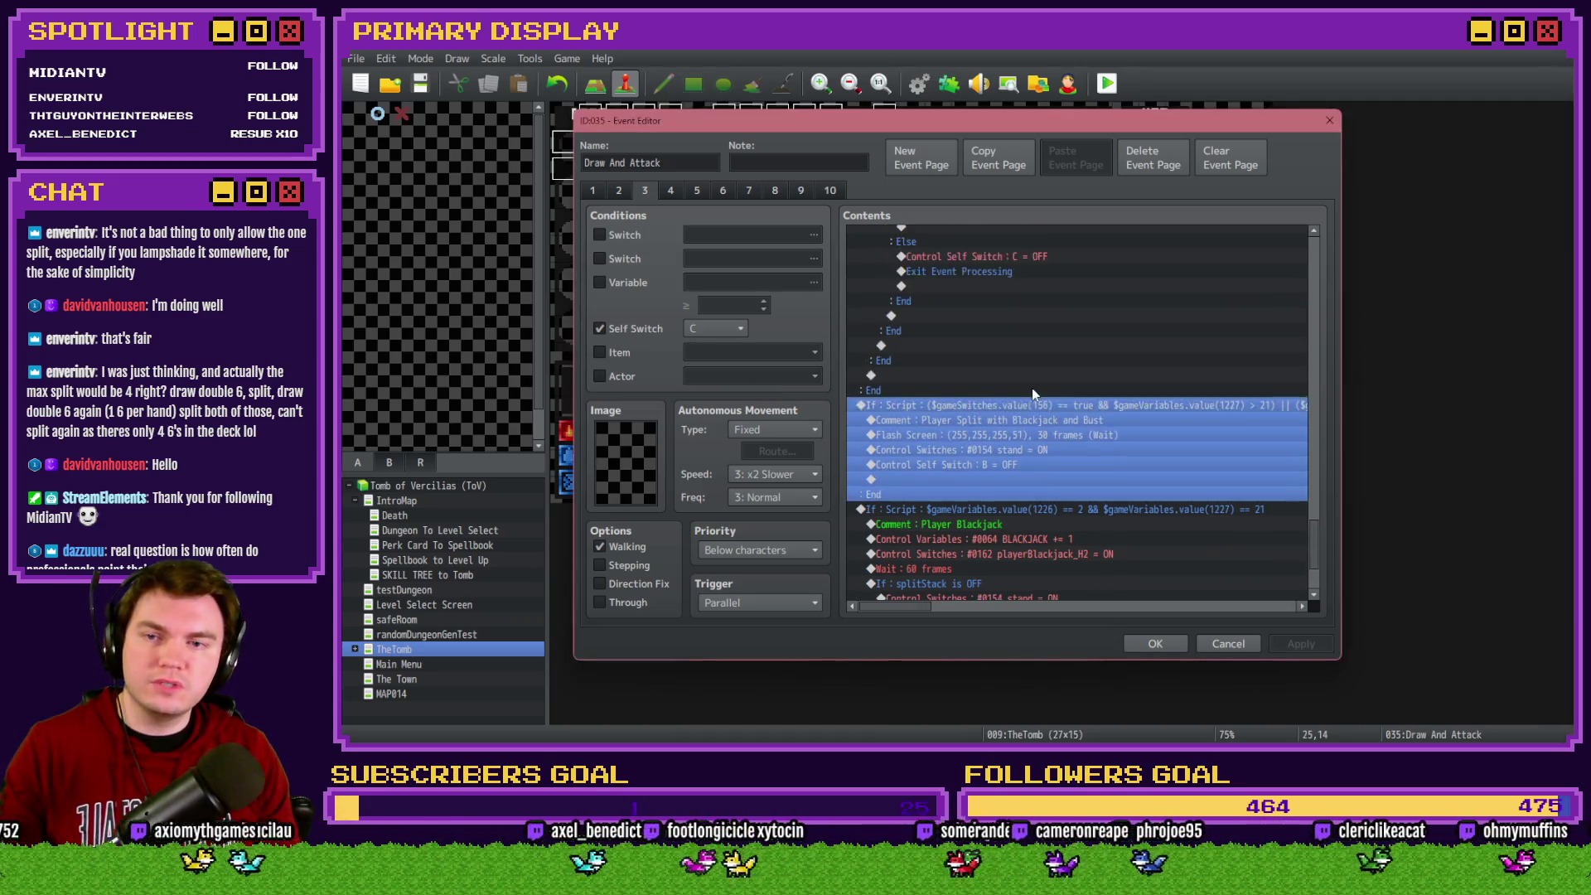
{"action": "scroll", "coordinate": [1031, 519], "scroll_direction": "up", "scroll_amount": 6}
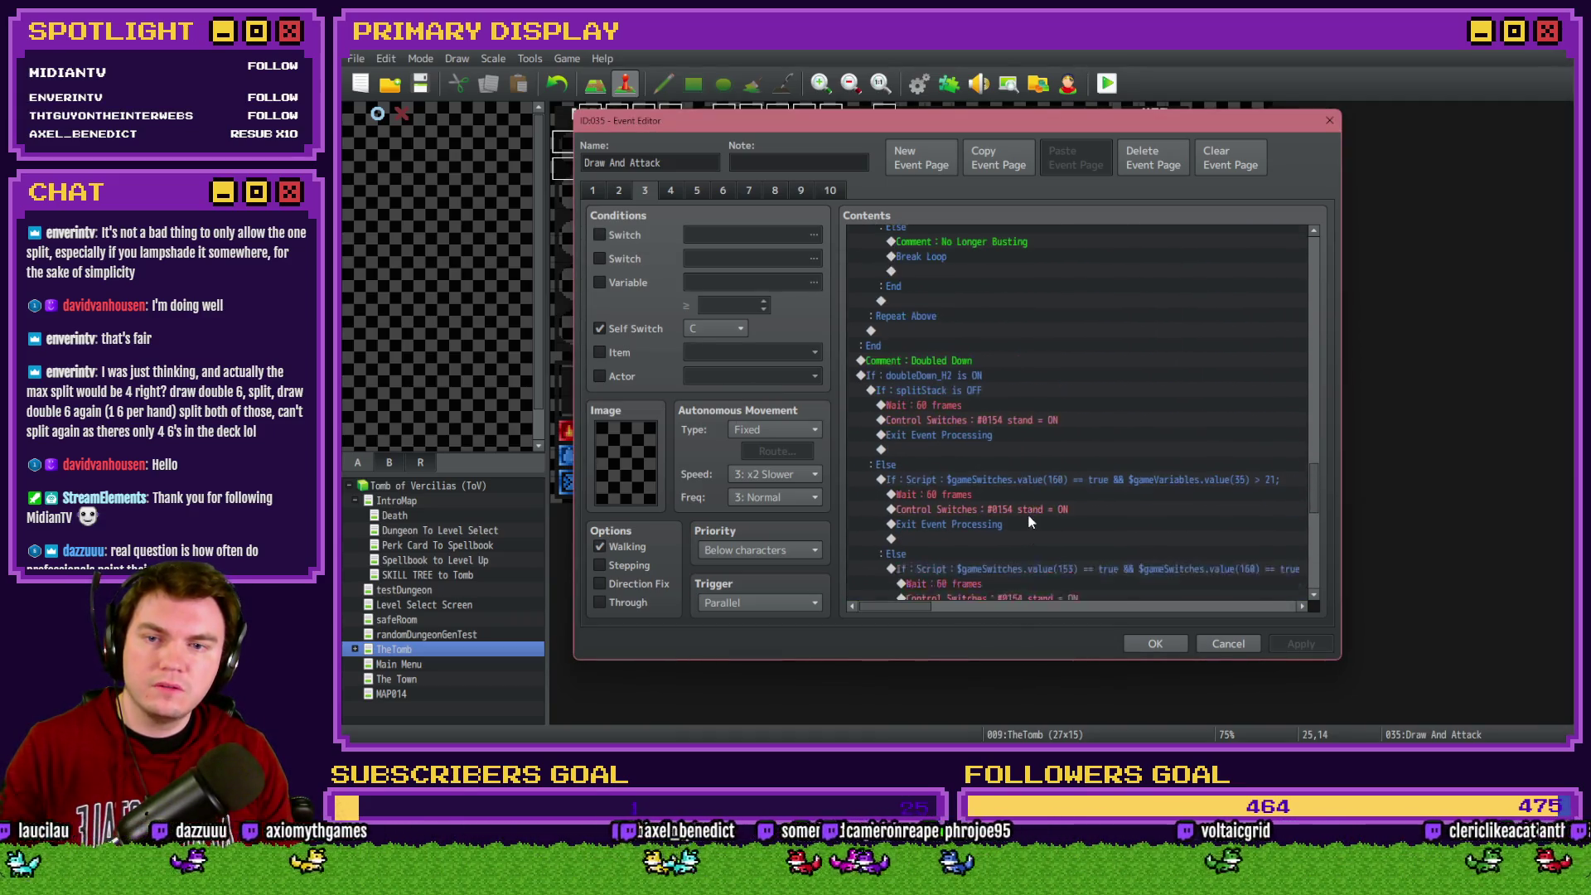
{"action": "scroll", "coordinate": [961, 522], "scroll_direction": "up", "scroll_amount": 6}
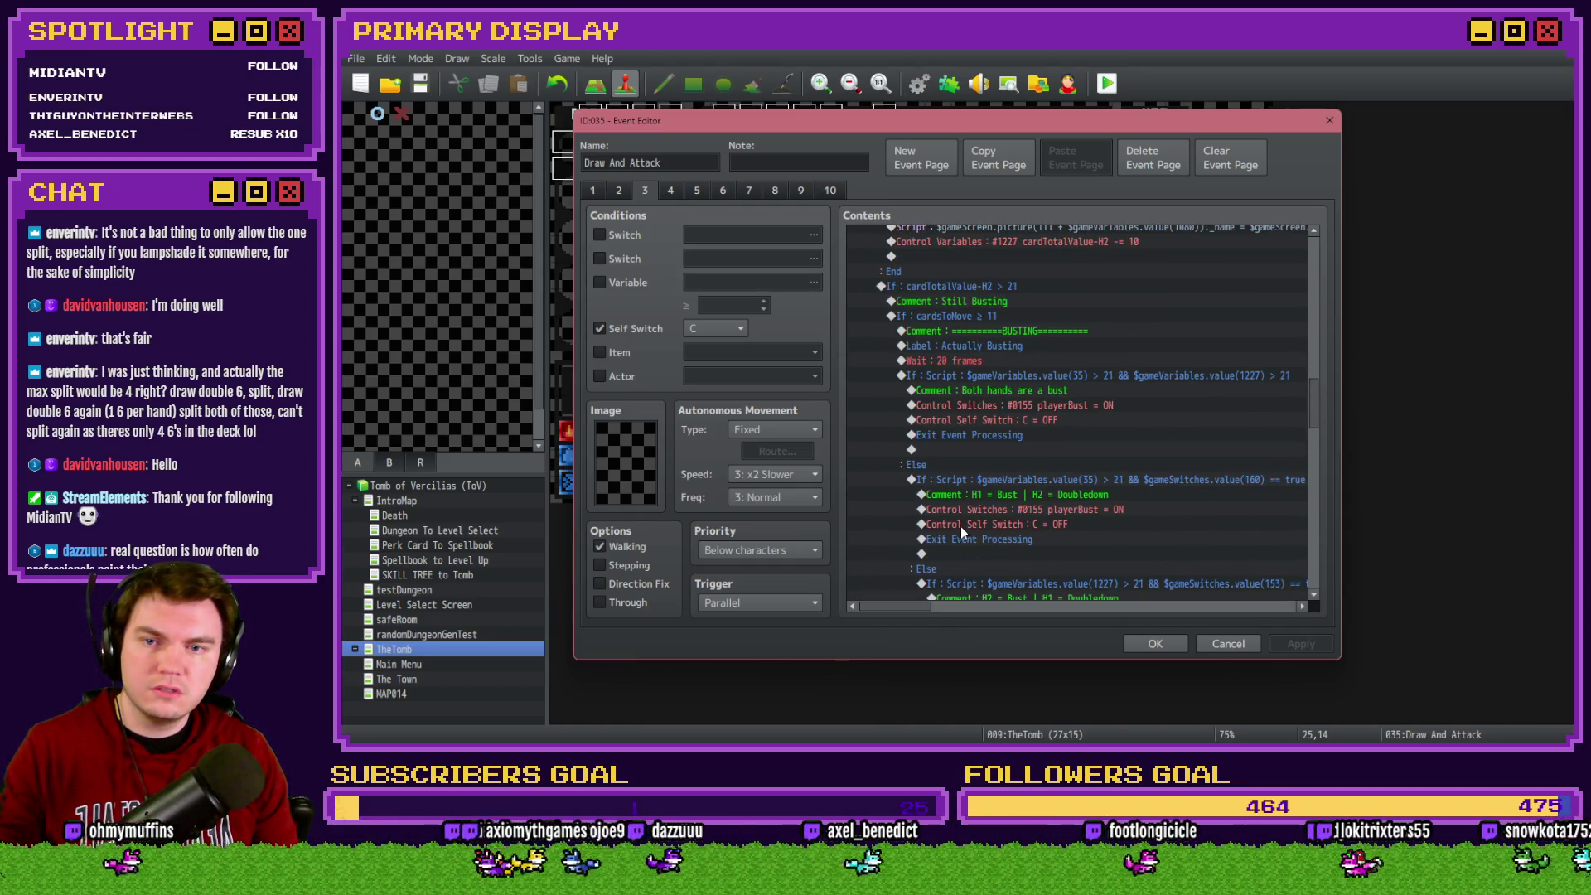
{"action": "scroll", "coordinate": [1303, 399], "scroll_direction": "down", "scroll_amount": 10}
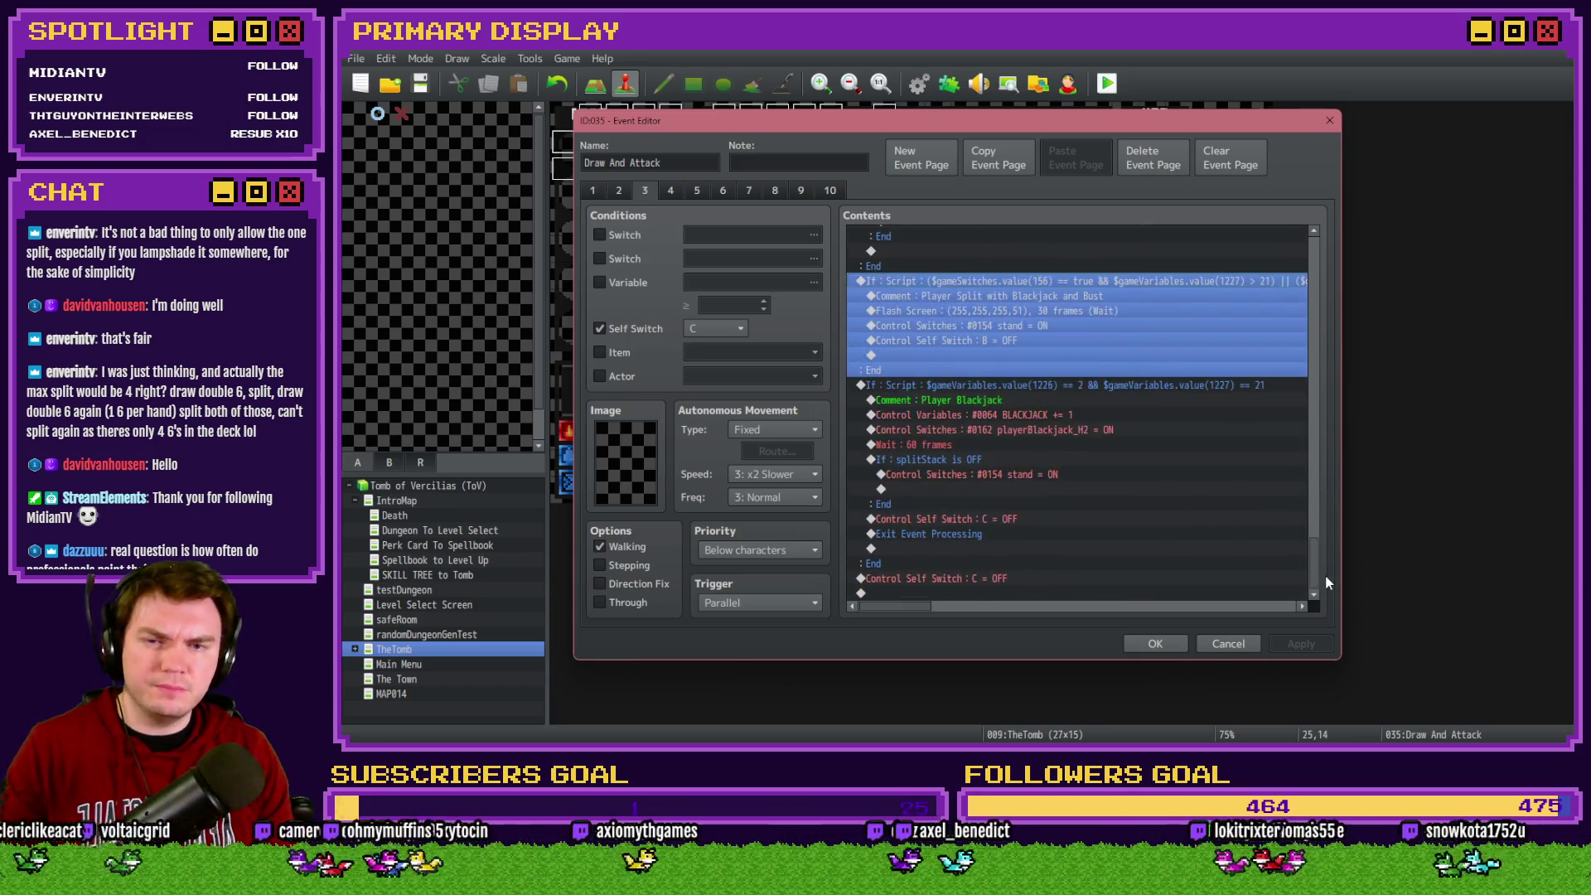
{"action": "left_click", "coordinate": [1062, 386]}
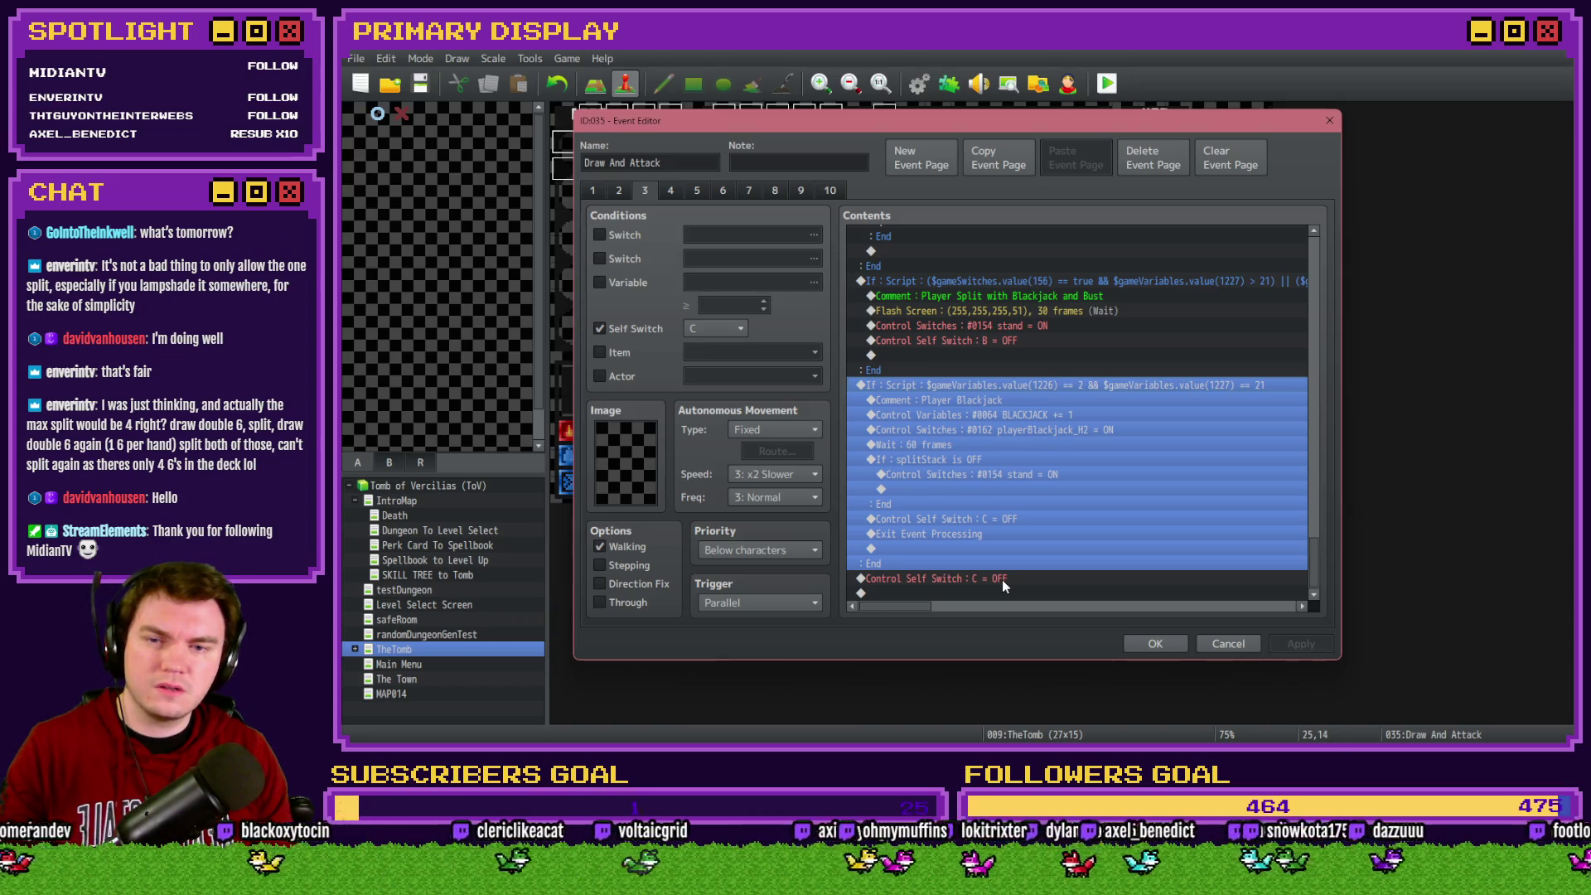
Move Flash Screen from the split branch to the last line of page 3 and confirm
{"action": "left_click", "coordinate": [1024, 310]}
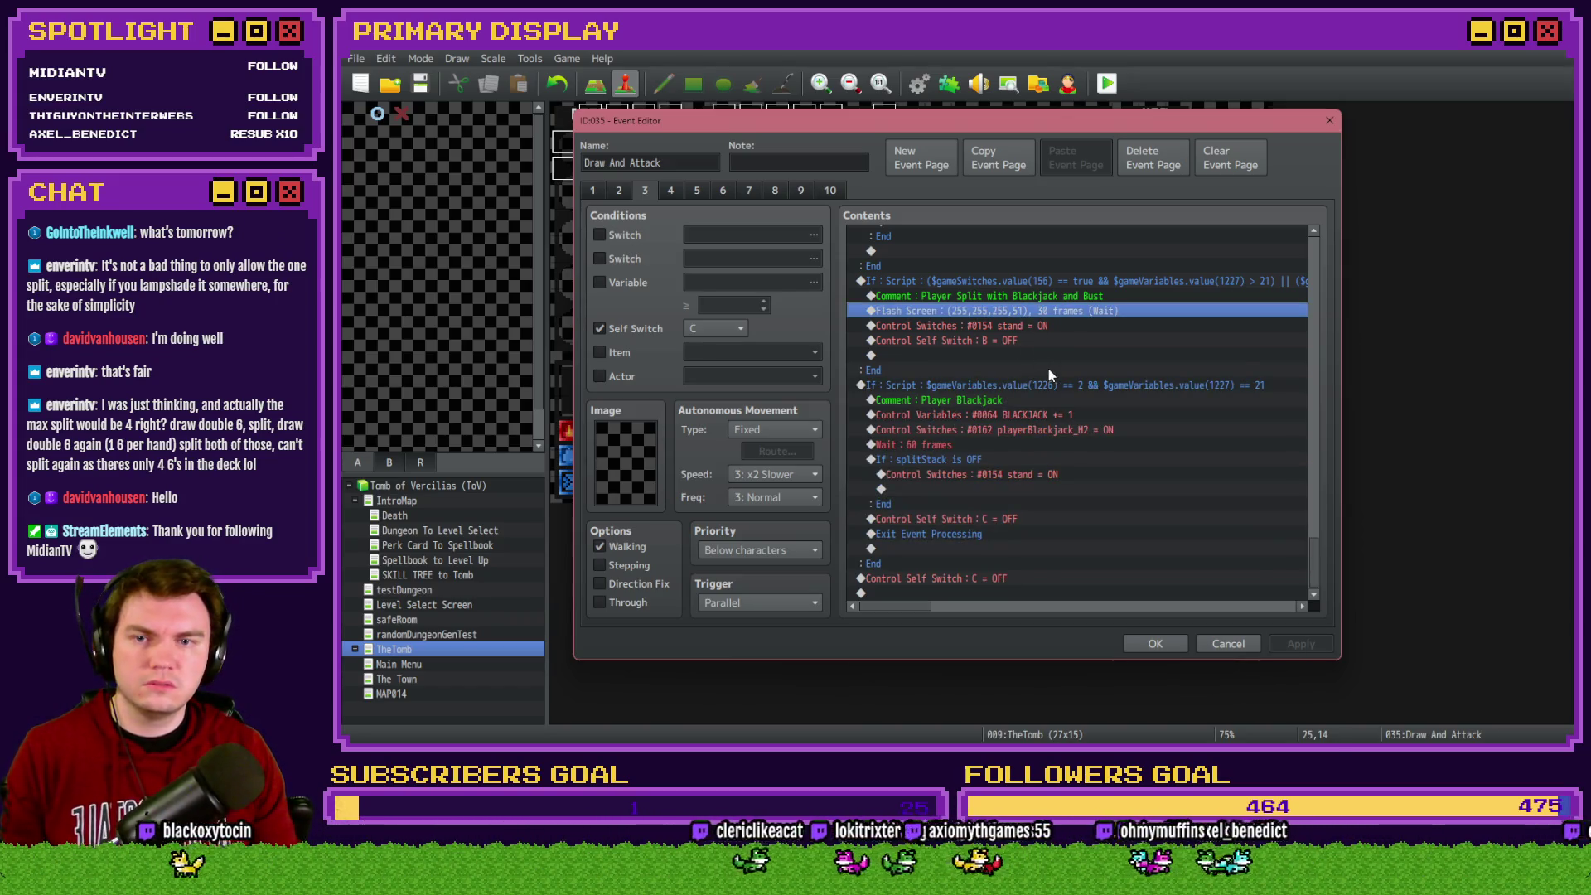
{"action": "key", "text": "ctrl+x"}
{"action": "left_click", "coordinate": [973, 579]}
{"action": "key", "text": "ctrl+v"}
{"action": "left_click", "coordinate": [1155, 644]}
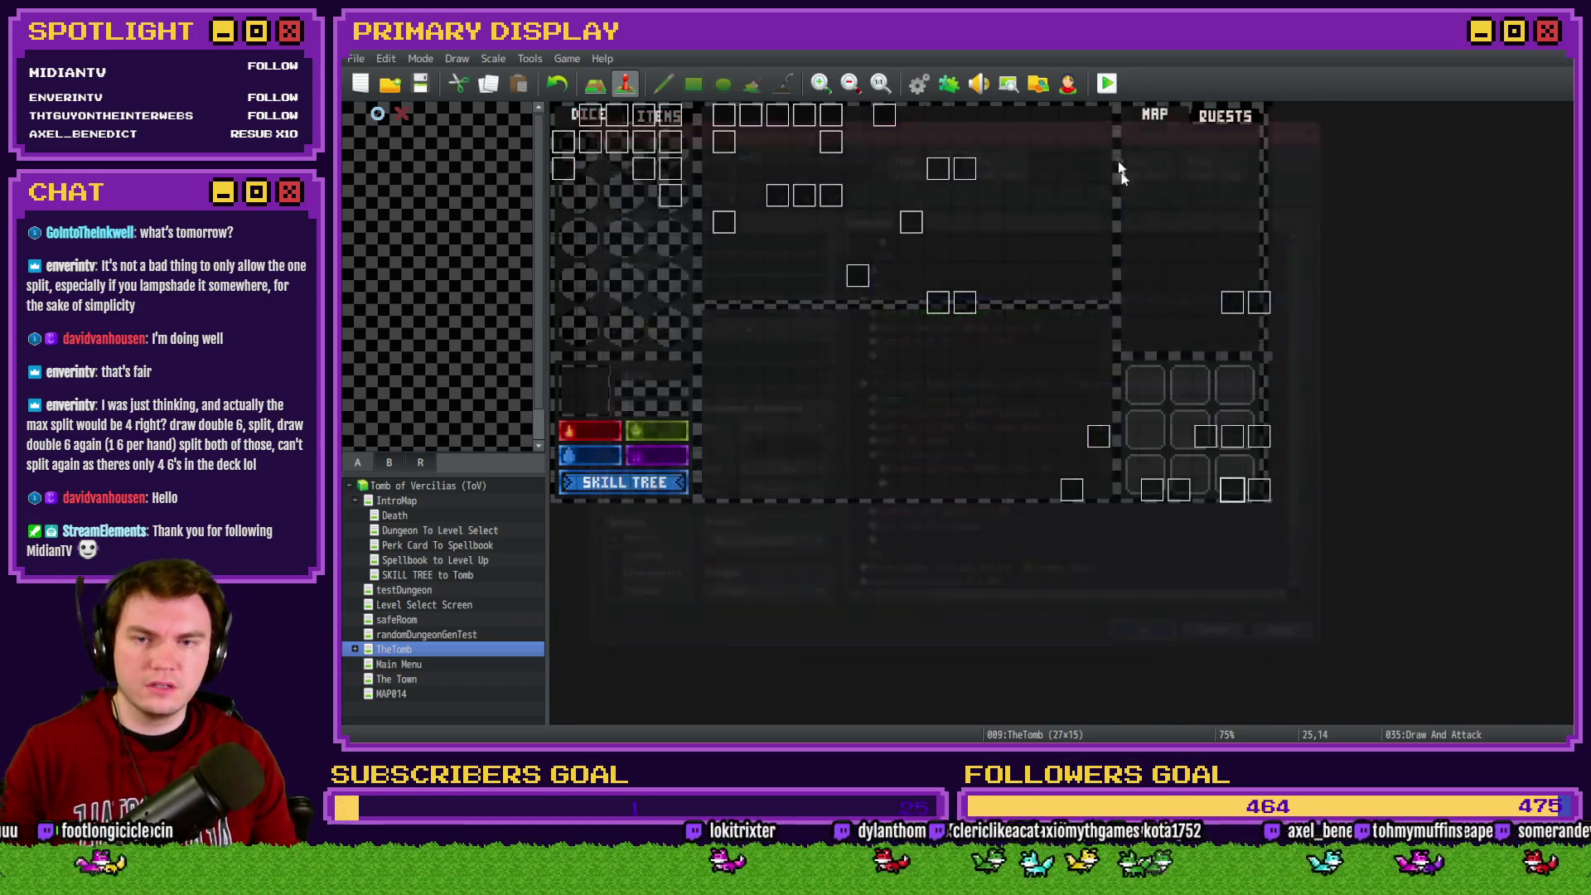
Save and playtest with the Spiked Pauldron perk, splitting aces into hands of 21 and 12
{"action": "left_click", "coordinate": [1107, 83]}
{"action": "left_click", "coordinate": [957, 415]}
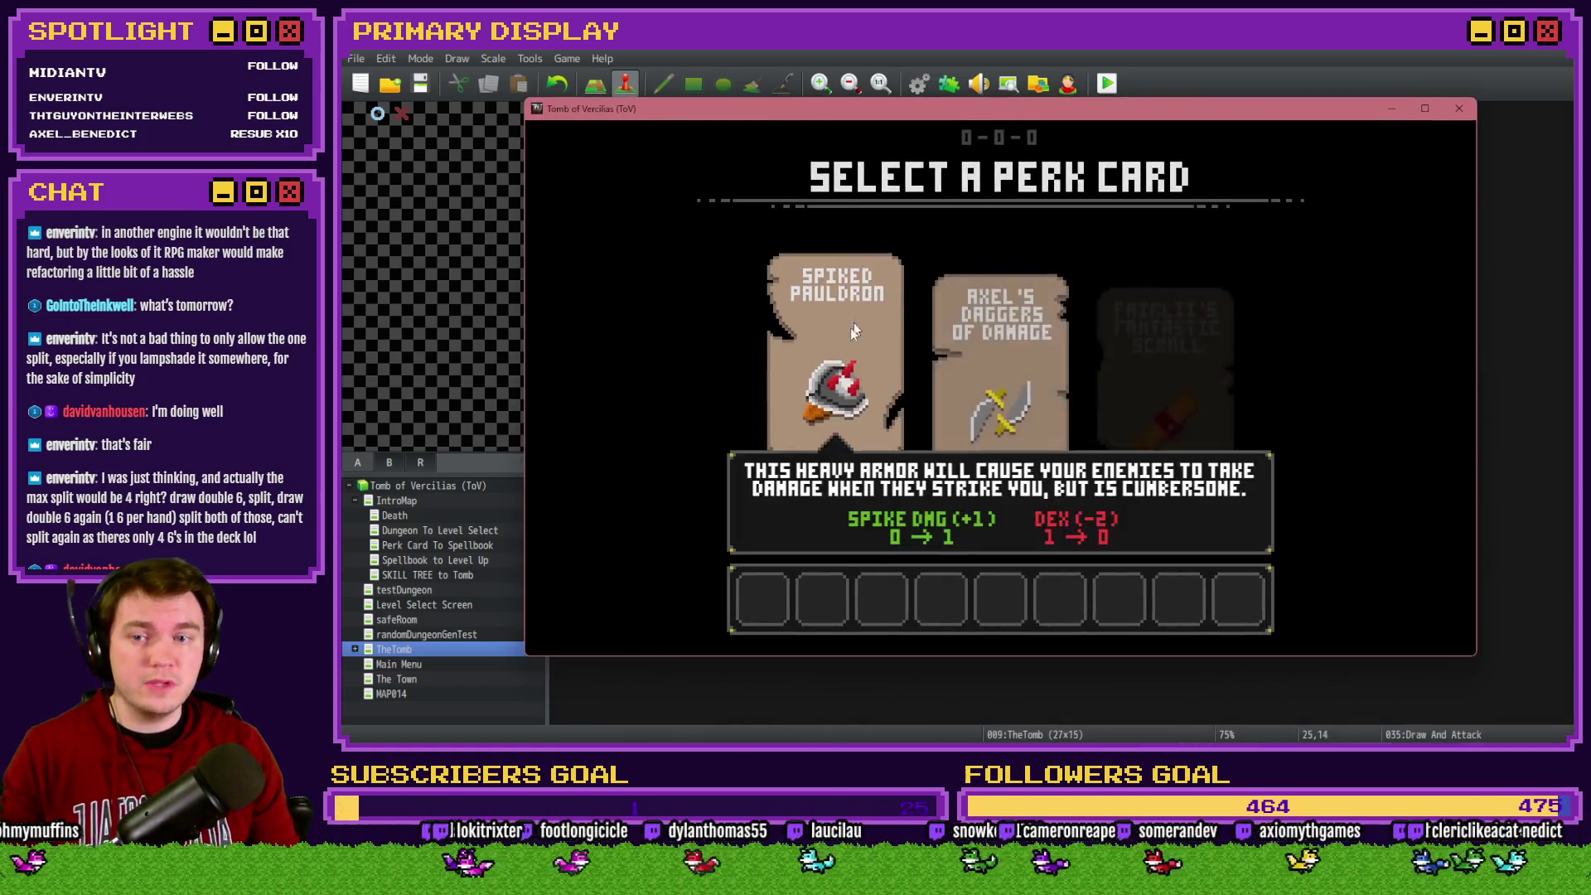
{"action": "left_click", "coordinate": [856, 329]}
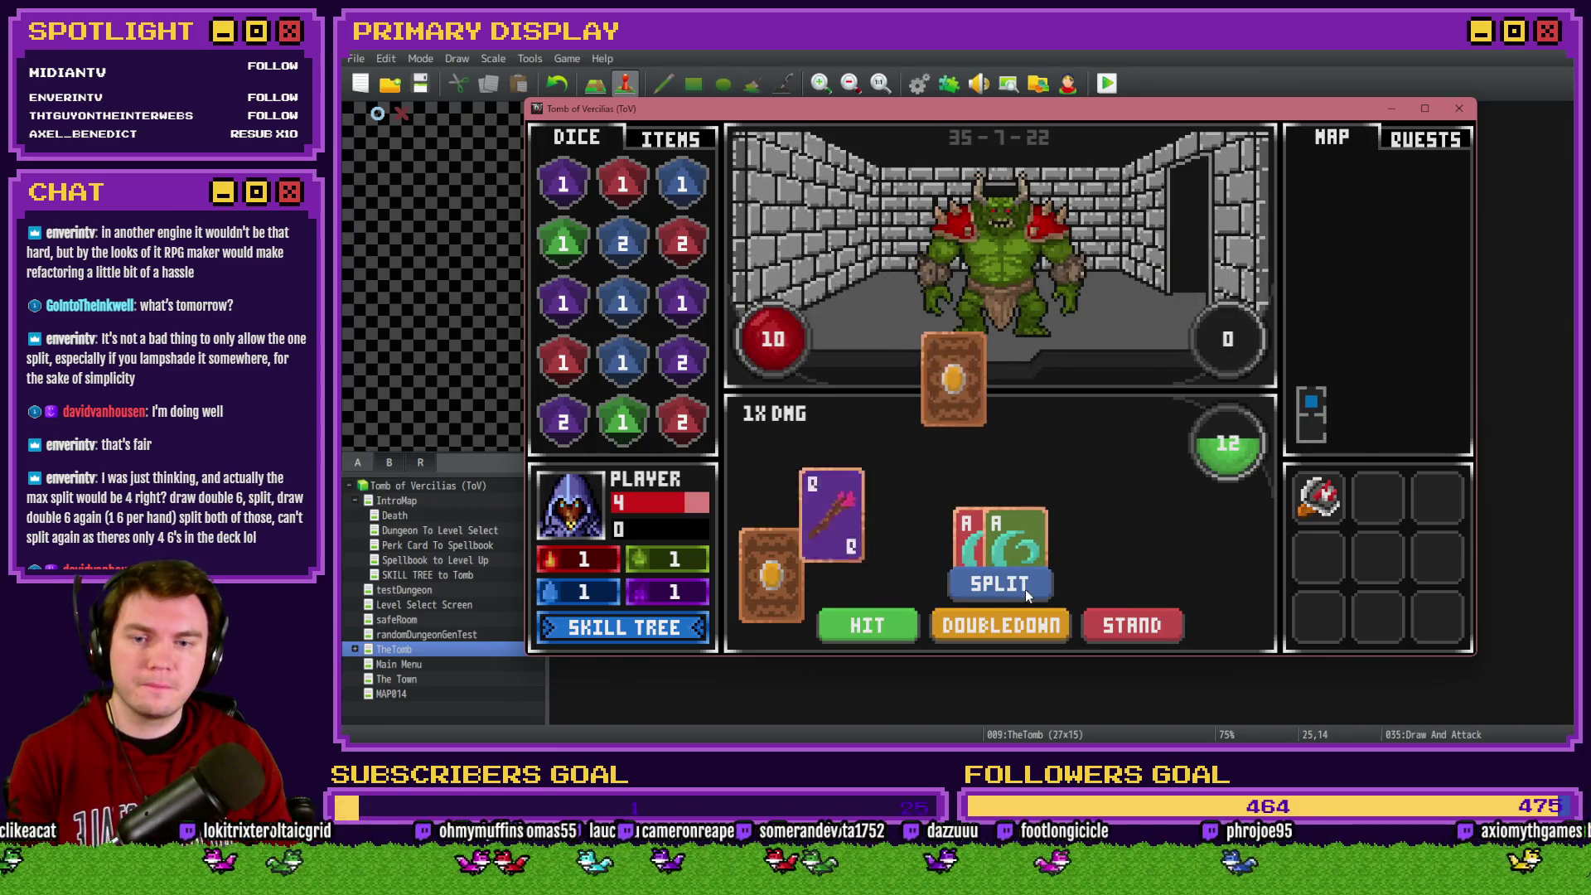
{"action": "left_click", "coordinate": [1026, 589]}
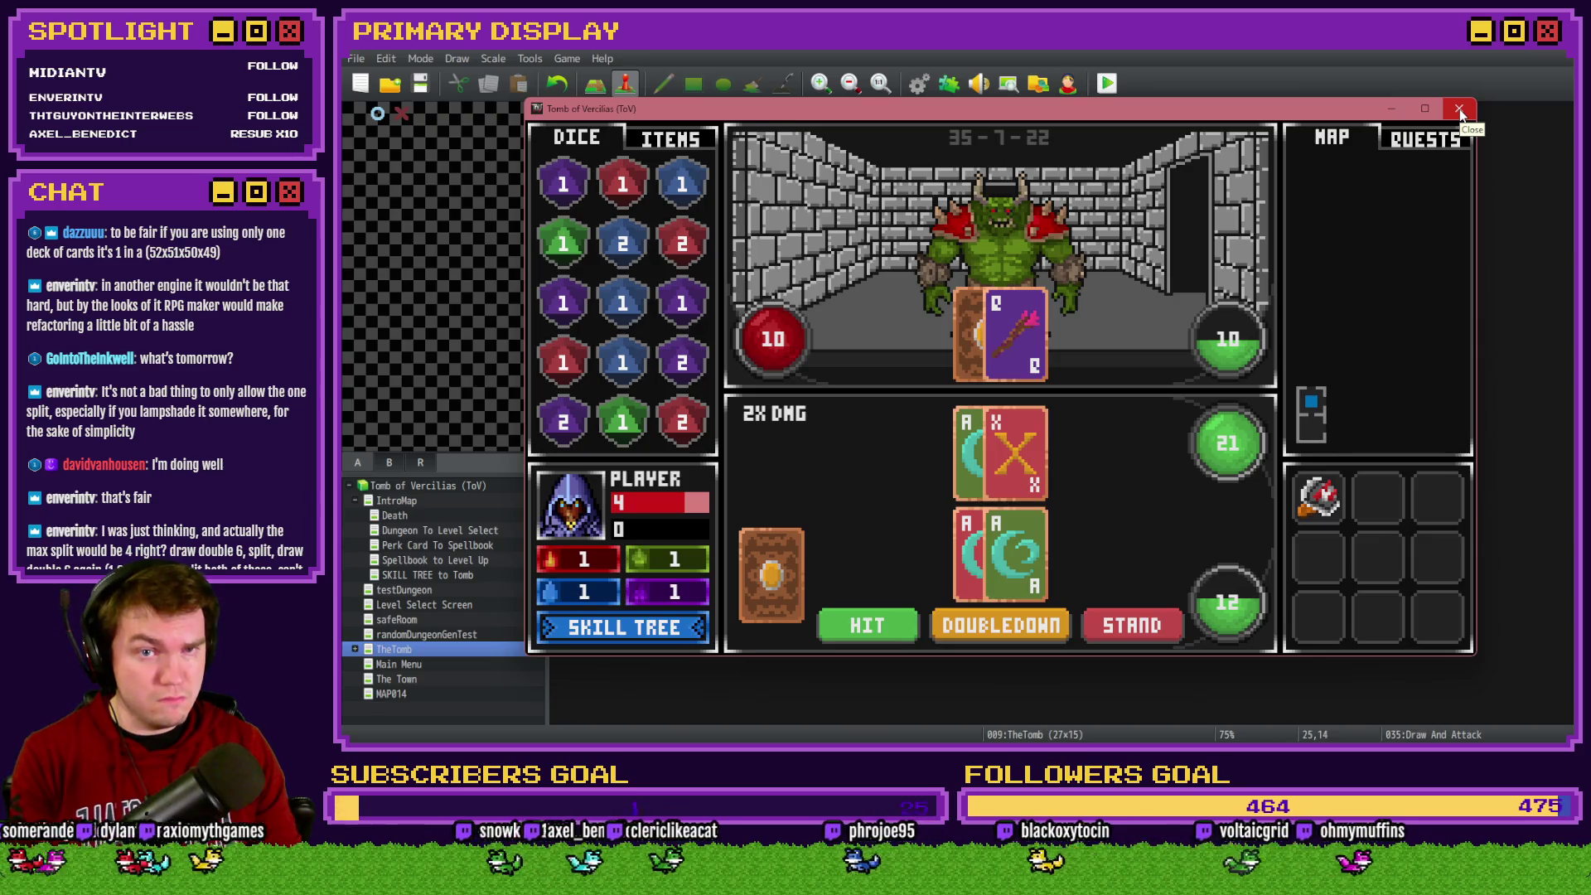
{"action": "left_click", "coordinate": [1460, 111]}
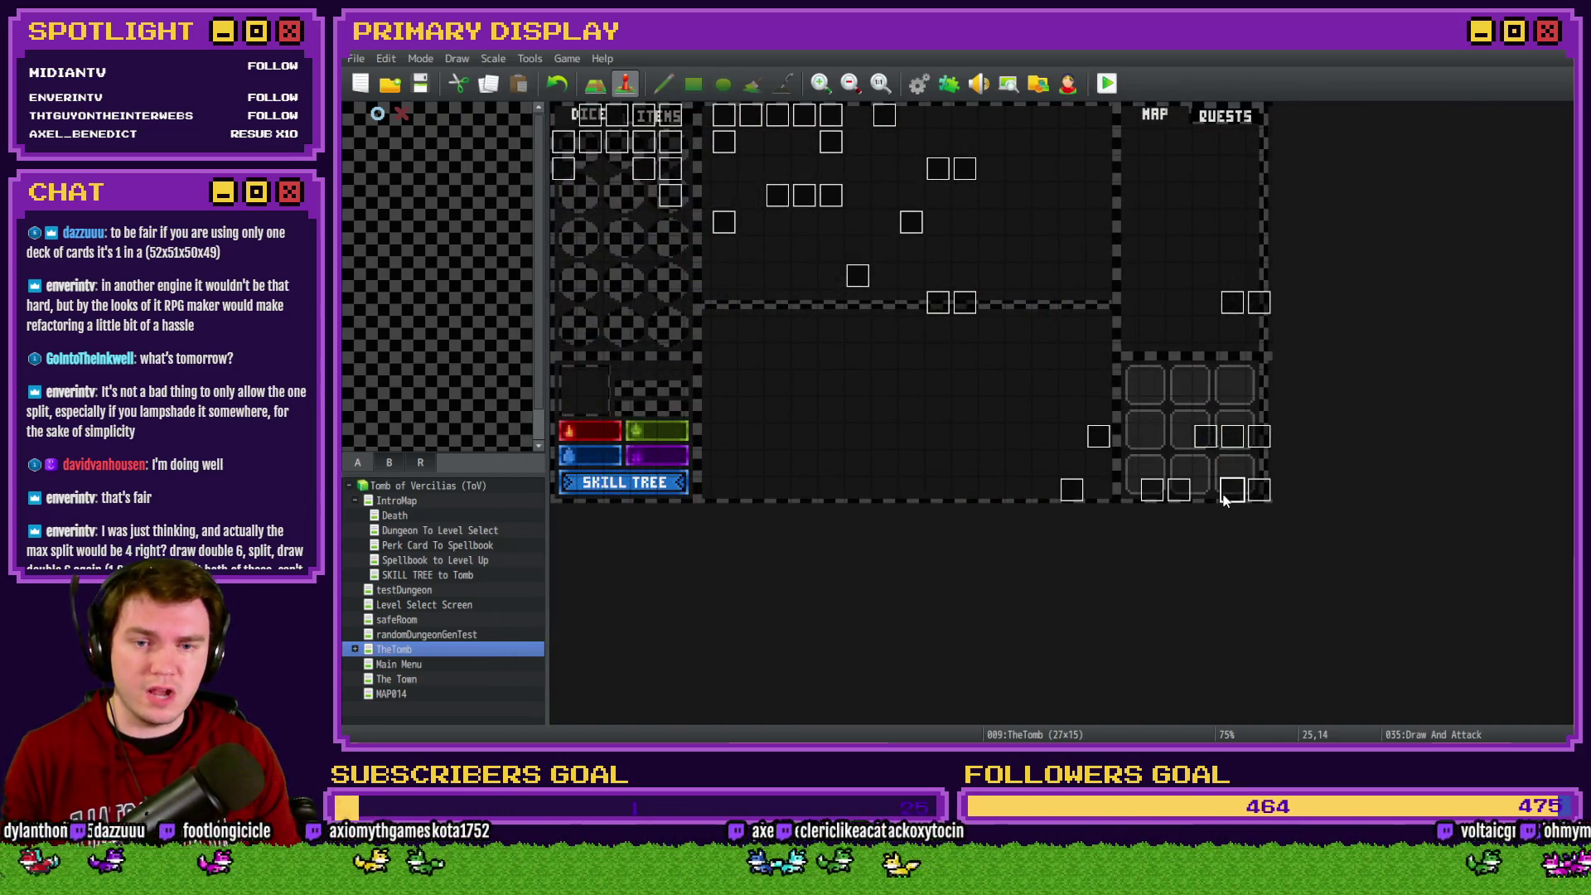
Move Flash Screen on page 3 to just above the player-blackjack check and confirm
{"action": "double_click", "coordinate": [1231, 489]}
{"action": "left_click", "coordinate": [644, 190]}
{"action": "left_click_drag", "start_coordinate": [1314, 248], "coordinate": [1338, 601]}
{"action": "left_click", "coordinate": [1005, 564]}
{"action": "key", "text": "ctrl+x"}
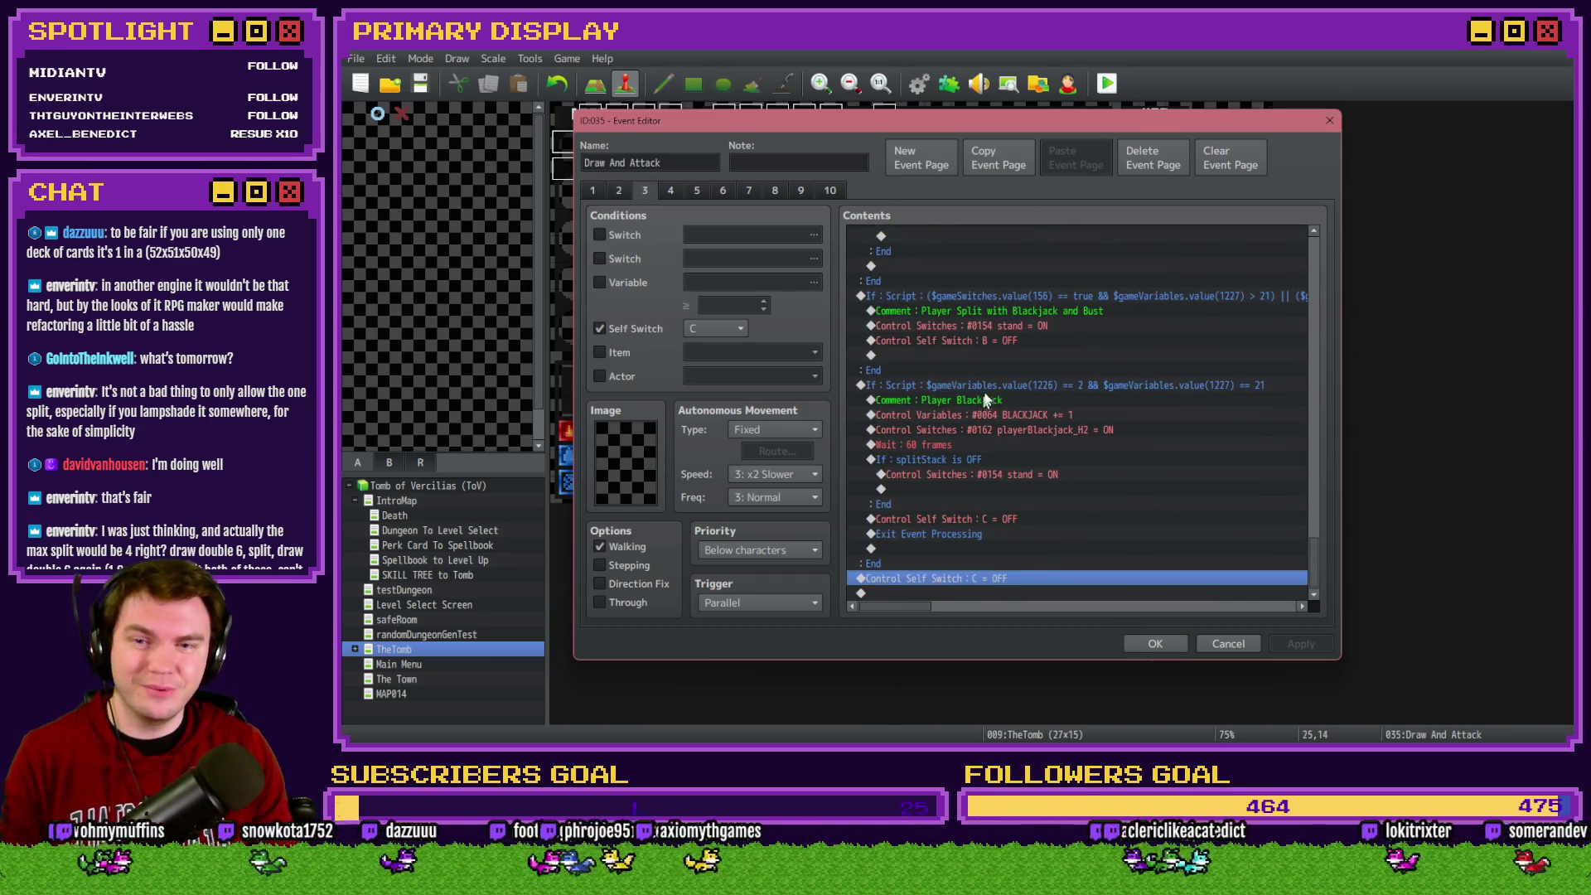
{"action": "left_click", "coordinate": [982, 386]}
{"action": "key", "text": "ctrl+v"}
{"action": "left_click", "coordinate": [1155, 643]}
Save and playtest splitting aces, getting 21 and 12, then reopen Draw And Attack
{"action": "left_click", "coordinate": [1107, 82]}
{"action": "left_click", "coordinate": [908, 419]}
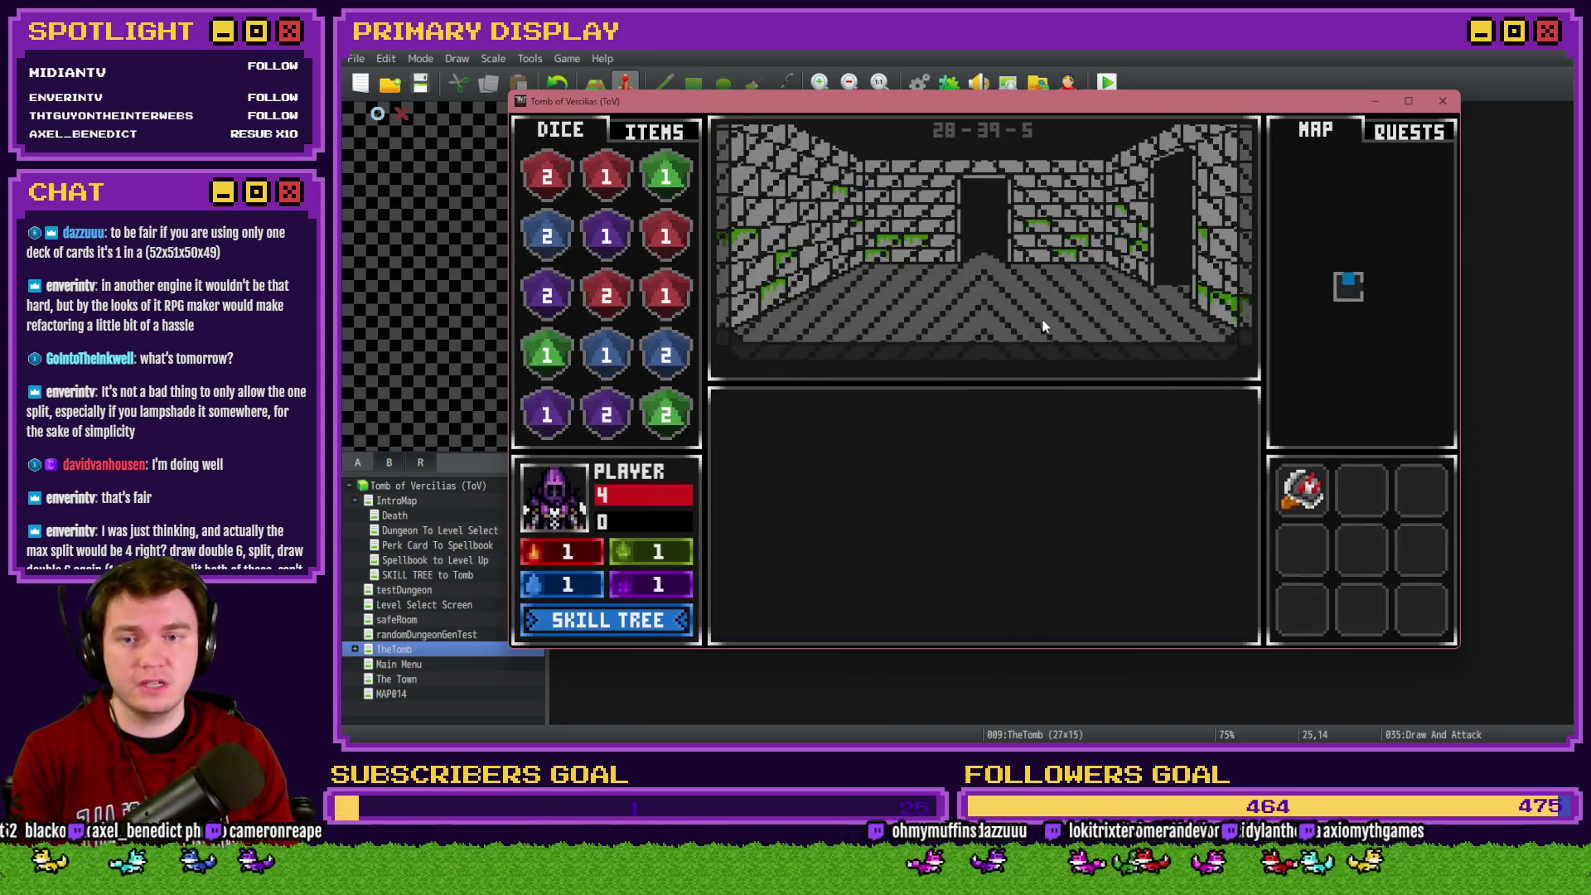
{"action": "key", "text": "Up"}
{"action": "left_click", "coordinate": [997, 582]}
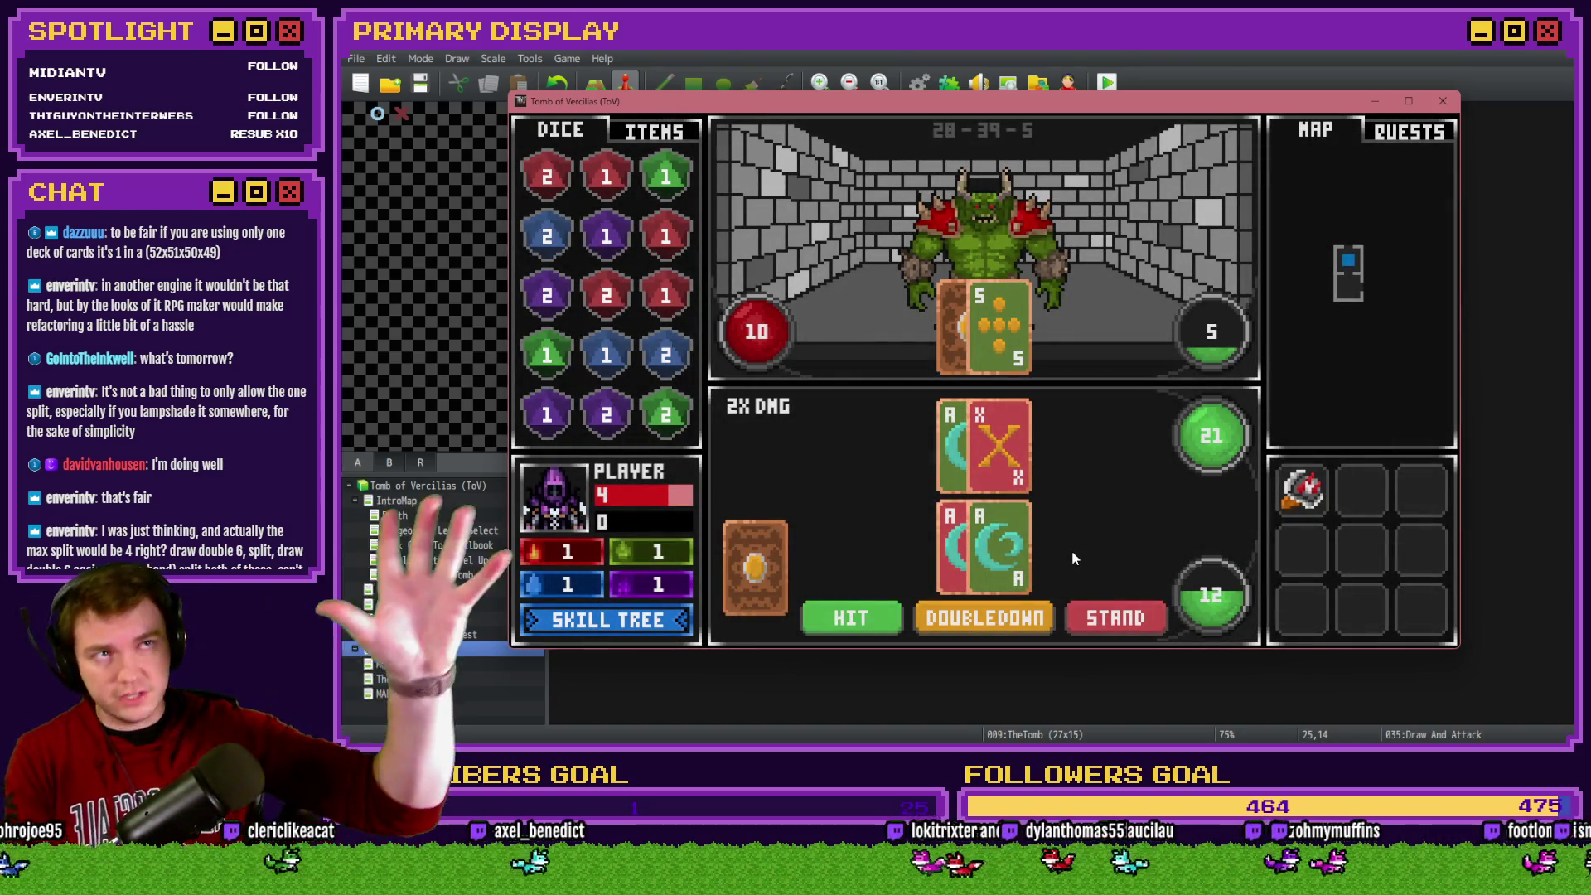
{"action": "left_click", "coordinate": [1438, 103]}
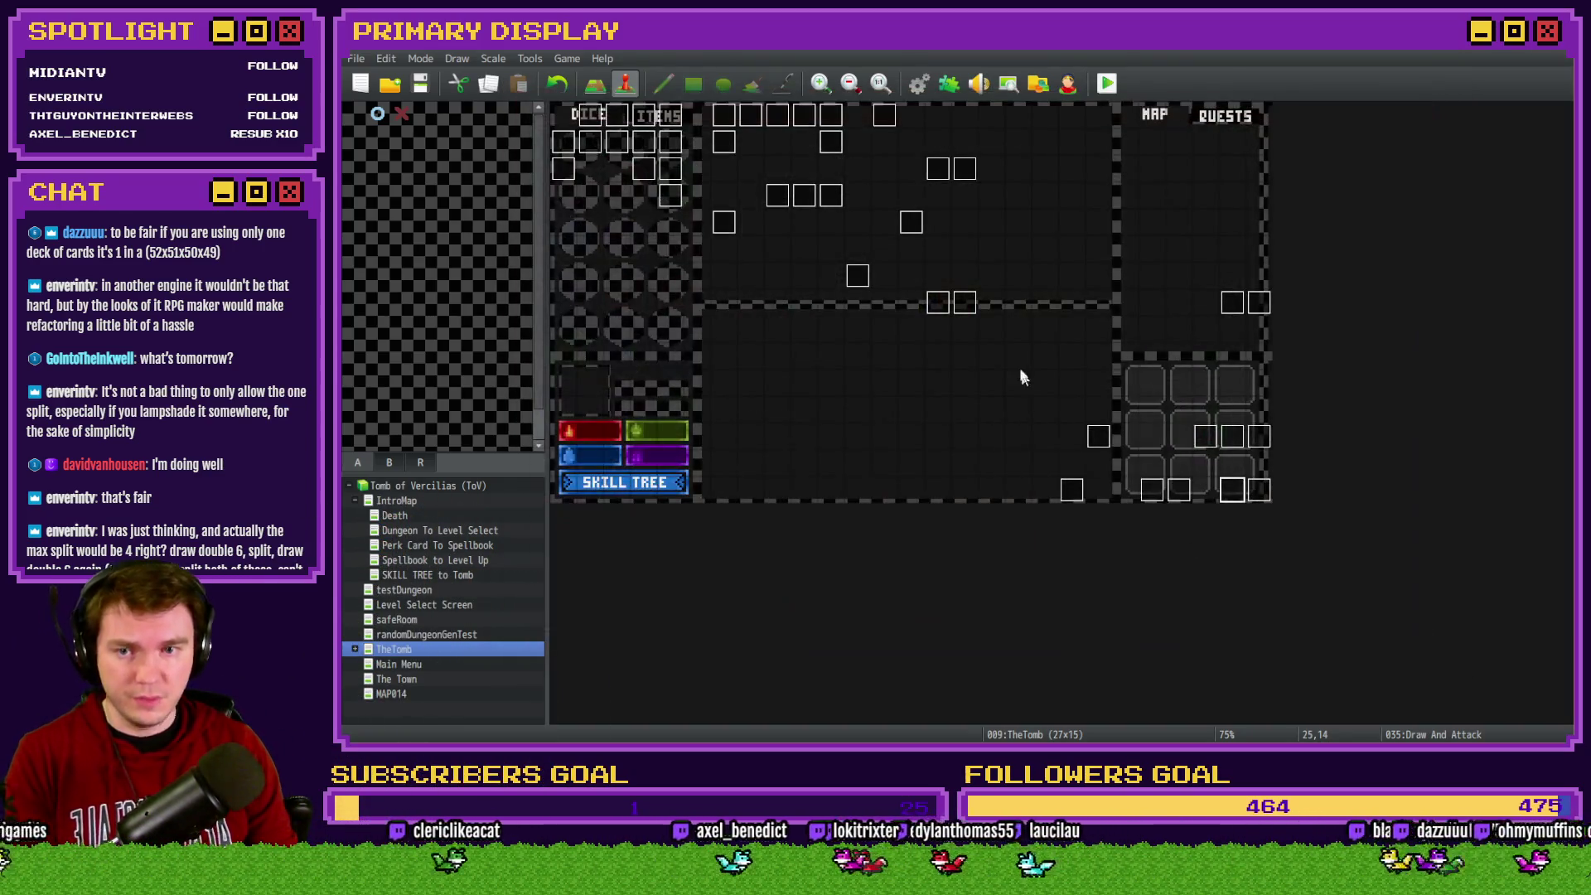
{"action": "double_click", "coordinate": [1232, 490]}
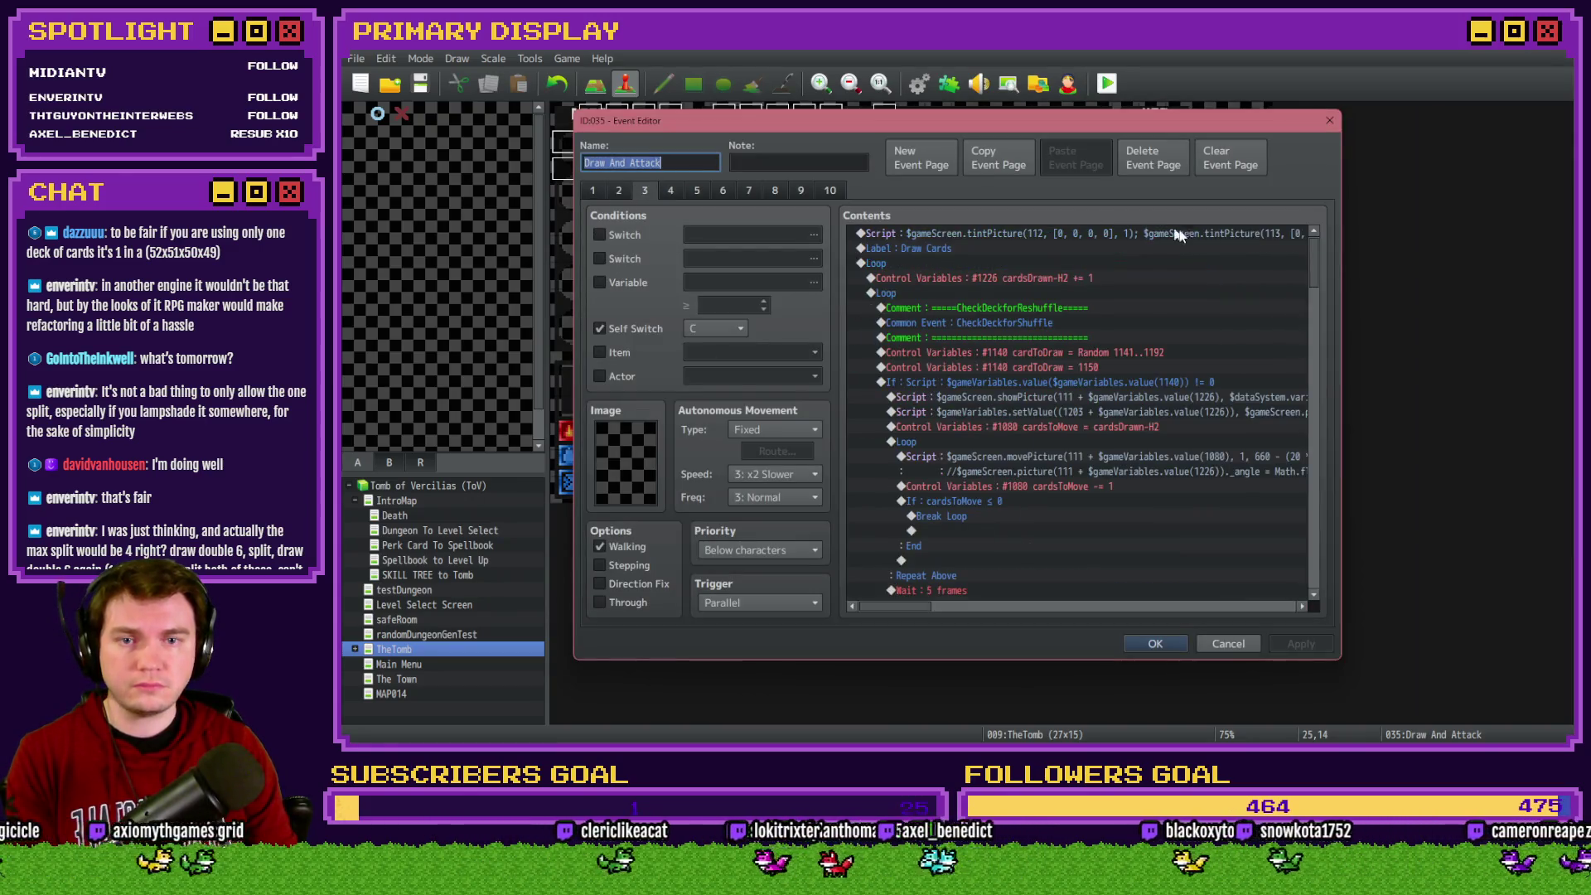
Locate the self switch B OFF command inside the split blackjack-and-bust branch on page 3
{"action": "left_click_drag", "start_coordinate": [1316, 264], "coordinate": [1312, 574]}
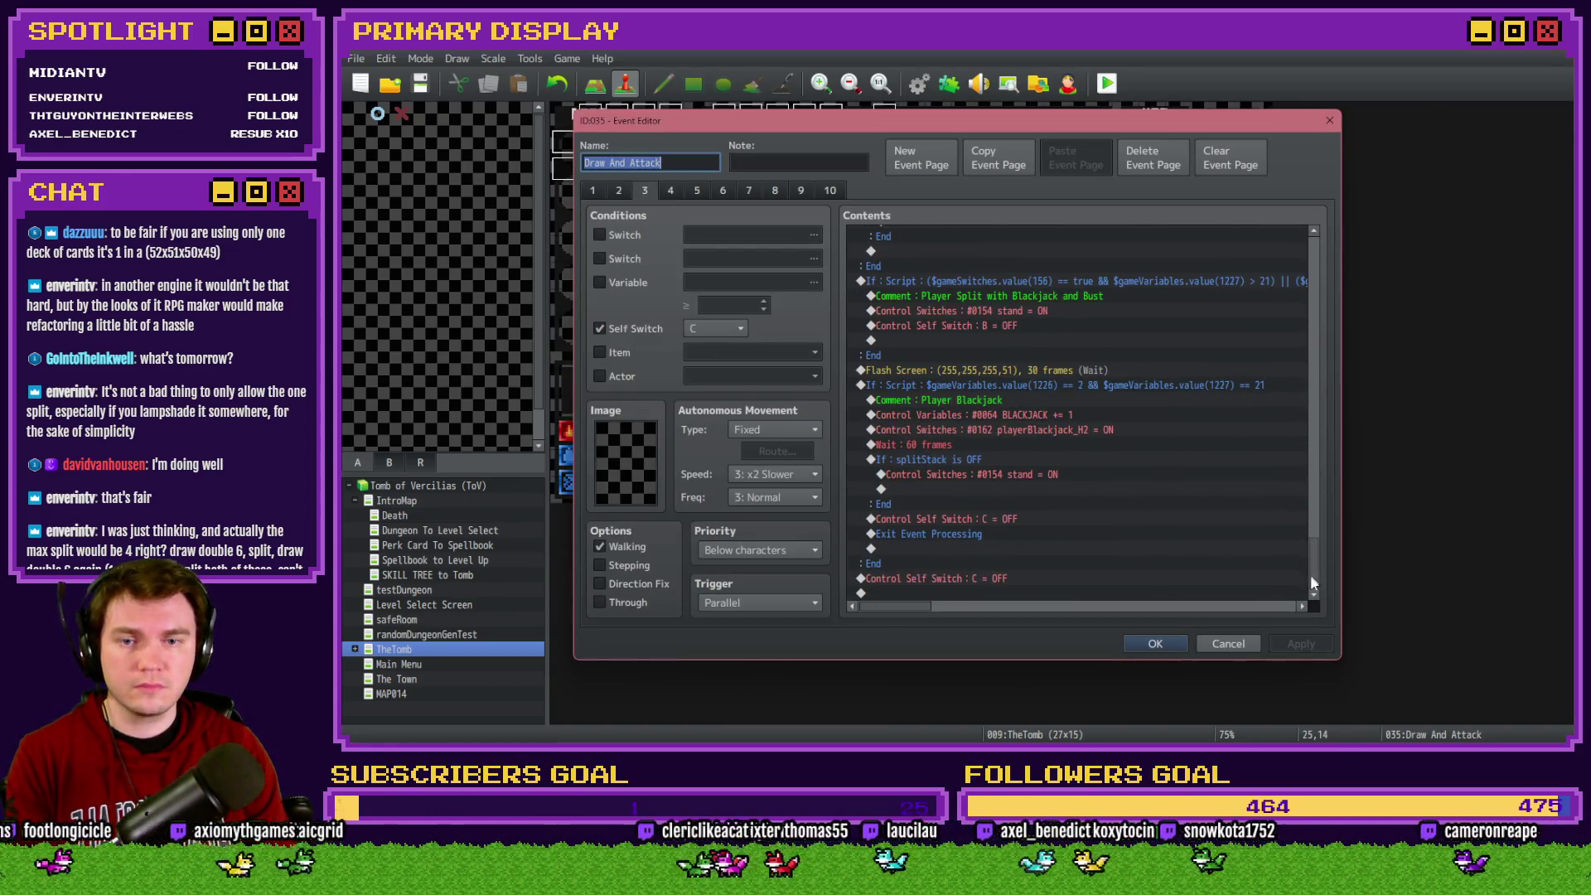
{"action": "left_click", "coordinate": [1002, 357]}
{"action": "scroll", "coordinate": [1002, 374], "scroll_direction": "up", "scroll_amount": 2}
{"action": "left_click", "coordinate": [1016, 396]}
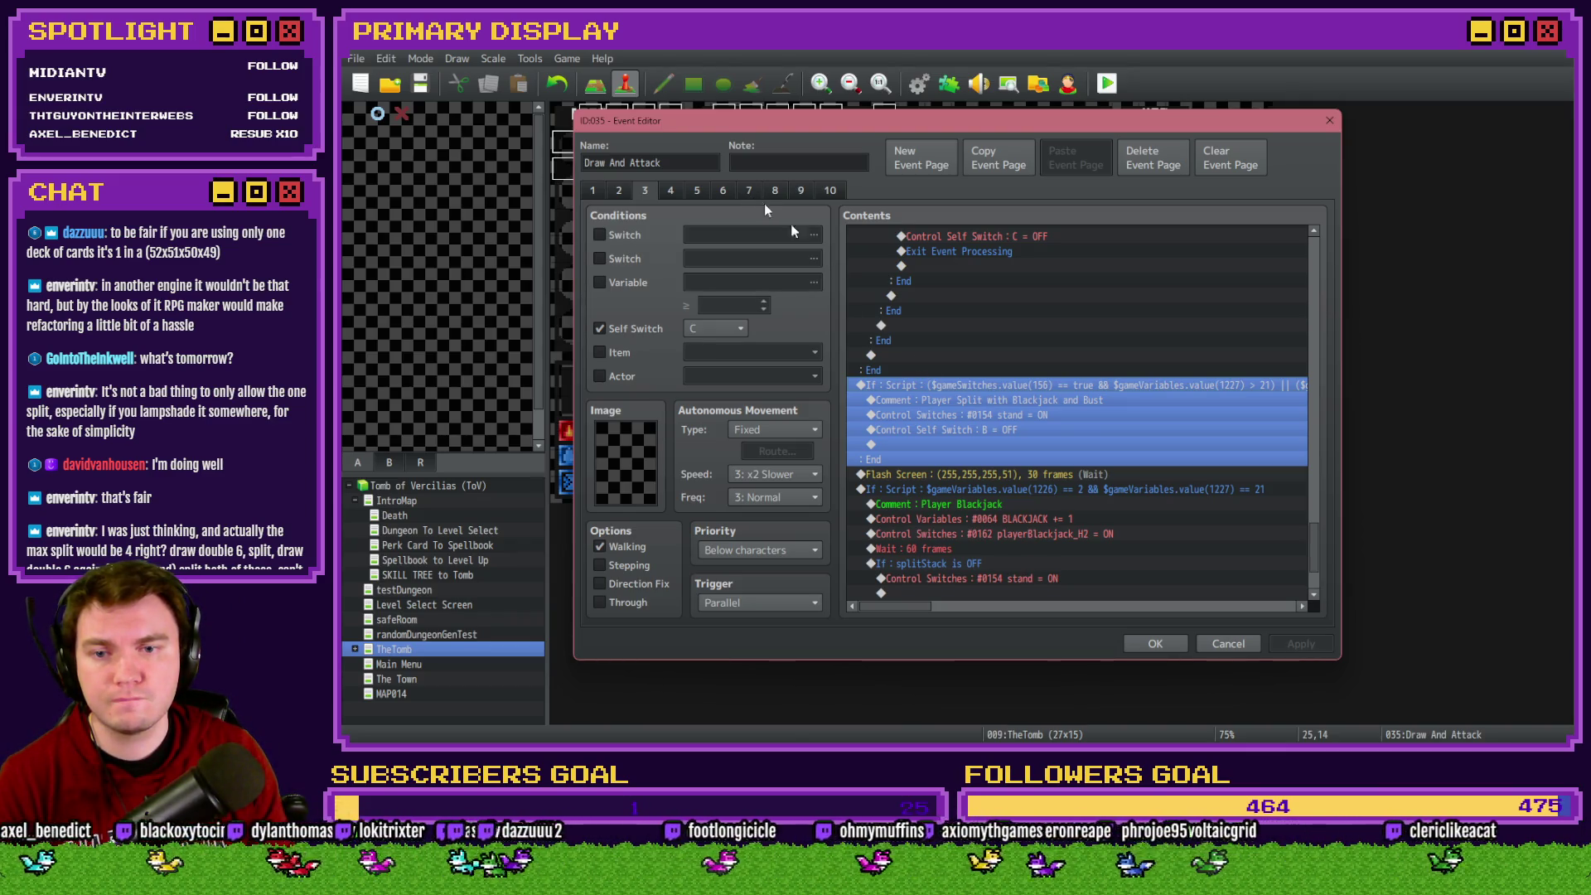
{"action": "left_click", "coordinate": [982, 427]}
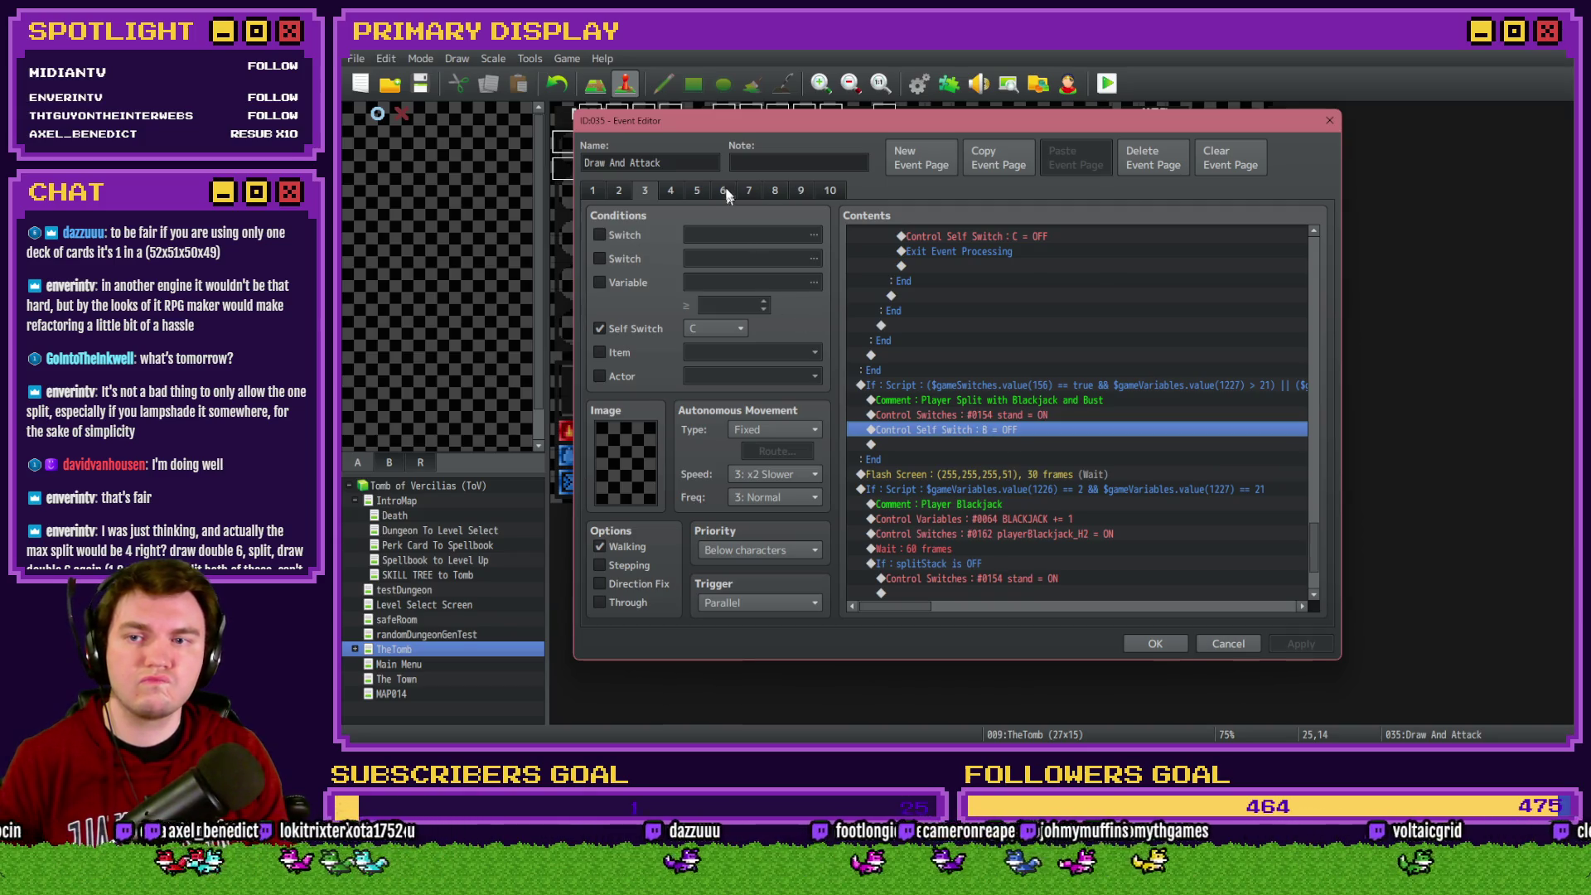
Browse event pages 4 through 10, then return to page 3
{"action": "left_click", "coordinate": [748, 190]}
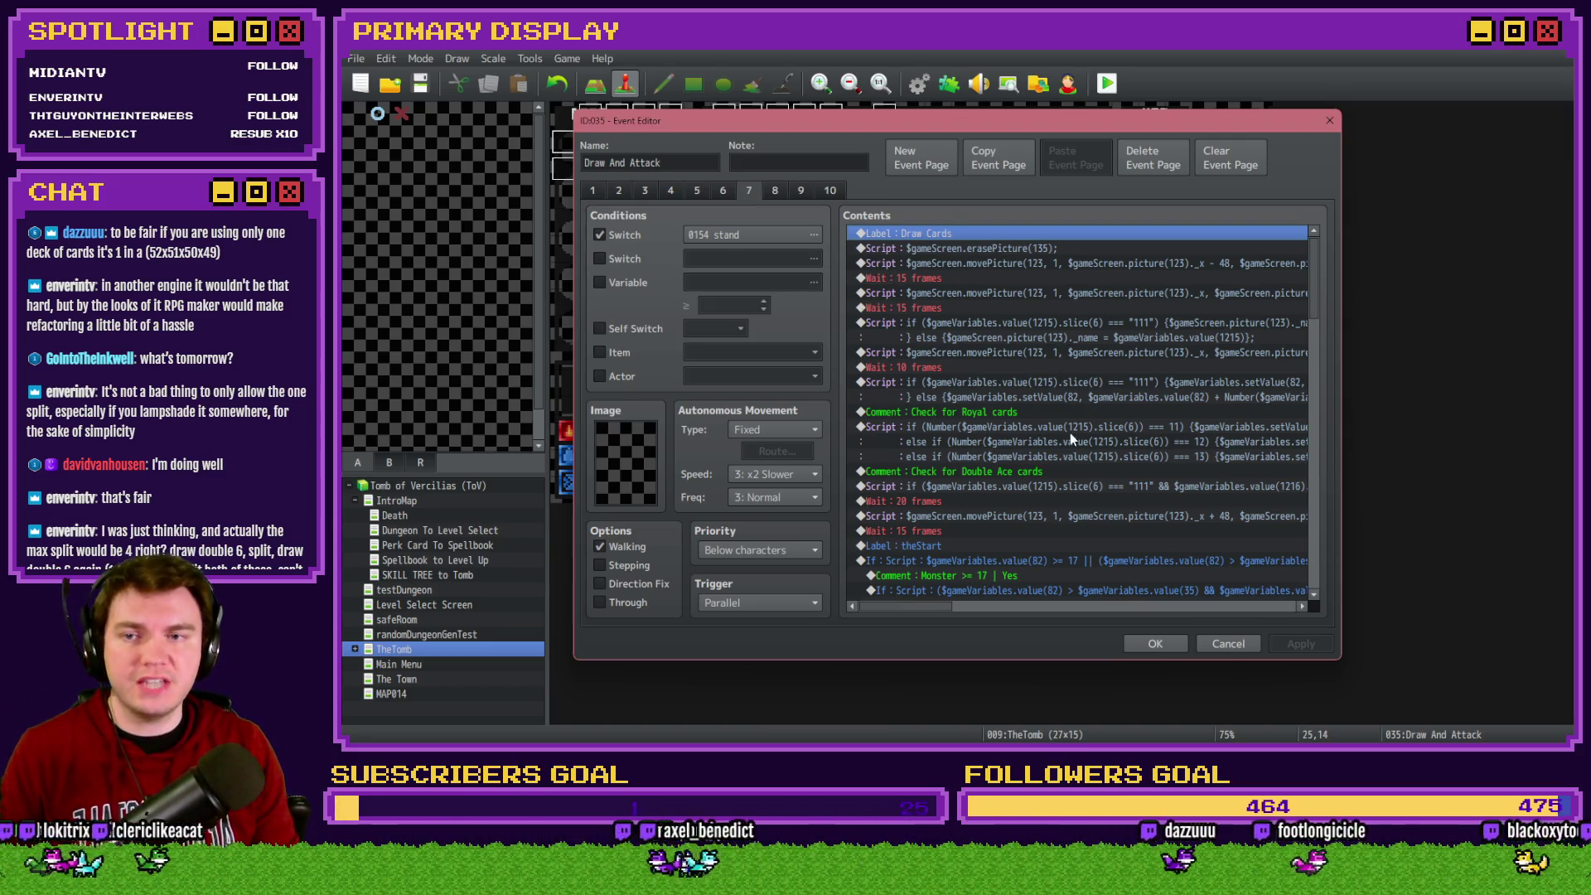
{"action": "left_click", "coordinate": [775, 191]}
{"action": "left_click", "coordinate": [801, 191]}
{"action": "left_click", "coordinate": [832, 191]}
{"action": "left_click", "coordinate": [799, 192]}
{"action": "left_click", "coordinate": [830, 193]}
{"action": "left_click", "coordinate": [799, 195]}
{"action": "left_click", "coordinate": [749, 191]}
{"action": "left_click", "coordinate": [723, 191]}
{"action": "left_click", "coordinate": [671, 191]}
{"action": "left_click", "coordinate": [697, 190]}
{"action": "left_click", "coordinate": [671, 190]}
{"action": "left_click", "coordinate": [644, 191]}
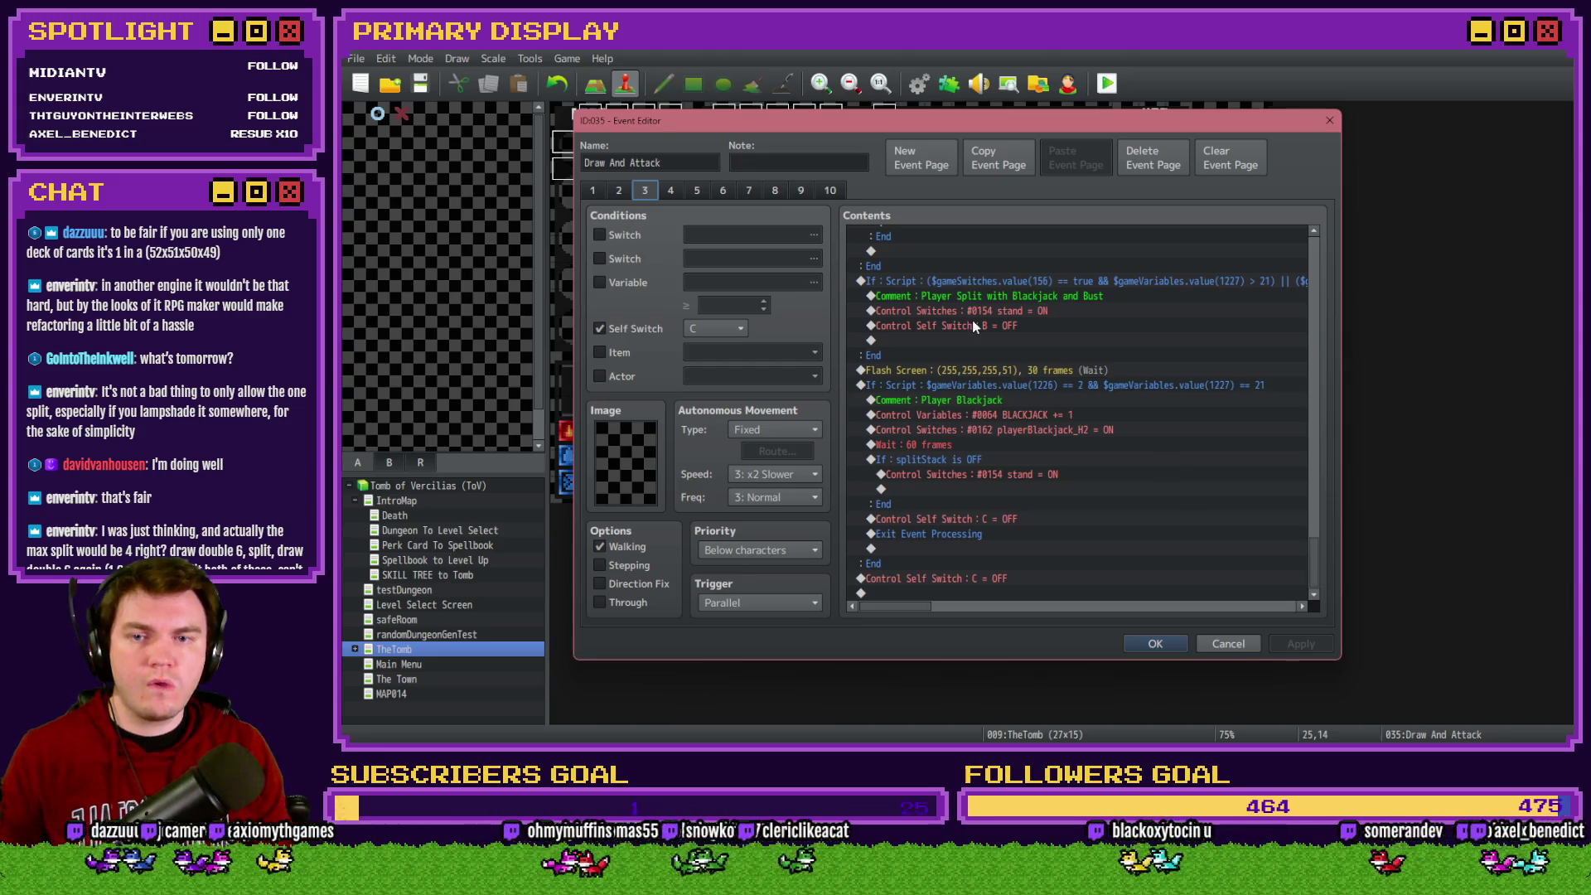
Duplicate 'Control Self Switch : B = OFF', change the copy to C = OFF, and confirm
{"action": "left_click", "coordinate": [974, 325]}
{"action": "key", "text": "ctrl+c"}
{"action": "key", "text": "ctrl+v"}
{"action": "double_click", "coordinate": [981, 324]}
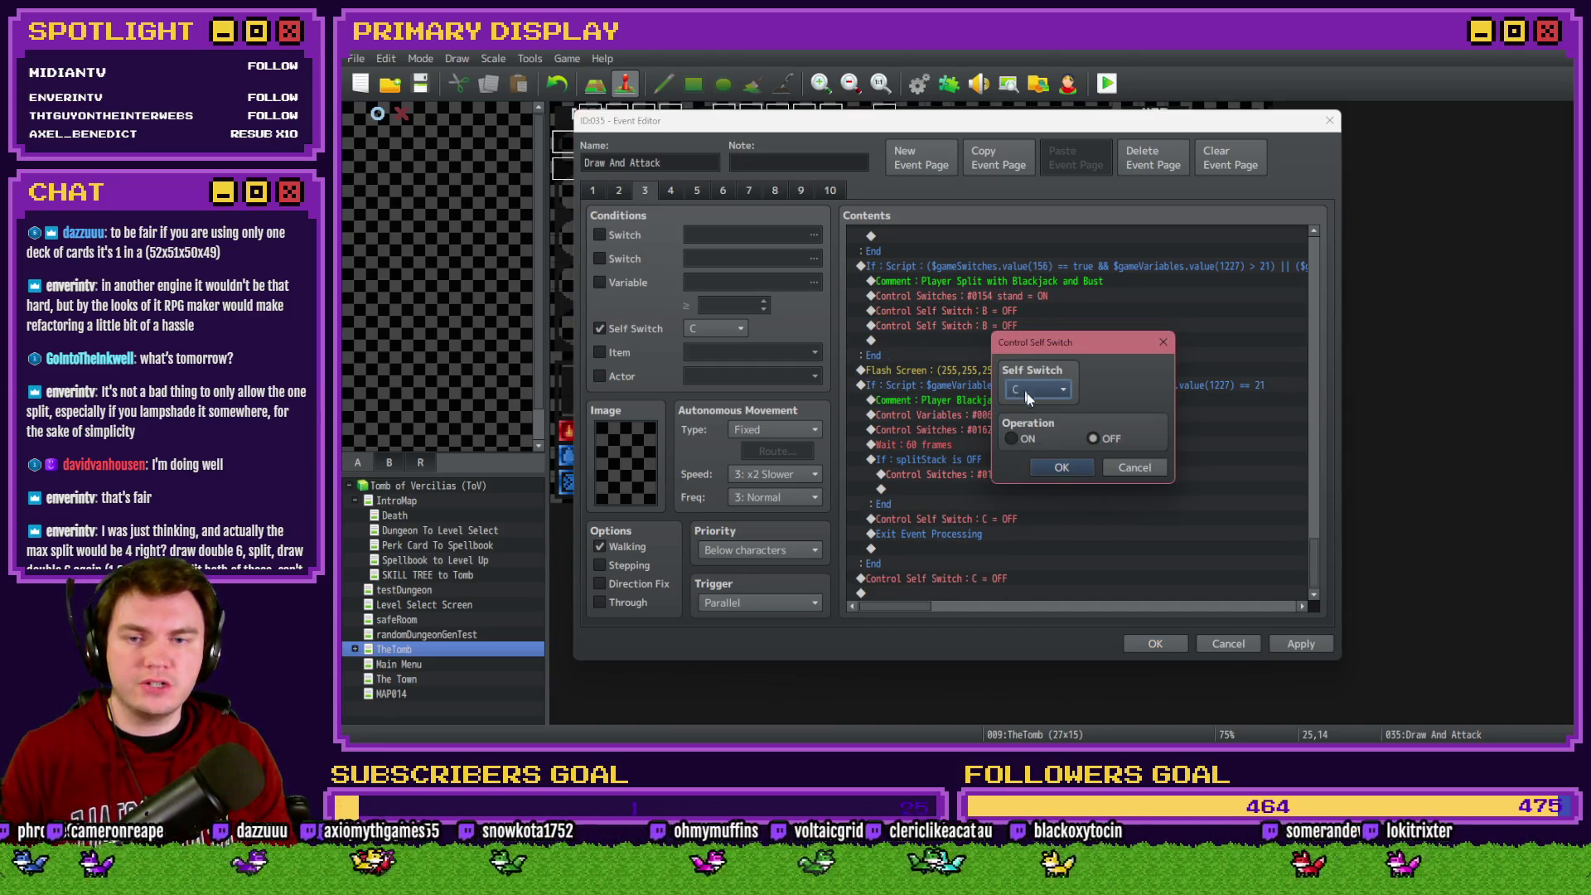
{"action": "left_click", "coordinate": [1054, 469]}
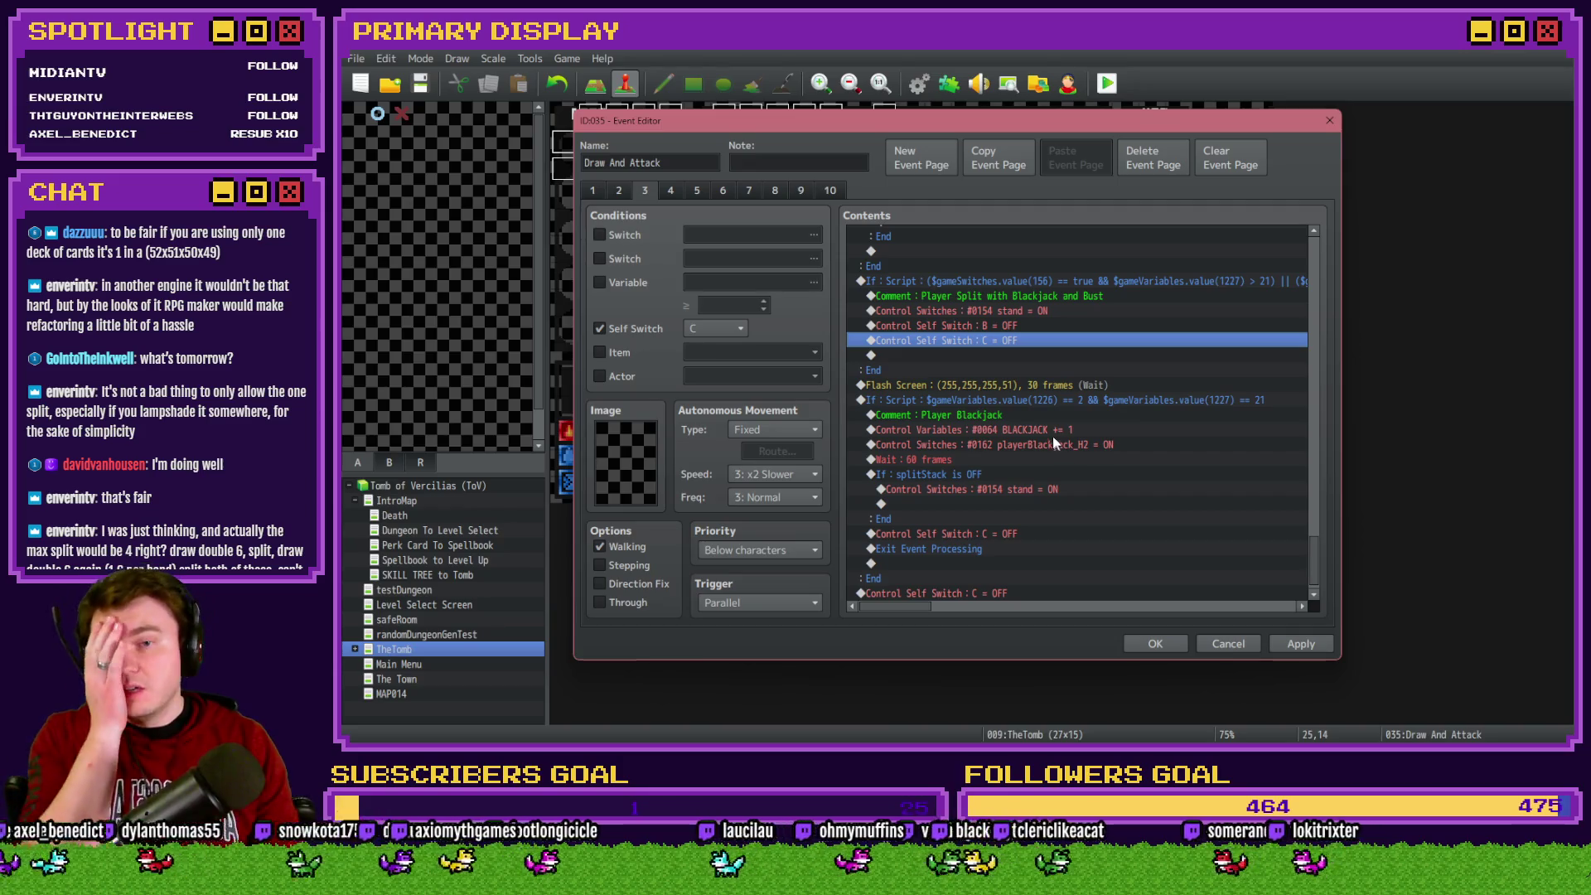
{"action": "left_click", "coordinate": [1024, 310]}
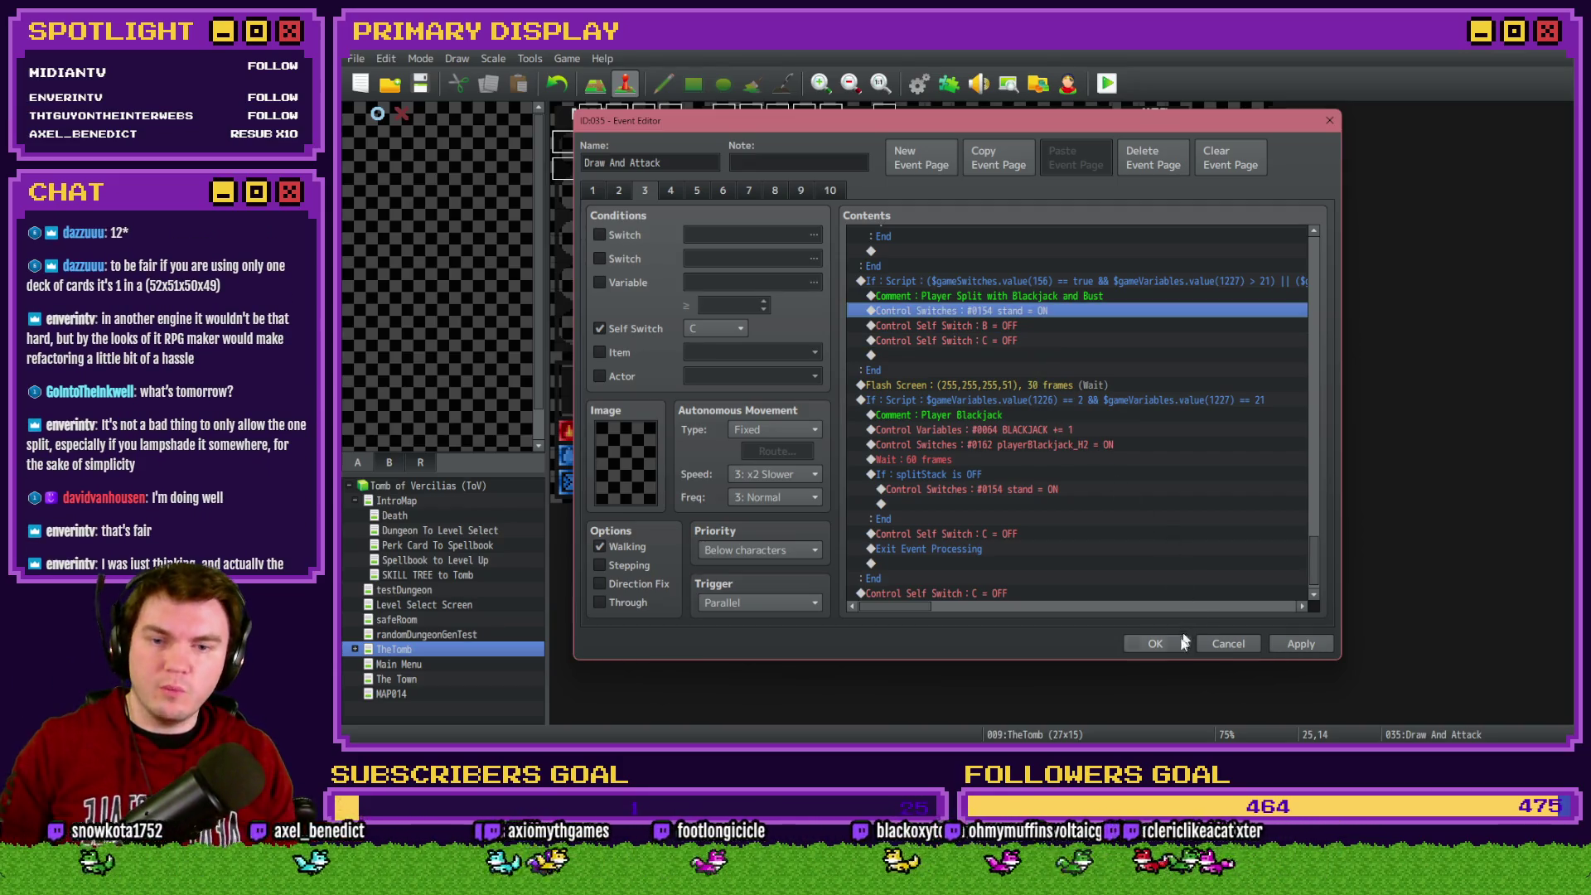
{"action": "left_click", "coordinate": [1168, 643]}
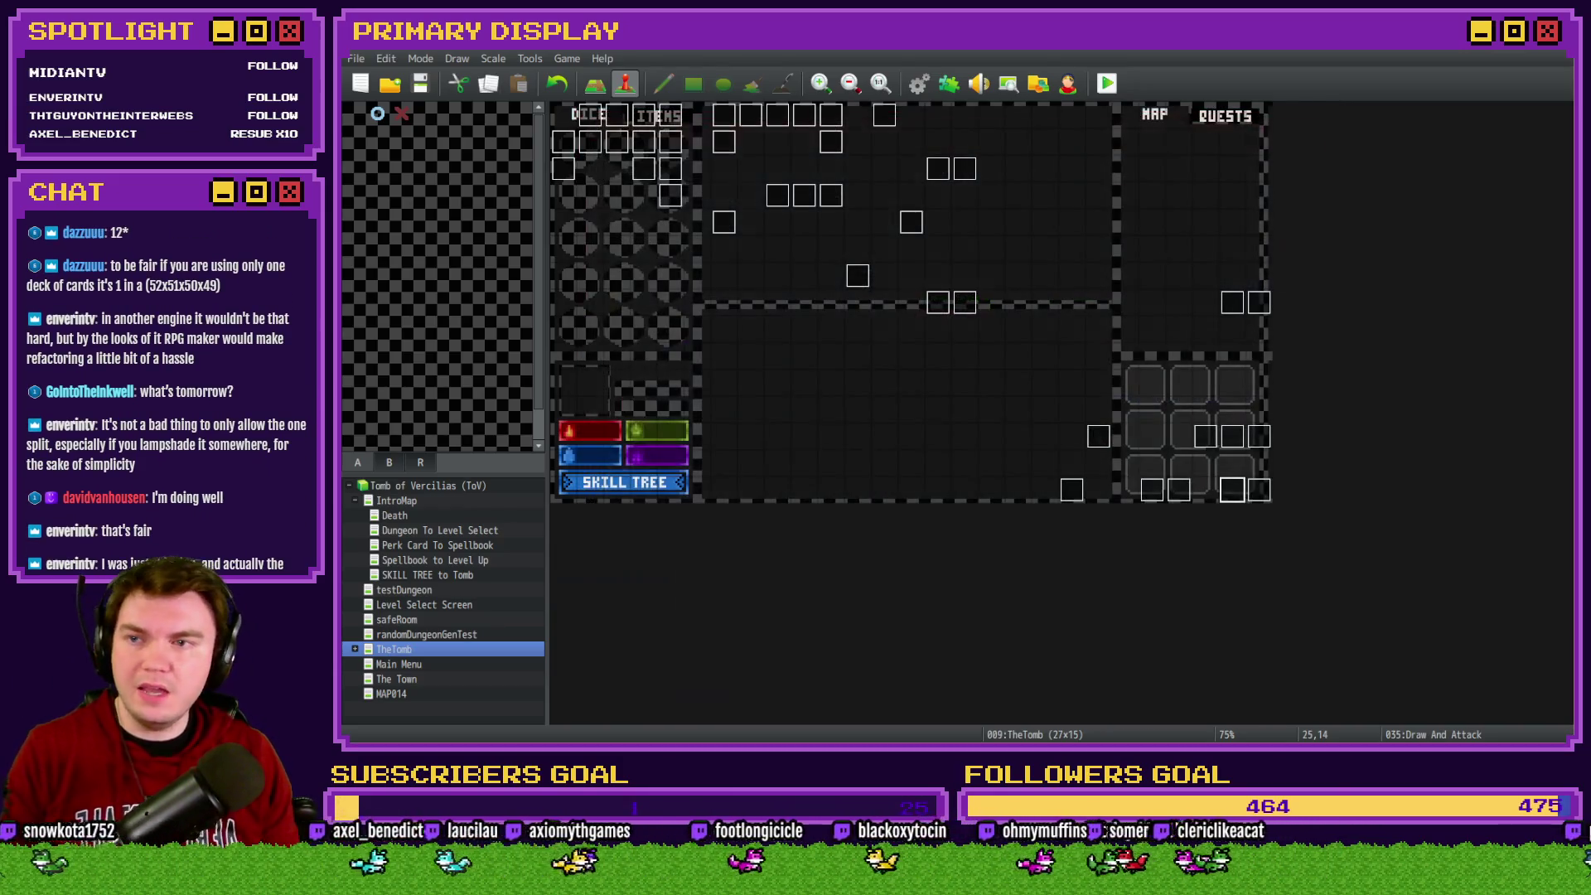
Start a playtest, then reopen the Draw And Attack event on page 3
{"action": "left_click", "coordinate": [1106, 86]}
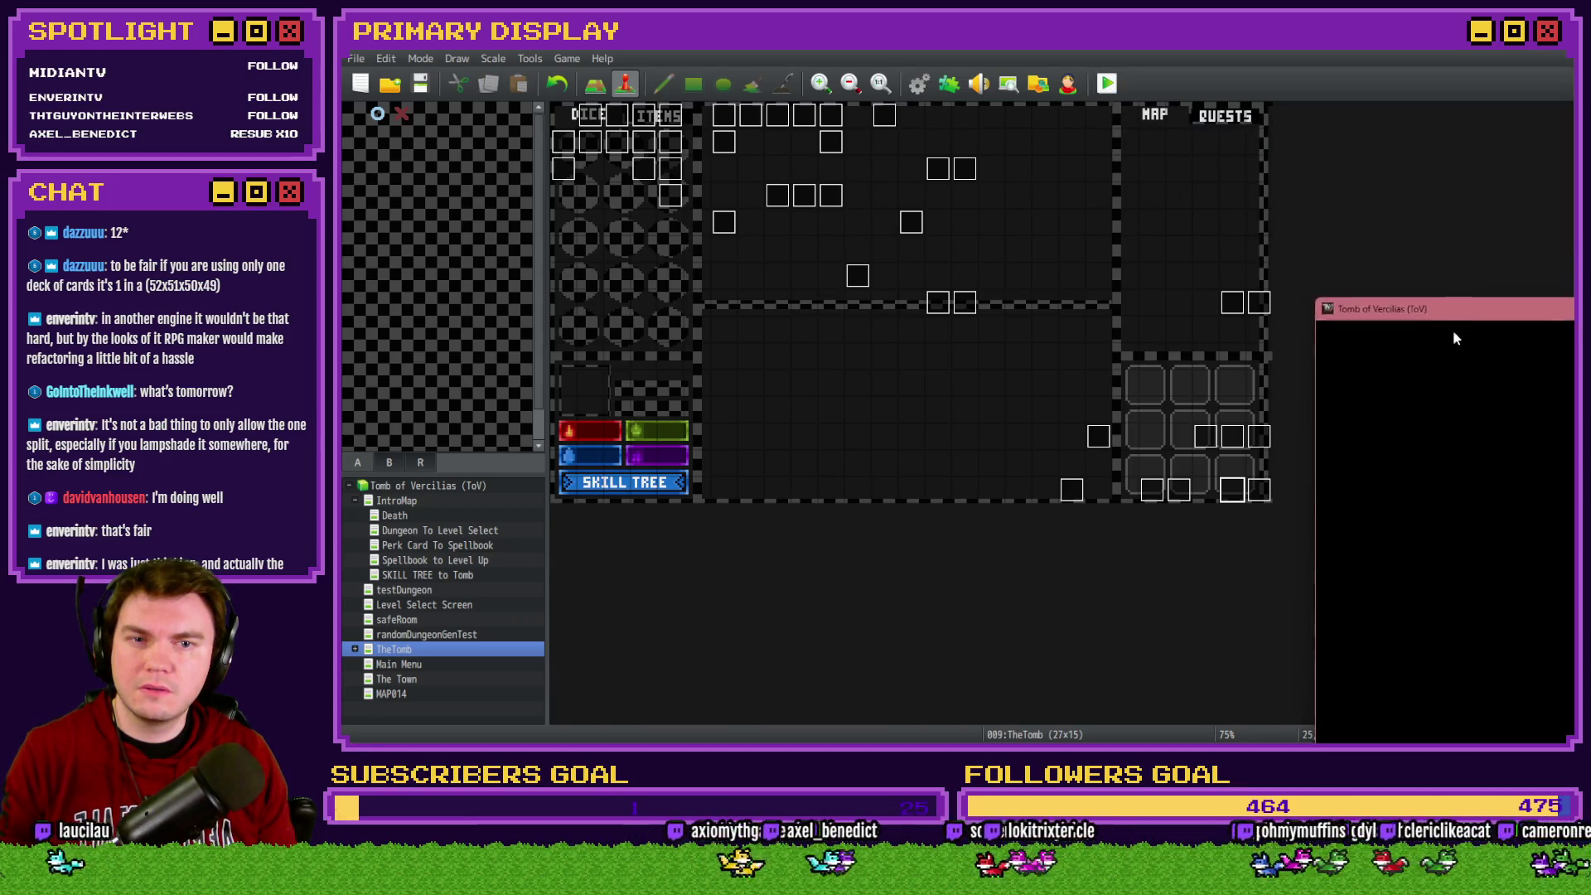
{"action": "left_click_drag", "start_coordinate": [1473, 285], "coordinate": [835, 126]}
{"action": "left_click", "coordinate": [1304, 495]}
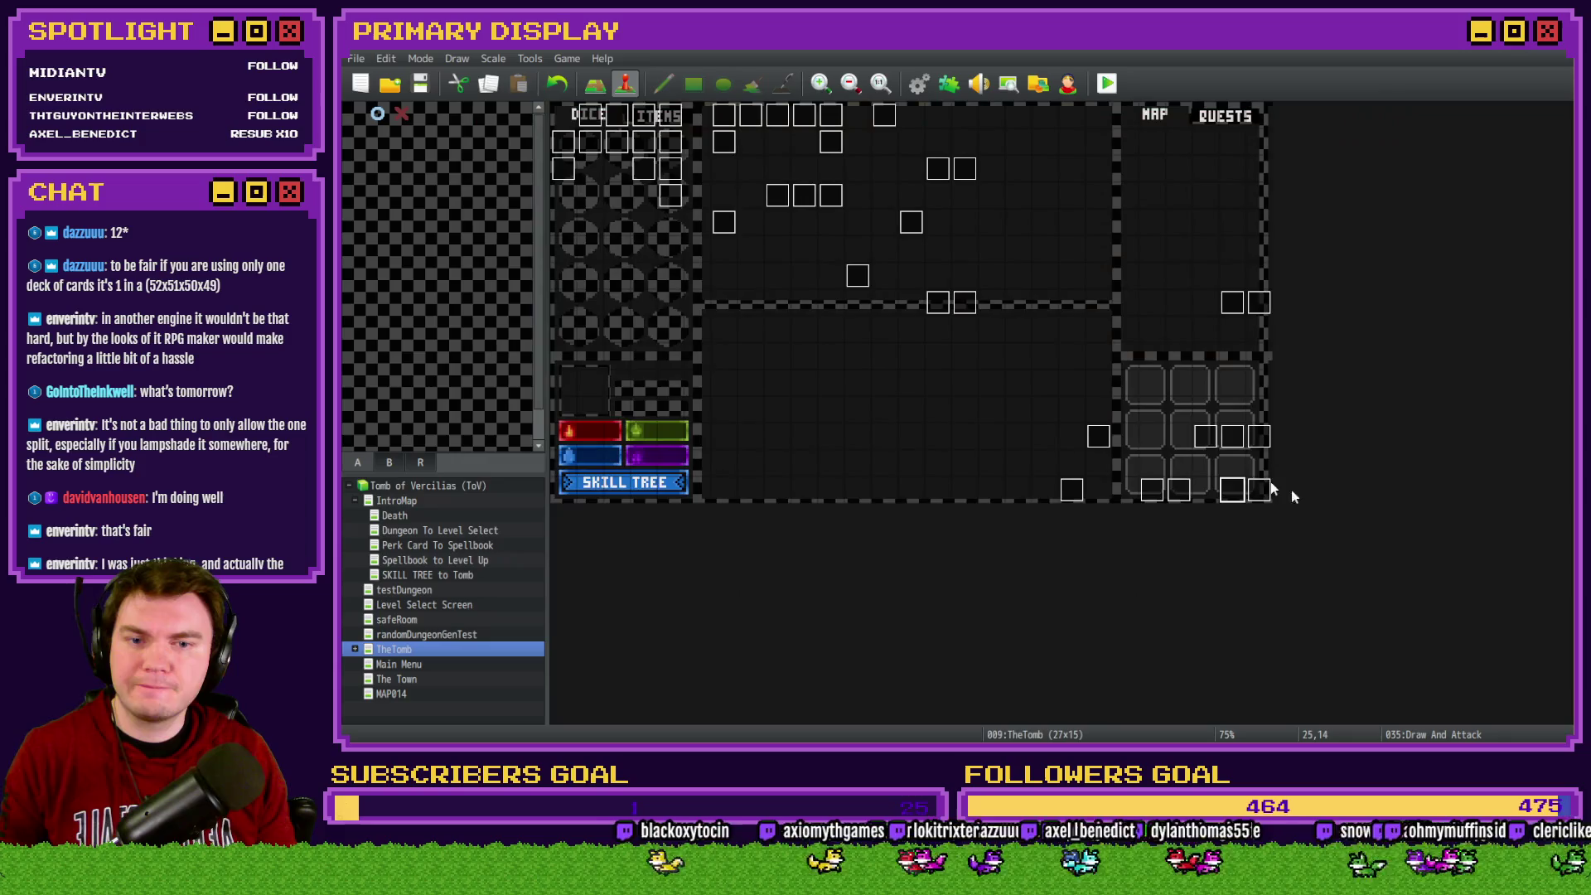
{"action": "double_click", "coordinate": [1232, 487]}
{"action": "left_click", "coordinate": [646, 191]}
Move Flash Screen above 'Control Switches : #0154 stand = ON' in the split bust branch, then save and playtest
{"action": "left_click_drag", "start_coordinate": [1339, 261], "coordinate": [1332, 576]}
{"action": "left_click", "coordinate": [1051, 371]}
{"action": "key", "text": "ctrl+x"}
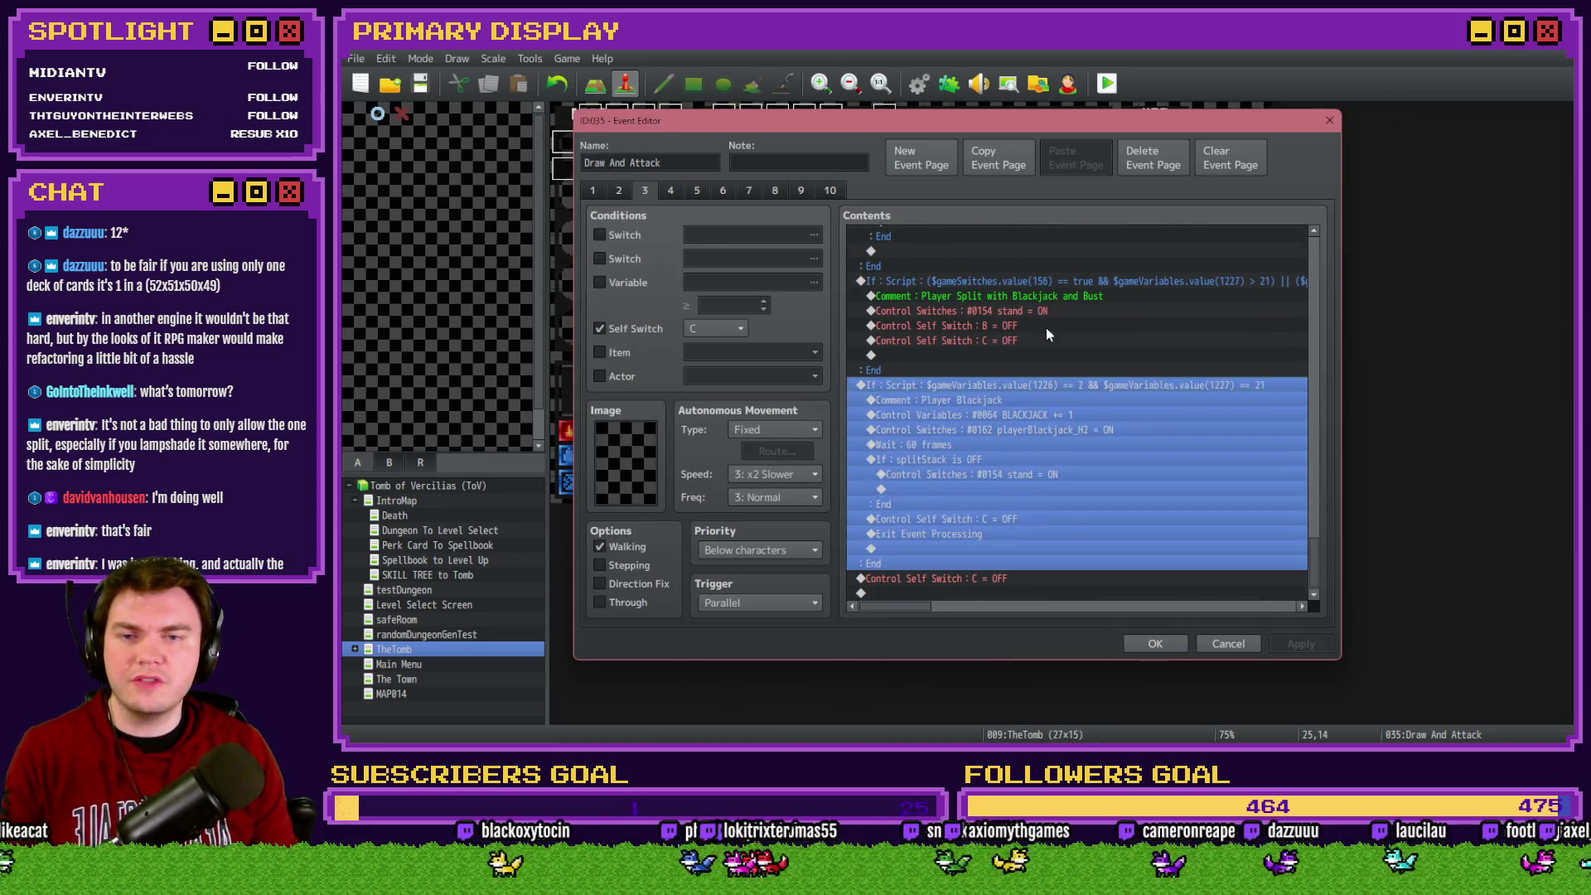
{"action": "left_click", "coordinate": [1128, 312]}
{"action": "key", "text": "ctrl+v"}
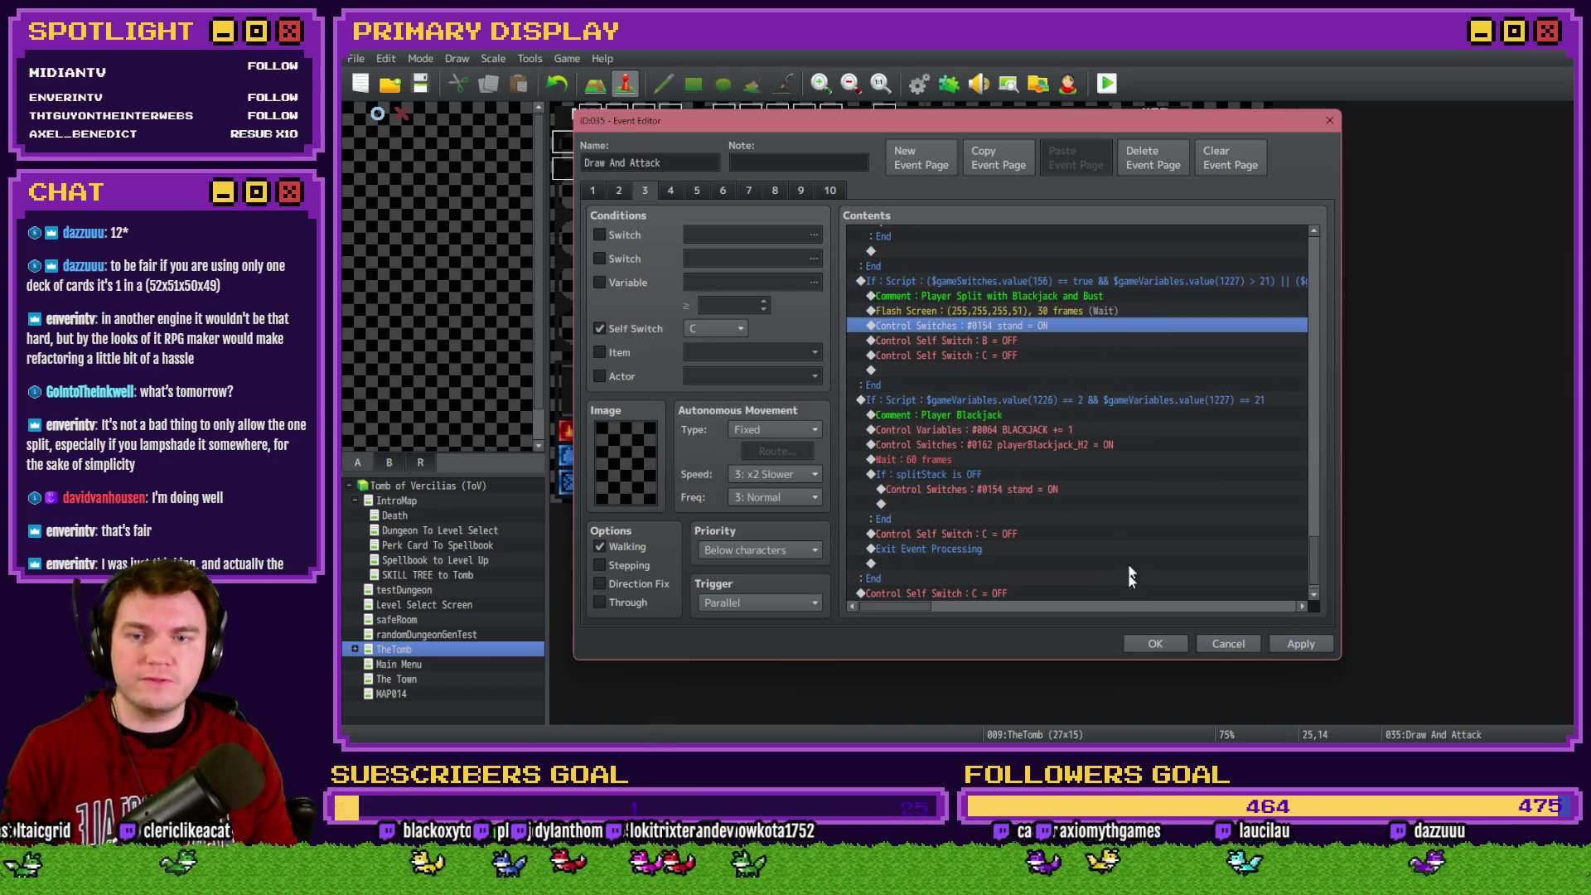
{"action": "left_click", "coordinate": [1155, 644]}
{"action": "key", "text": "ctrl+o"}
{"action": "left_click", "coordinate": [895, 416]}
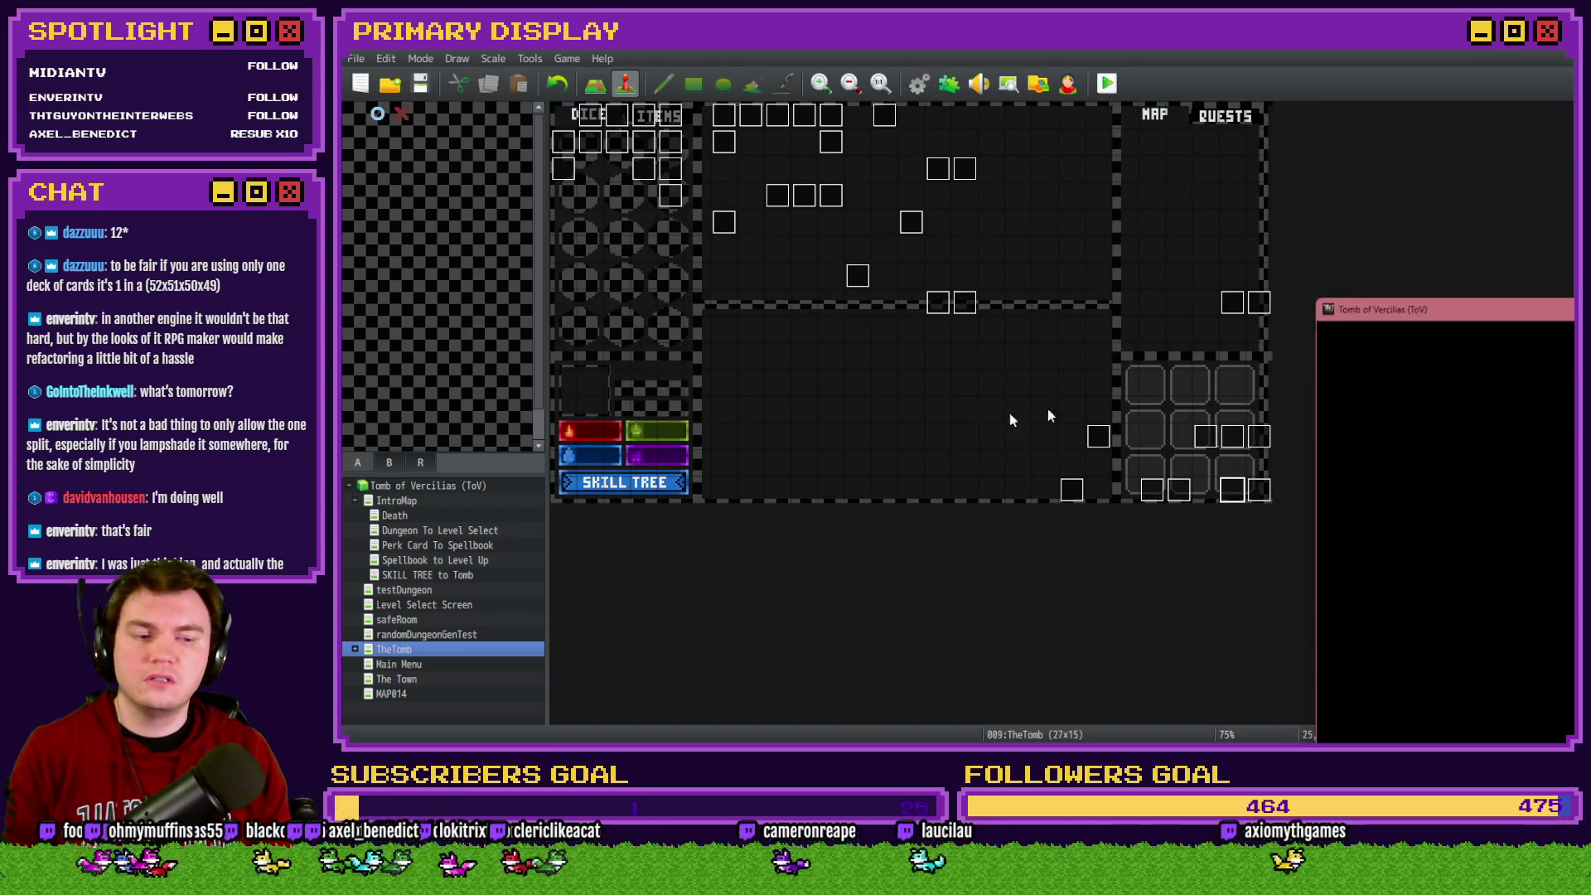
Playtest with the potion of power perk, split aces into 21 and 12, then reopen Draw And Attack
{"action": "left_click_drag", "start_coordinate": [1404, 290], "coordinate": [813, 123]}
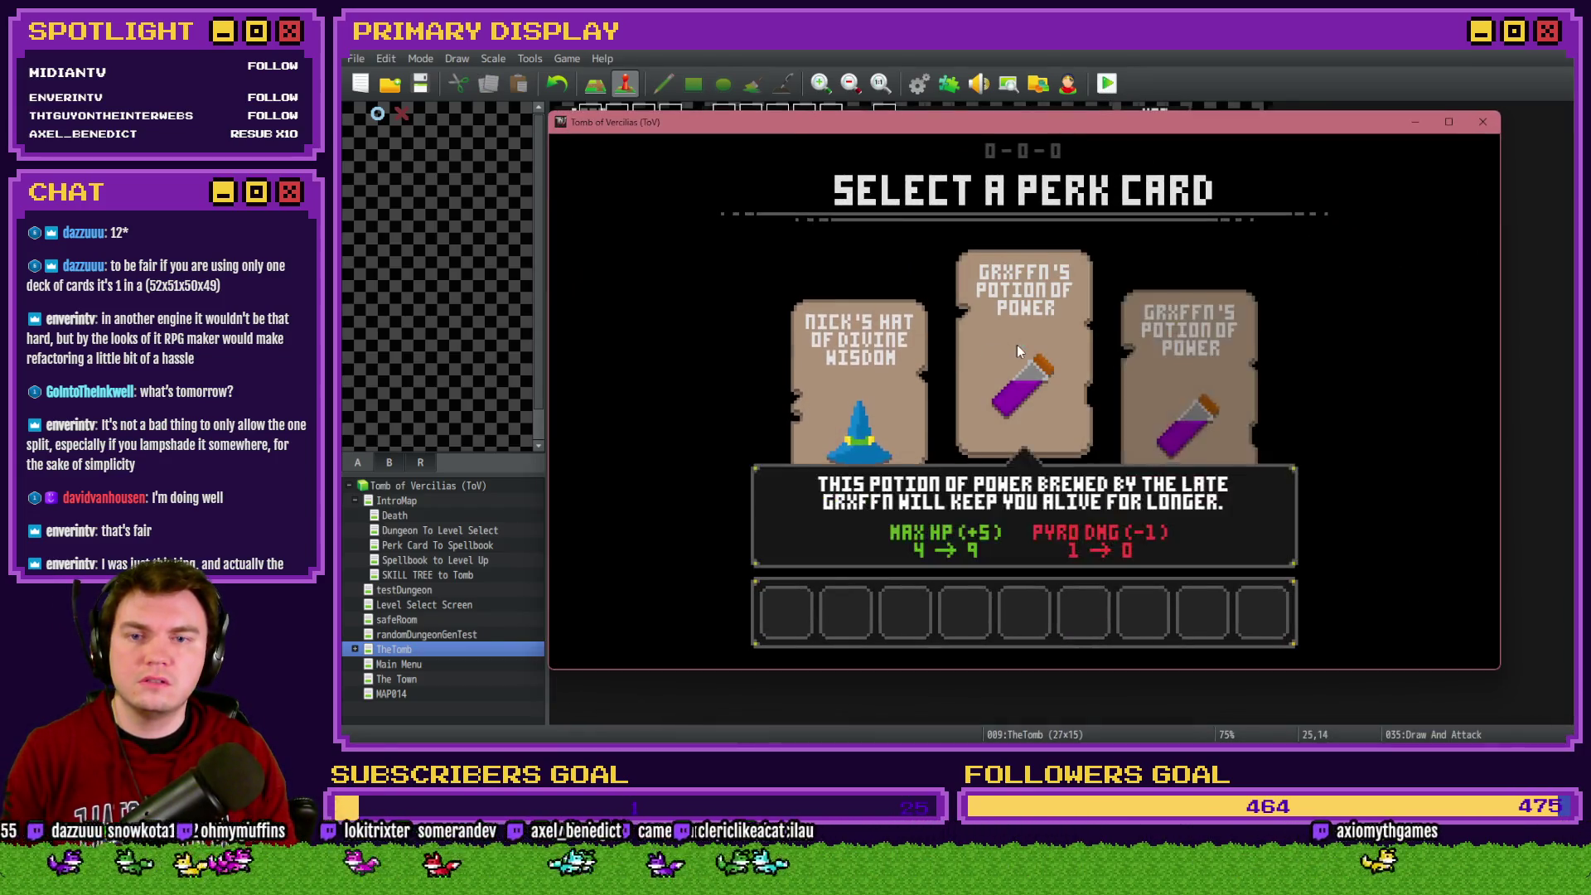
{"action": "left_click", "coordinate": [1017, 344]}
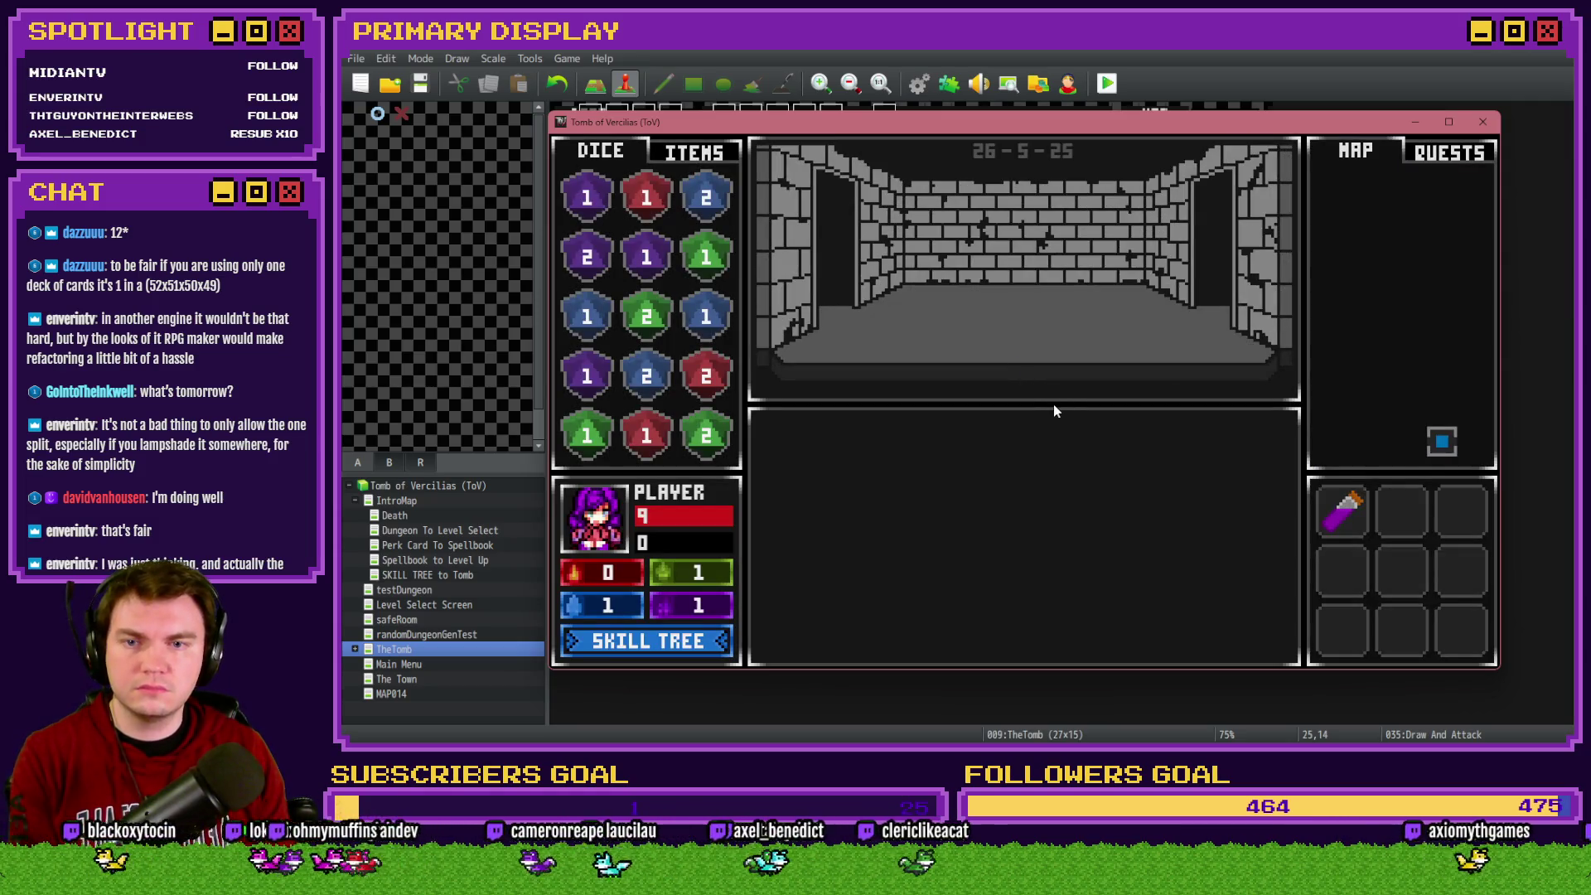
{"action": "key", "text": "Up"}
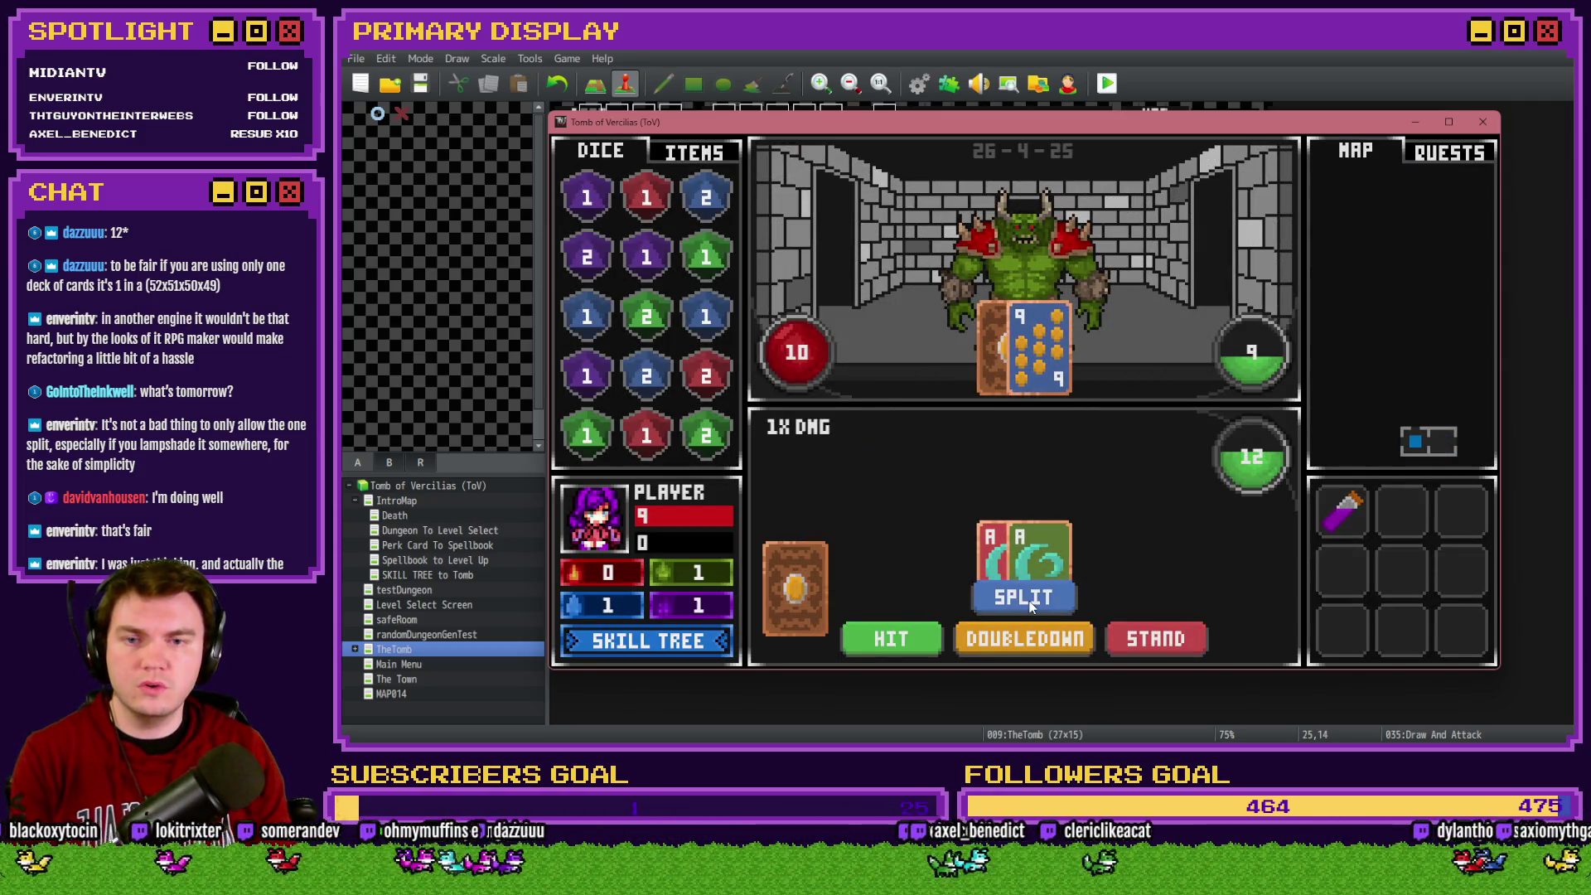
{"action": "left_click", "coordinate": [1030, 603]}
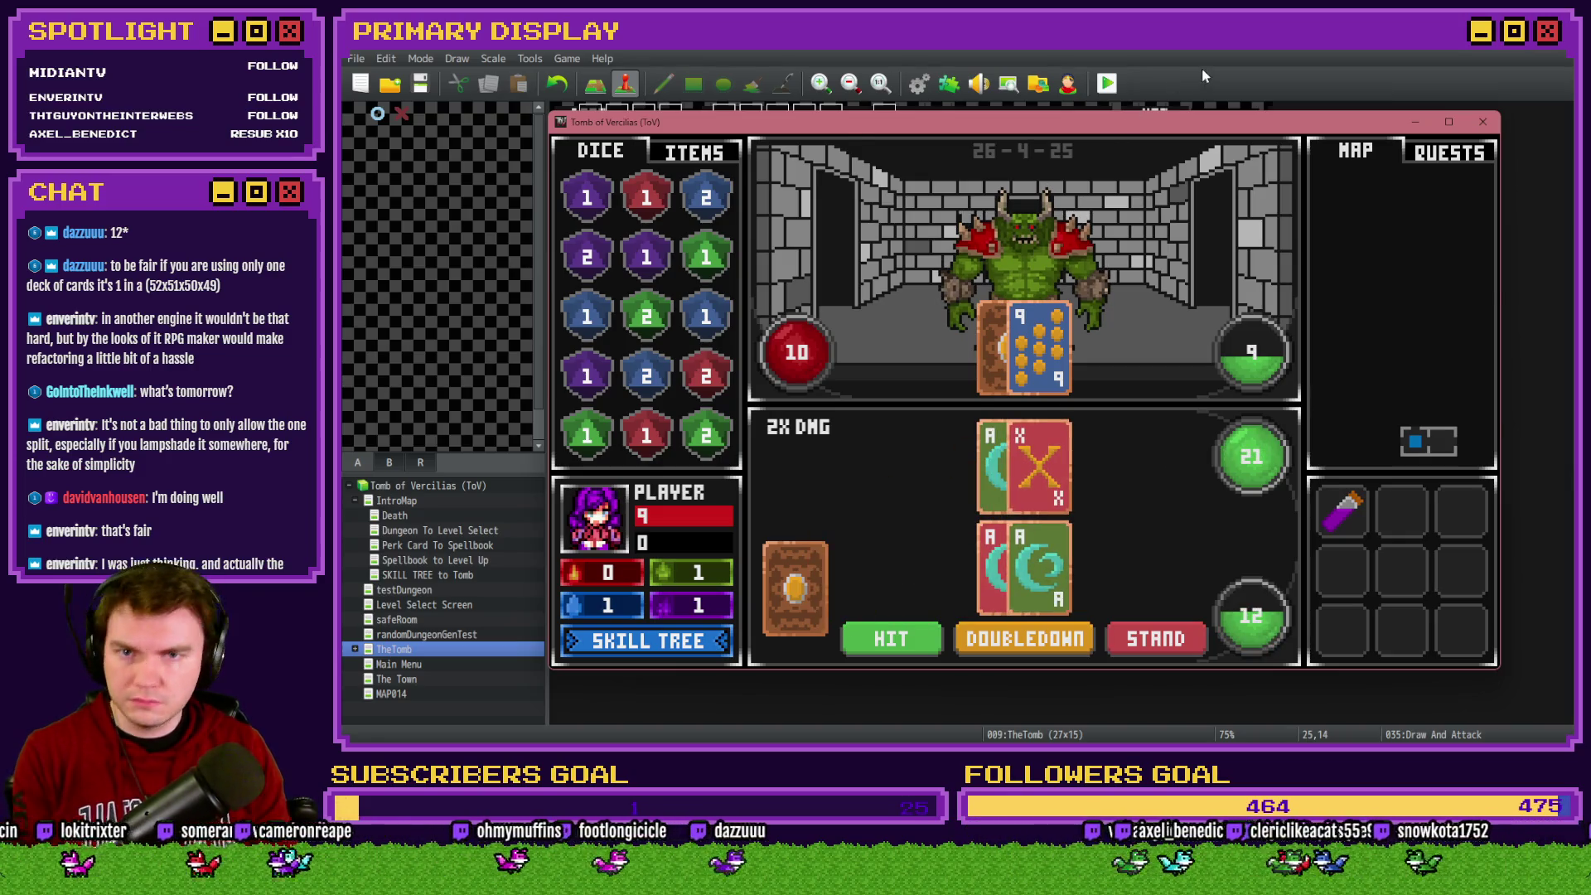
{"action": "key", "text": "alt+F4"}
{"action": "double_click", "coordinate": [1227, 494]}
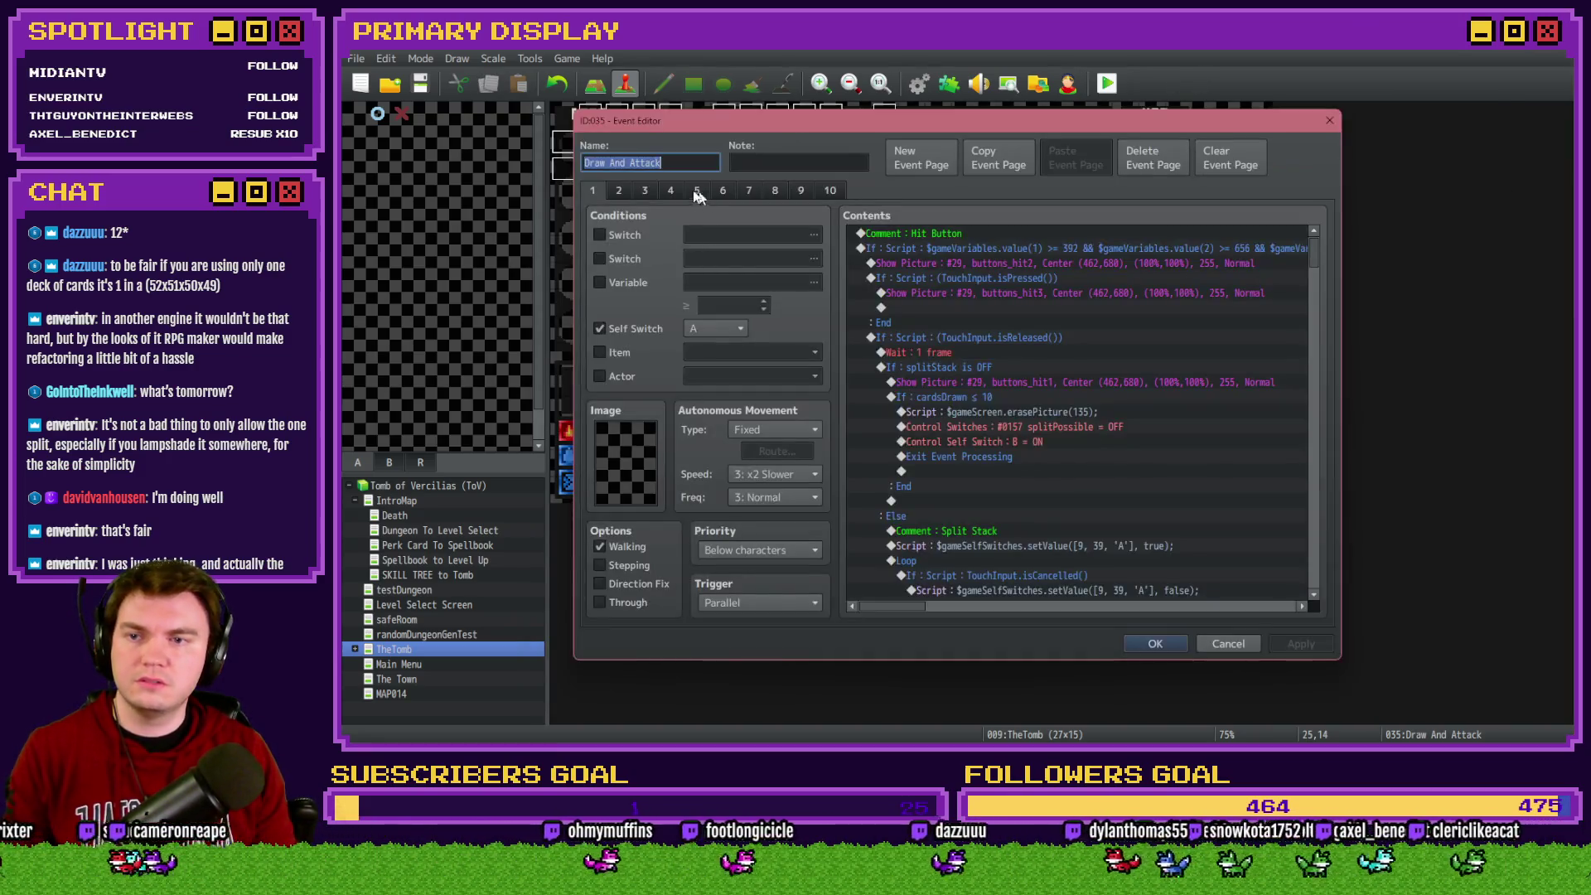
Read the split blackjack-and-bust condition script on page 3 and cancel without changes
{"action": "mouse_move", "coordinate": [1312, 256]}
{"action": "left_mouse_down"}
{"action": "mouse_move", "coordinate": [1312, 578]}
{"action": "mouse_move", "coordinate": [1311, 556]}
{"action": "left_mouse_up"}
{"action": "scroll", "coordinate": [1034, 538], "scroll_direction": "up", "scroll_amount": 3}
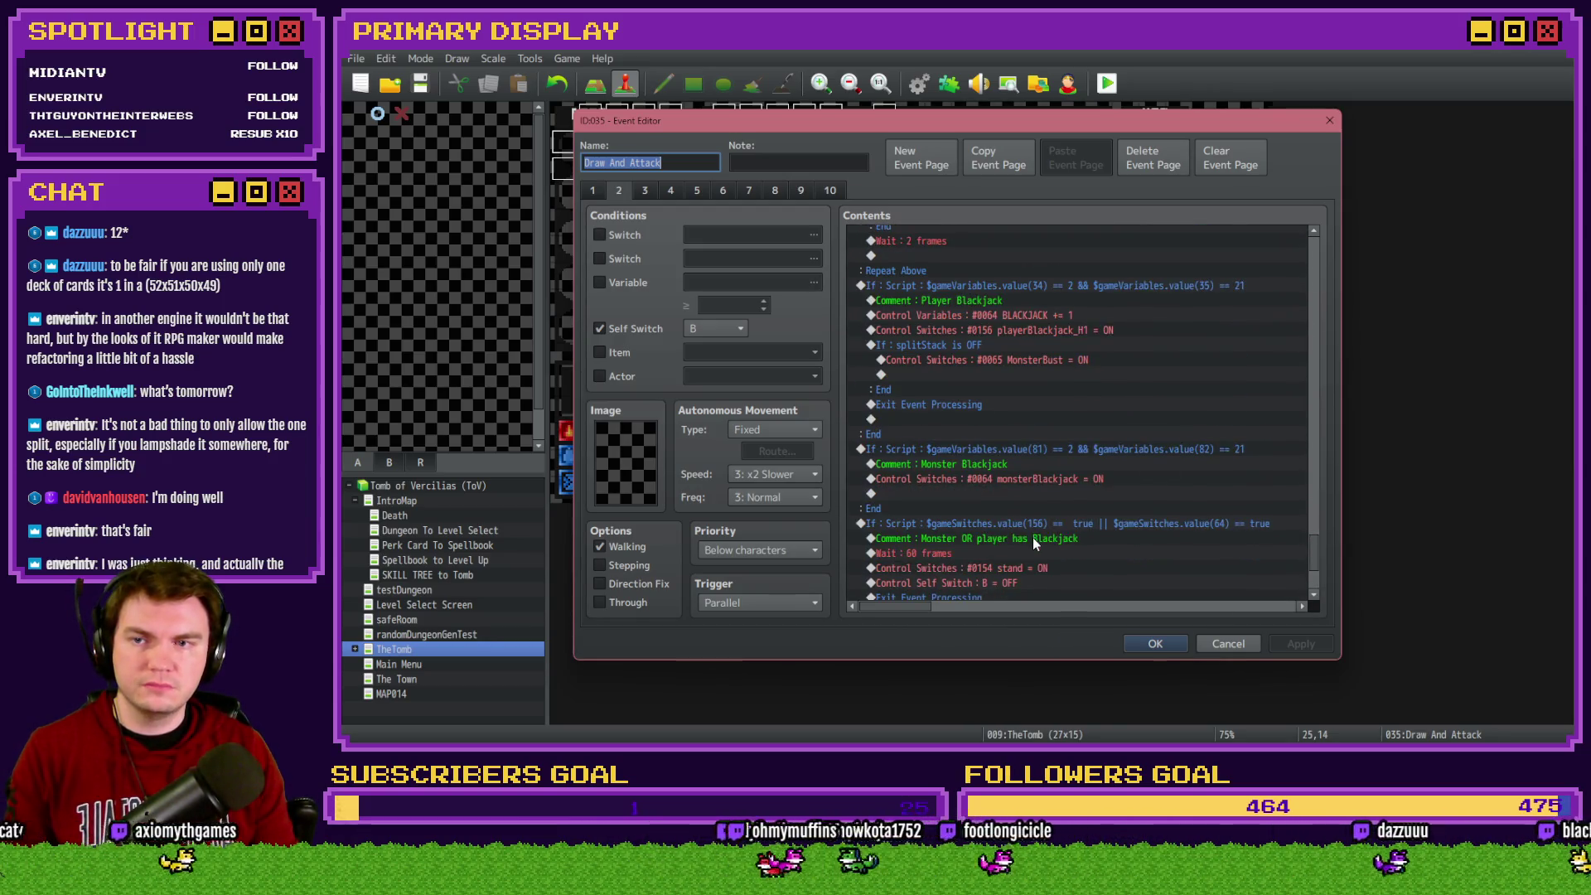
{"action": "left_click", "coordinate": [643, 191]}
{"action": "mouse_move", "coordinate": [1313, 270]}
{"action": "left_mouse_down"}
{"action": "mouse_move", "coordinate": [1314, 550]}
{"action": "mouse_move", "coordinate": [1256, 524]}
{"action": "left_mouse_up"}
{"action": "left_click", "coordinate": [1110, 267]}
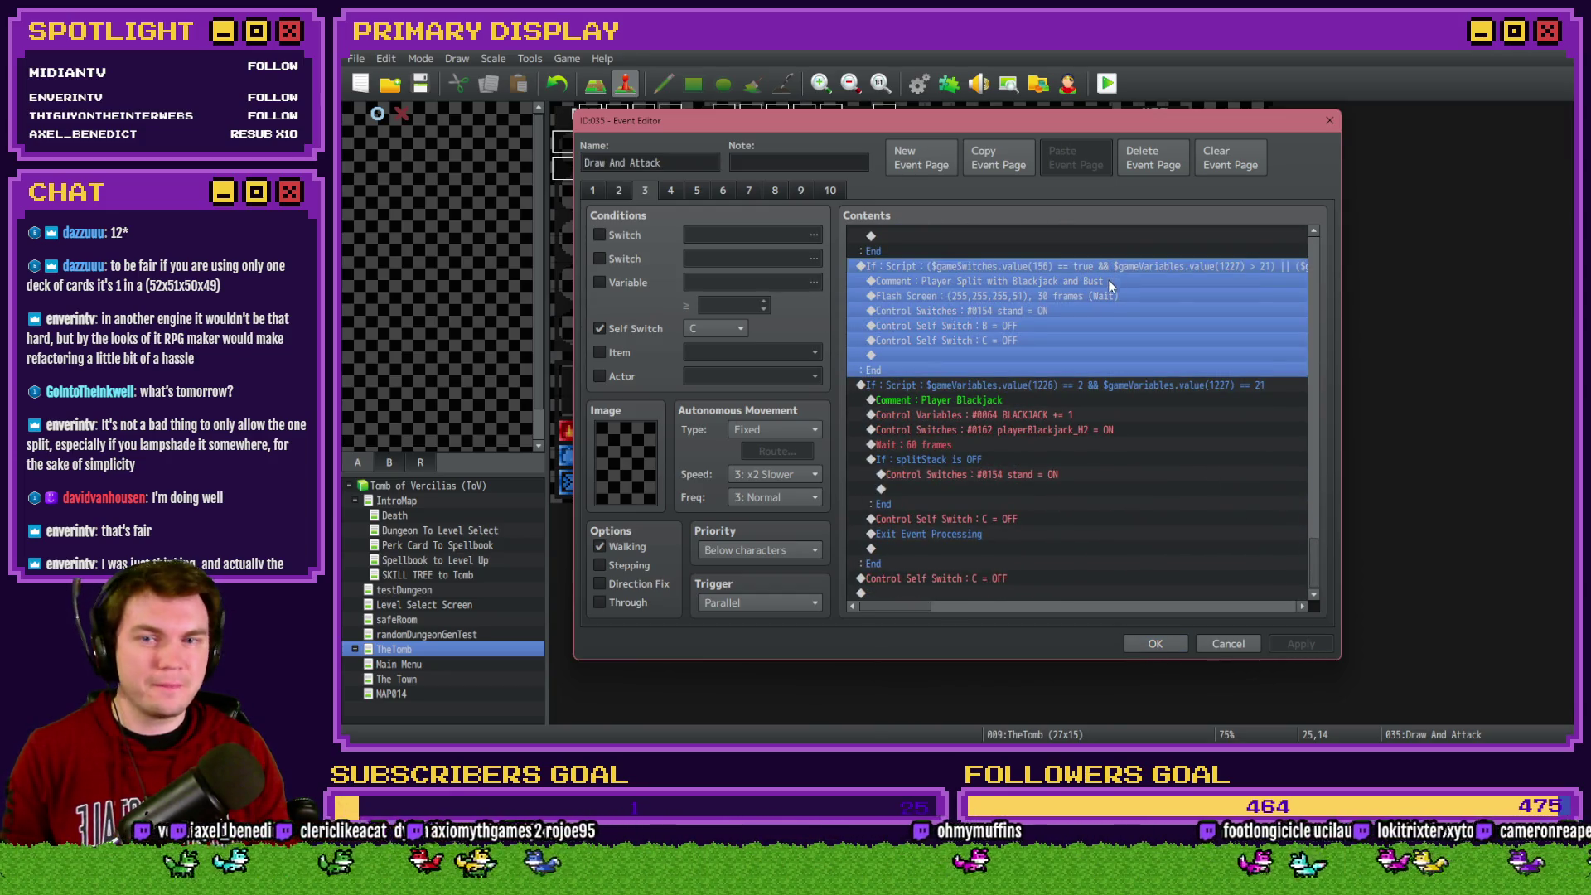
{"action": "key", "text": "Return"}
{"action": "left_click", "coordinate": [1076, 484]}
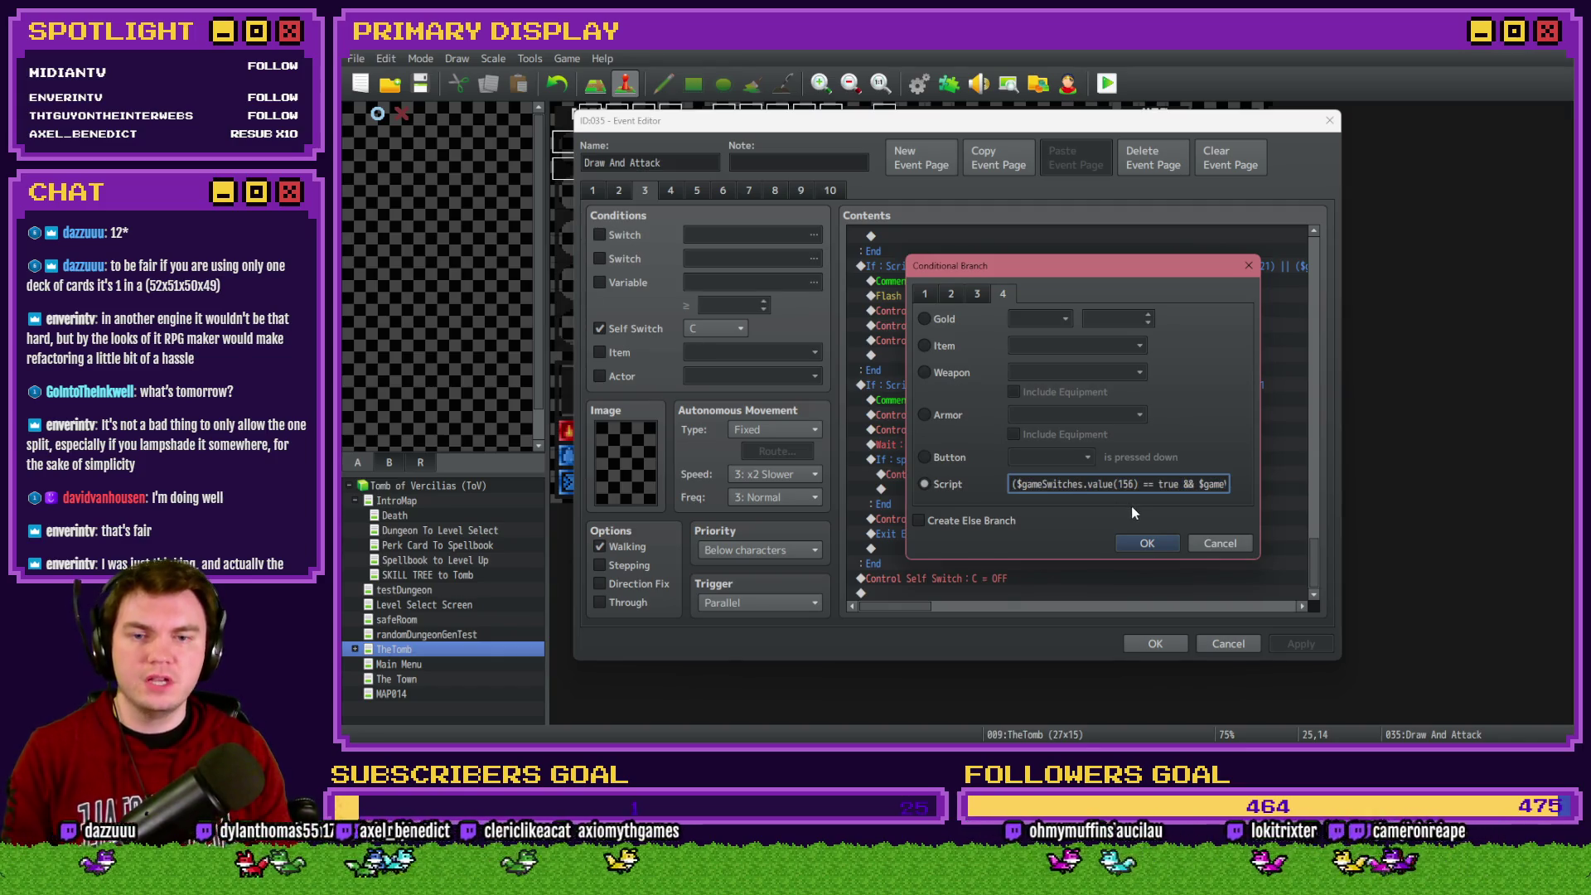
{"action": "left_click", "coordinate": [1219, 543]}
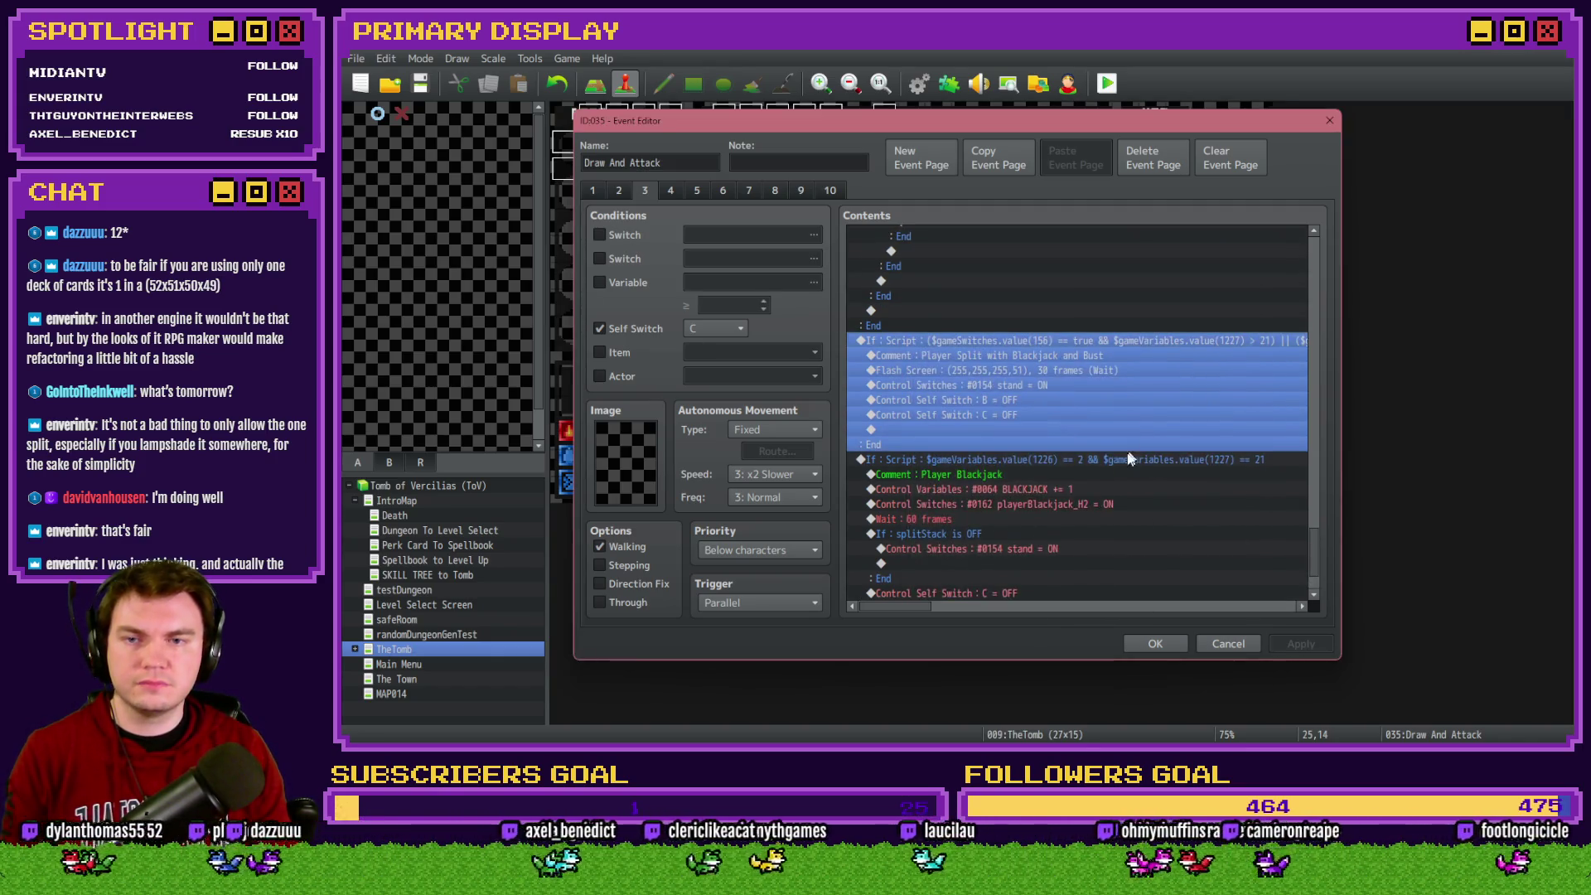
{"action": "left_click", "coordinate": [1031, 326]}
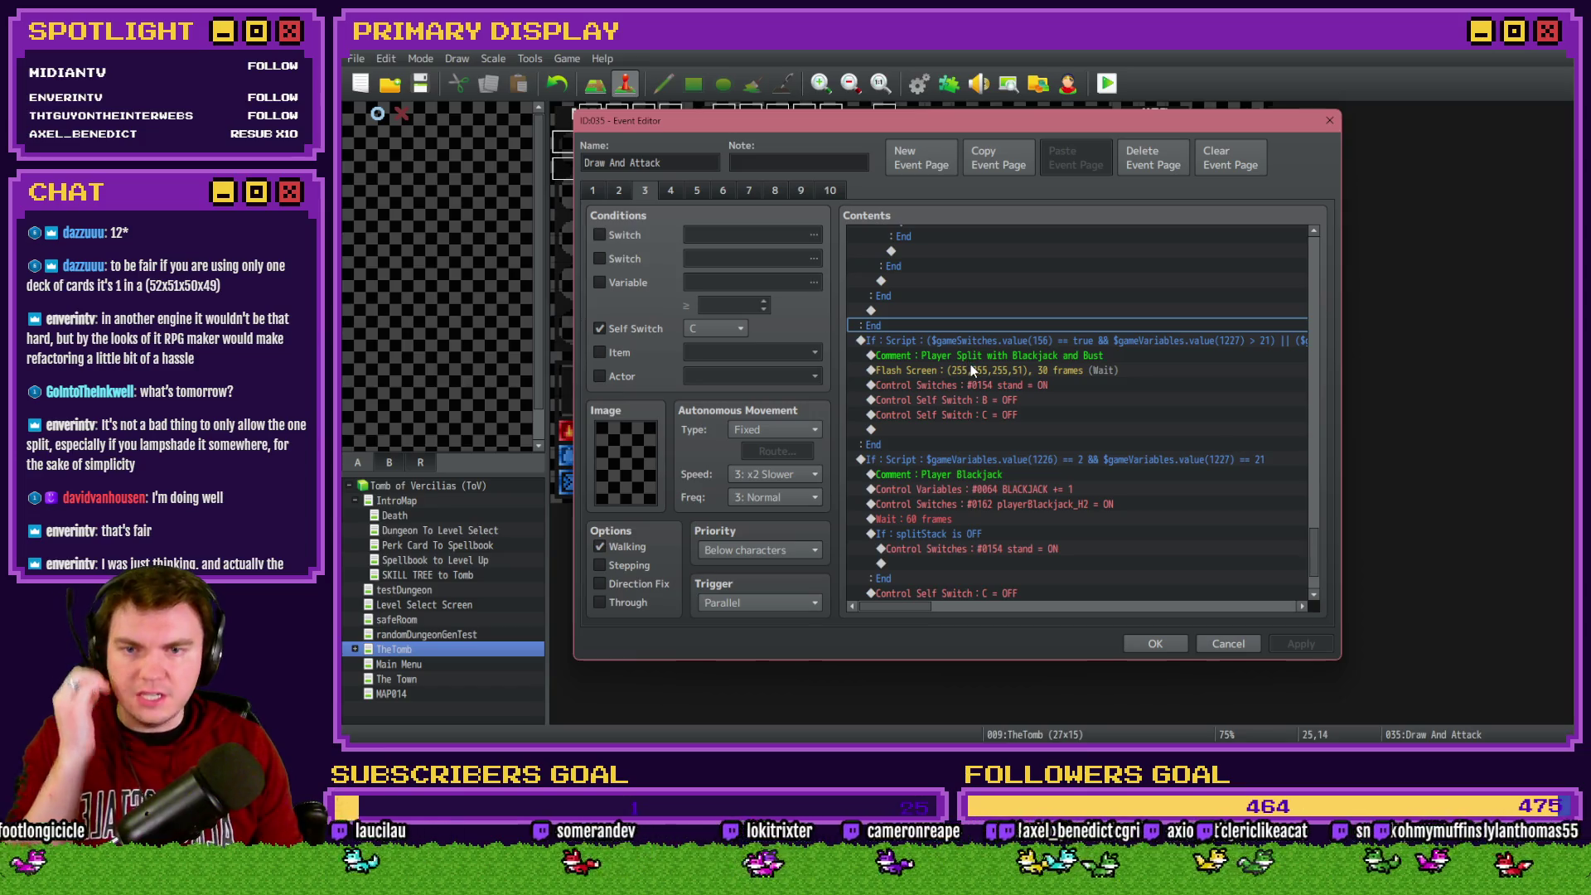
{"action": "key", "text": "alt+Tab"}
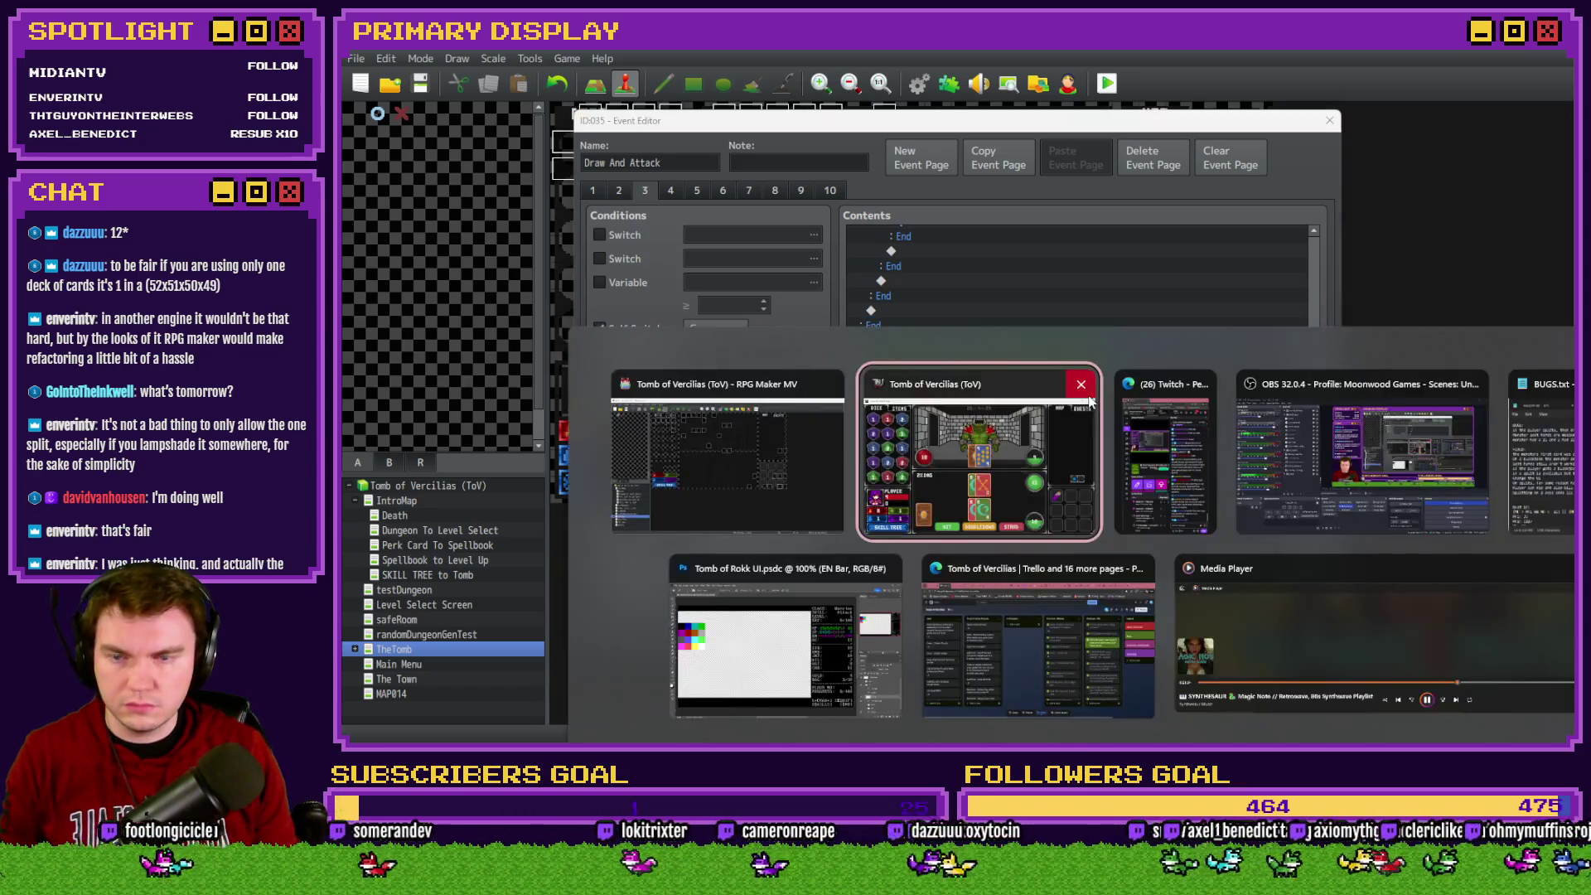
{"action": "key", "text": "F9"}
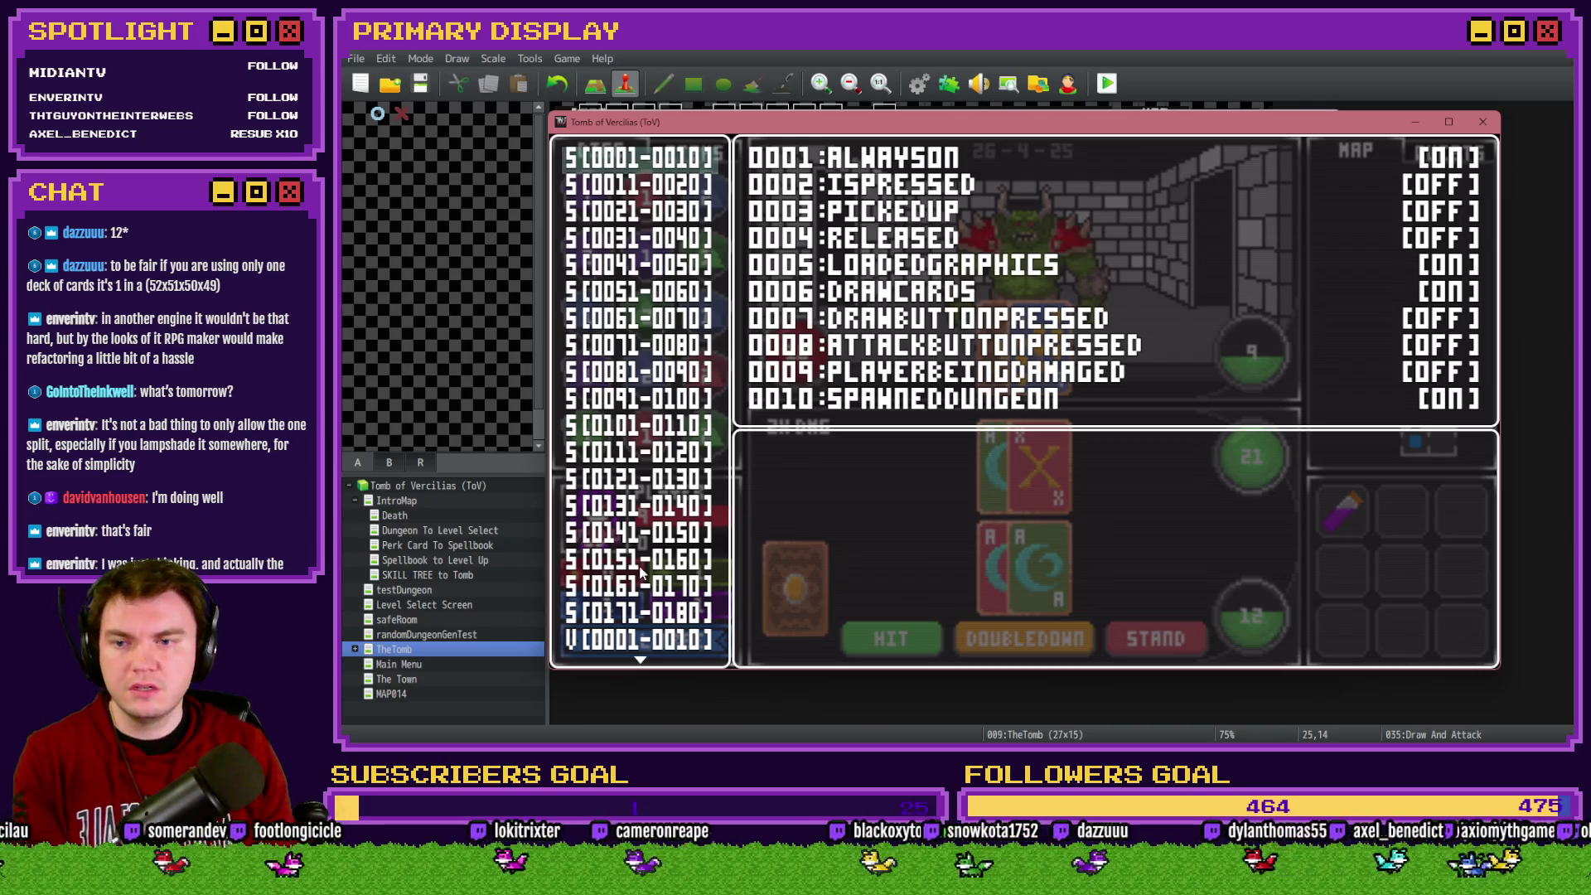
{"action": "left_click", "coordinate": [655, 563]}
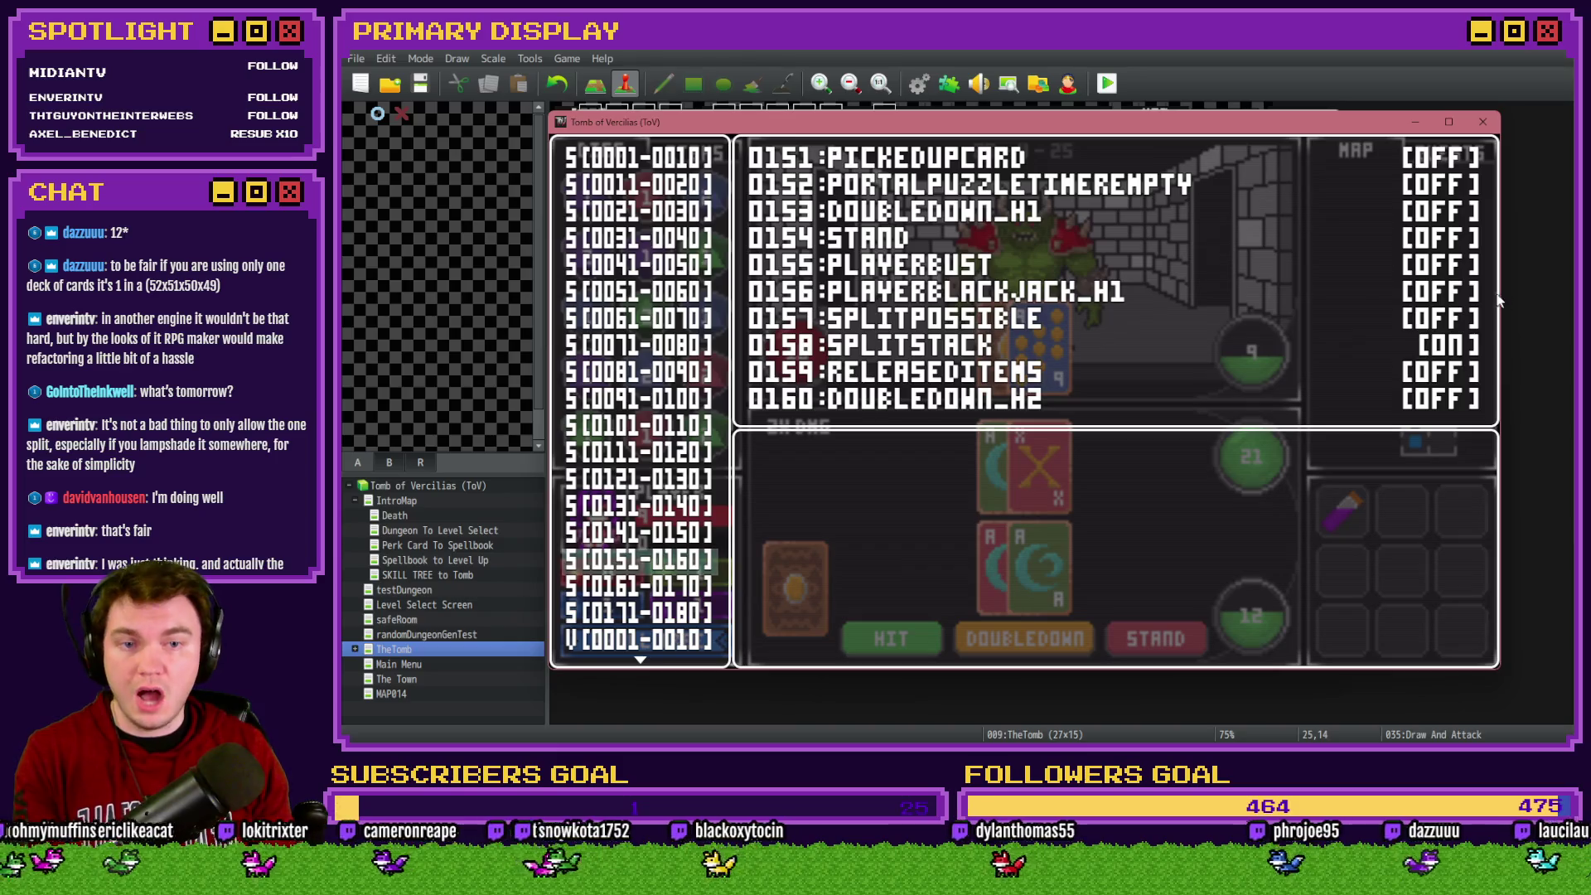
{"action": "key", "text": "alt+F4"}
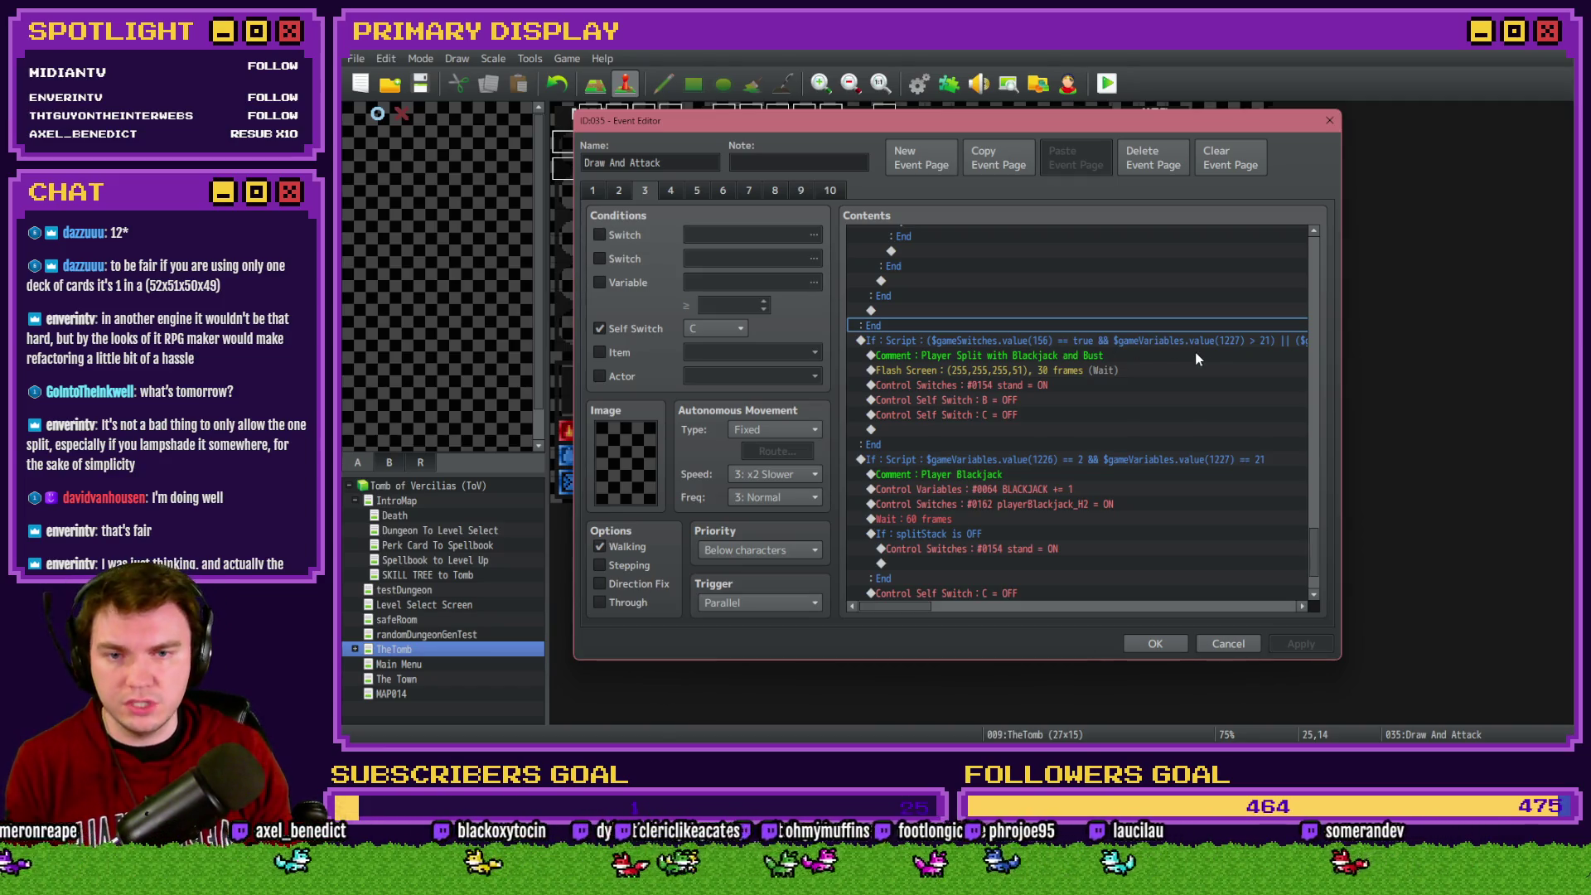
{"action": "left_click_drag", "start_coordinate": [908, 610], "coordinate": [969, 616]}
{"action": "key", "text": "alt+Tab"}
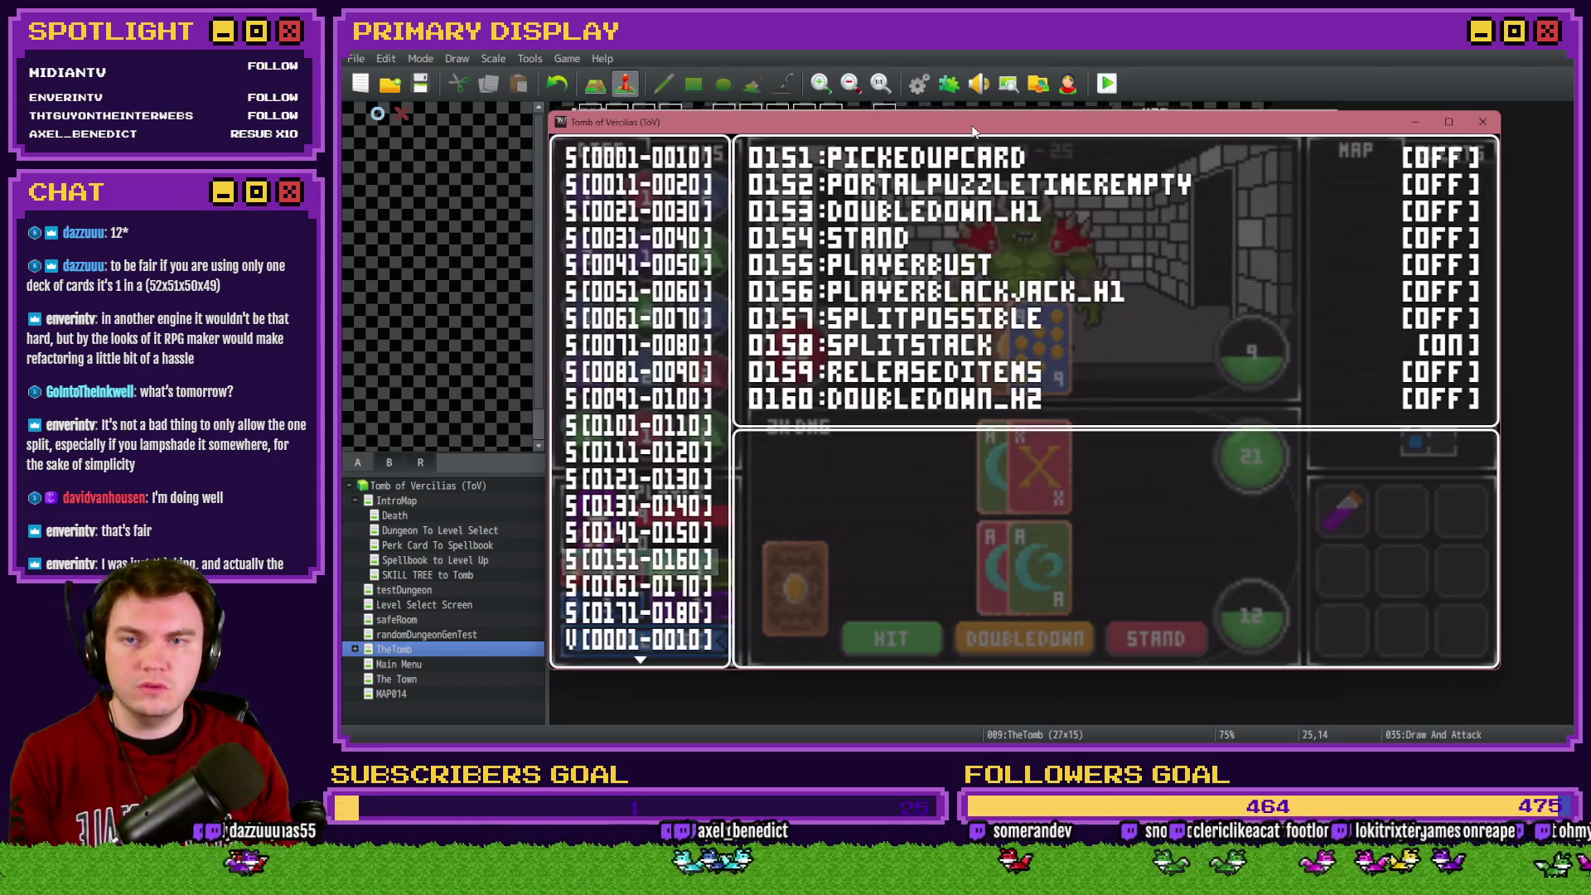
{"action": "key", "text": "Down"}
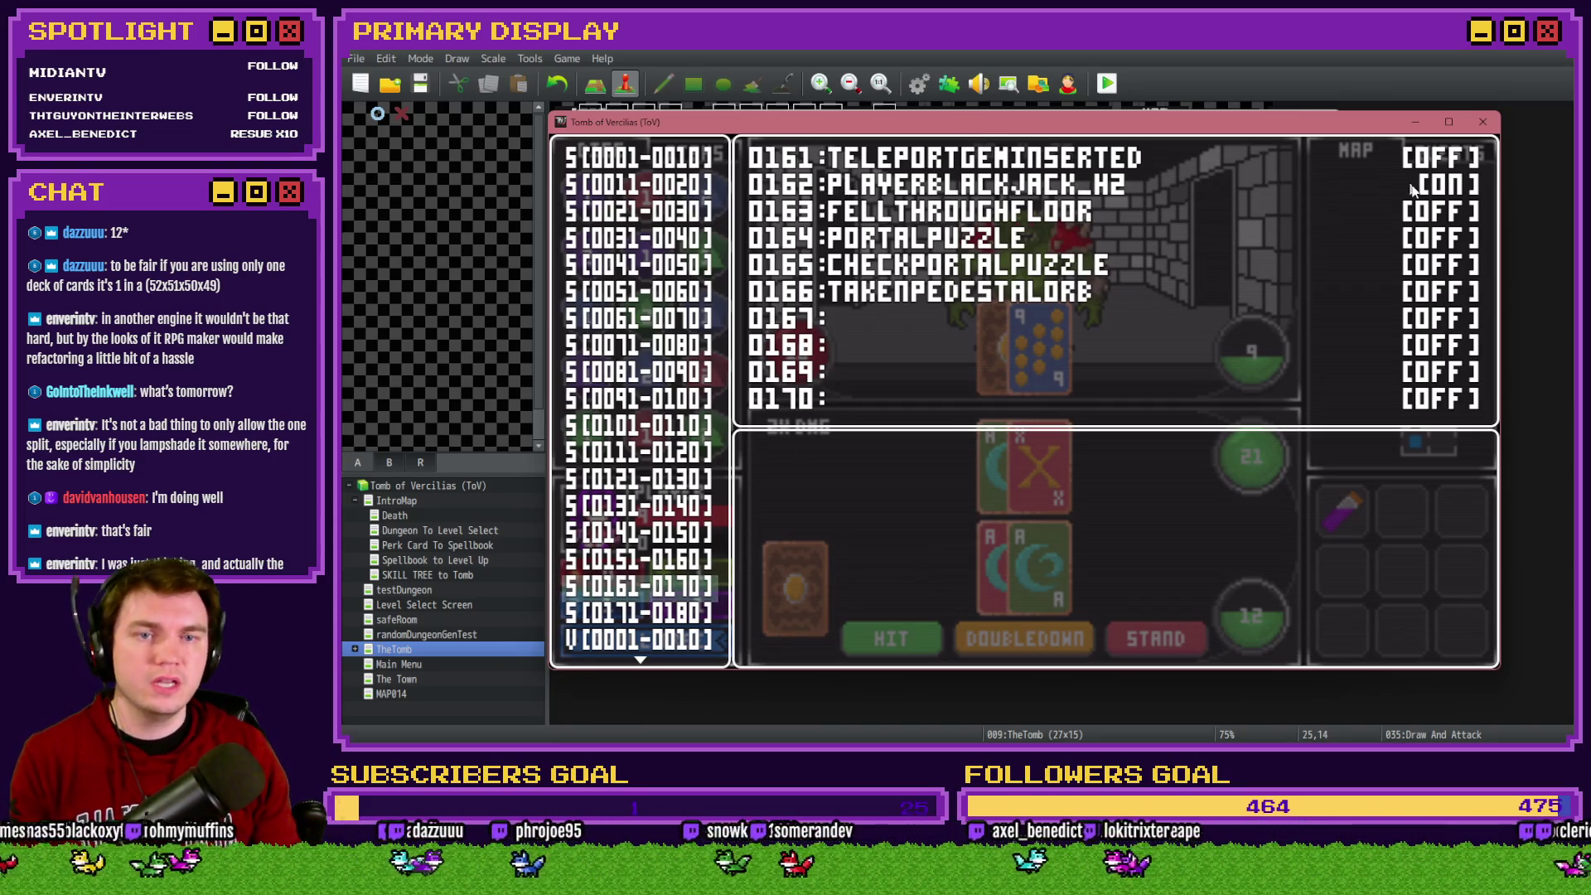
{"action": "key", "text": "alt+Tab"}
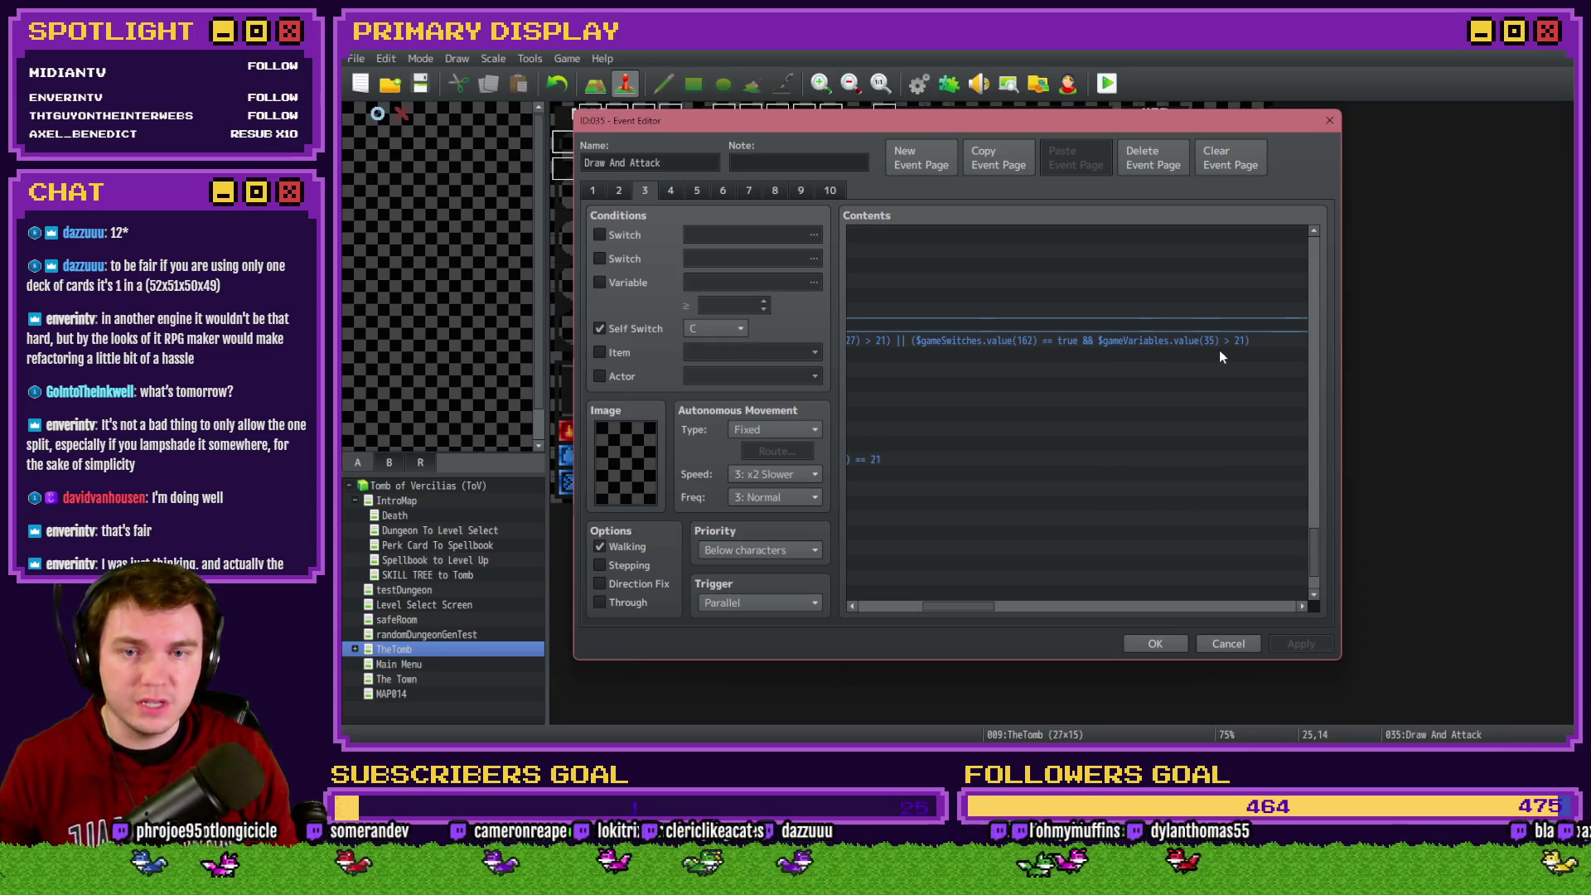
Scroll the playtest debug list to variables 0031–0040, where CardTotalValue reads 12
{"action": "key", "text": "alt+Tab"}
{"action": "scroll", "coordinate": [608, 367], "scroll_direction": "down", "scroll_amount": 6}
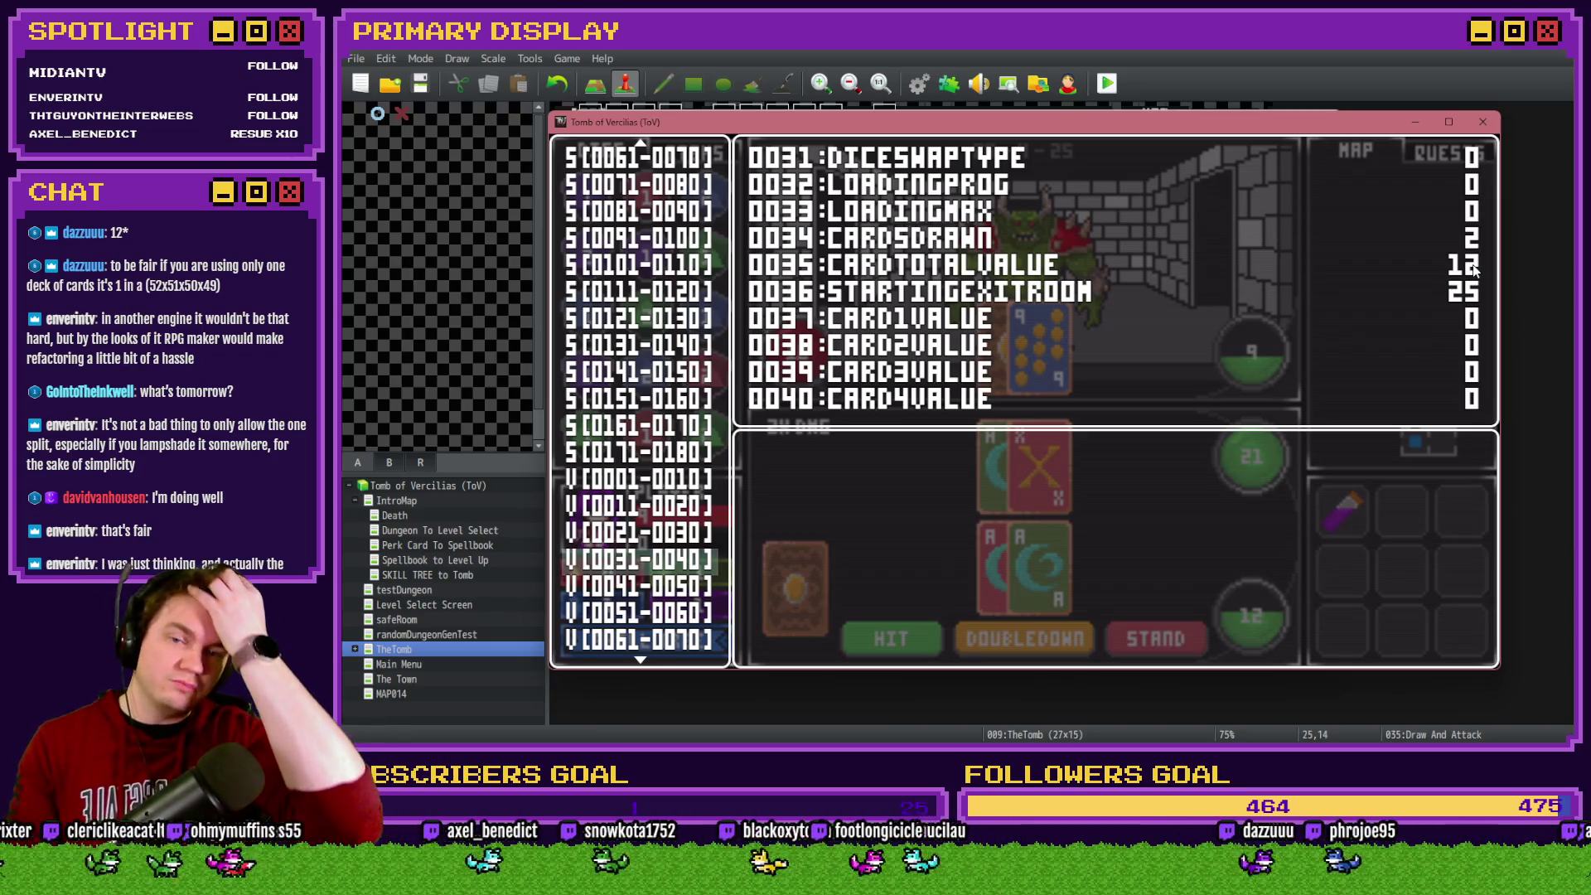
Hit the second split hand until it busts at 22, confirm CardTotalValue 22 in F9 debug, and close the game
{"action": "key", "text": "Escape"}
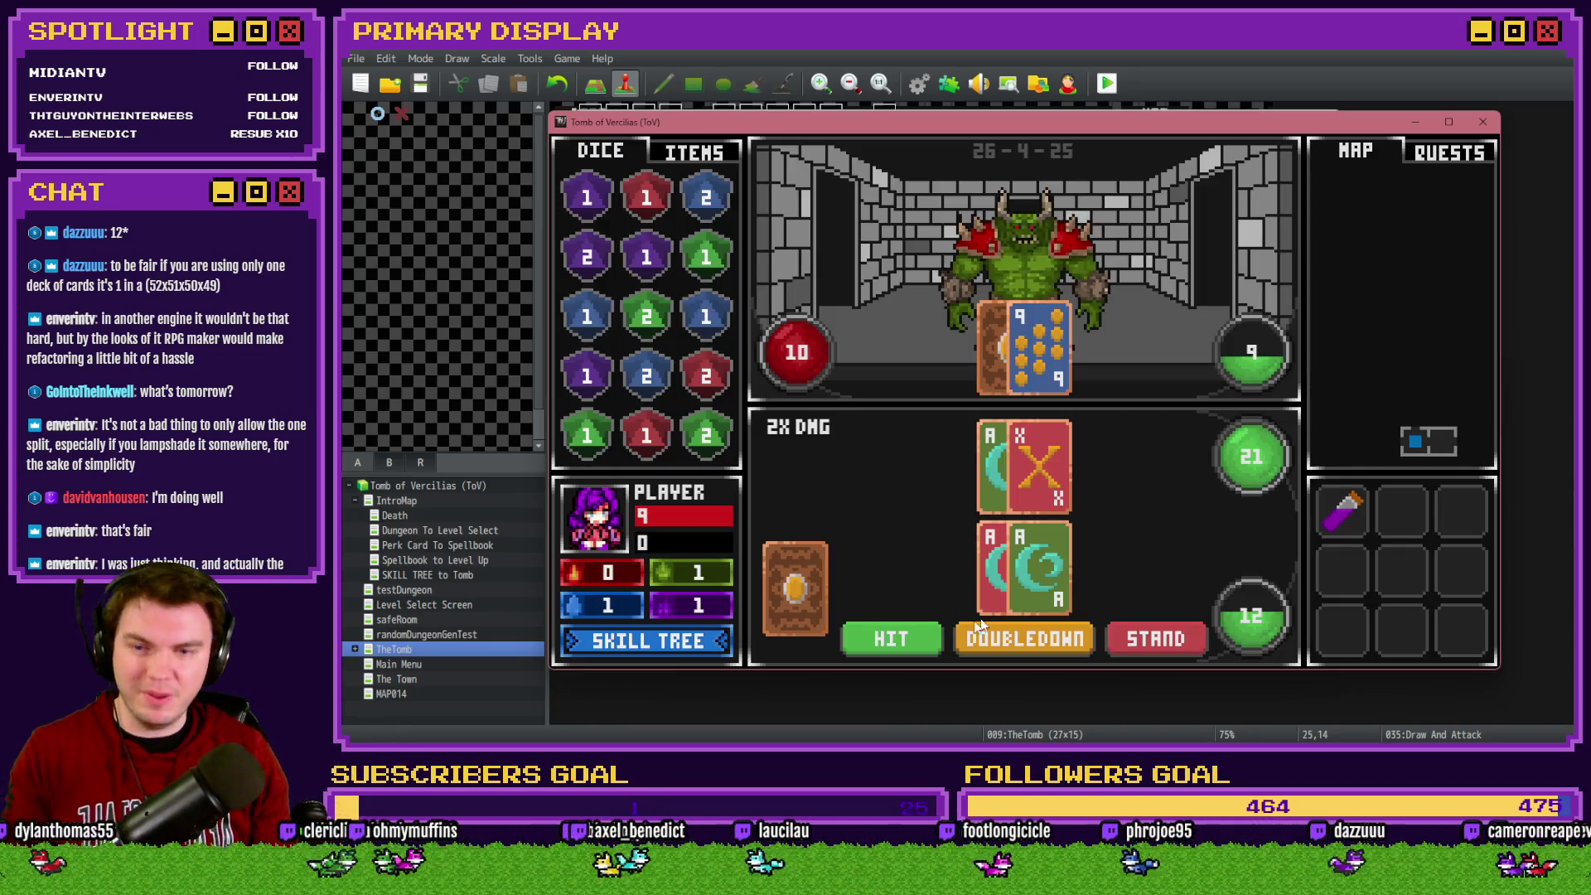
{"action": "left_click_drag", "start_coordinate": [796, 587], "coordinate": [1032, 585]}
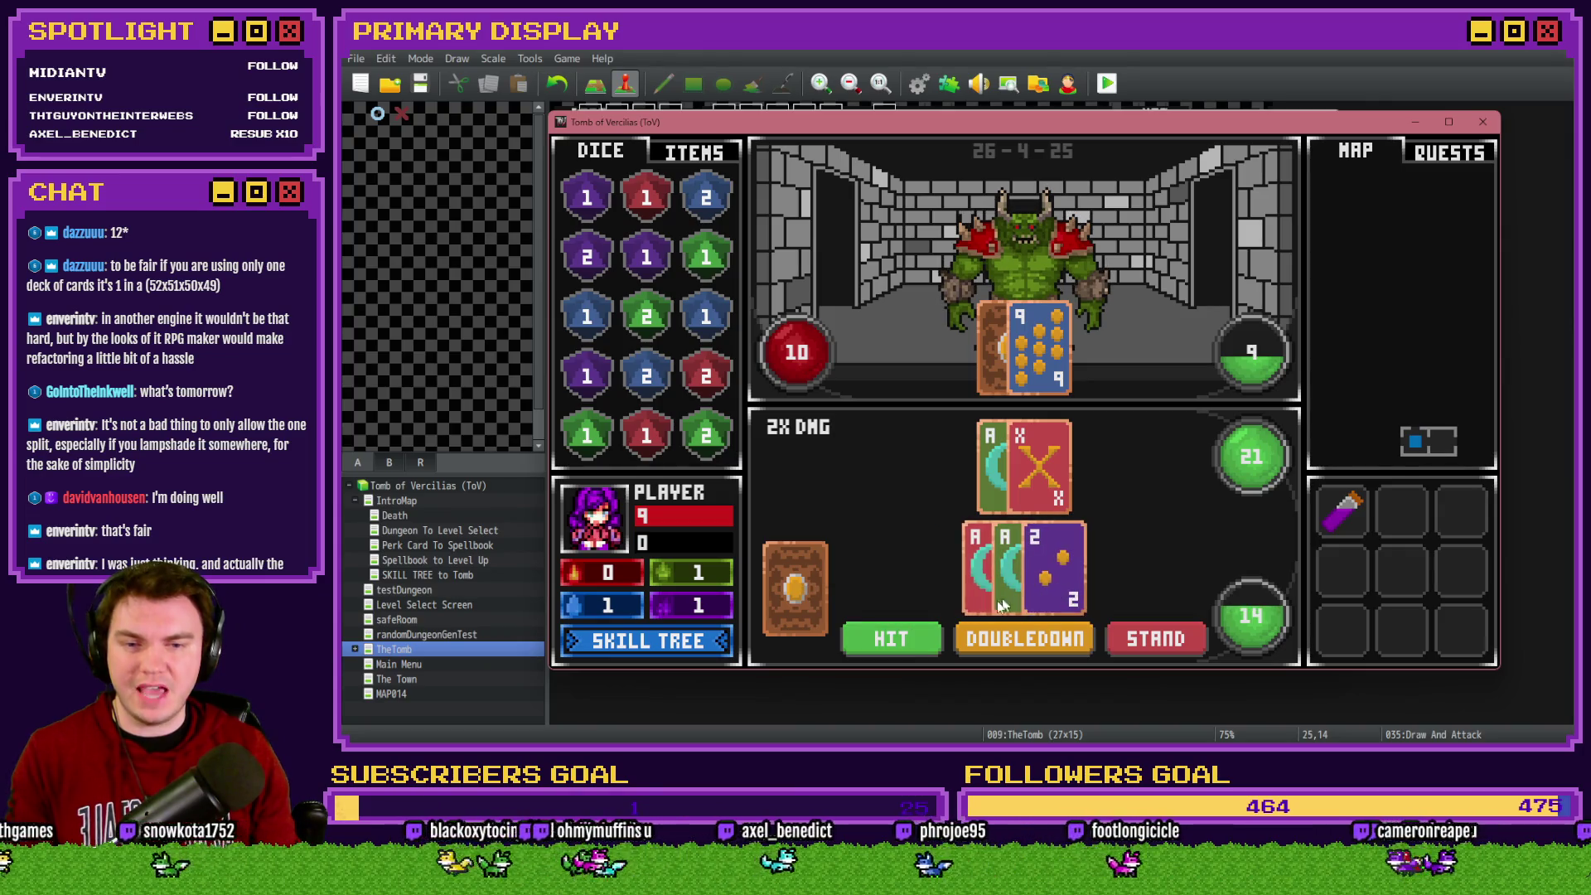
{"action": "left_click", "coordinate": [932, 650]}
{"action": "left_click", "coordinate": [930, 648]}
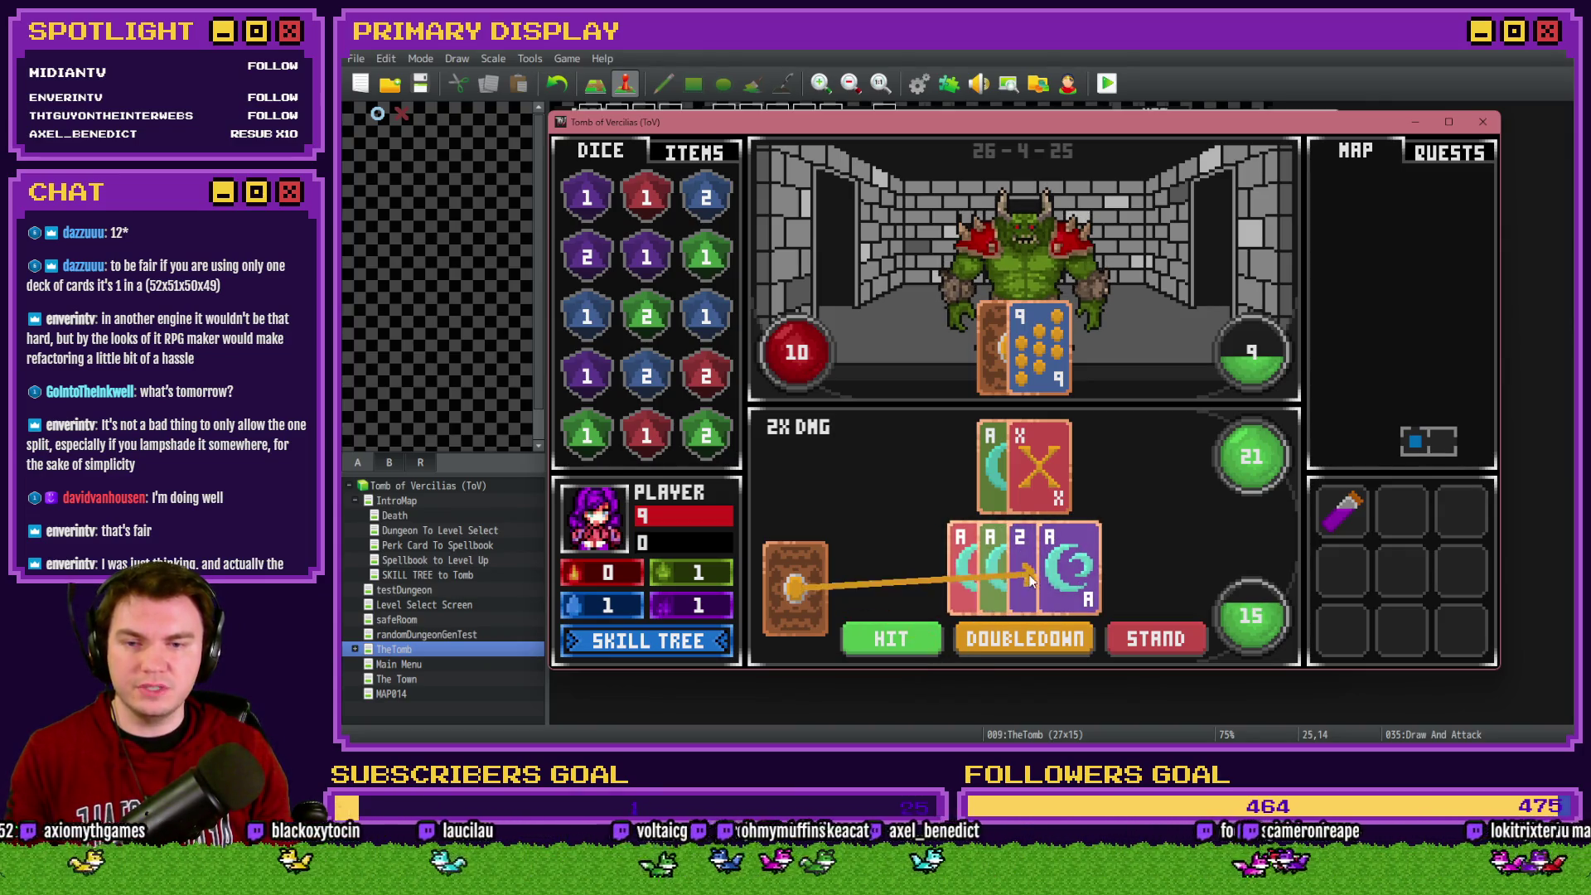
{"action": "left_click", "coordinate": [926, 640]}
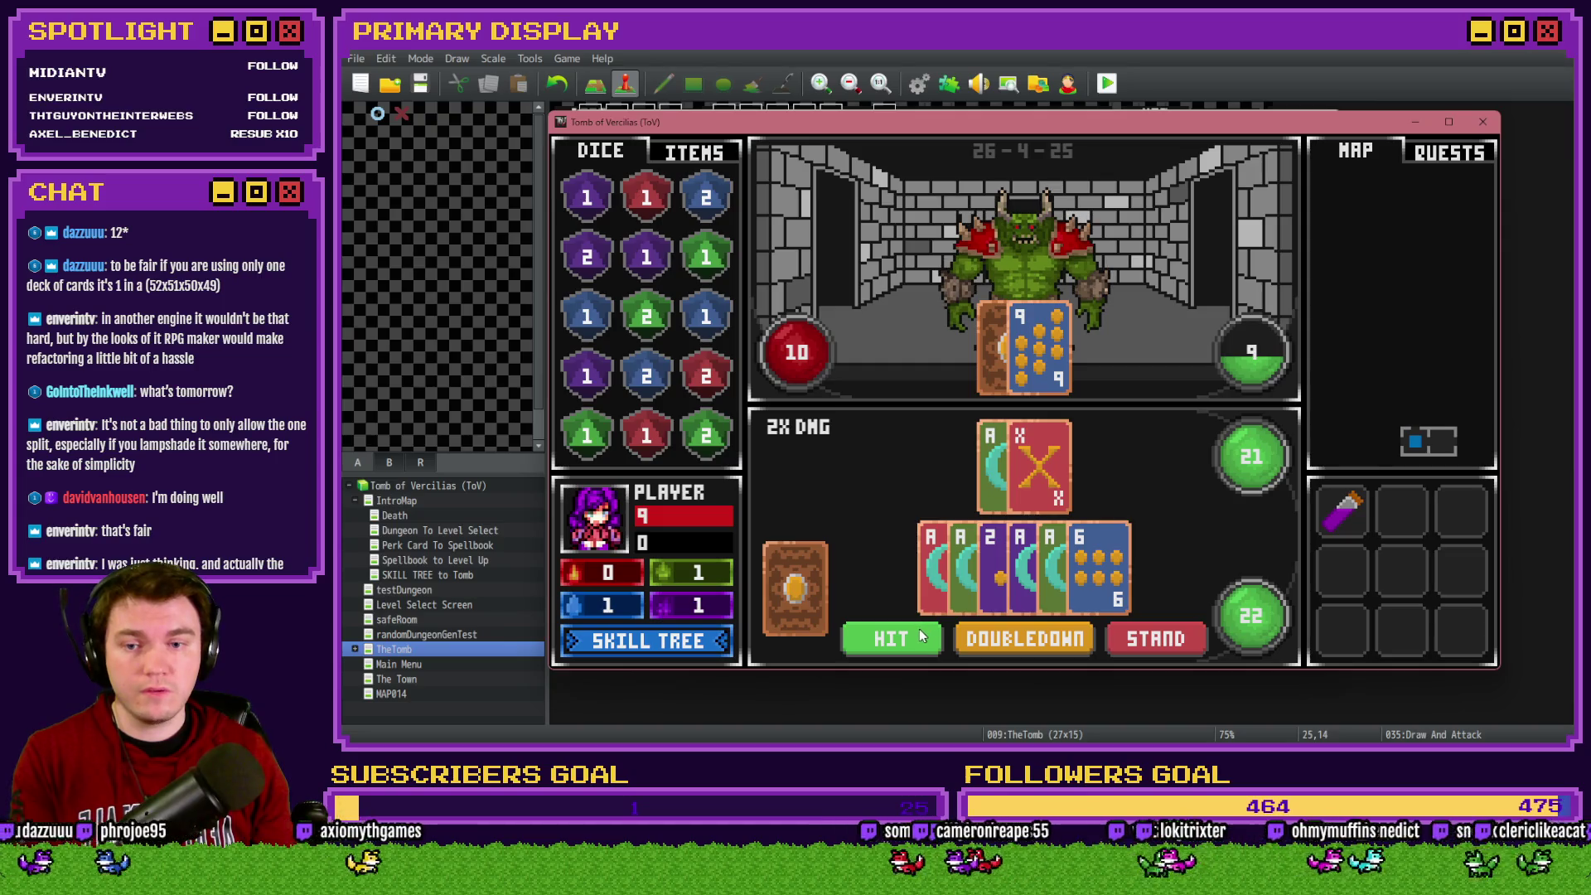
{"action": "key", "text": "F9"}
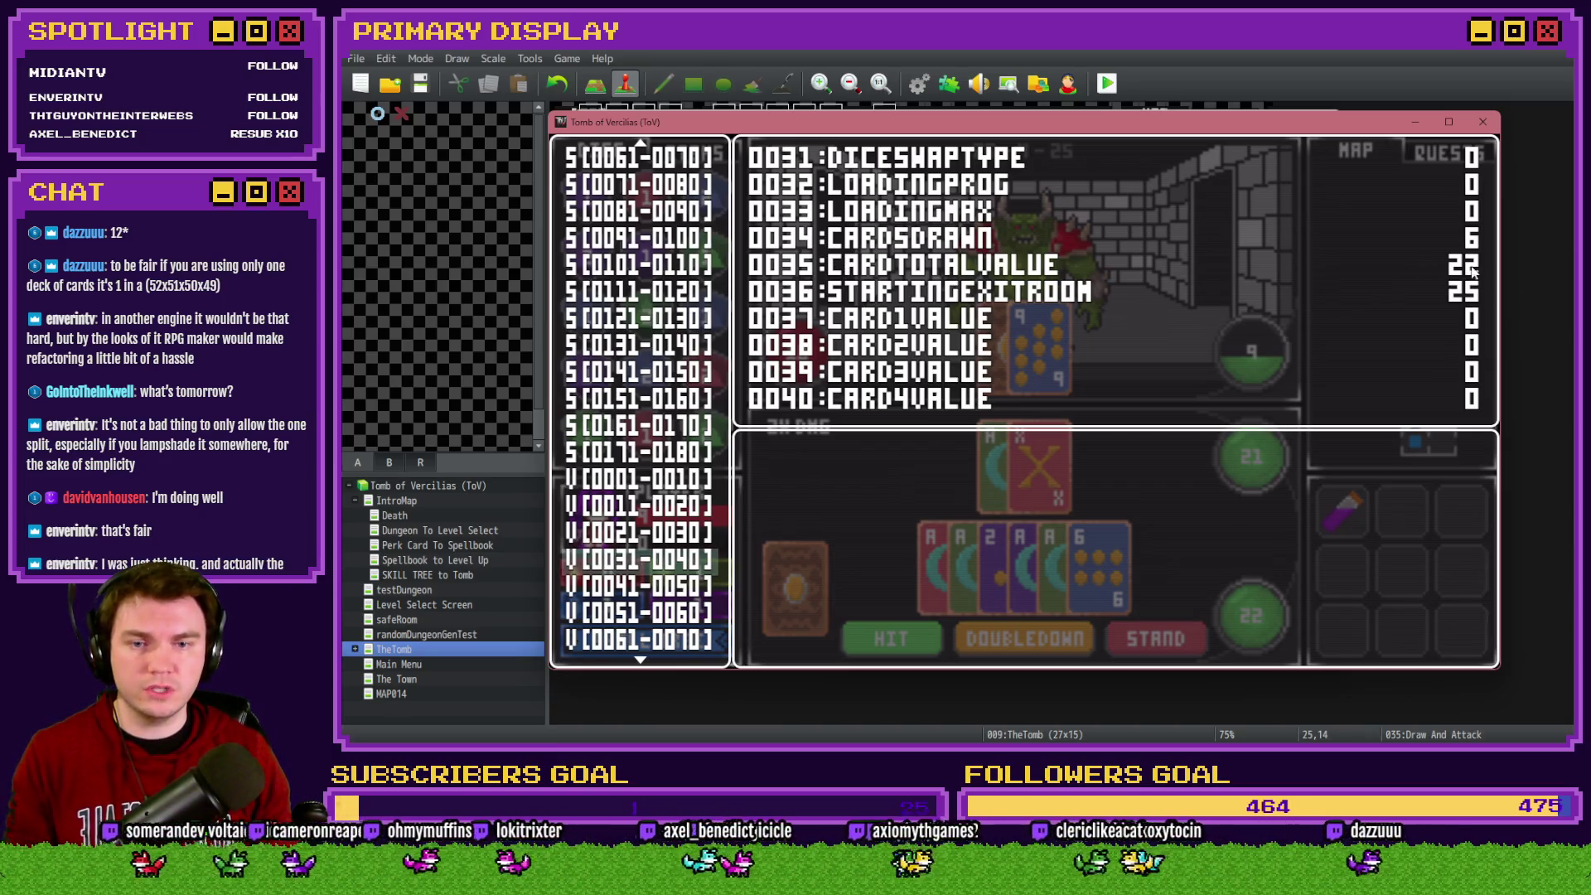
{"action": "key", "text": "alt+F4"}
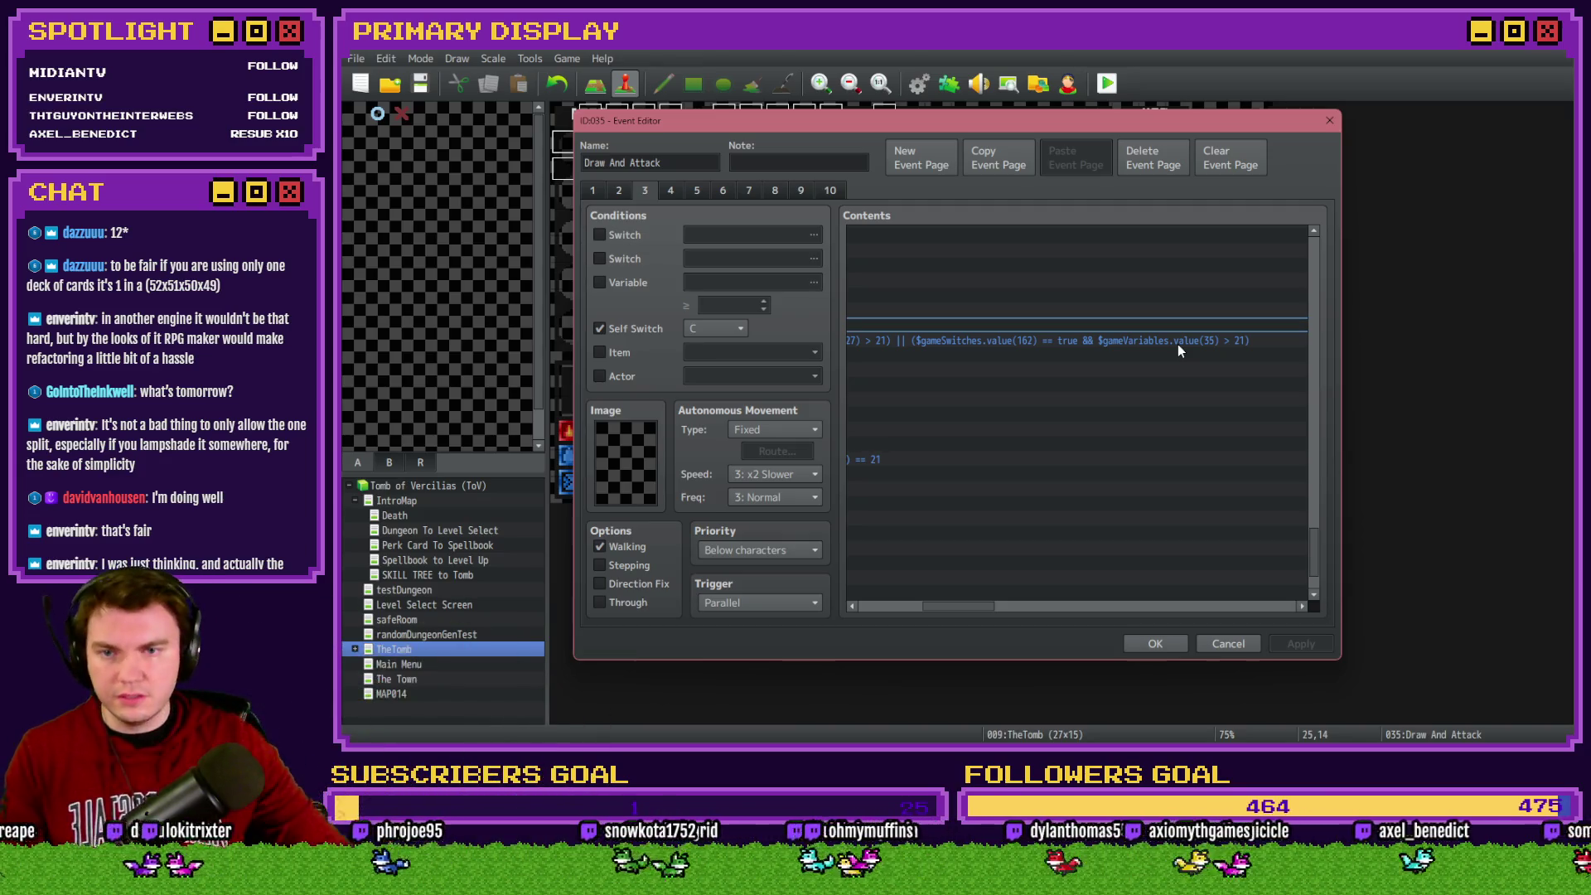
Copy page 3's split blackjack-and-bust If block, paste it after Repeat Above on page 2, and confirm
{"action": "left_click_drag", "start_coordinate": [981, 603], "coordinate": [941, 604]}
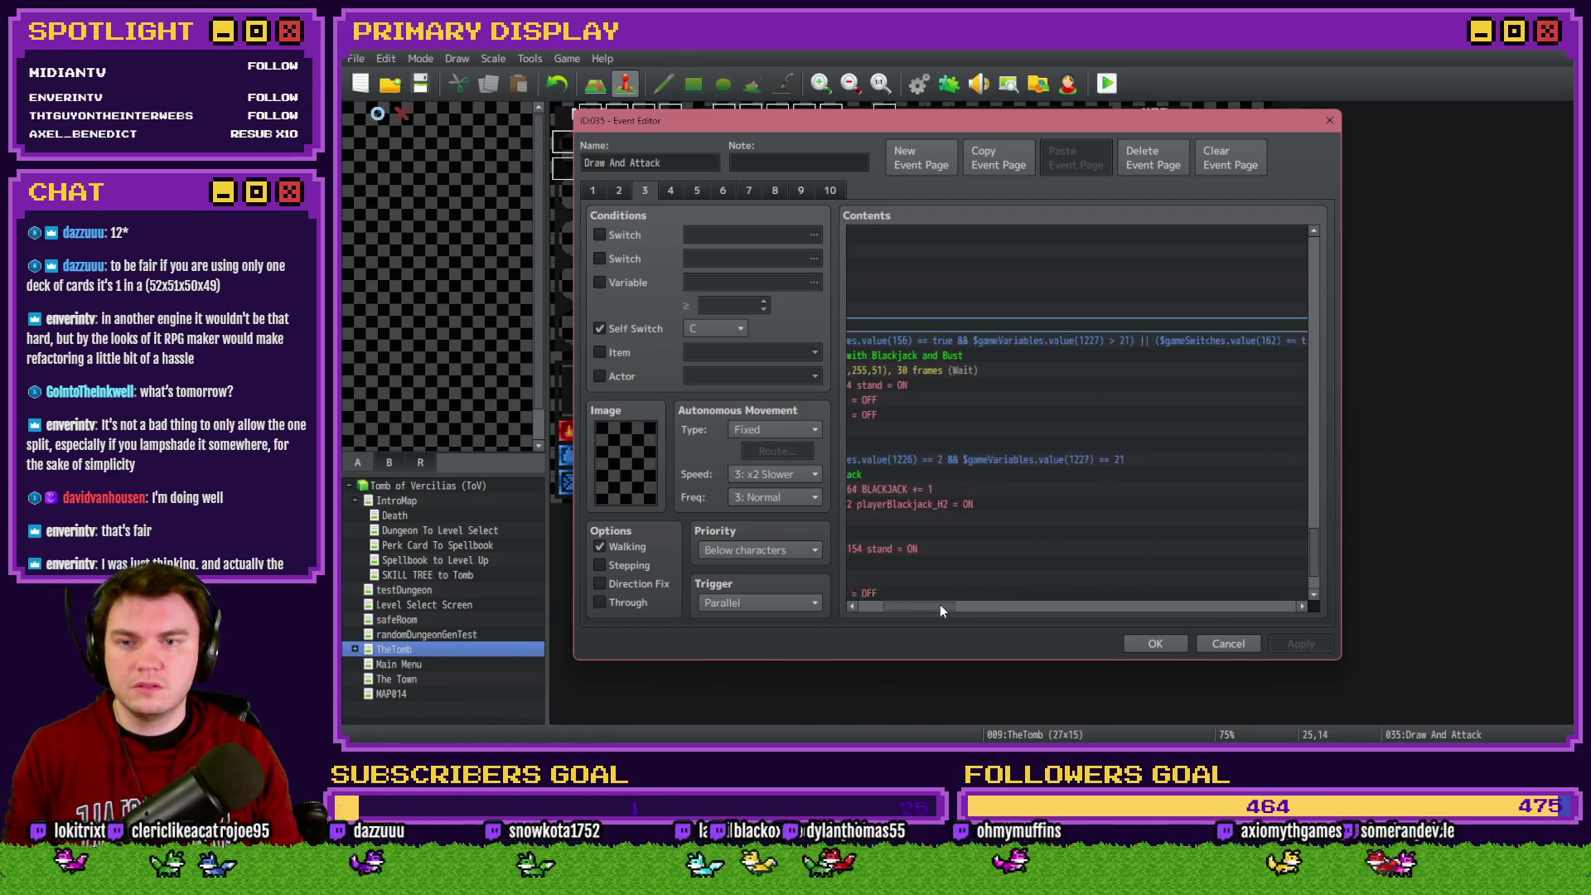
{"action": "left_click", "coordinate": [1017, 342]}
{"action": "left_click", "coordinate": [622, 189]}
{"action": "left_click", "coordinate": [1120, 395]}
{"action": "left_click_drag", "start_coordinate": [1317, 268], "coordinate": [1320, 555]}
{"action": "left_click", "coordinate": [946, 356]}
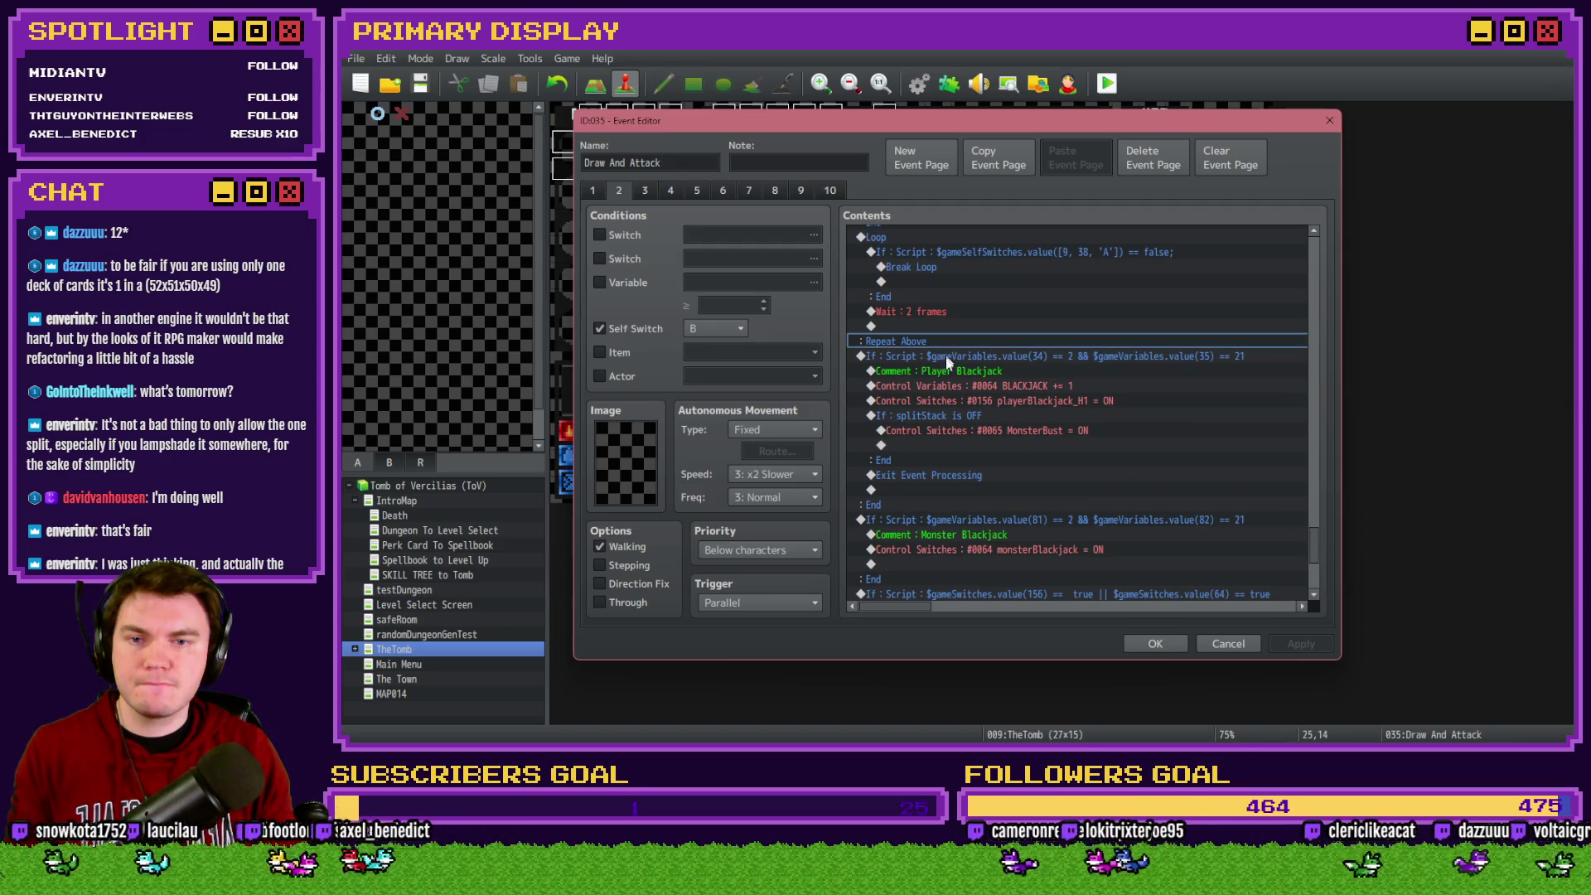
{"action": "key", "text": "ctrl+v"}
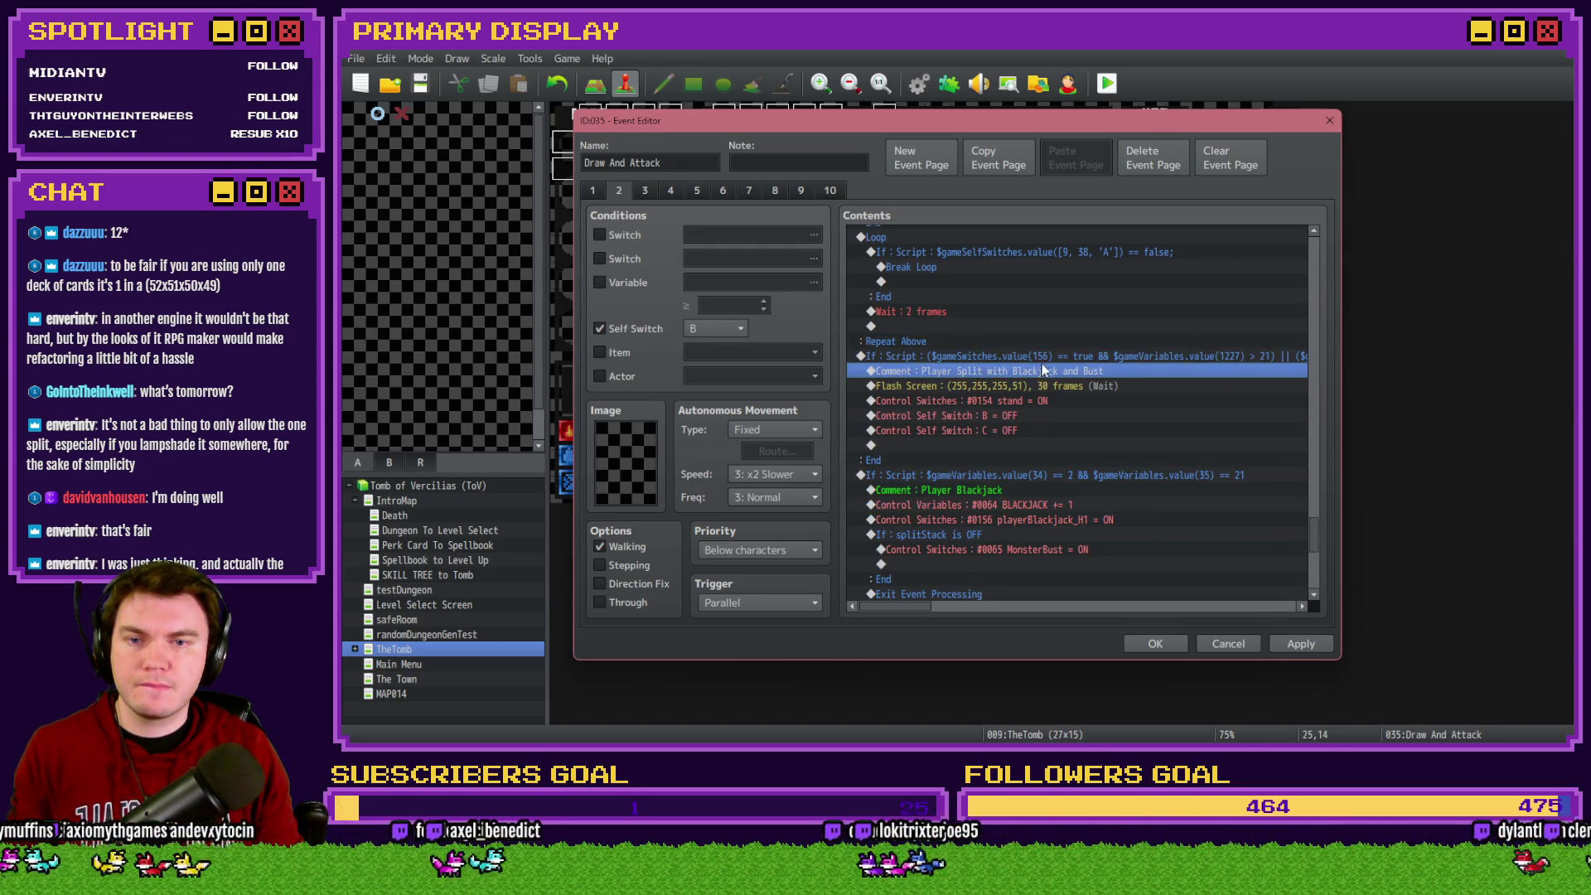
{"action": "left_click", "coordinate": [1155, 644]}
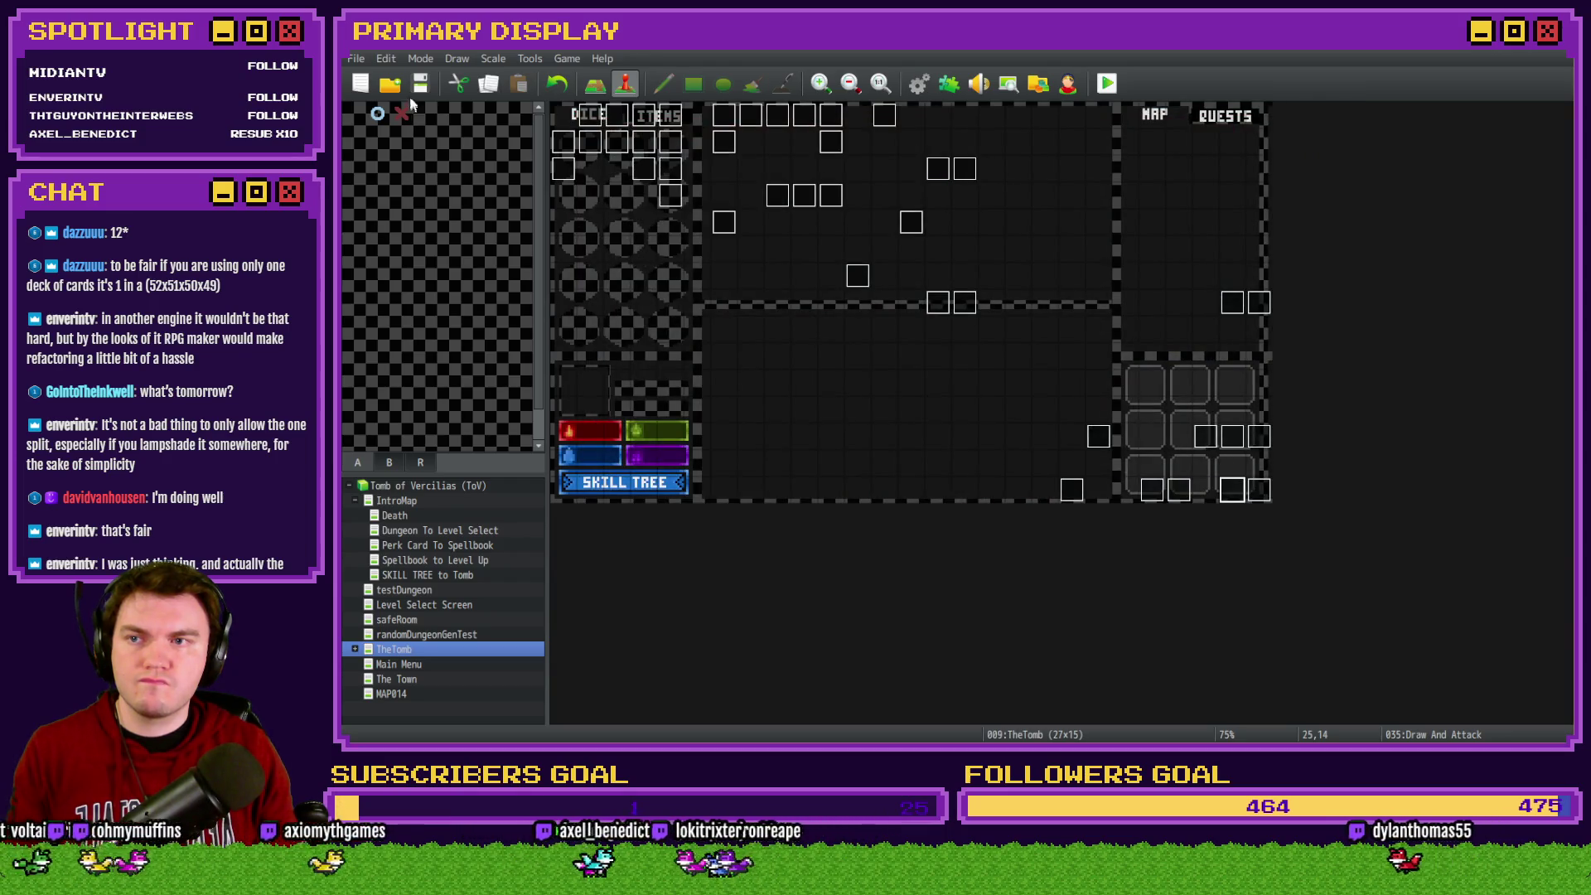
Start a playtest with the scroll perk, split the pair of aces and hit once
{"action": "key", "text": "ctrl+r"}
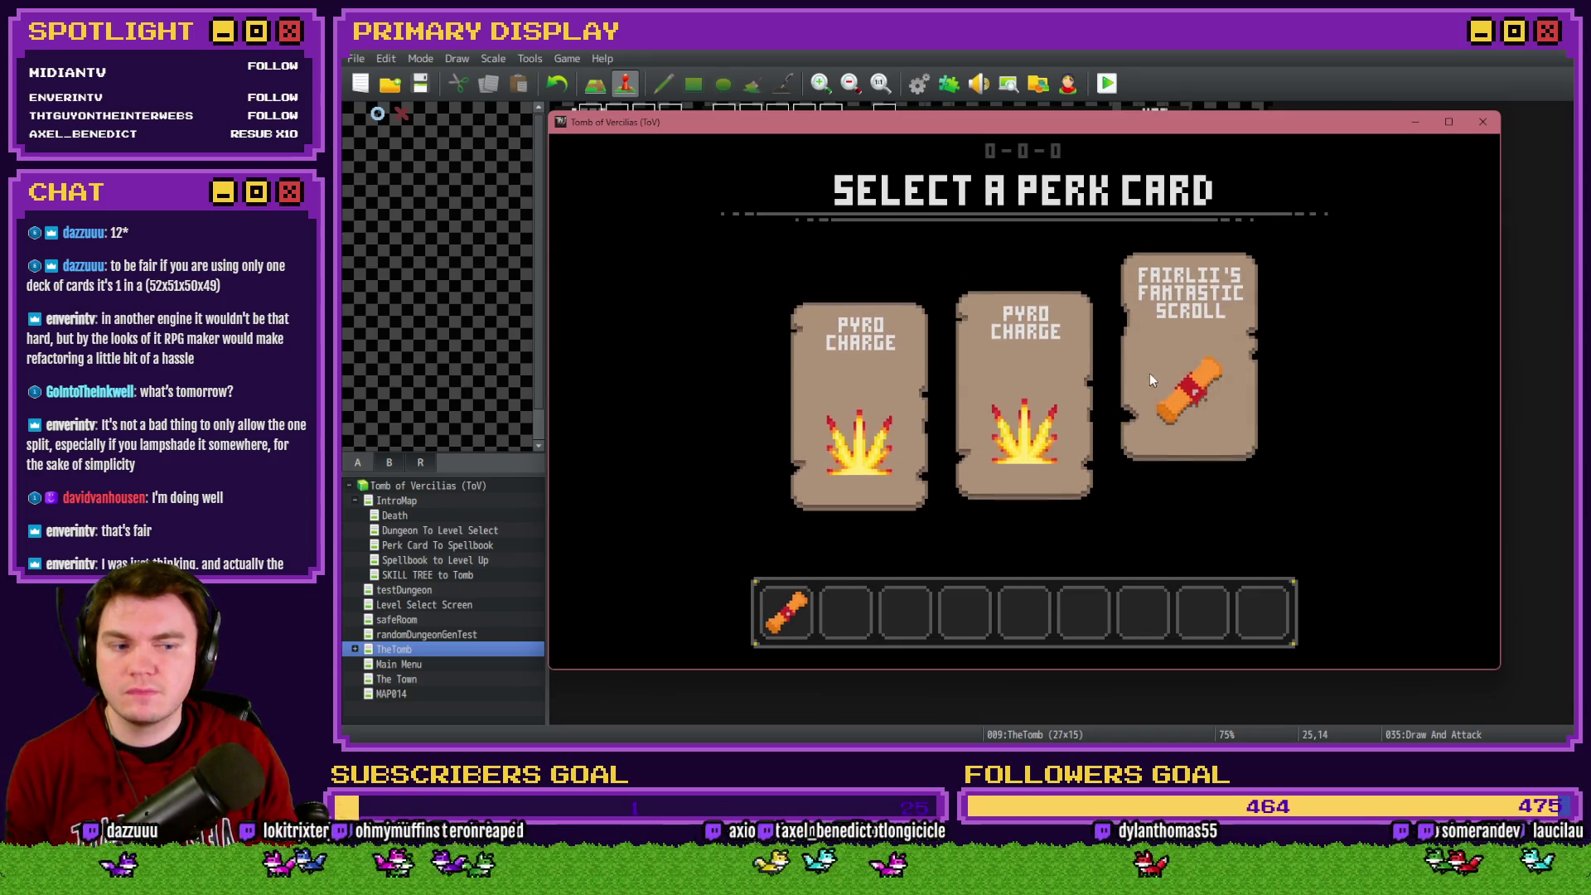
{"action": "left_click", "coordinate": [1151, 376]}
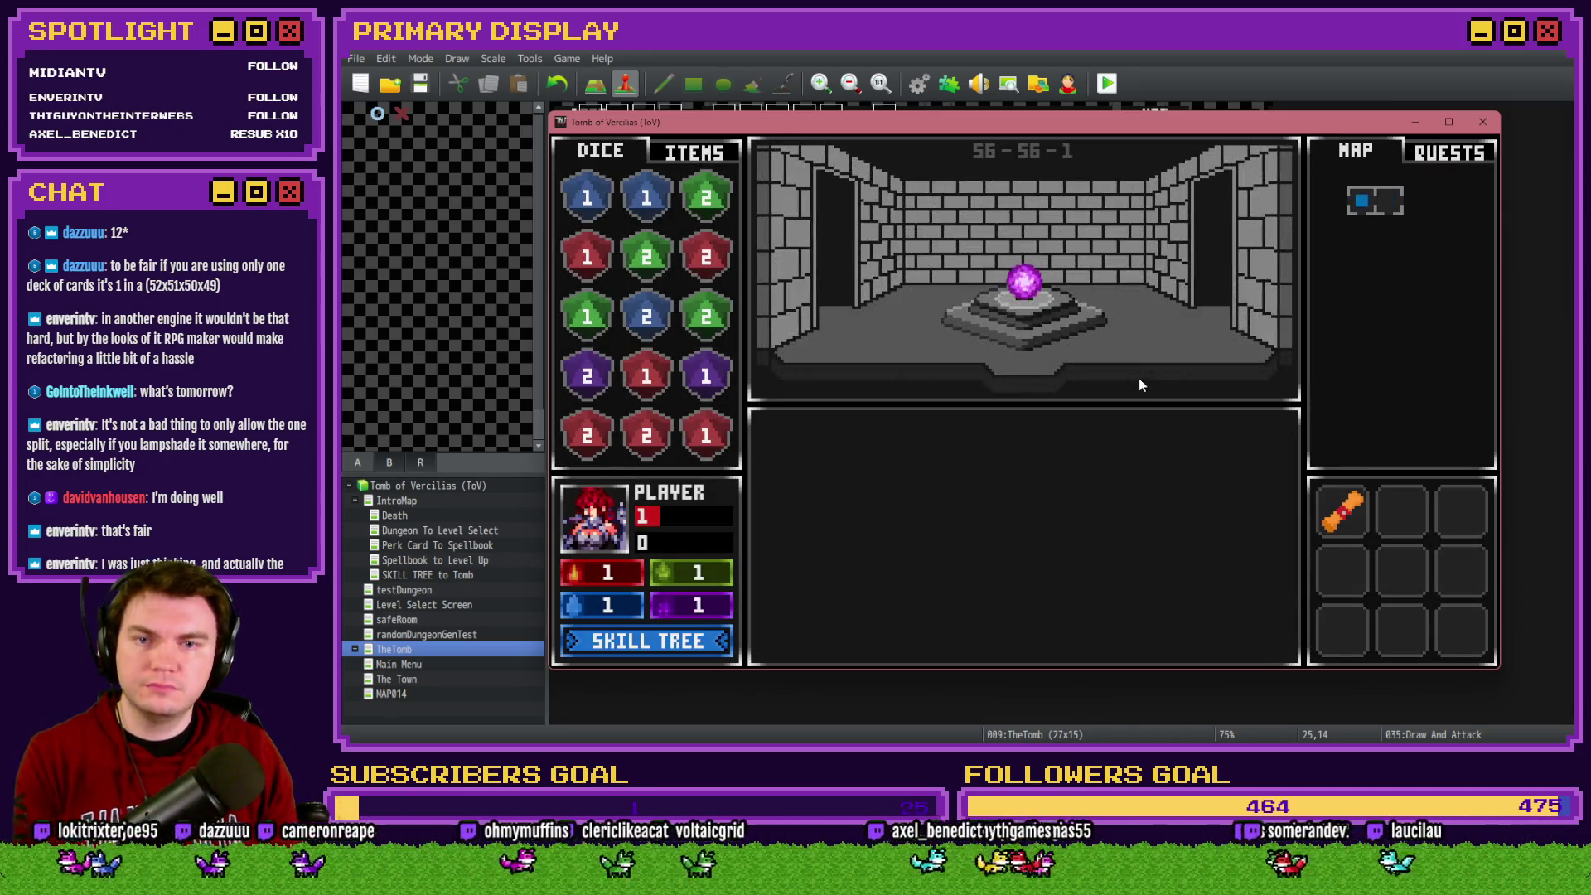
{"action": "key", "text": "Up"}
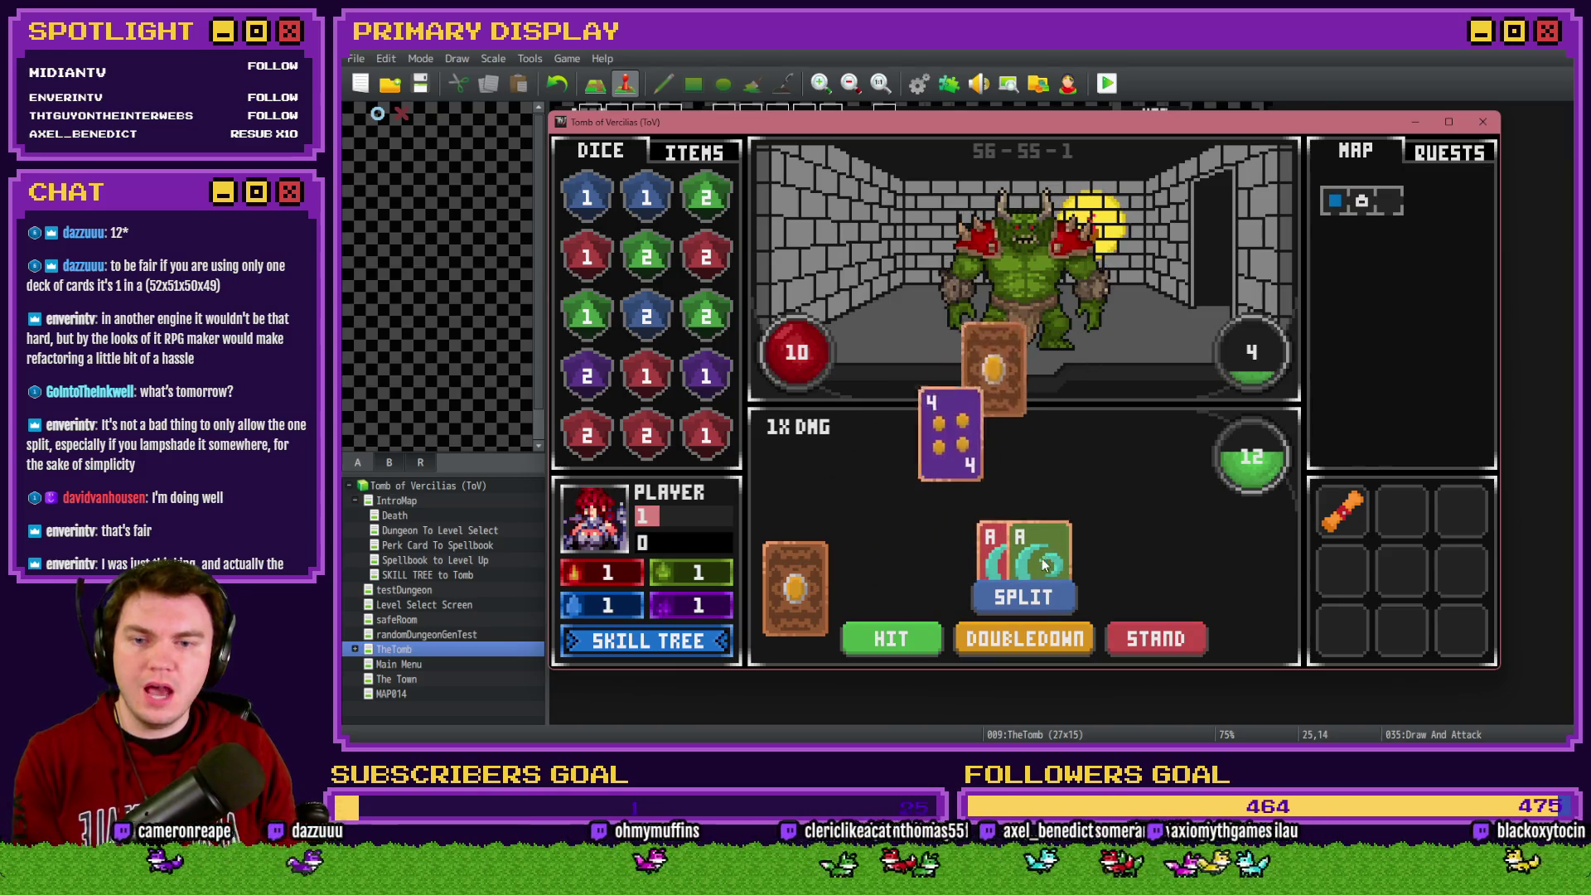
{"action": "left_click", "coordinate": [1030, 598]}
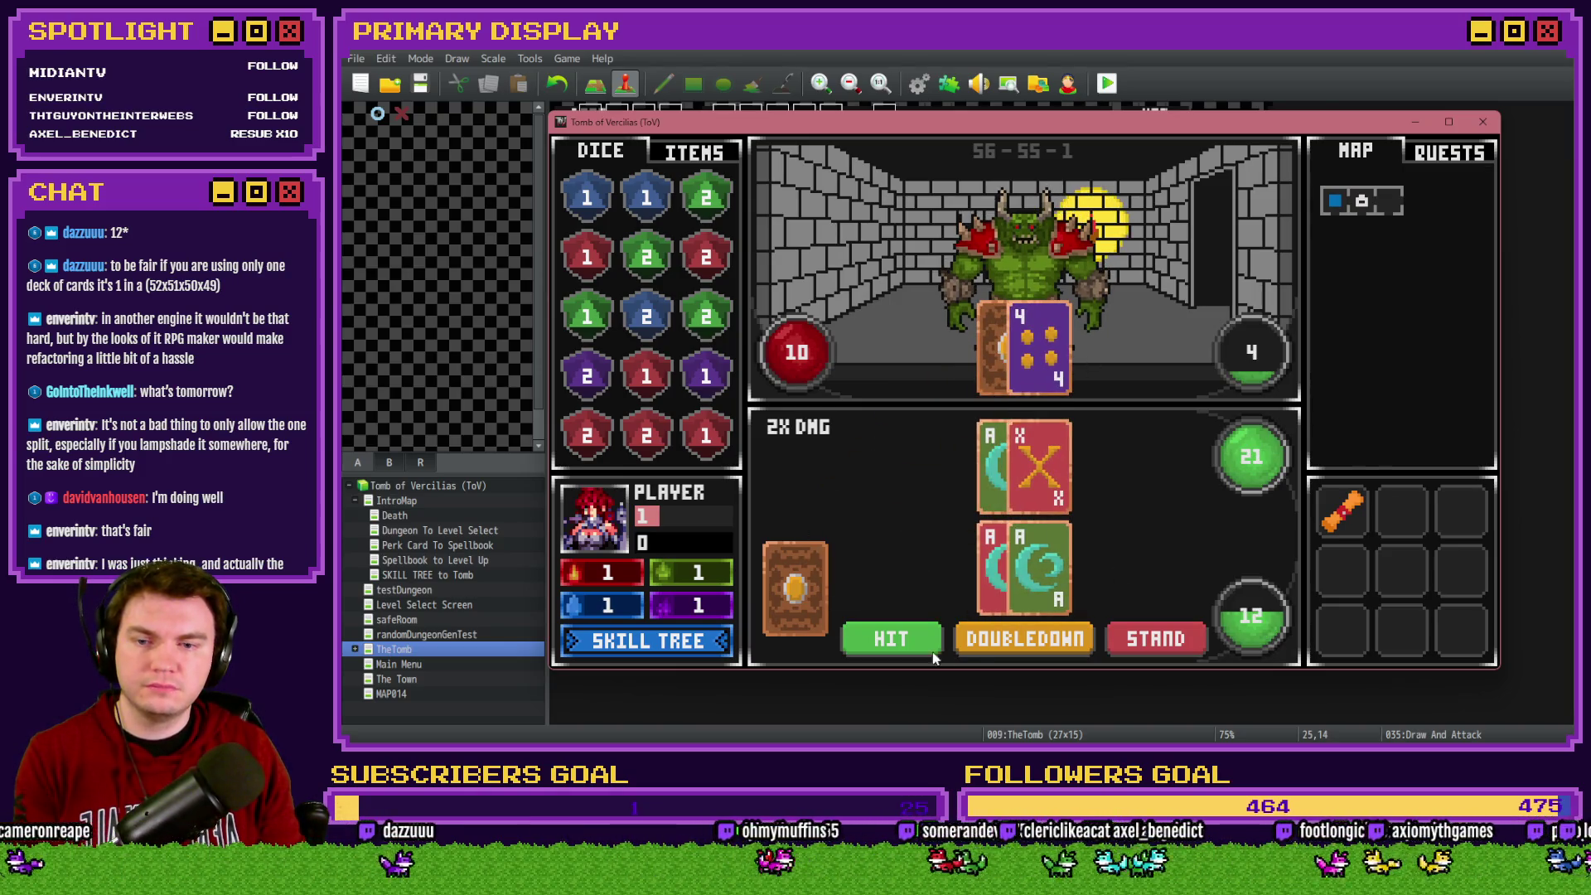
{"action": "left_click", "coordinate": [892, 645]}
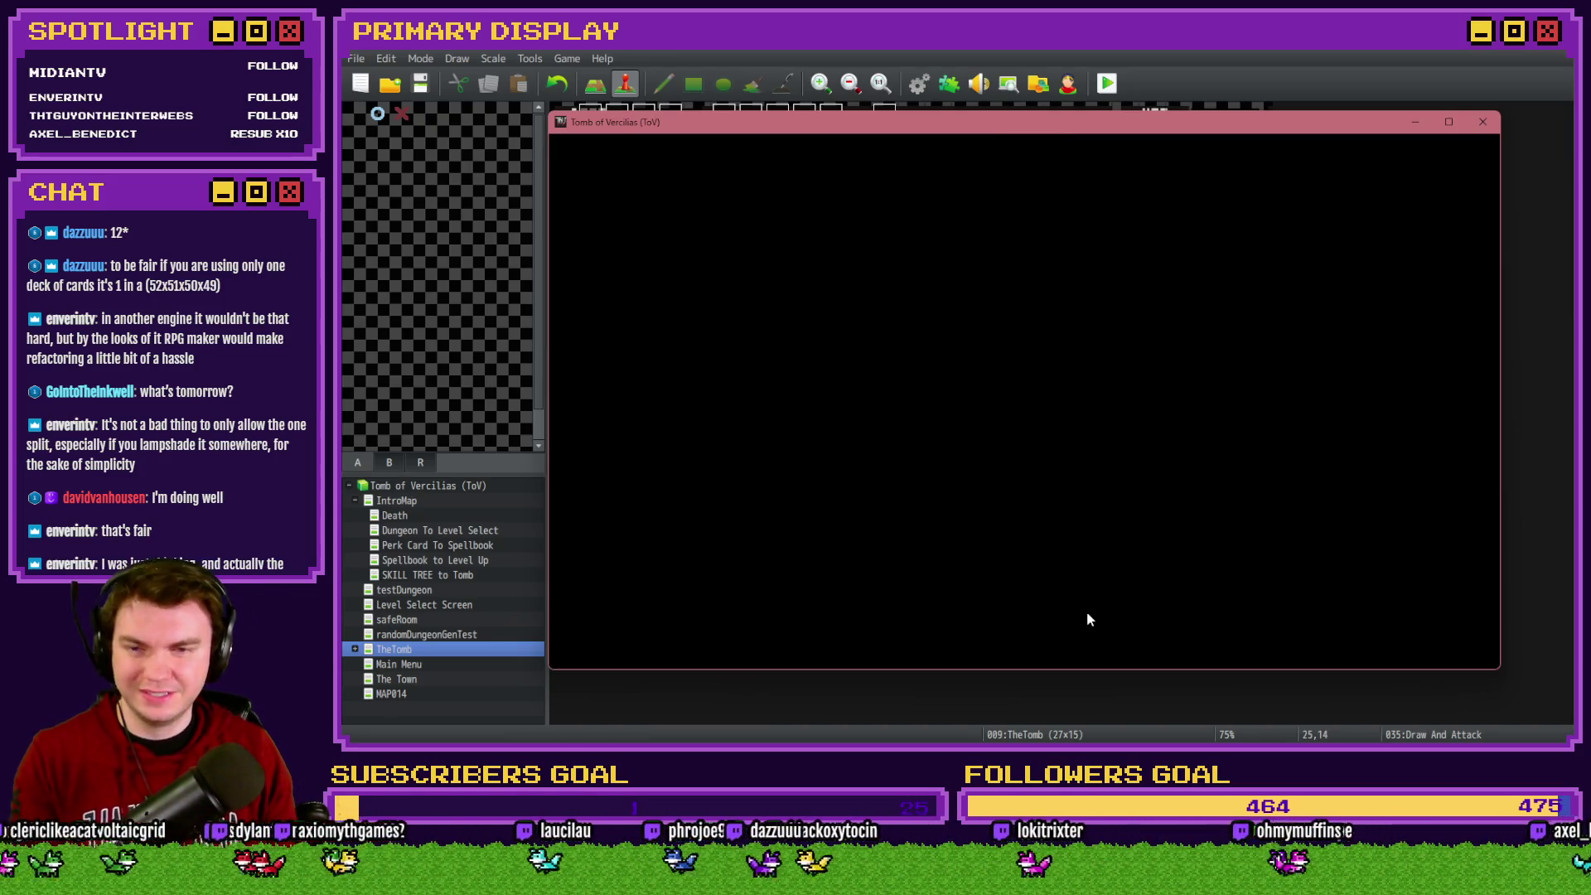
Take Spiked Pauldron, split the aces, hit the second hand twice until it busts at 26, then close the game
{"action": "left_click", "coordinate": [1056, 392]}
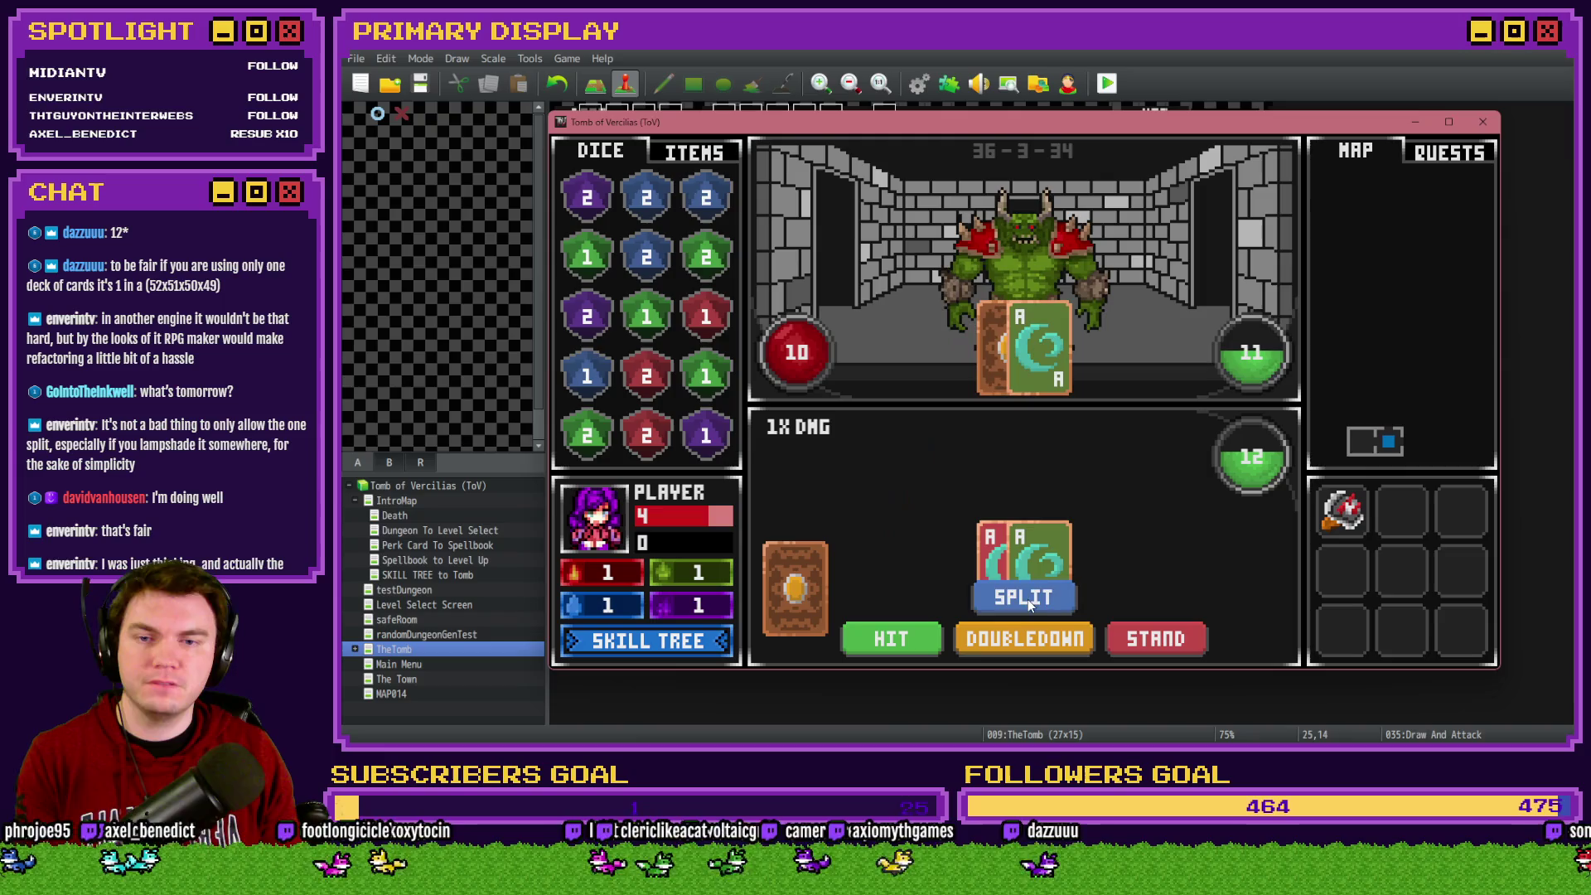
{"action": "left_click", "coordinate": [1025, 600]}
{"action": "left_click", "coordinate": [895, 638]}
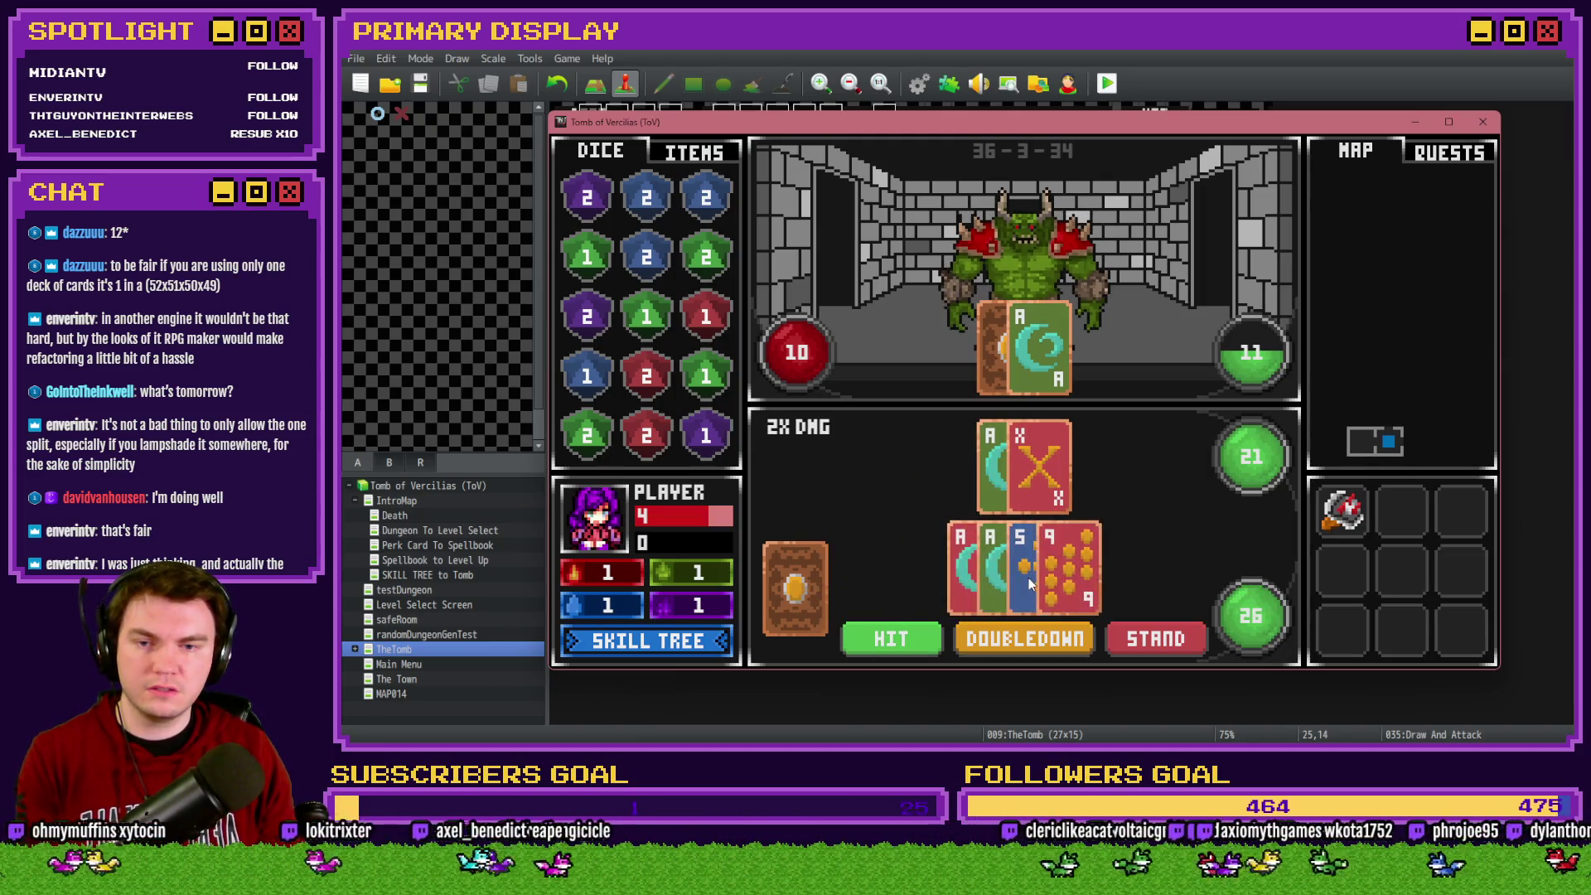
{"action": "left_click", "coordinate": [906, 631]}
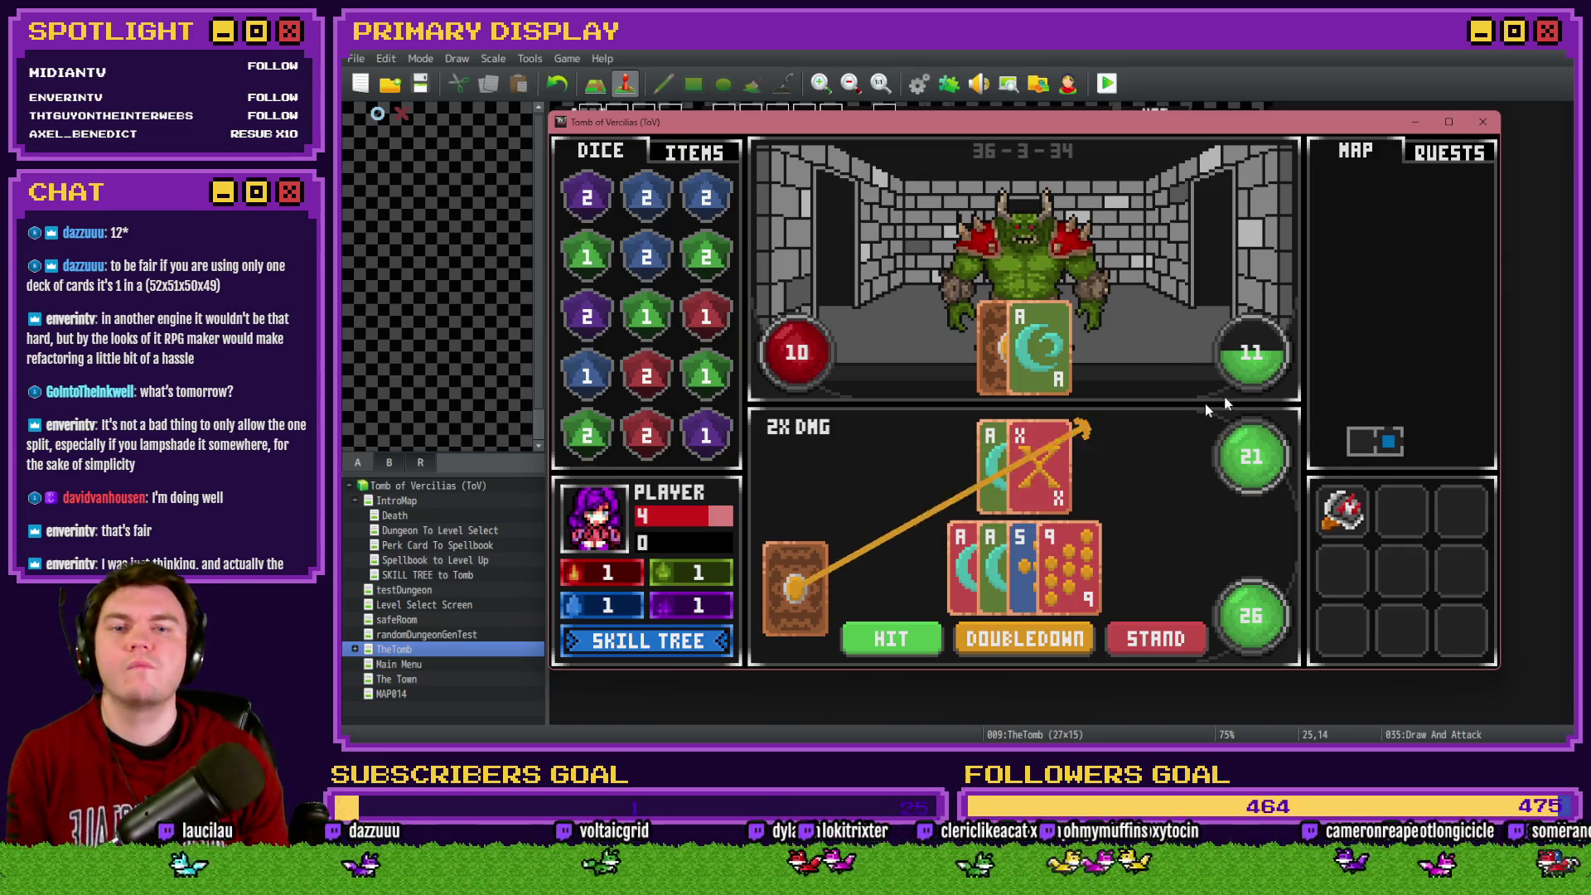
{"action": "left_click", "coordinate": [1482, 121]}
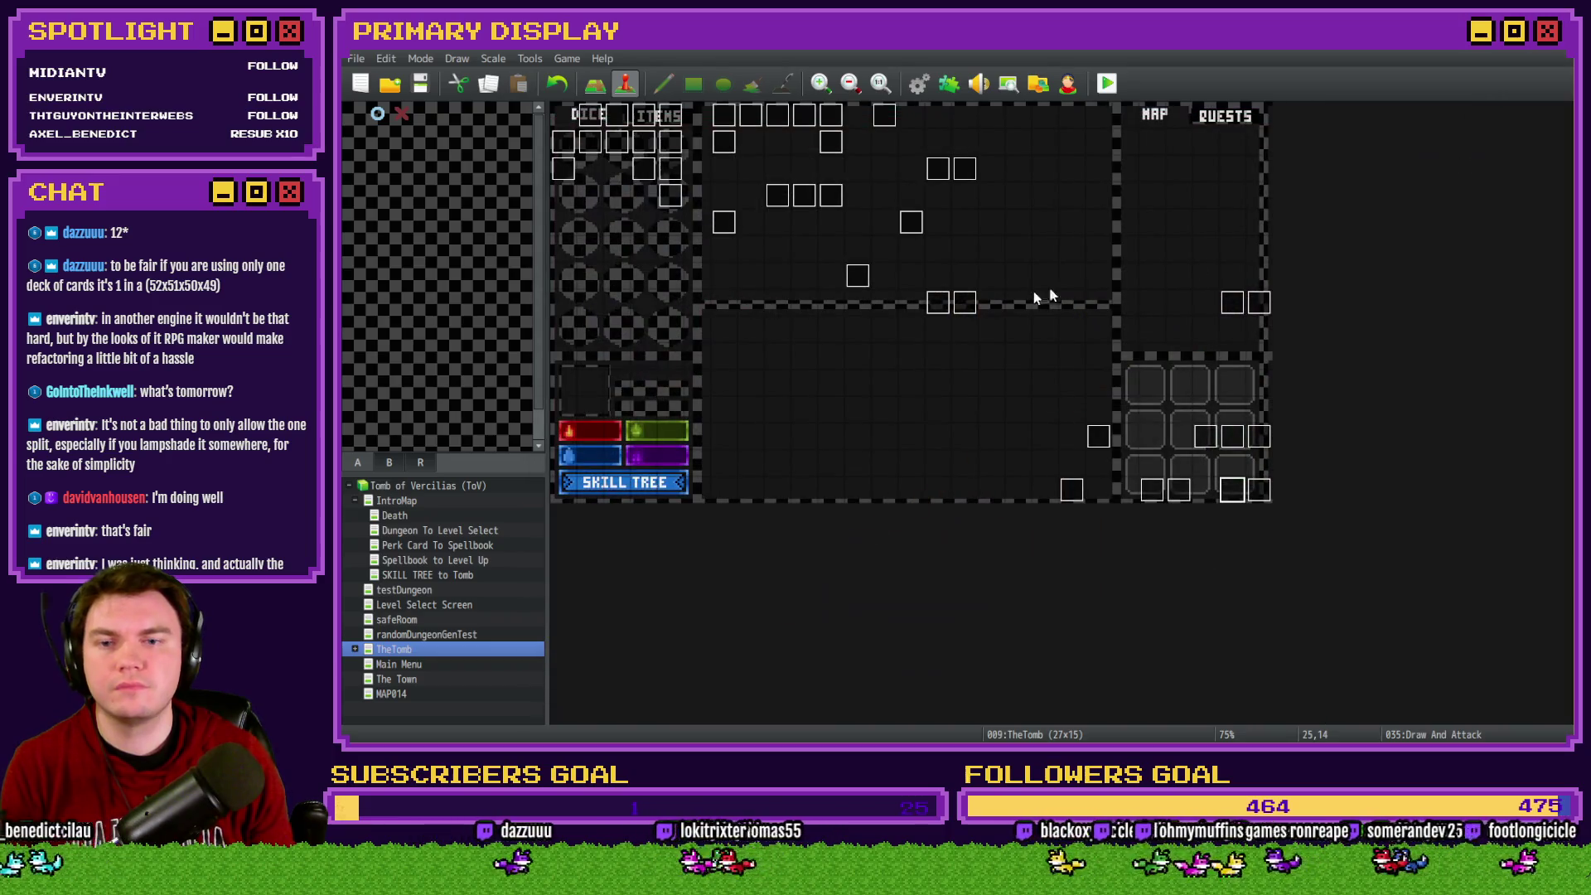
Open event 035 Draw And Attack, scroll past the Repeat Above loop, and open the split-bust script condition
{"action": "double_click", "coordinate": [1231, 490]}
{"action": "mouse_move", "coordinate": [1314, 249]}
{"action": "left_mouse_down"}
{"action": "mouse_move", "coordinate": [1317, 539]}
{"action": "mouse_move", "coordinate": [1314, 525]}
{"action": "left_mouse_up"}
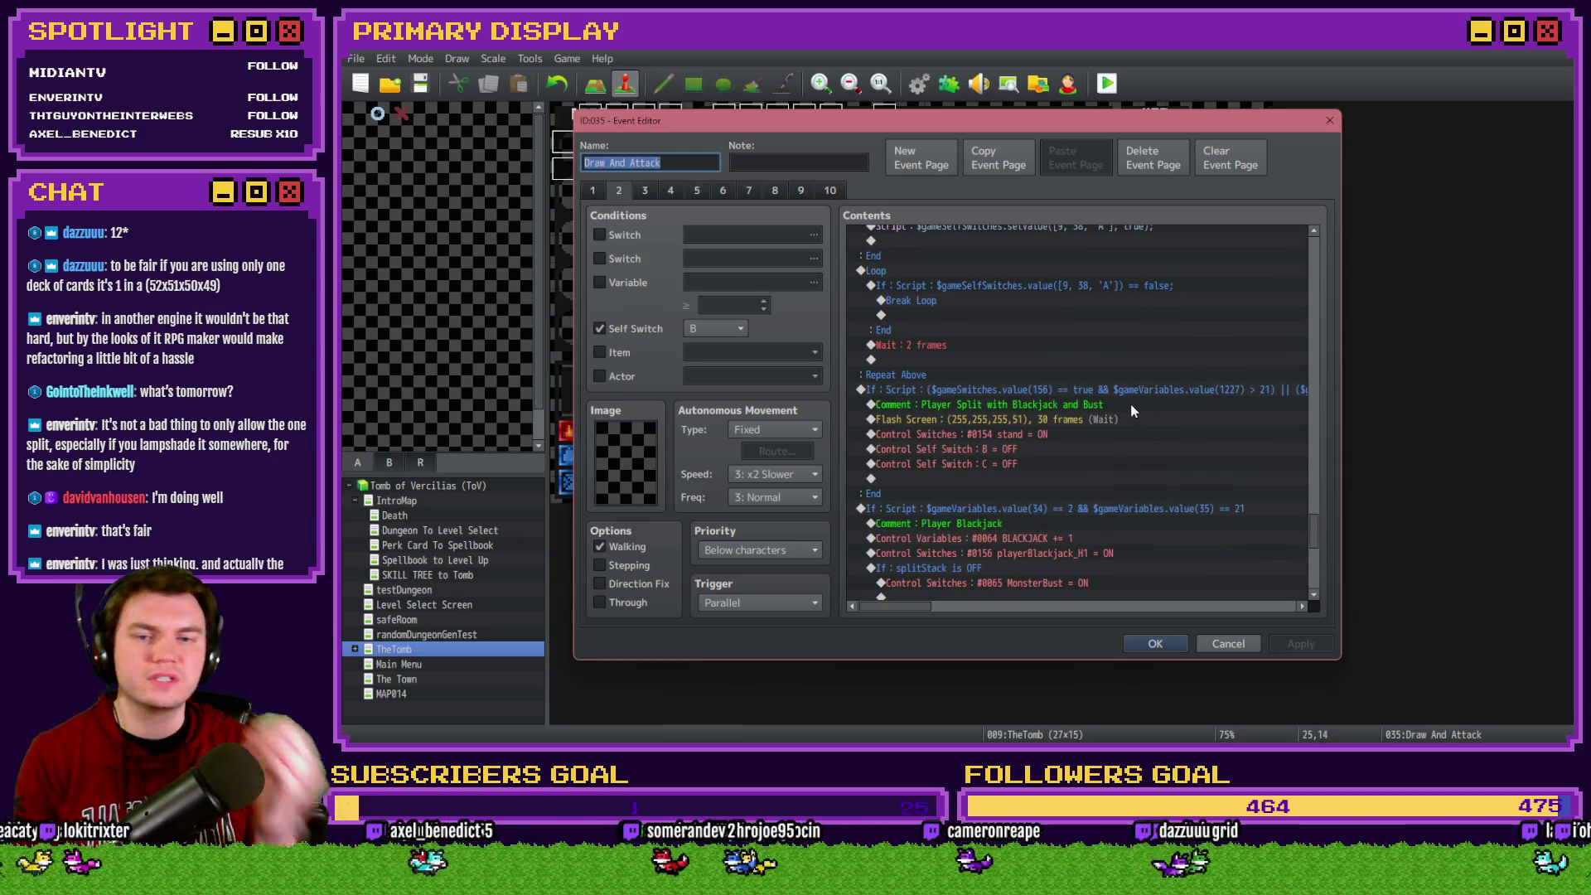
{"action": "left_click", "coordinate": [1105, 377]}
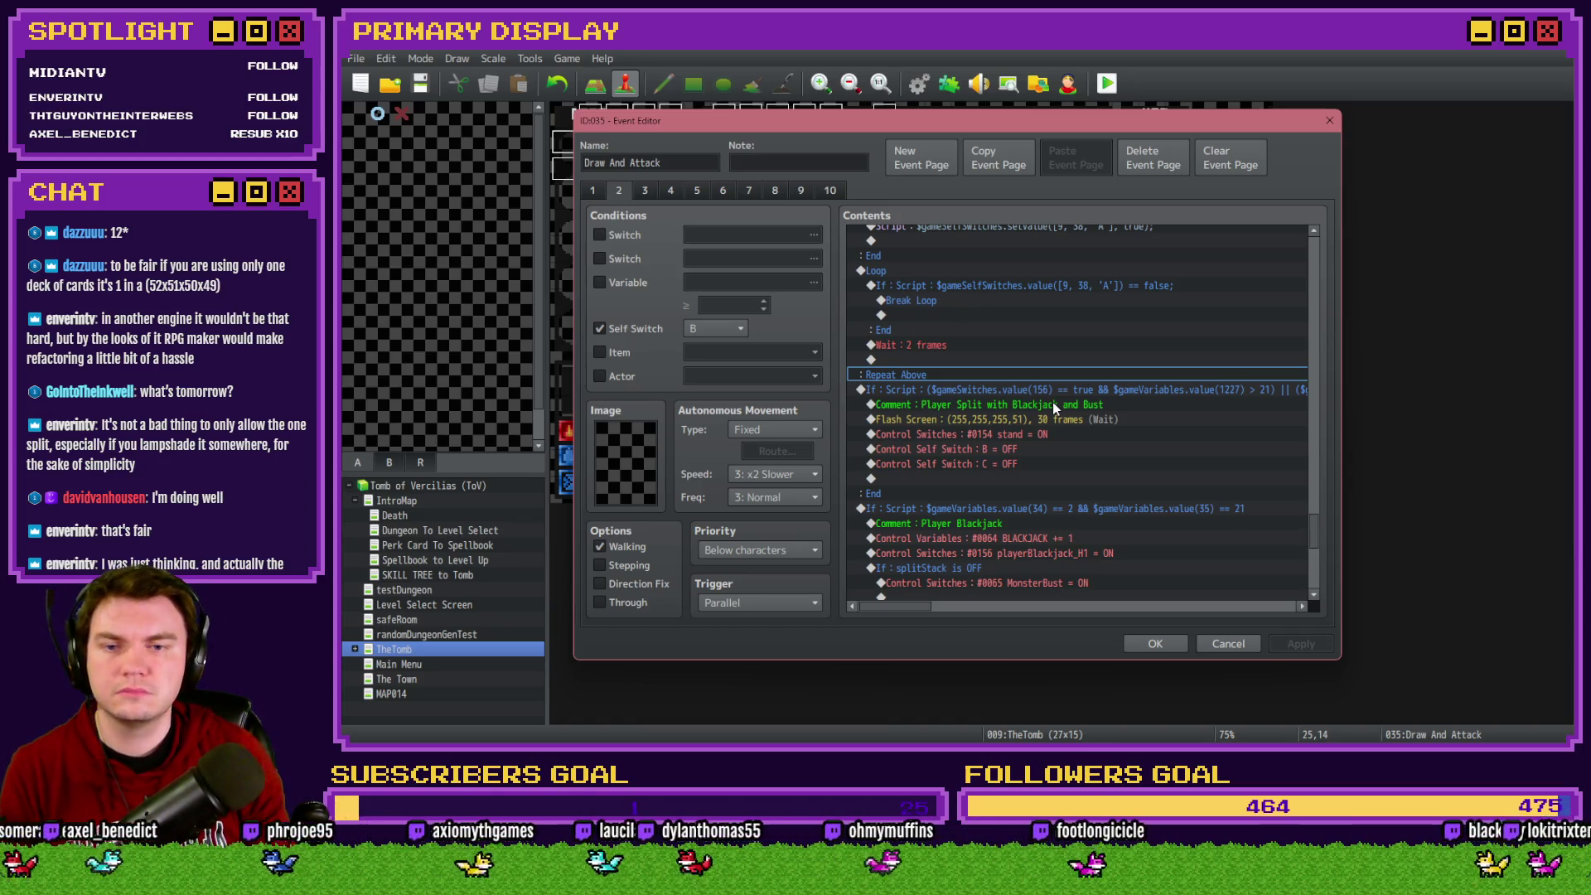
{"action": "double_click", "coordinate": [1088, 390]}
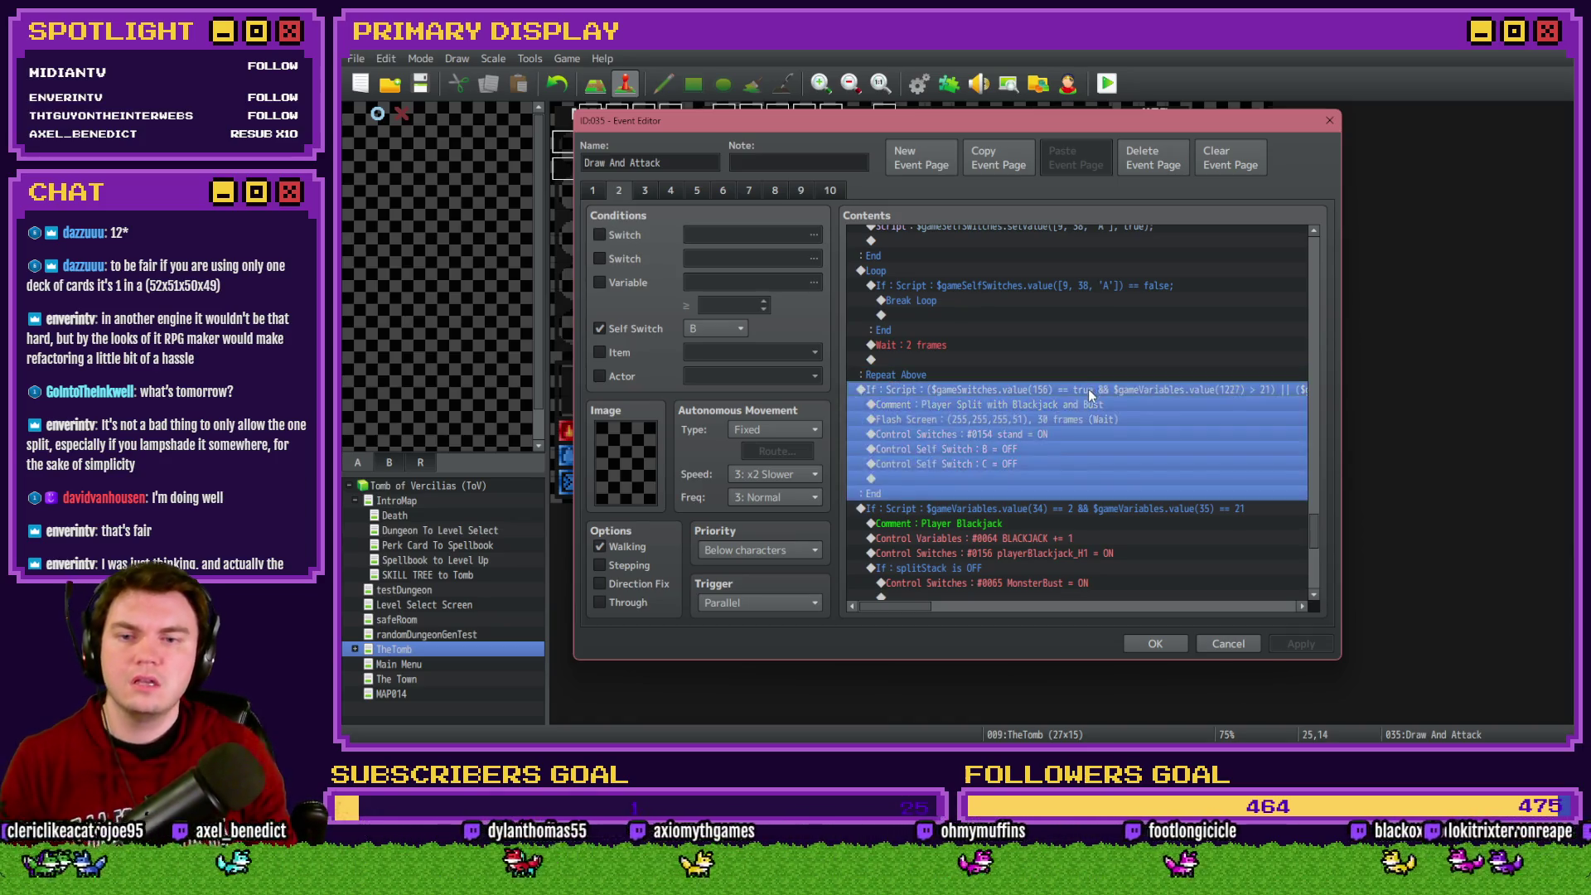
Delete the trailing || from the split-bust If Script condition so it ends with > 21)
{"action": "key", "text": "Right"}
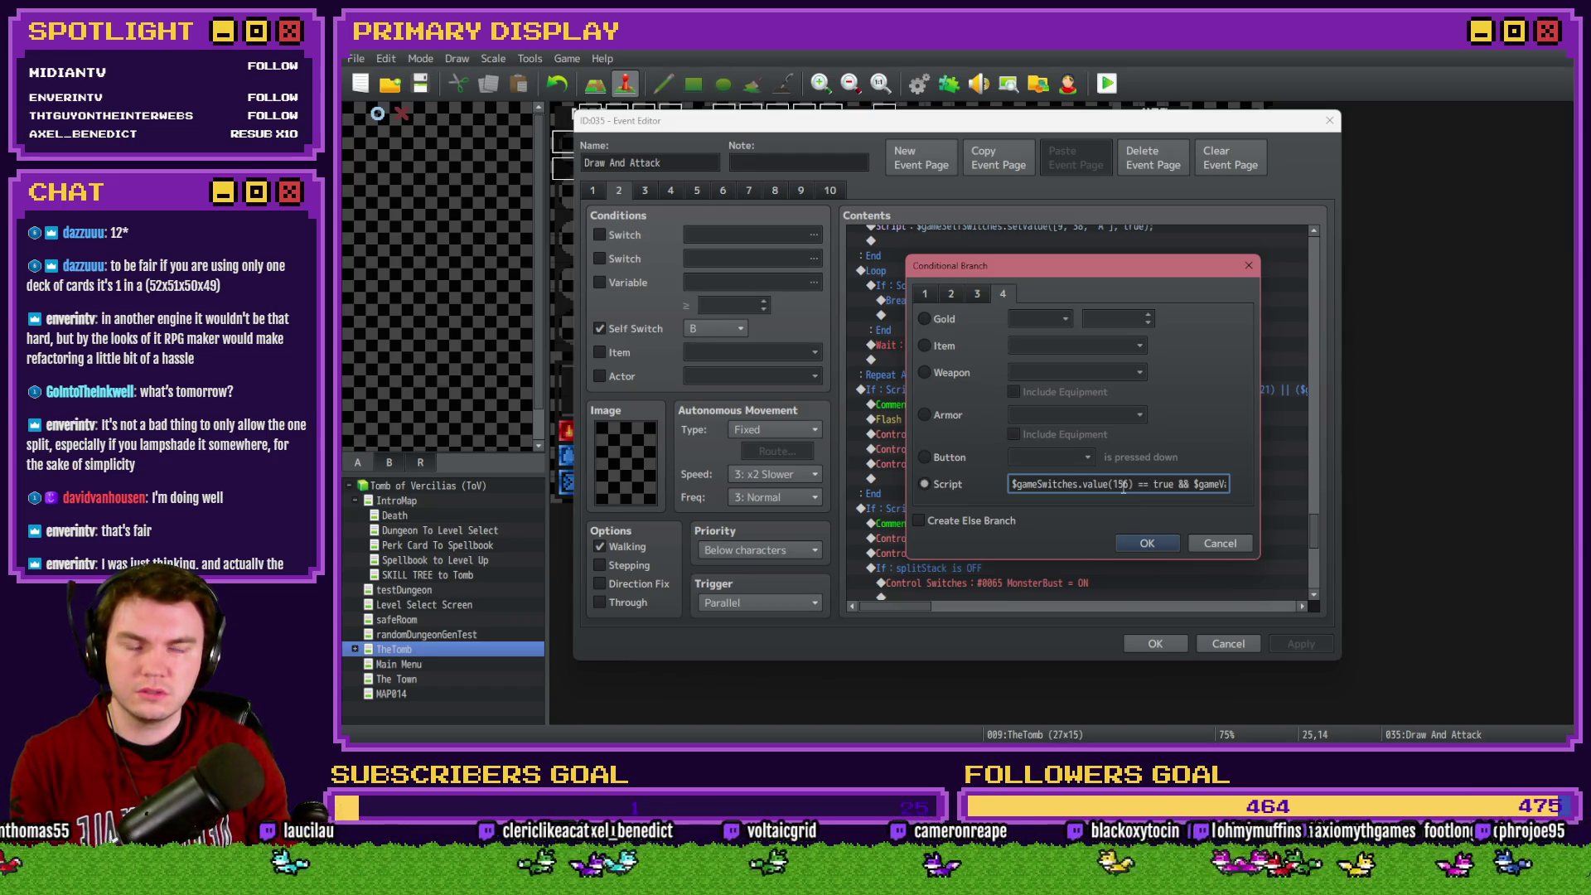
{"action": "left_click", "coordinate": [1221, 539]}
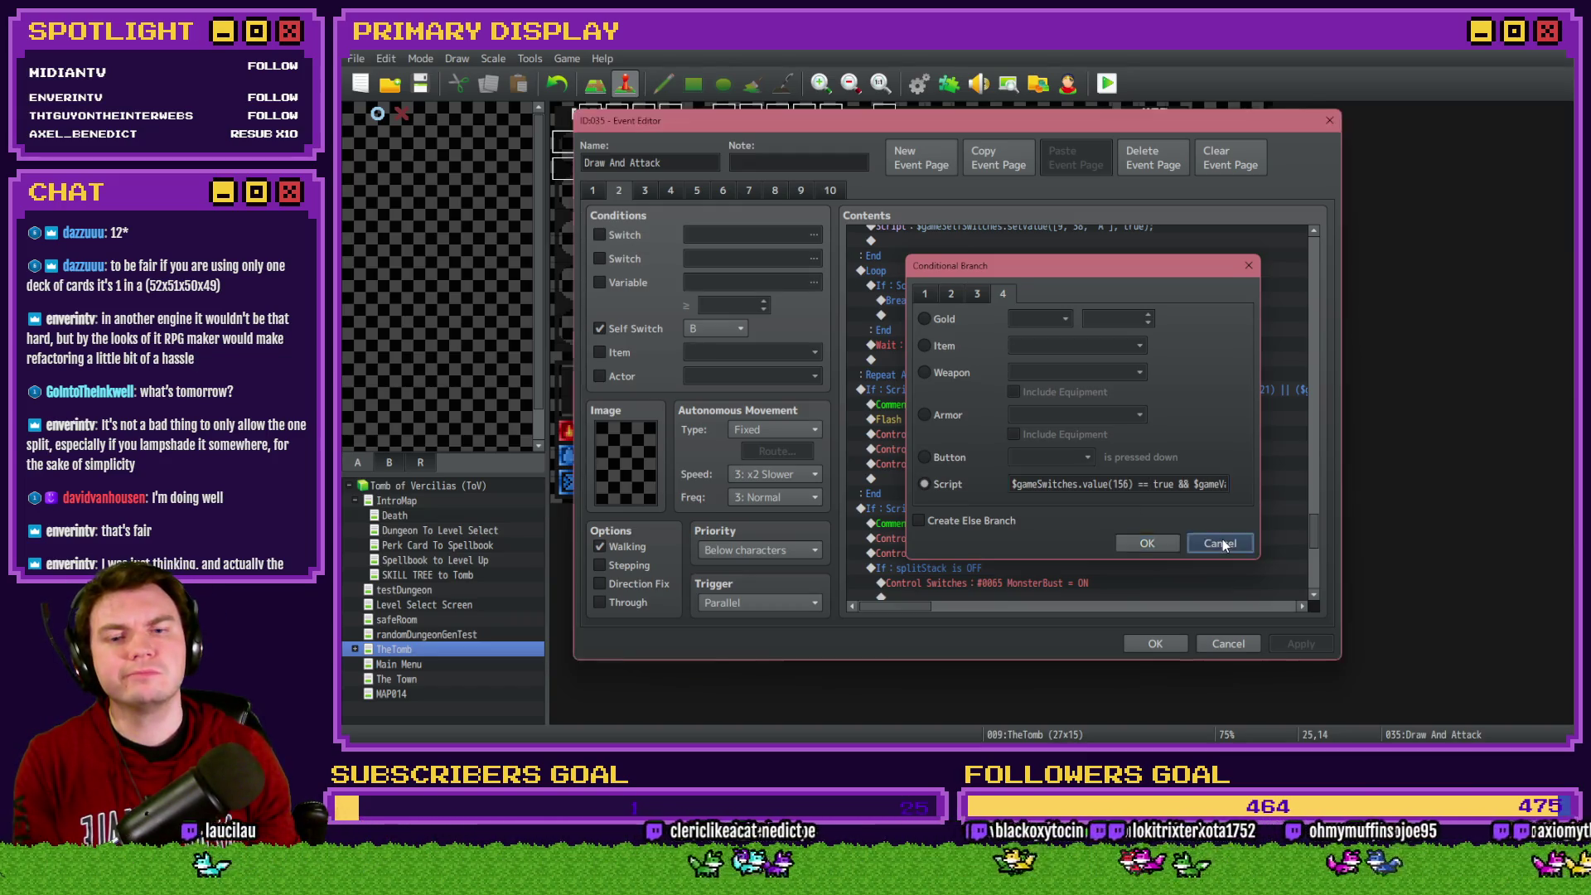
{"action": "mouse_move", "coordinate": [918, 608]}
{"action": "left_mouse_down"}
{"action": "mouse_move", "coordinate": [949, 610]}
{"action": "mouse_move", "coordinate": [889, 610]}
{"action": "left_mouse_up"}
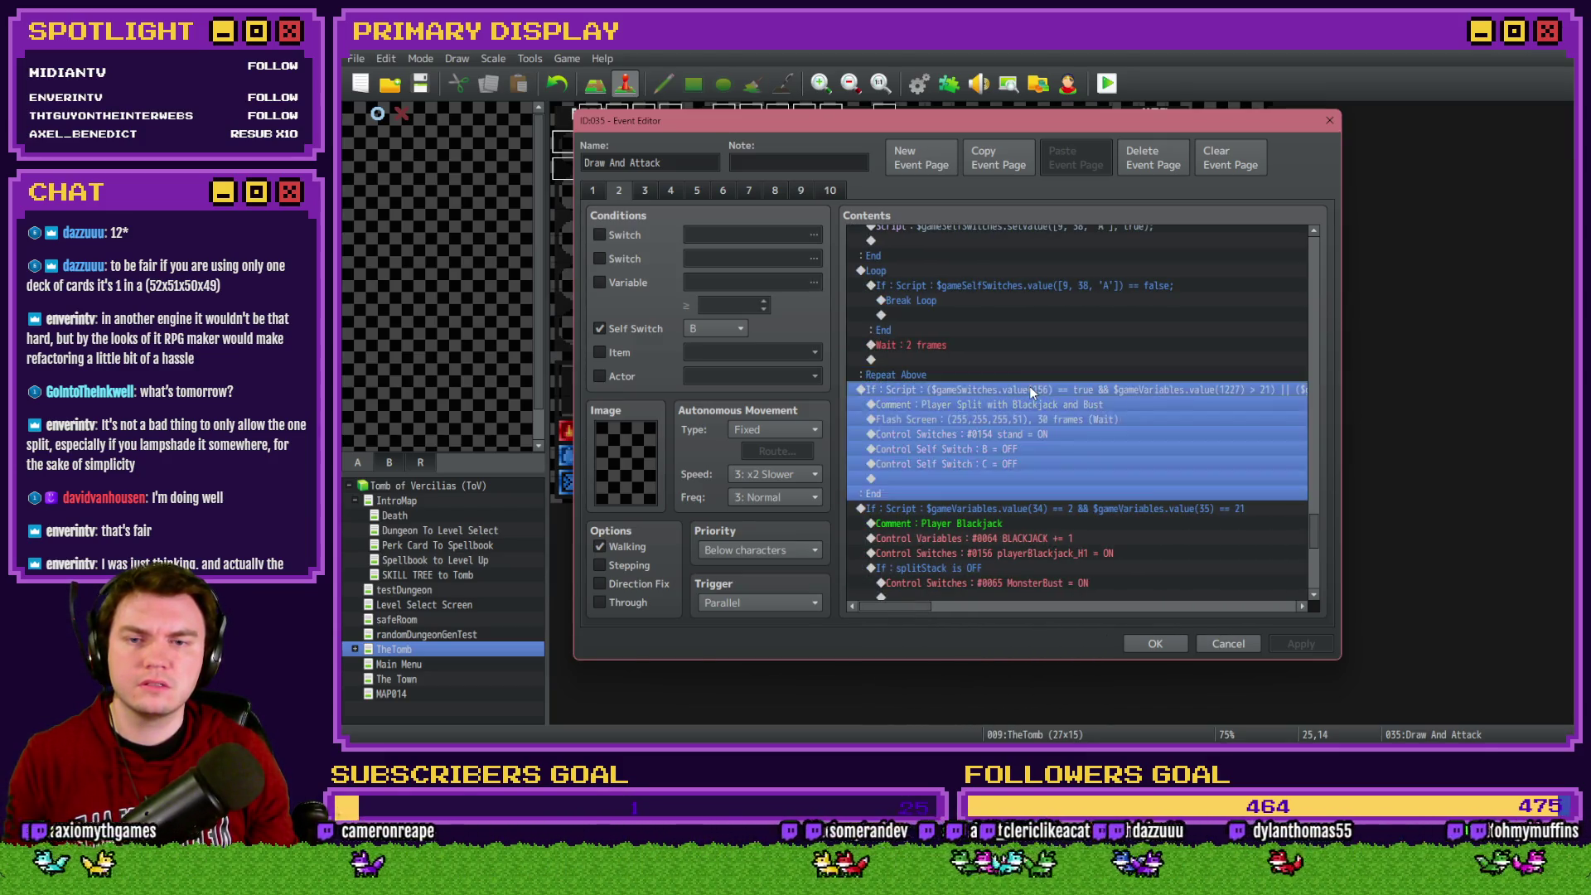
{"action": "double_click", "coordinate": [1029, 387]}
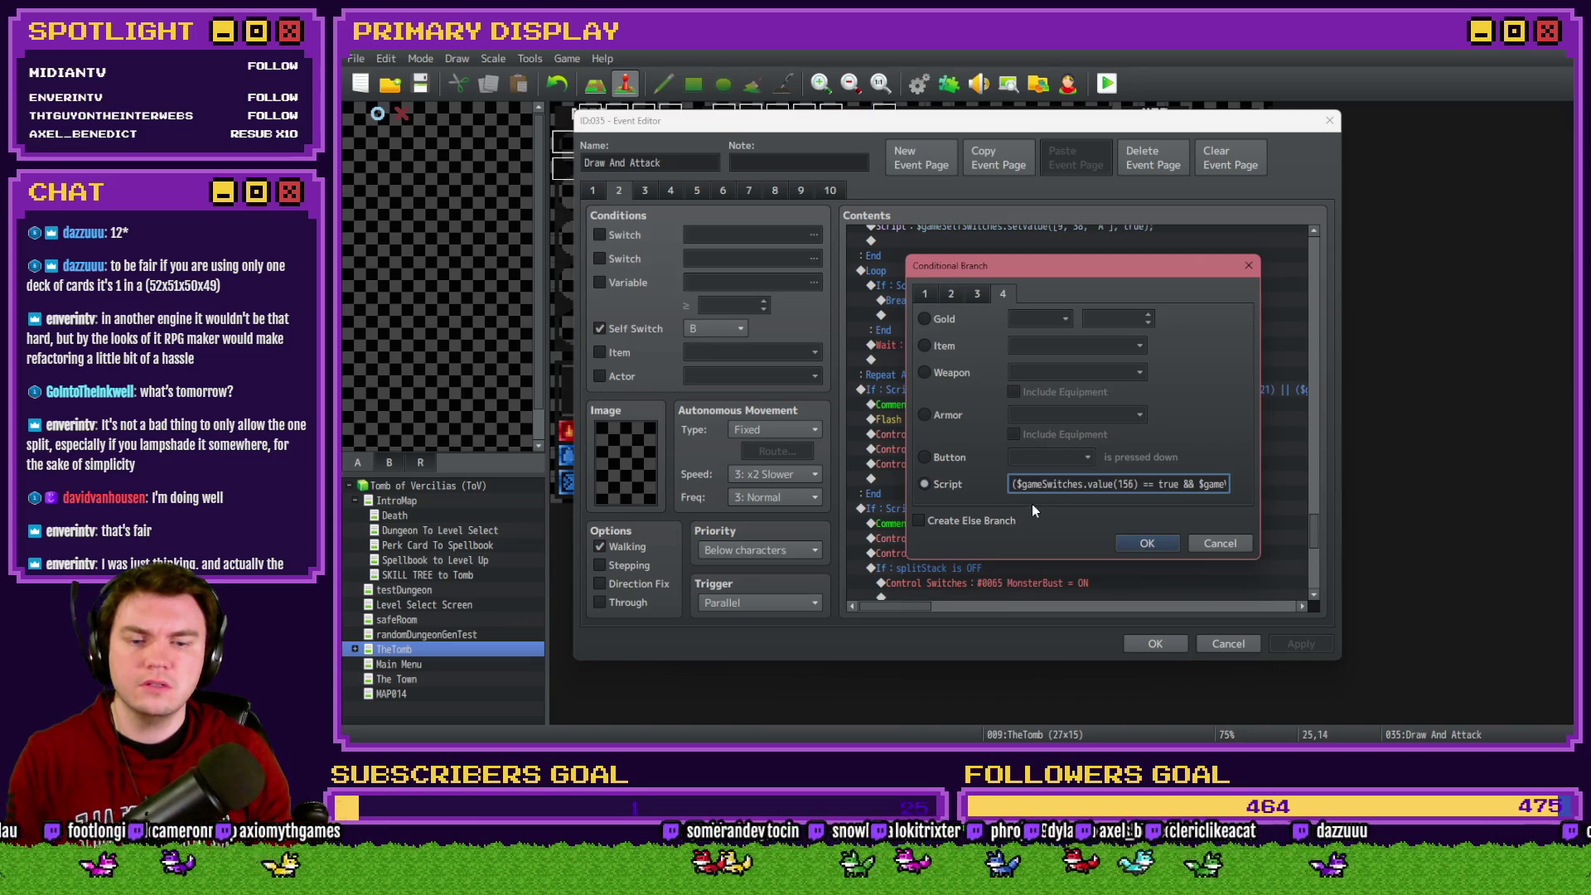
{"action": "left_click", "coordinate": [1190, 484]}
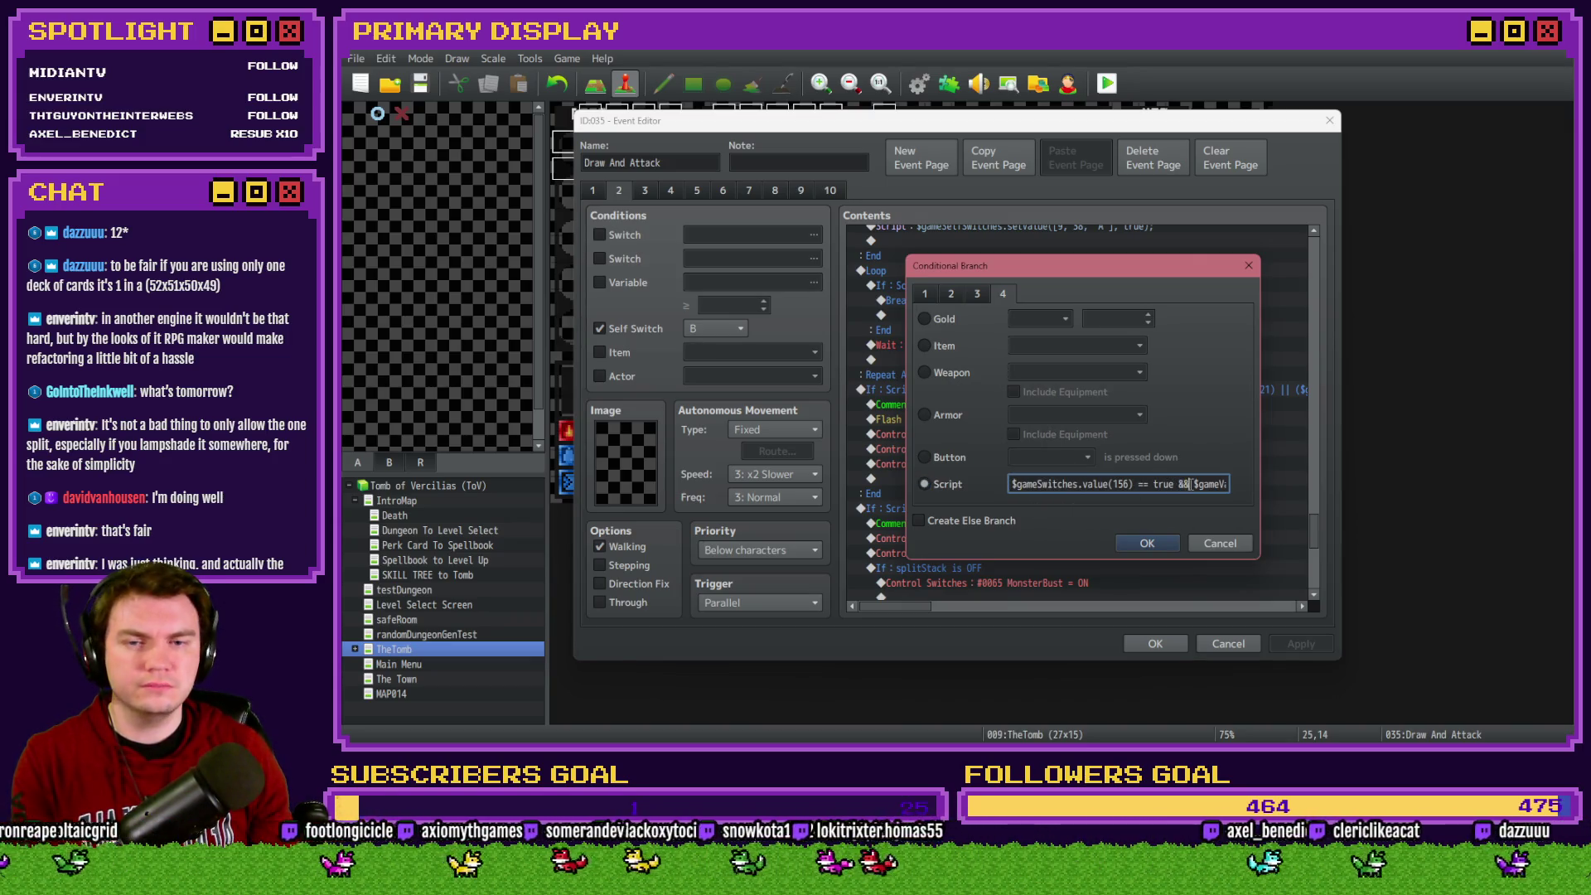
{"action": "key", "text": "Right"}
{"action": "key", "text": "Right"}
{"action": "key", "text": "Right"}
{"action": "key", "text": "BackSpace"}
{"action": "key", "text": "BackSpace"}
{"action": "key", "text": "BackSpace"}
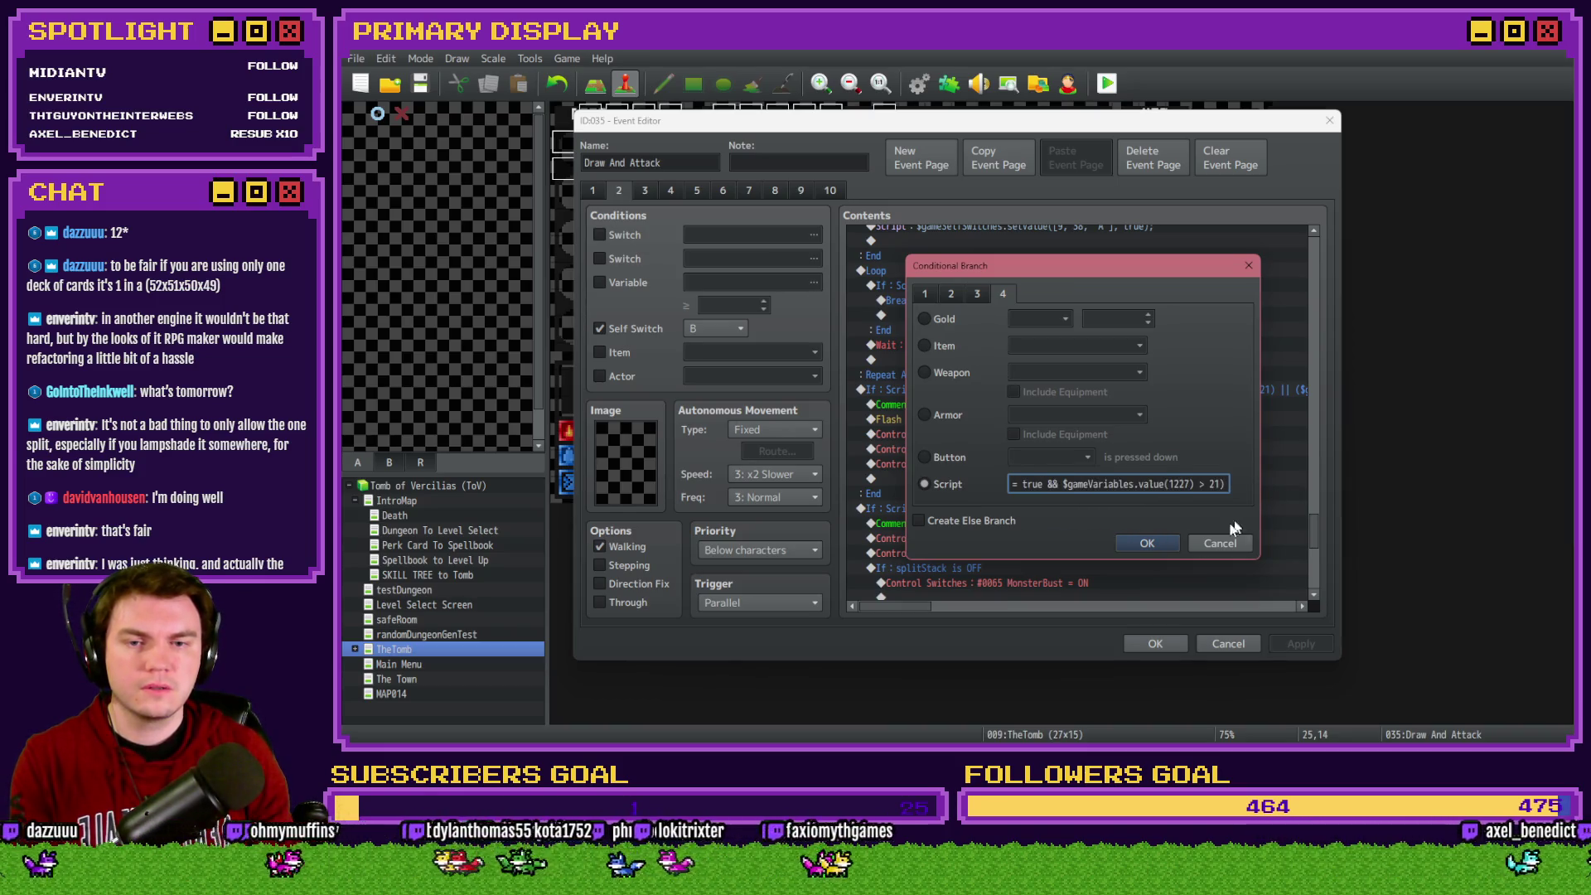
{"action": "left_click", "coordinate": [1145, 543]}
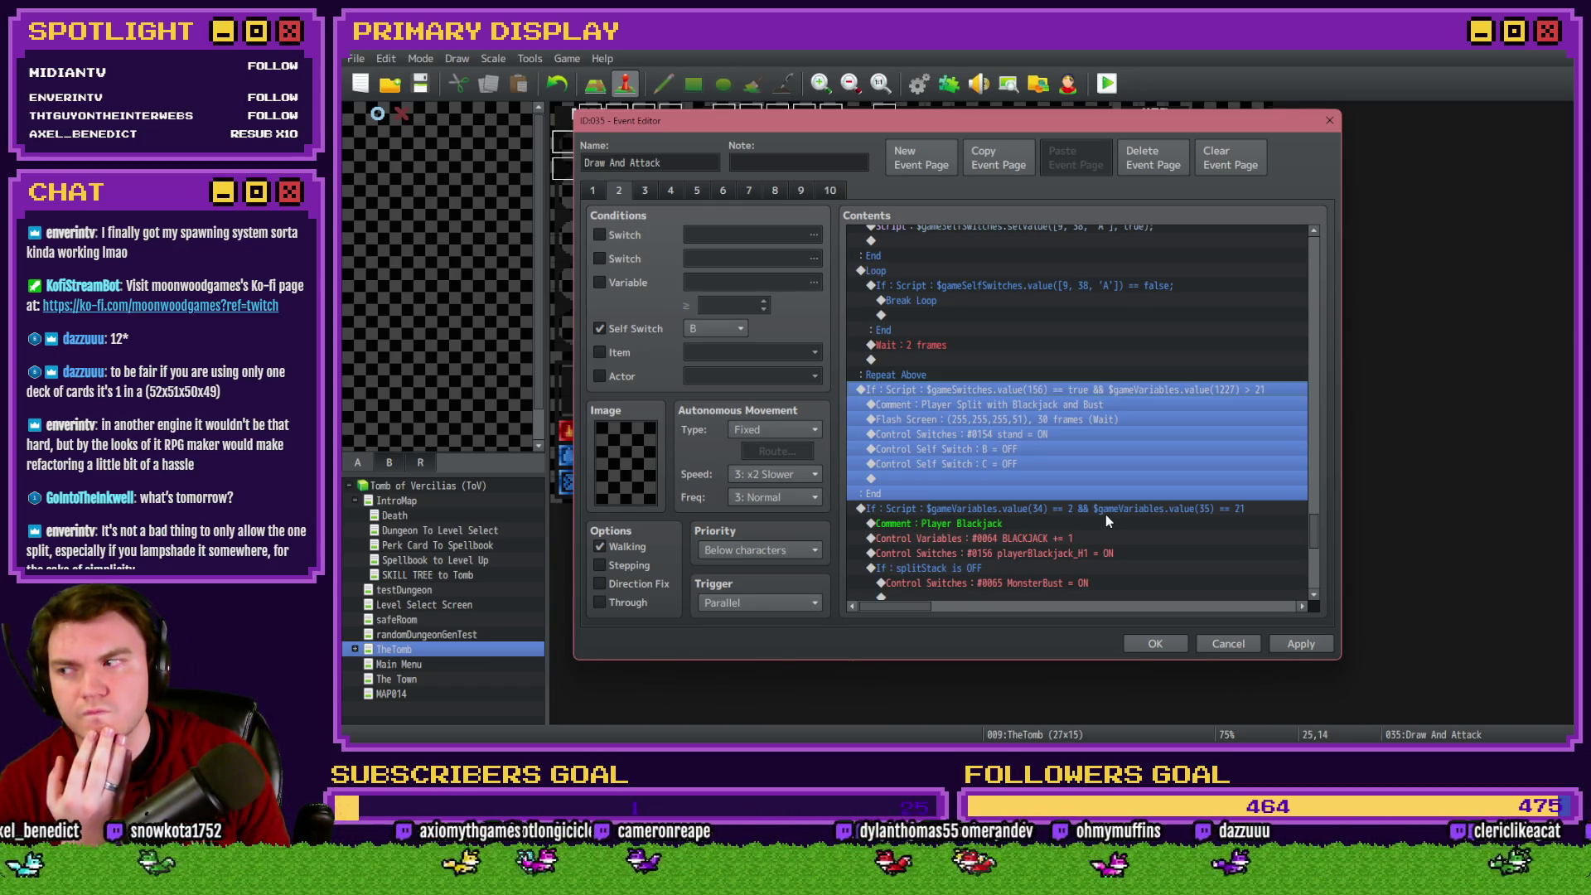
Drag the switch-156 split-bust branch below the Player Blackjack branch
{"action": "scroll", "coordinate": [1105, 520], "scroll_direction": "down", "scroll_amount": 4}
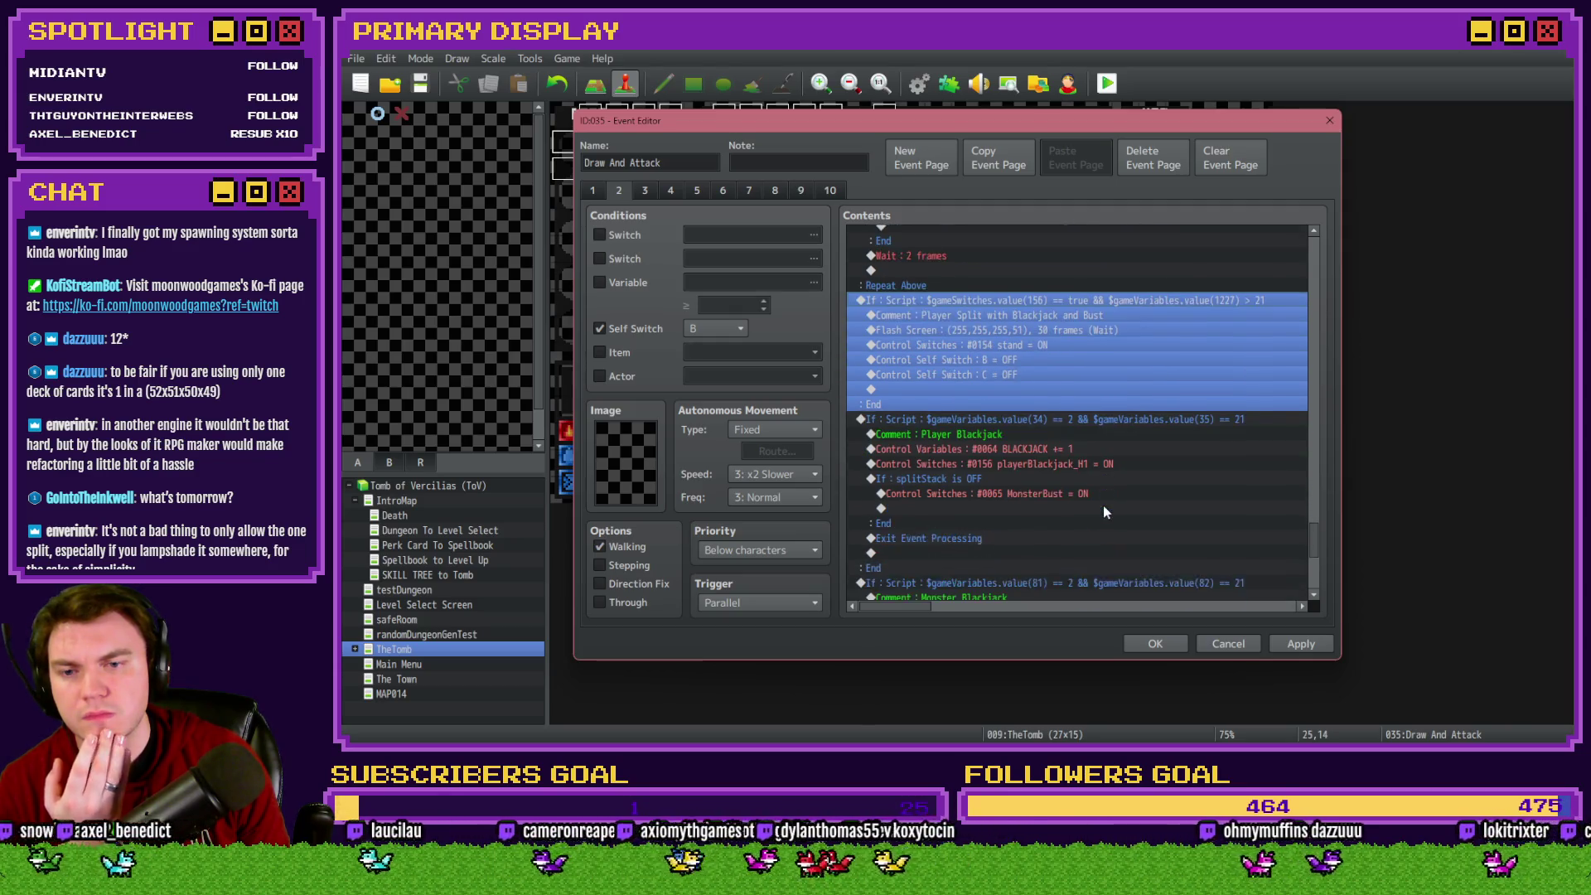
{"action": "left_click", "coordinate": [1088, 345]}
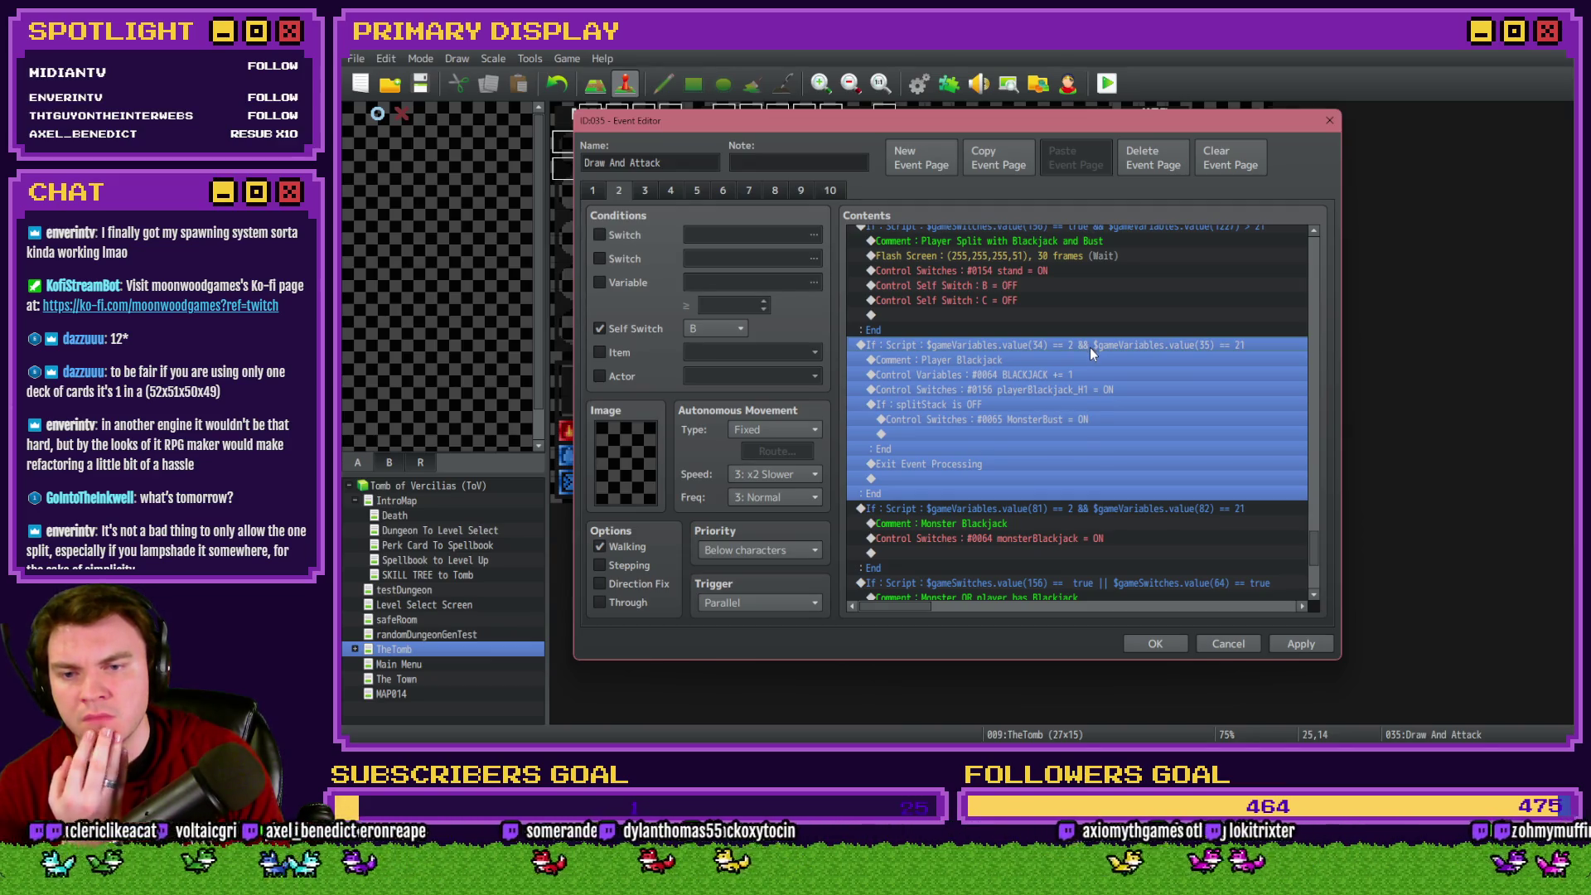
{"action": "scroll", "coordinate": [1091, 346], "scroll_direction": "up", "scroll_amount": 2}
{"action": "left_click", "coordinate": [1080, 282]}
{"action": "mouse_move", "coordinate": [1093, 317]}
{"action": "left_mouse_down"}
{"action": "mouse_move", "coordinate": [1105, 327]}
{"action": "mouse_move", "coordinate": [980, 448]}
{"action": "left_mouse_up"}
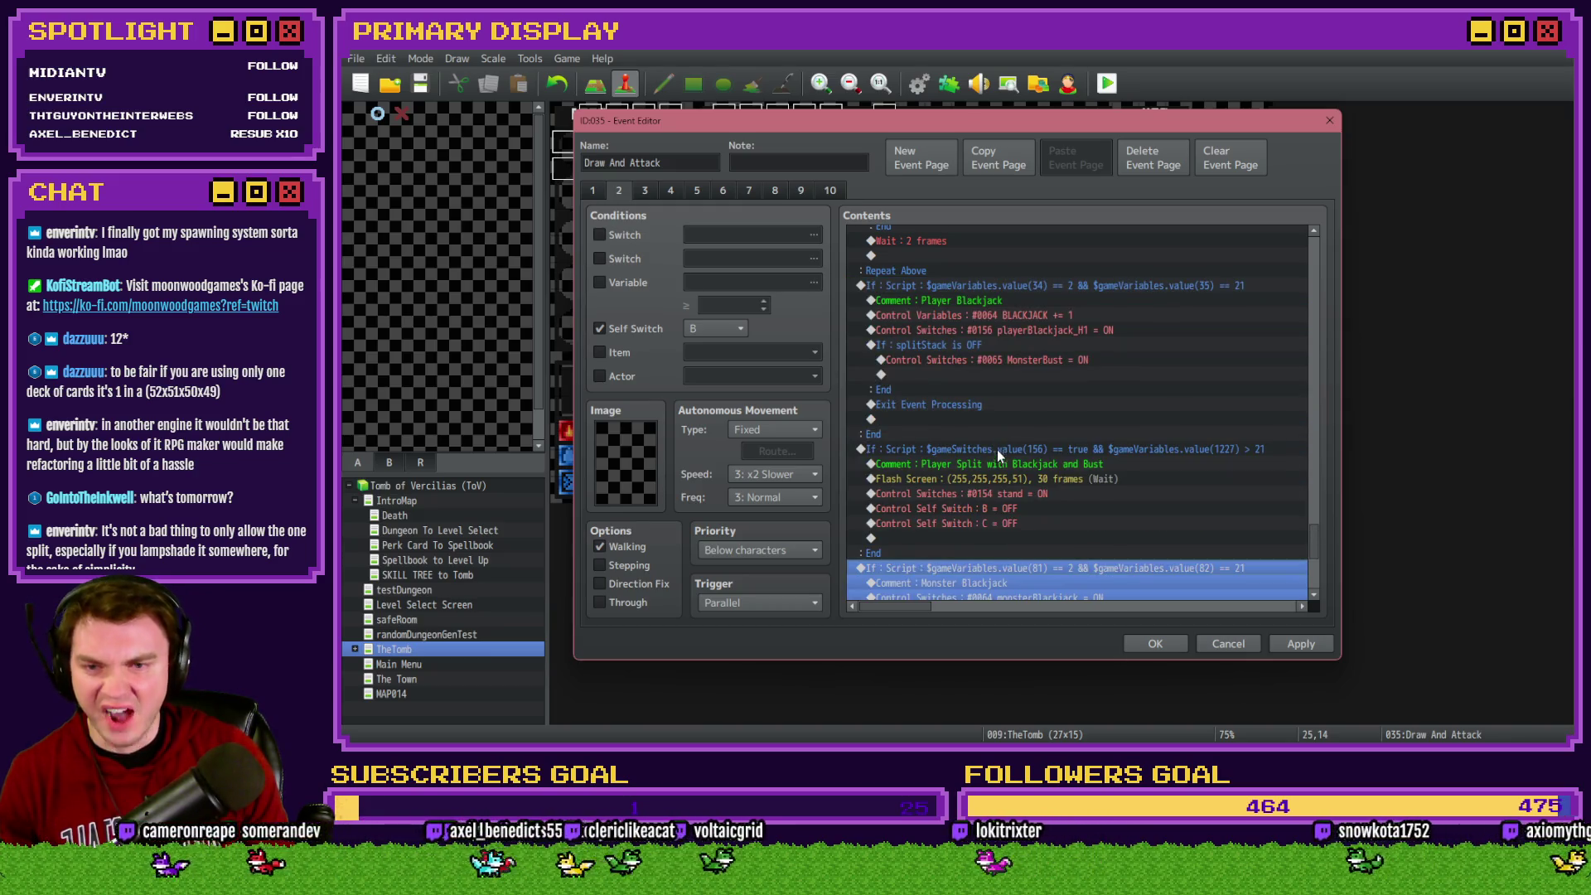
Cut the Flash Screen line out of the branch, then undo to restore it
{"action": "left_click", "coordinate": [997, 451]}
{"action": "left_click", "coordinate": [999, 480]}
{"action": "key", "text": "Delete"}
{"action": "left_click", "coordinate": [991, 455]}
{"action": "key", "text": "ctrl+z"}
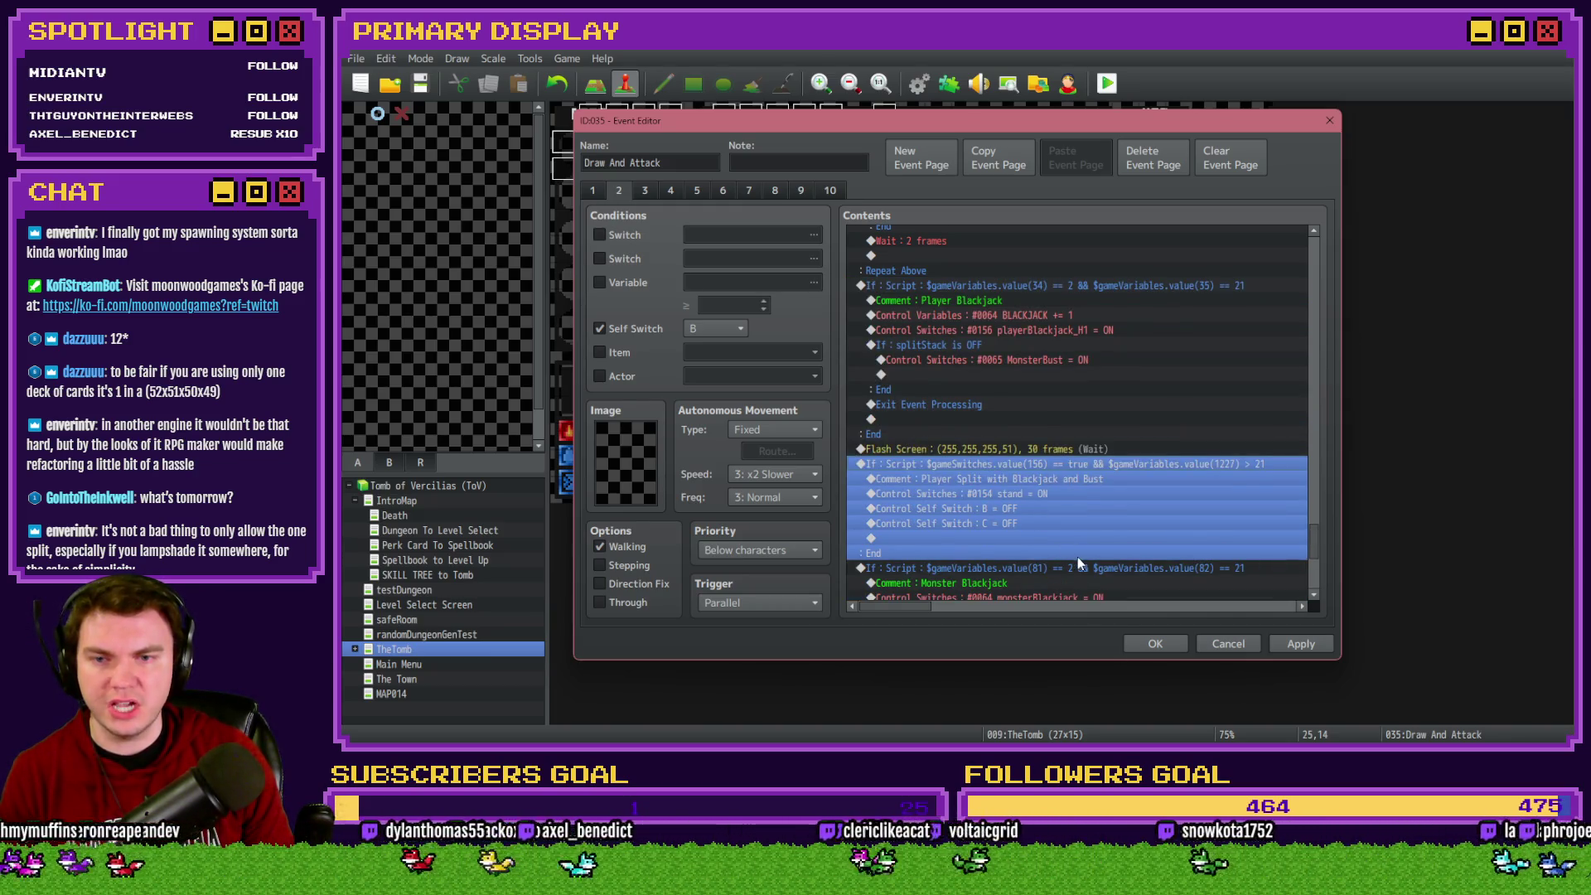
Accept the event edits, save the project, and launch a playtest
{"action": "left_click", "coordinate": [1075, 454]}
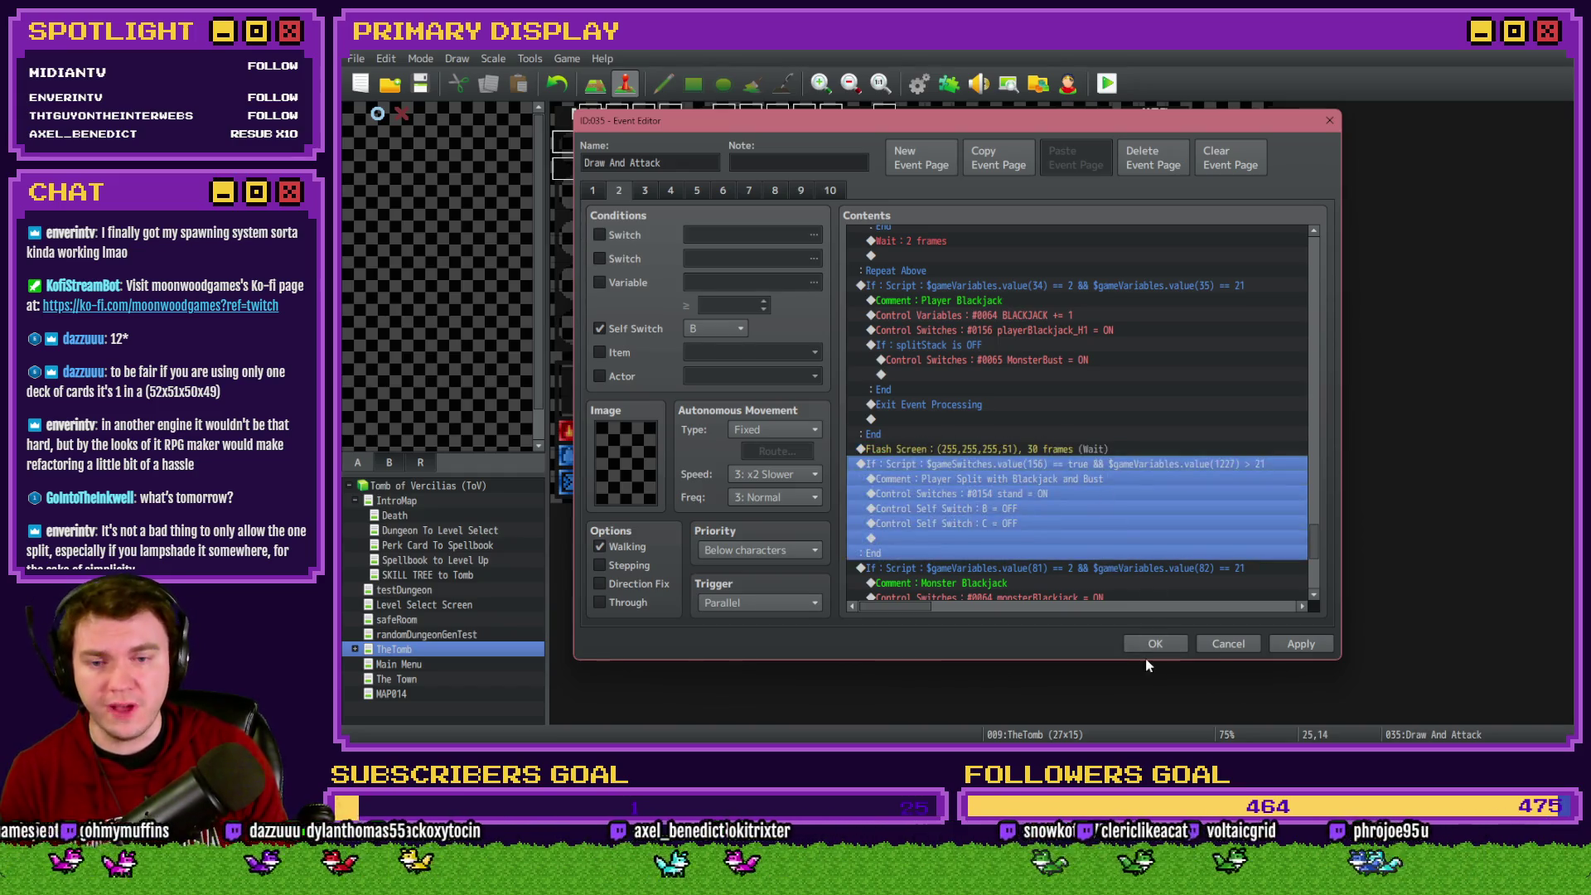
{"action": "left_click", "coordinate": [1155, 643]}
{"action": "left_click", "coordinate": [1107, 83]}
{"action": "left_click", "coordinate": [902, 417]}
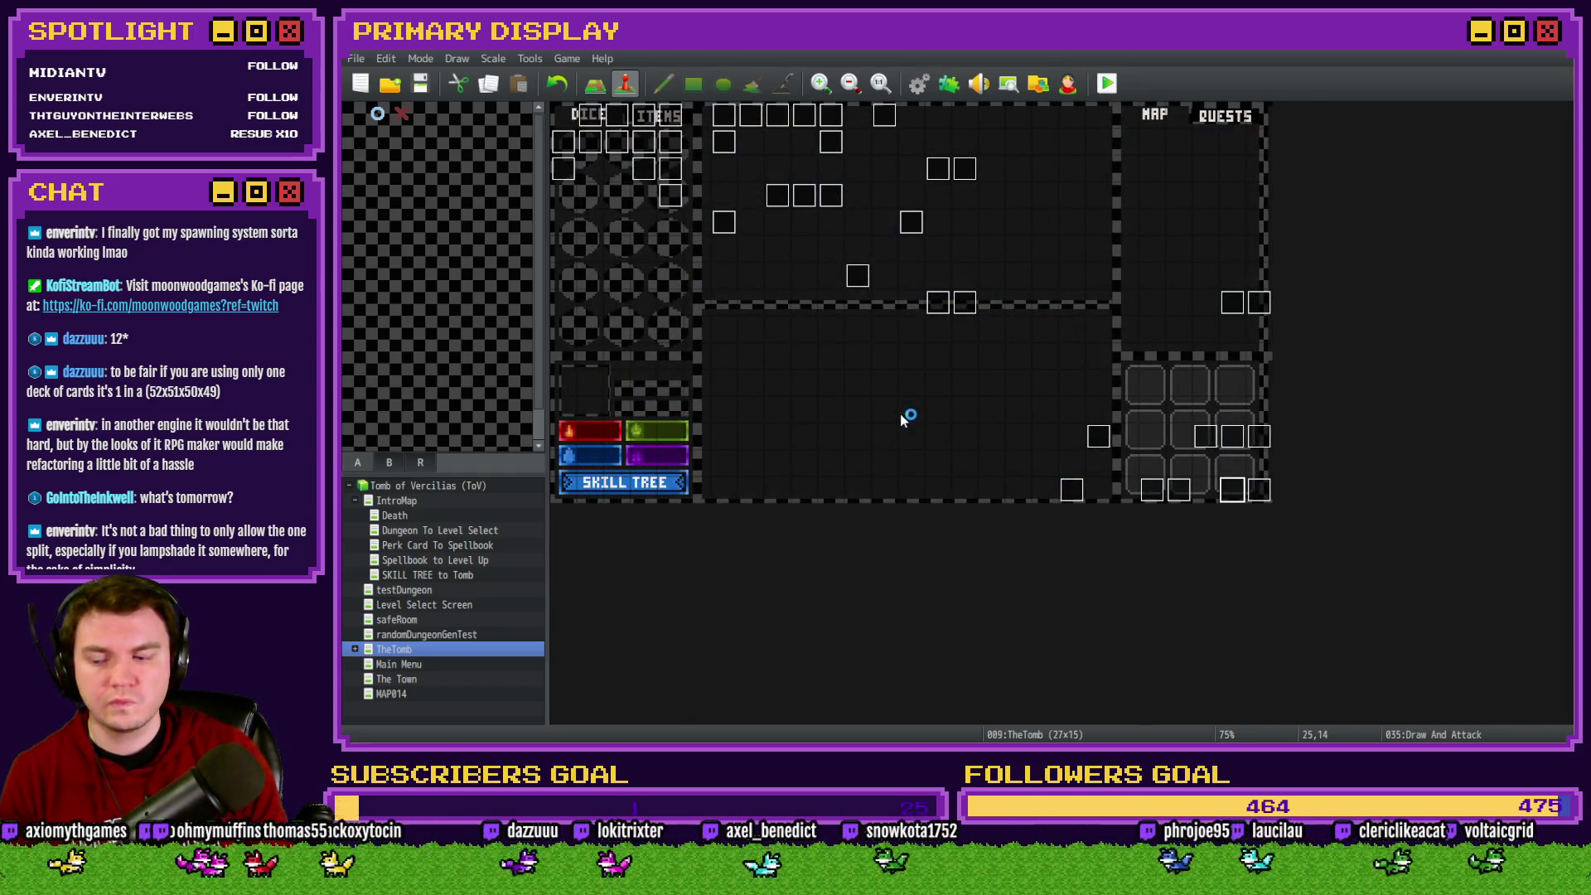
Take Spiked Pauldron, start the glyph card fight, split aces into hands of 21 and 12, then close the game
{"action": "mouse_move", "coordinate": [1350, 279]}
{"action": "left_mouse_down"}
{"action": "mouse_move", "coordinate": [827, 142]}
{"action": "mouse_move", "coordinate": [710, 53]}
{"action": "left_mouse_up"}
{"action": "left_click", "coordinate": [832, 315]}
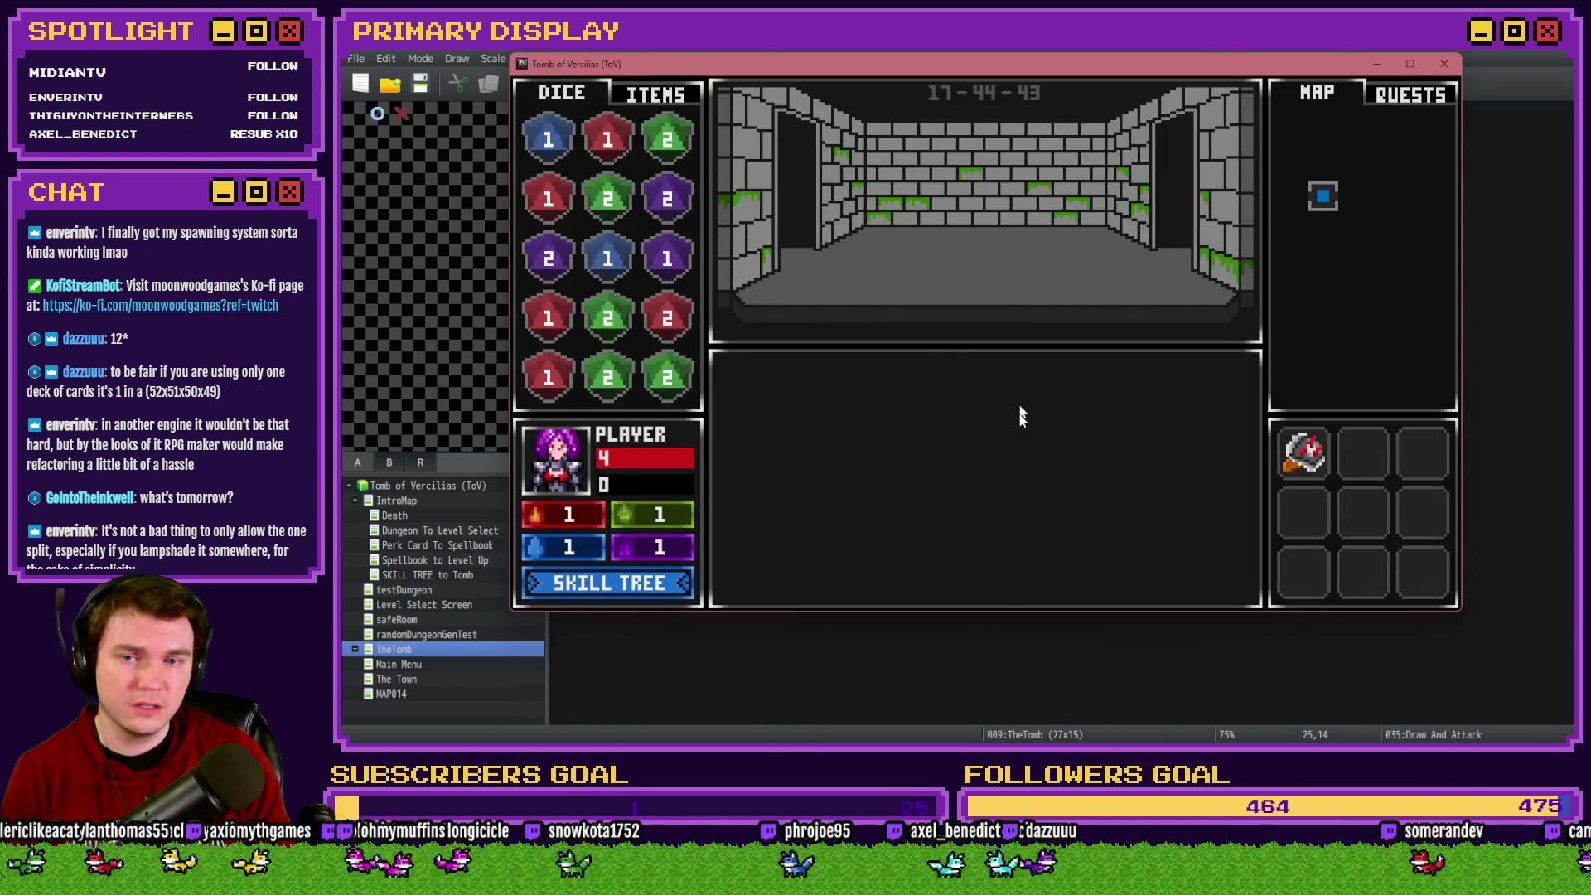
{"action": "key", "text": "Up"}
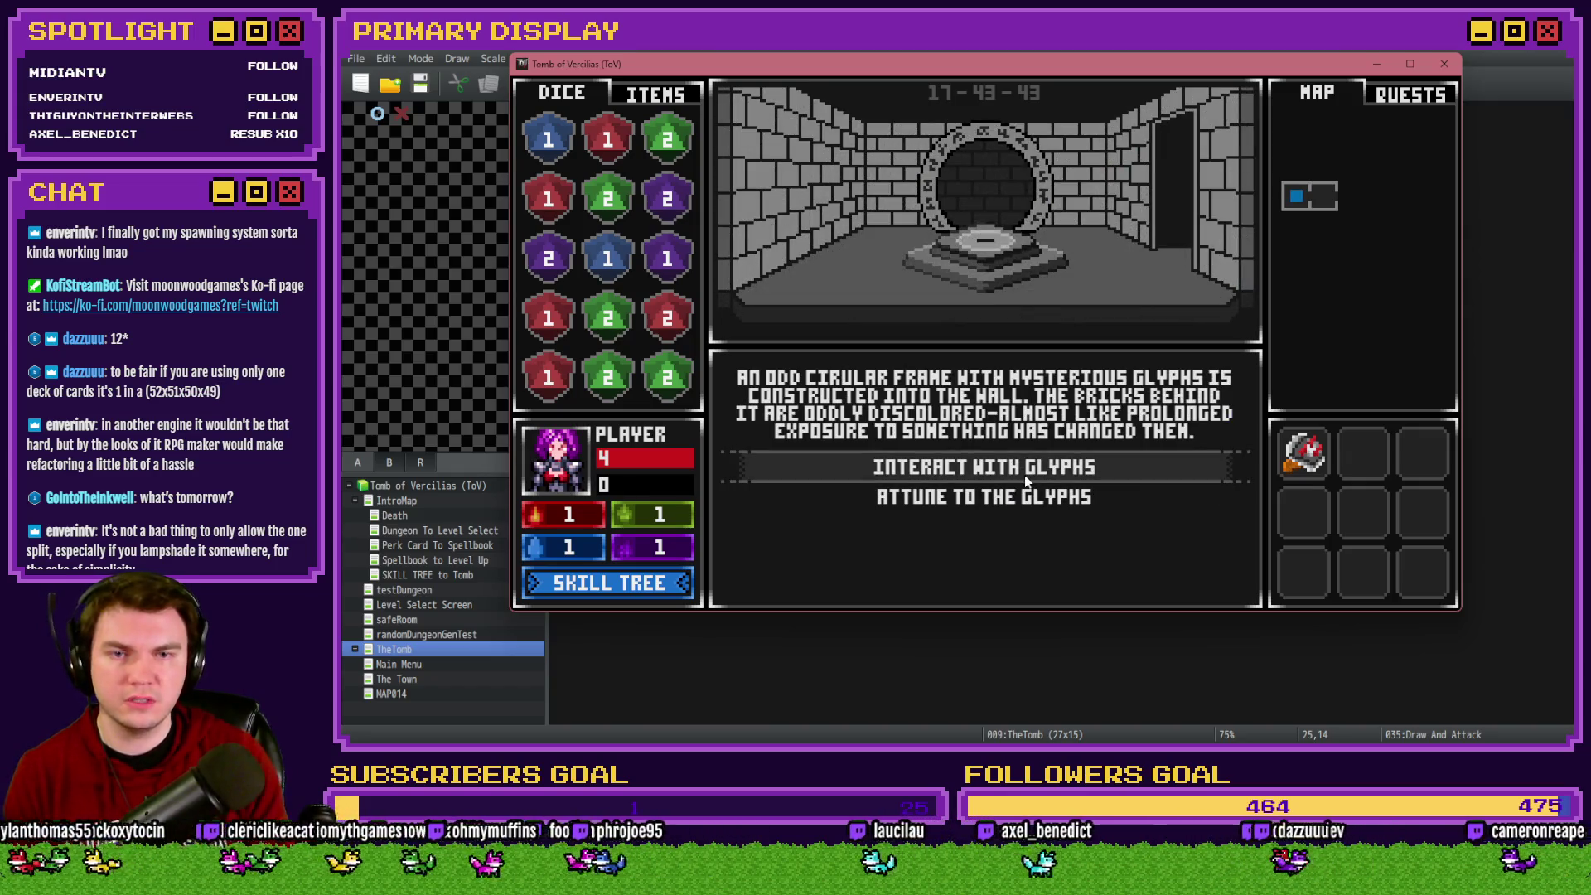
{"action": "left_click", "coordinate": [1024, 474]}
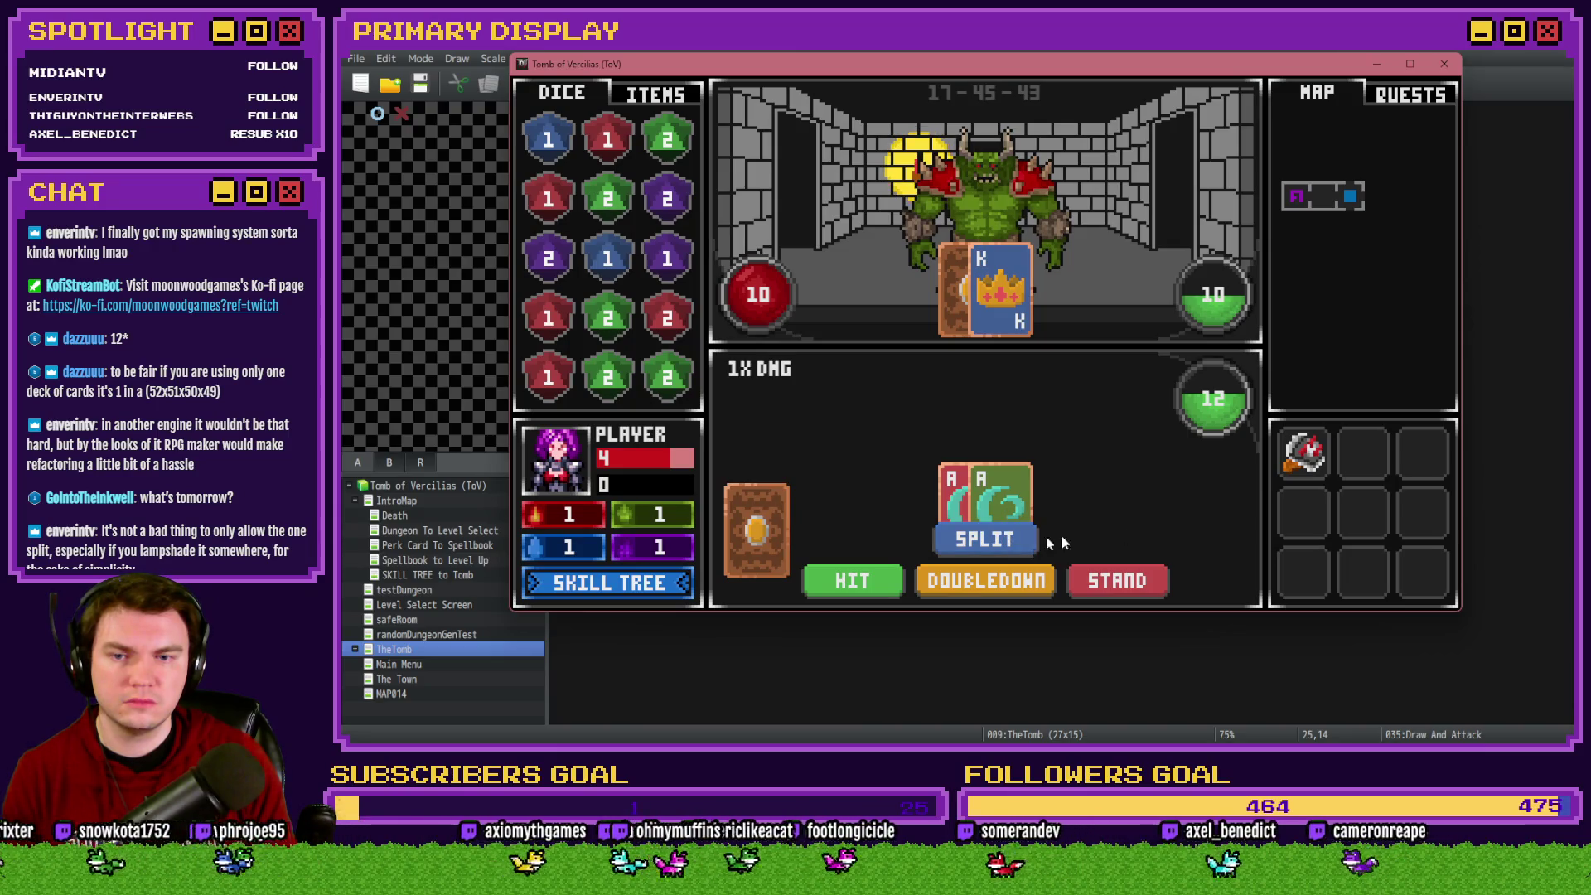
{"action": "left_click", "coordinate": [984, 539]}
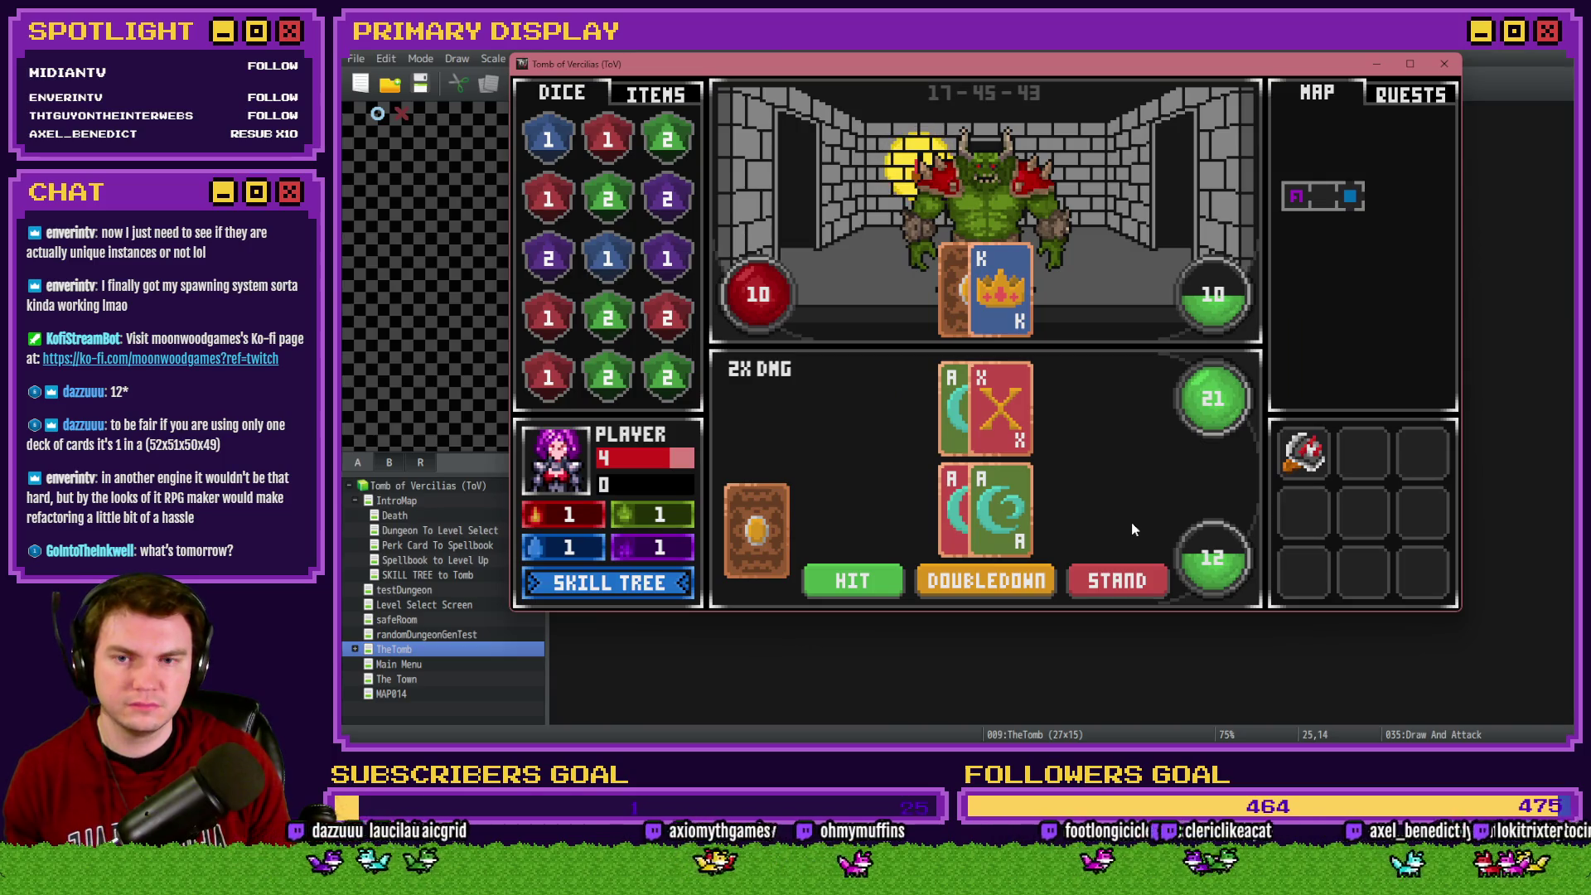
{"action": "left_click", "coordinate": [853, 580]}
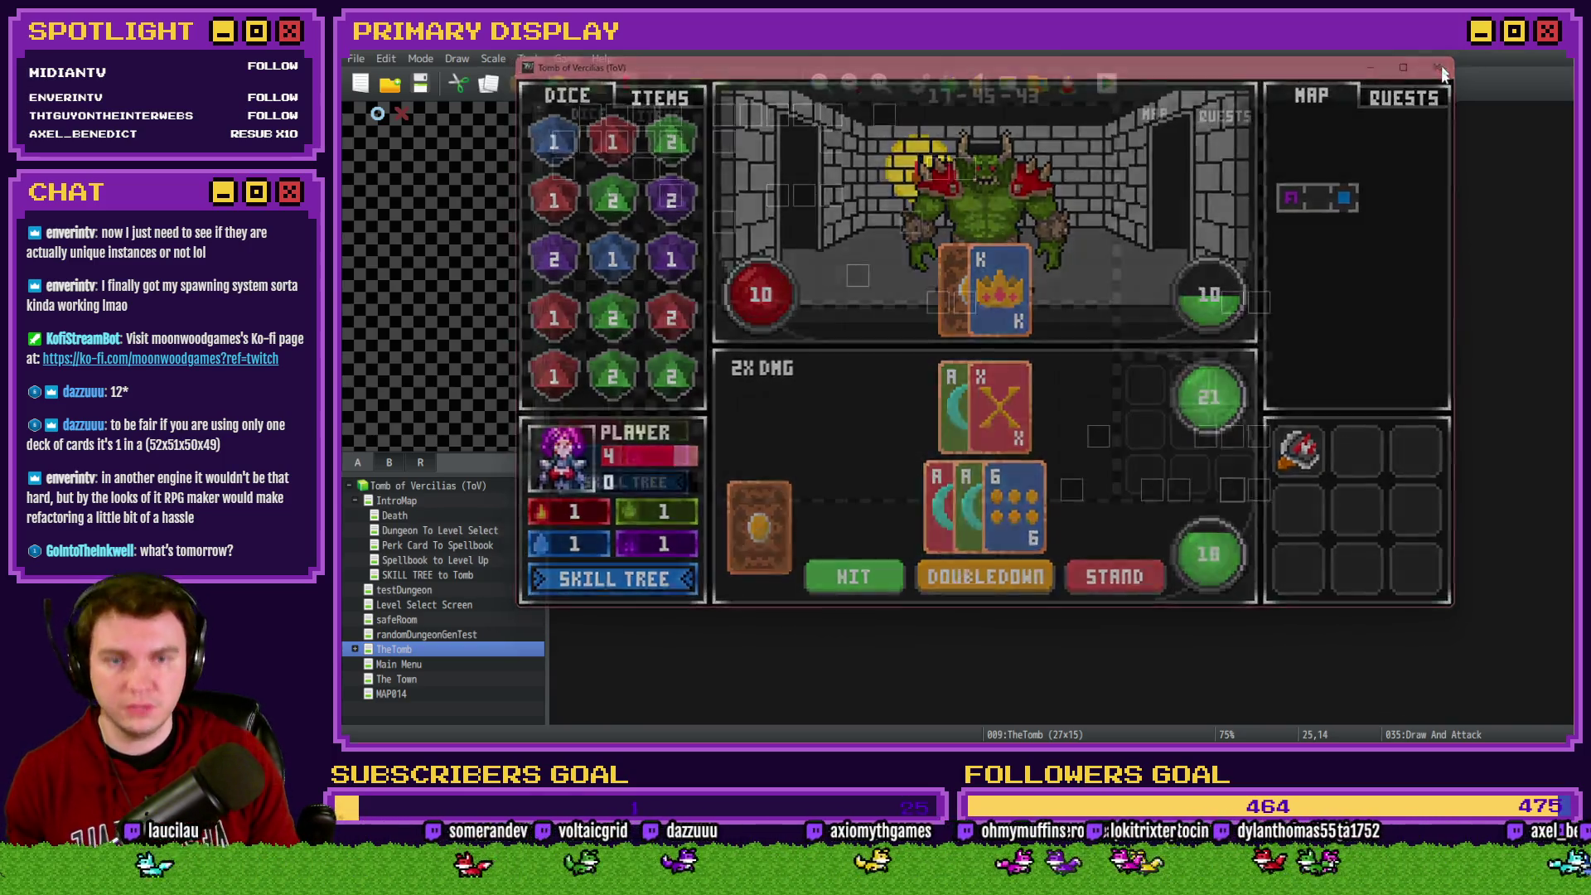
{"action": "left_click", "coordinate": [1441, 73]}
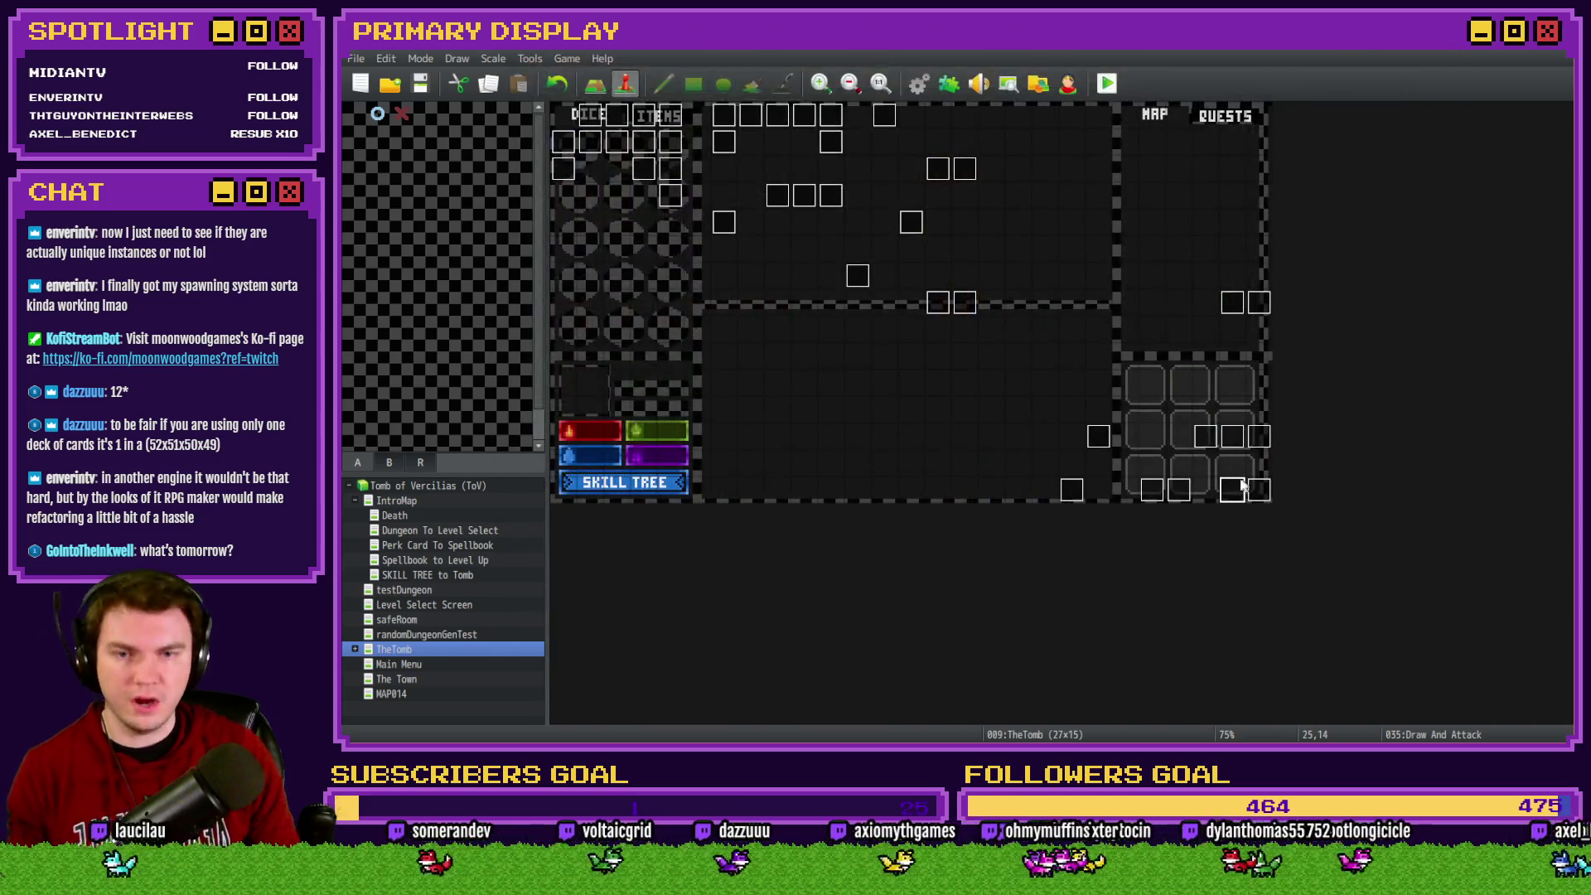
On page 2, paste Flash Screen above Control Switches #0154, then cut the whole switch-156 split-bust branch
{"action": "double_click", "coordinate": [1147, 434]}
{"action": "left_click", "coordinate": [618, 191]}
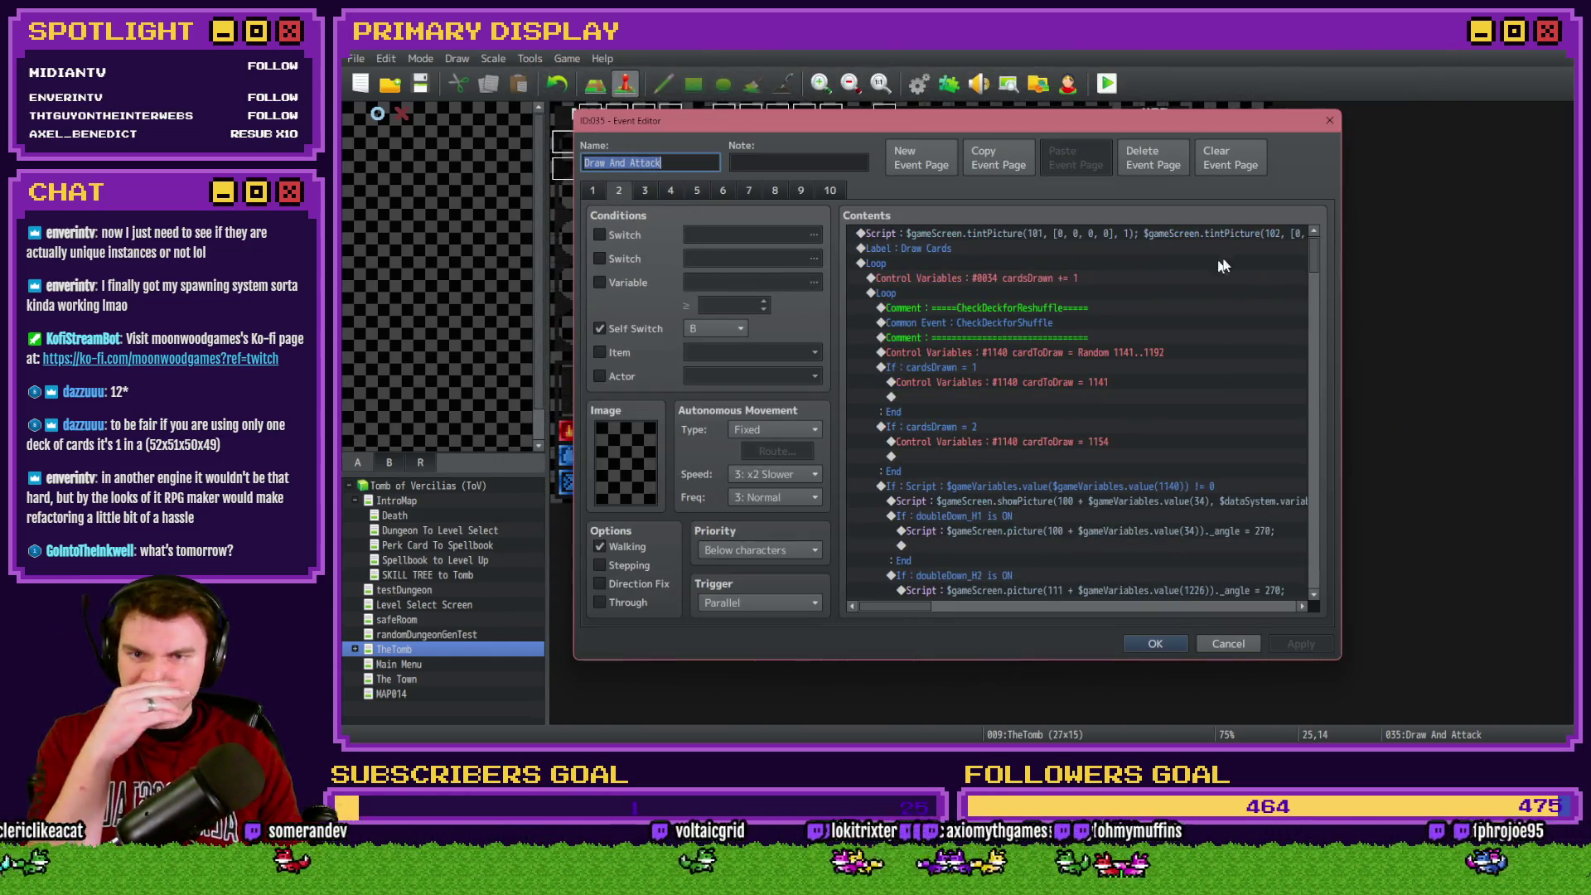
{"action": "left_click_drag", "start_coordinate": [1317, 250], "coordinate": [1330, 537]}
{"action": "left_click", "coordinate": [1051, 465]}
{"action": "left_click", "coordinate": [1060, 492]}
{"action": "key", "text": "ctrl+v"}
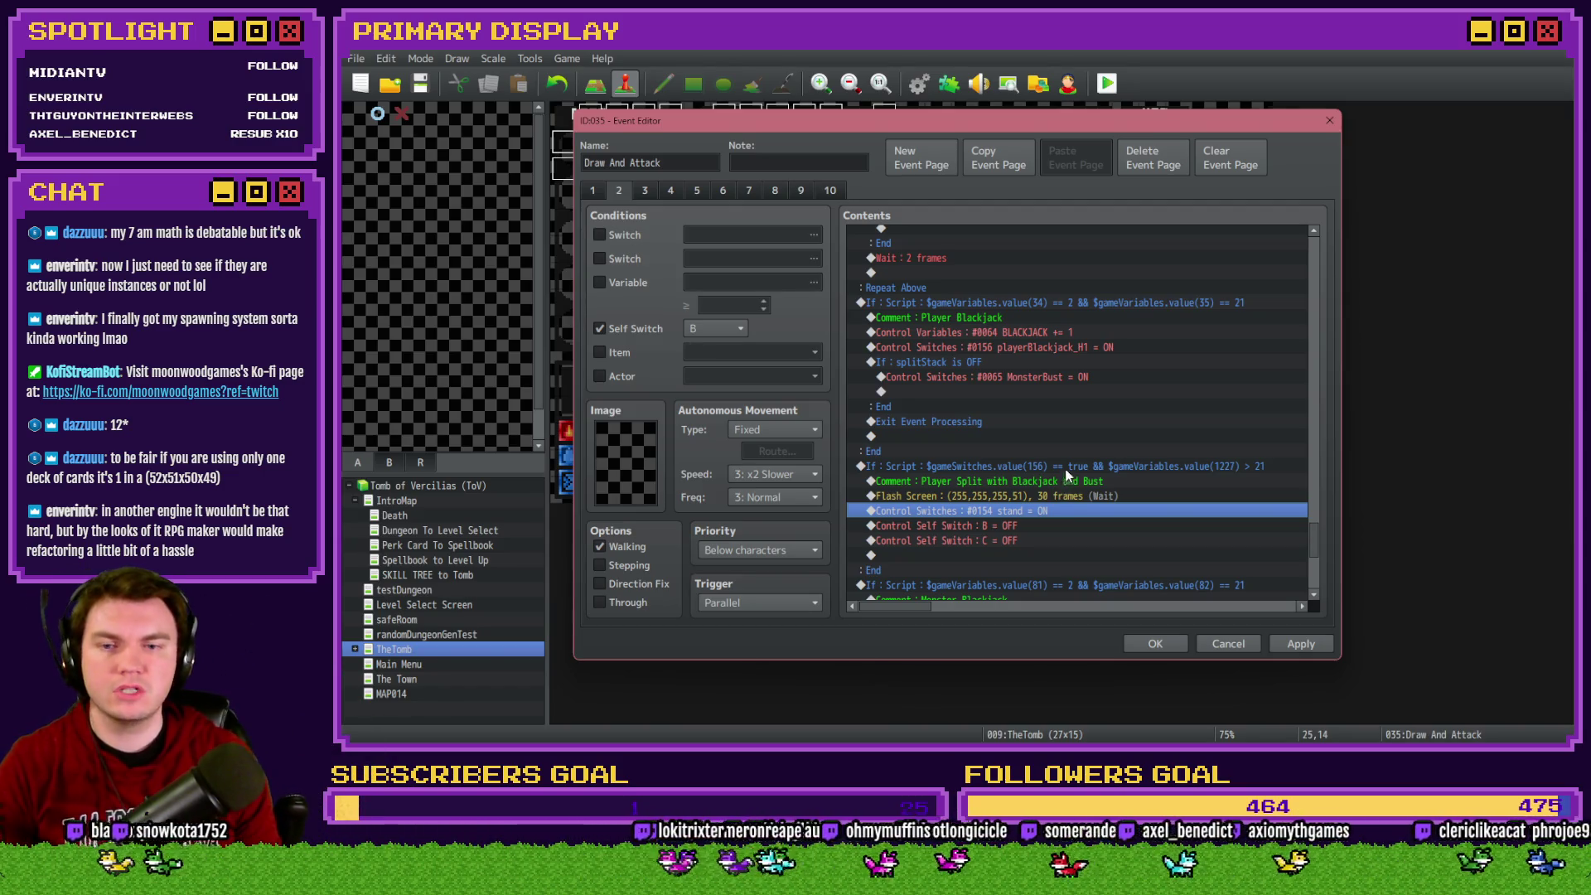
{"action": "left_click", "coordinate": [1063, 468]}
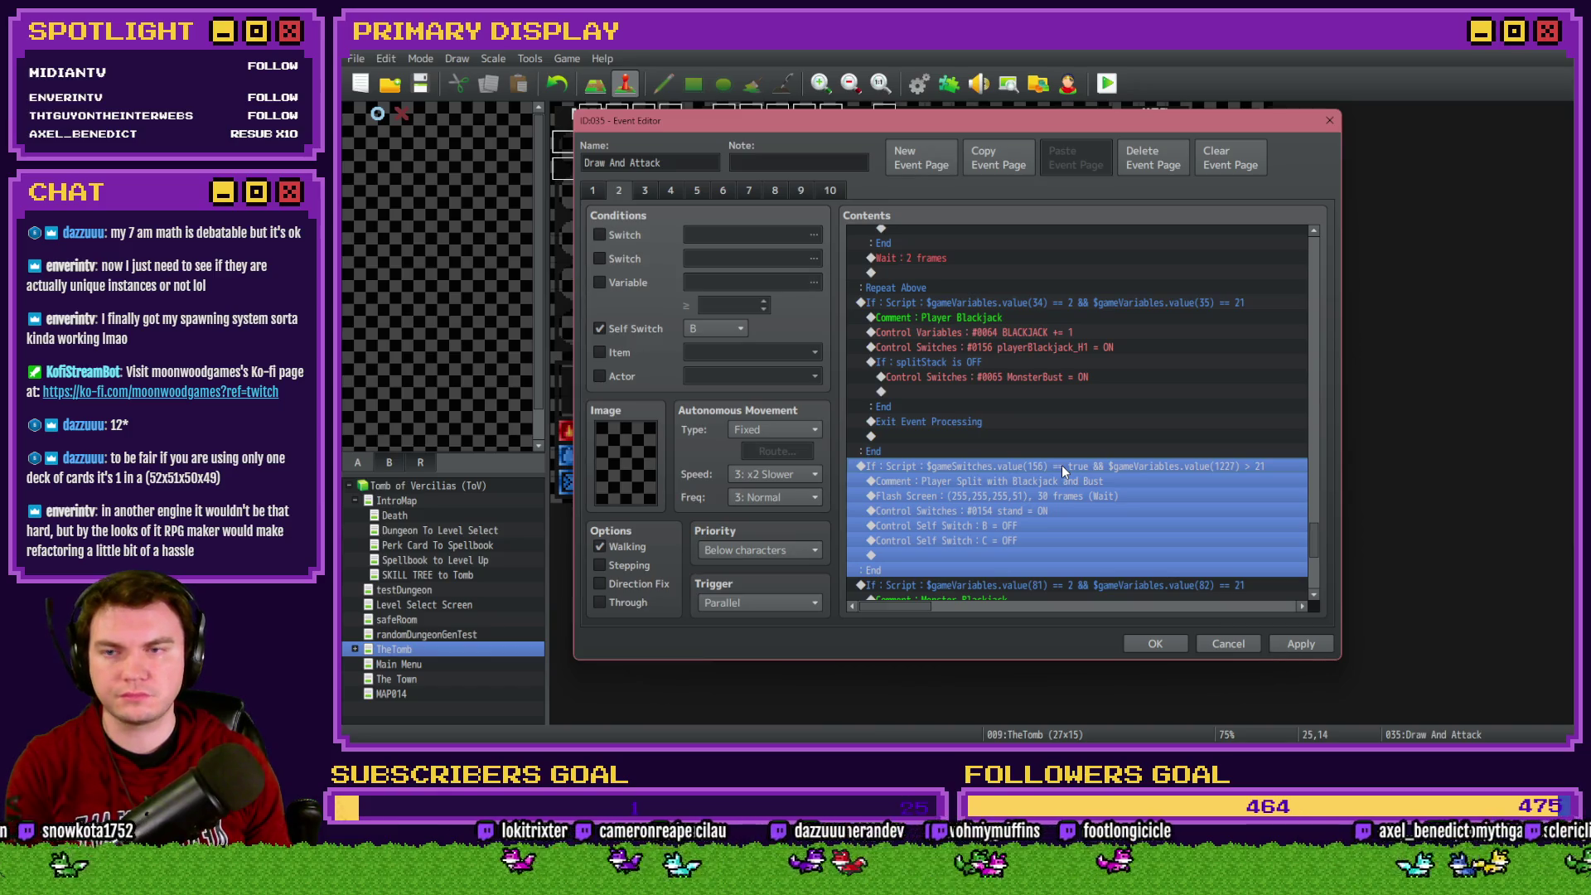
{"action": "key", "text": "Delete"}
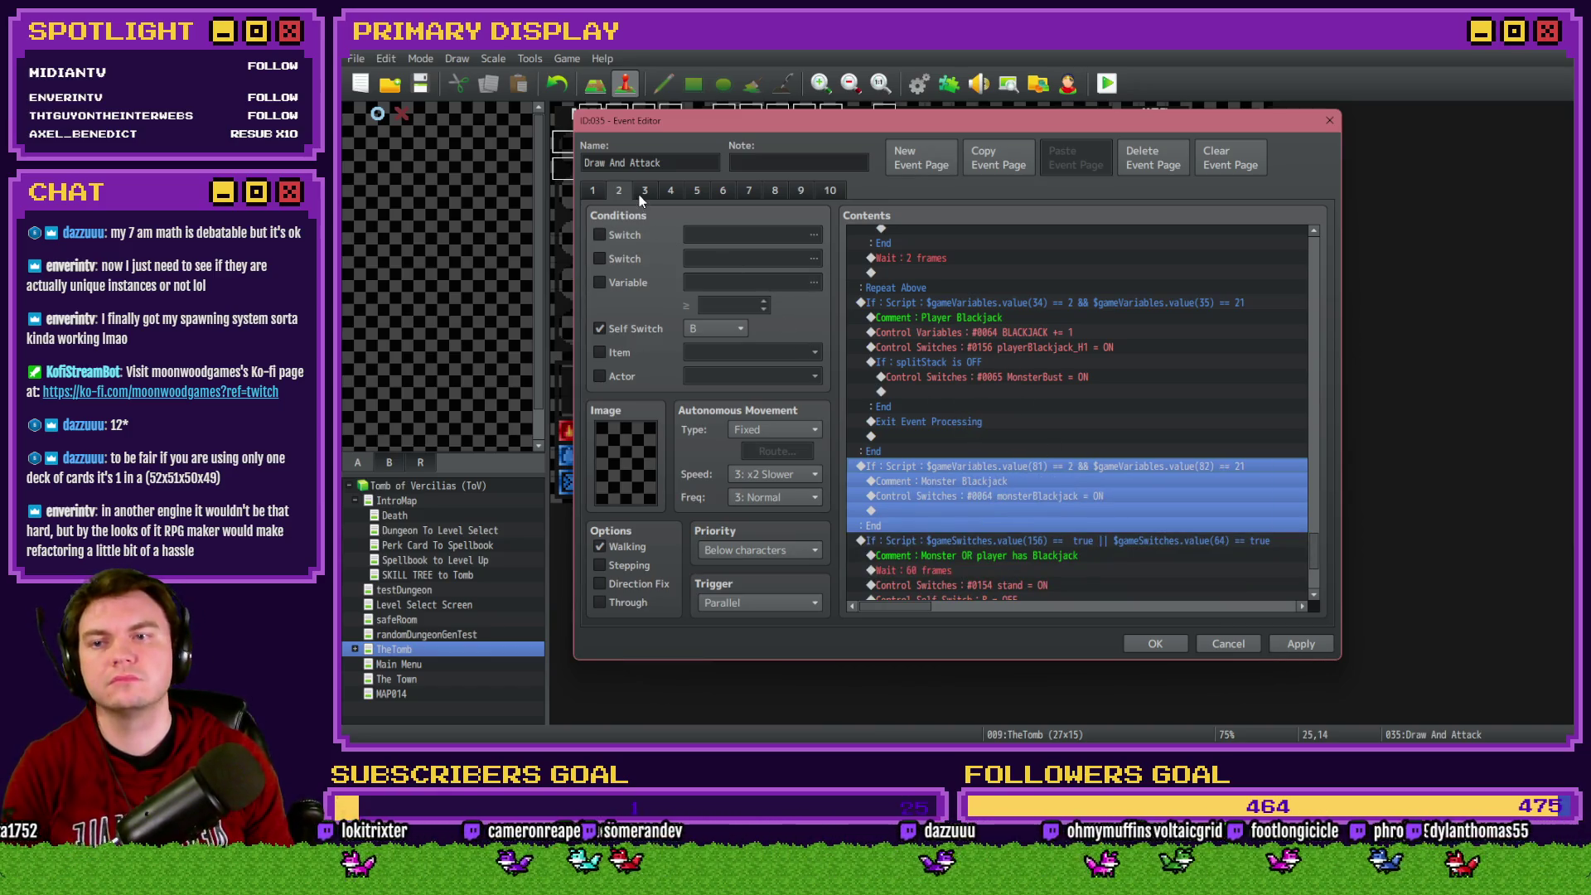
Switch to page 3 and scroll its contents to the split-bust and Player Blackjack branches
{"action": "left_click", "coordinate": [643, 193]}
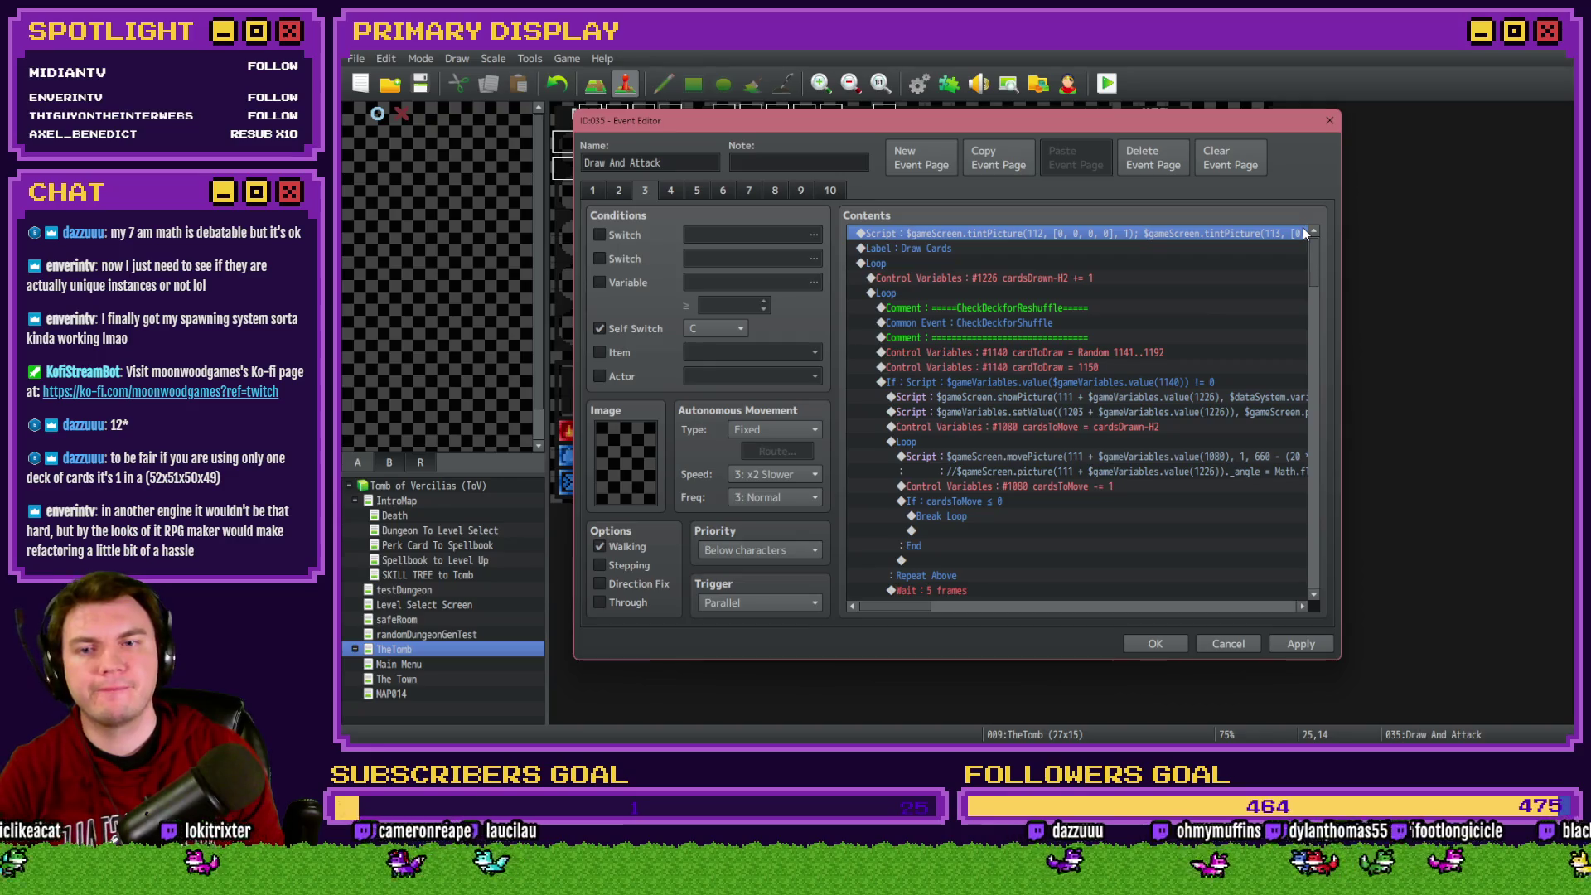
{"action": "left_click", "coordinate": [1227, 266]}
{"action": "left_click_drag", "start_coordinate": [1309, 252], "coordinate": [1316, 558]}
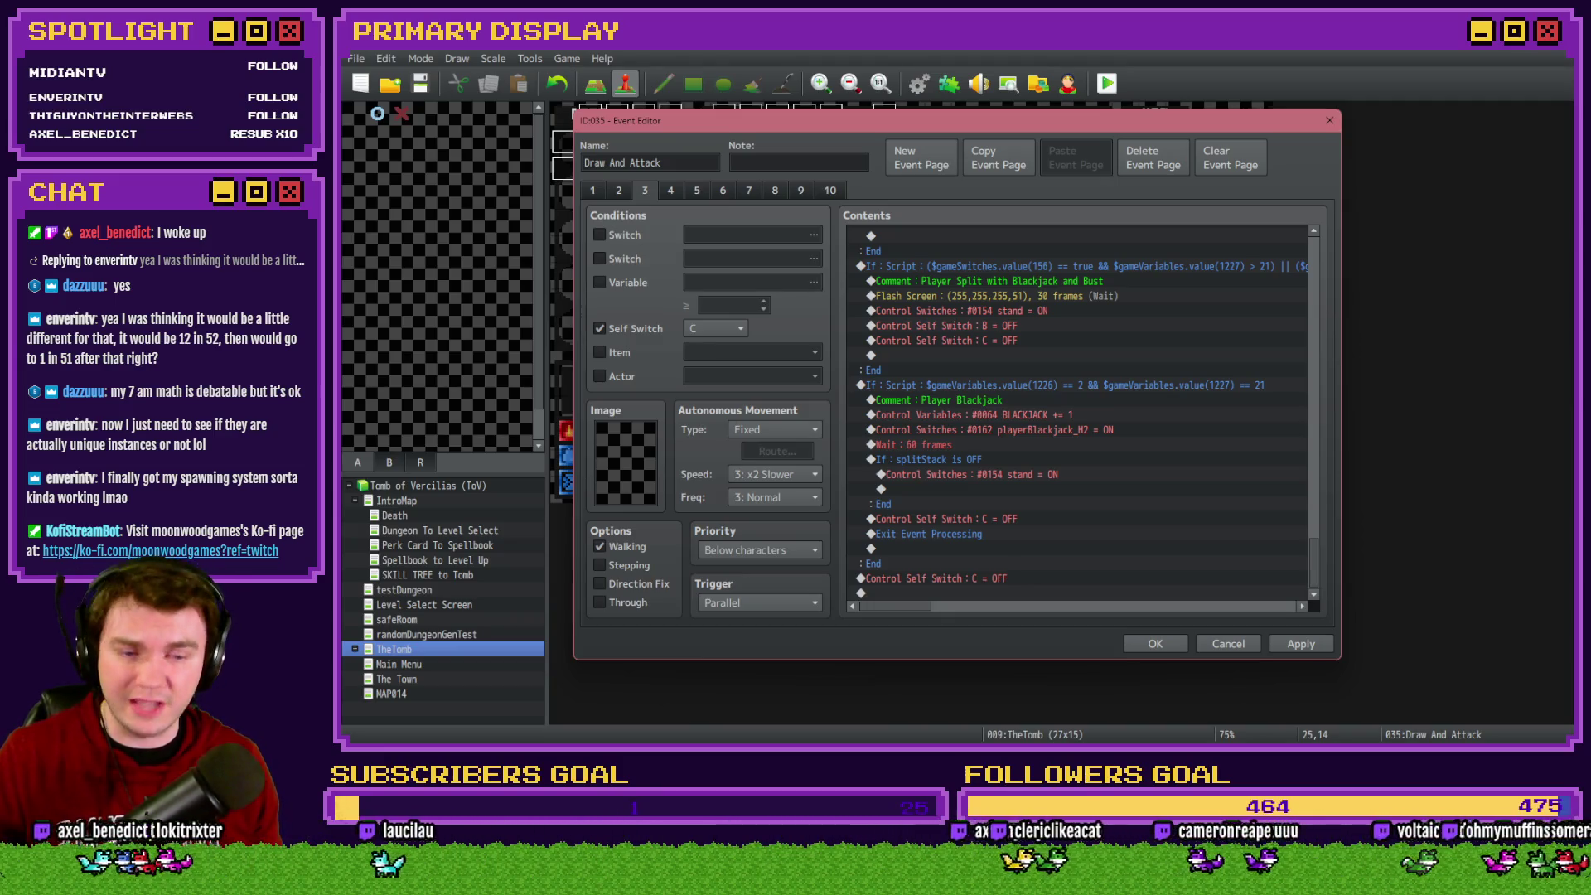
{"action": "key", "text": "alt+Tab"}
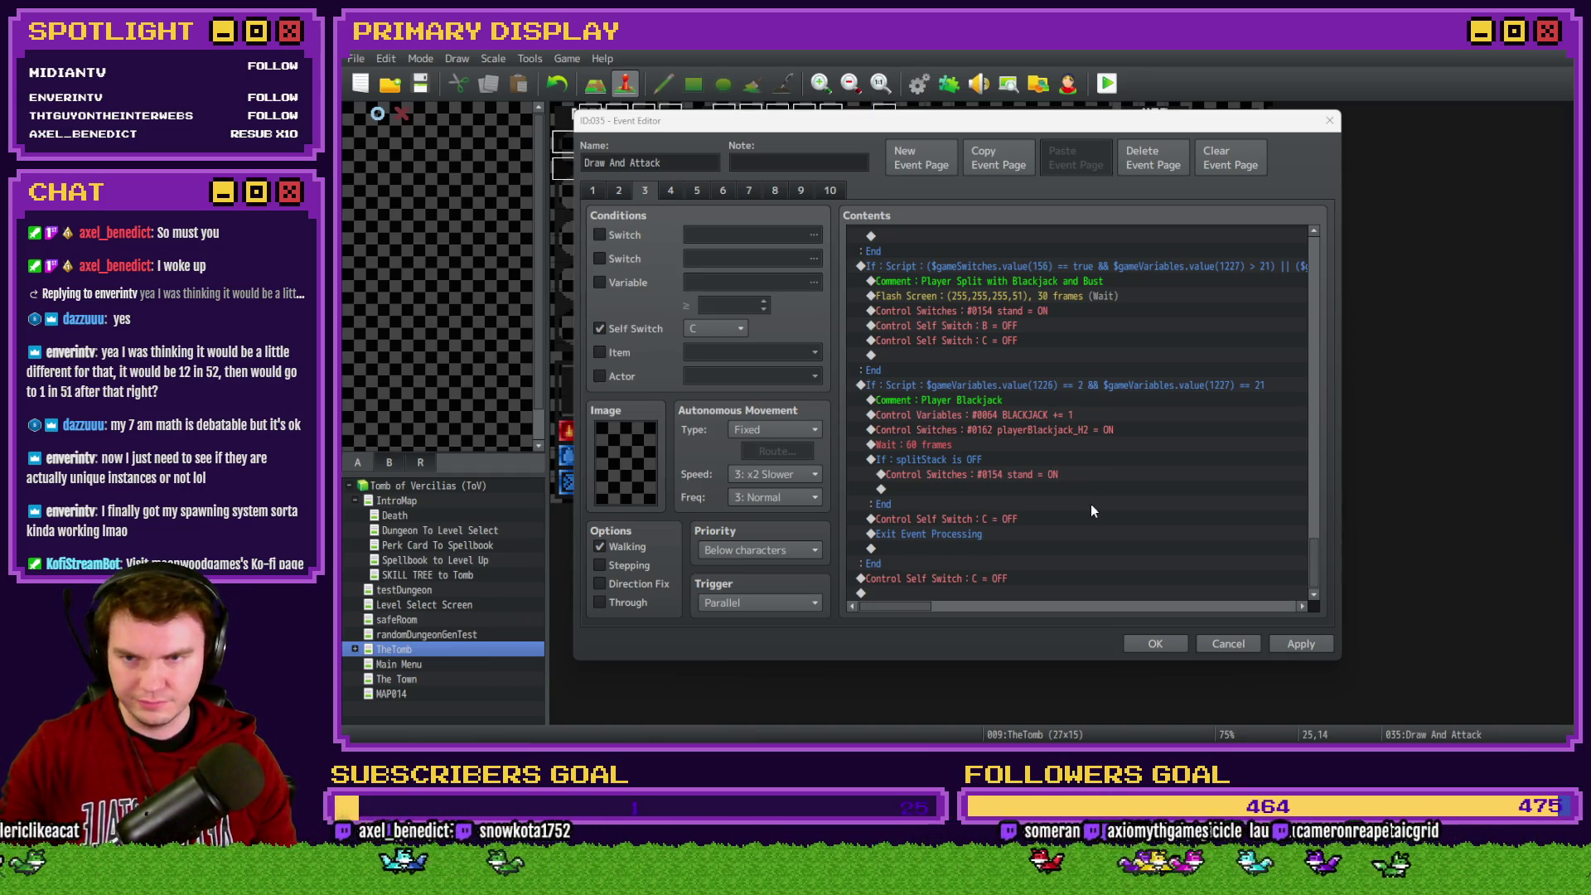
Move page 3's Flash Screen out of the branch to just above the If Script(156) block
{"action": "scroll", "coordinate": [1090, 504], "scroll_direction": "up", "scroll_amount": 2}
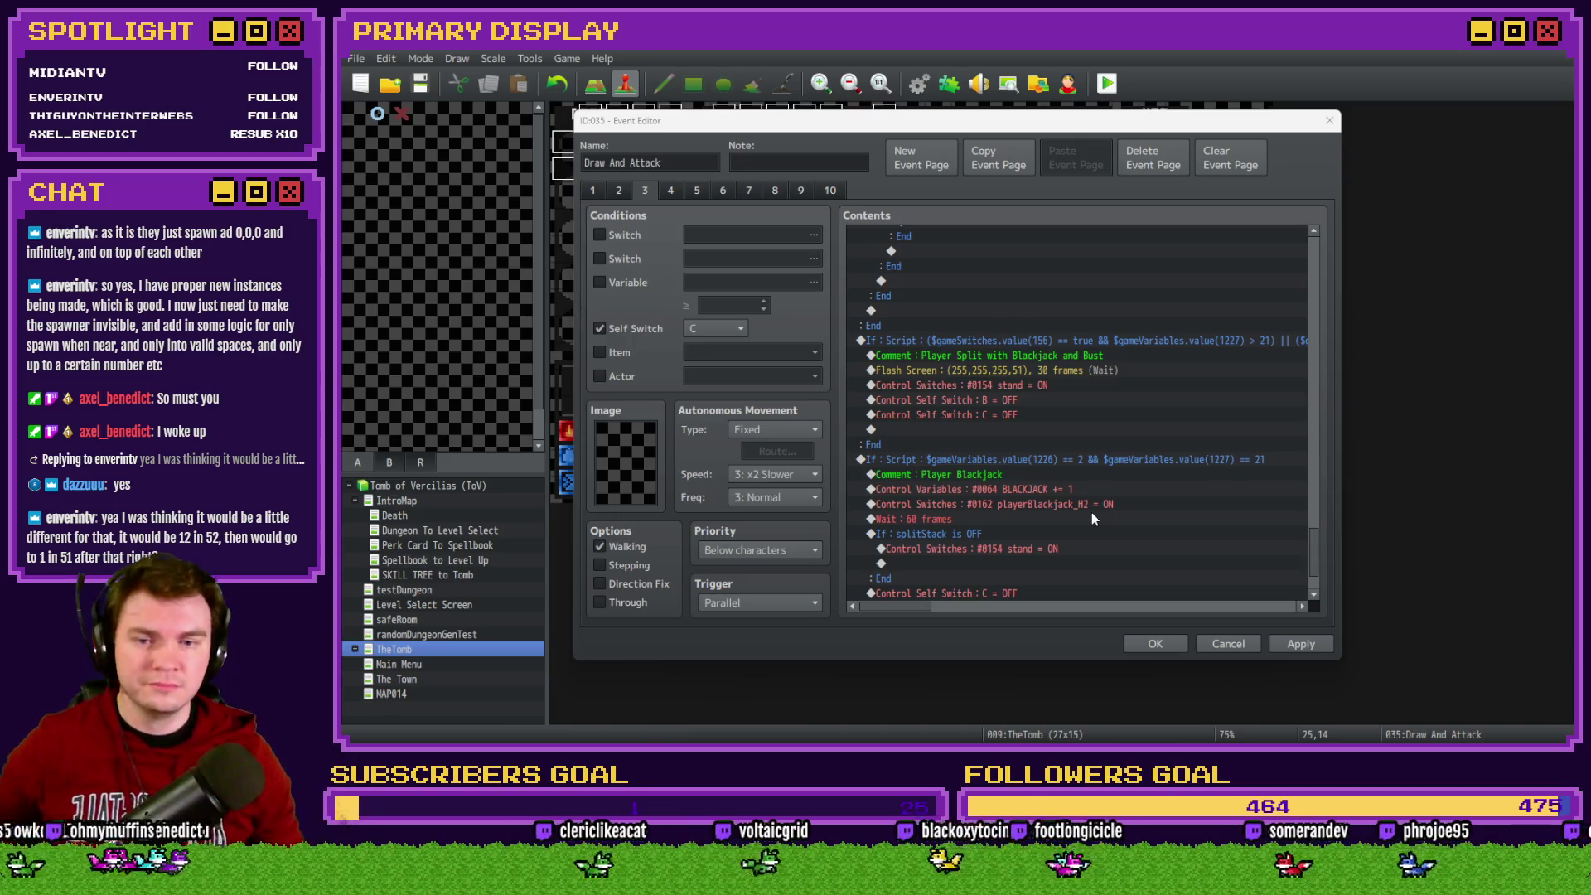
{"action": "left_click", "coordinate": [1079, 507]}
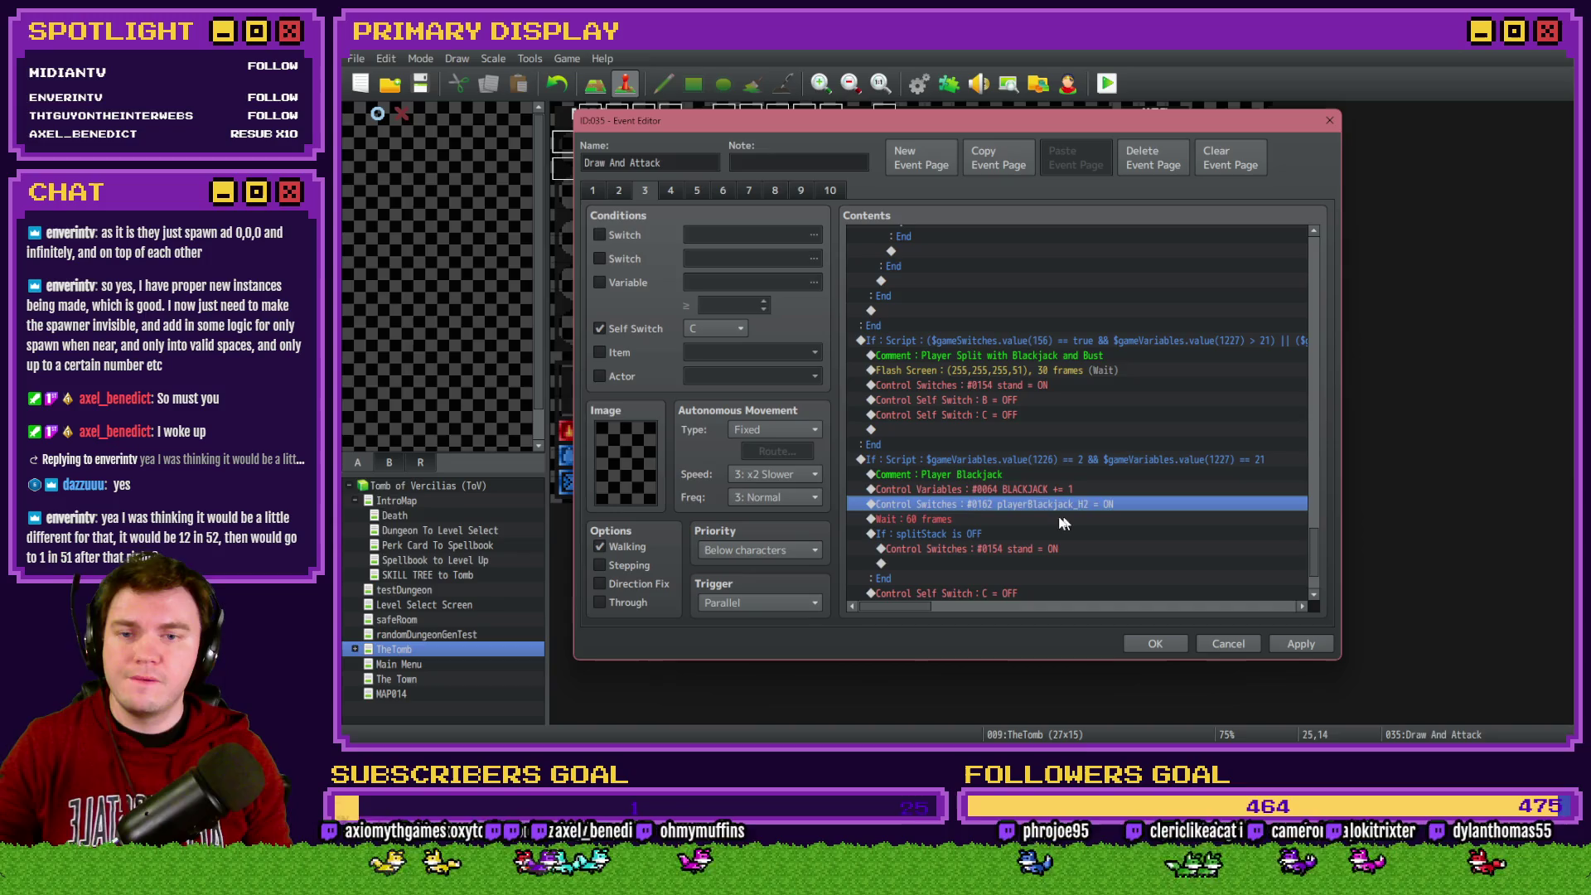
{"action": "left_click", "coordinate": [1131, 332]}
{"action": "left_click", "coordinate": [1132, 325]}
{"action": "left_click", "coordinate": [1132, 340]}
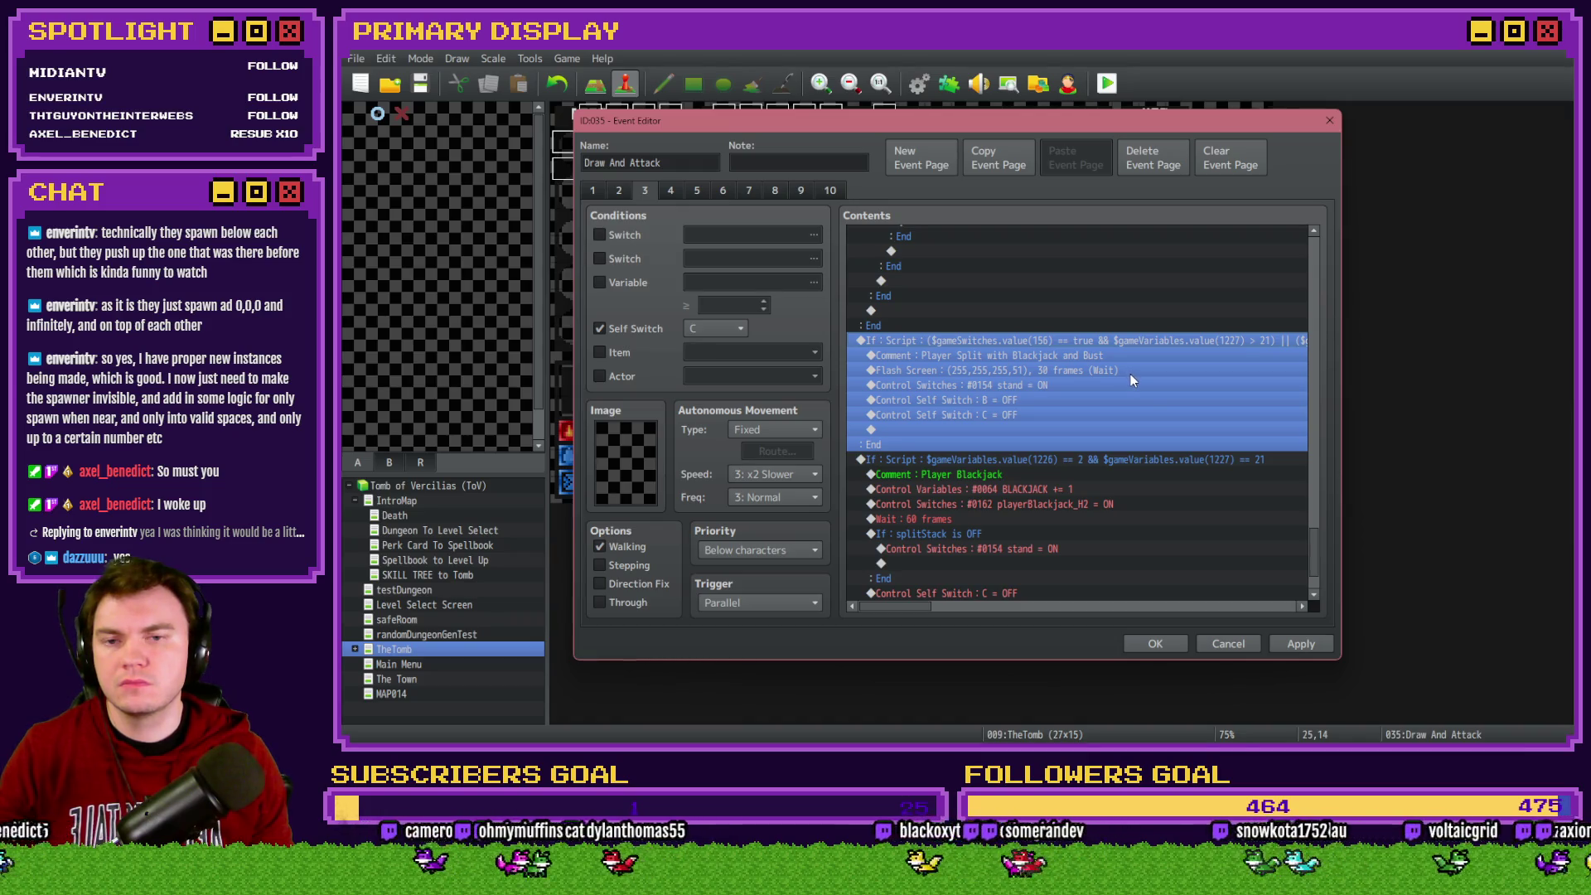
{"action": "left_click", "coordinate": [1073, 327]}
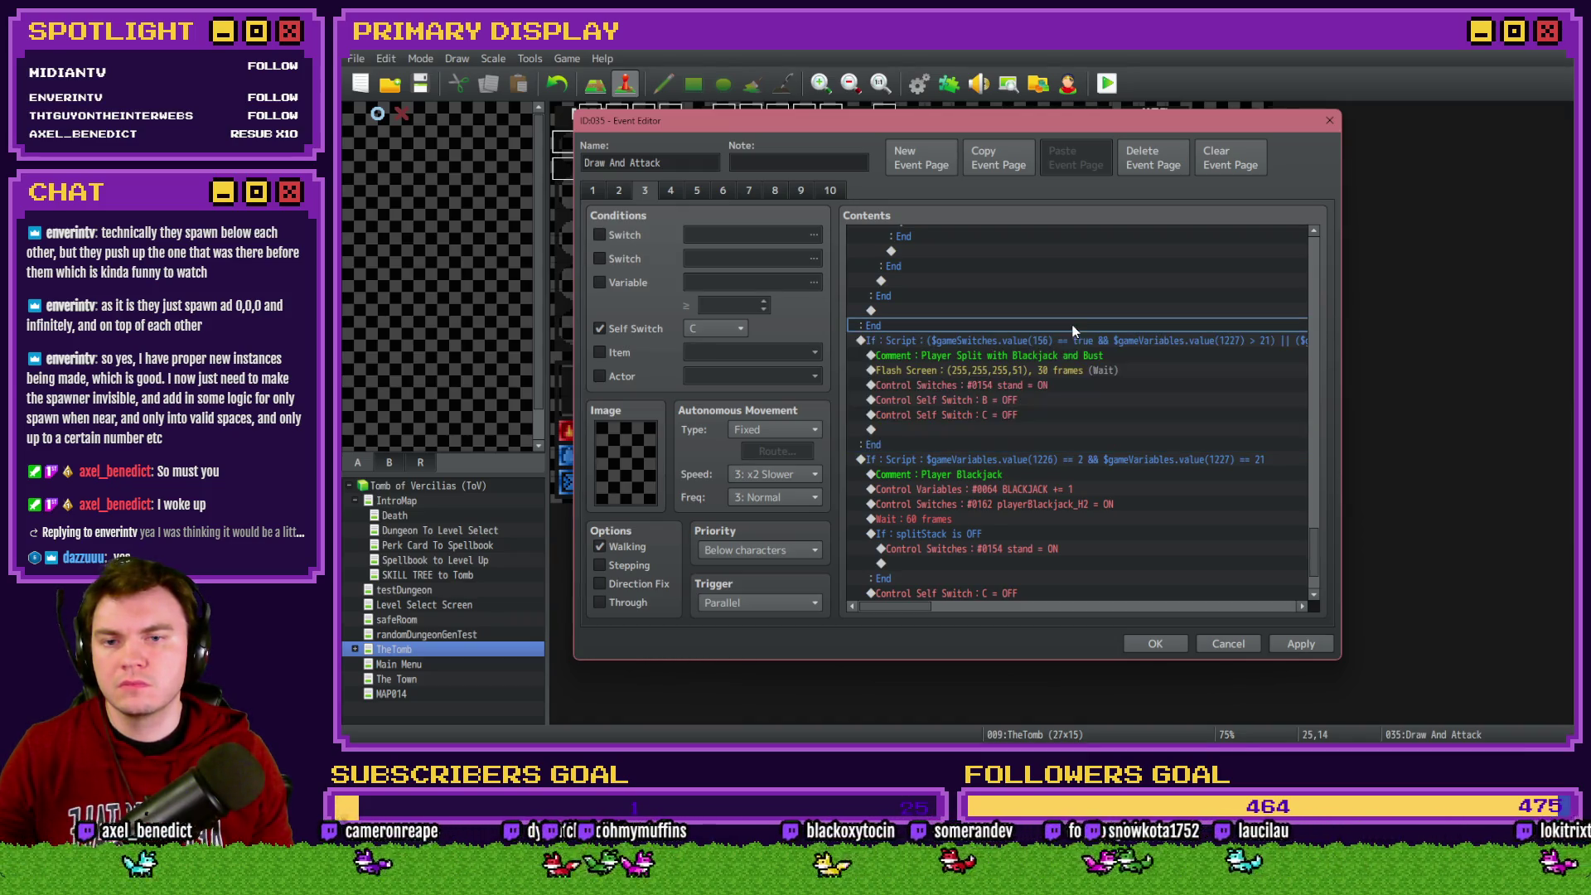
{"action": "left_click", "coordinate": [1071, 371]}
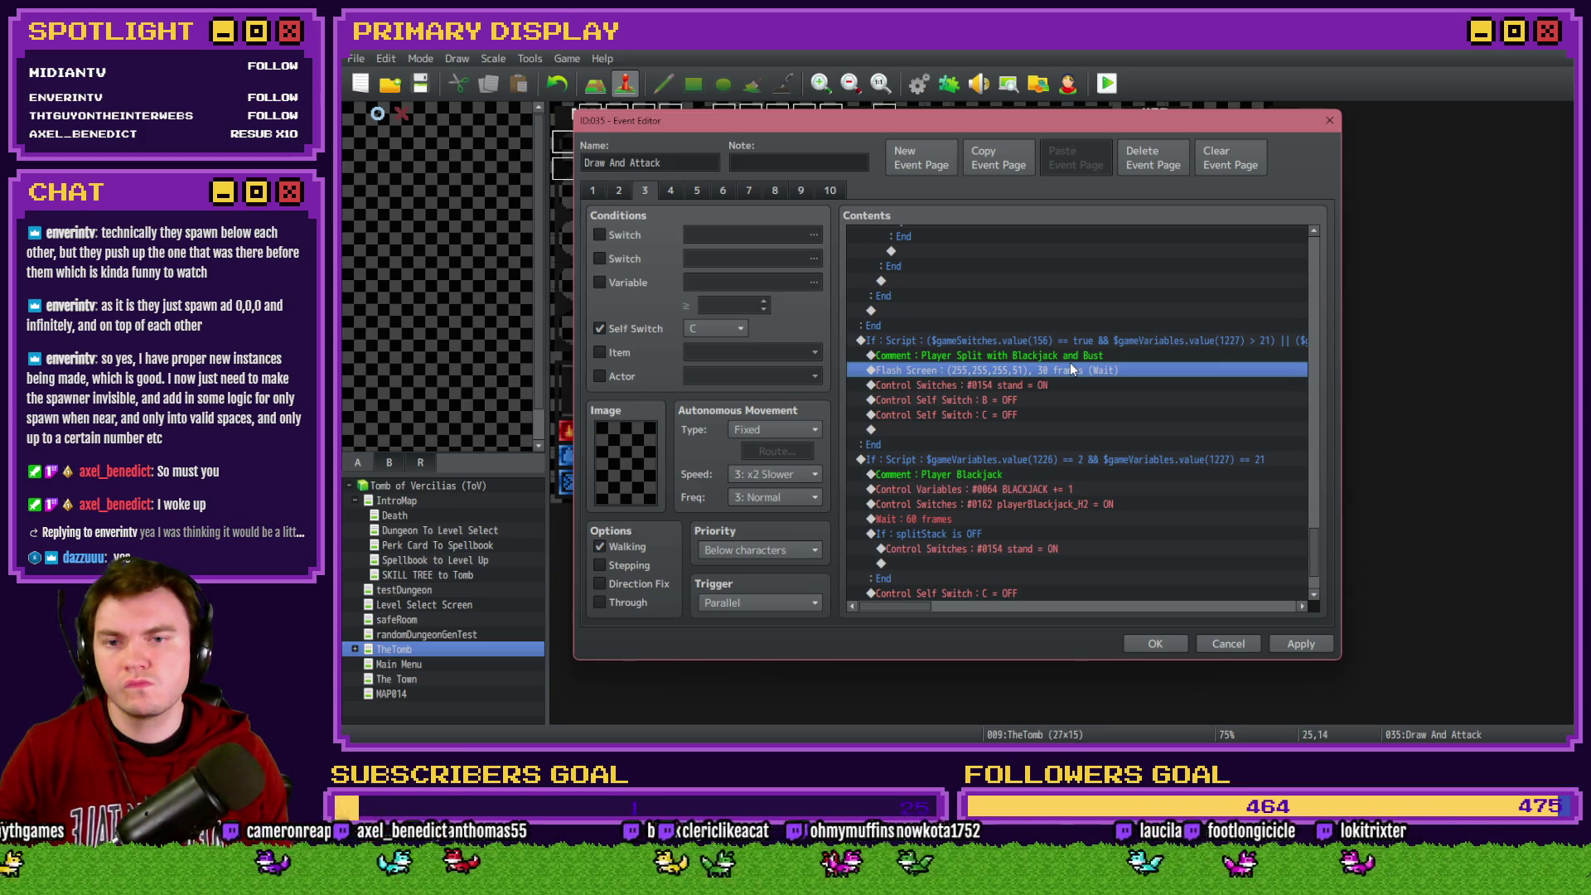
{"action": "key", "text": "ctrl+x"}
{"action": "left_click", "coordinate": [1077, 341]}
{"action": "key", "text": "ctrl+v"}
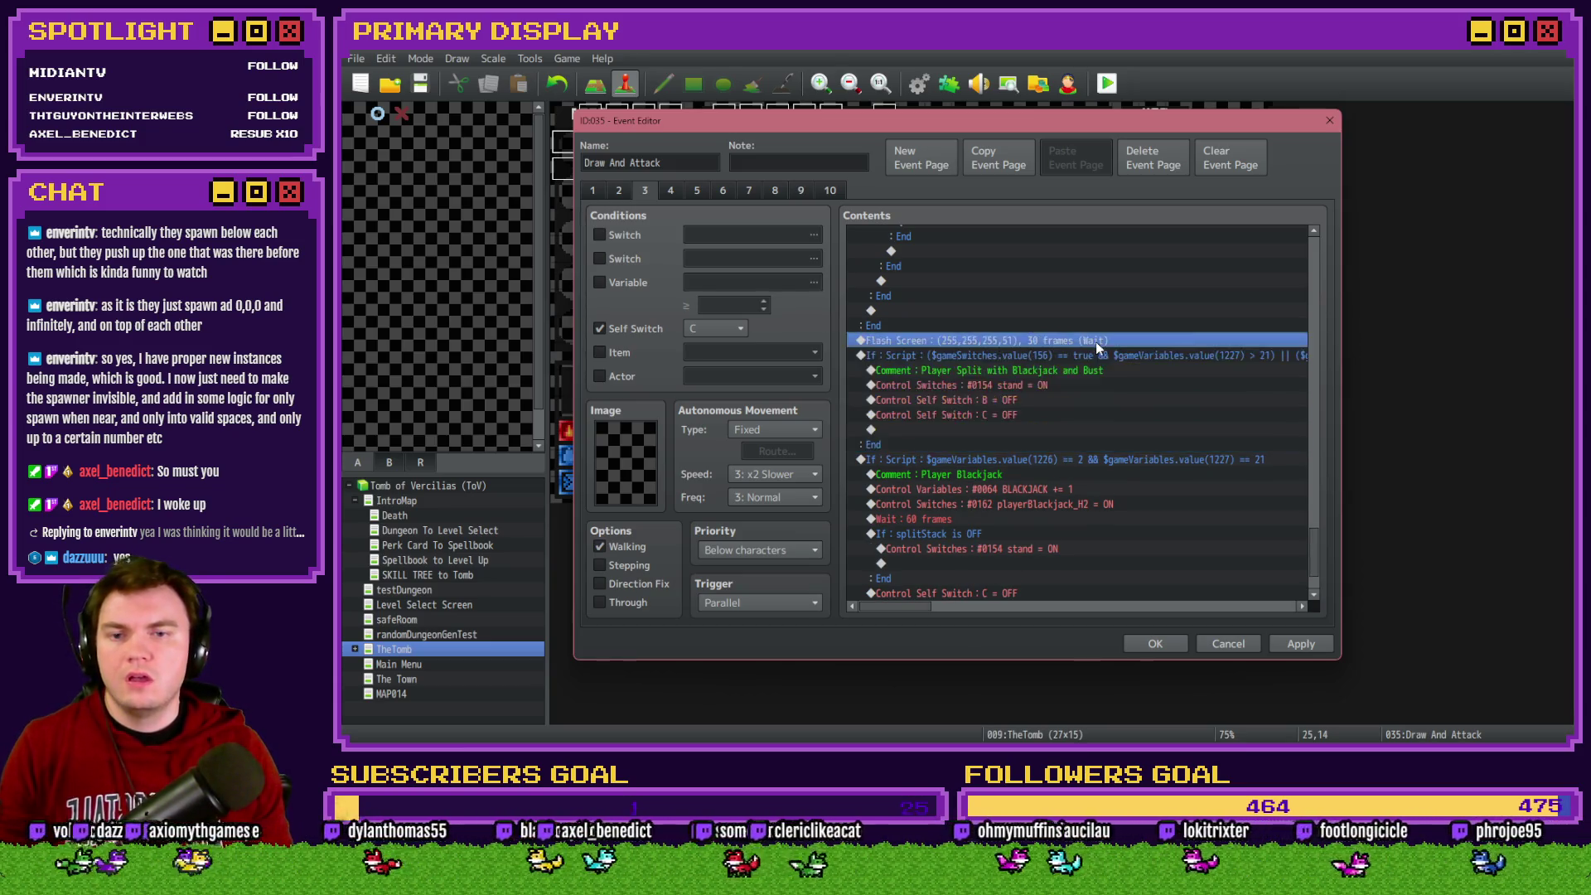
Set the Flash Screen duration to 60 frames and close the event editor with OK
{"action": "double_click", "coordinate": [1095, 341]}
{"action": "double_click", "coordinate": [952, 473]}
{"action": "type", "text": "60"}
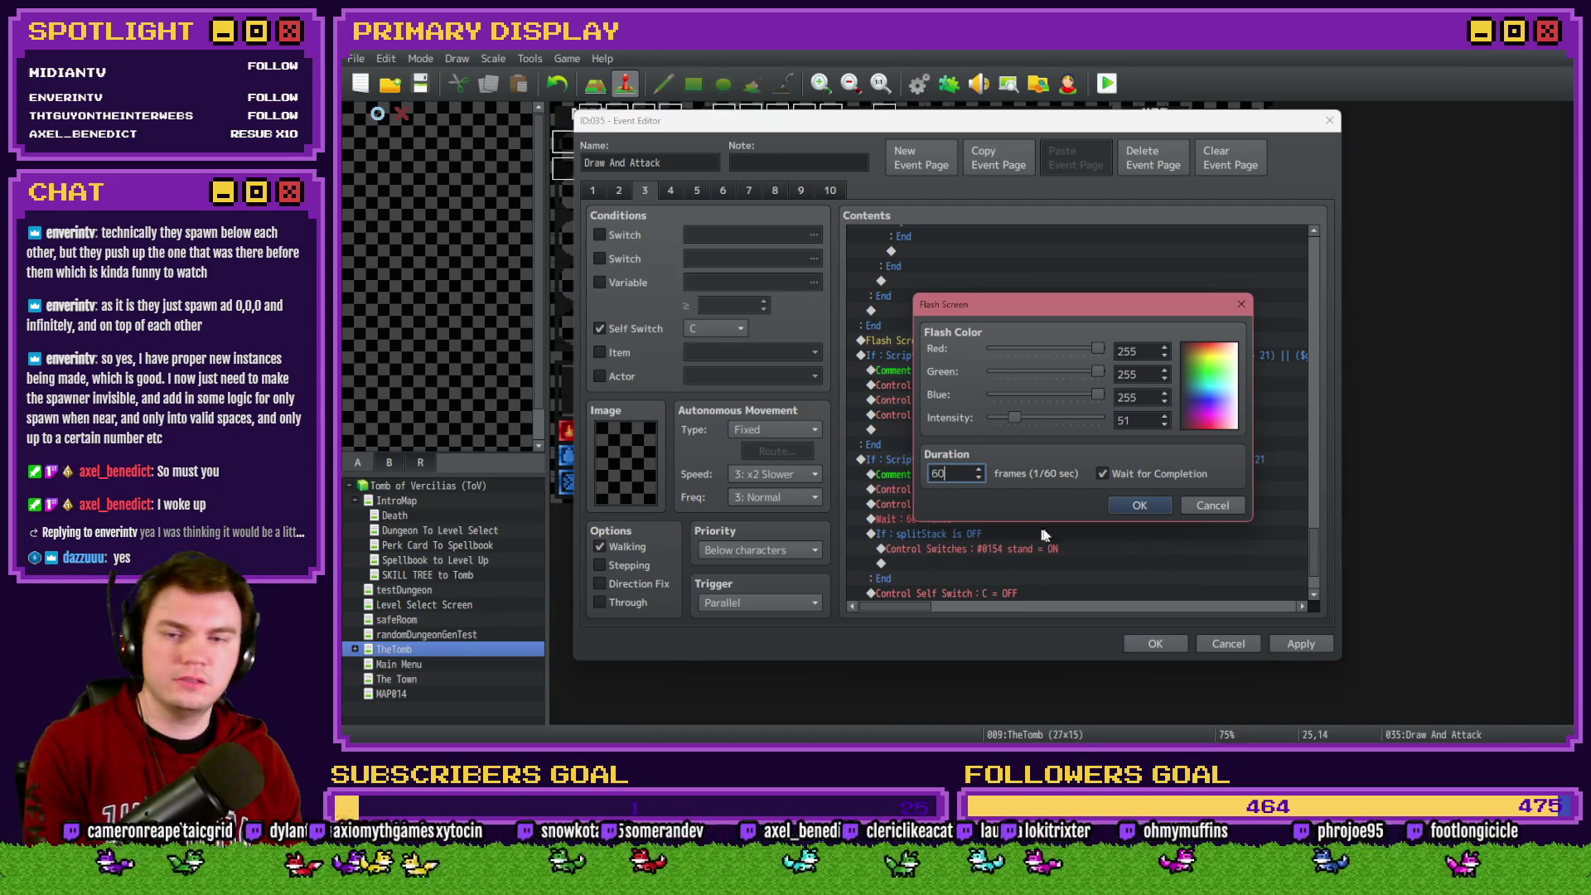
{"action": "left_click", "coordinate": [1113, 502]}
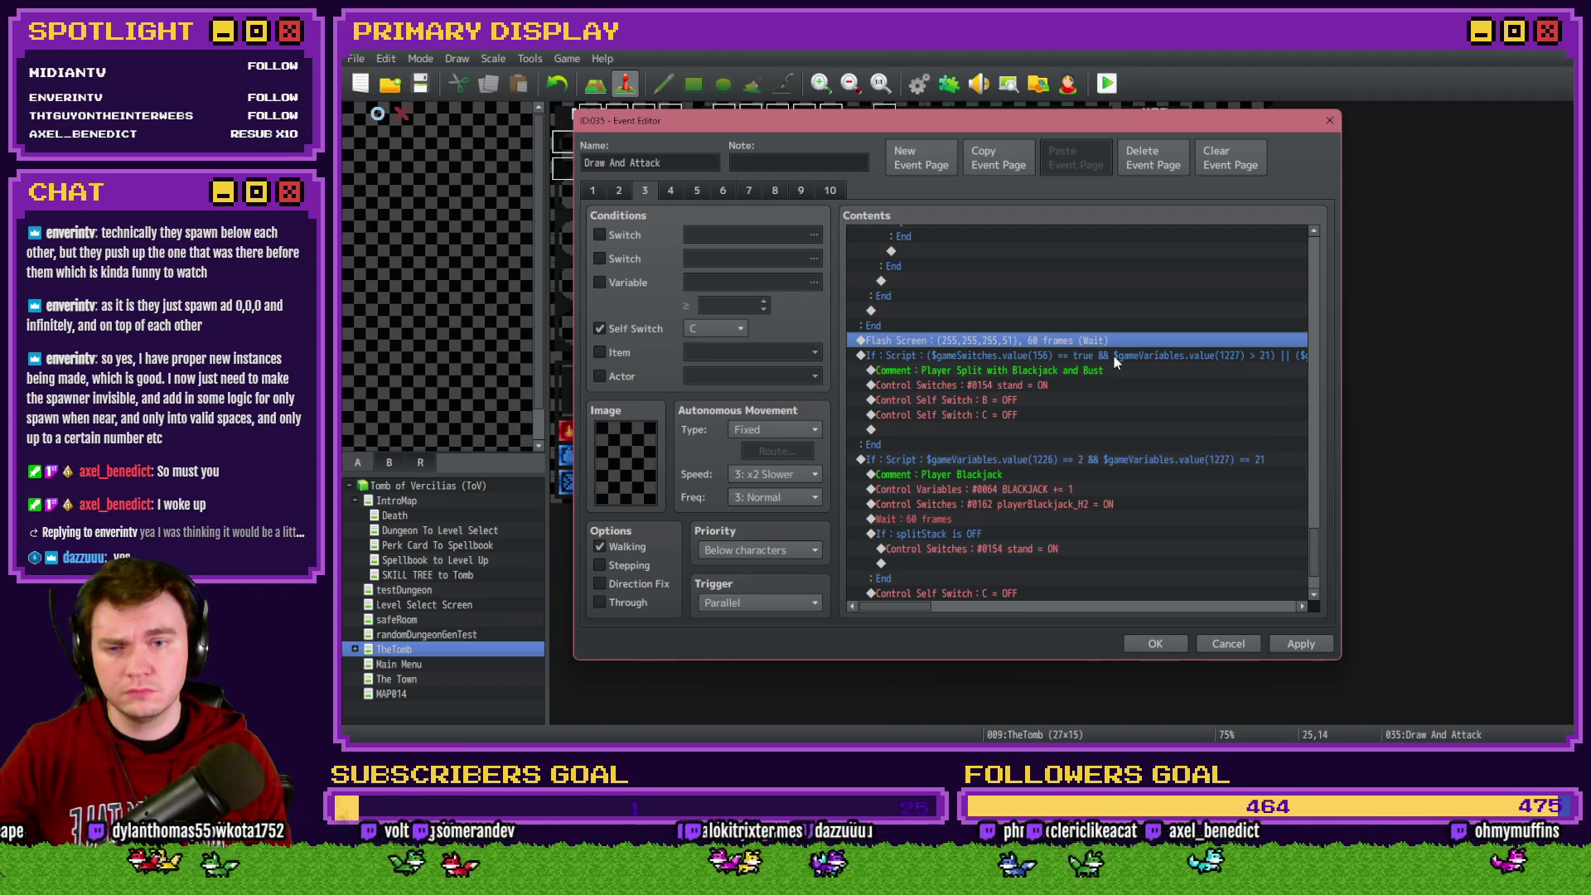
{"action": "left_click", "coordinate": [1148, 644]}
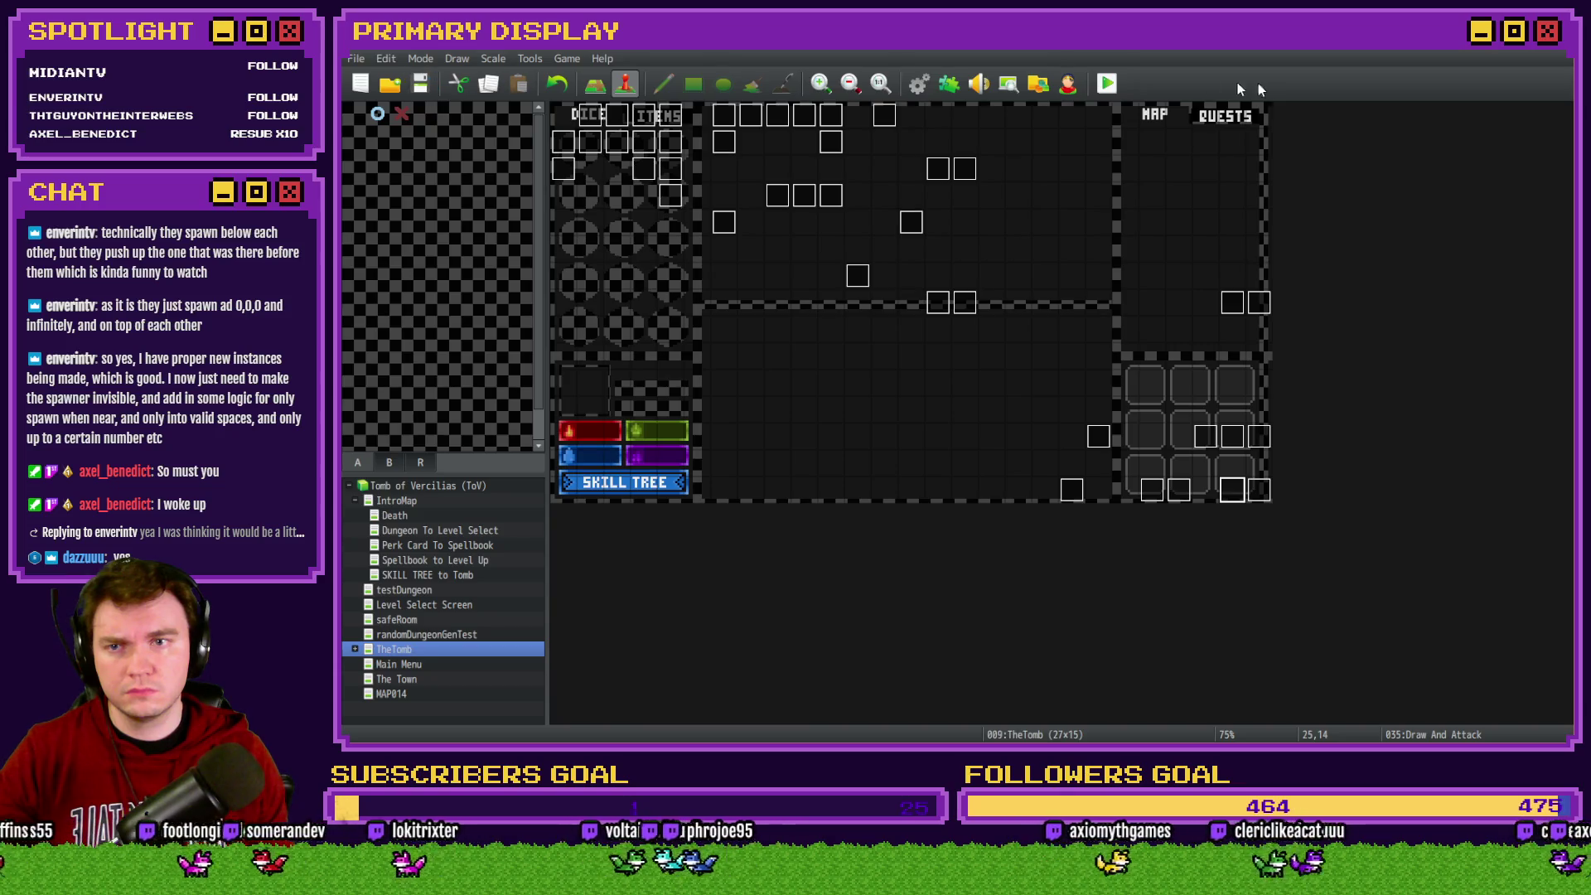
{"action": "left_click", "coordinate": [1107, 83]}
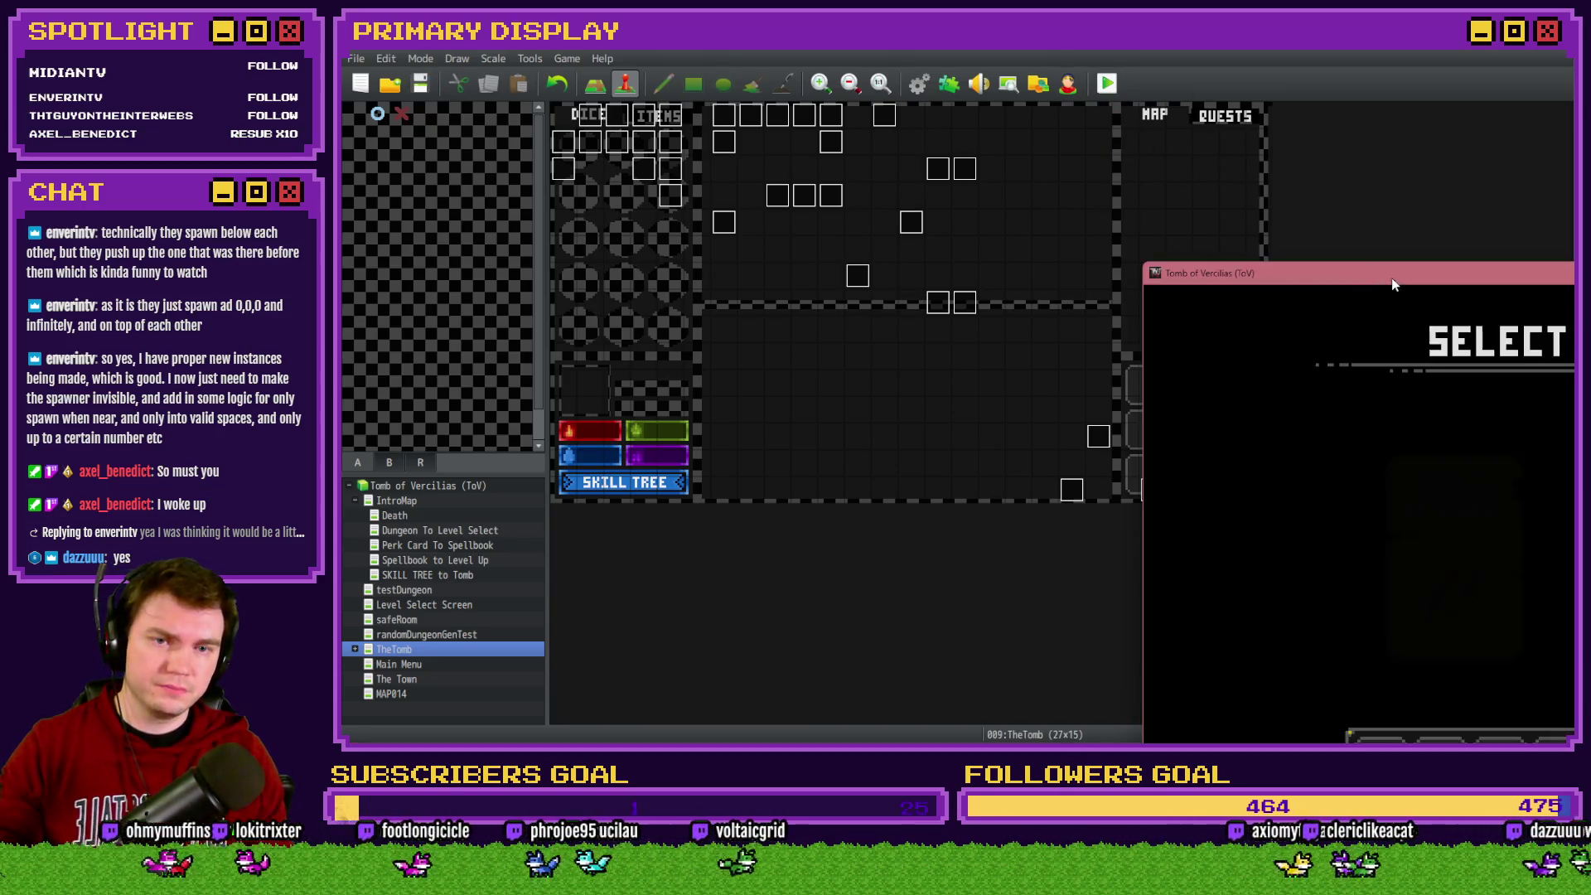
{"action": "left_click", "coordinate": [885, 305]}
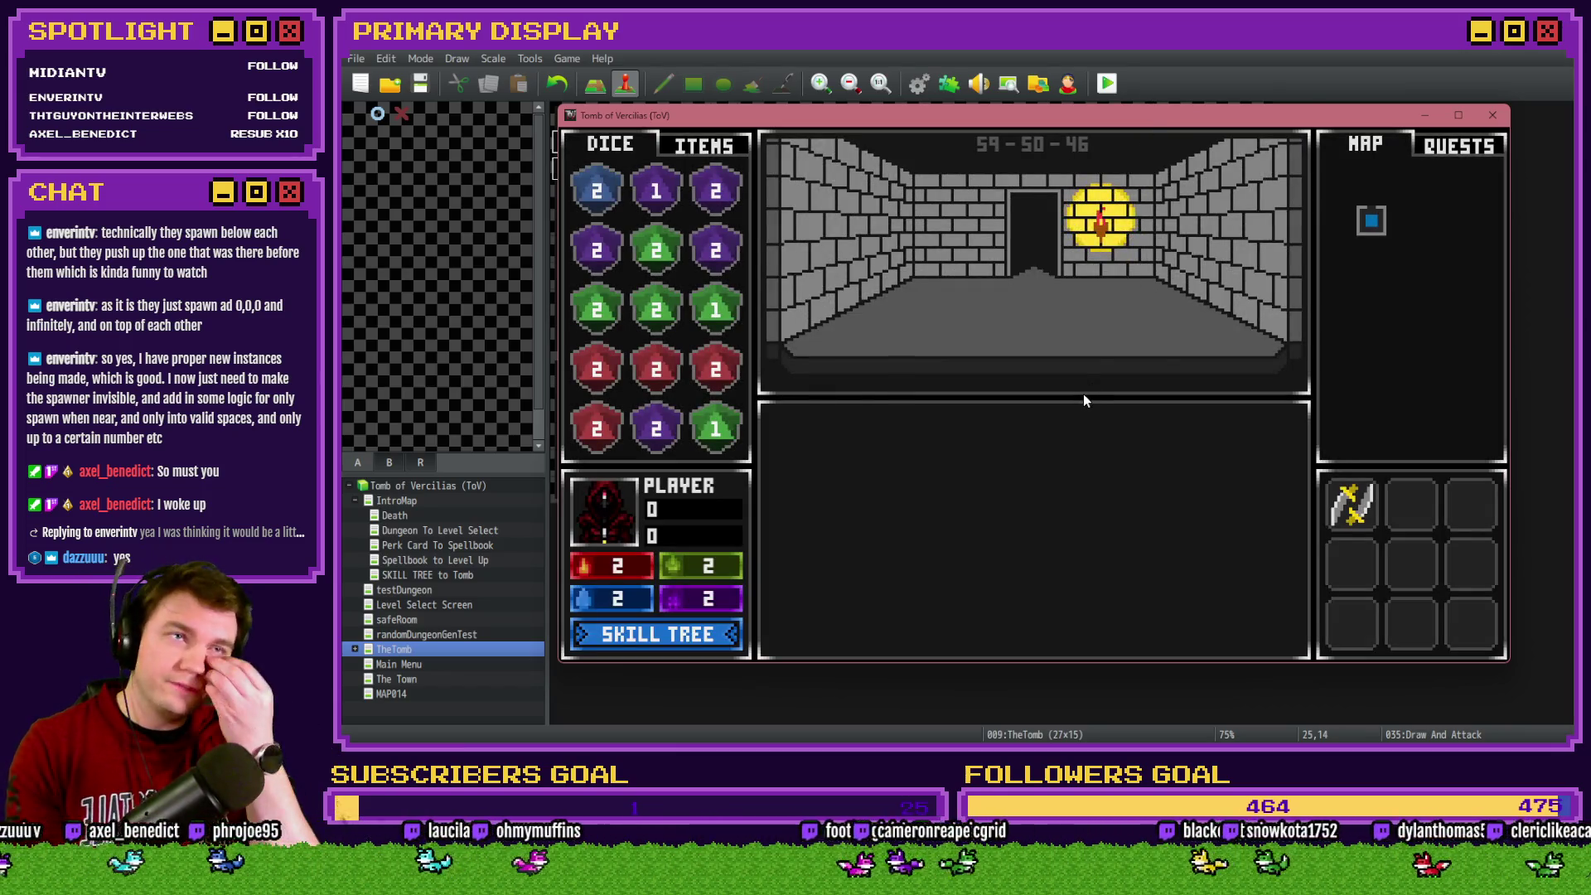
{"action": "key", "text": "Up"}
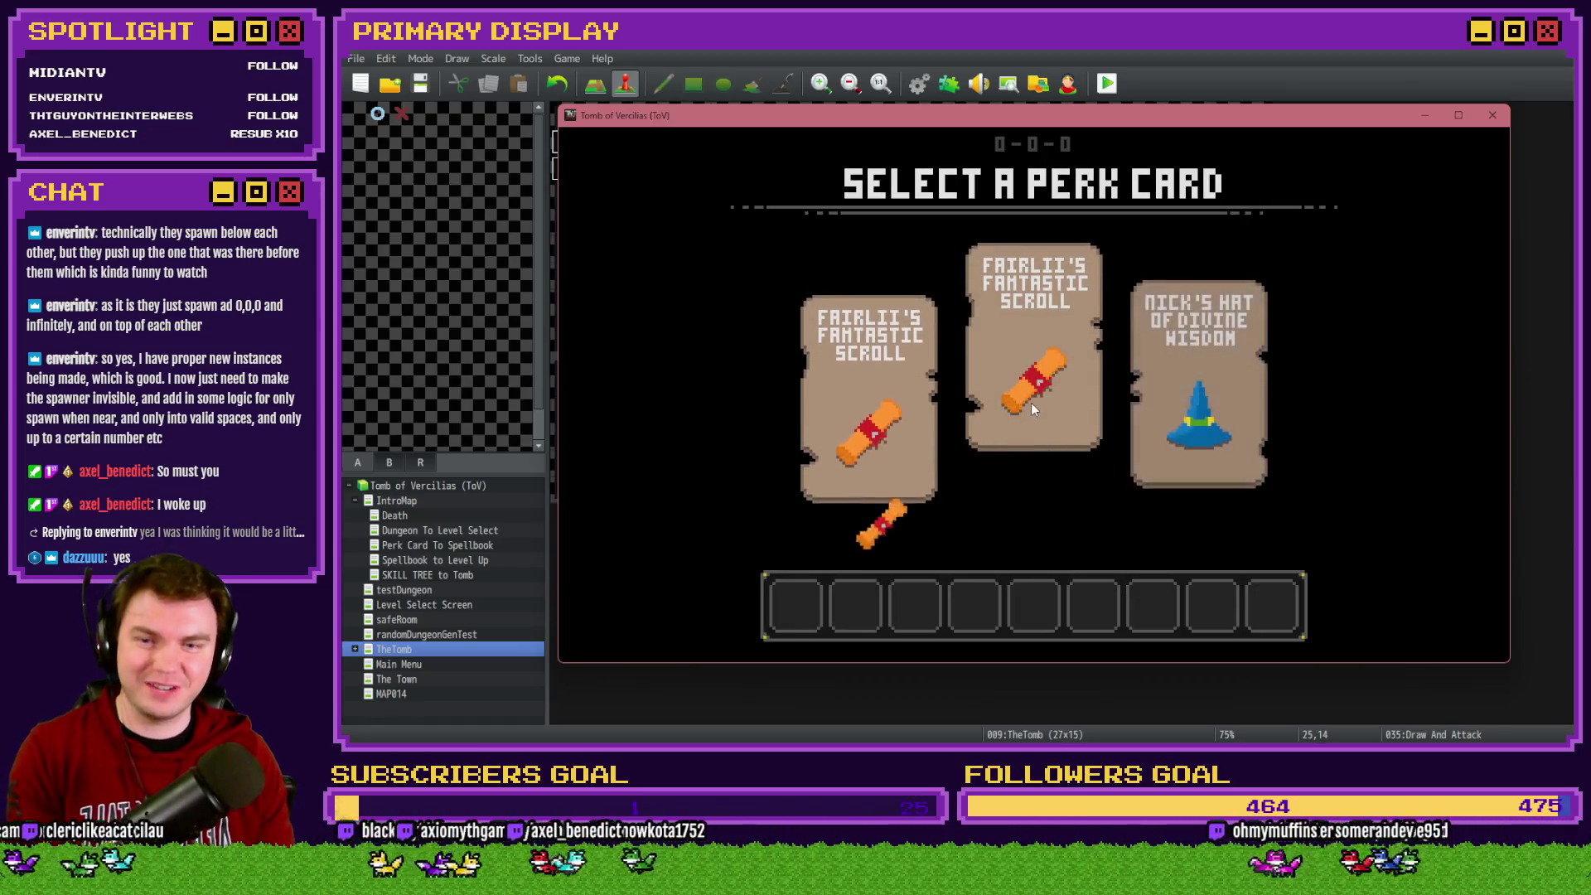
{"action": "left_click", "coordinate": [1031, 406]}
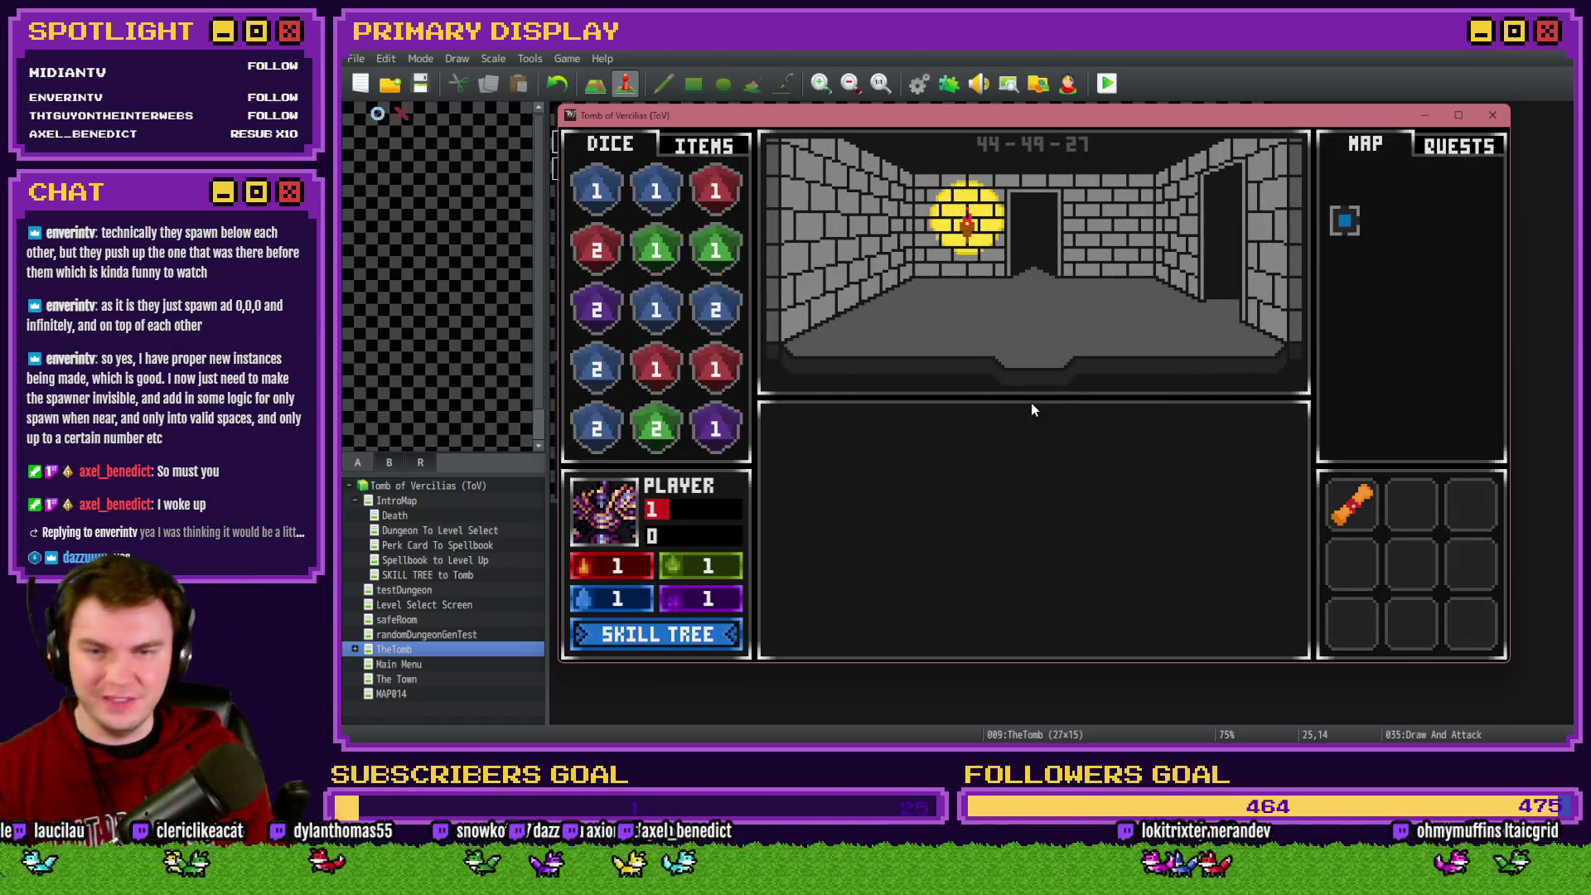
{"action": "key", "text": "w"}
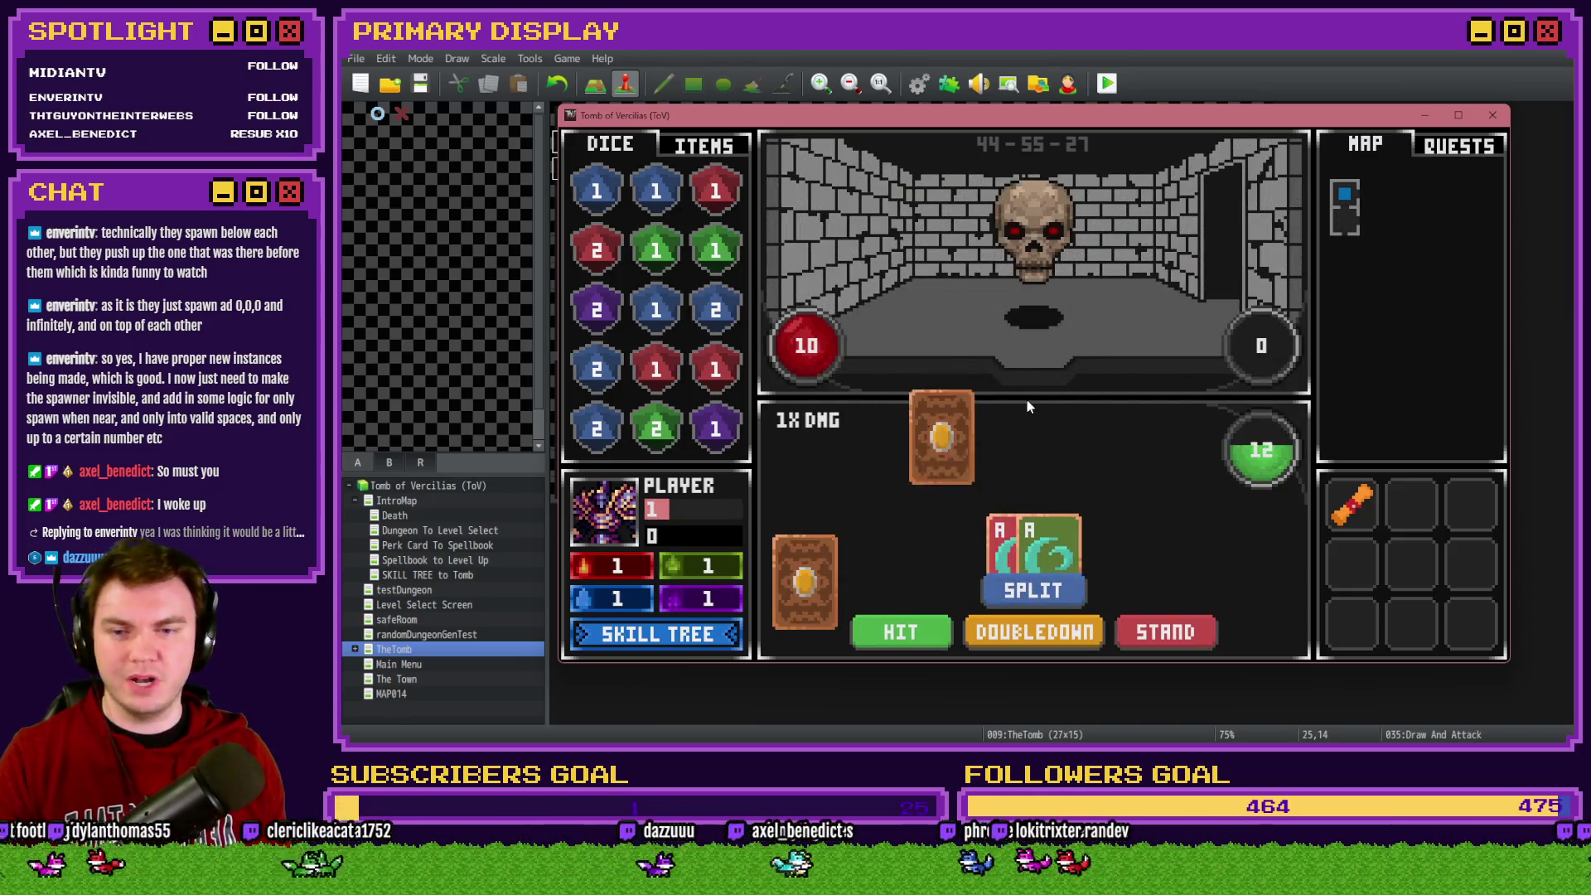
{"action": "left_click", "coordinate": [1033, 590]}
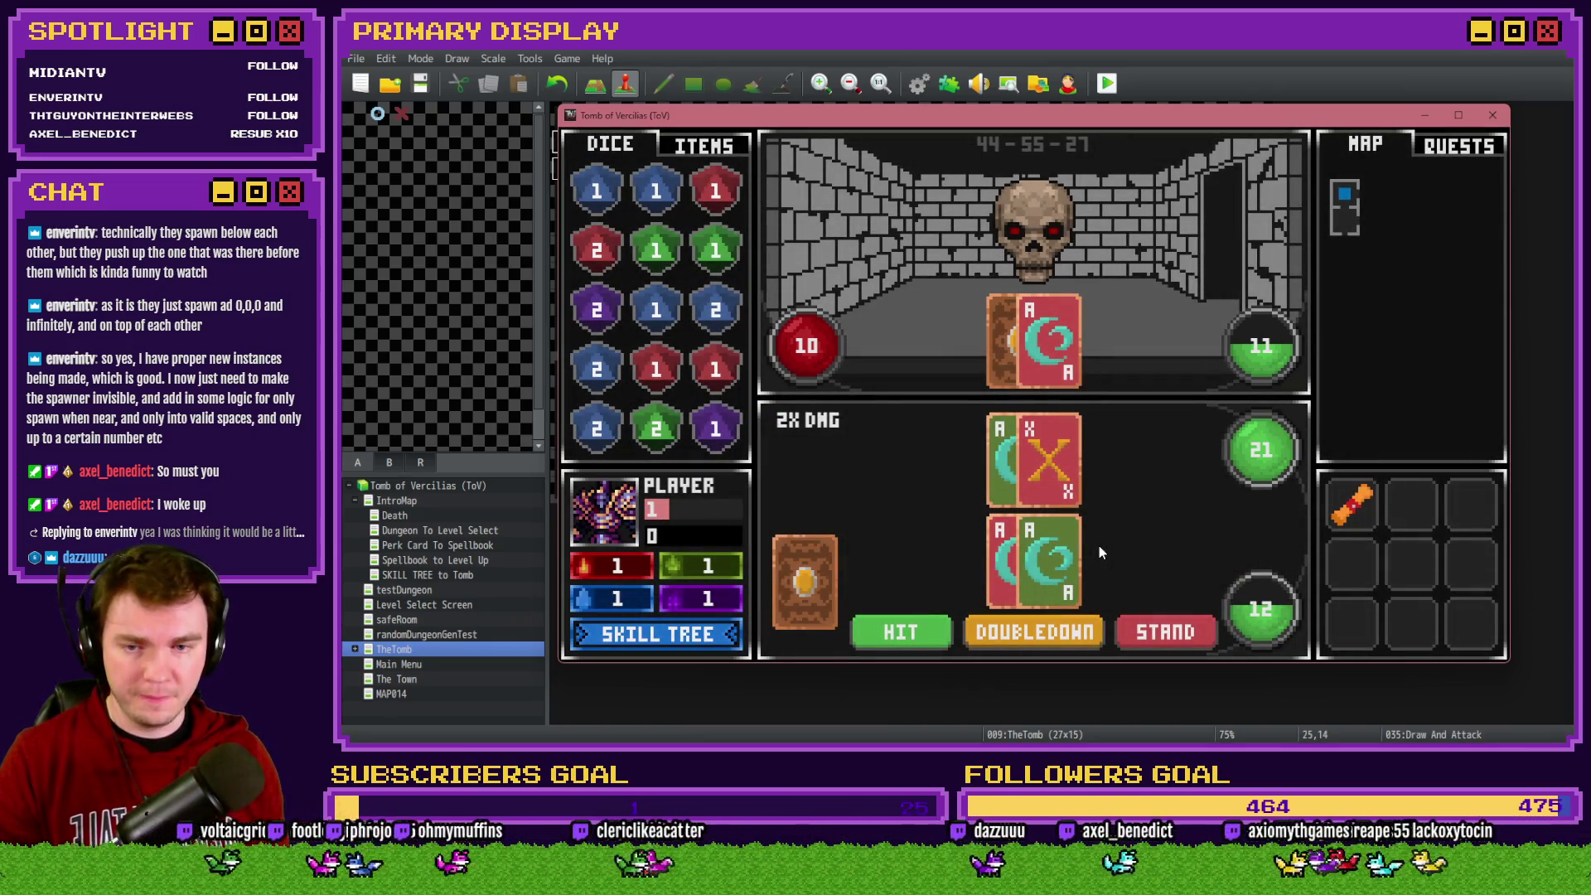
{"action": "left_click", "coordinate": [921, 628]}
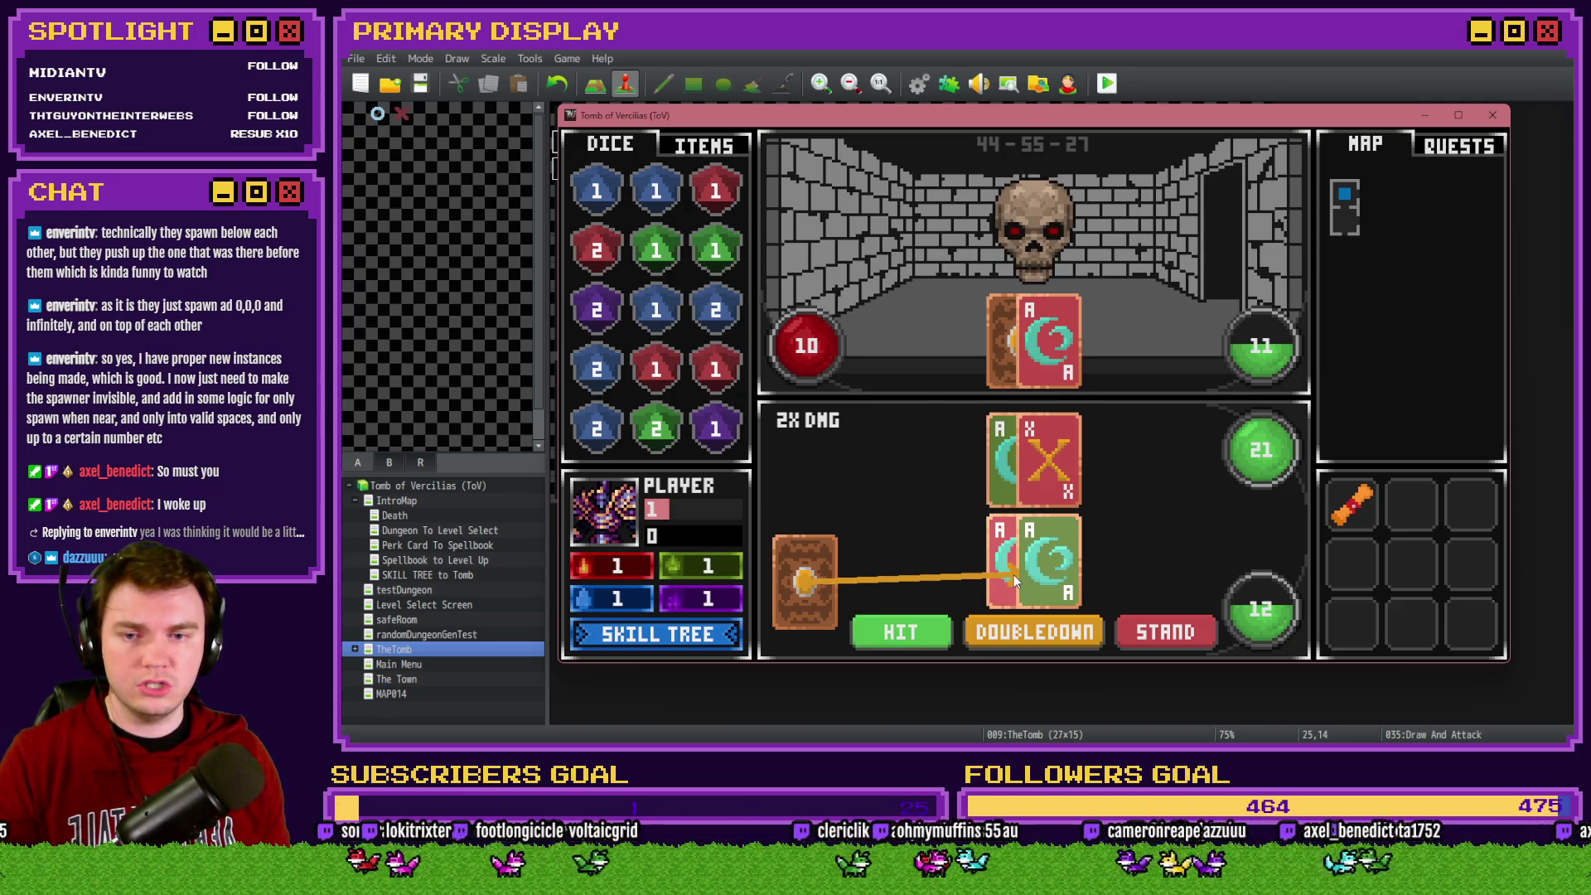
{"action": "left_click", "coordinate": [1012, 574]}
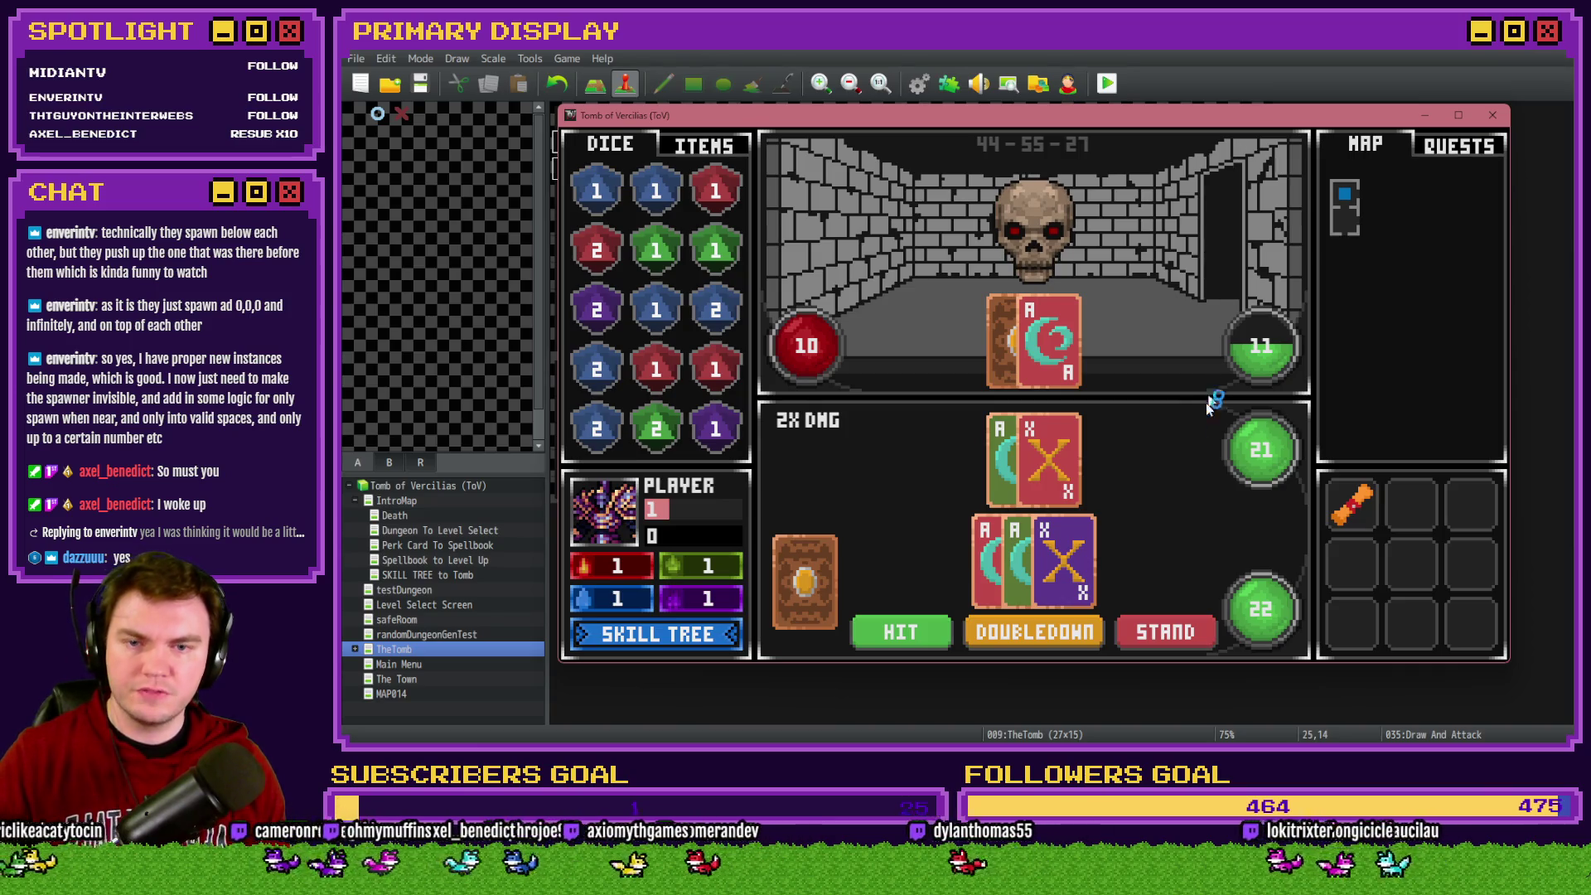
{"action": "key", "text": "alt+F4"}
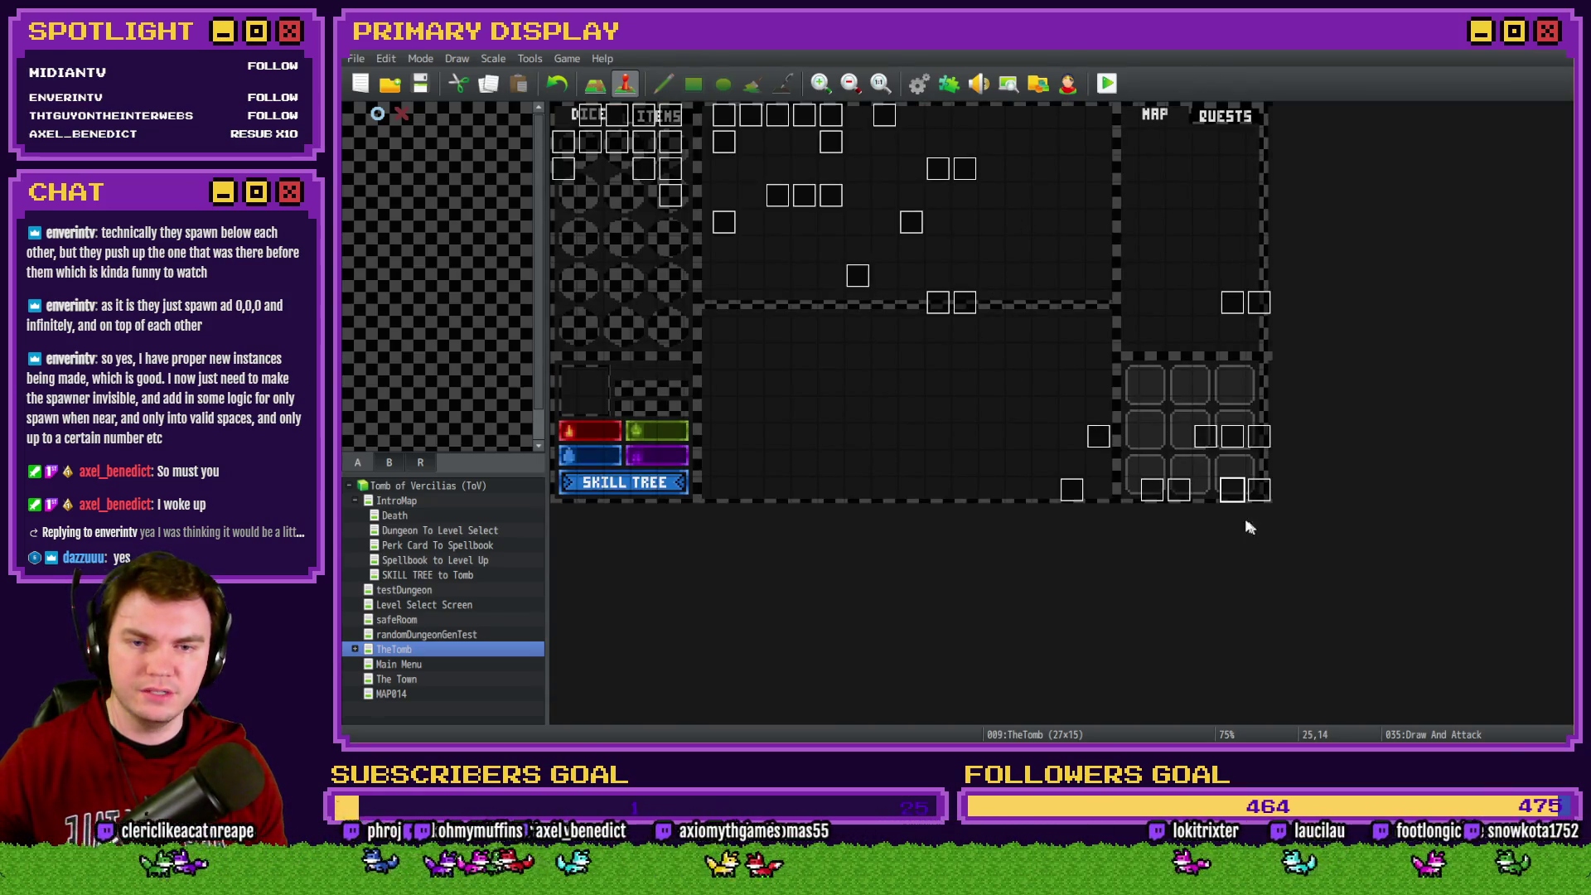
Open Draw And Attack and select page 3's Flash Screen and split-bust block for copying
{"action": "double_click", "coordinate": [1232, 490]}
{"action": "left_click_drag", "start_coordinate": [1314, 260], "coordinate": [1310, 486]}
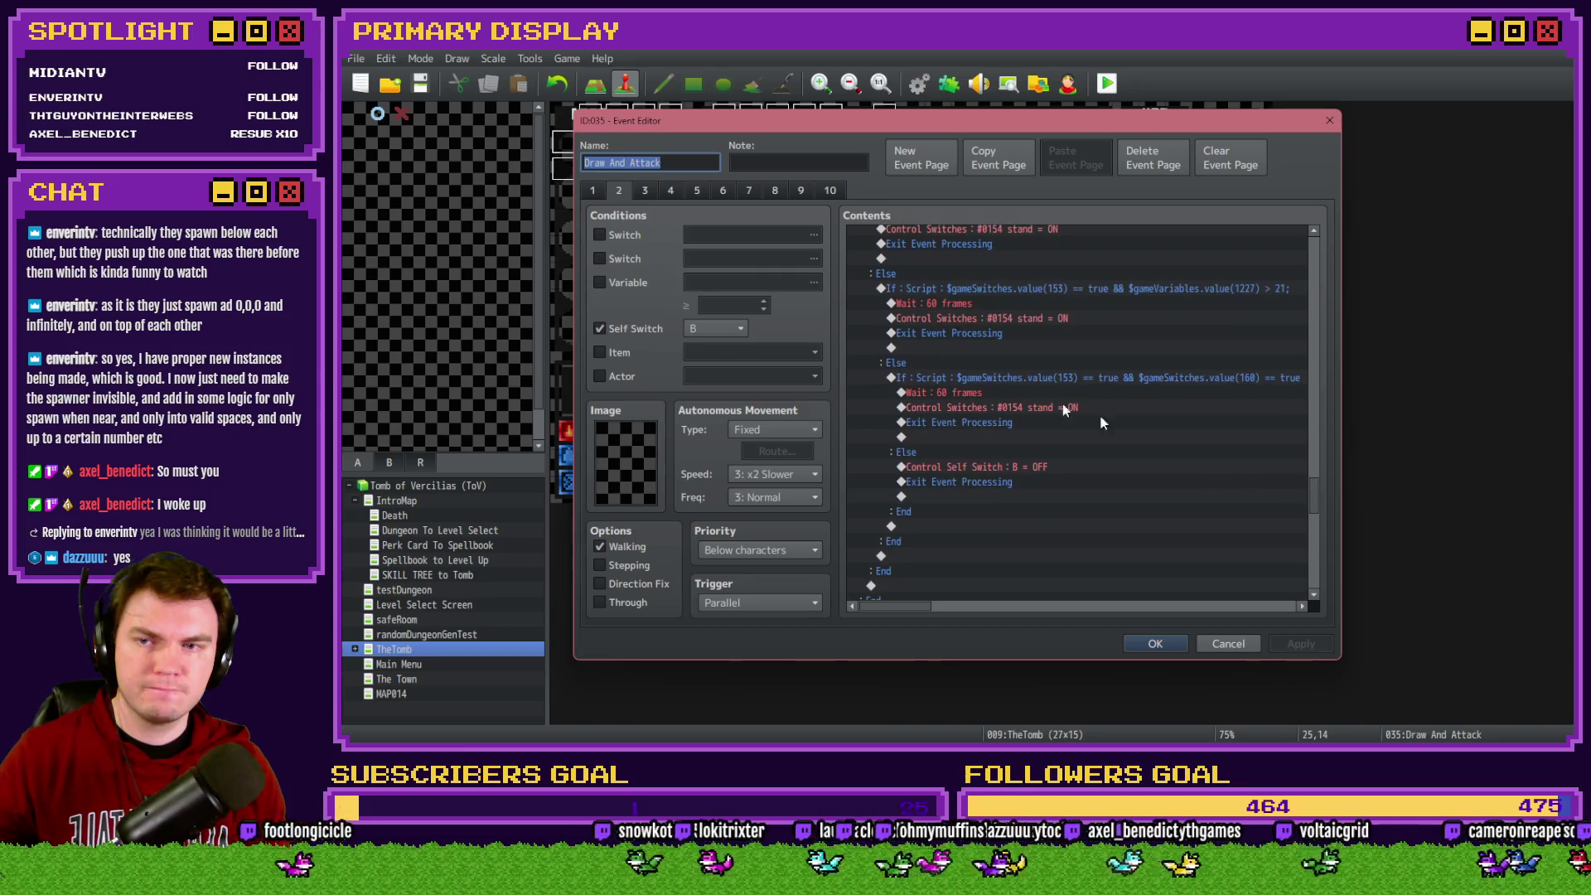
{"action": "left_click", "coordinate": [645, 191]}
{"action": "left_click", "coordinate": [1006, 380]}
{"action": "left_click_drag", "start_coordinate": [1314, 271], "coordinate": [1317, 551]}
{"action": "scroll", "coordinate": [1077, 414], "scroll_direction": "down", "scroll_amount": 3}
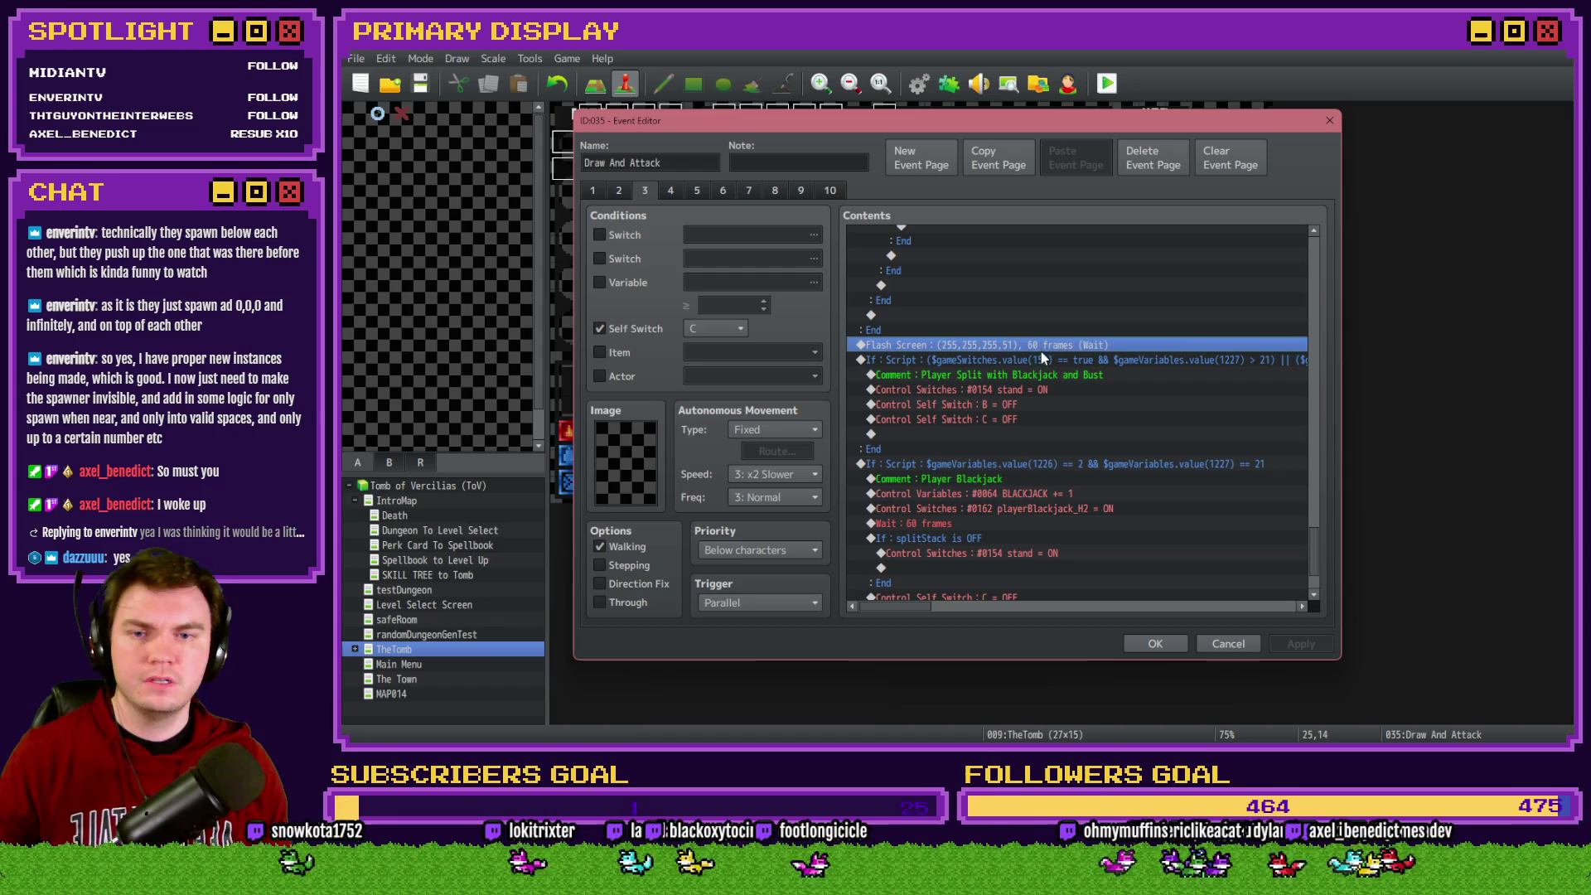
{"action": "left_click", "coordinate": [1039, 365]}
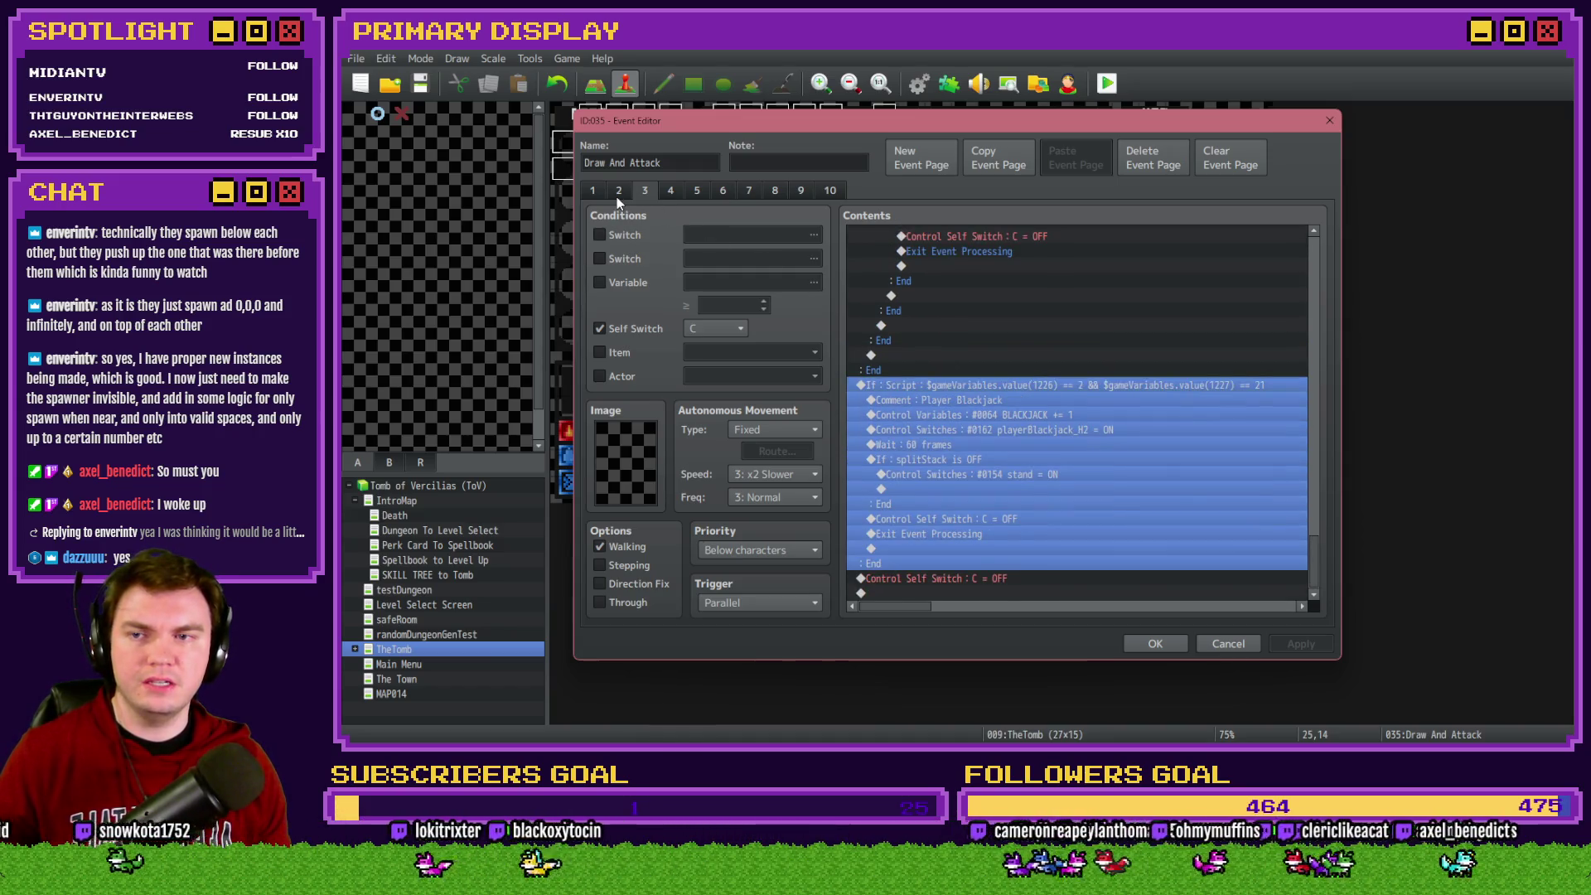
Scroll through page 2 to find the player-has-split-stack branch and final self-switch reset
{"action": "left_click", "coordinate": [618, 191]}
{"action": "left_click_drag", "start_coordinate": [1314, 249], "coordinate": [1300, 580]}
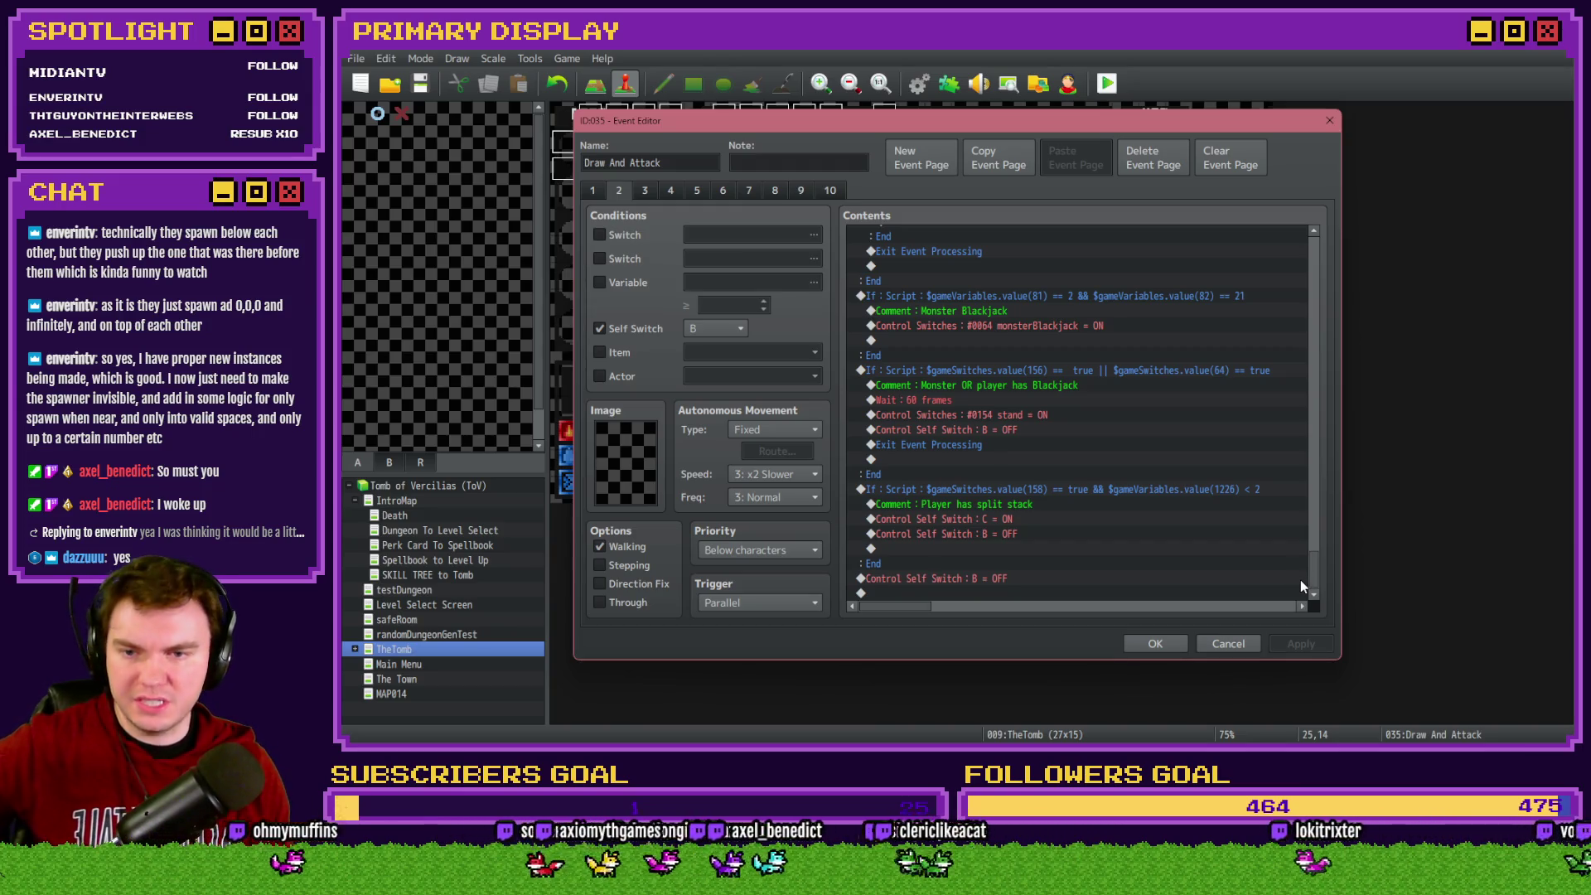
{"action": "left_click", "coordinate": [1015, 534]}
{"action": "left_click", "coordinate": [1014, 518]}
{"action": "left_click", "coordinate": [1021, 492]}
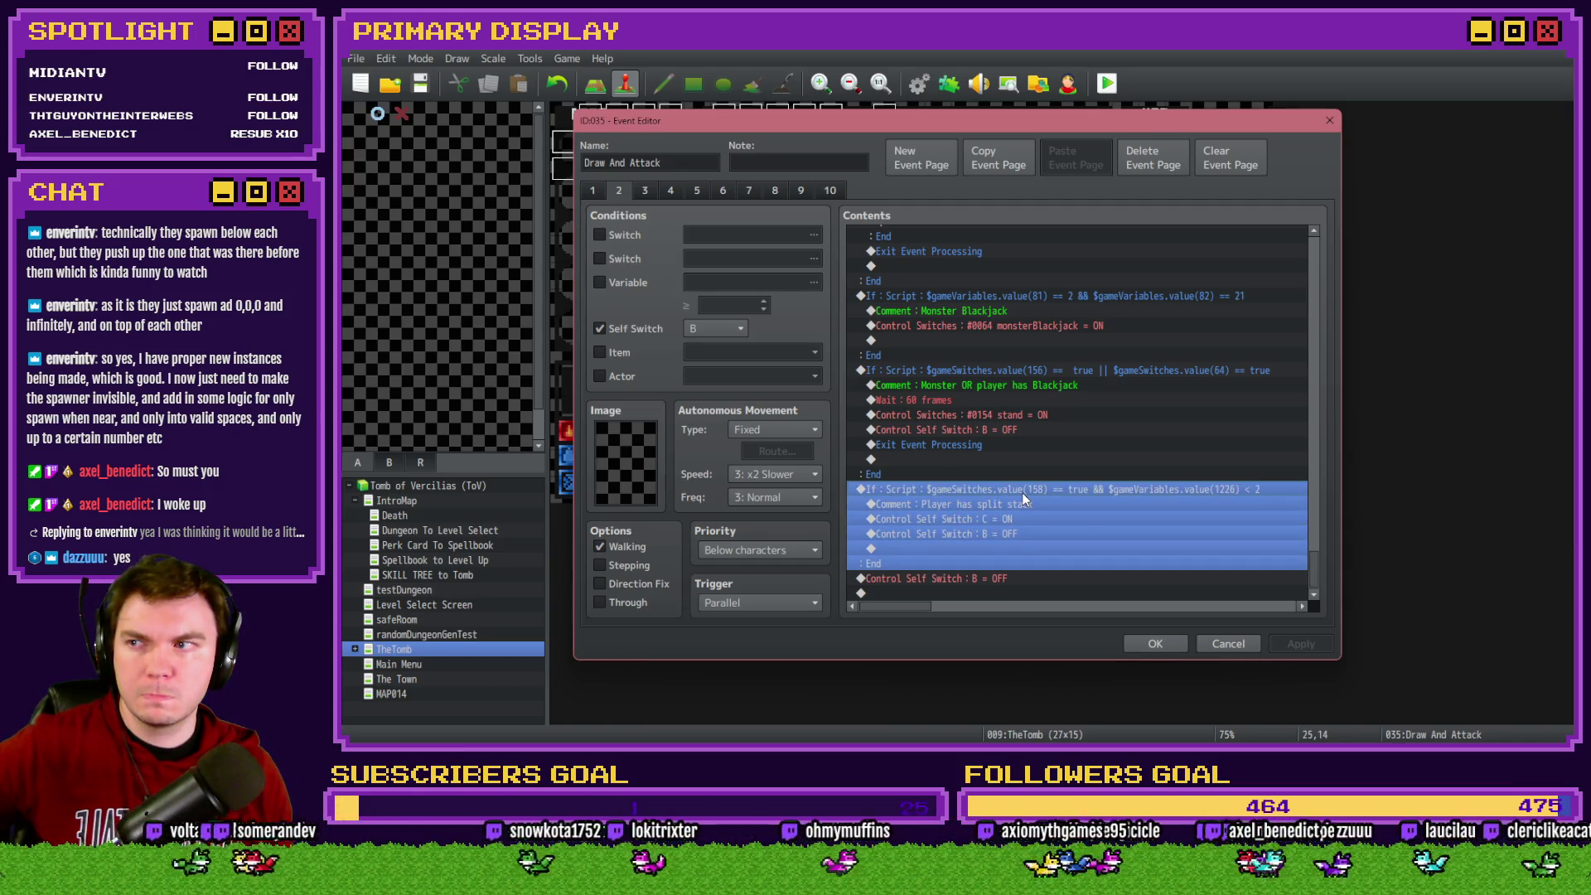
{"action": "left_click", "coordinate": [648, 190]}
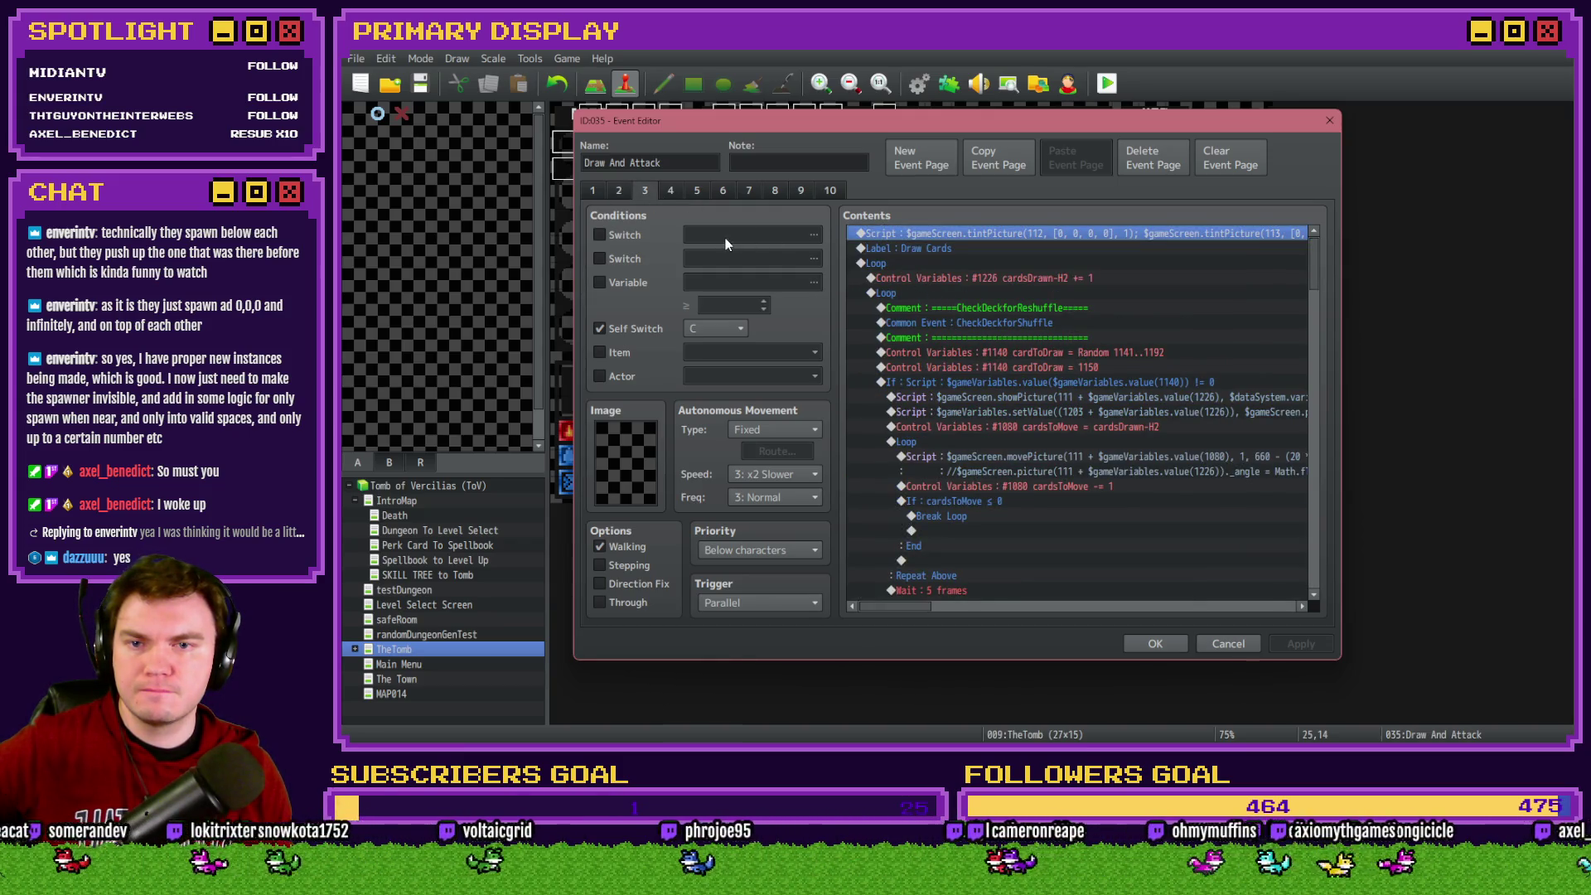
{"action": "left_click", "coordinate": [620, 188]}
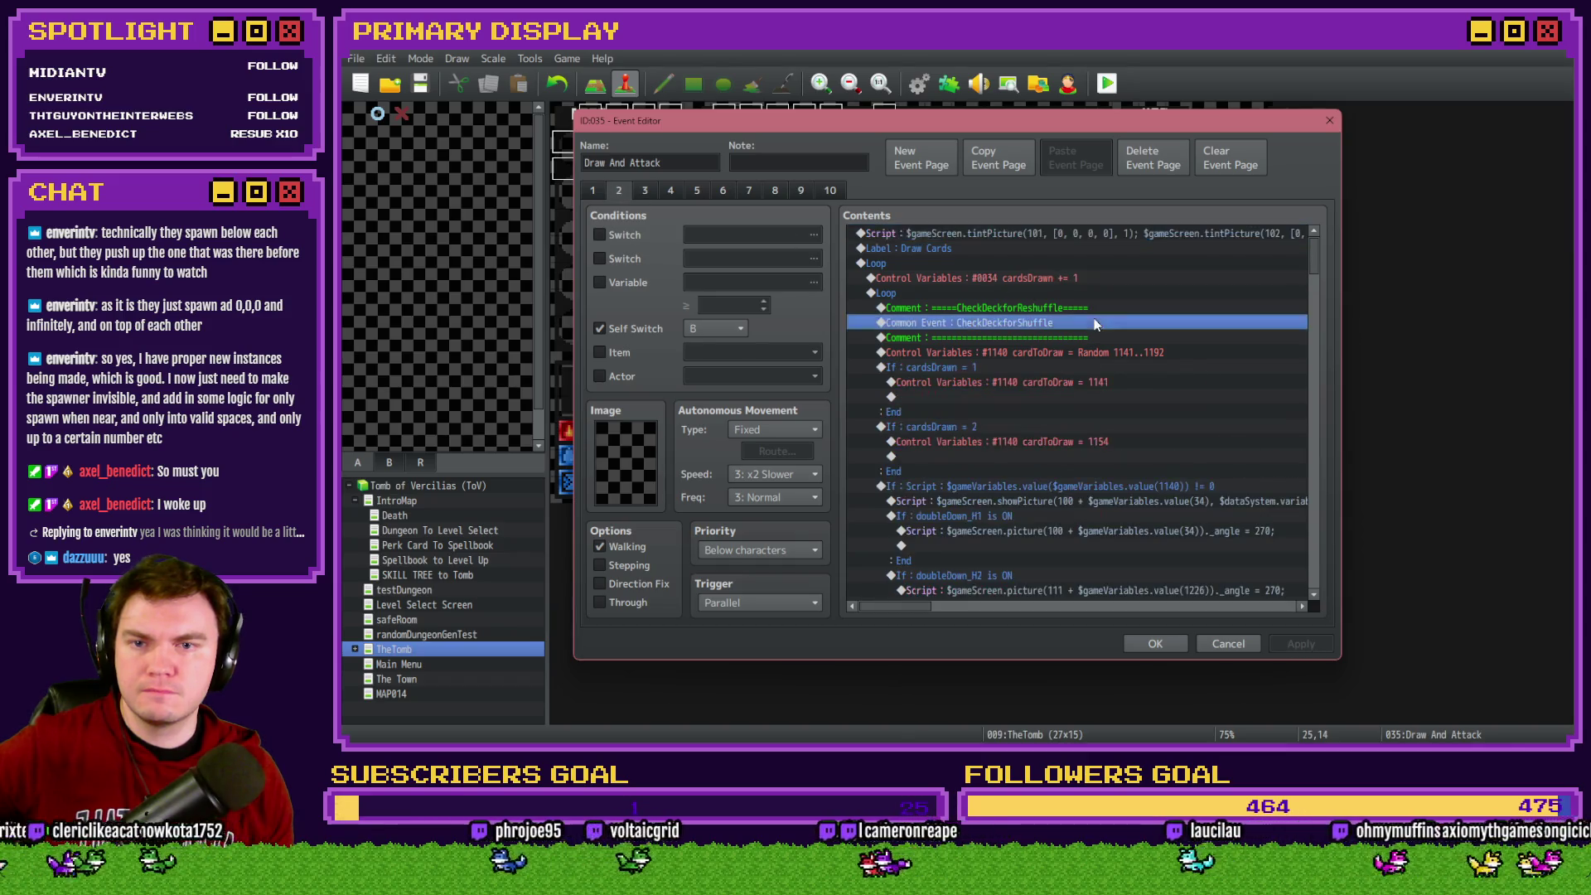
{"action": "left_click_drag", "start_coordinate": [1307, 260], "coordinate": [1314, 586]}
{"action": "scroll", "coordinate": [951, 356], "scroll_direction": "up", "scroll_amount": 3}
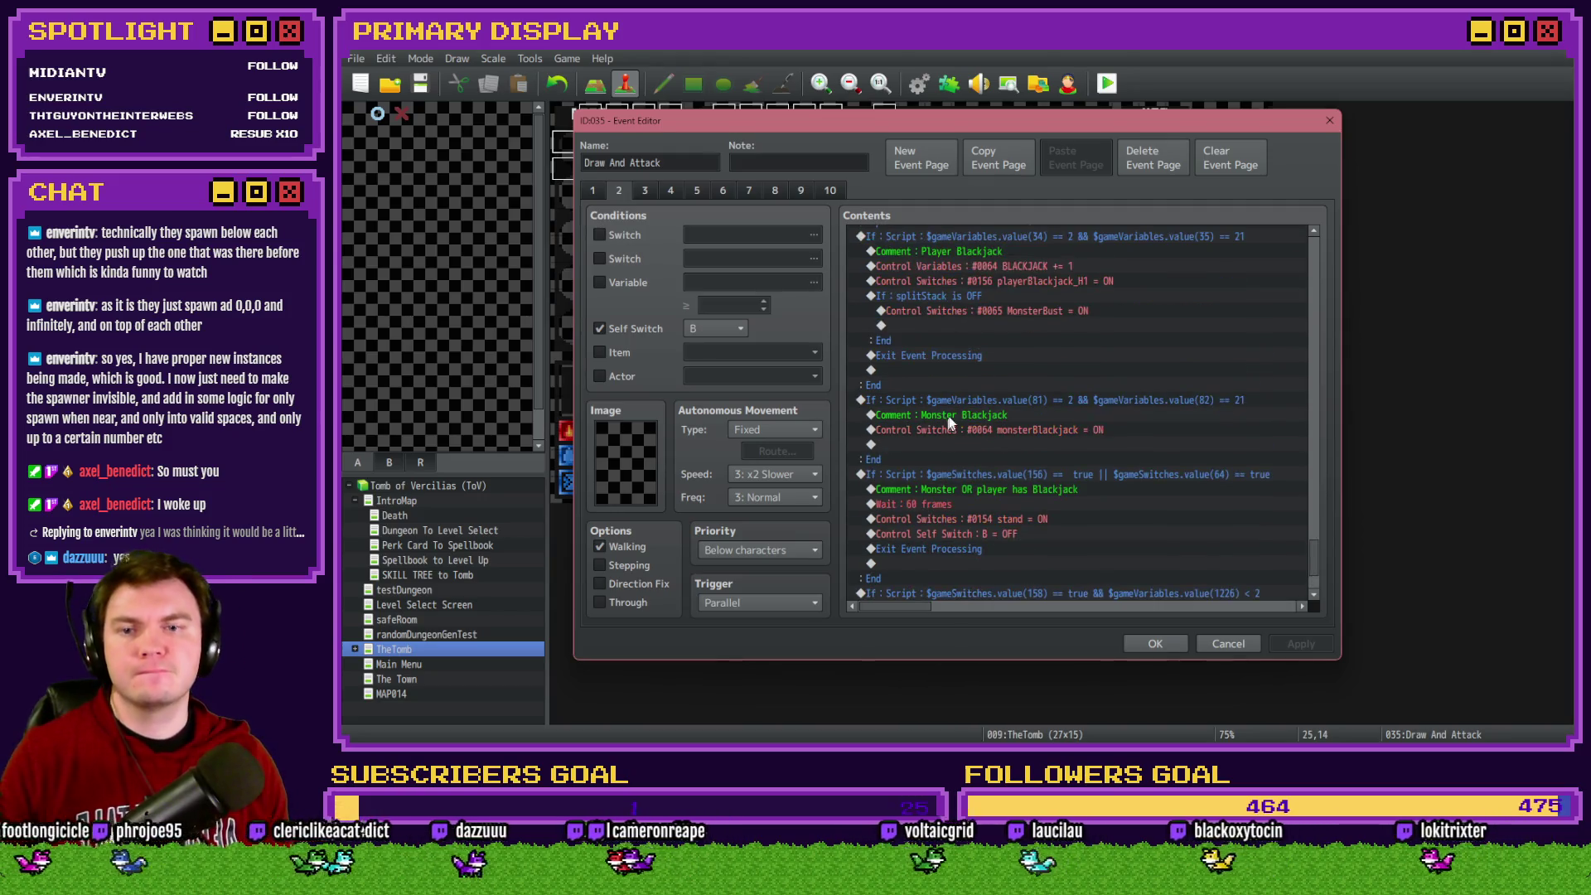
Paste the flash and split-bust check above page 2's final Self Switch B OFF, then confirm with OK
{"action": "left_click", "coordinate": [971, 401]}
{"action": "key", "text": "ctrl+v"}
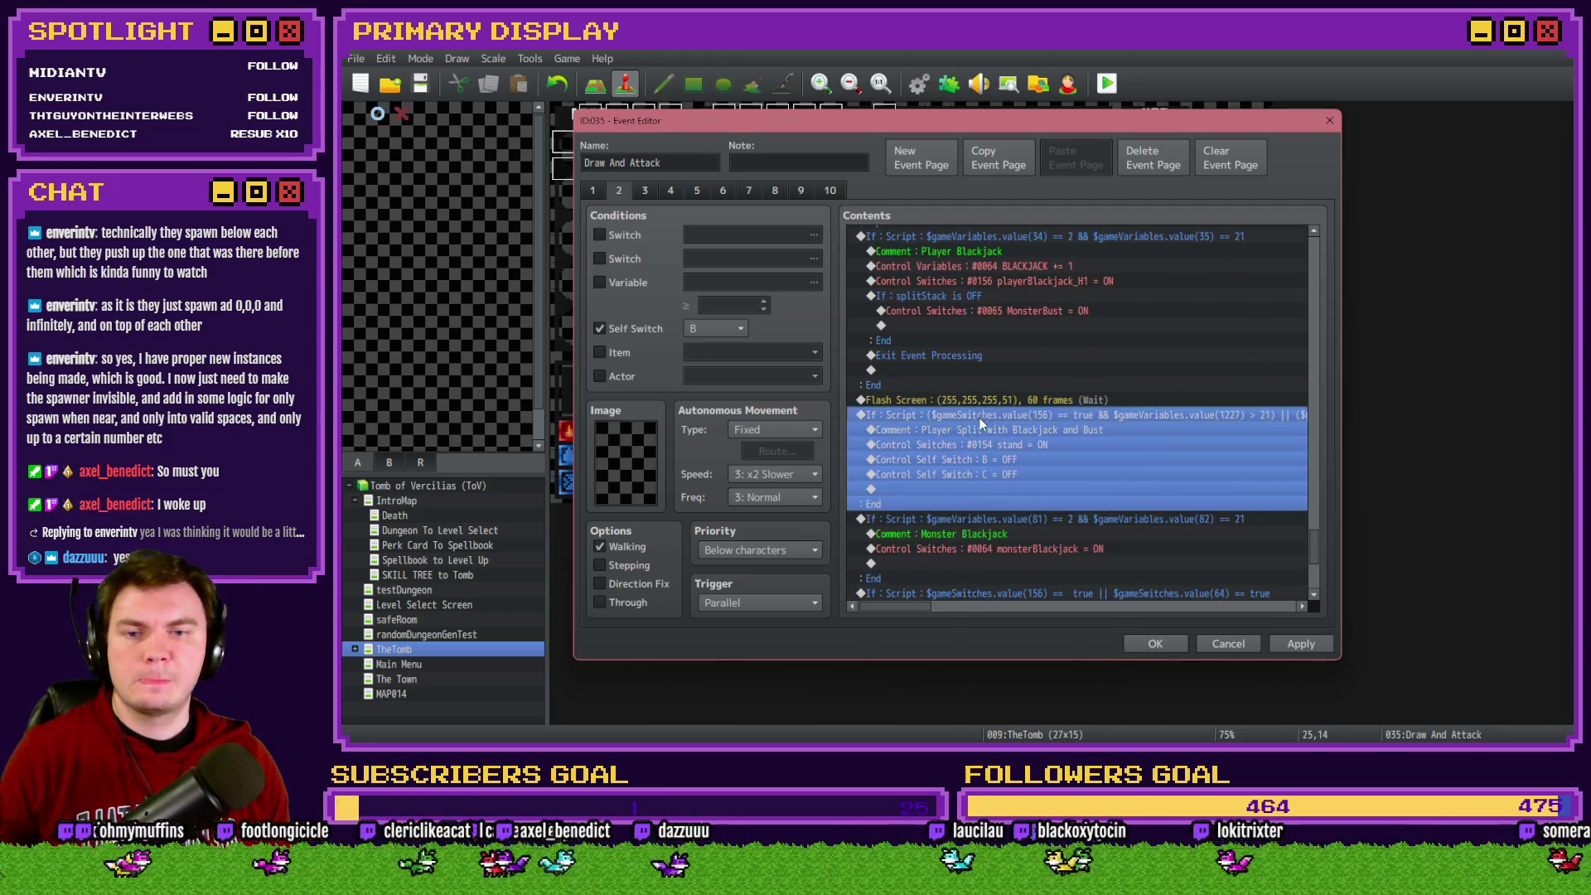
{"action": "key", "text": "Delete"}
{"action": "scroll", "coordinate": [979, 462], "scroll_direction": "down", "scroll_amount": 3}
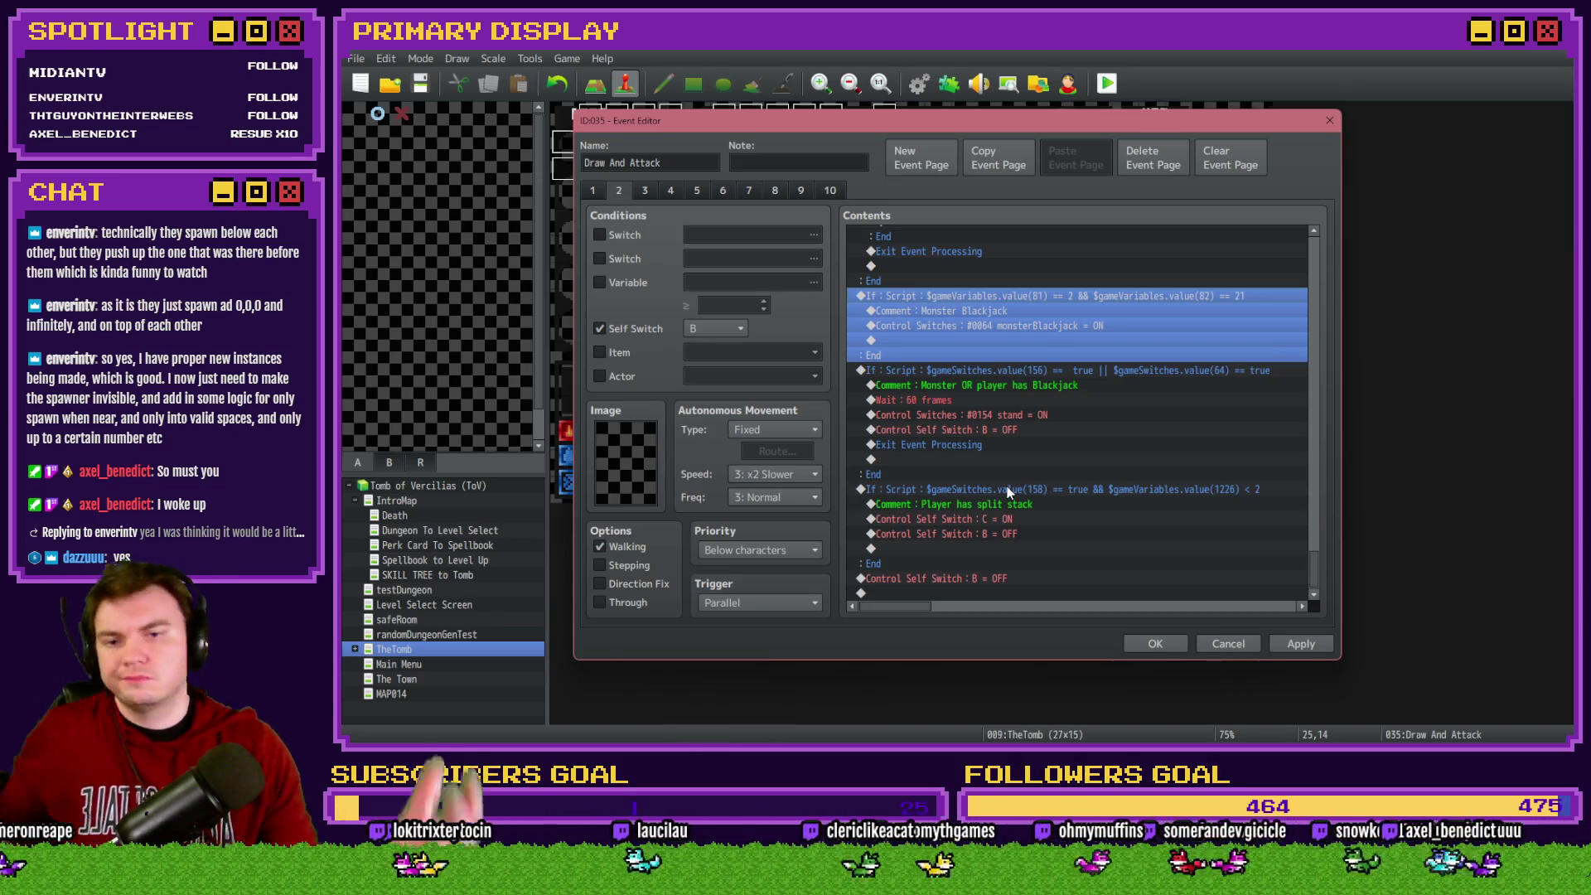
{"action": "left_click", "coordinate": [1007, 490]}
{"action": "left_click", "coordinate": [1002, 578]}
{"action": "key", "text": "ctrl+v"}
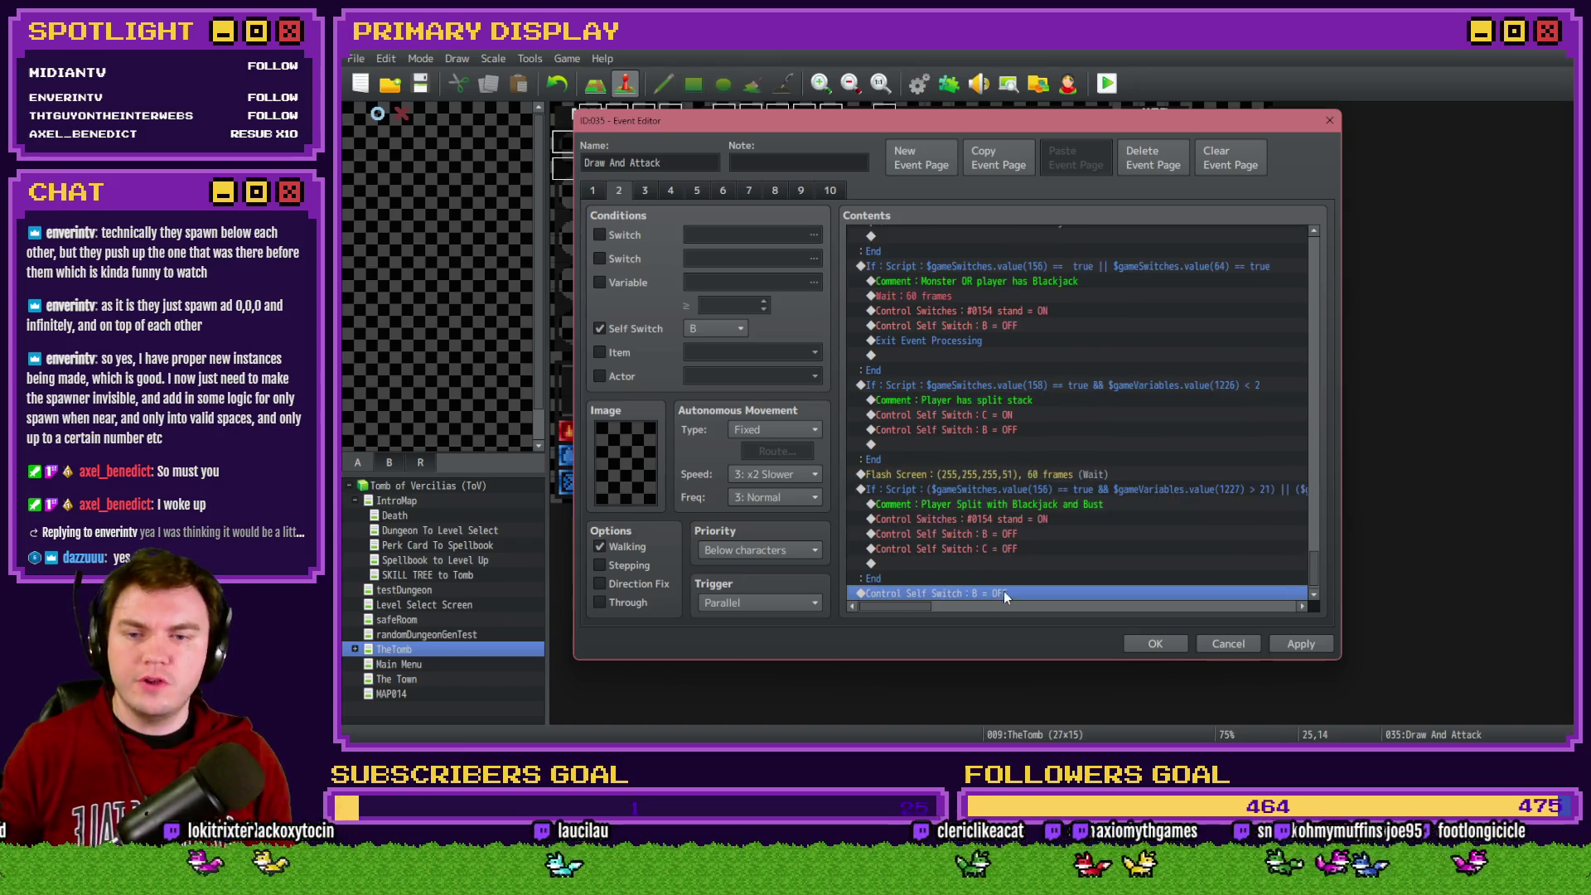
{"action": "left_click", "coordinate": [1145, 643]}
Save and playtest with Pyro Charge, split the aces, and draw onto the lower hand (21 and 22)
{"action": "left_click", "coordinate": [1100, 88]}
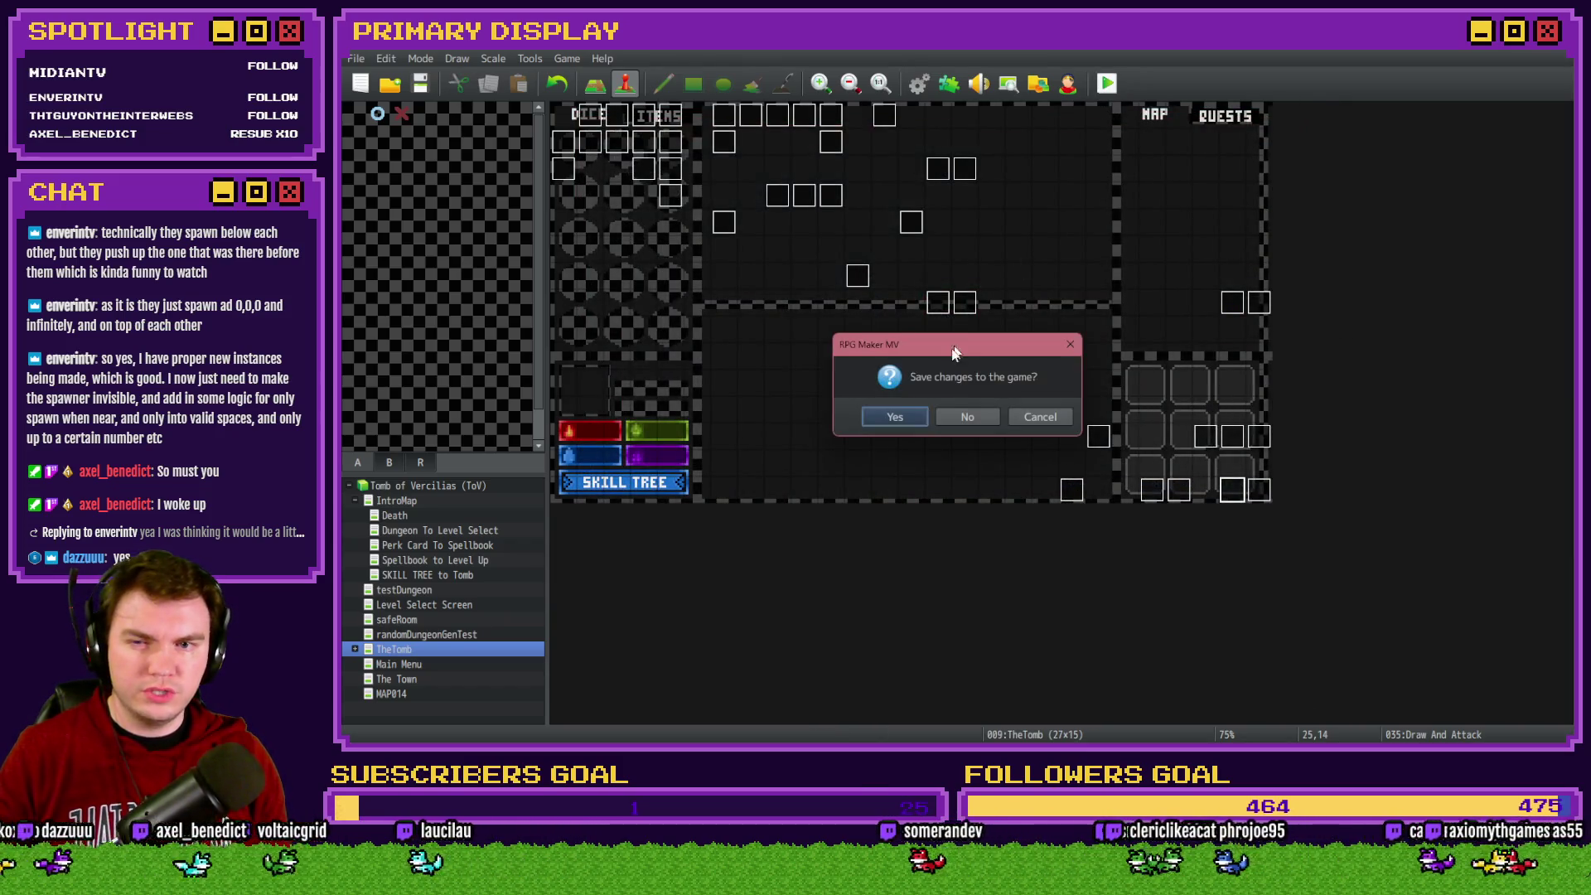
{"action": "left_click", "coordinate": [903, 419]}
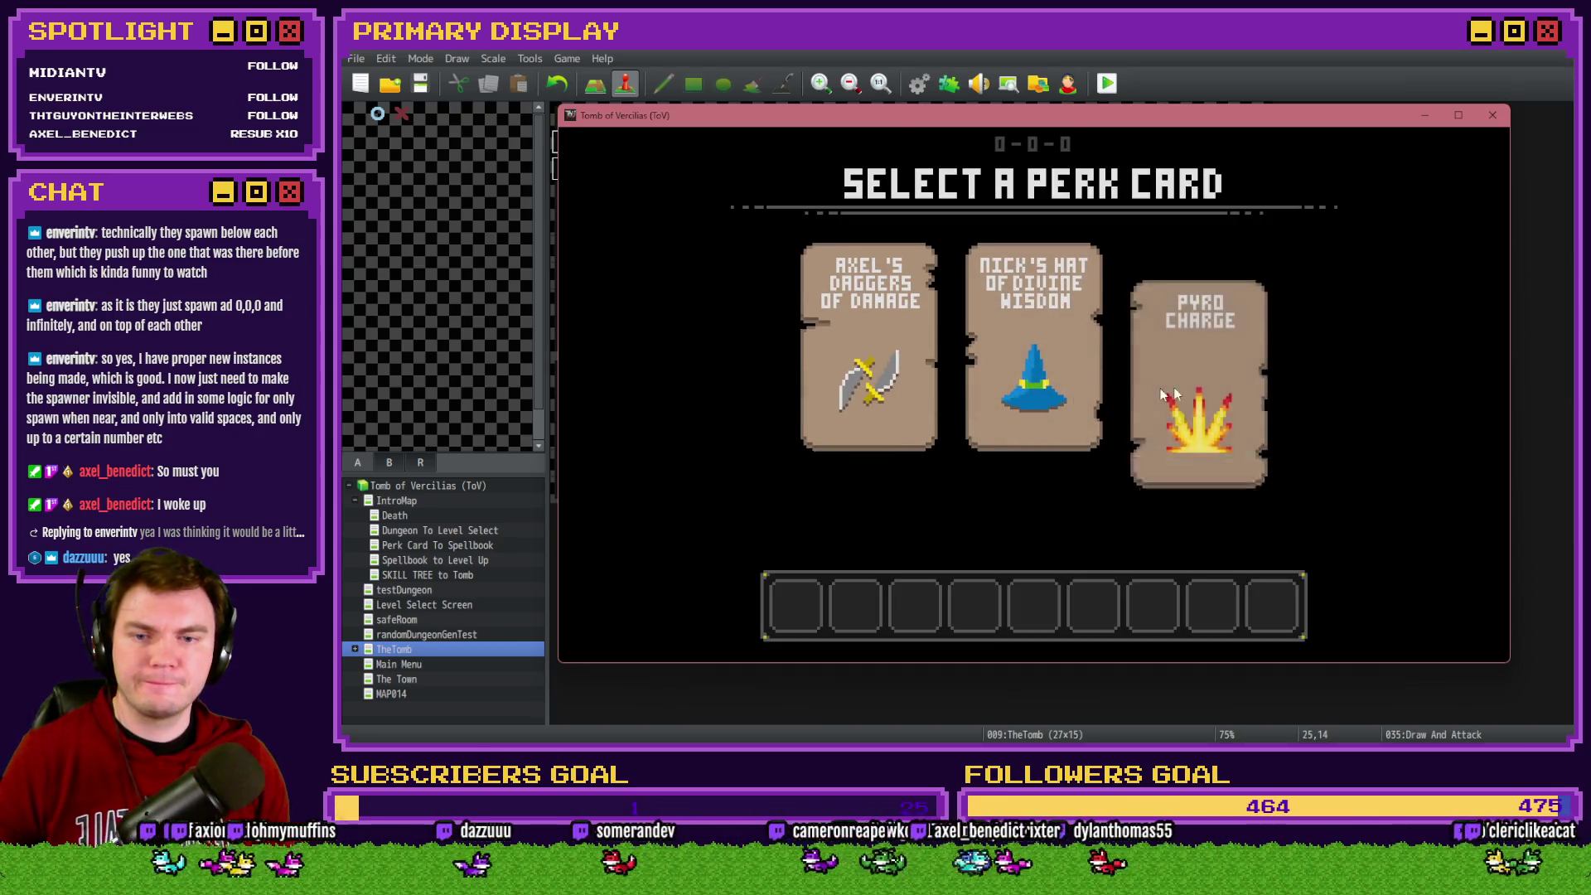
{"action": "left_click", "coordinate": [1188, 393]}
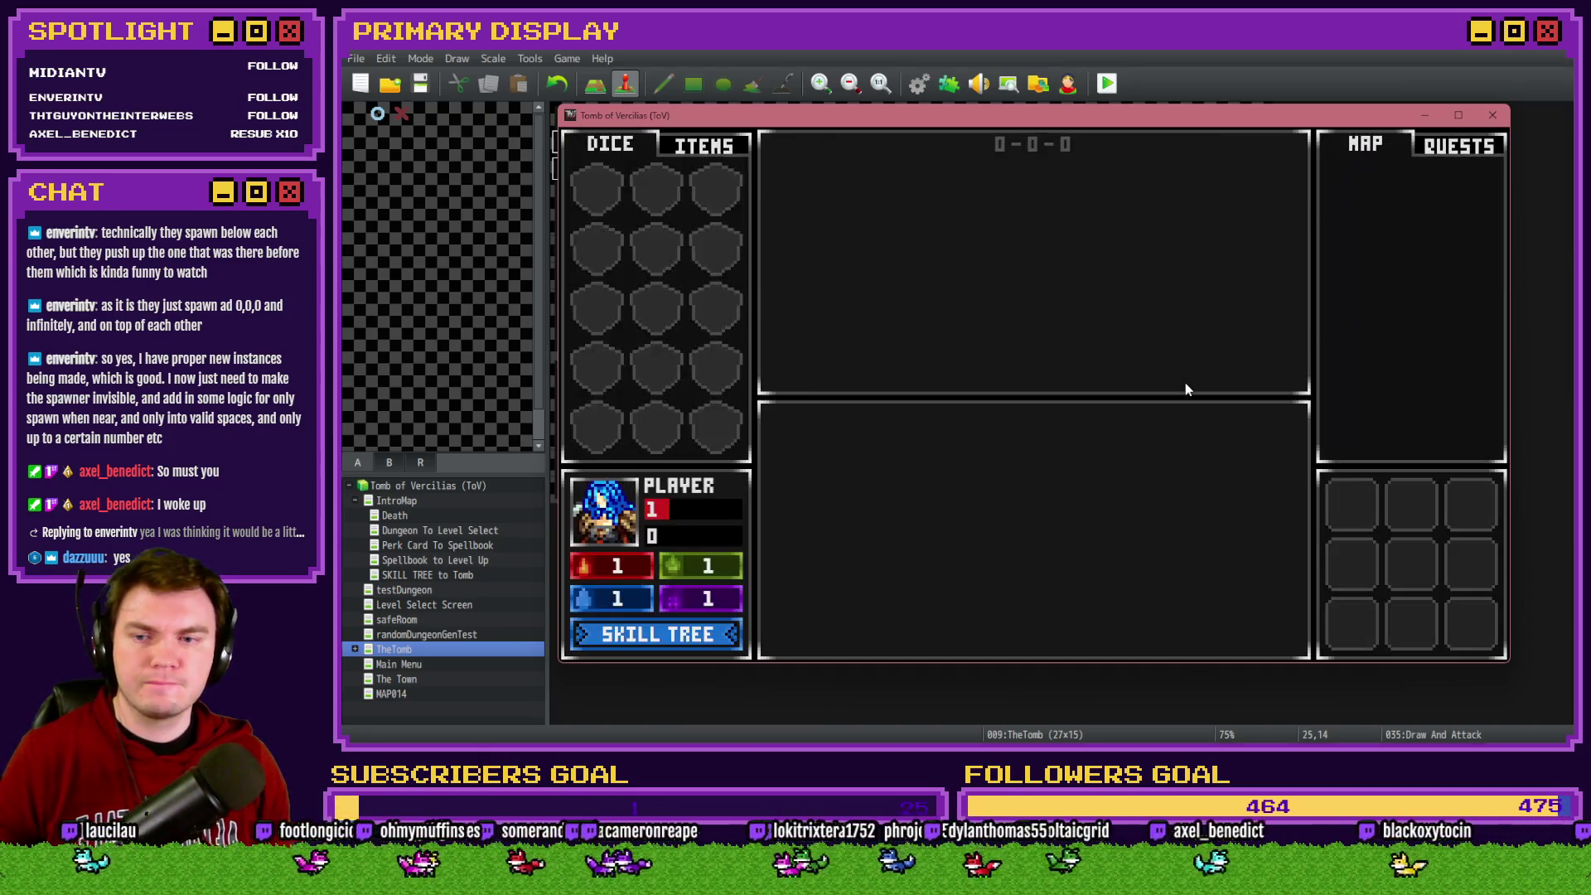
{"action": "key", "text": "Up"}
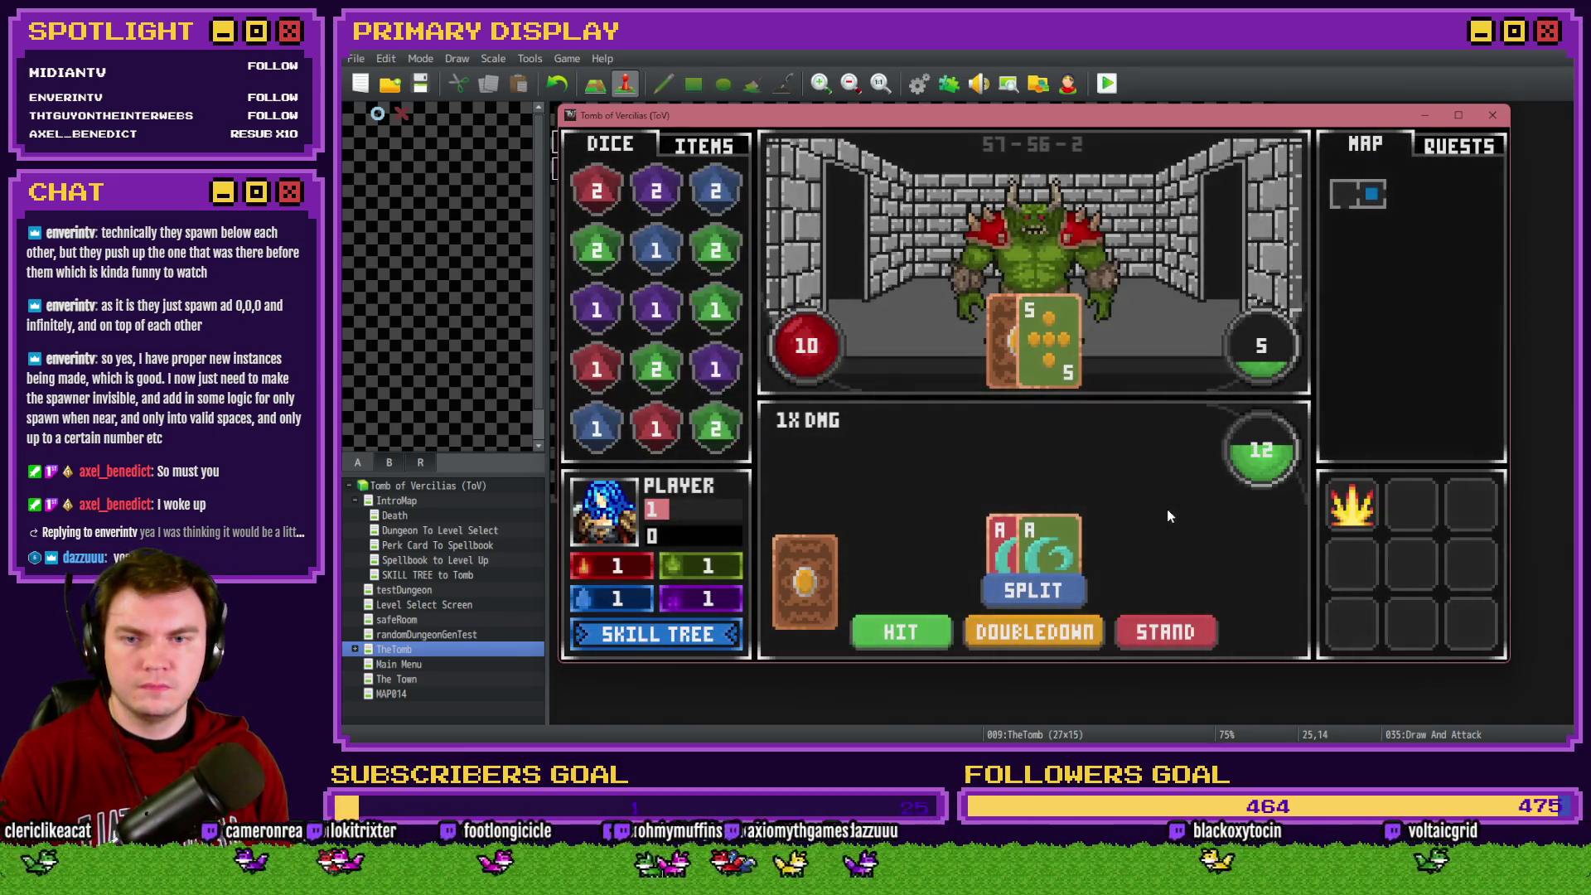
{"action": "left_click", "coordinate": [1062, 592]}
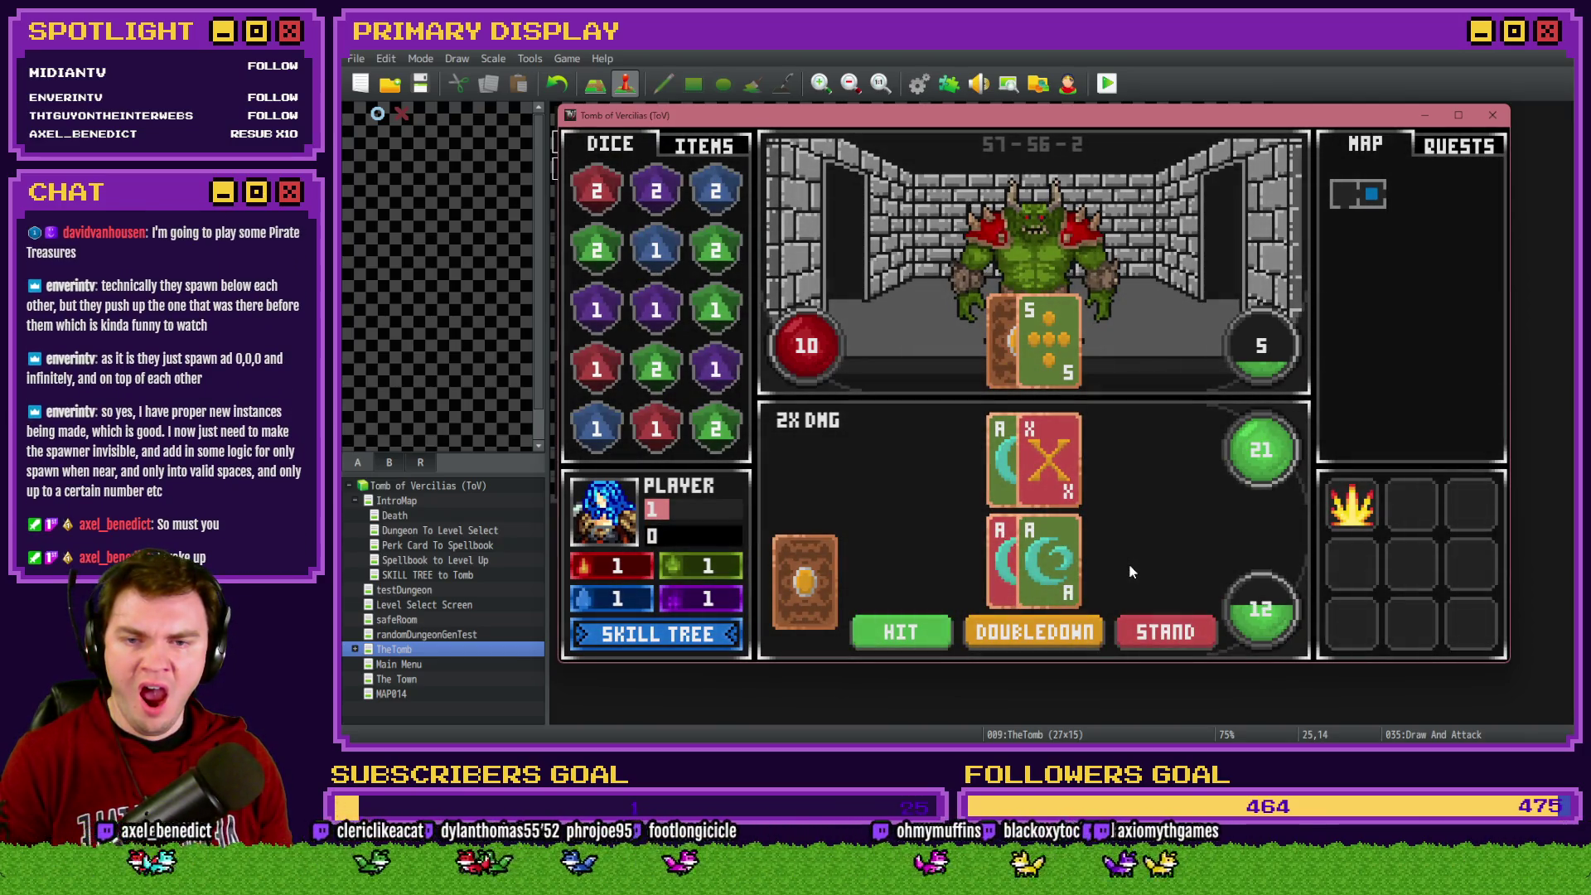
{"action": "left_click_drag", "start_coordinate": [804, 580], "coordinate": [1037, 564]}
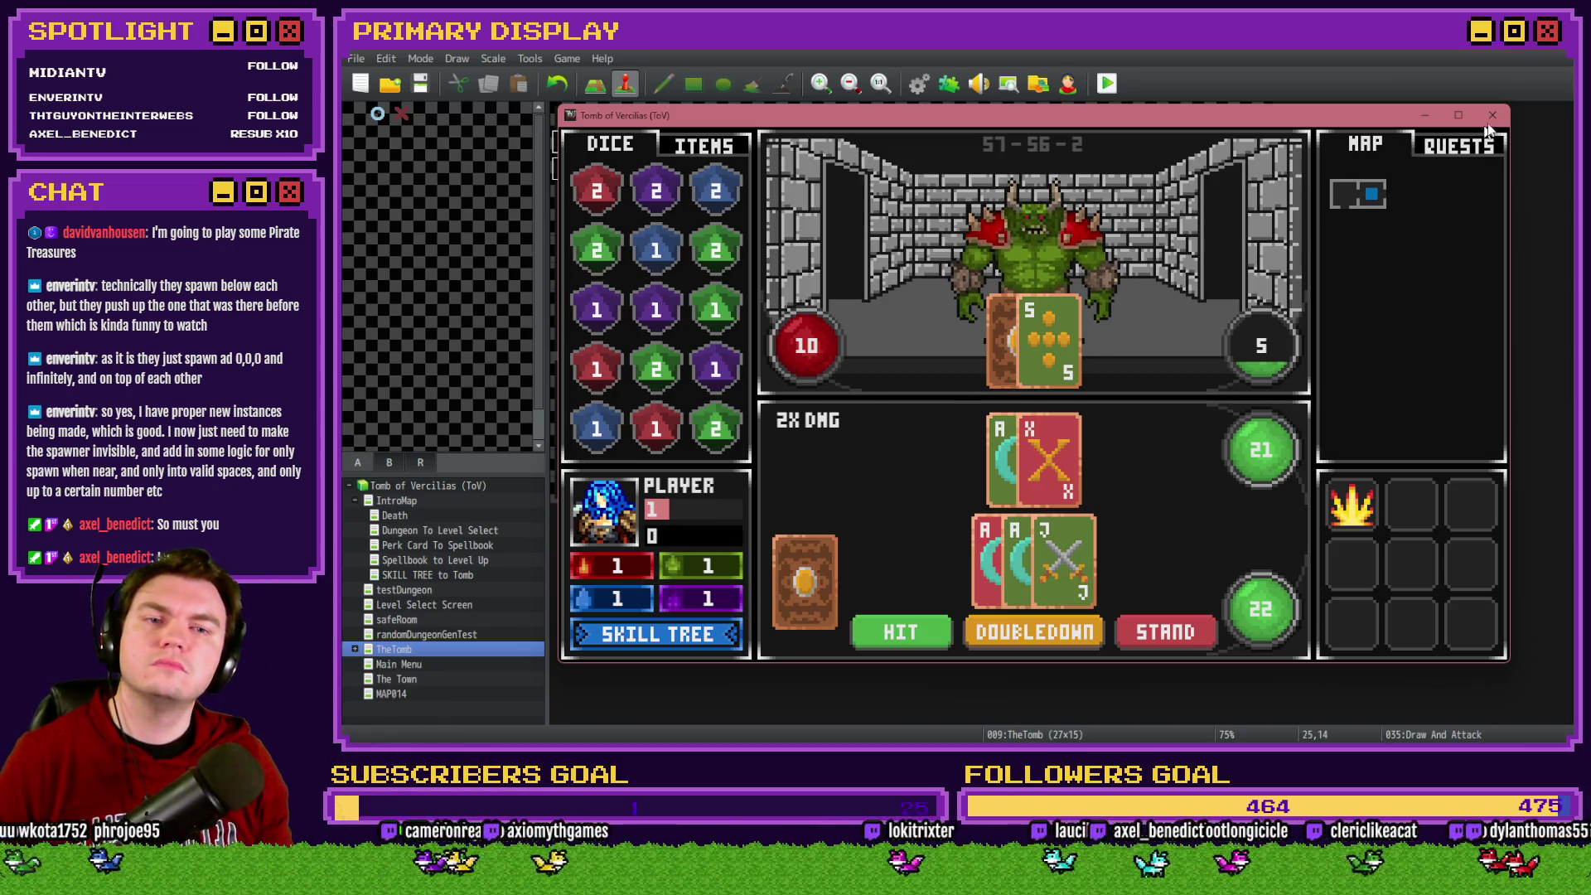
{"action": "left_click", "coordinate": [1492, 115]}
Move page 2's Flash Screen and split-bust block to just after the Player Blackjack check
{"action": "double_click", "coordinate": [1232, 491]}
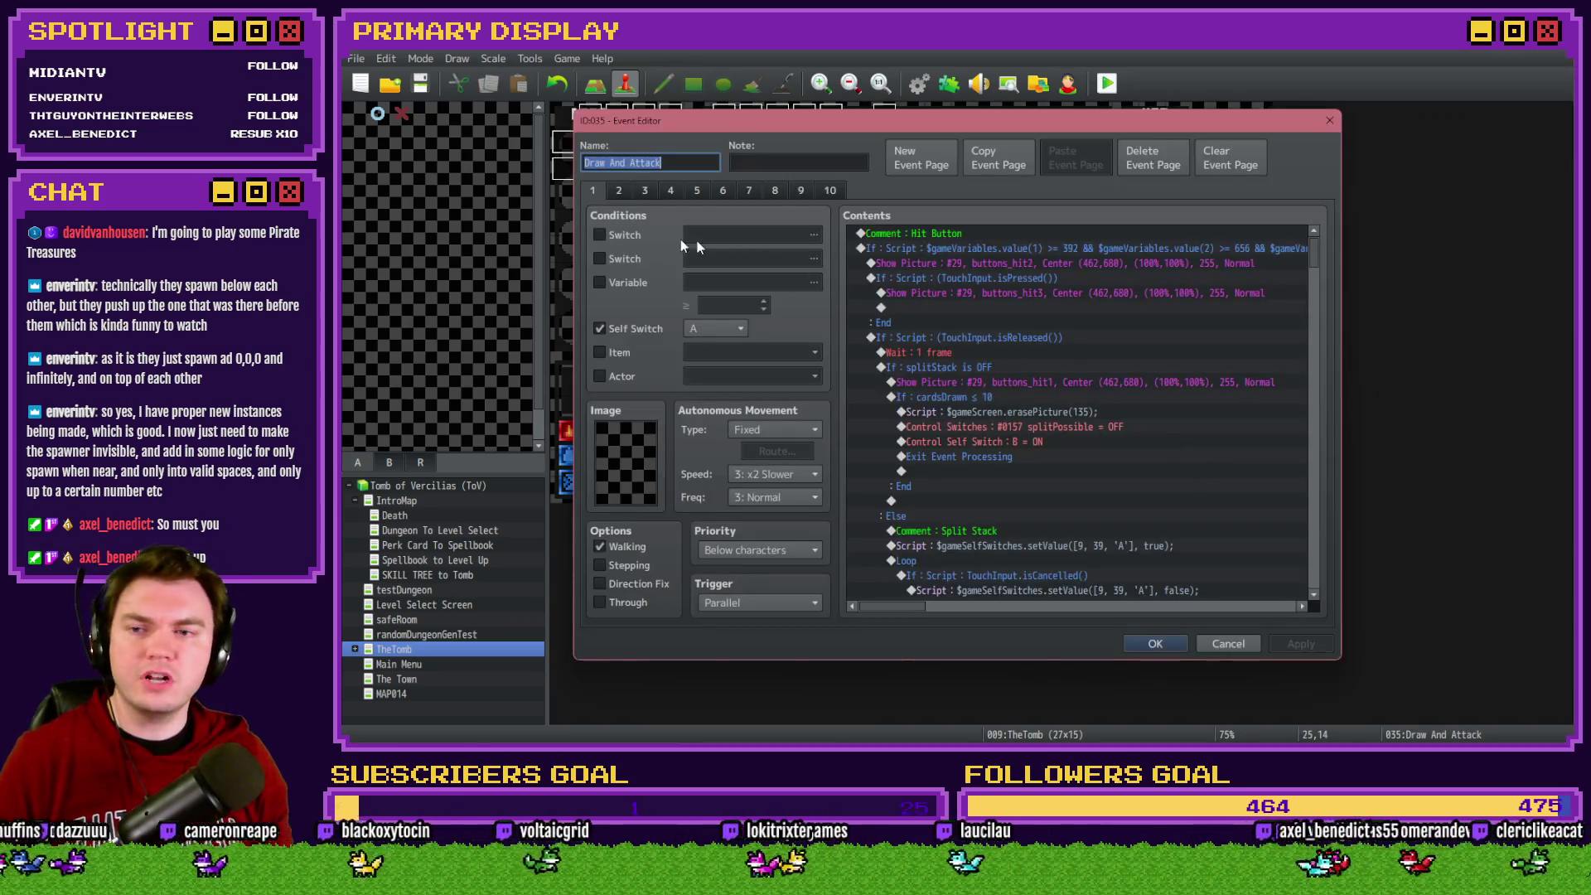
{"action": "left_click", "coordinate": [1036, 337]}
{"action": "left_click_drag", "start_coordinate": [1310, 262], "coordinate": [1306, 584]}
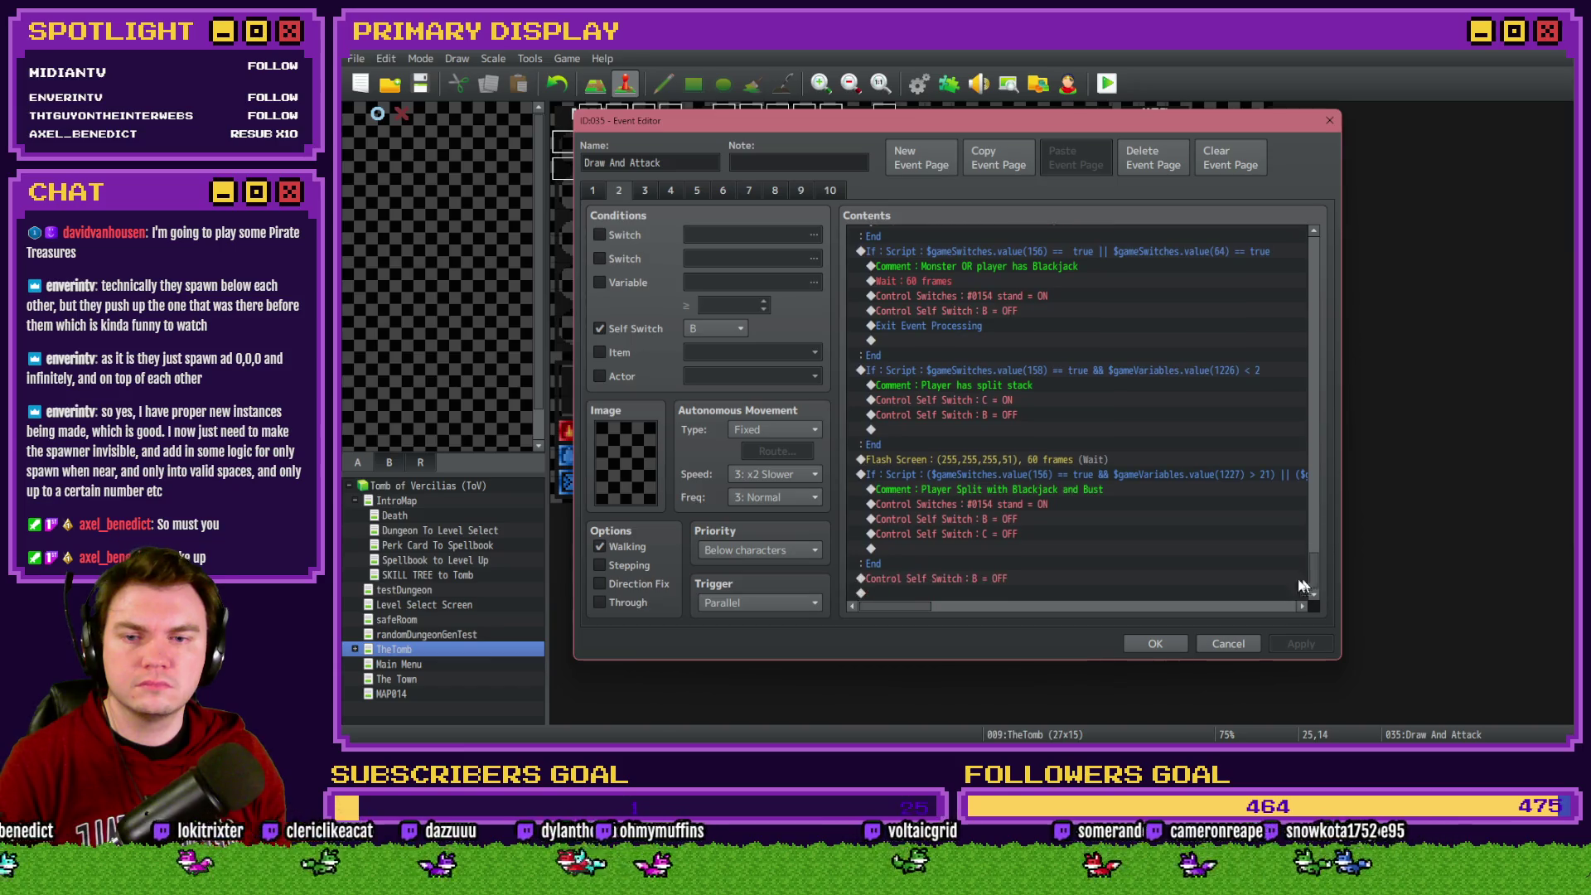
{"action": "left_click", "coordinate": [1077, 464]}
{"action": "left_click", "coordinate": [1077, 474], "text": "shift"}
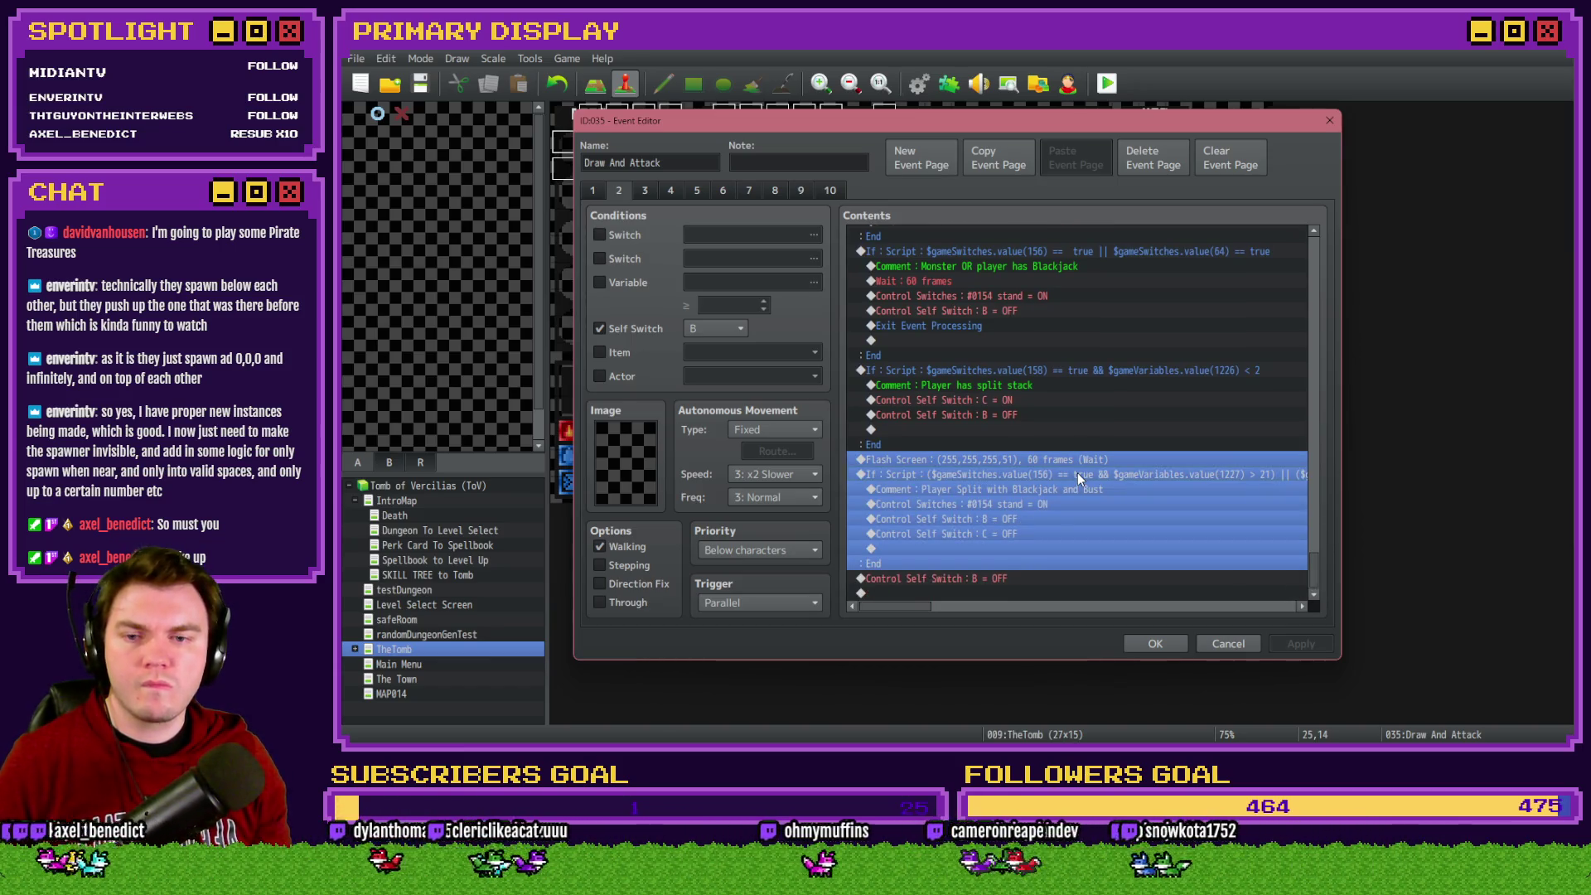
{"action": "scroll", "coordinate": [1009, 547], "scroll_direction": "up", "scroll_amount": 5}
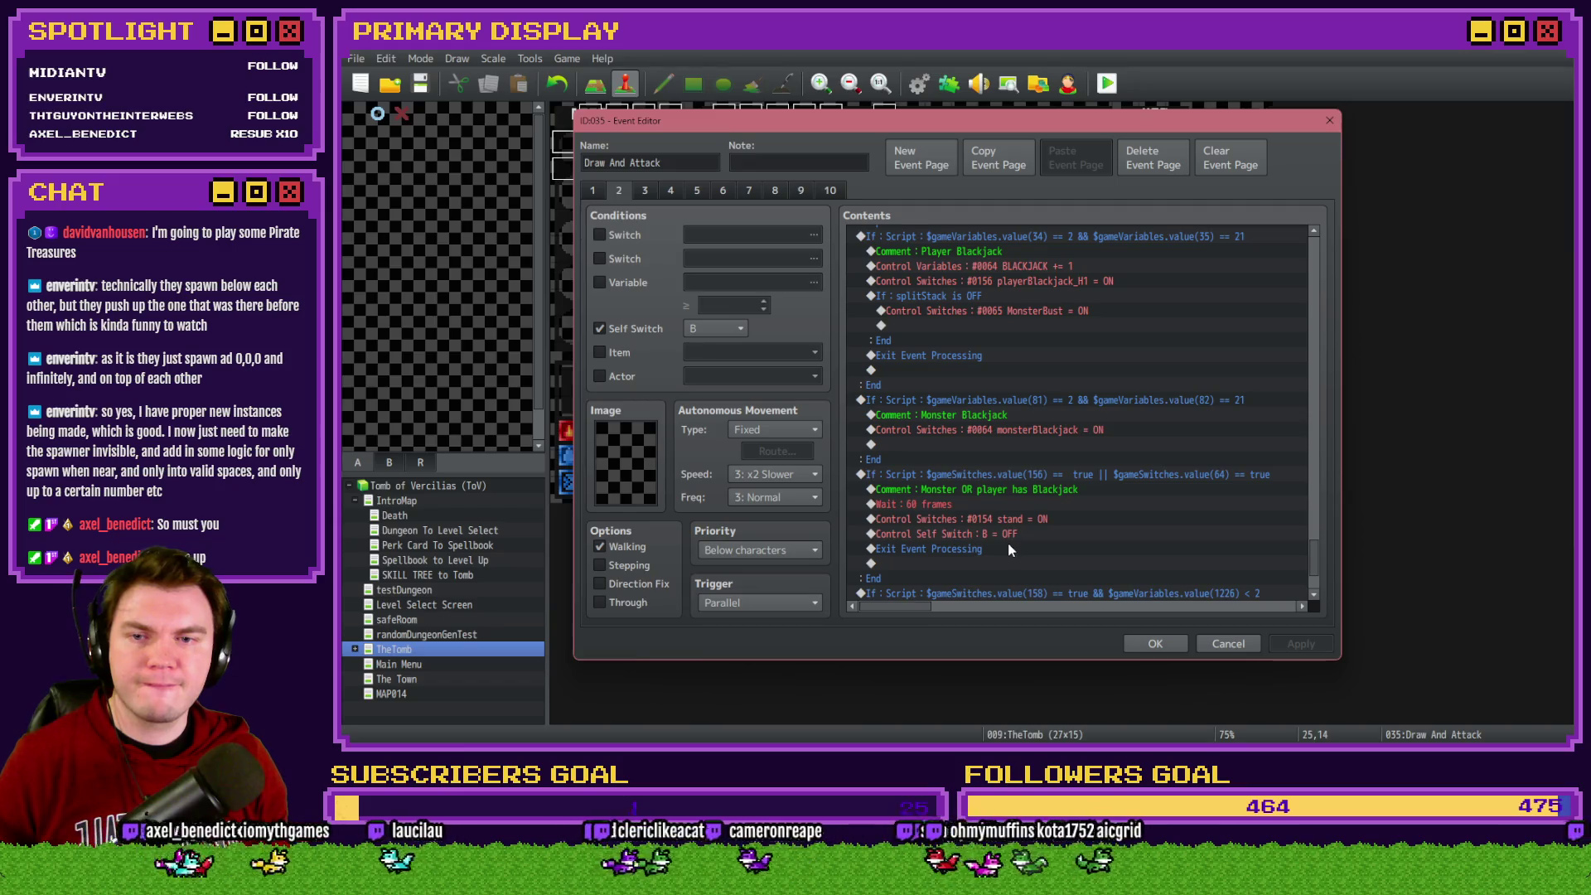
{"action": "scroll", "coordinate": [1008, 544], "scroll_direction": "up", "scroll_amount": 2}
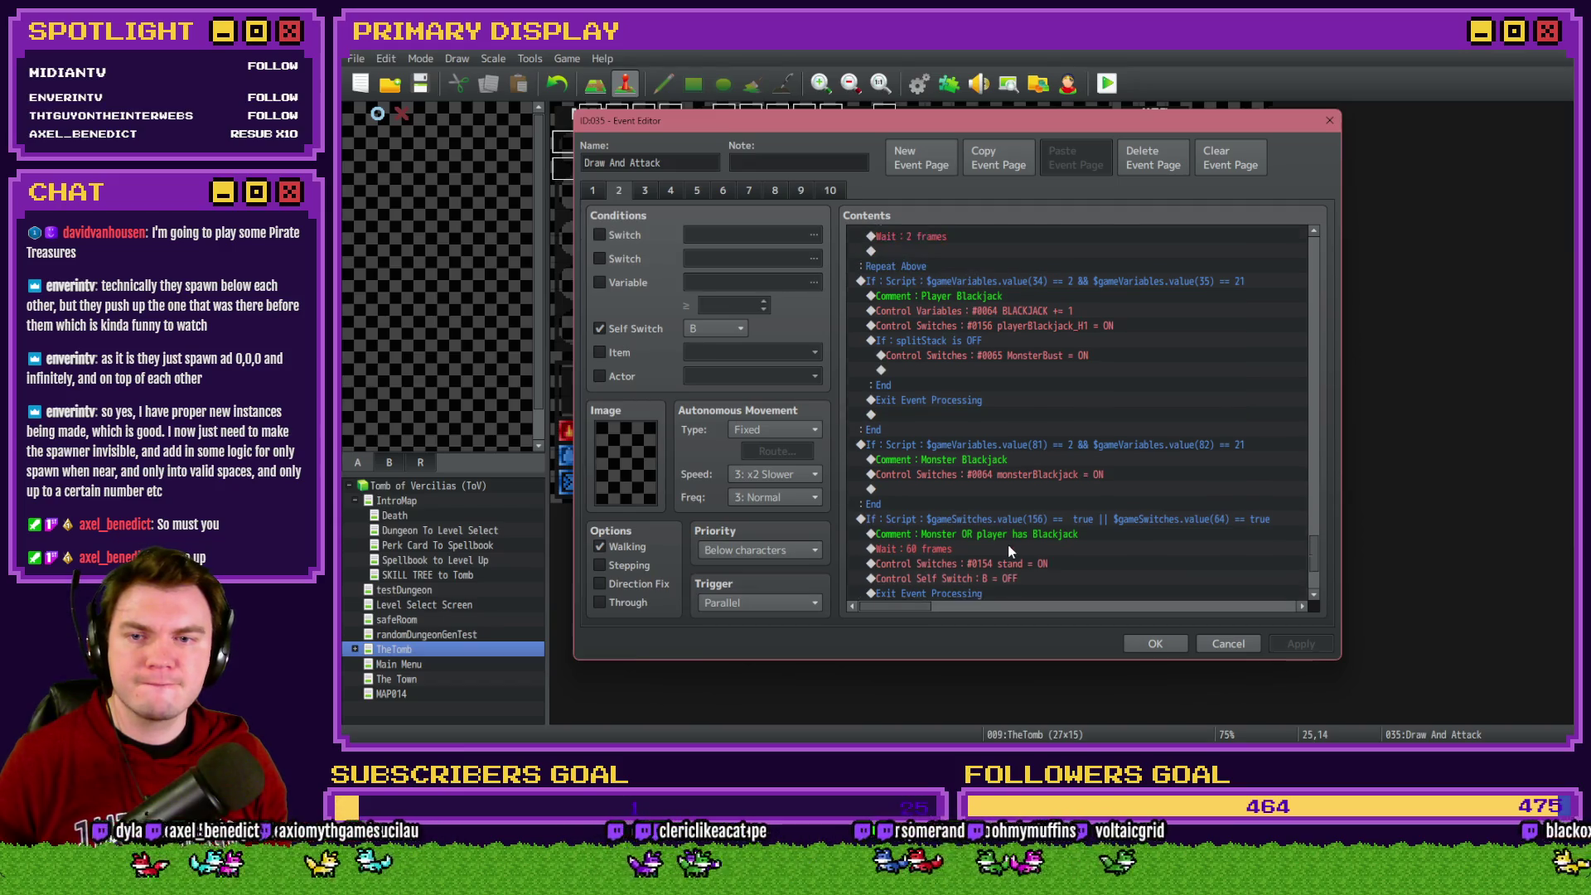
{"action": "left_click", "coordinate": [967, 345]}
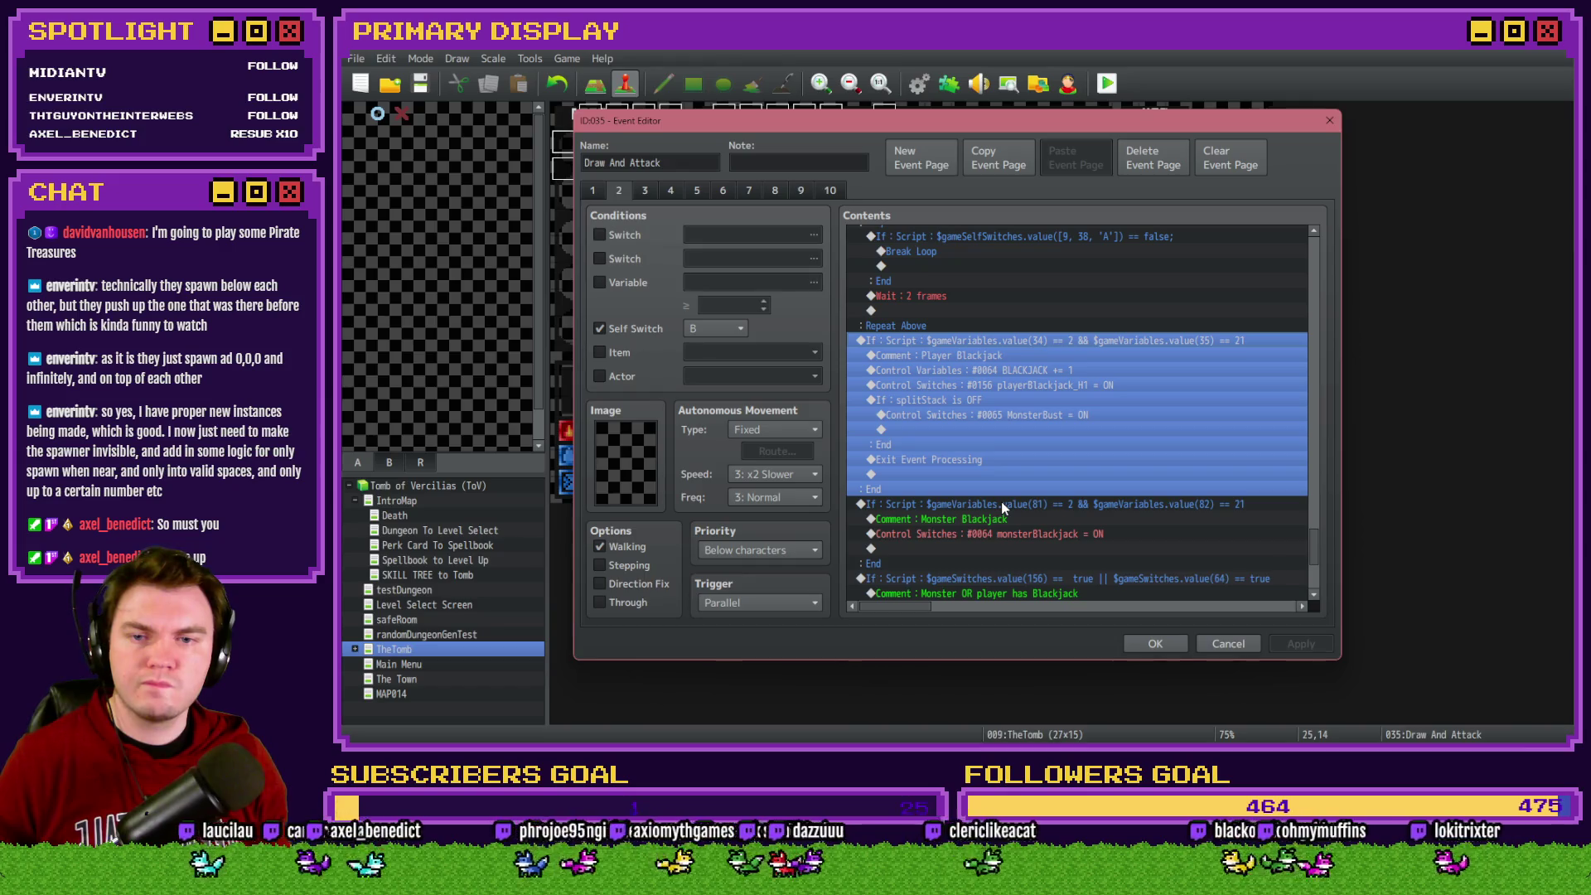
{"action": "key", "text": "Delete"}
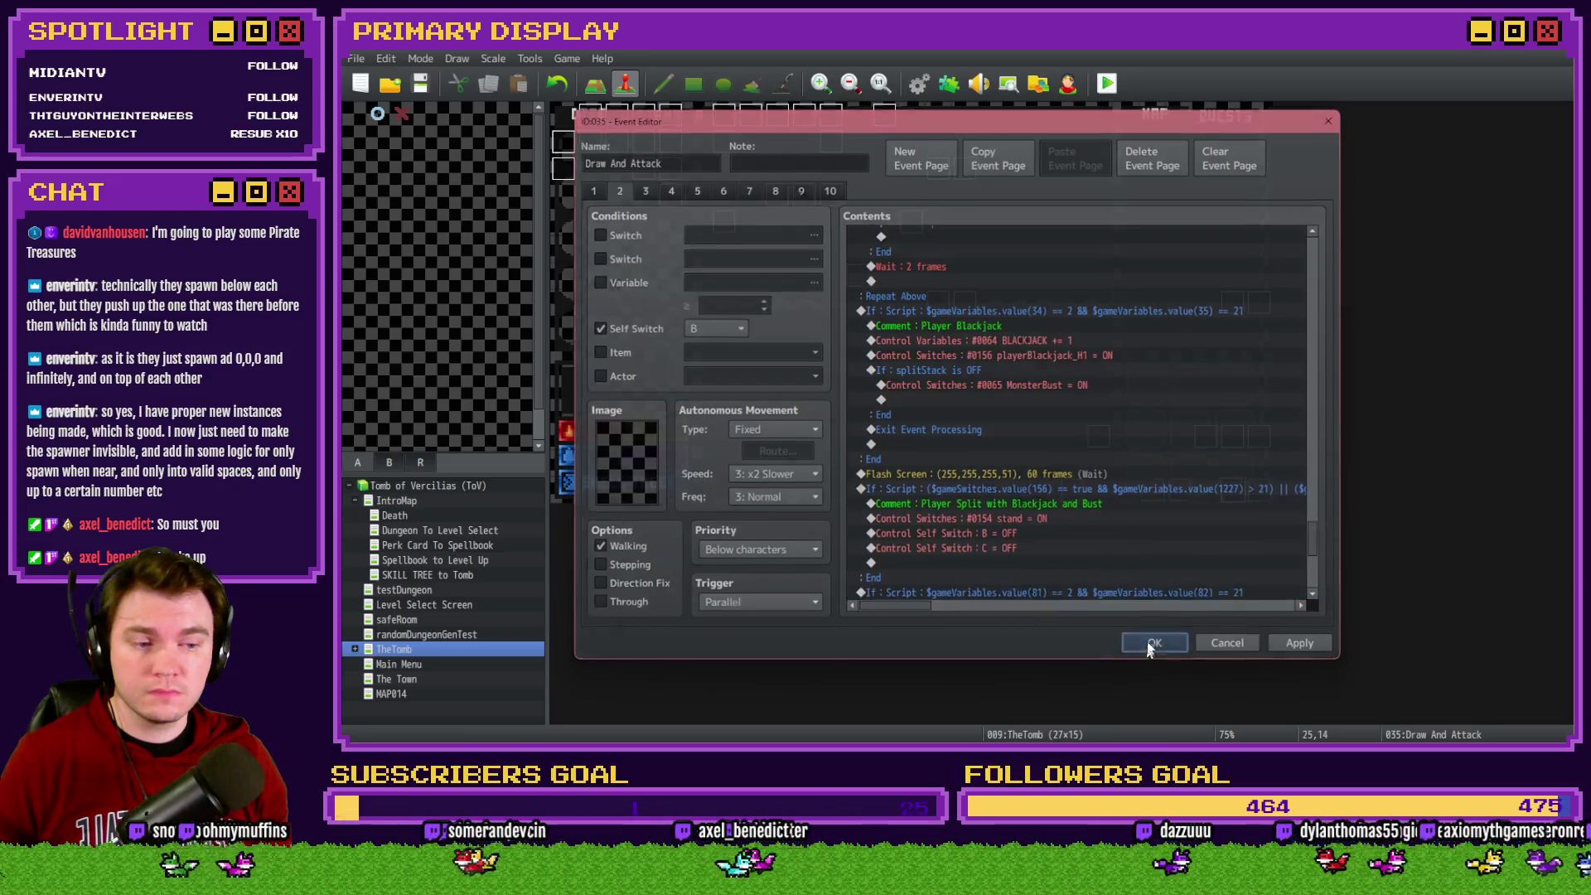
Apply the event changes, save the project and start a playtest
{"action": "left_click", "coordinate": [1145, 648]}
{"action": "key", "text": "alt+F4"}
{"action": "key", "text": "Return"}
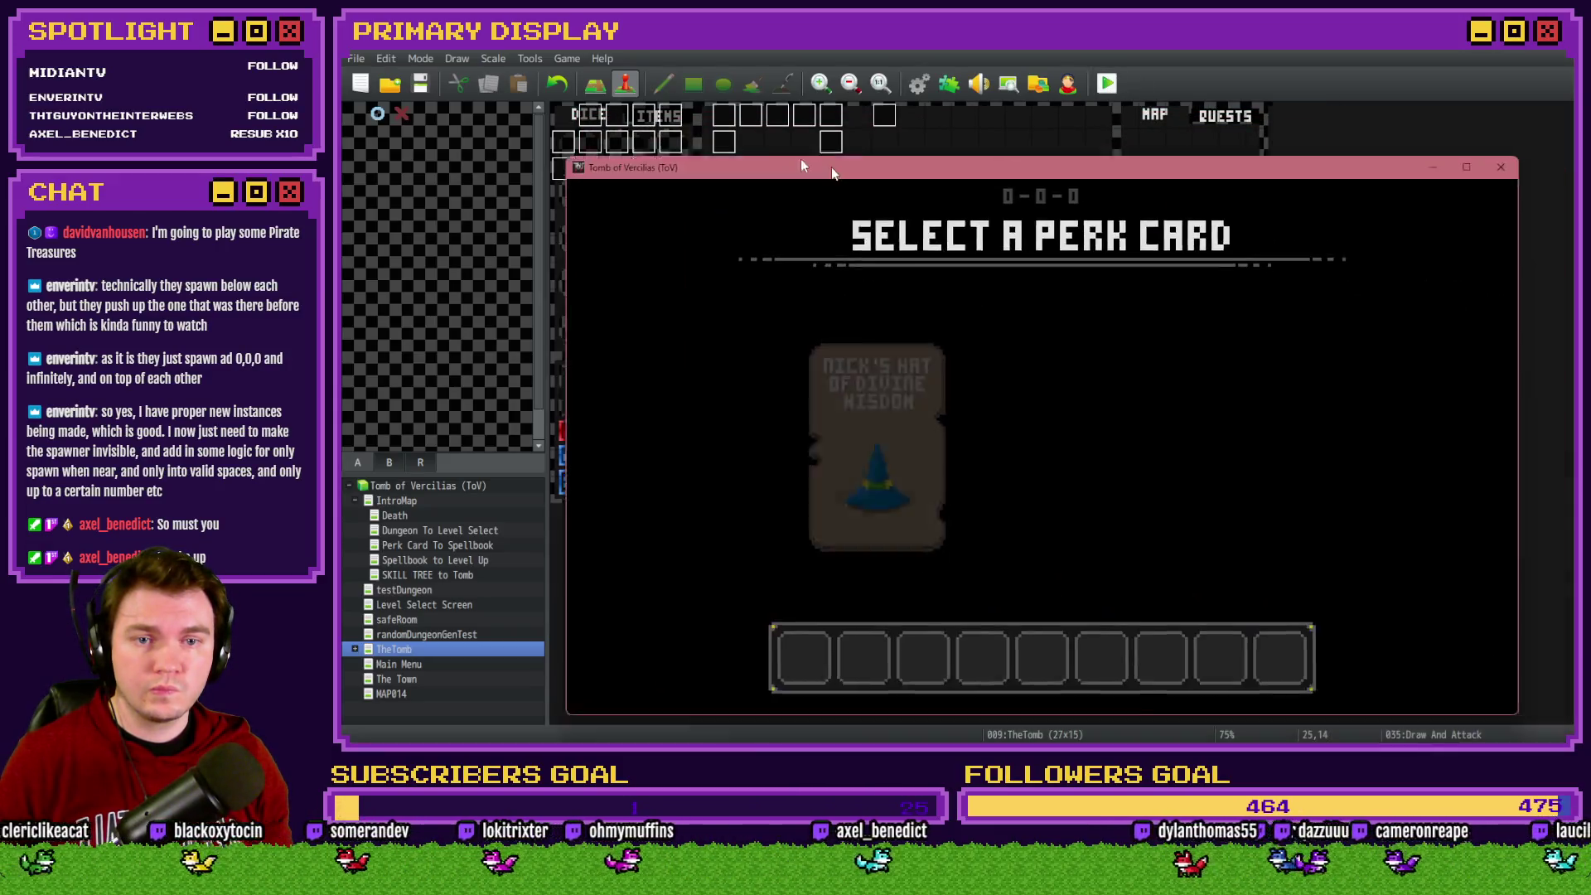
Pick the wizard hat perk card, then look over the Both hands are a bust section
{"action": "left_click_drag", "start_coordinate": [832, 167], "coordinate": [788, 104]}
{"action": "left_click", "coordinate": [877, 326]}
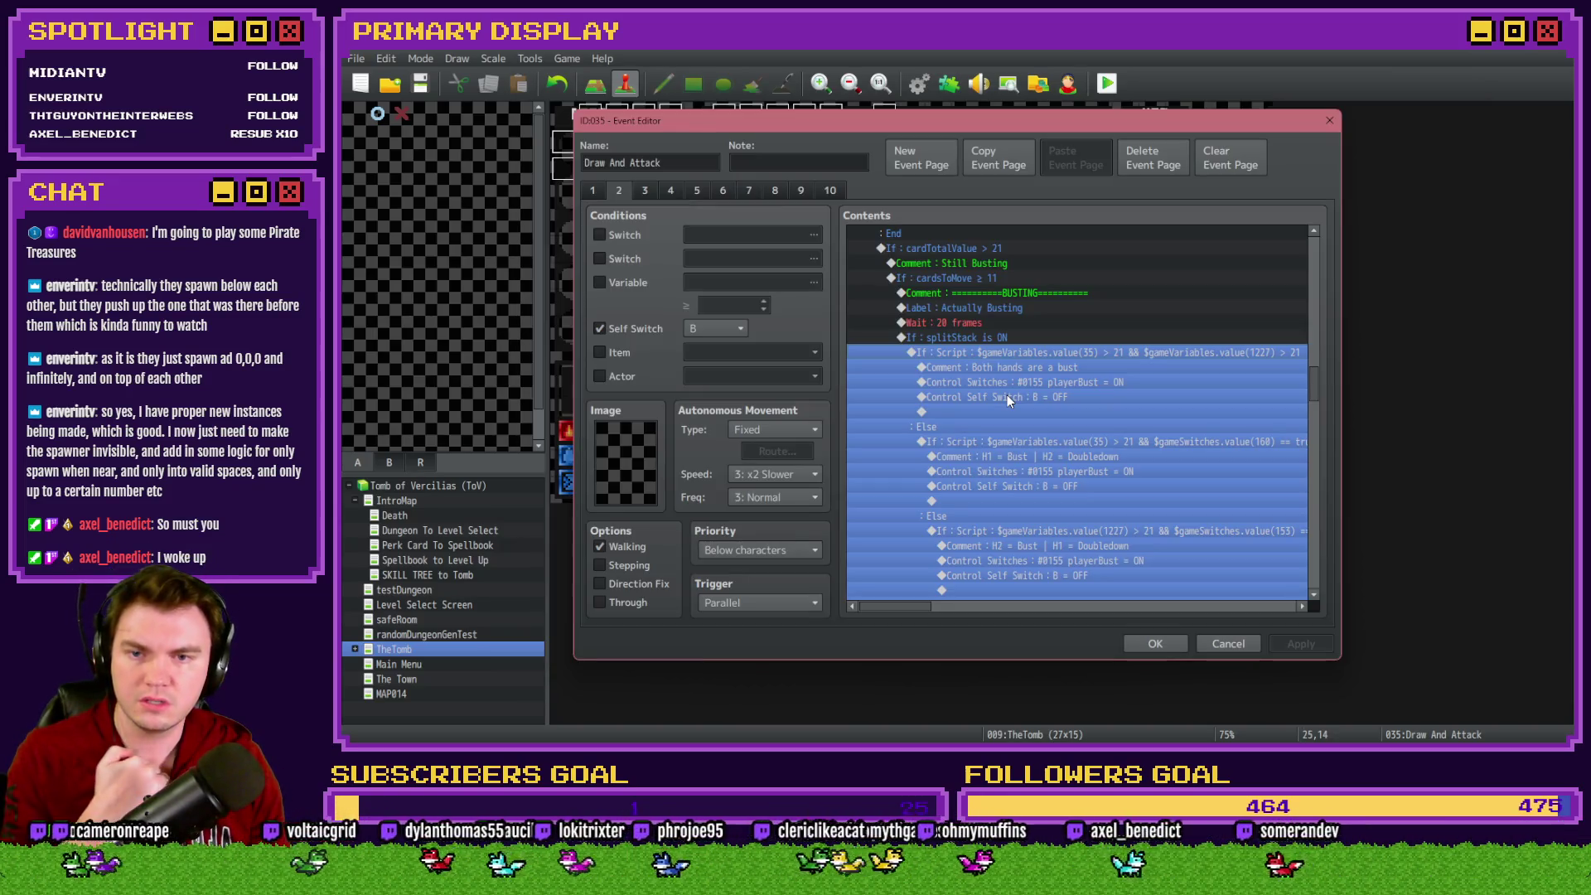
{"action": "left_click", "coordinate": [1024, 367]}
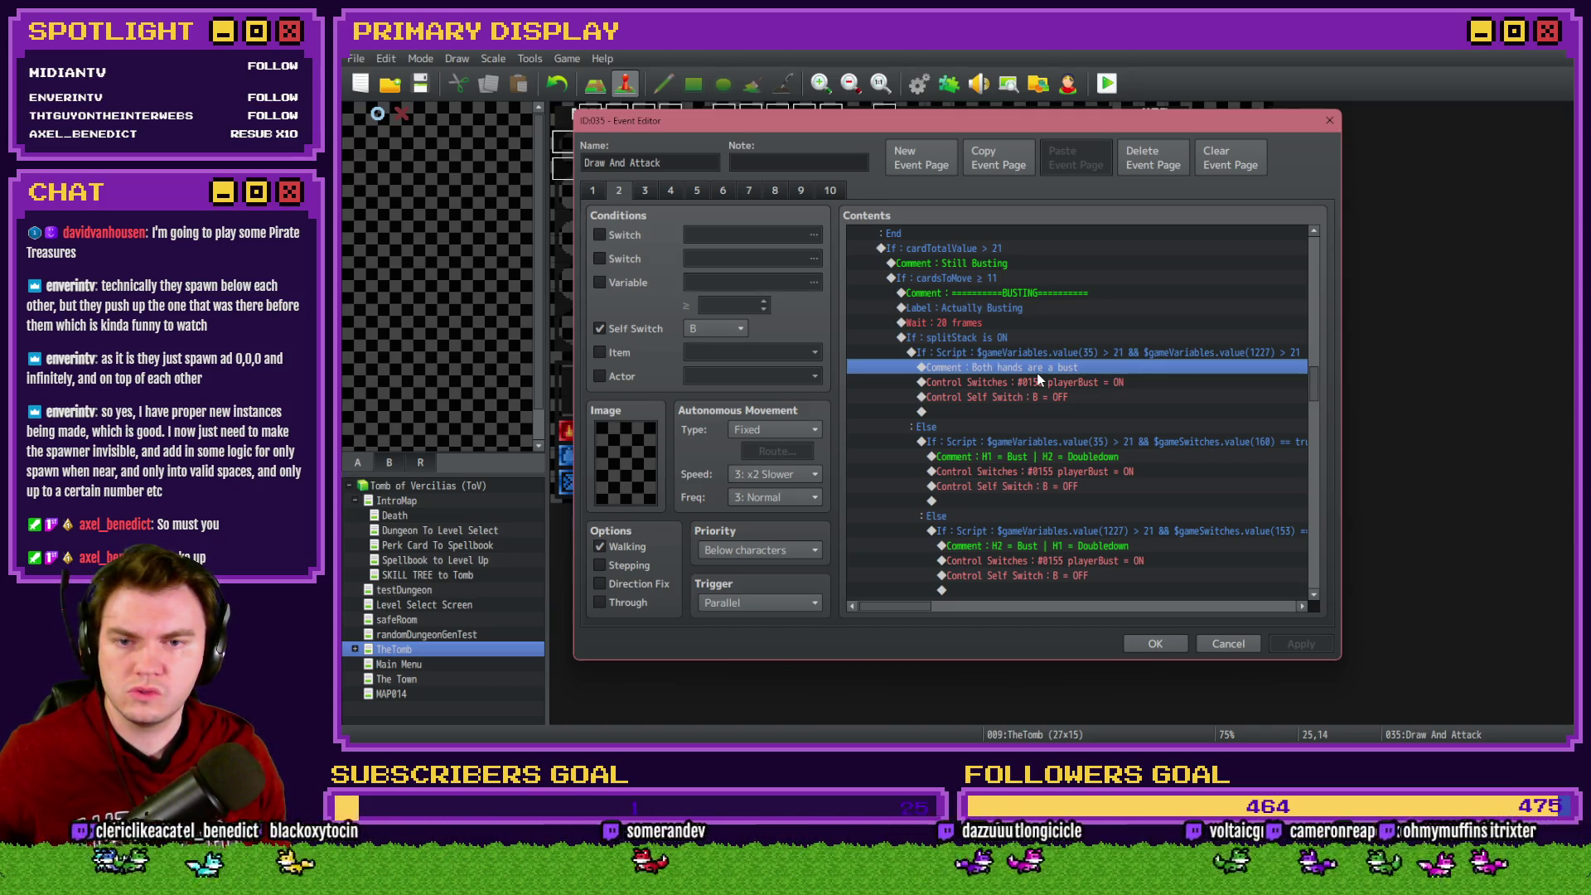
{"action": "scroll", "coordinate": [1037, 380], "scroll_direction": "down", "scroll_amount": 4}
{"action": "scroll", "coordinate": [1032, 382], "scroll_direction": "down", "scroll_amount": 2}
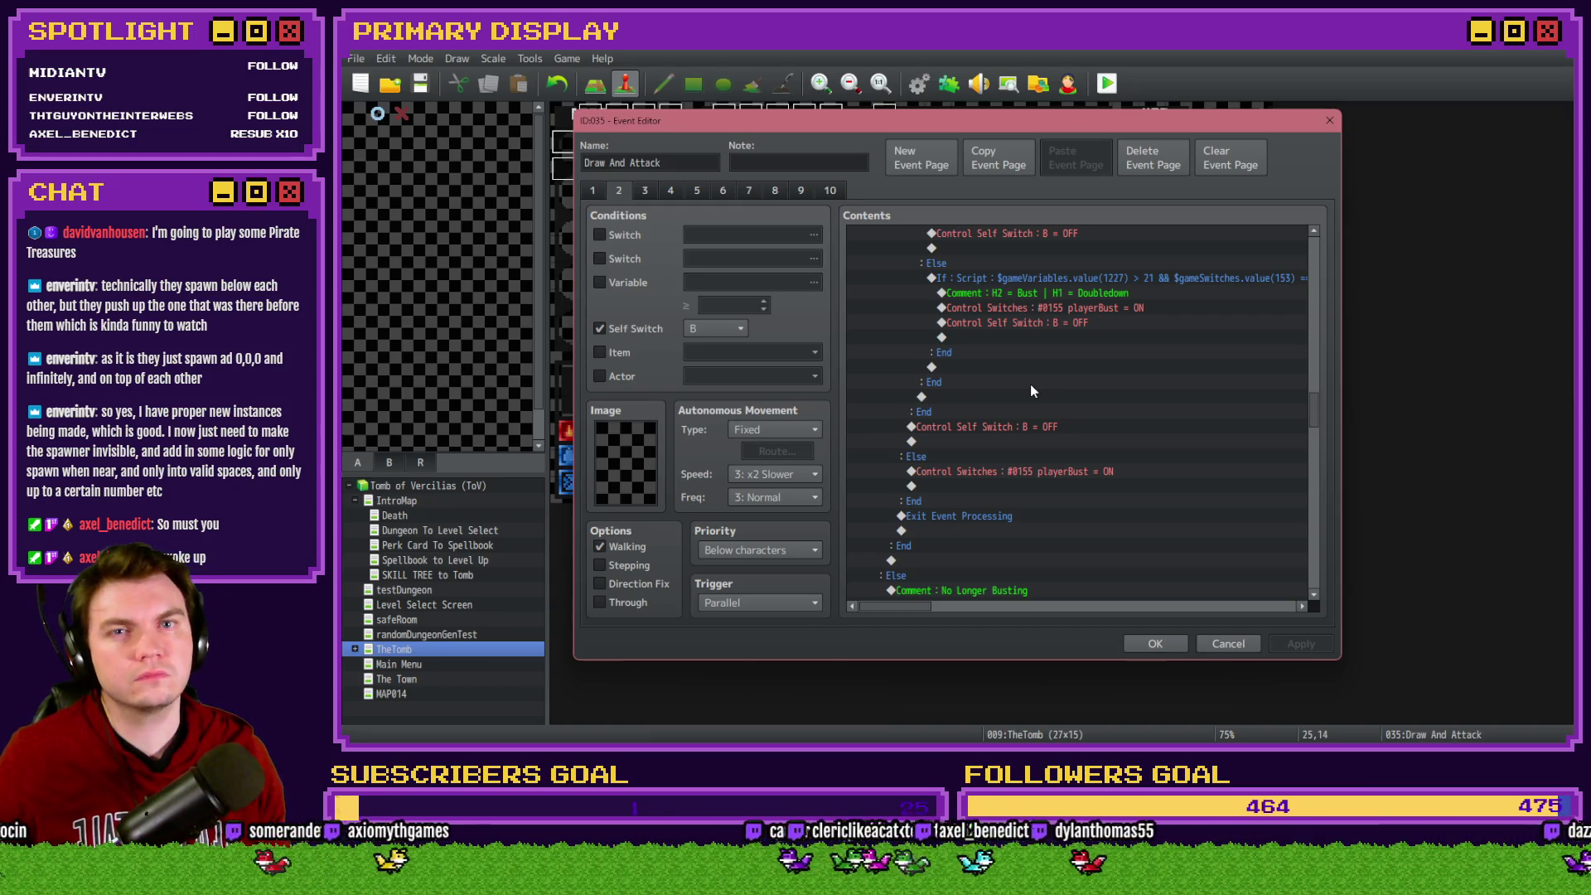
{"action": "scroll", "coordinate": [1031, 384], "scroll_direction": "up", "scroll_amount": 2}
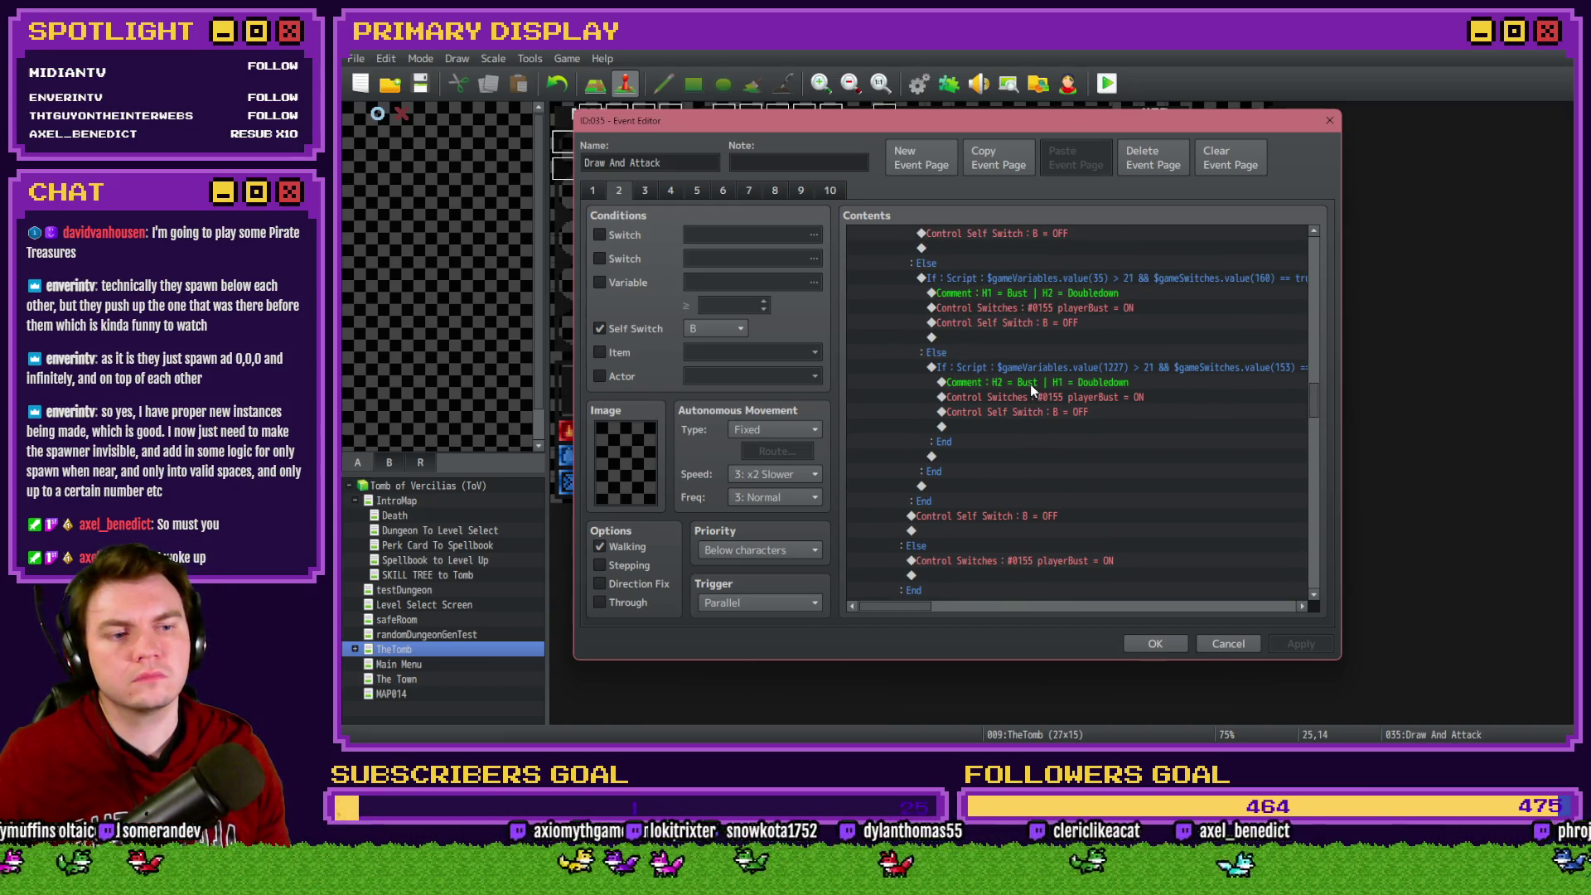
{"action": "scroll", "coordinate": [1037, 390], "scroll_direction": "up", "scroll_amount": 1}
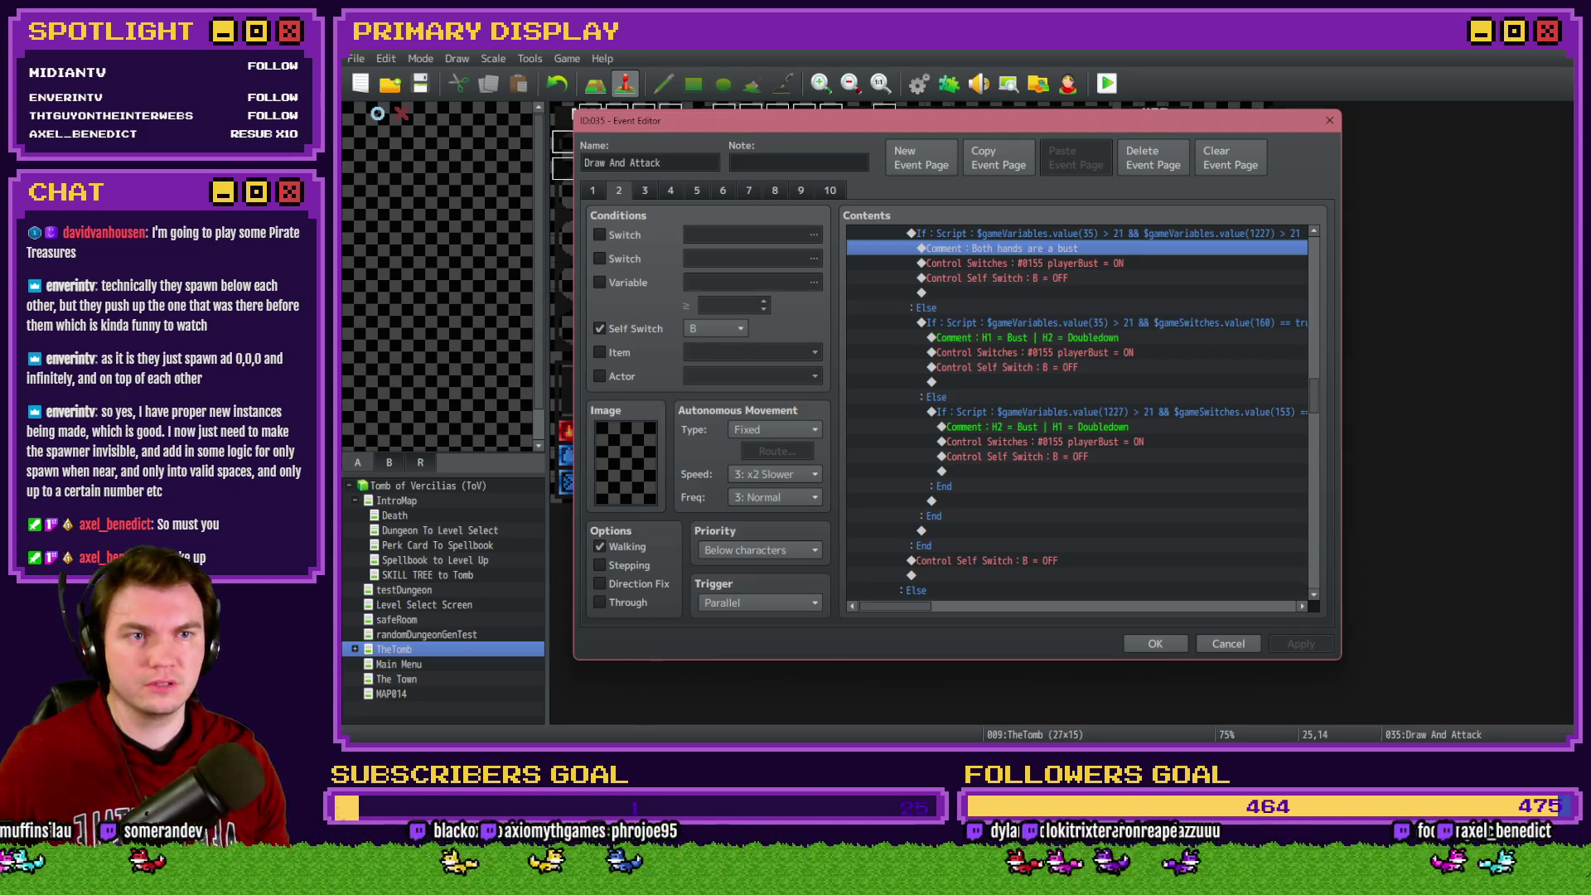
Scroll through the splitStack bust If/Else blocks around the Both hands are a bust comment
{"action": "key", "text": "alt+Tab"}
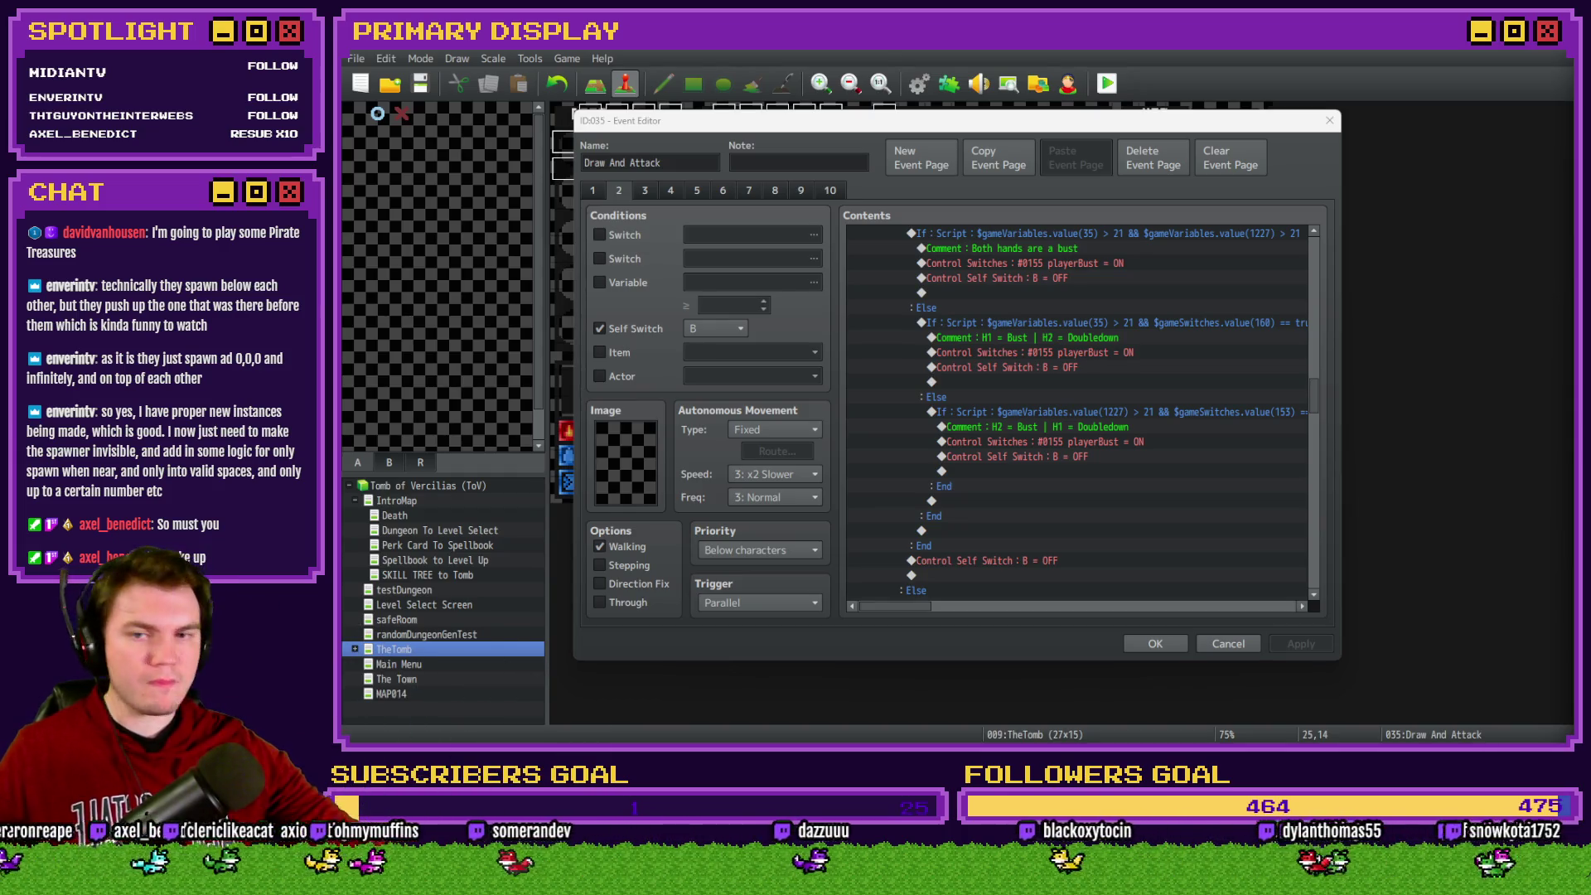
{"action": "scroll", "coordinate": [1048, 513], "scroll_direction": "up", "scroll_amount": 3}
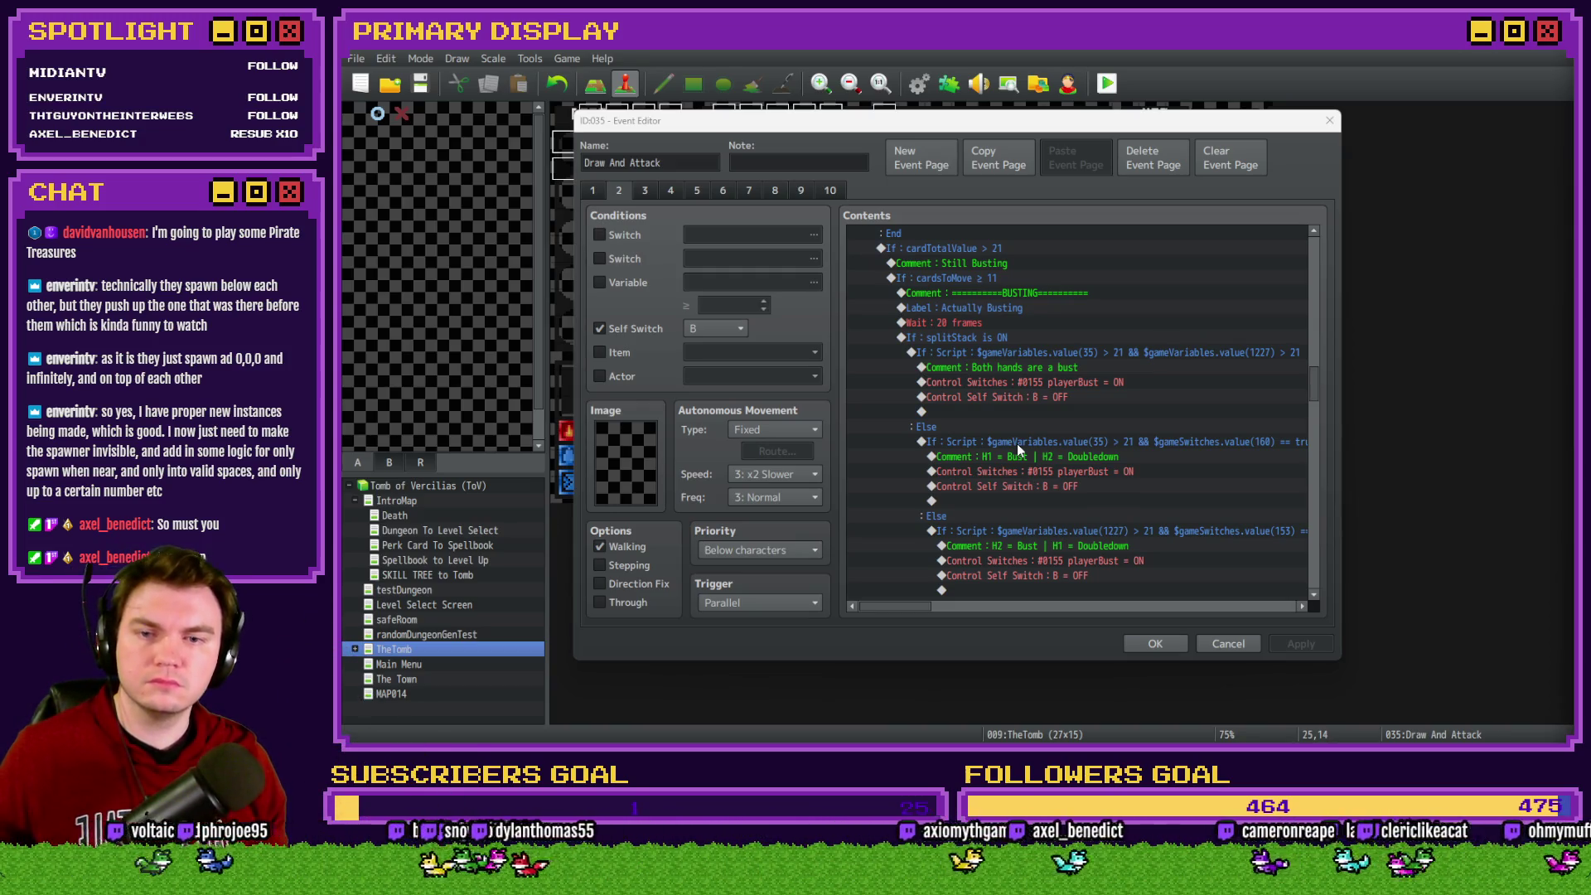
{"action": "left_click", "coordinate": [932, 607]}
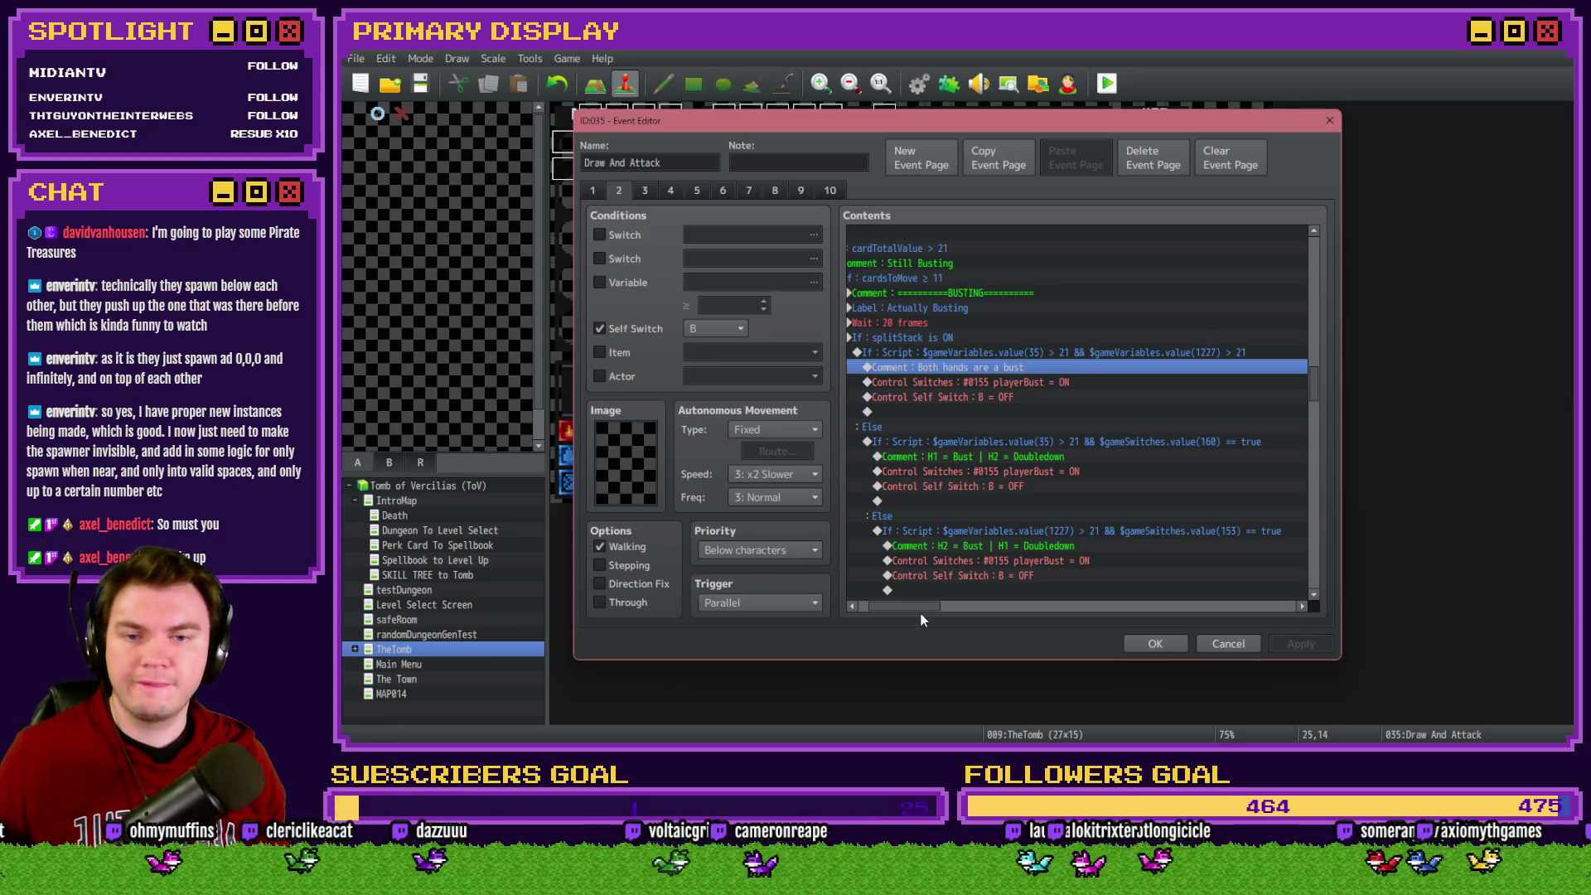
{"action": "left_click_drag", "start_coordinate": [923, 606], "coordinate": [918, 604]}
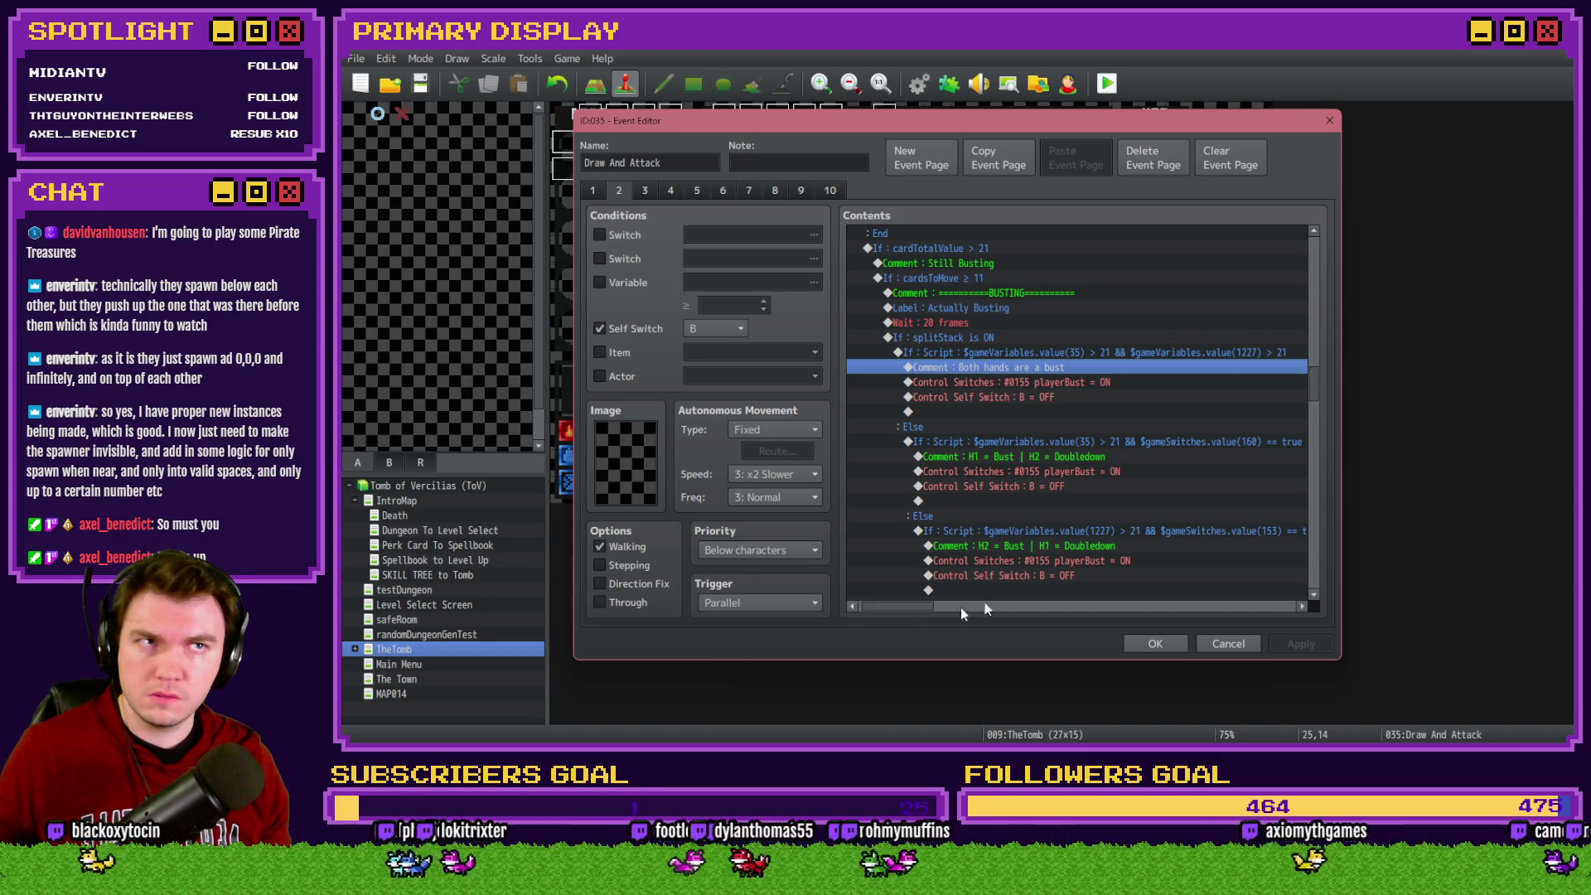
{"action": "left_click_drag", "start_coordinate": [1312, 383], "coordinate": [1312, 465]}
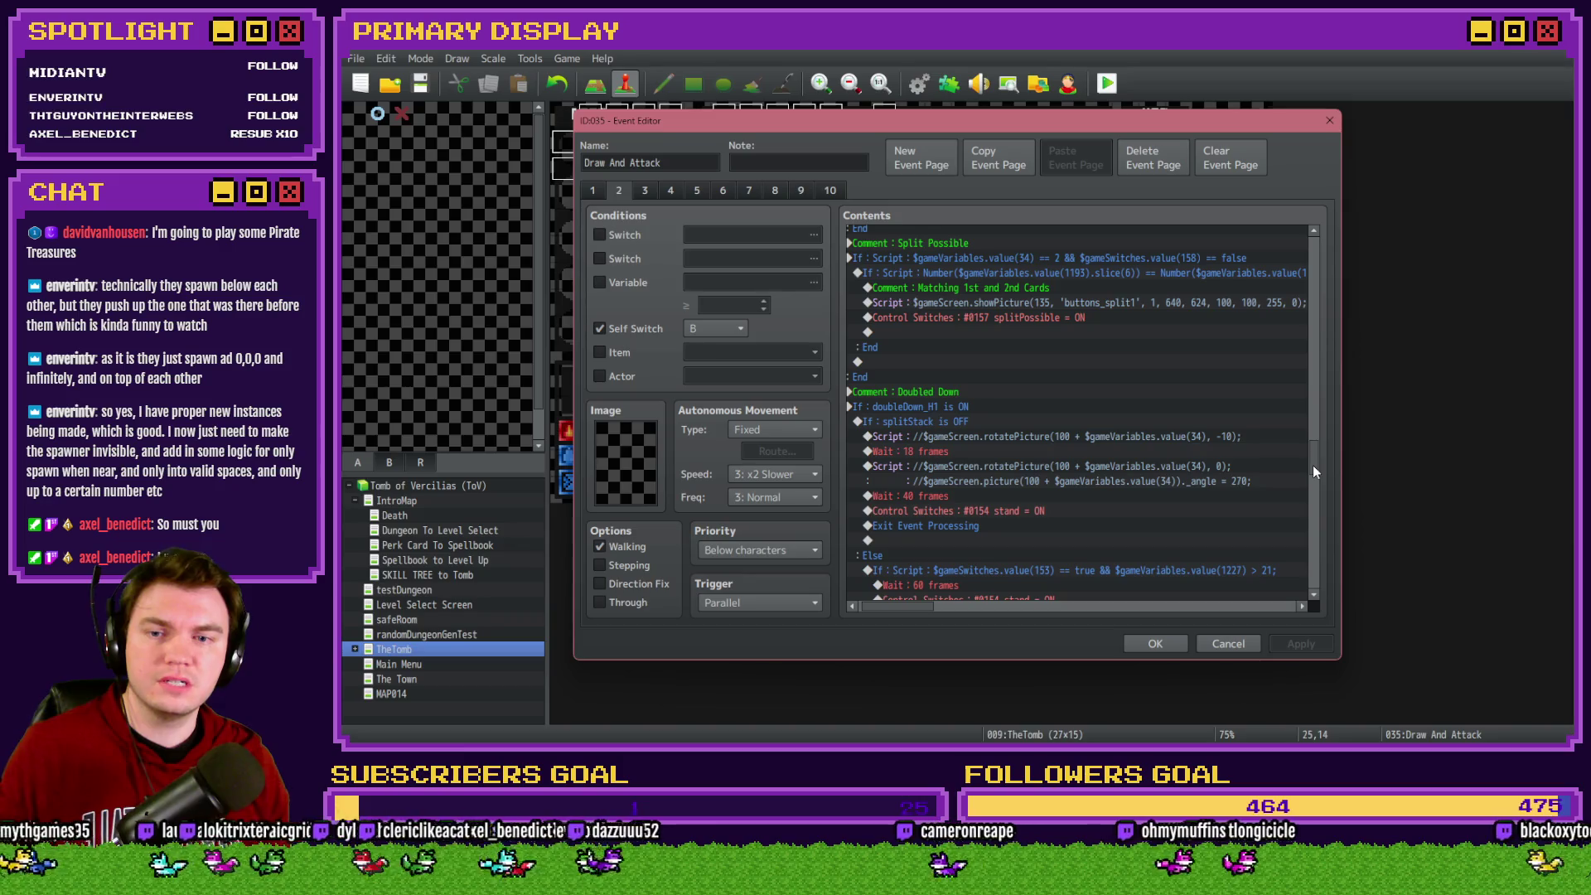
{"action": "left_click_drag", "start_coordinate": [1313, 467], "coordinate": [1325, 559]}
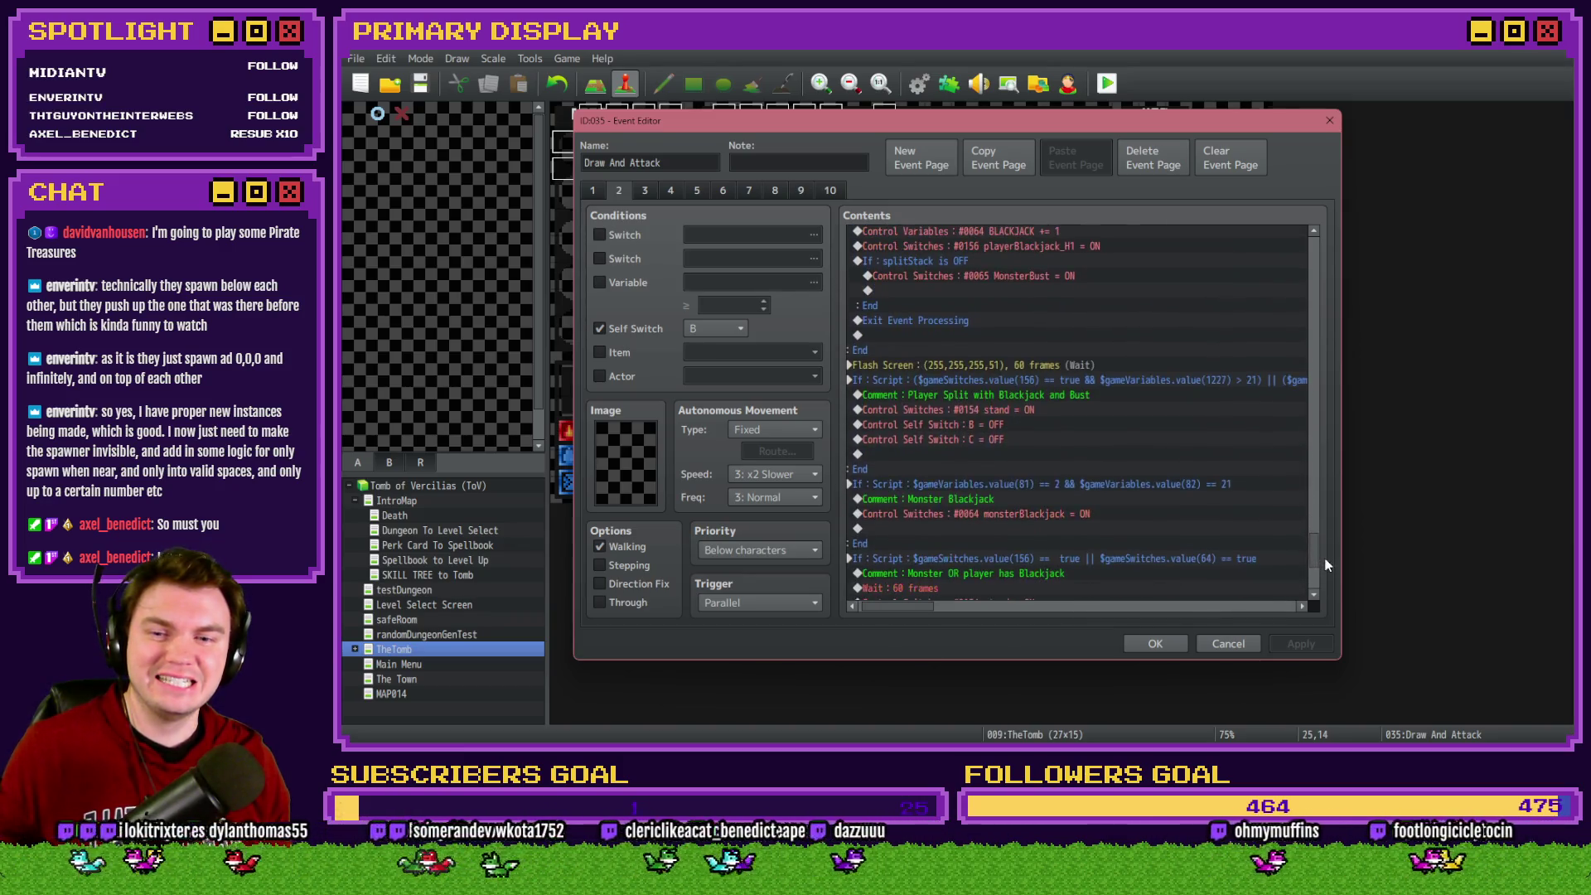
Move the Flash Screen command inside the split-blackjack-and-bust check
{"action": "left_click", "coordinate": [1069, 366]}
{"action": "key", "text": "ctrl+x"}
{"action": "left_click", "coordinate": [1057, 394]}
{"action": "key", "text": "ctrl+v"}
{"action": "mouse_move", "coordinate": [1313, 506]}
{"action": "left_mouse_down"}
{"action": "mouse_move", "coordinate": [1314, 534]}
{"action": "mouse_move", "coordinate": [1312, 374]}
{"action": "left_mouse_up"}
Paste the split-blackjack-and-bust check above the both-hands-bust branch and close the event
{"action": "left_click", "coordinate": [1011, 317]}
{"action": "left_click", "coordinate": [1003, 329]}
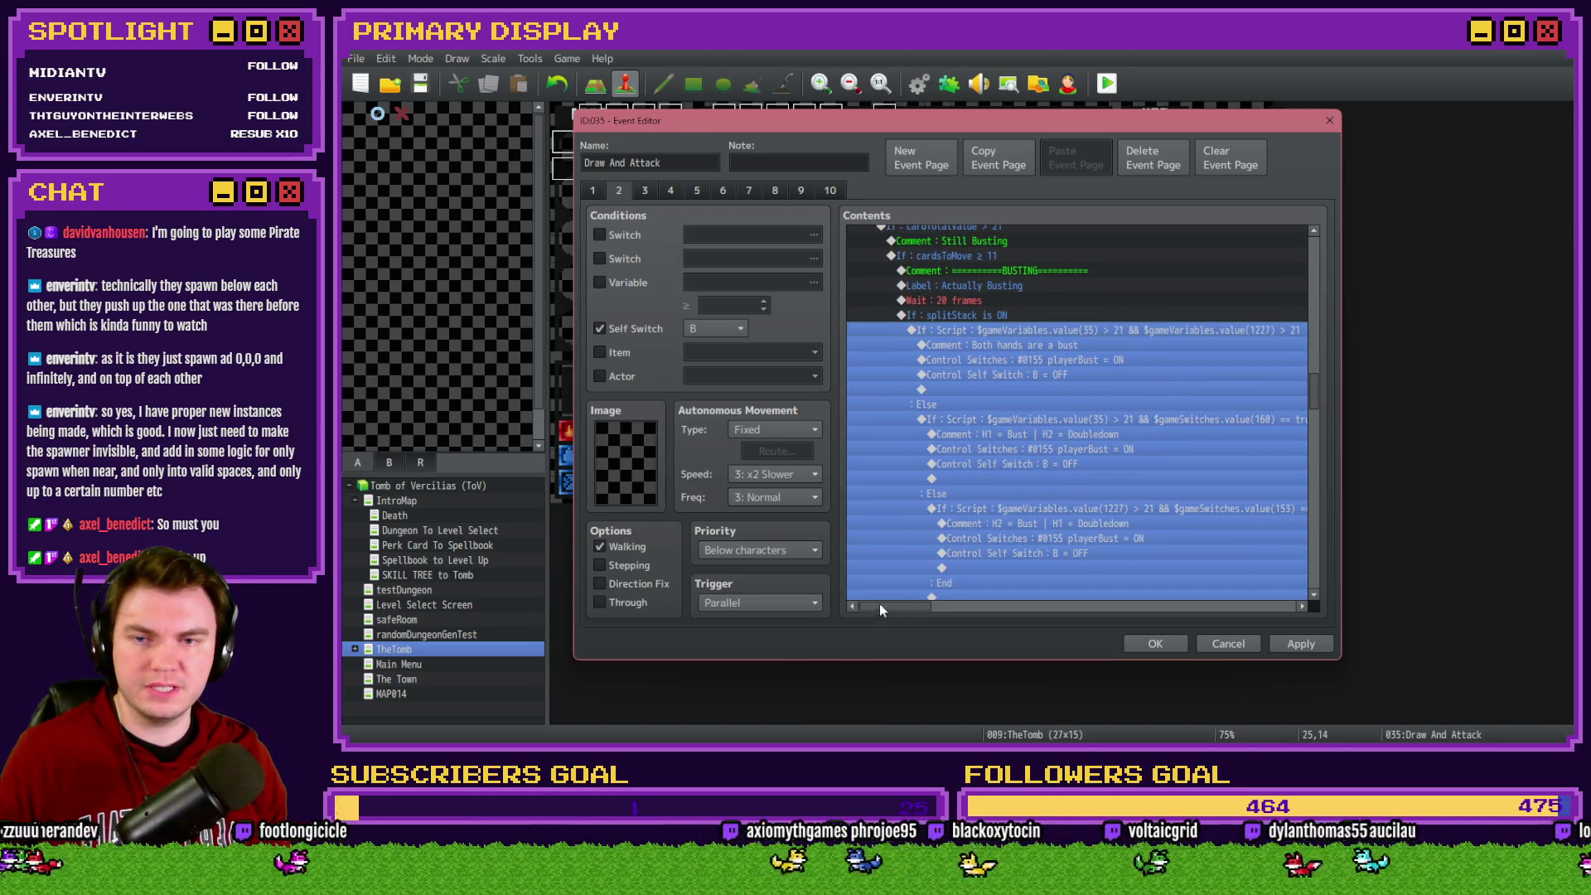
{"action": "key", "text": "ctrl+v"}
{"action": "left_click", "coordinate": [1041, 331]}
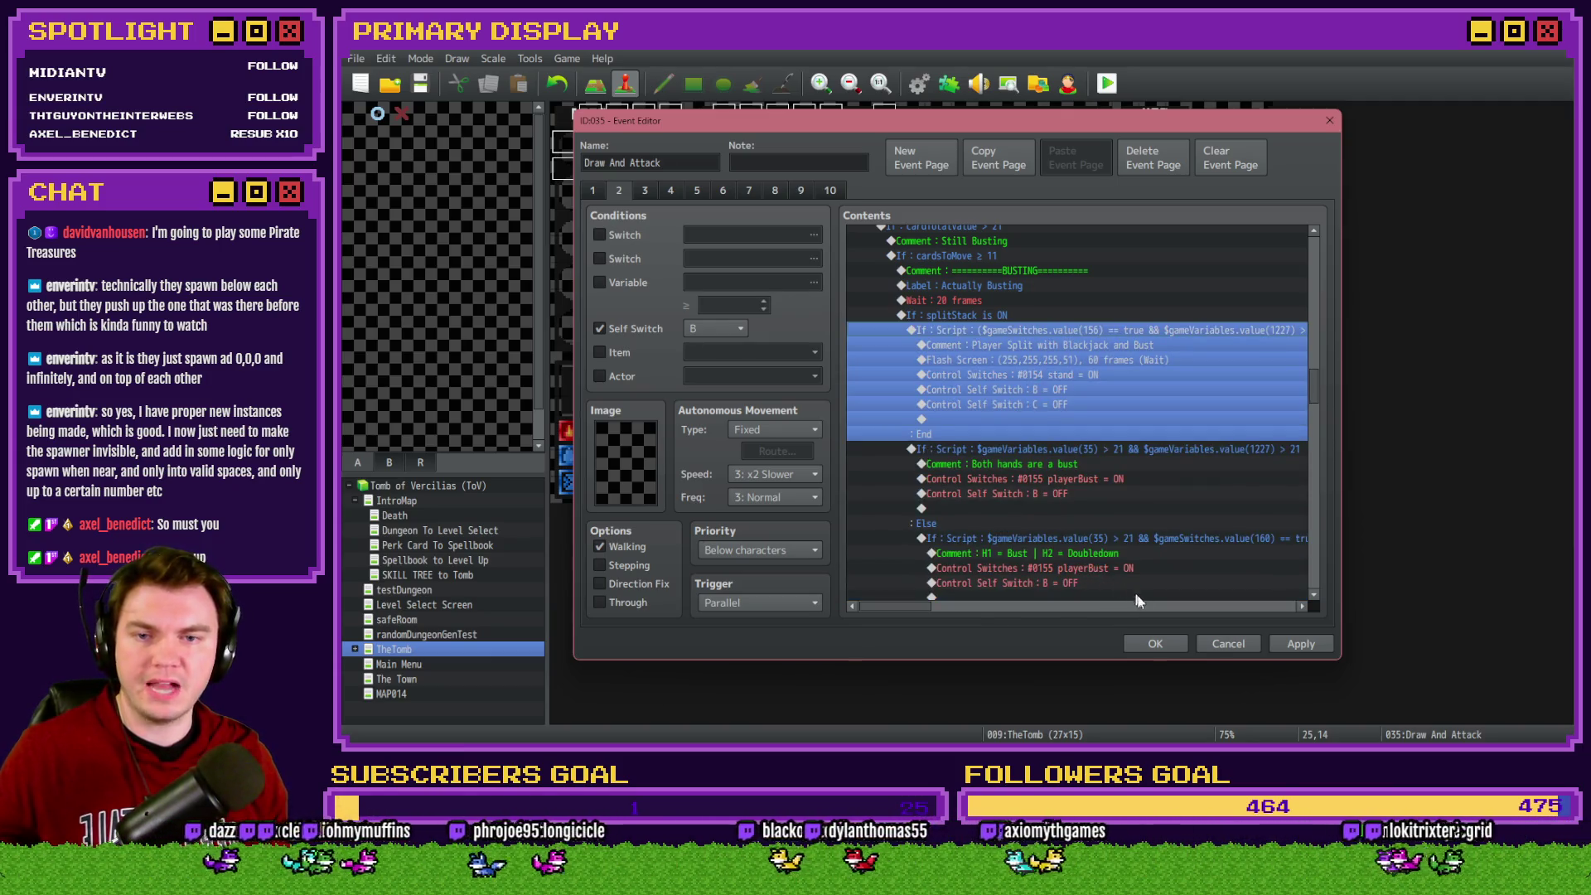
{"action": "left_click", "coordinate": [1046, 389]}
{"action": "double_click", "coordinate": [1041, 418]}
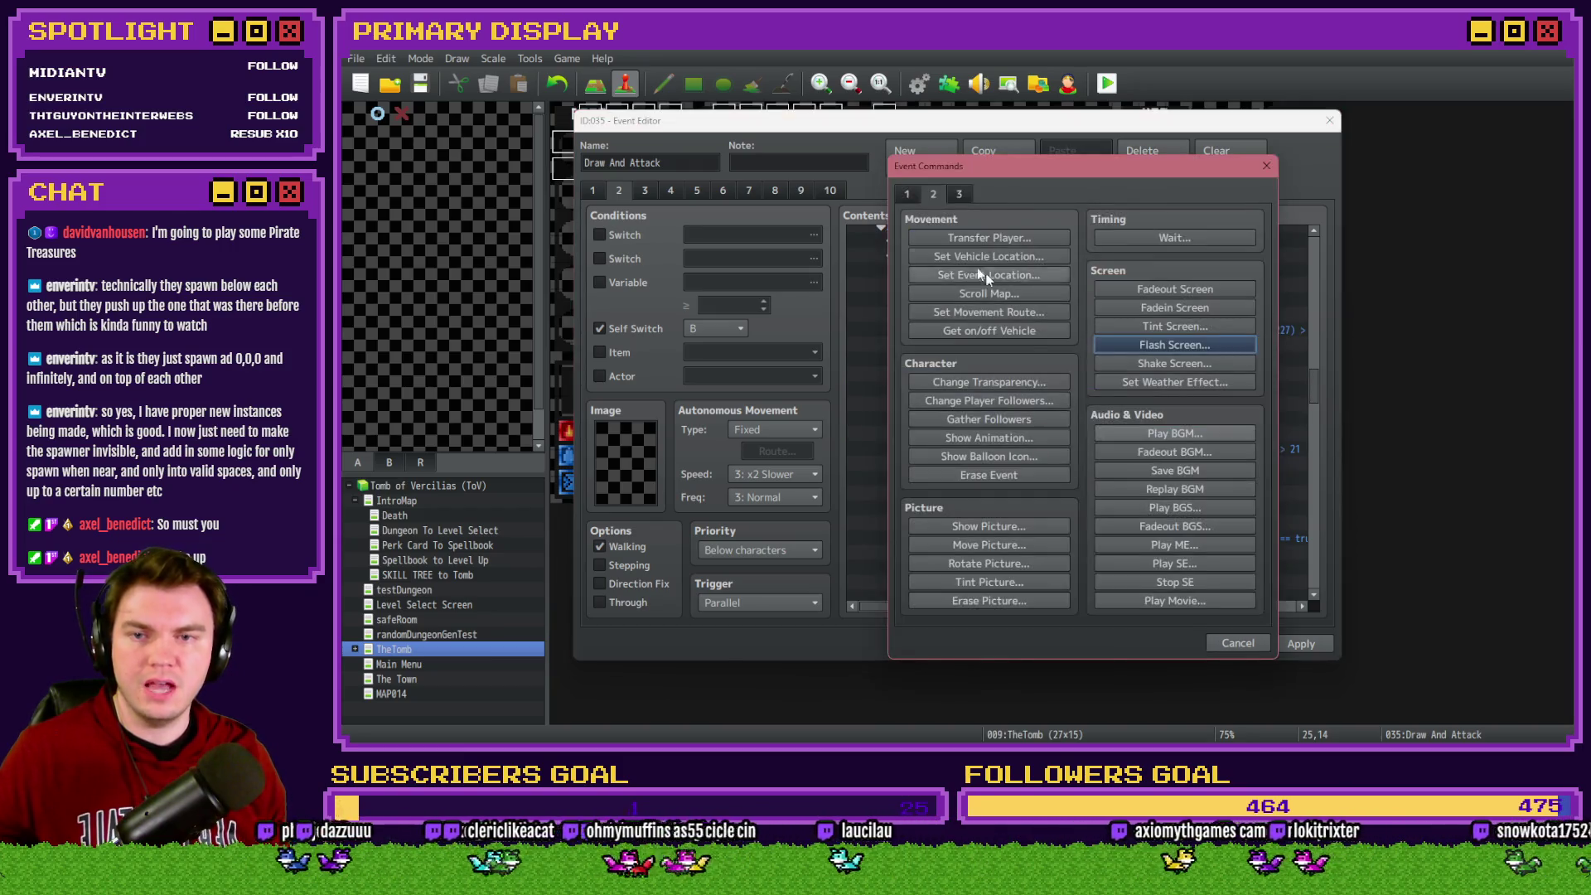
{"action": "left_click", "coordinate": [909, 192]}
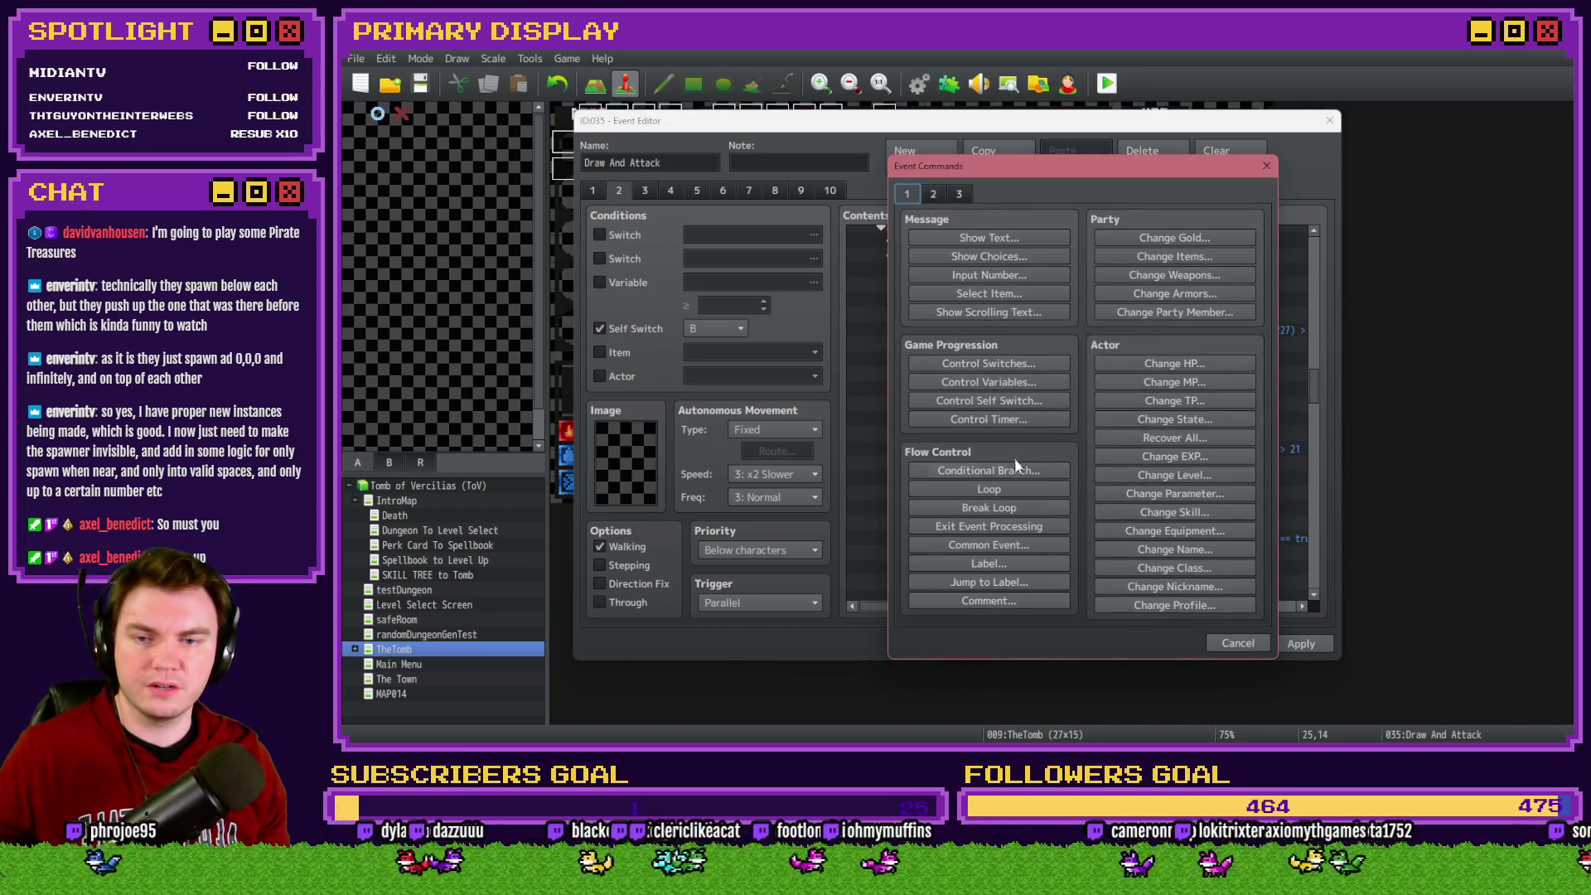
{"action": "key", "text": "Escape"}
{"action": "left_click", "coordinate": [1135, 640]}
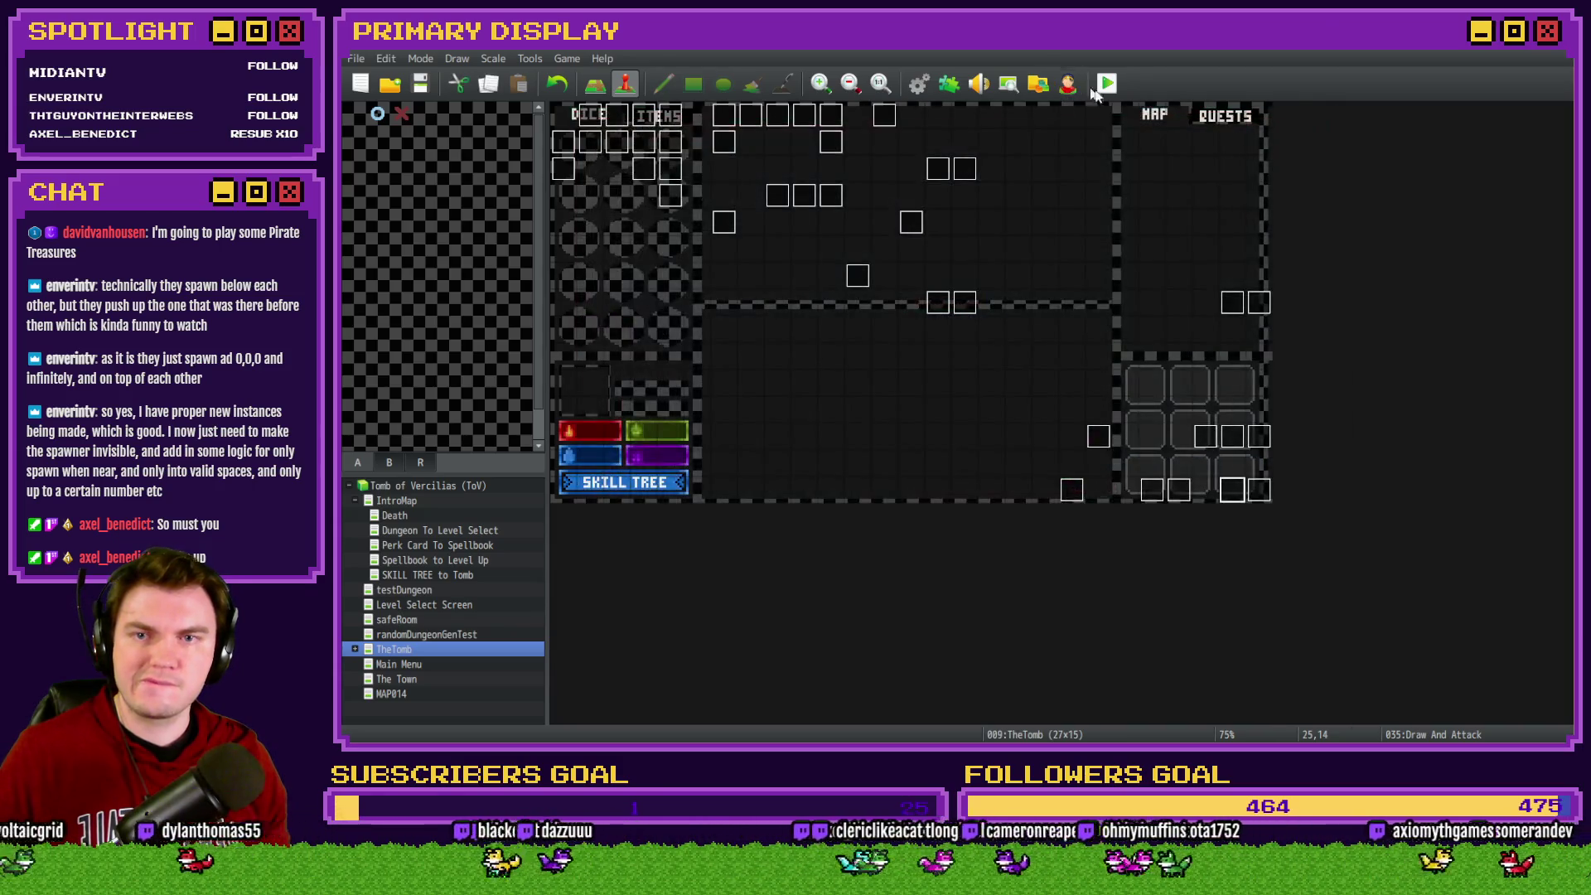
Save and playtest, choose Spiked Pauldron, split a pair of aces and hit the second hand
{"action": "left_click", "coordinate": [897, 415]}
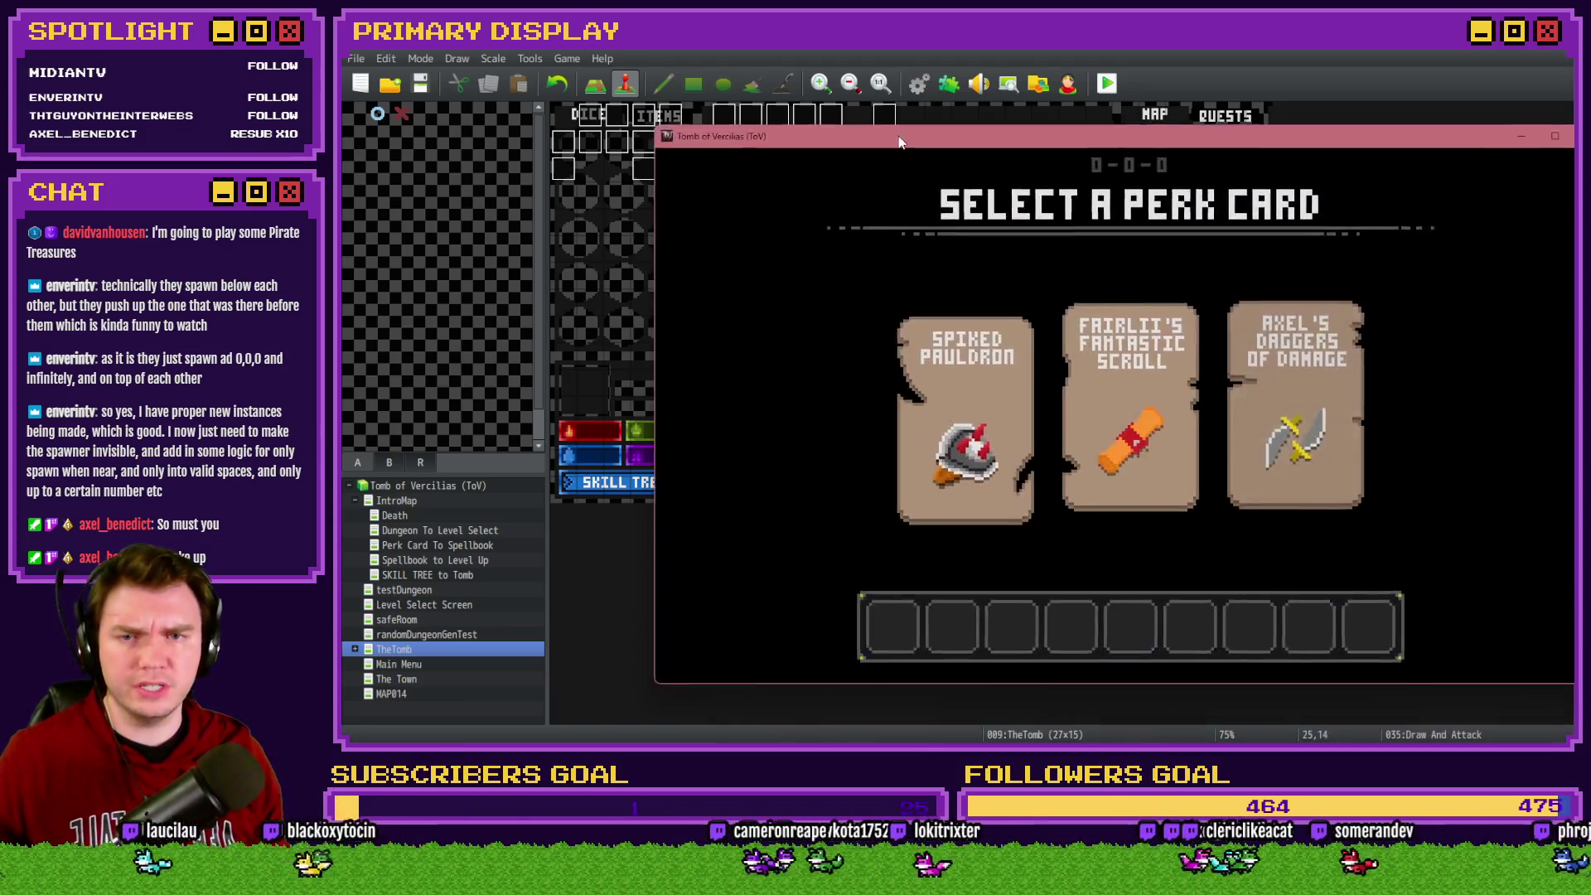
{"action": "left_click", "coordinate": [862, 330]}
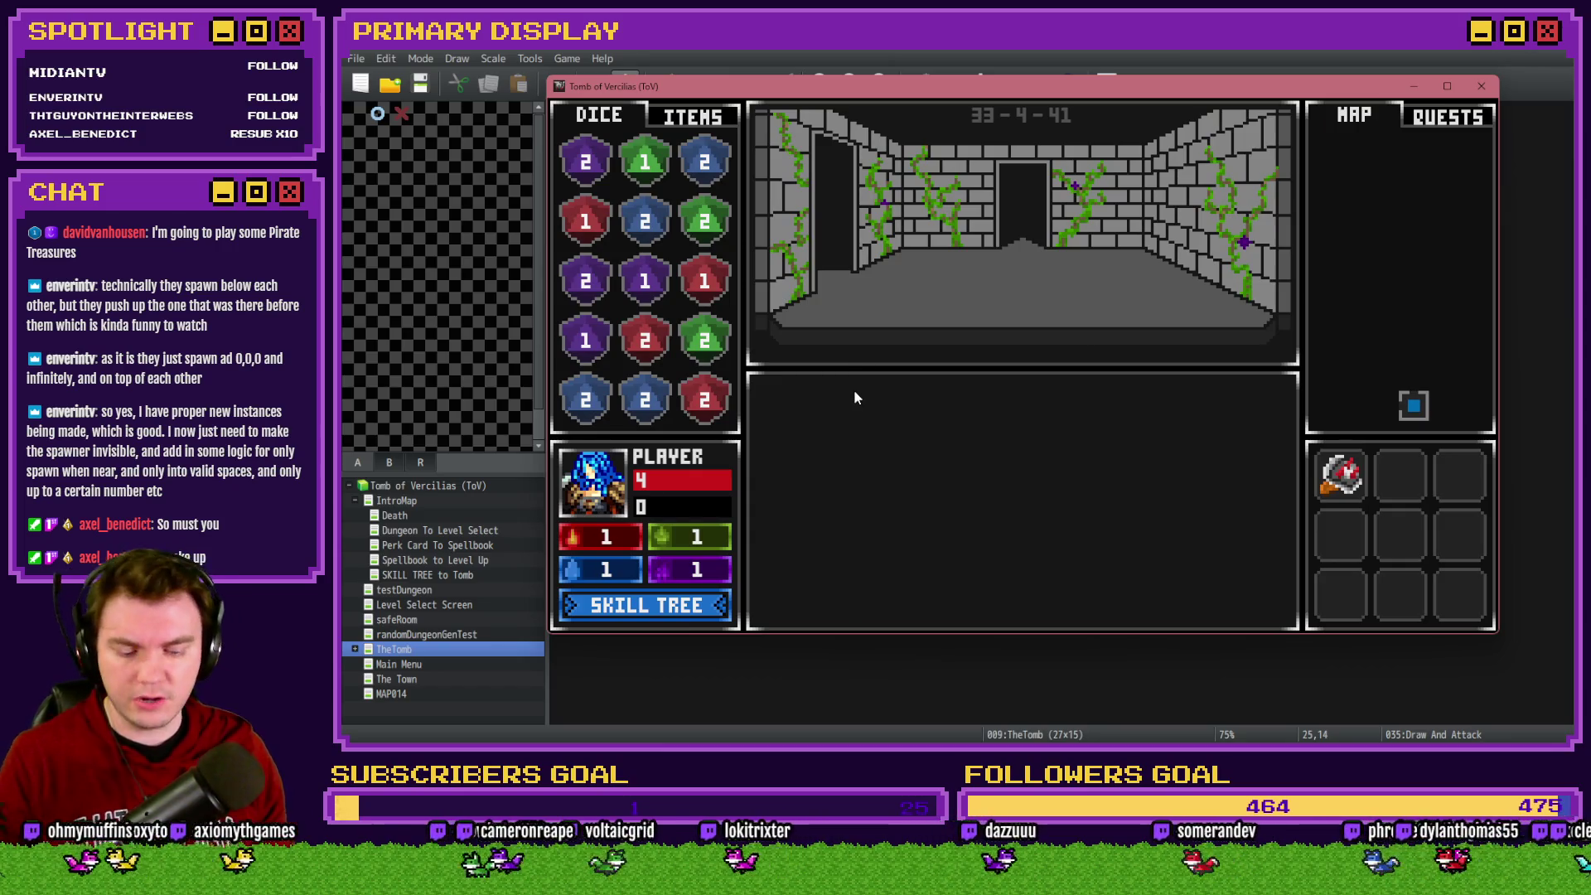
{"action": "key", "text": "Up"}
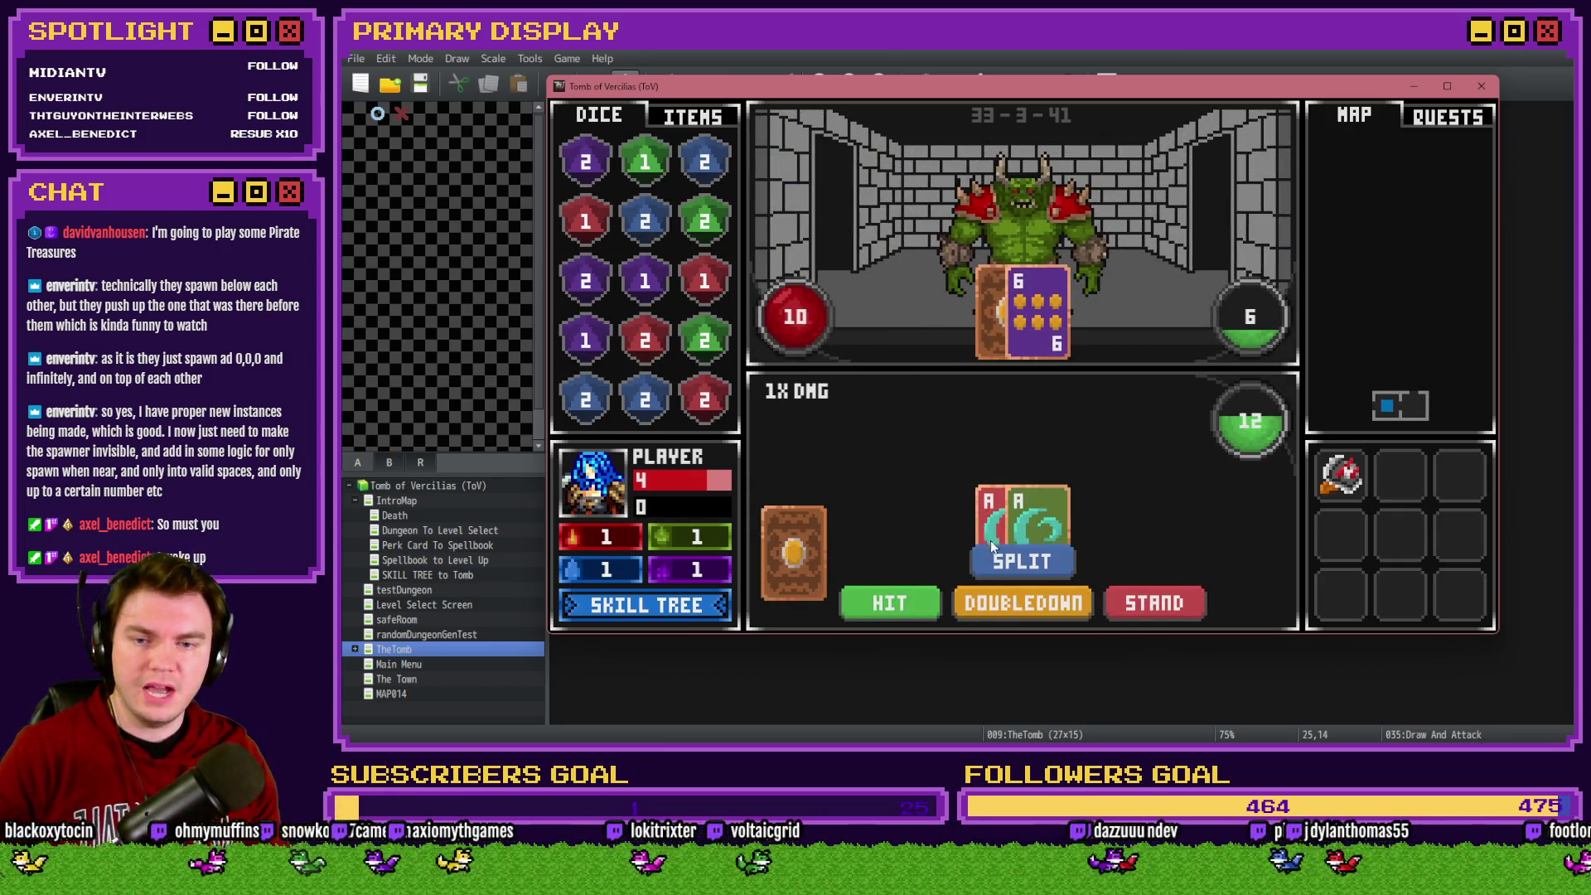
{"action": "left_click", "coordinate": [1026, 563]}
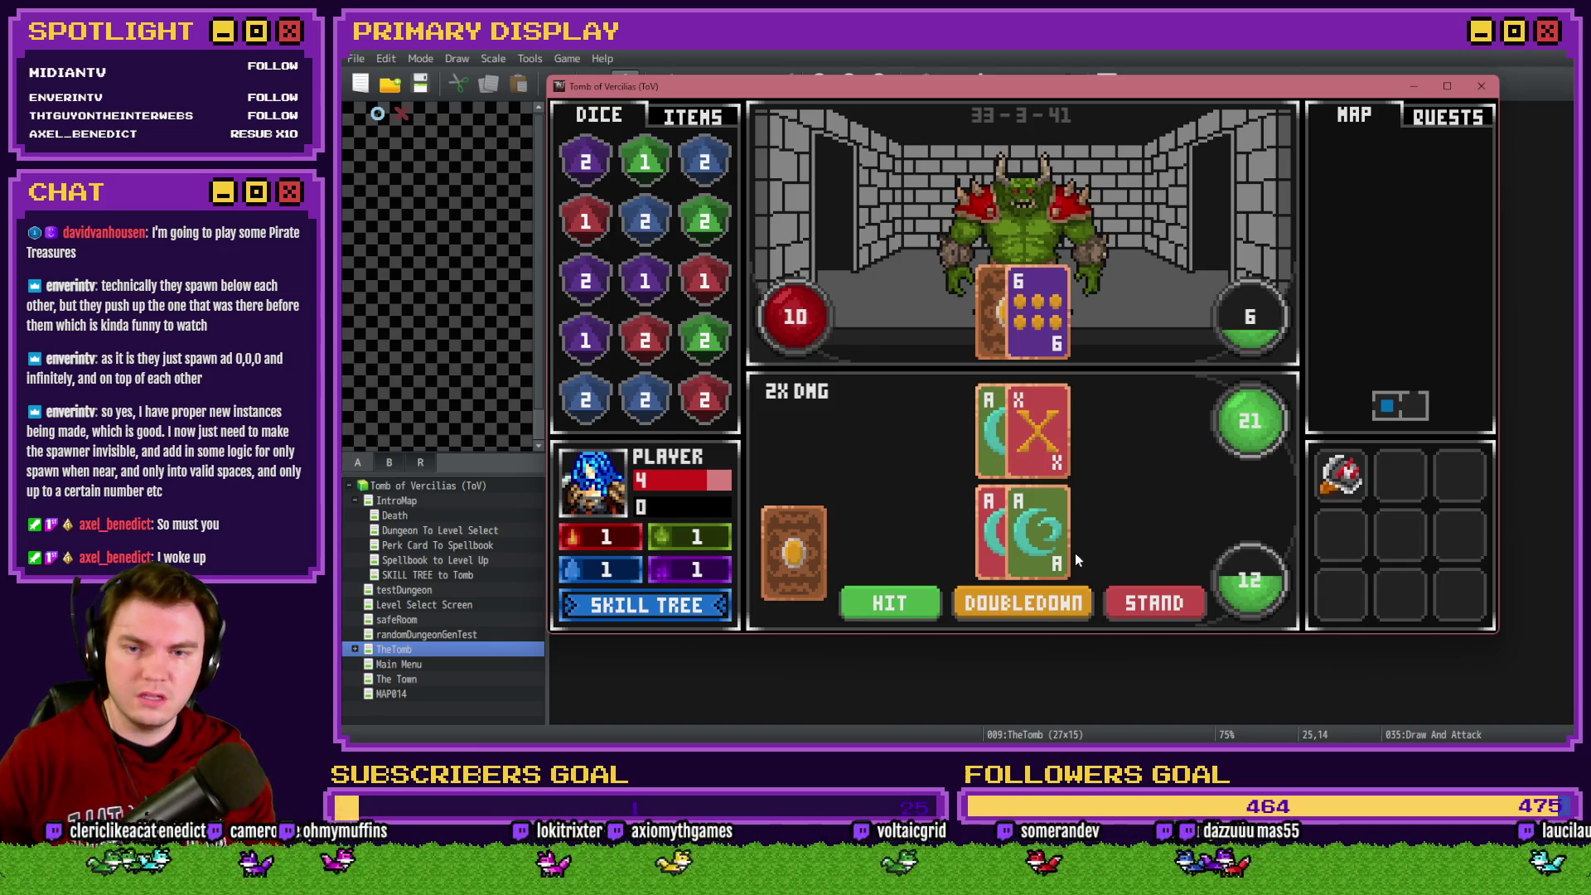
{"action": "left_click", "coordinate": [927, 603]}
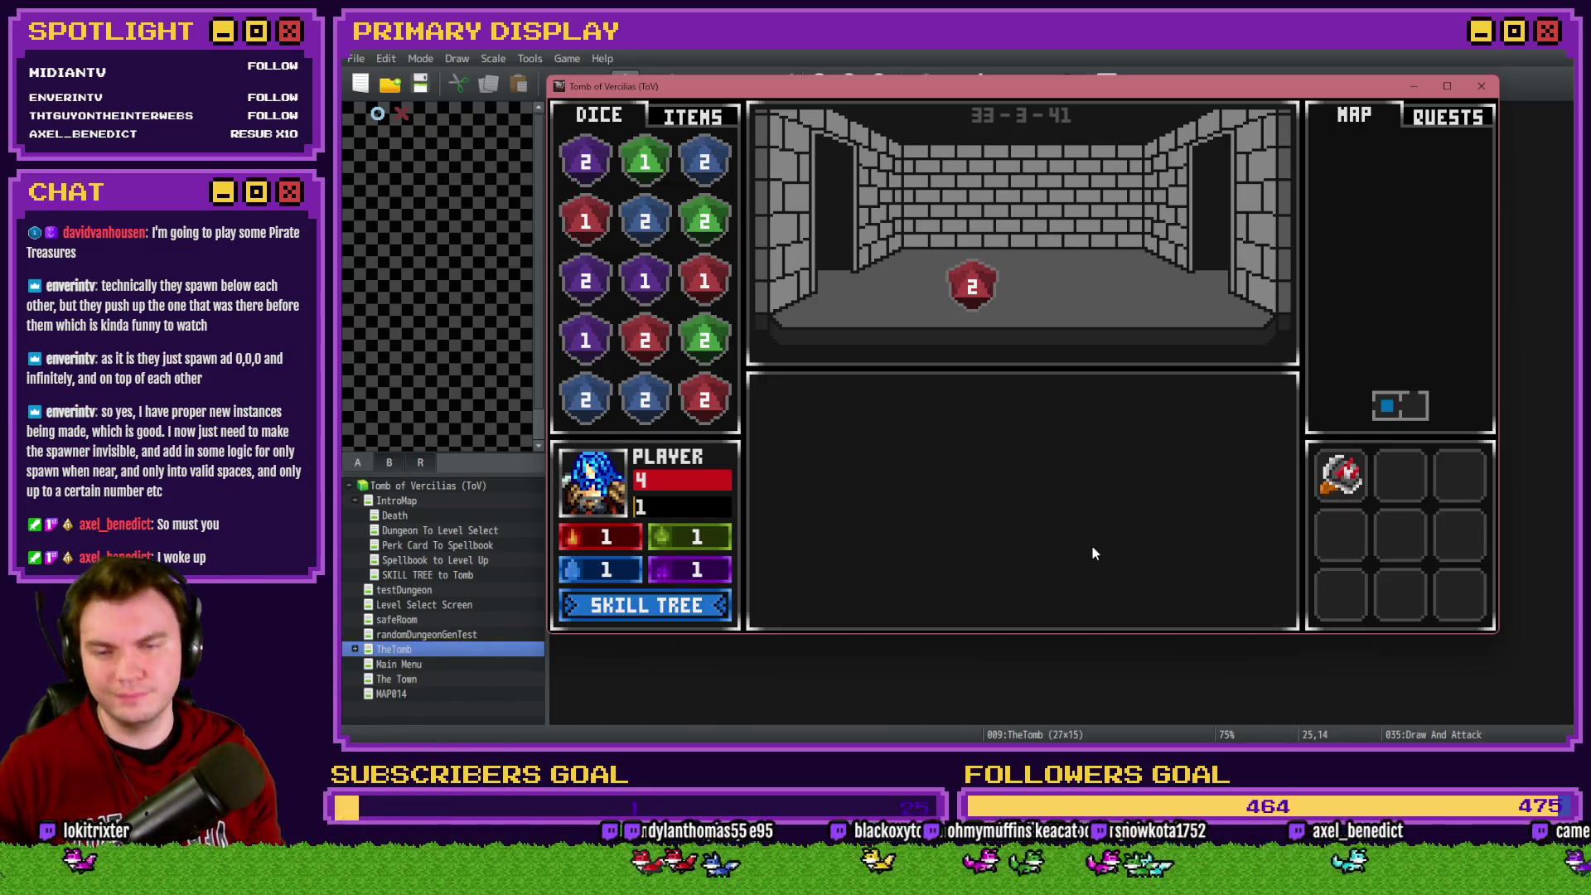
In the next encounter split aces again, hit twice to 20, then end the playtest
{"action": "key", "text": "w"}
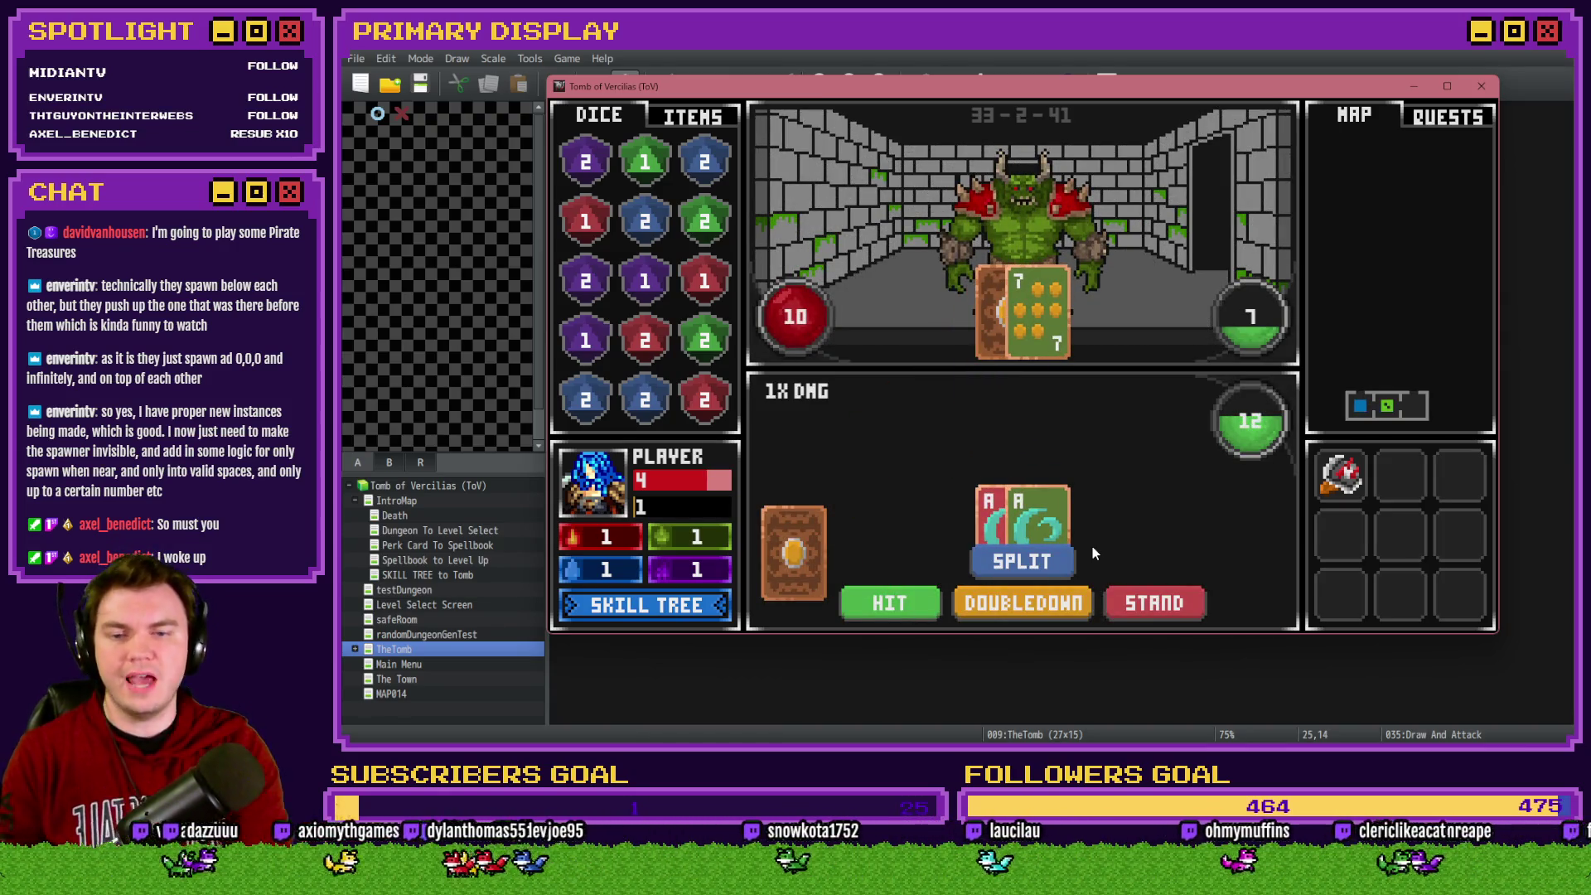
{"action": "left_click", "coordinate": [1049, 561]}
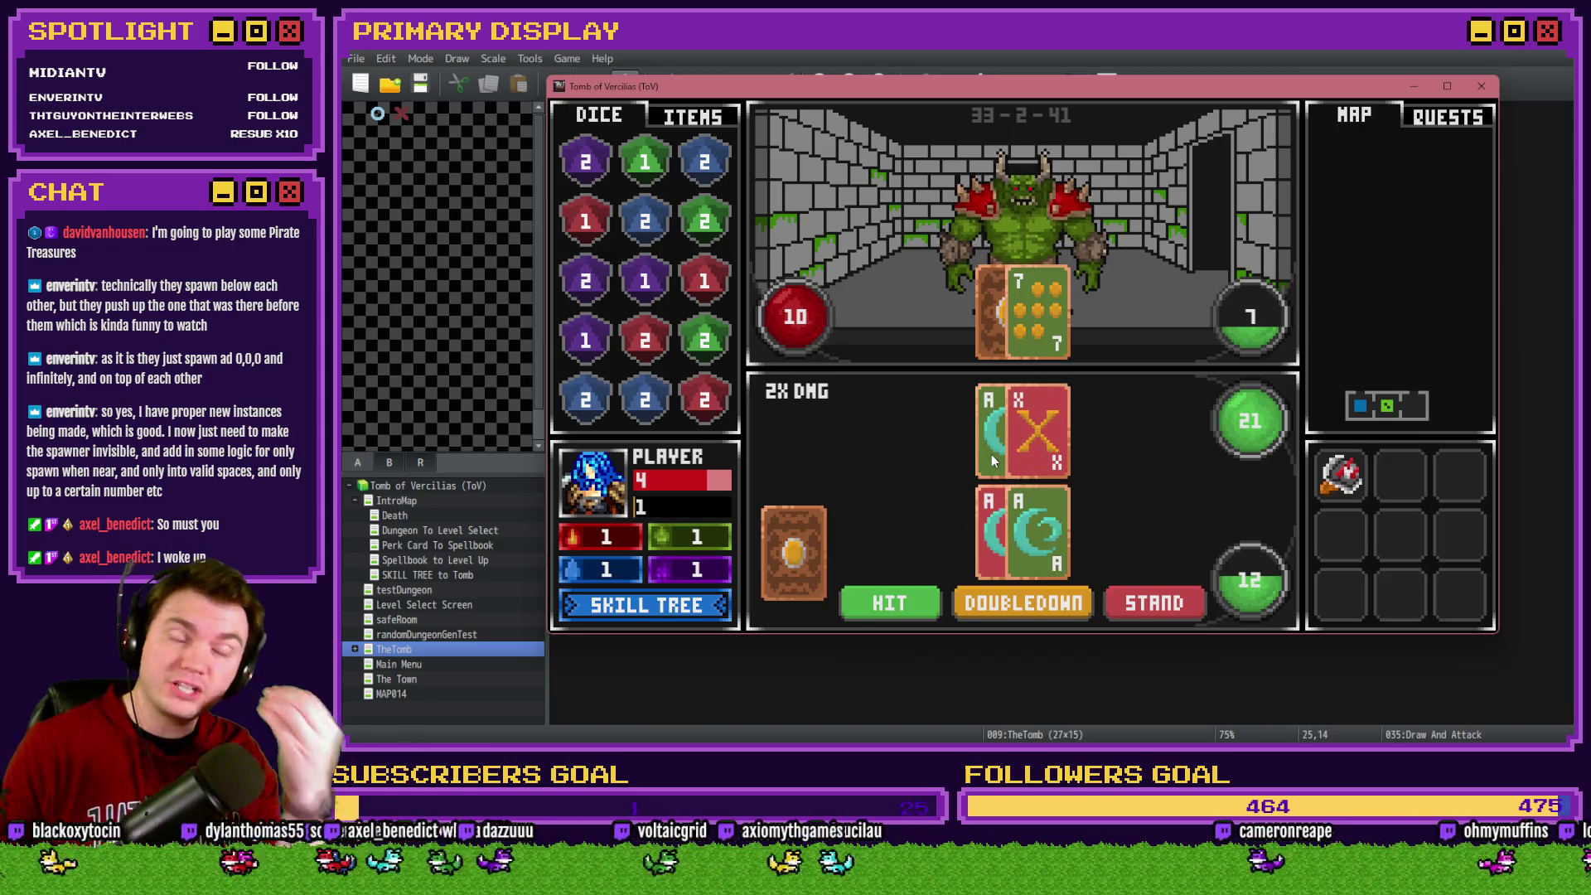
{"action": "left_click", "coordinate": [934, 604]}
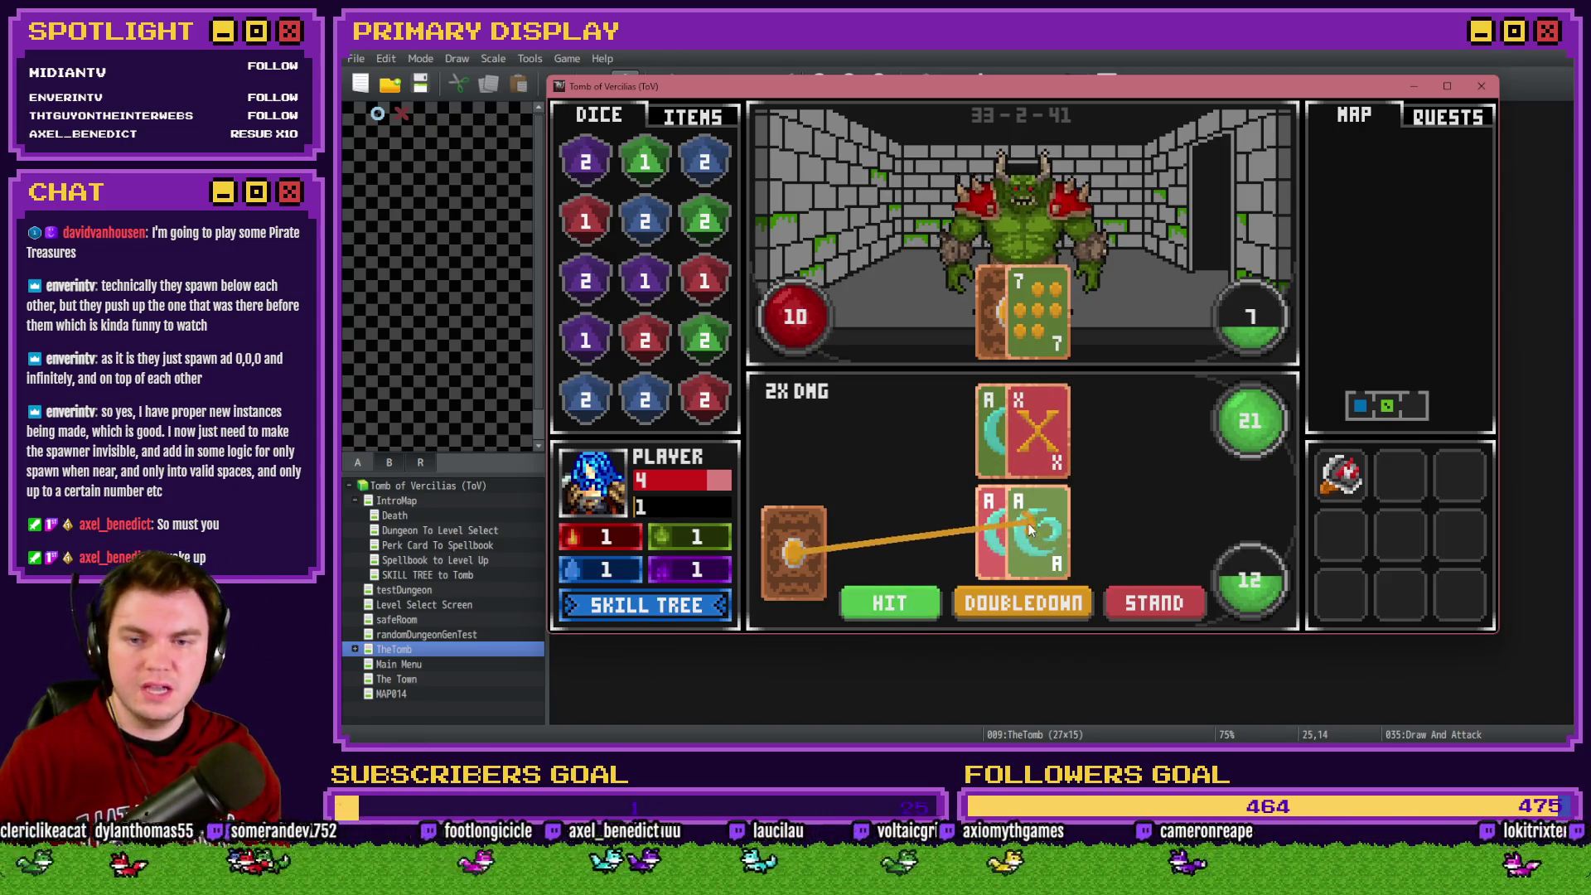
{"action": "left_click", "coordinate": [920, 604]}
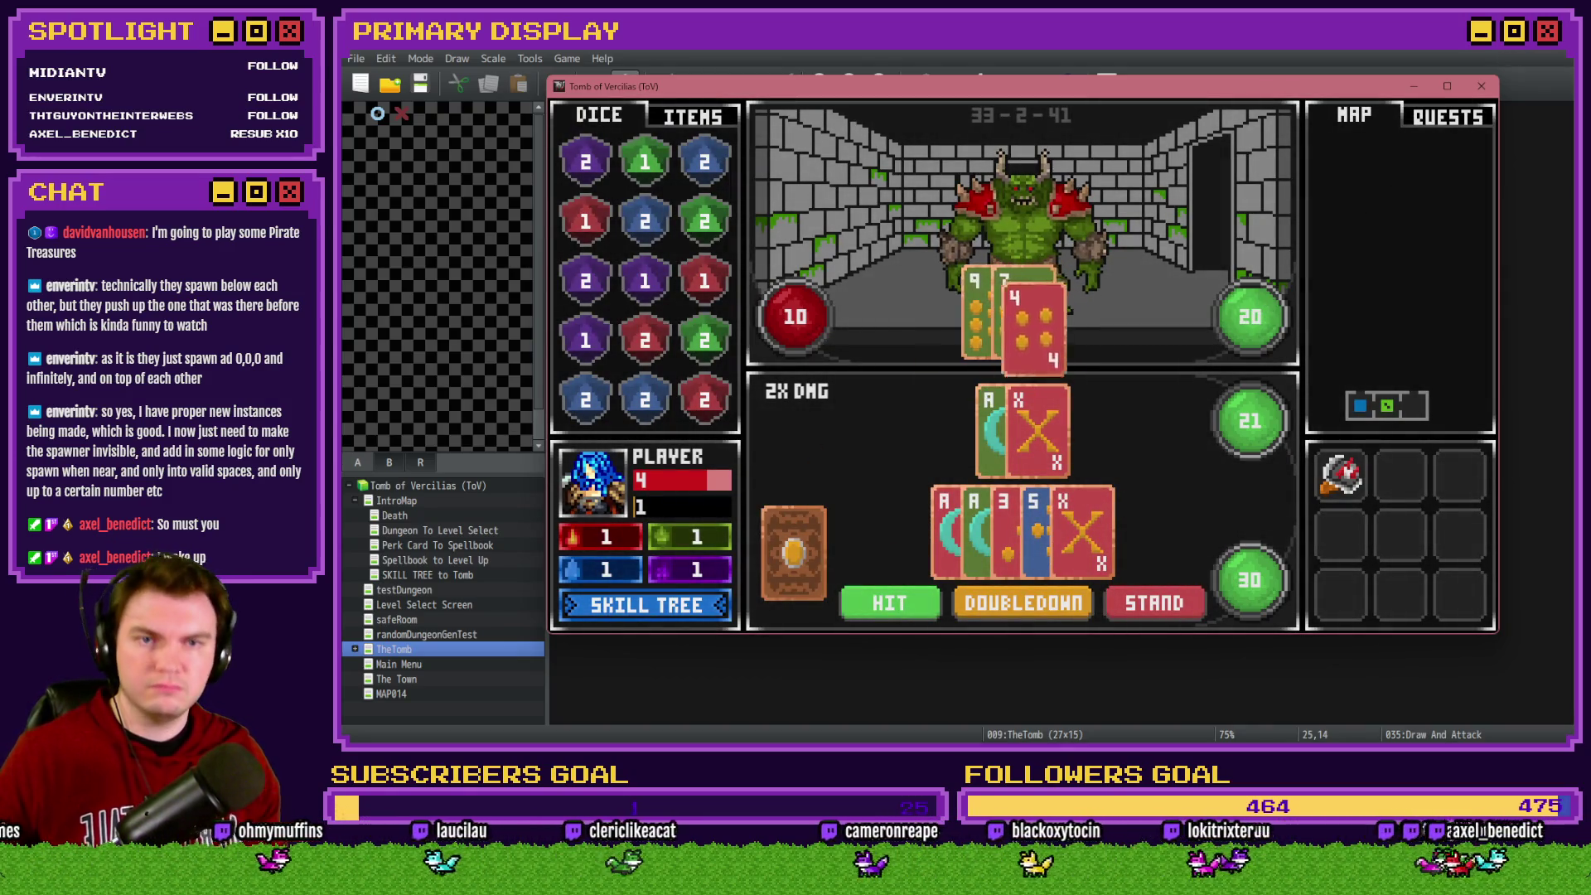
{"action": "left_click", "coordinate": [1481, 85]}
{"action": "double_click", "coordinate": [1232, 490]}
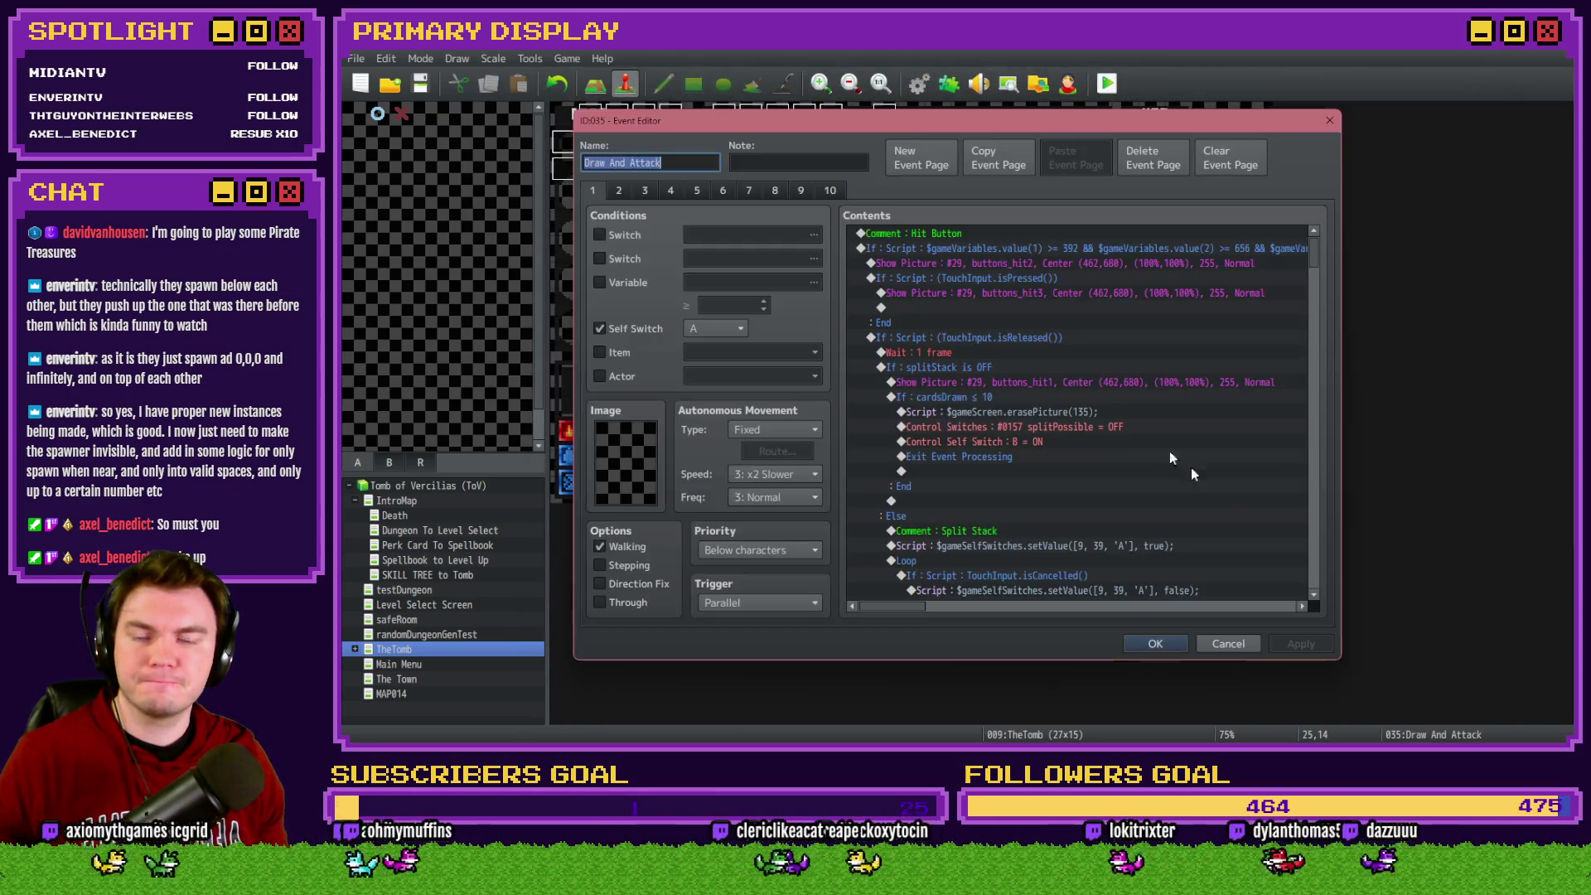
On page 2, select and copy the split blackjack-and-bust branch
{"action": "scroll", "coordinate": [1019, 549], "scroll_direction": "down", "scroll_amount": 2}
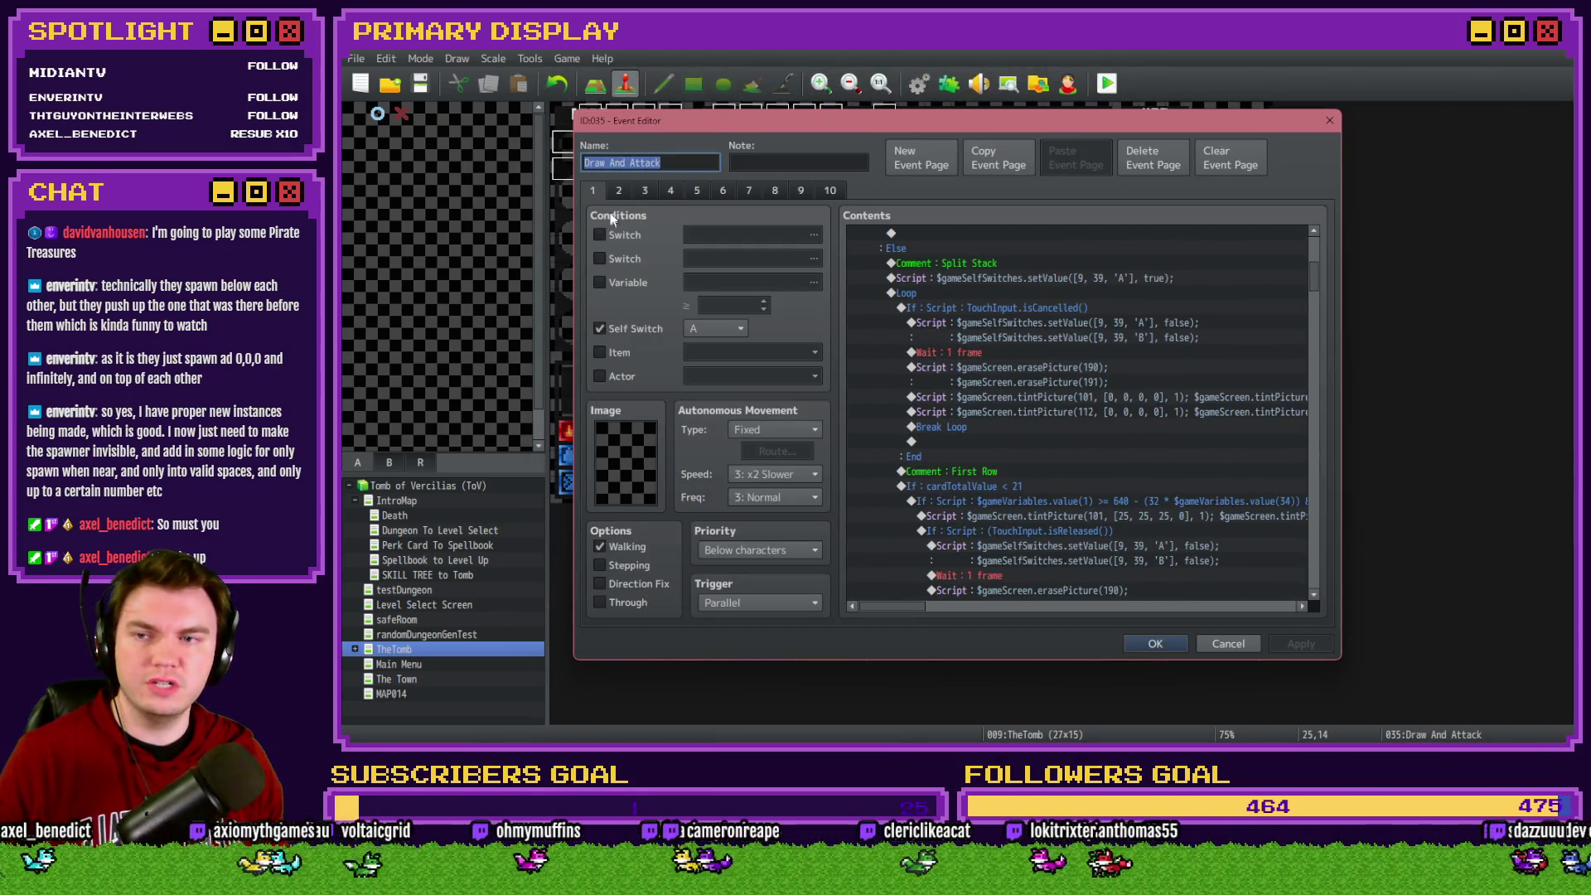
{"action": "left_click", "coordinate": [618, 189]}
{"action": "scroll", "coordinate": [1138, 490], "scroll_direction": "down", "scroll_amount": 3}
{"action": "scroll", "coordinate": [1138, 489], "scroll_direction": "down", "scroll_amount": 10}
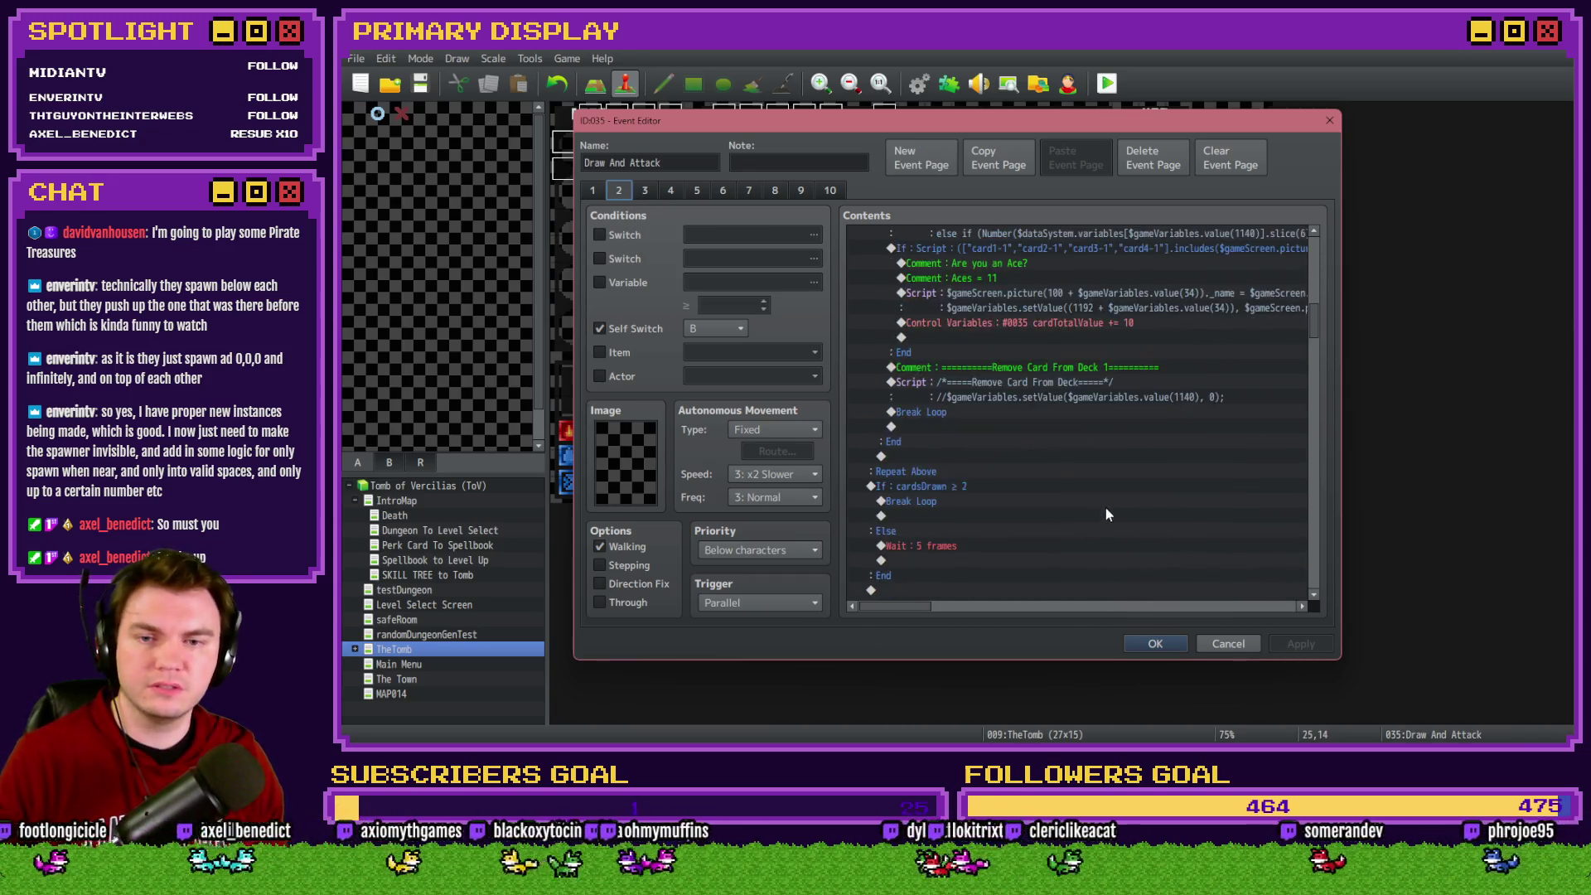
{"action": "scroll", "coordinate": [1101, 510], "scroll_direction": "down", "scroll_amount": 8}
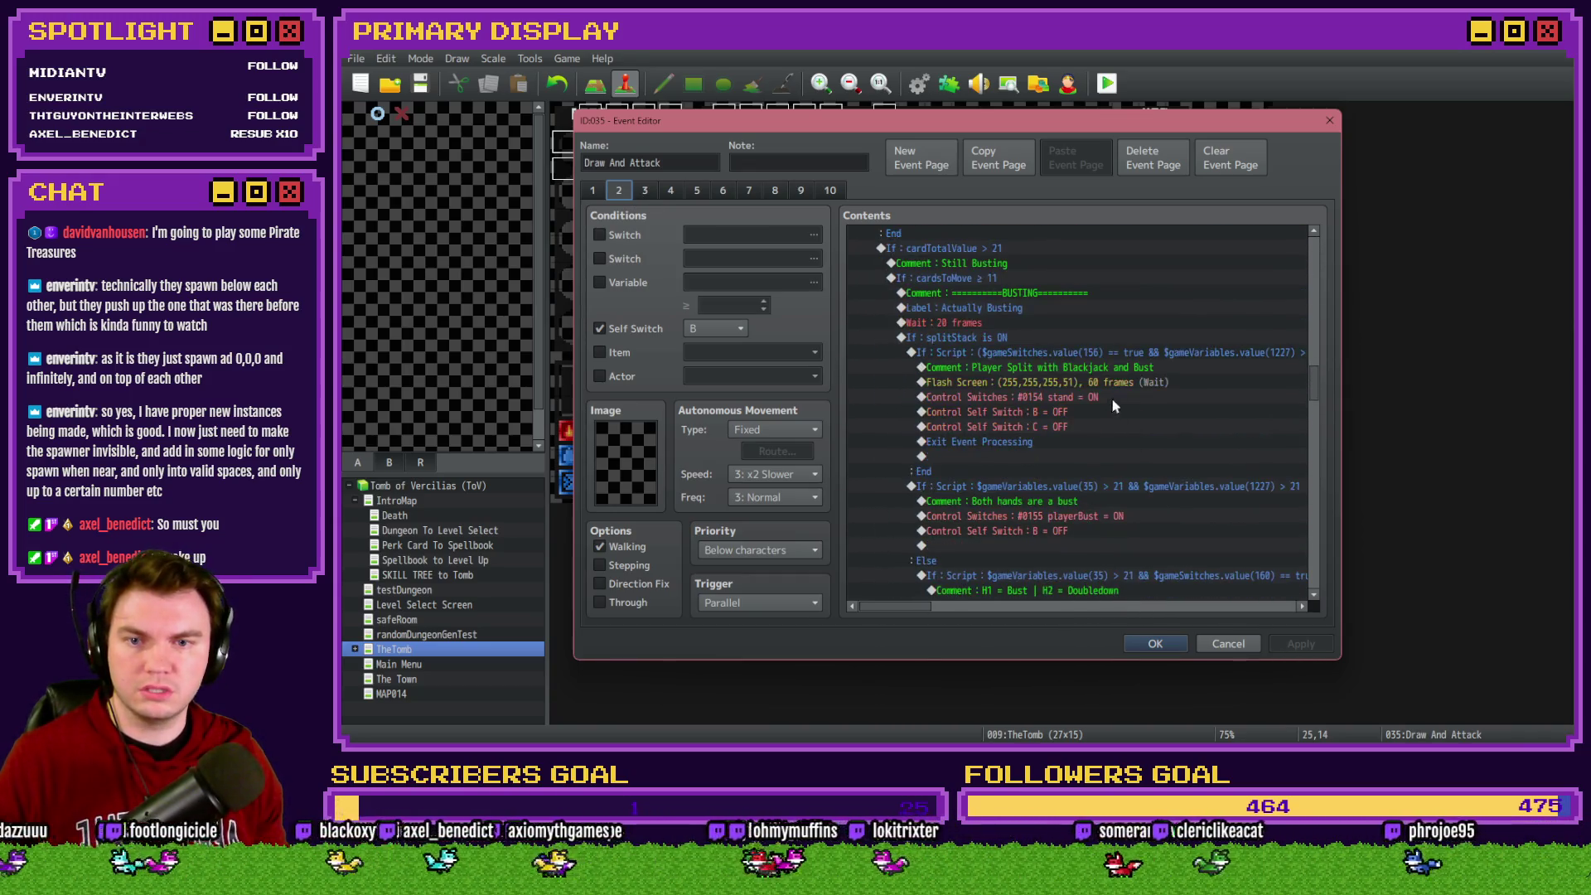
{"action": "left_click", "coordinate": [1110, 397]}
{"action": "scroll", "coordinate": [1114, 406], "scroll_direction": "down", "scroll_amount": 1}
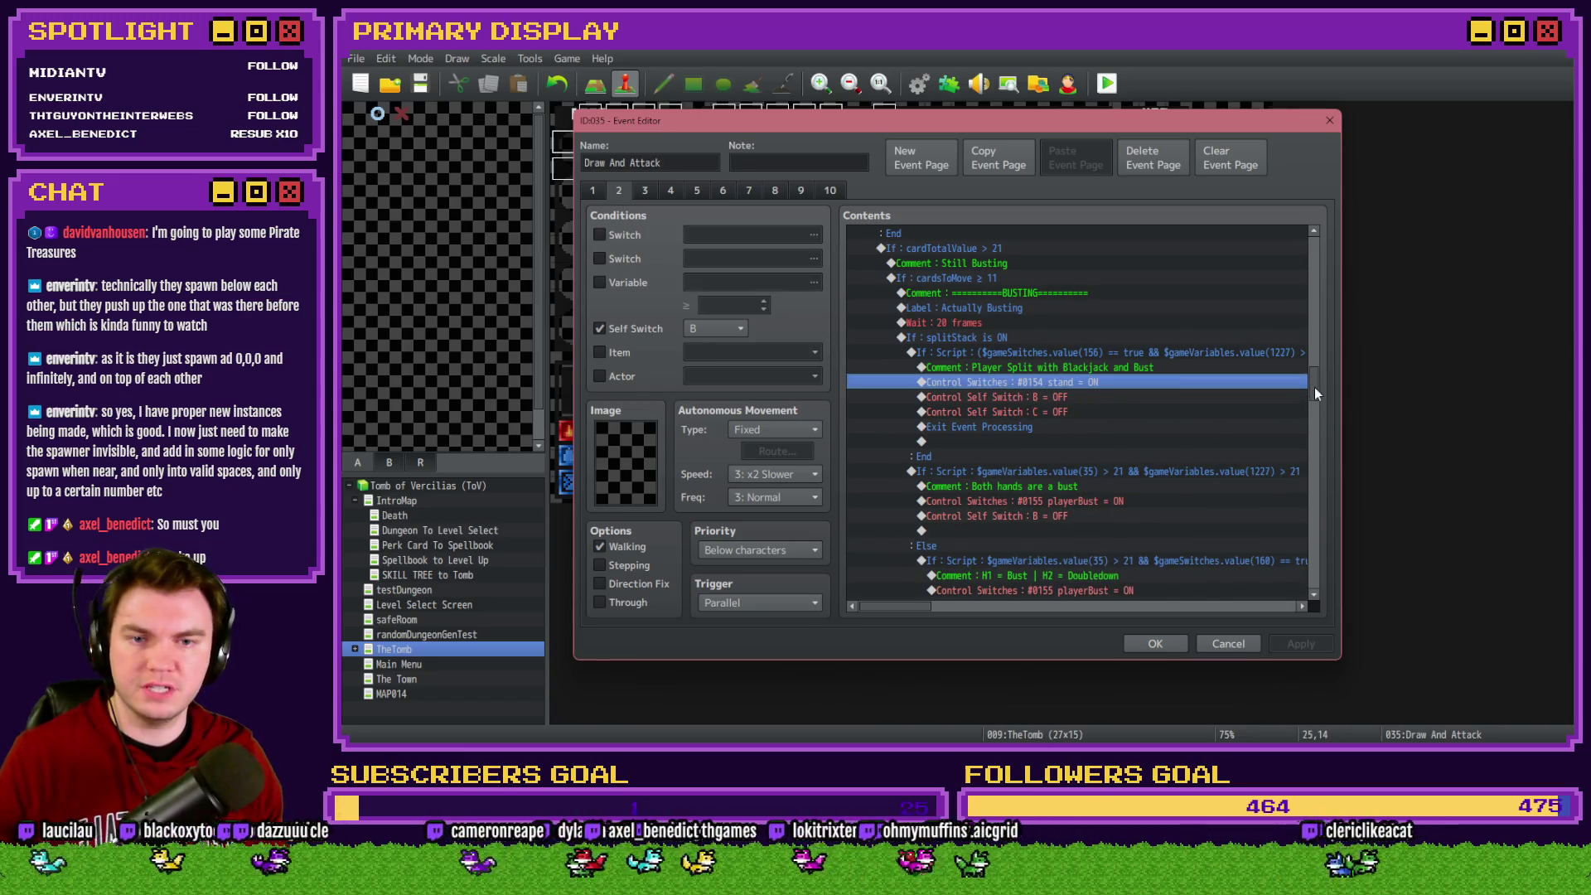
{"action": "scroll", "coordinate": [1116, 373], "scroll_direction": "down", "scroll_amount": 2}
{"action": "scroll", "coordinate": [1114, 368], "scroll_direction": "up", "scroll_amount": 1}
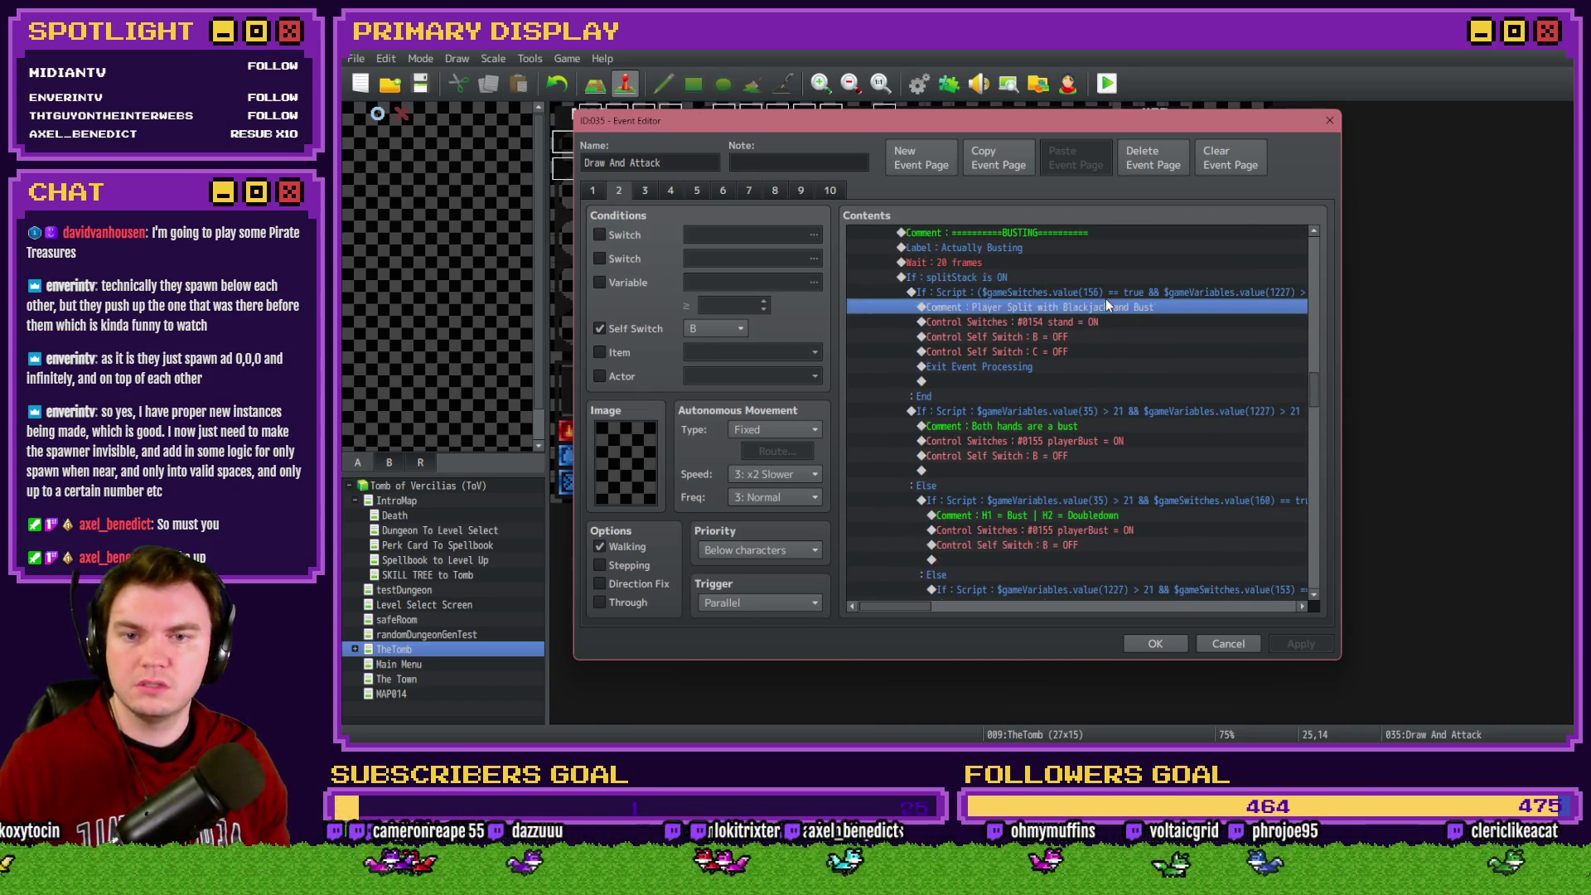
{"action": "left_click", "coordinate": [1109, 292]}
{"action": "mouse_move", "coordinate": [916, 606]}
{"action": "left_mouse_down"}
{"action": "mouse_move", "coordinate": [984, 605]}
{"action": "mouse_move", "coordinate": [919, 603]}
{"action": "left_mouse_up"}
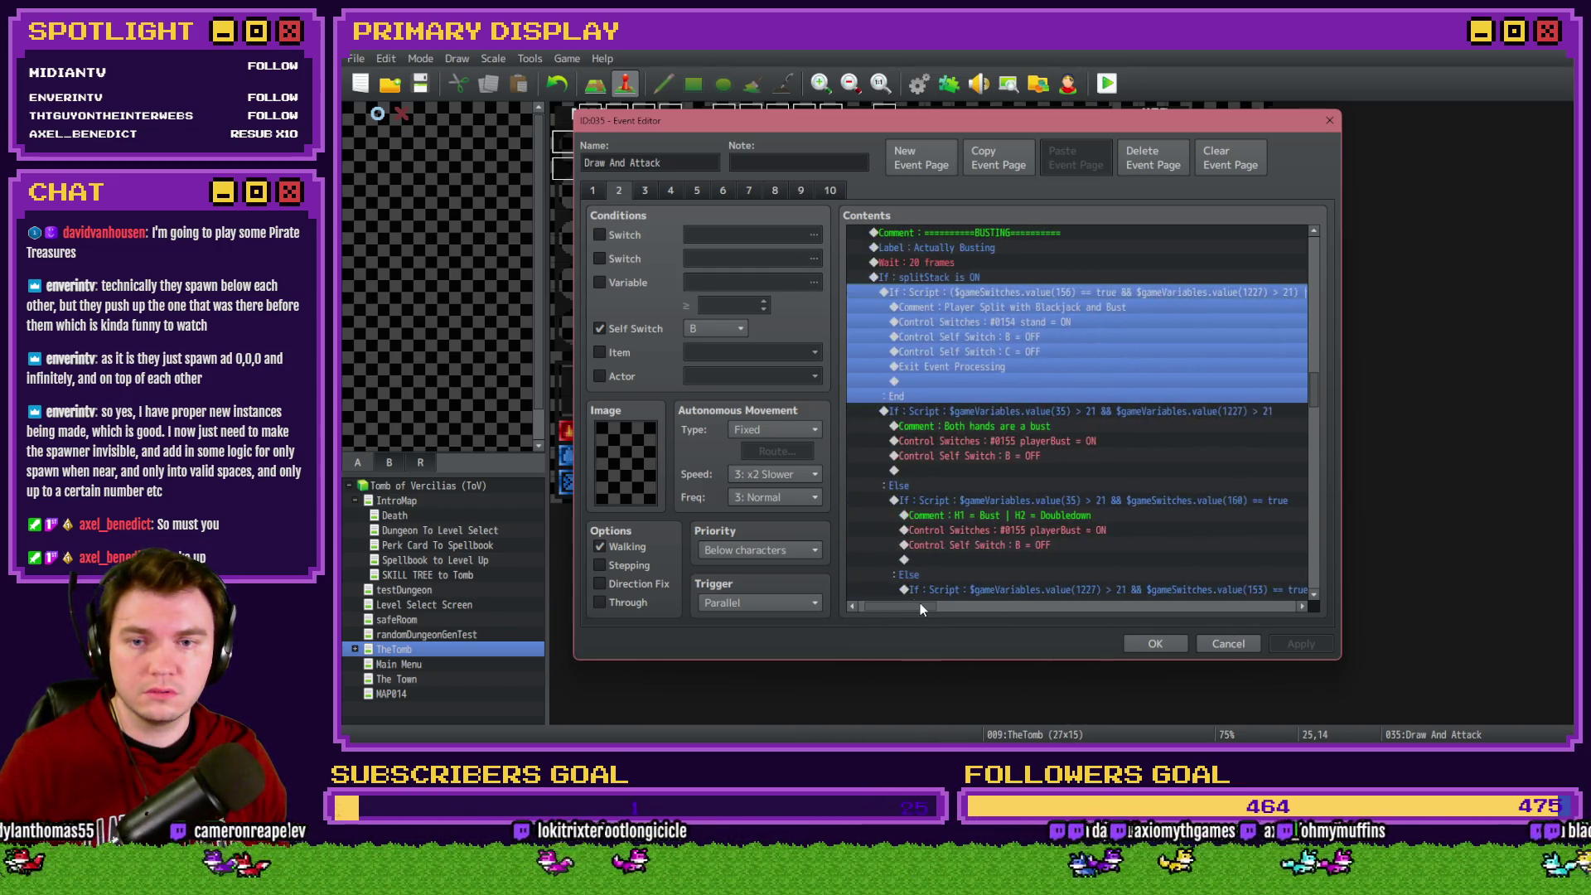
Scroll page 3 down to the cardTotalValue-H2 > 21 busting branch
{"action": "left_click", "coordinate": [643, 191]}
{"action": "scroll", "coordinate": [1002, 517], "scroll_direction": "down", "scroll_amount": 3}
{"action": "scroll", "coordinate": [1008, 520], "scroll_direction": "down", "scroll_amount": 8}
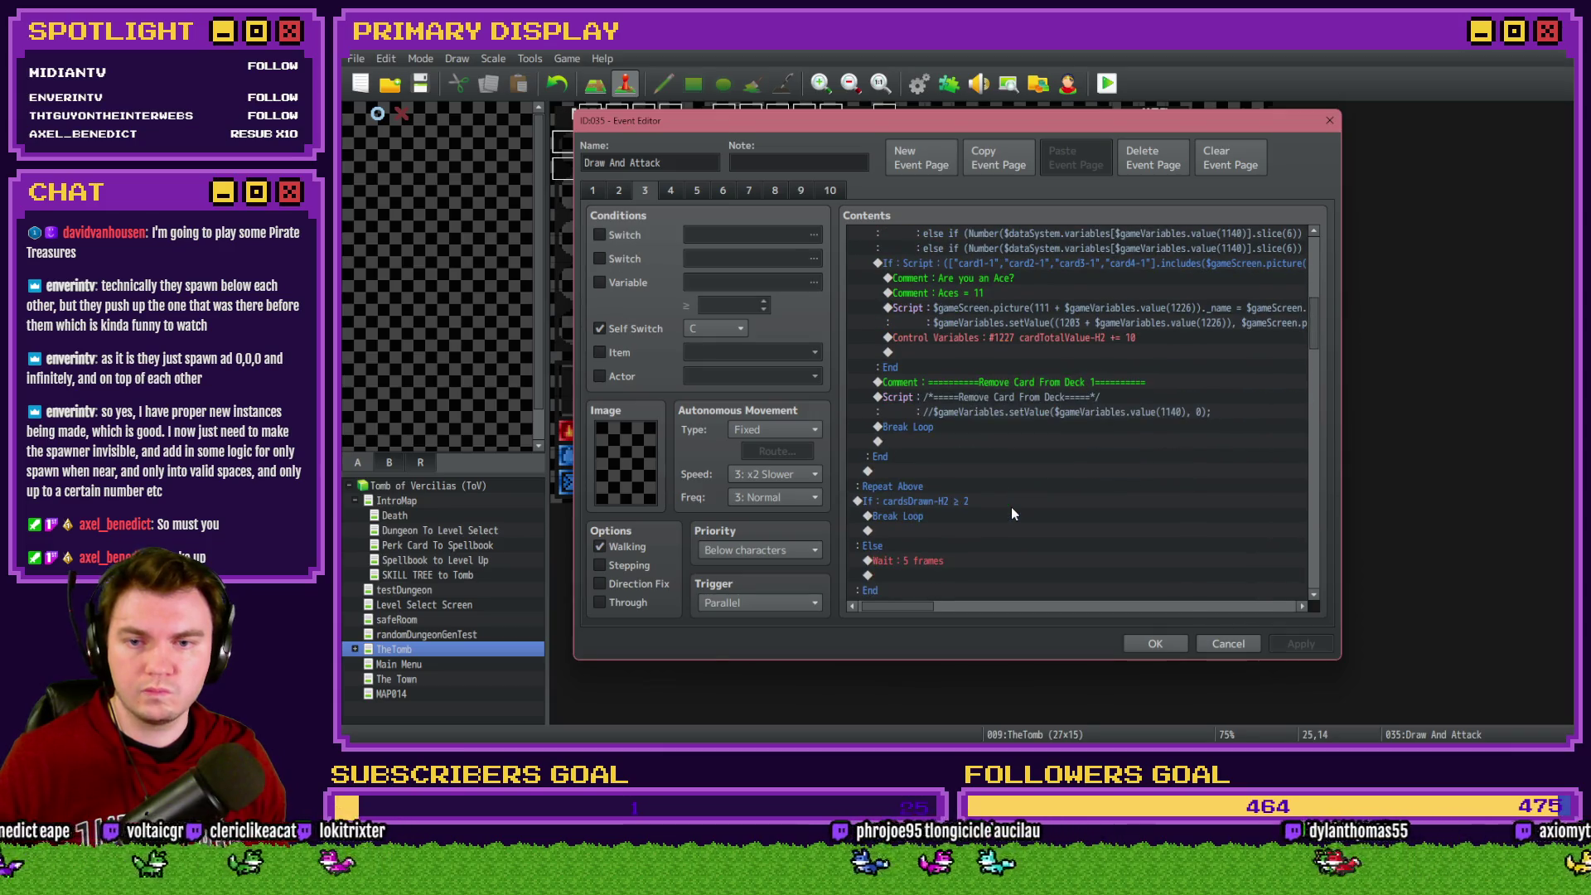
{"action": "scroll", "coordinate": [1011, 513], "scroll_direction": "down", "scroll_amount": 5}
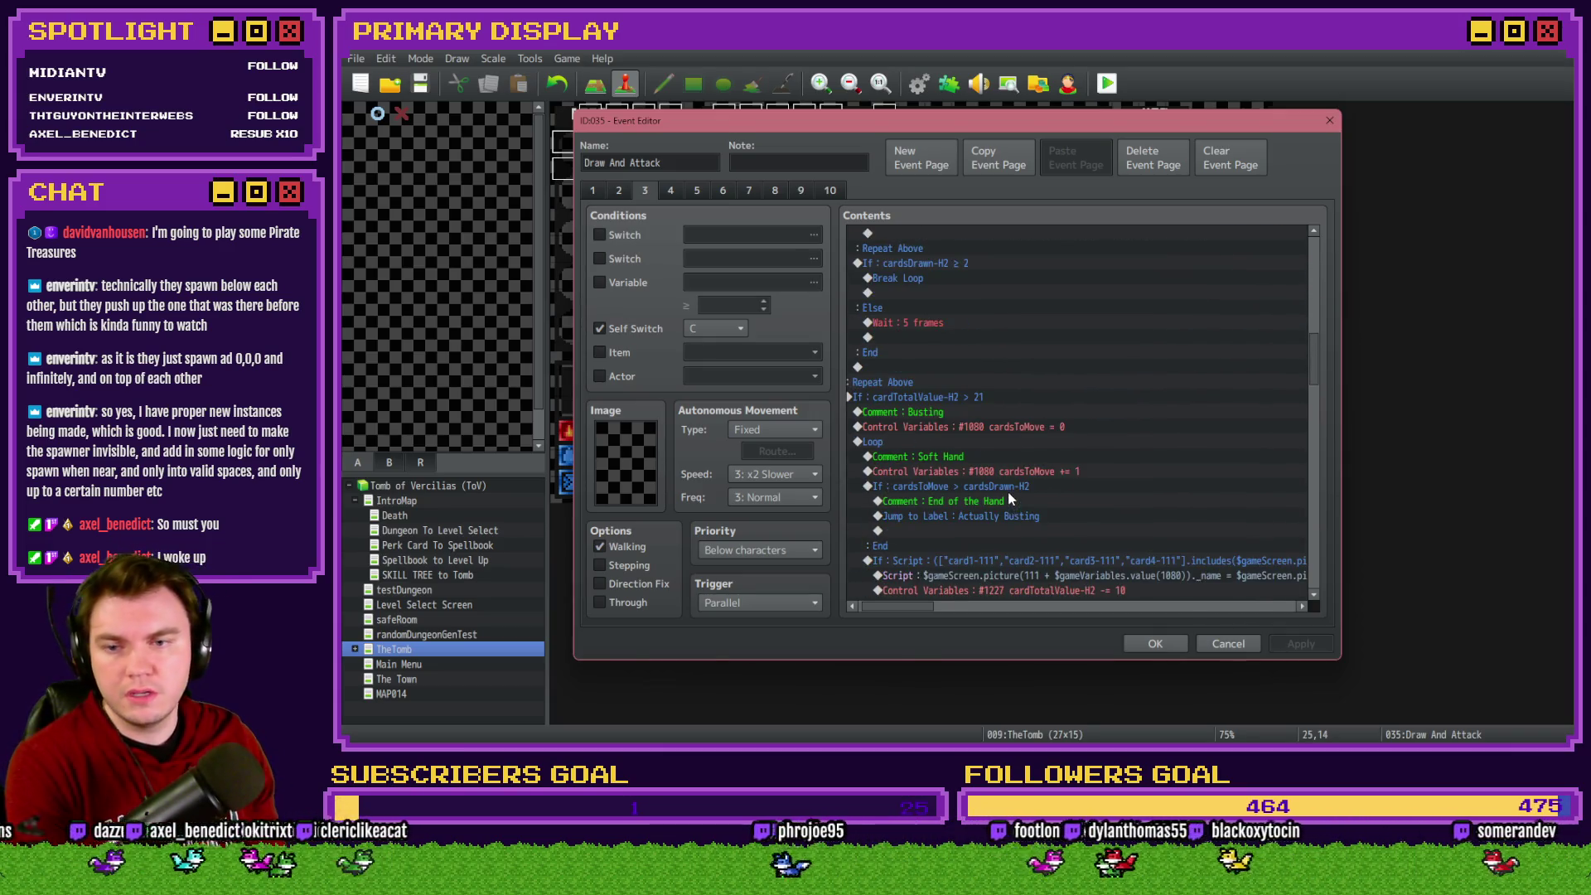
{"action": "left_click", "coordinate": [852, 605]}
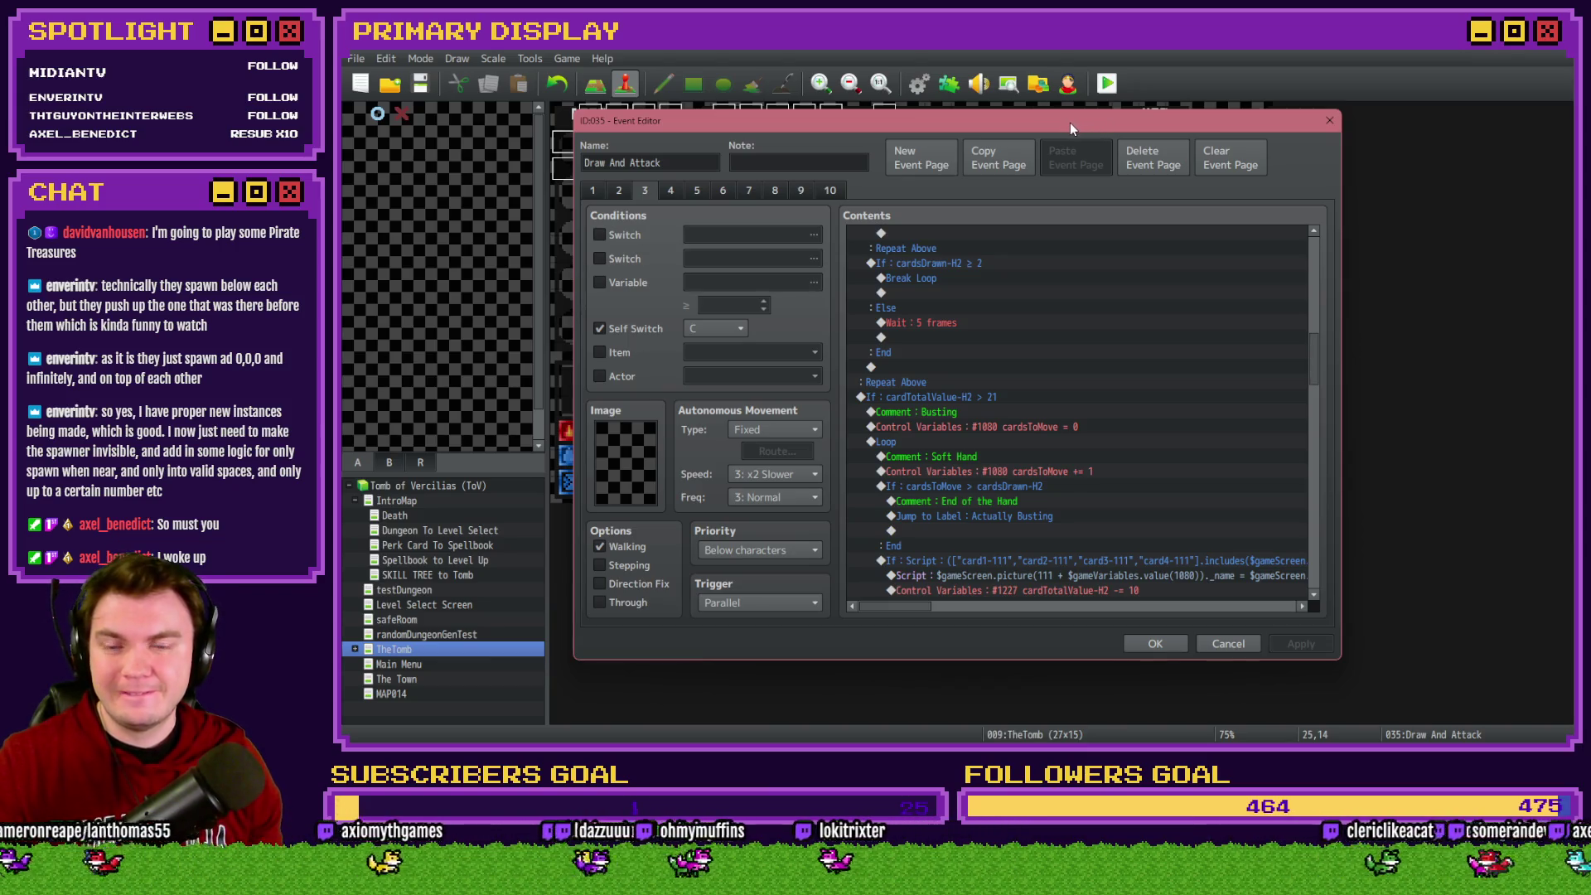
Paste the copied split-bust branch above page 3's both-hands-bust branch and open its condition
{"action": "scroll", "coordinate": [1040, 394], "scroll_direction": "down", "scroll_amount": 7}
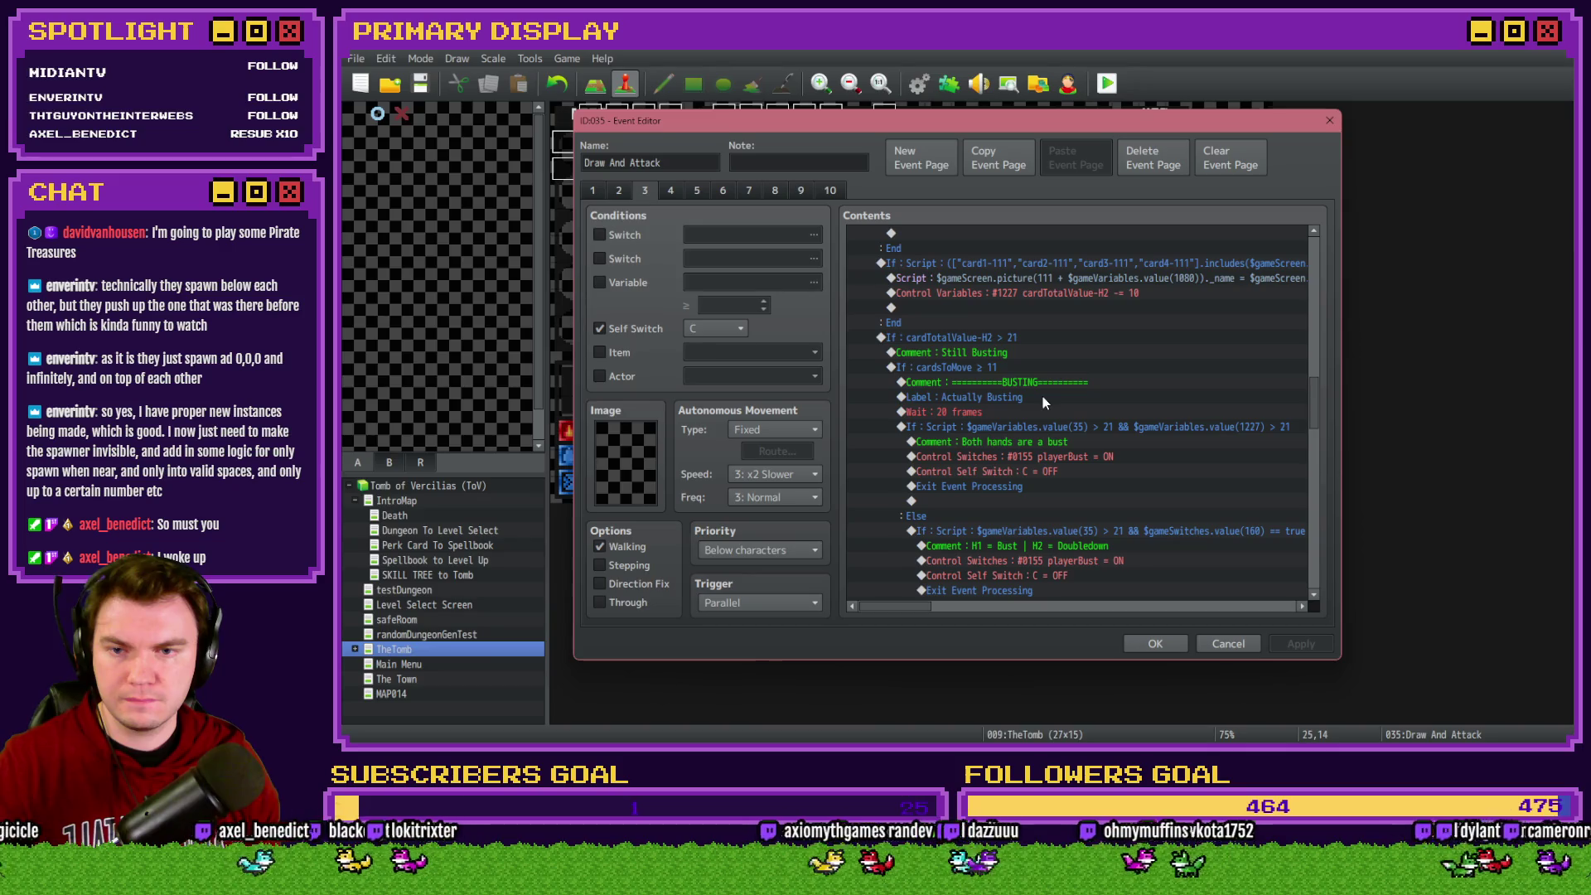
{"action": "scroll", "coordinate": [1042, 402], "scroll_direction": "down", "scroll_amount": 5}
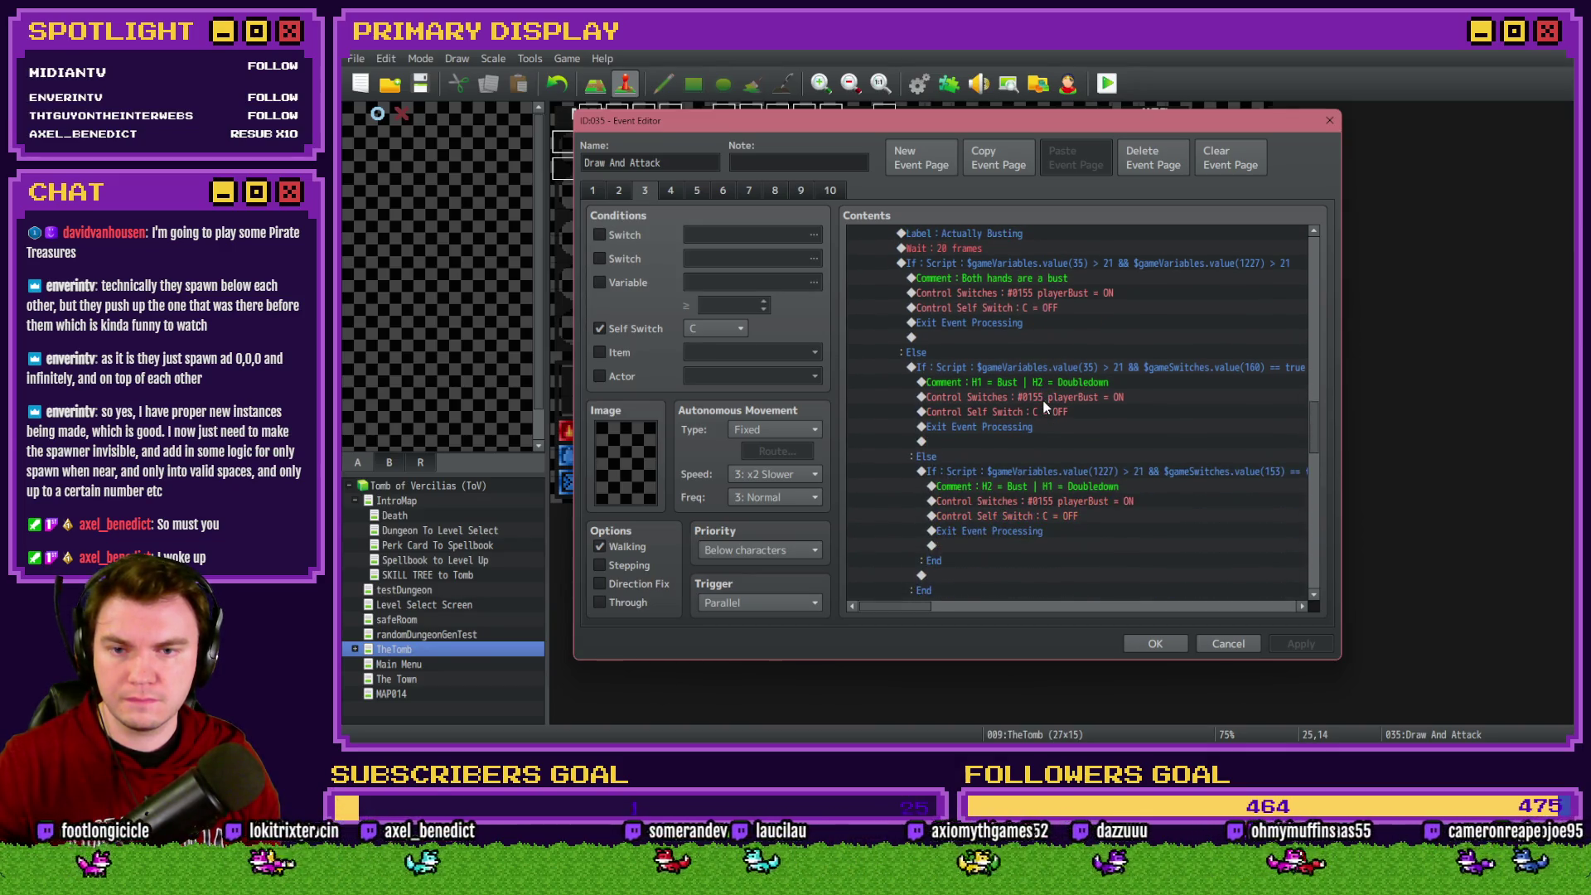
{"action": "scroll", "coordinate": [1044, 406], "scroll_direction": "up", "scroll_amount": 3}
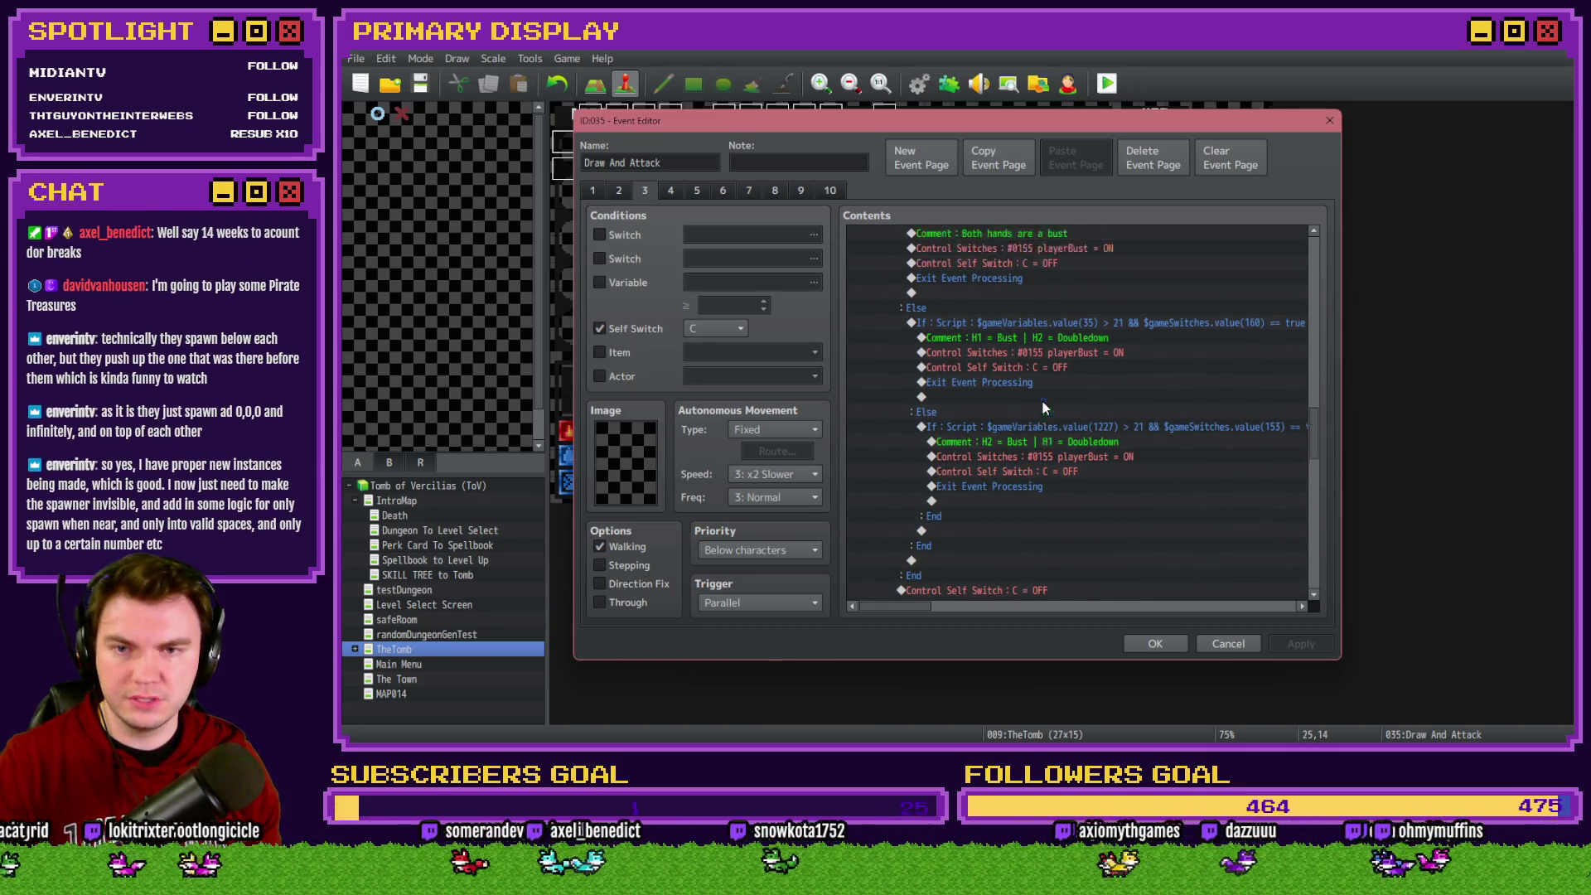
{"action": "left_click", "coordinate": [1031, 335]}
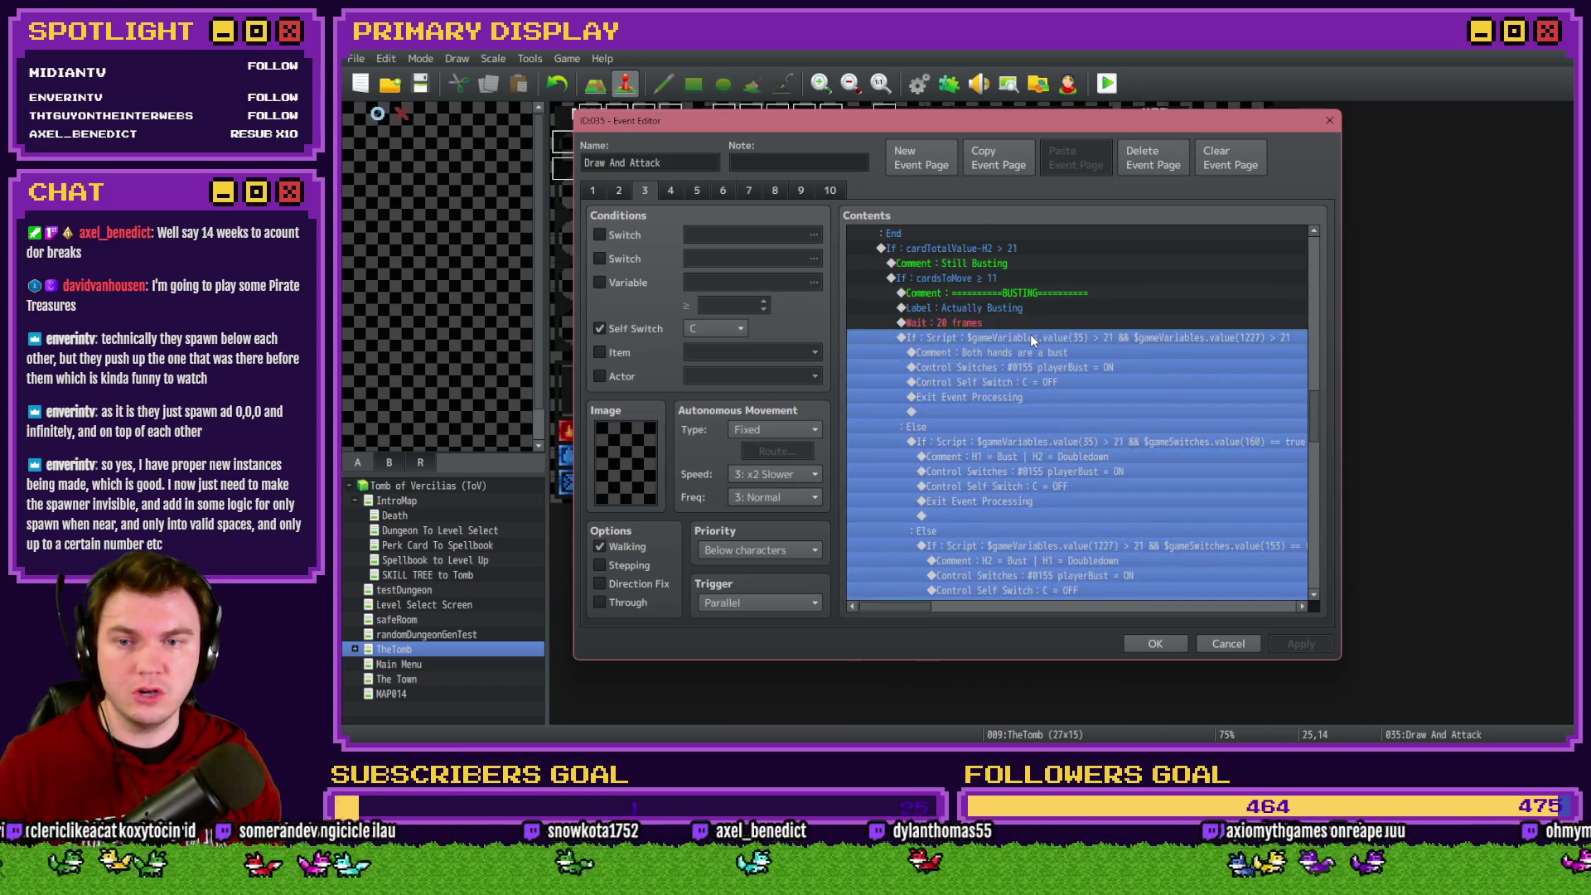
{"action": "key", "text": "ctrl+v"}
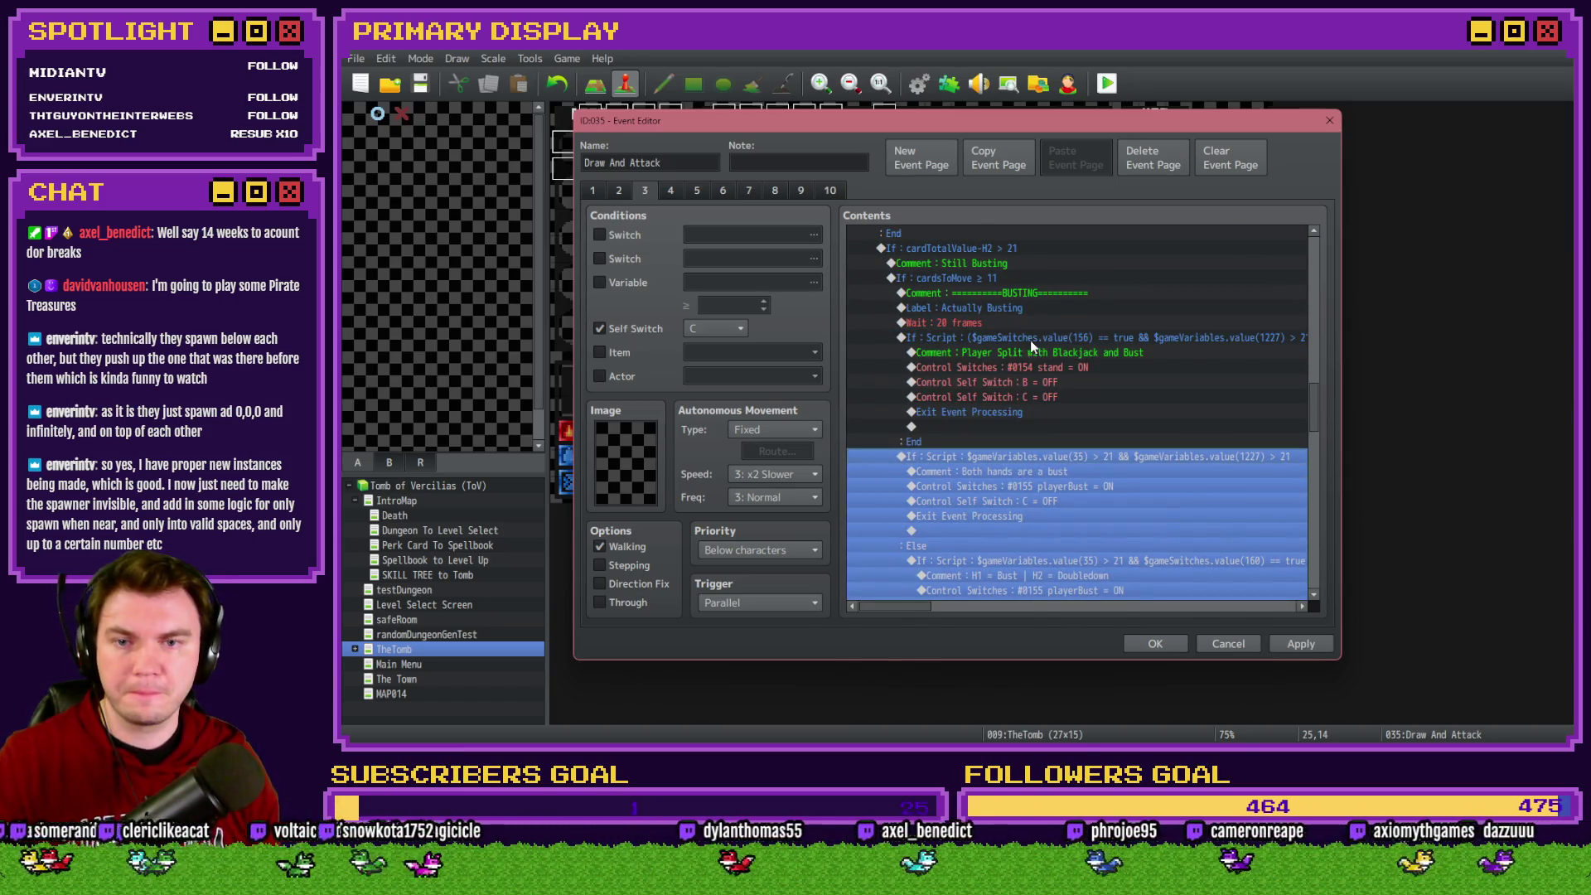
{"action": "left_click", "coordinate": [1030, 339]}
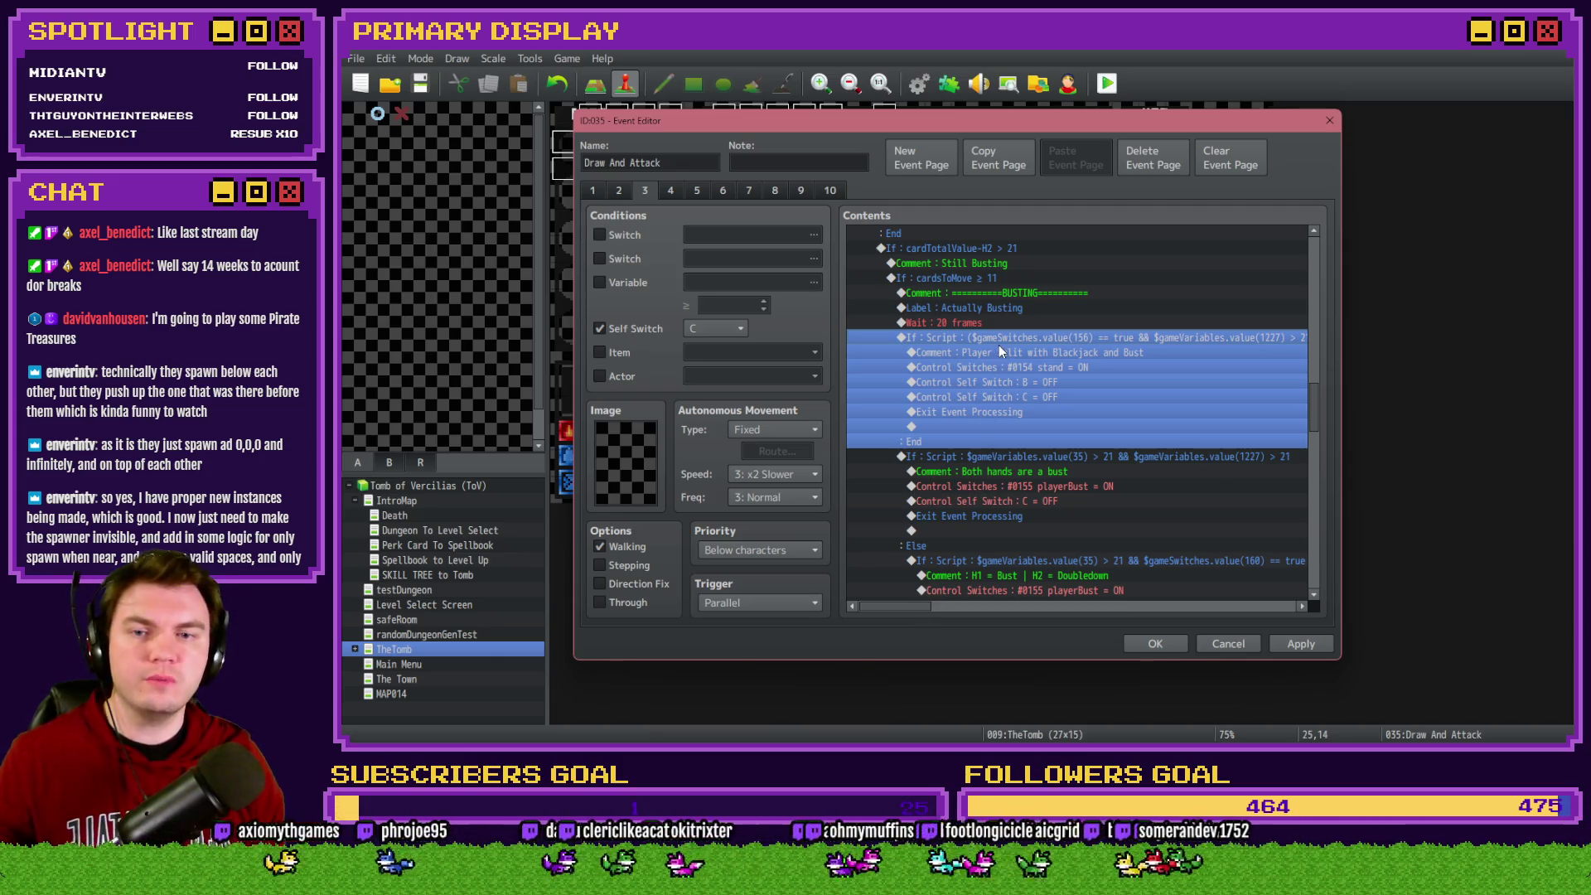
{"action": "key", "text": "Return"}
Change the script condition from switch 156 and variable 1227 to switch 162 and variable 35, fixing the &&
{"action": "double_click", "coordinate": [1125, 483]}
{"action": "type", "text": "162"}
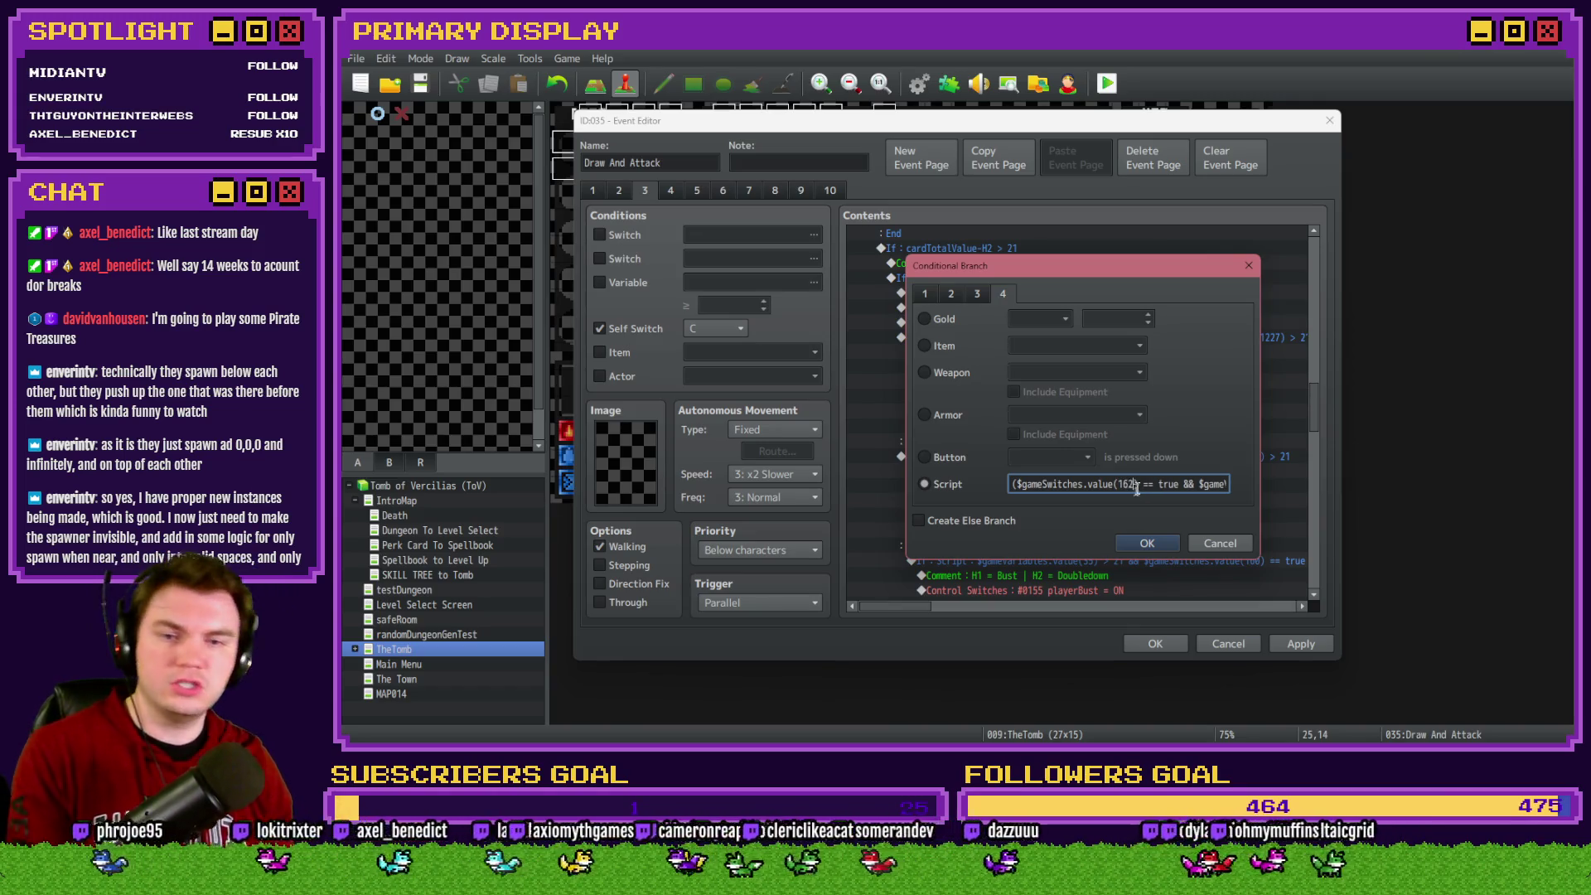
{"action": "key", "text": "Right"}
{"action": "key", "text": "Right"}
{"action": "key", "text": "Right"}
{"action": "left_click", "coordinate": [1160, 484]}
{"action": "double_click", "coordinate": [1161, 484]}
{"action": "type", "text": "35"}
{"action": "key", "text": "Right"}
{"action": "key", "text": "Right"}
{"action": "key", "text": "Right"}
{"action": "key", "text": "Right"}
{"action": "key", "text": "Right"}
{"action": "key", "text": "Right"}
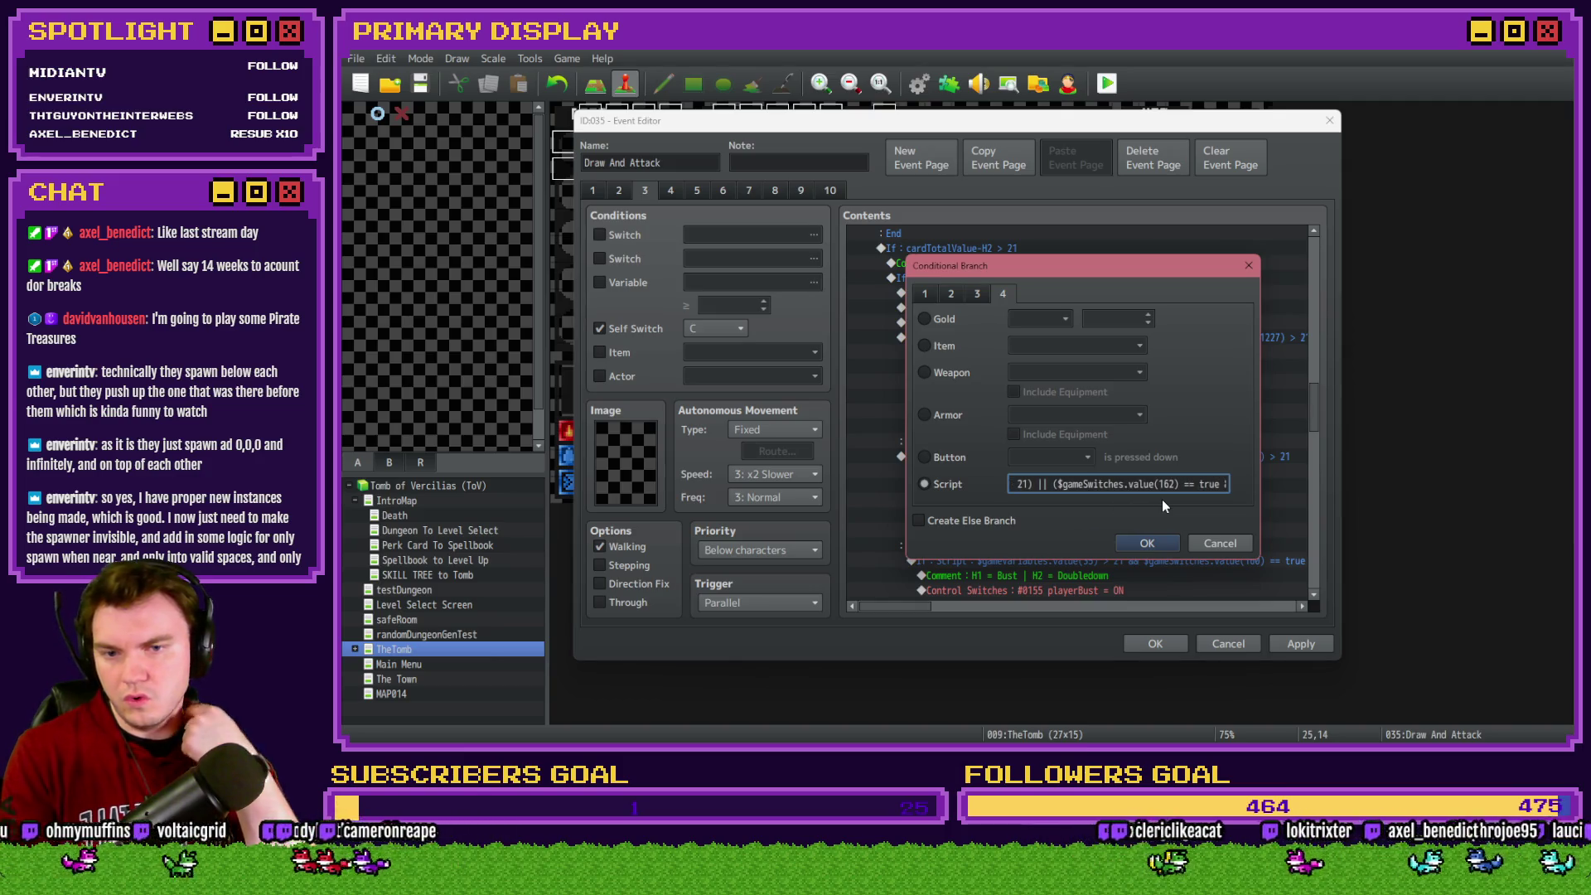
{"action": "type", "text": "&&"}
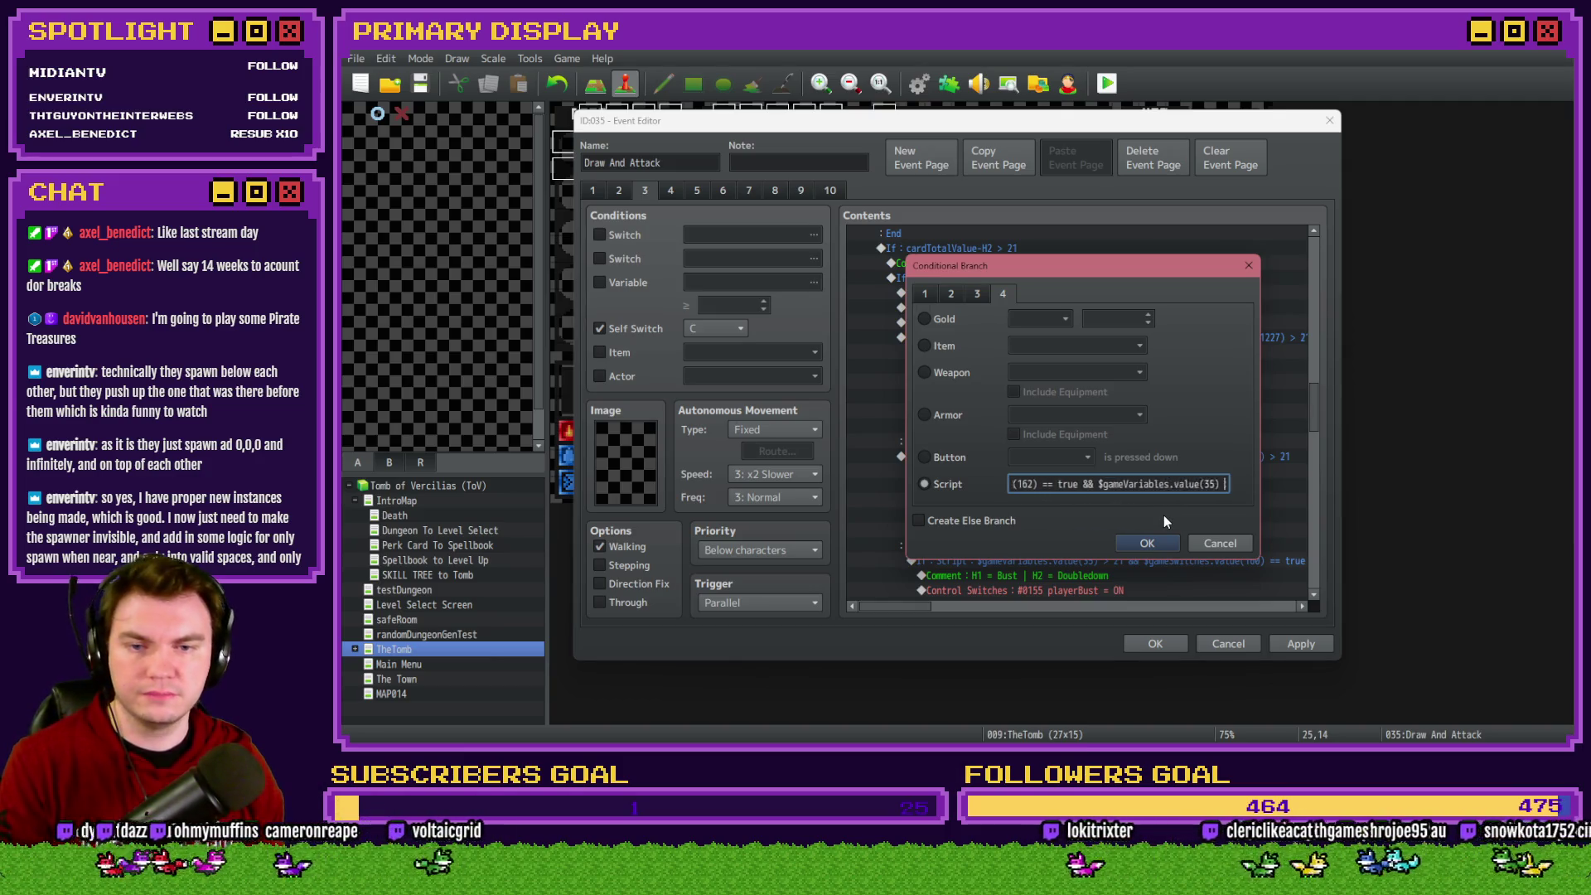
{"action": "left_click", "coordinate": [1213, 543]}
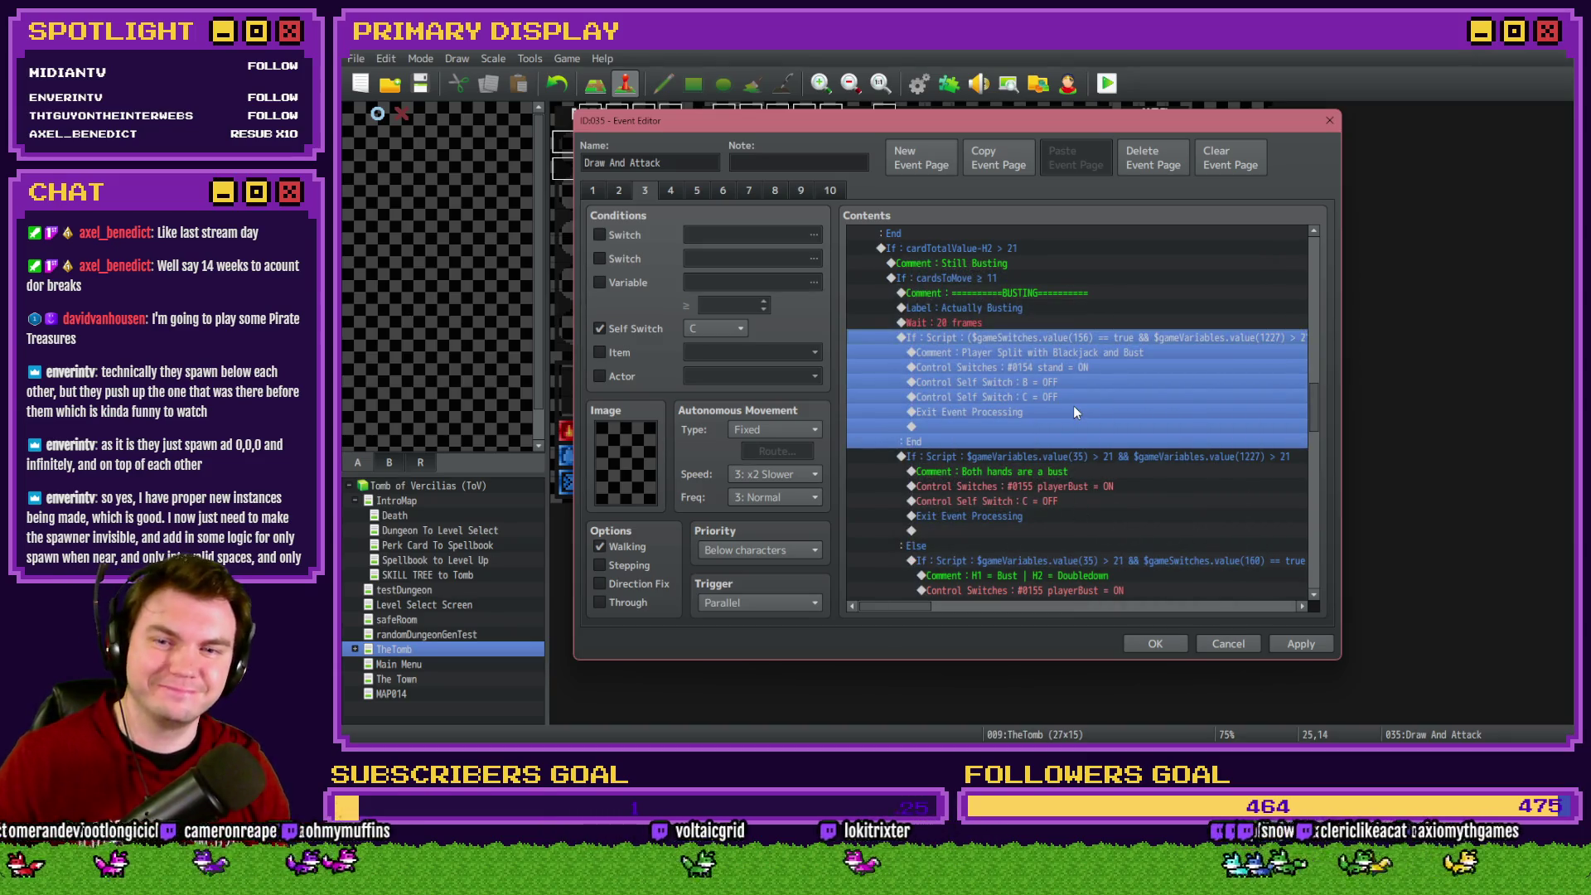
Apply and close the Draw And Attack edits, then save the project
{"action": "left_click", "coordinate": [1051, 352]}
{"action": "left_click", "coordinate": [1059, 368]}
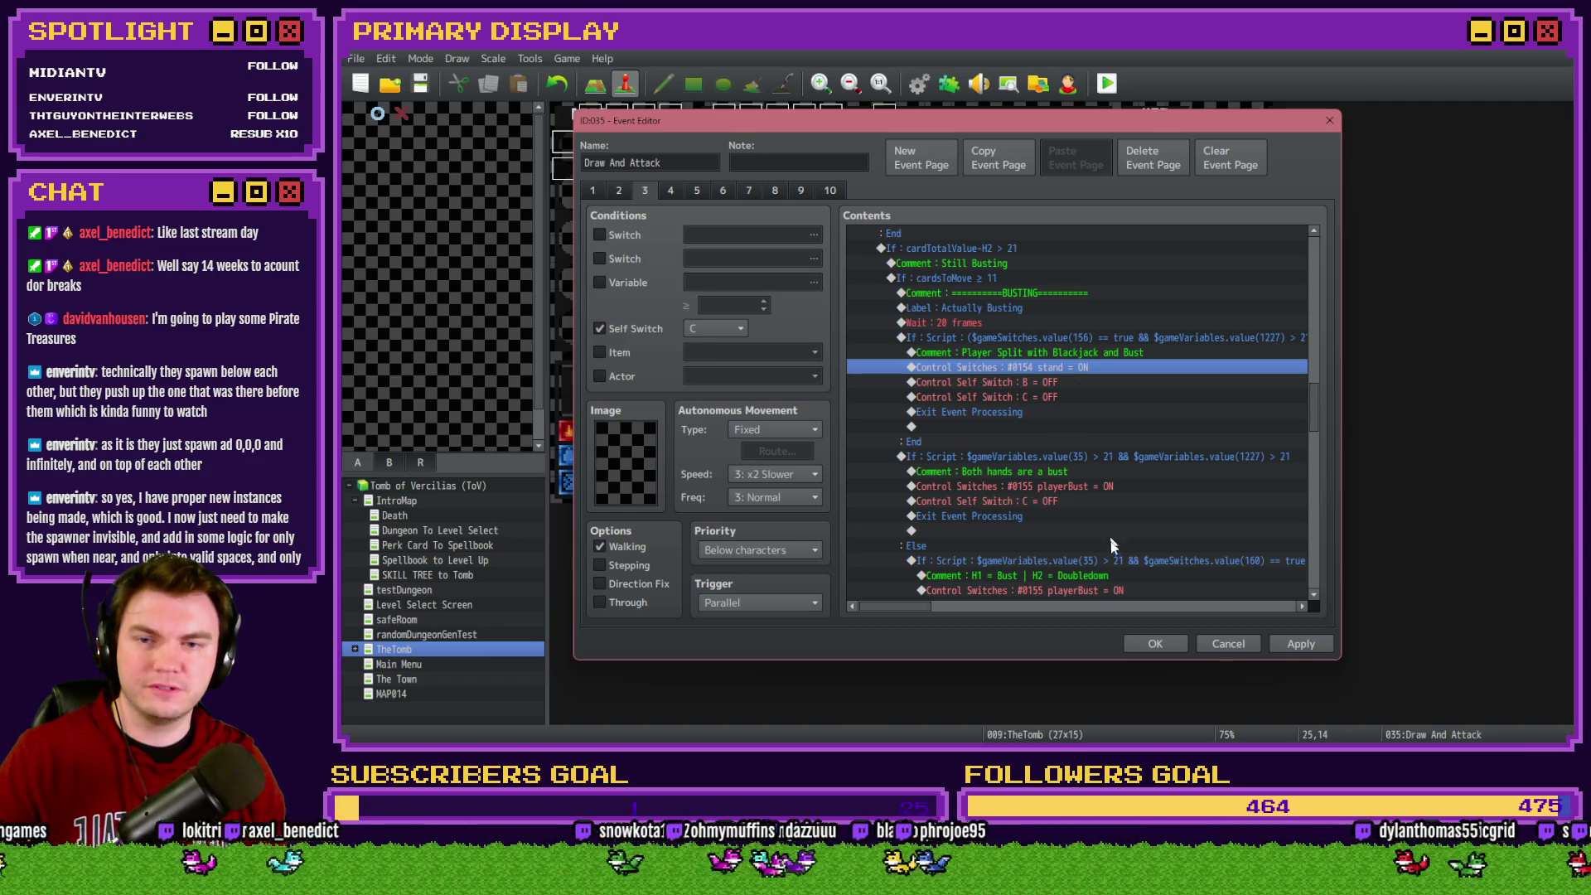
{"action": "left_click", "coordinate": [1294, 645]}
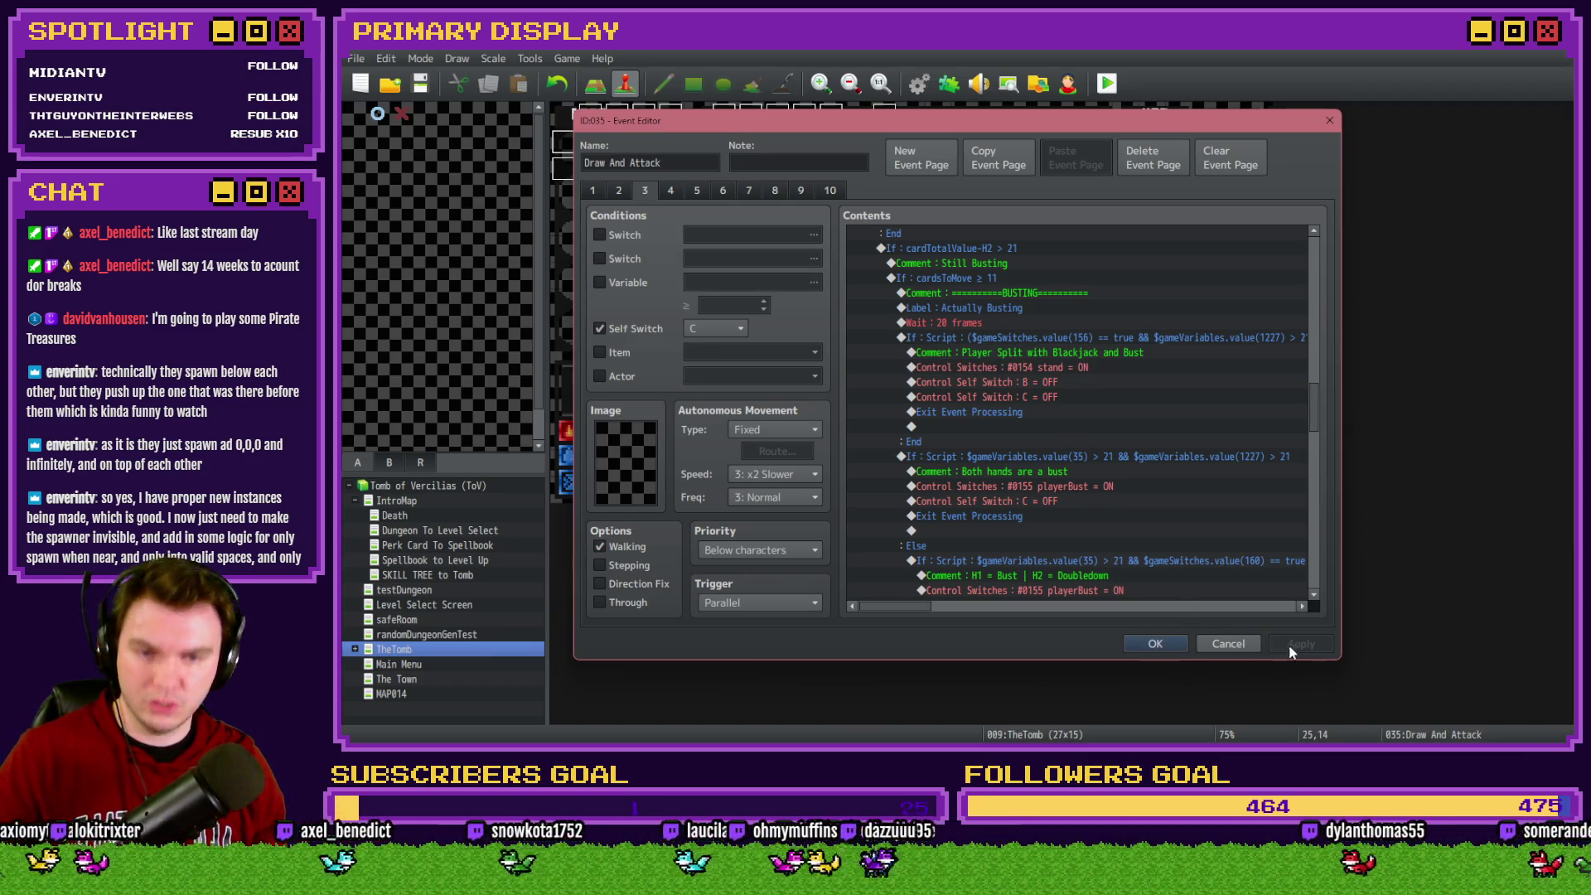
{"action": "left_click", "coordinate": [1172, 646]}
{"action": "left_click", "coordinate": [420, 82]}
Reopen Draw And Attack on page 2 at the Draw Cards cardToDraw logic
{"action": "double_click", "coordinate": [1240, 493]}
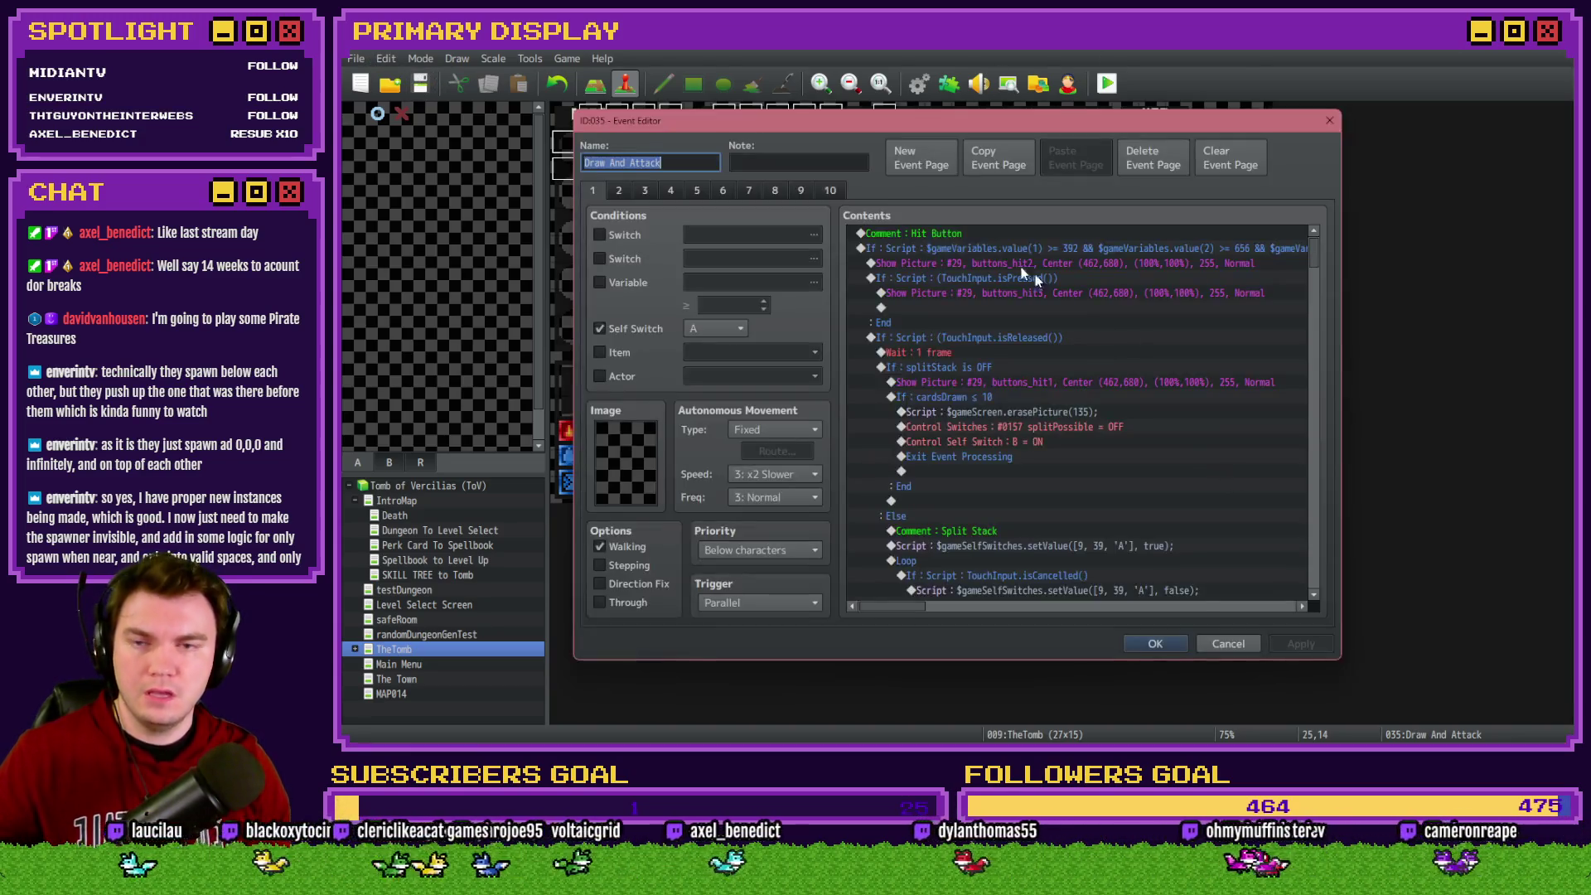
{"action": "left_click", "coordinate": [619, 193]}
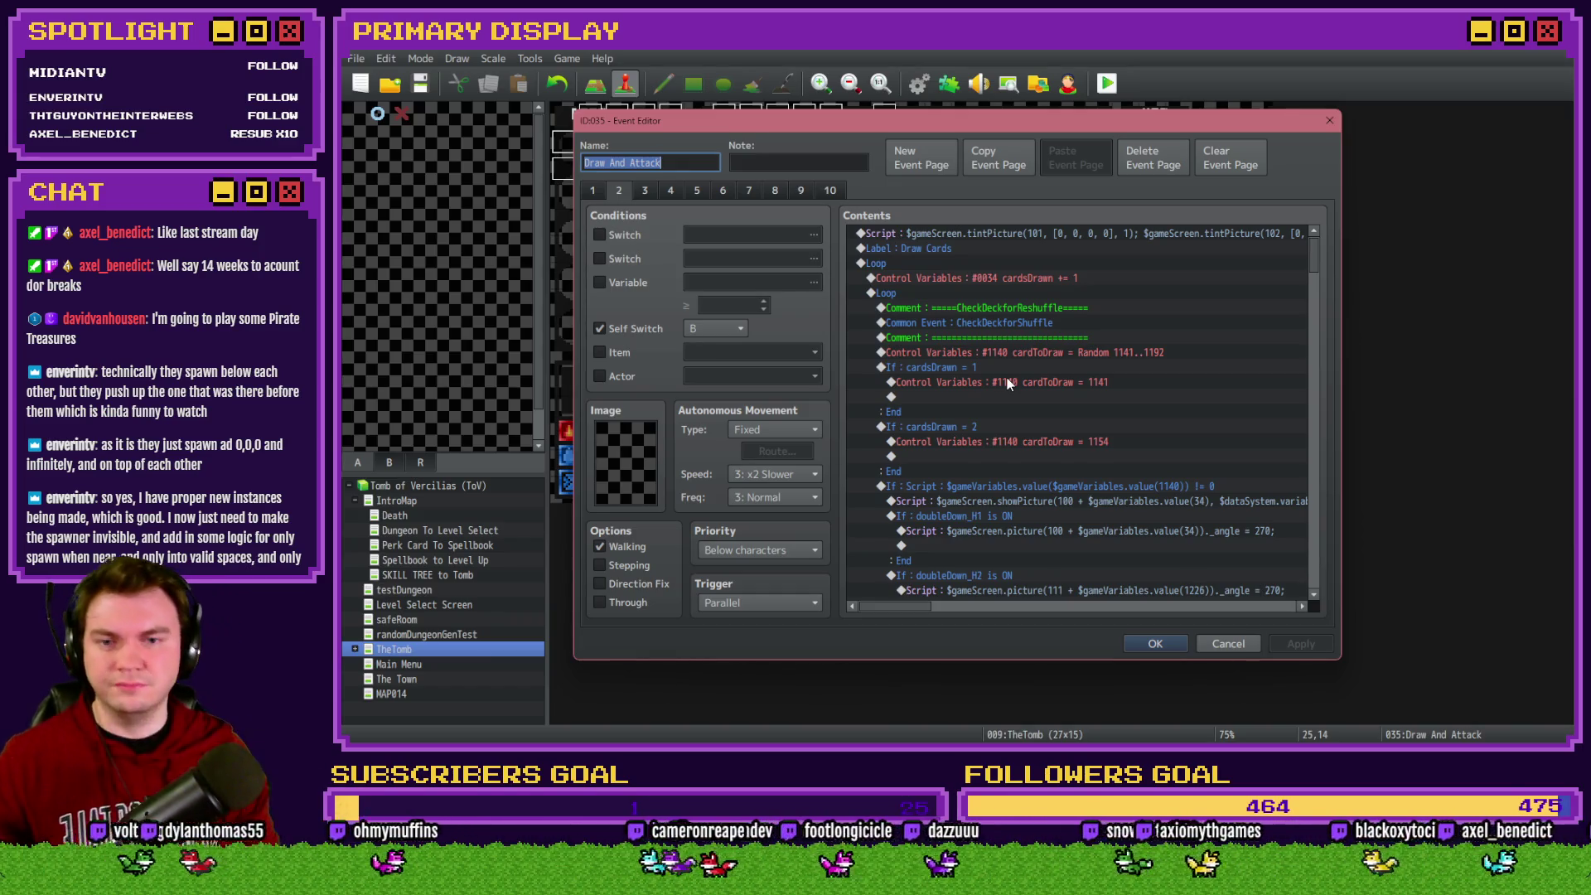
{"action": "left_click", "coordinate": [1019, 393]}
Inspect page 2's cardToDraw variable command, browsing variables 1141-1160, without changing it
{"action": "double_click", "coordinate": [1028, 377]}
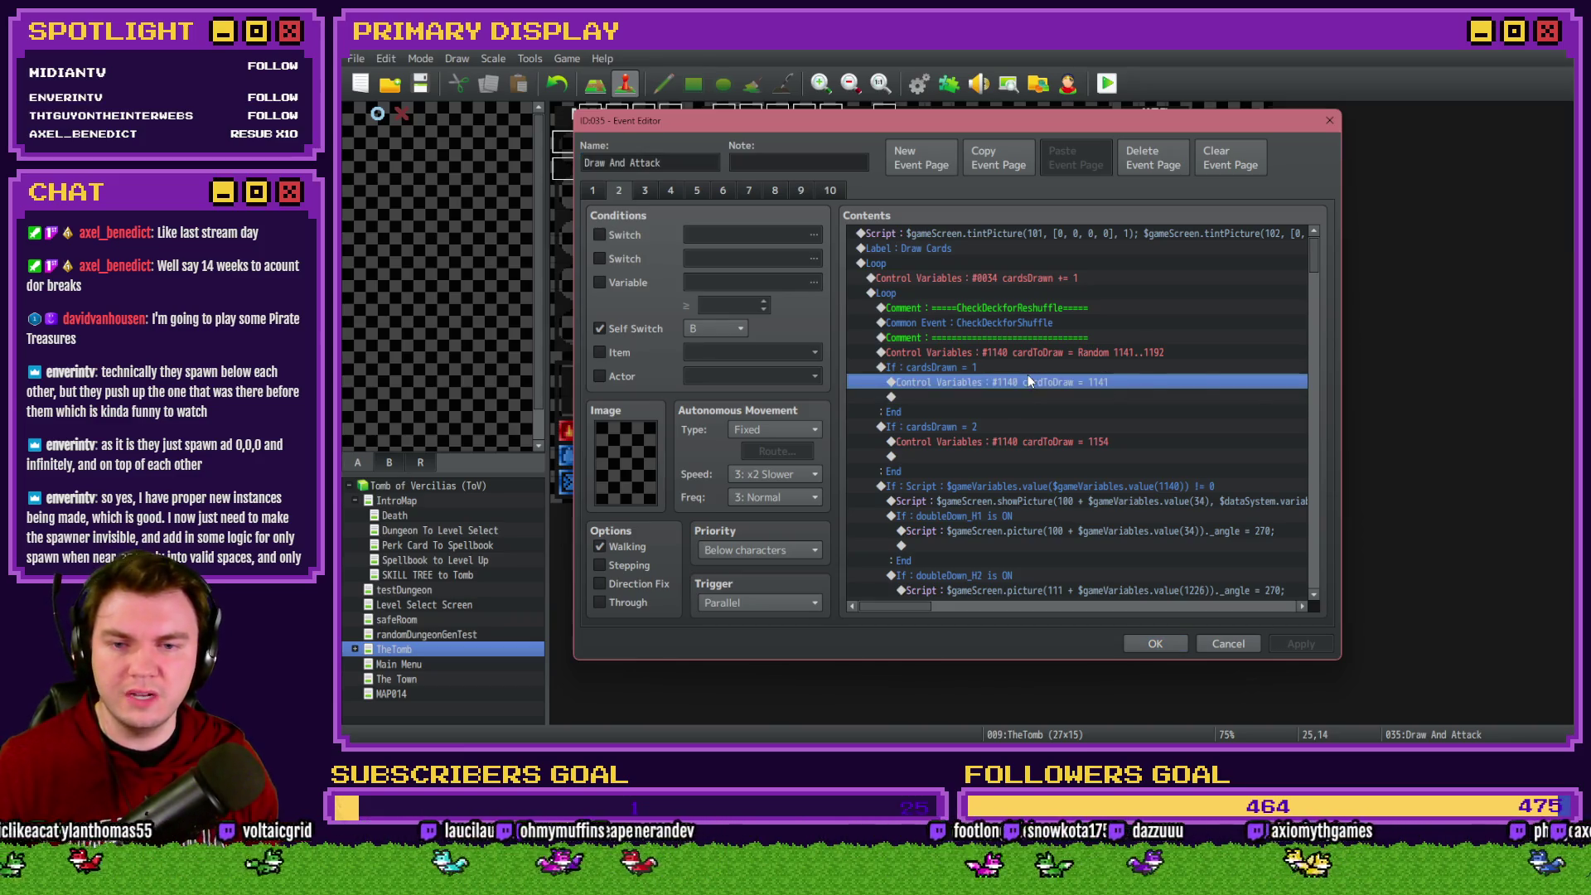
{"action": "left_click", "coordinate": [1066, 306]}
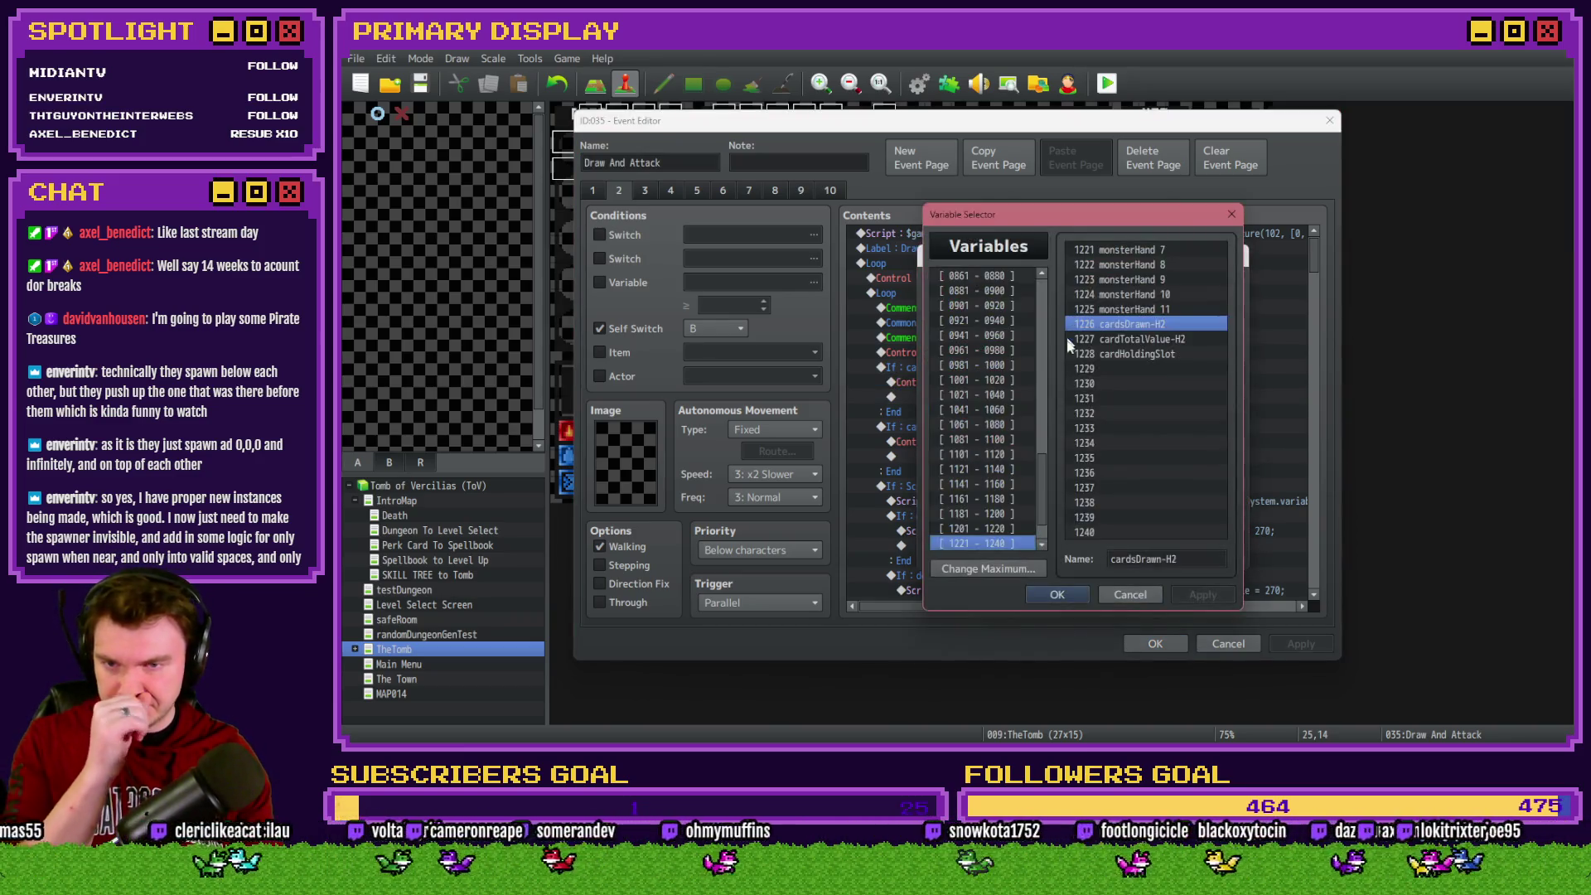
{"action": "left_click", "coordinate": [999, 483]}
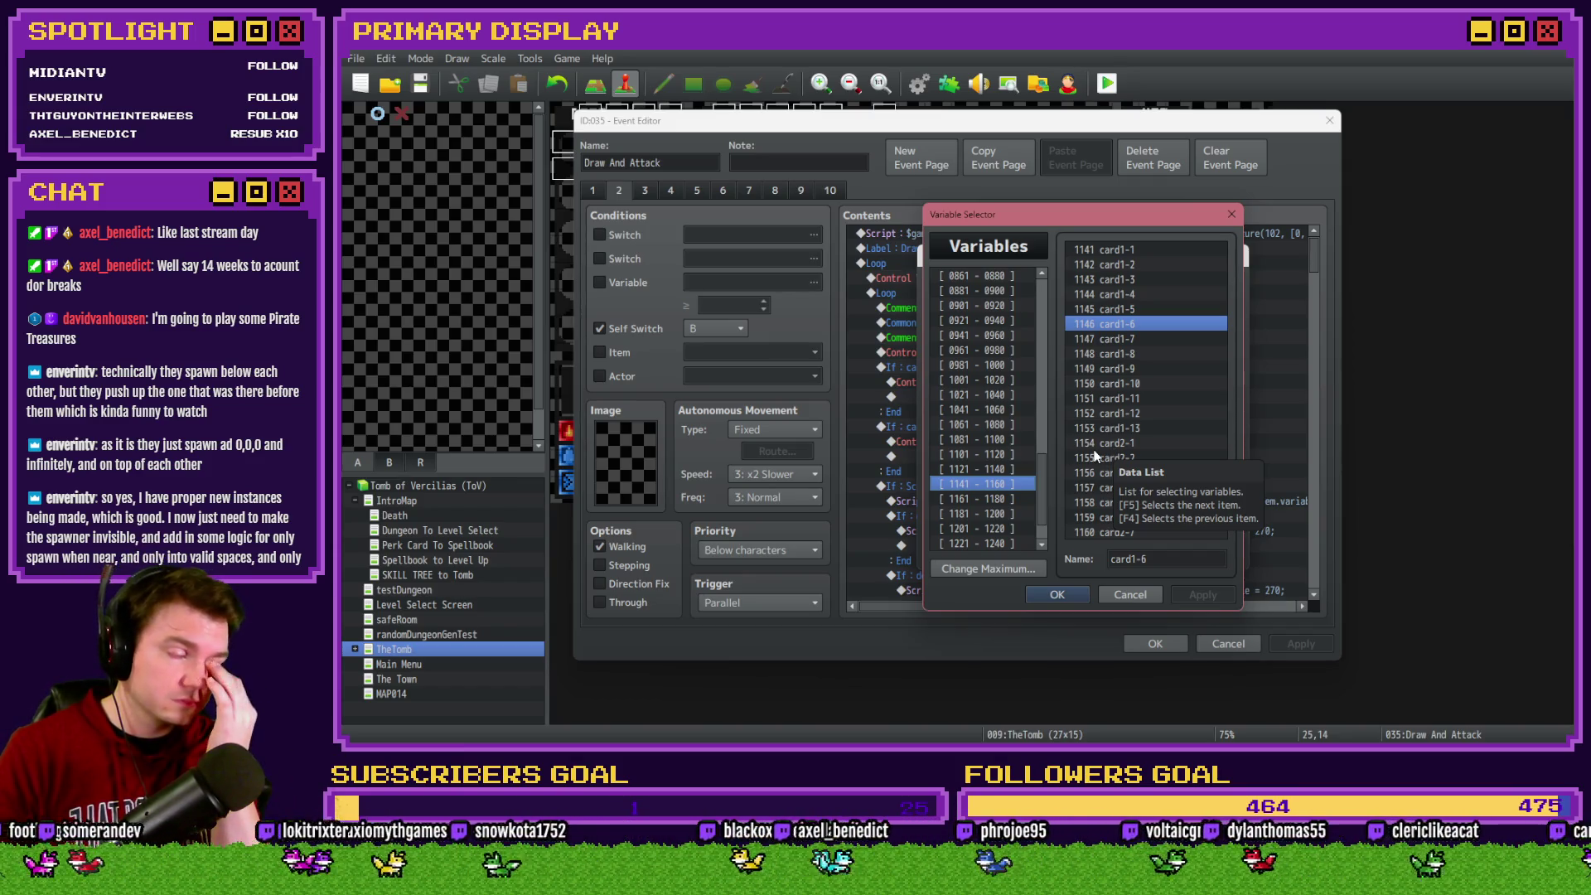
{"action": "key", "text": "Escape"}
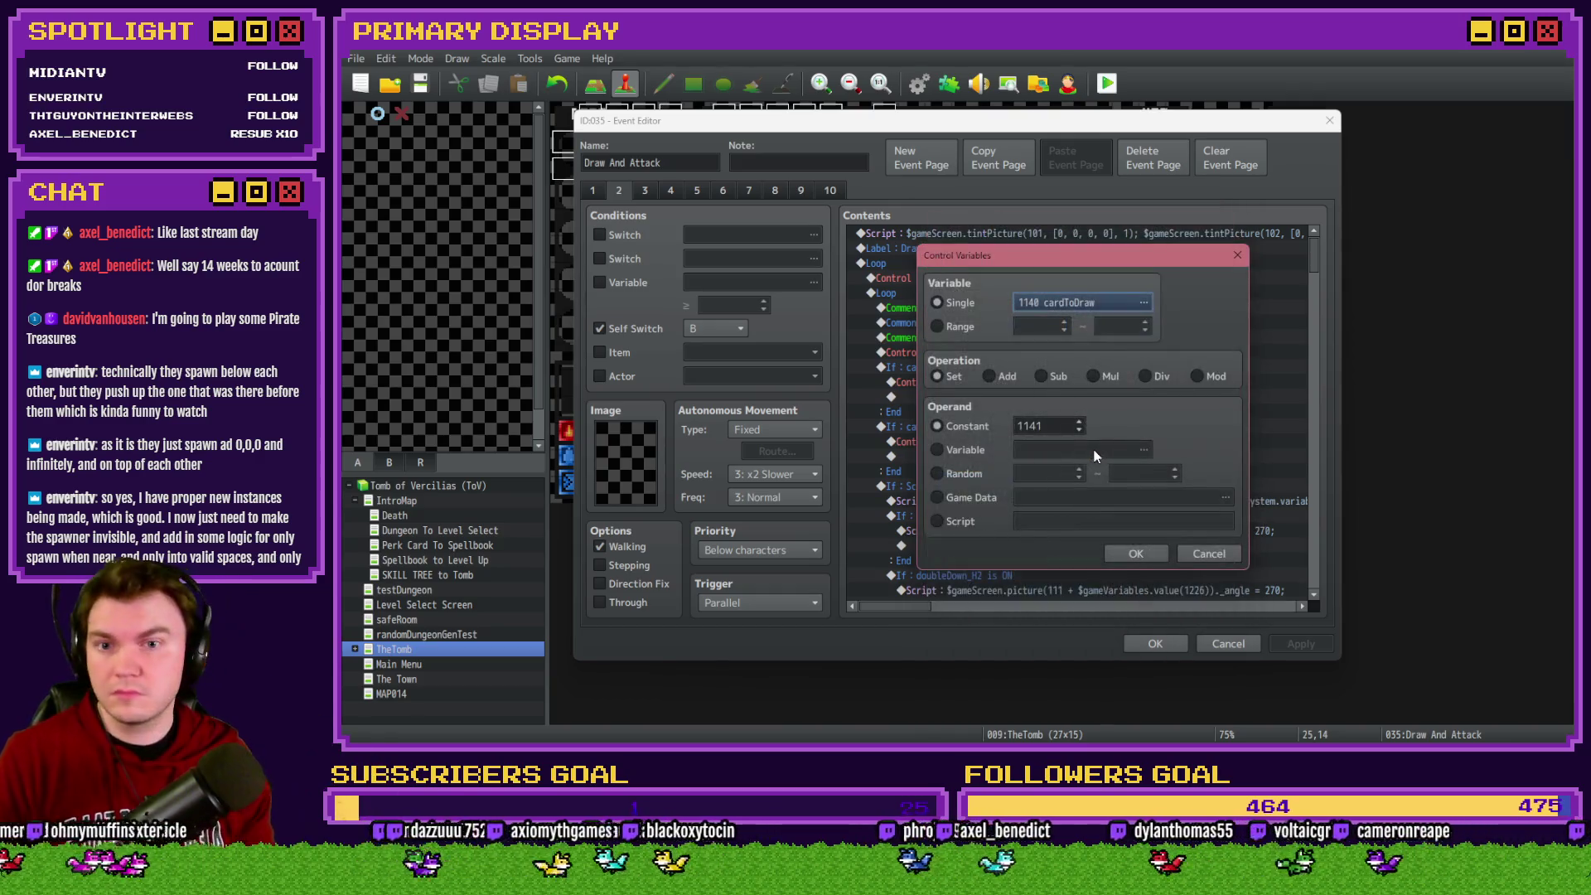
{"action": "key", "text": "Escape"}
On page 3, move the Random 1141..1192 cardToDraw line below the = 1150 line
{"action": "left_click", "coordinate": [643, 194]}
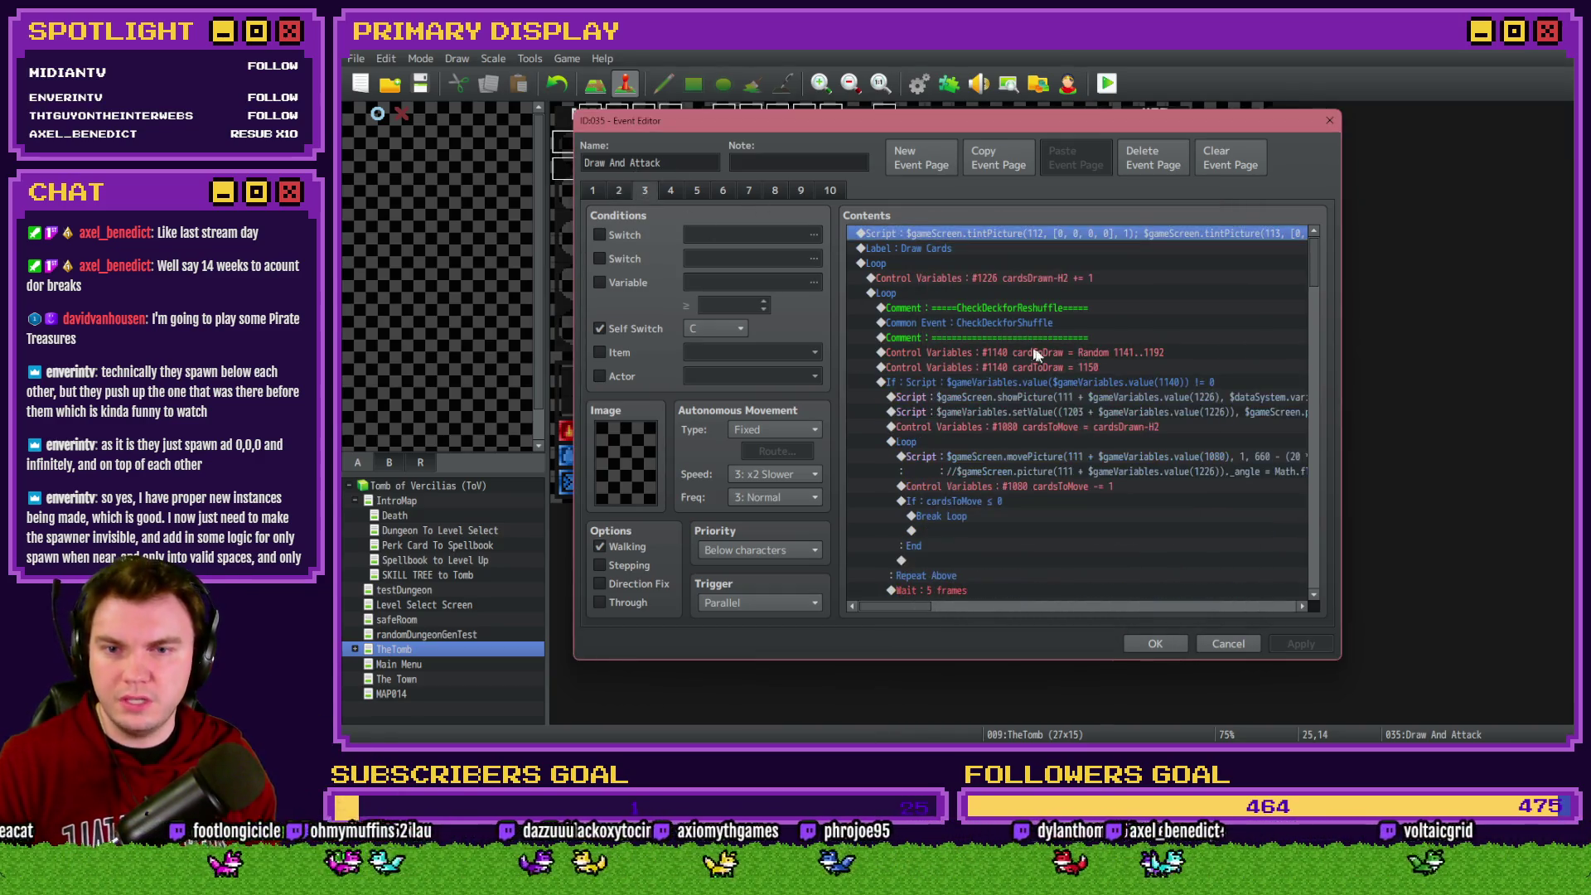
{"action": "left_click", "coordinate": [1051, 367]}
{"action": "key", "text": "ctrl+x"}
{"action": "key", "text": "Up"}
{"action": "key", "text": "ctrl+v"}
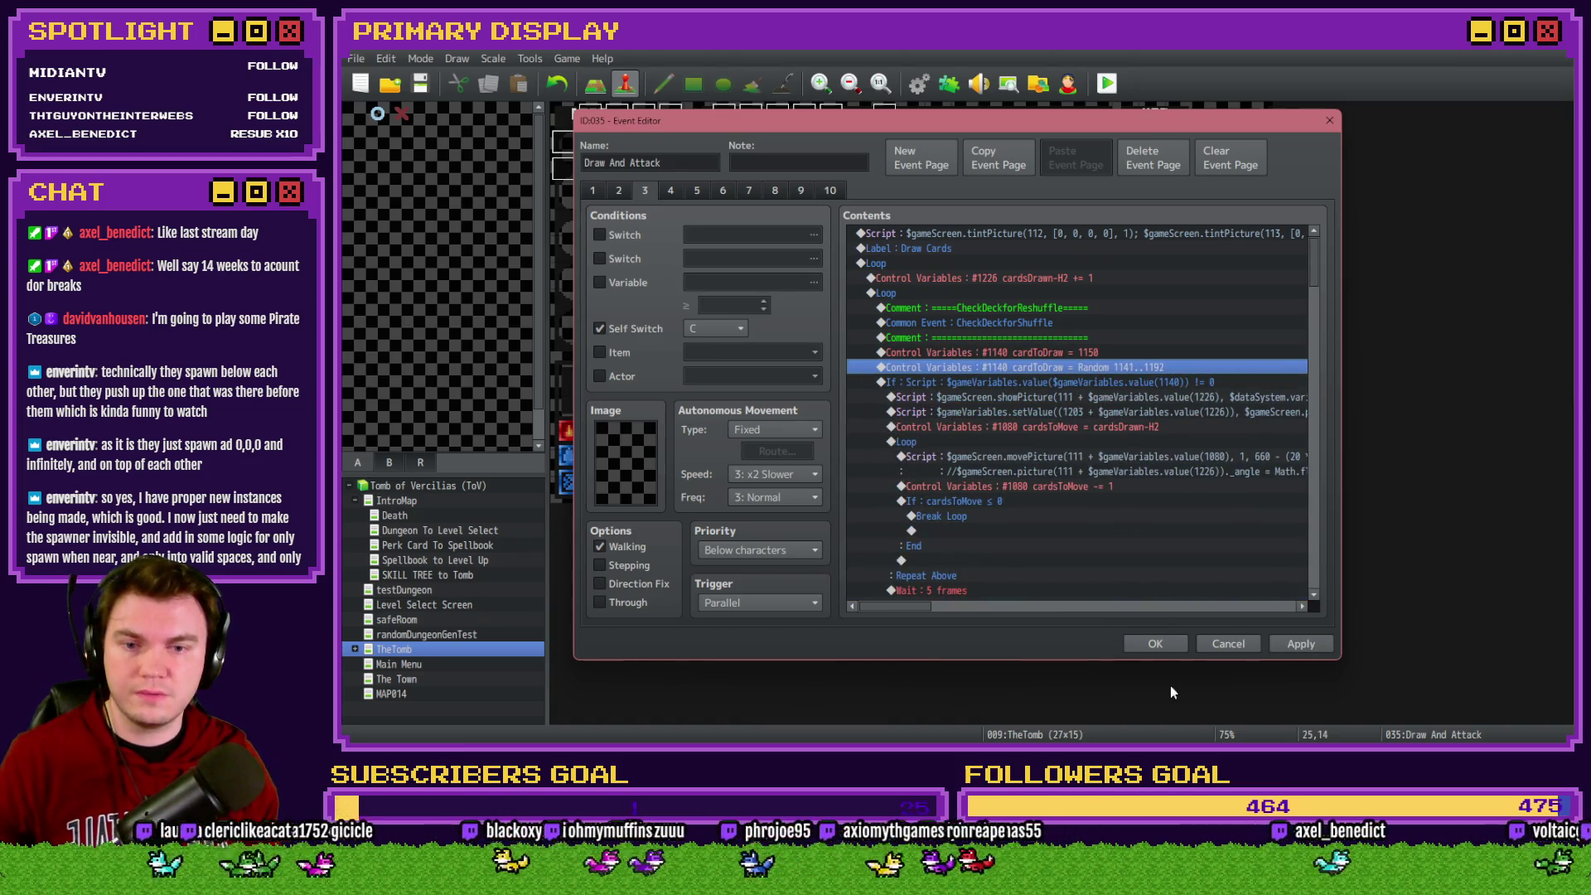
{"action": "left_click", "coordinate": [1170, 651]}
{"action": "key", "text": "alt+F4"}
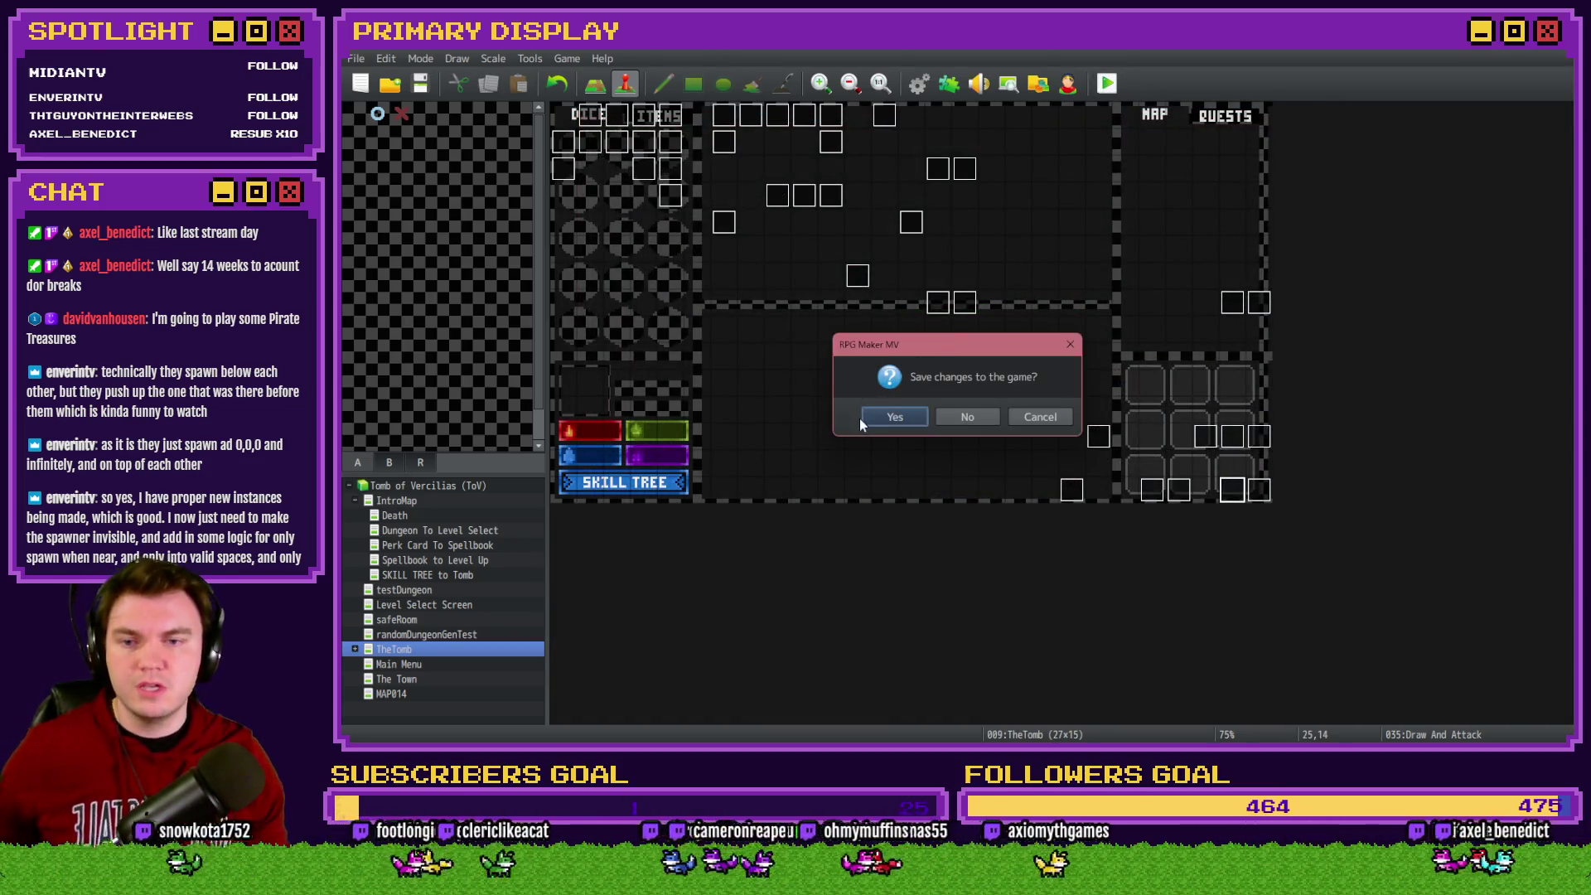
Save, pick a perk, walk into the skull battle and split the pair of aces
{"action": "left_click", "coordinate": [892, 416]}
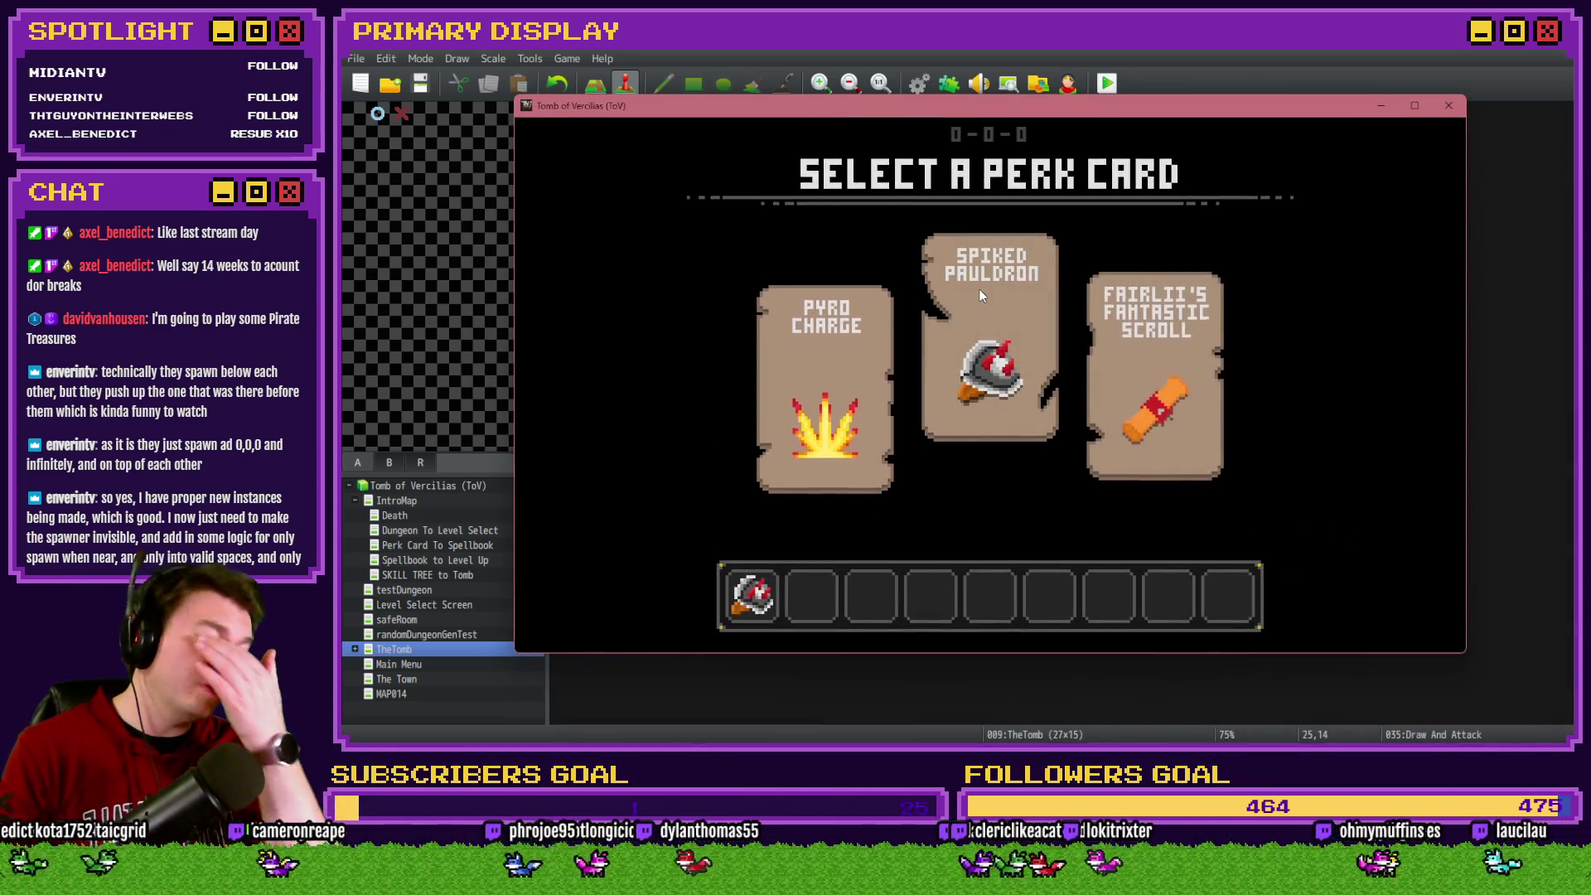
{"action": "left_click", "coordinate": [977, 287]}
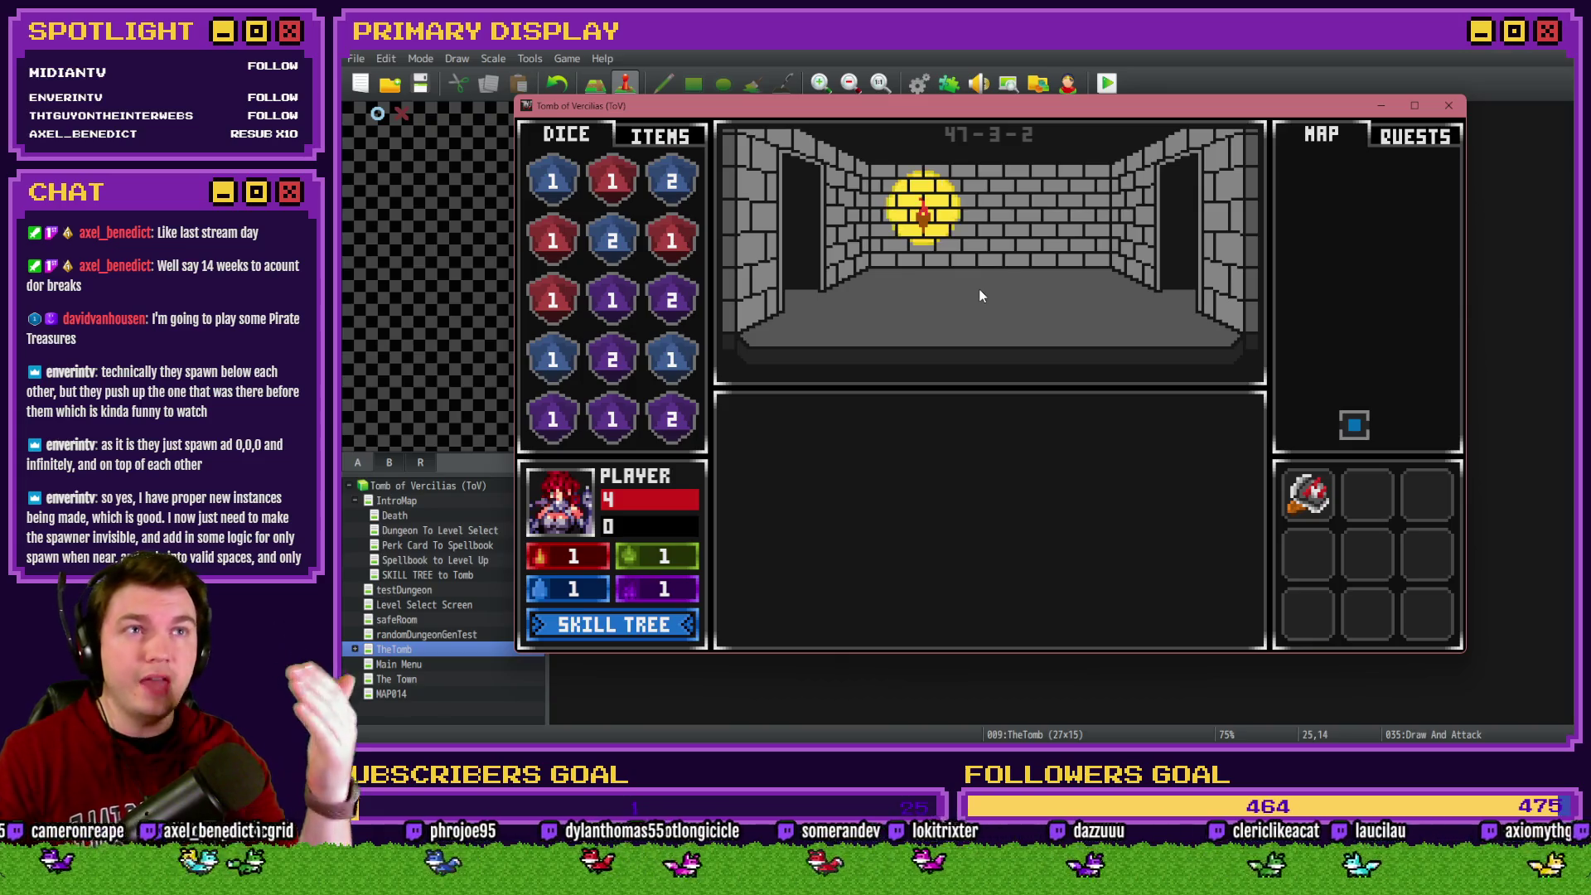
{"action": "key", "text": "Up"}
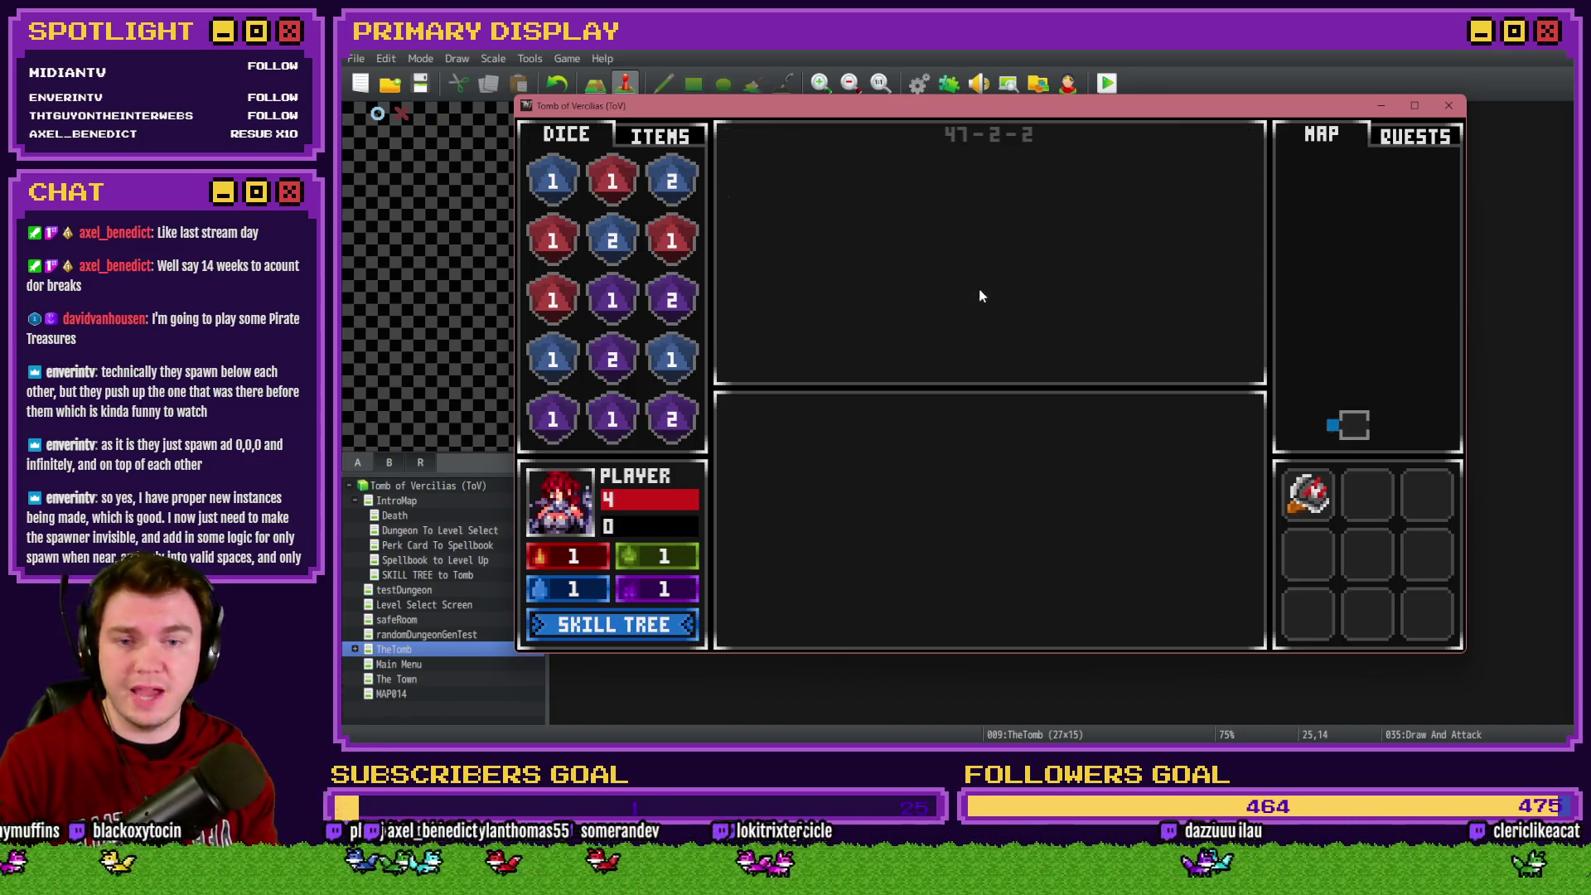
{"action": "key", "text": "Up"}
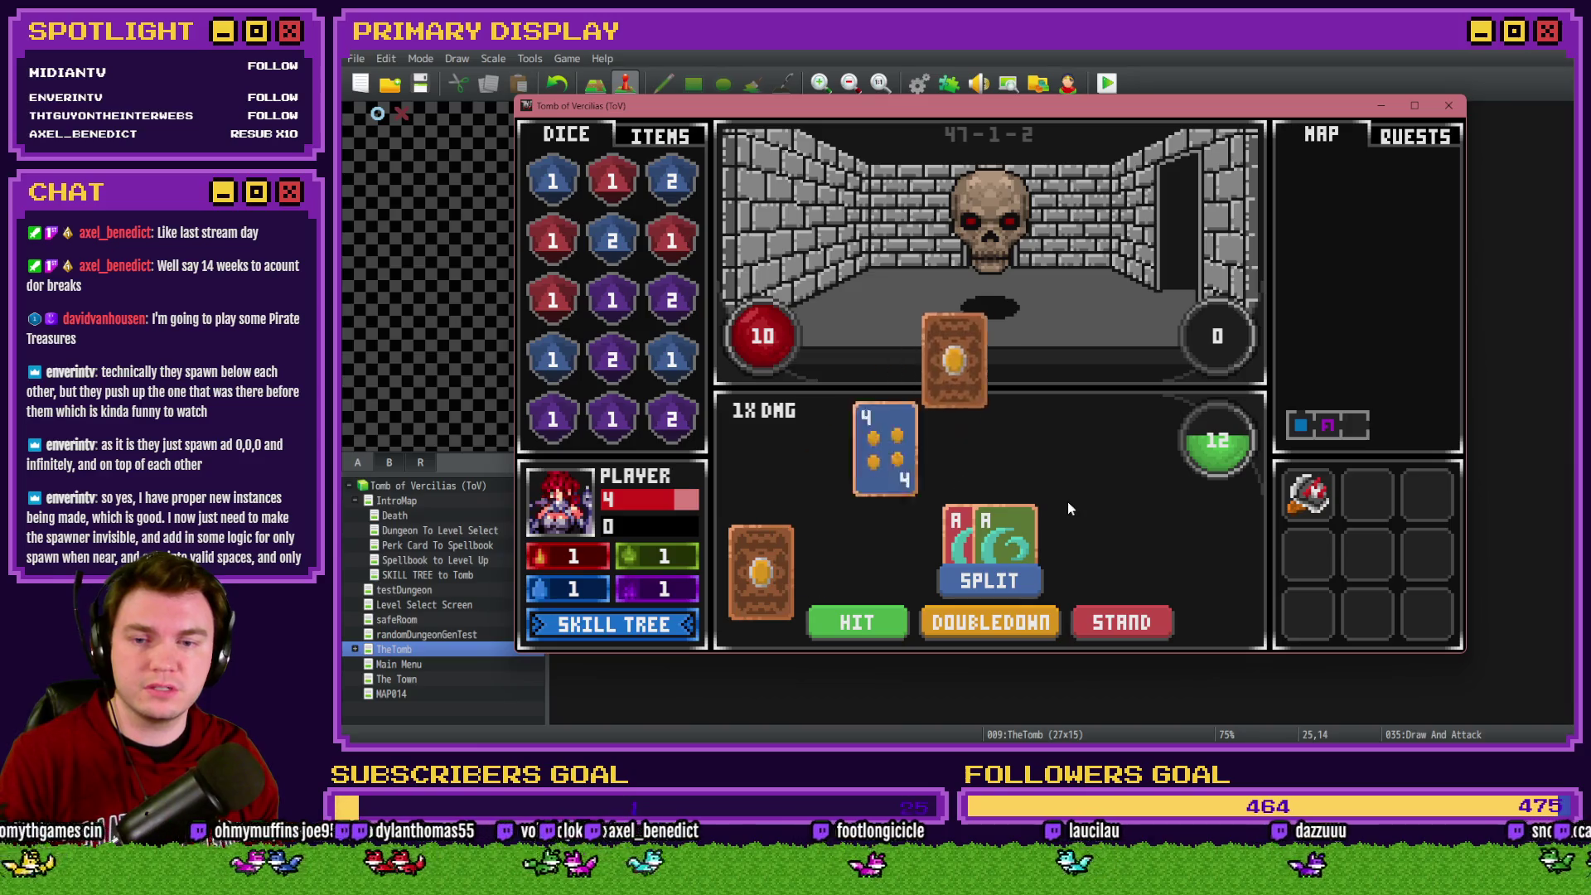
{"action": "left_click", "coordinate": [1005, 590]}
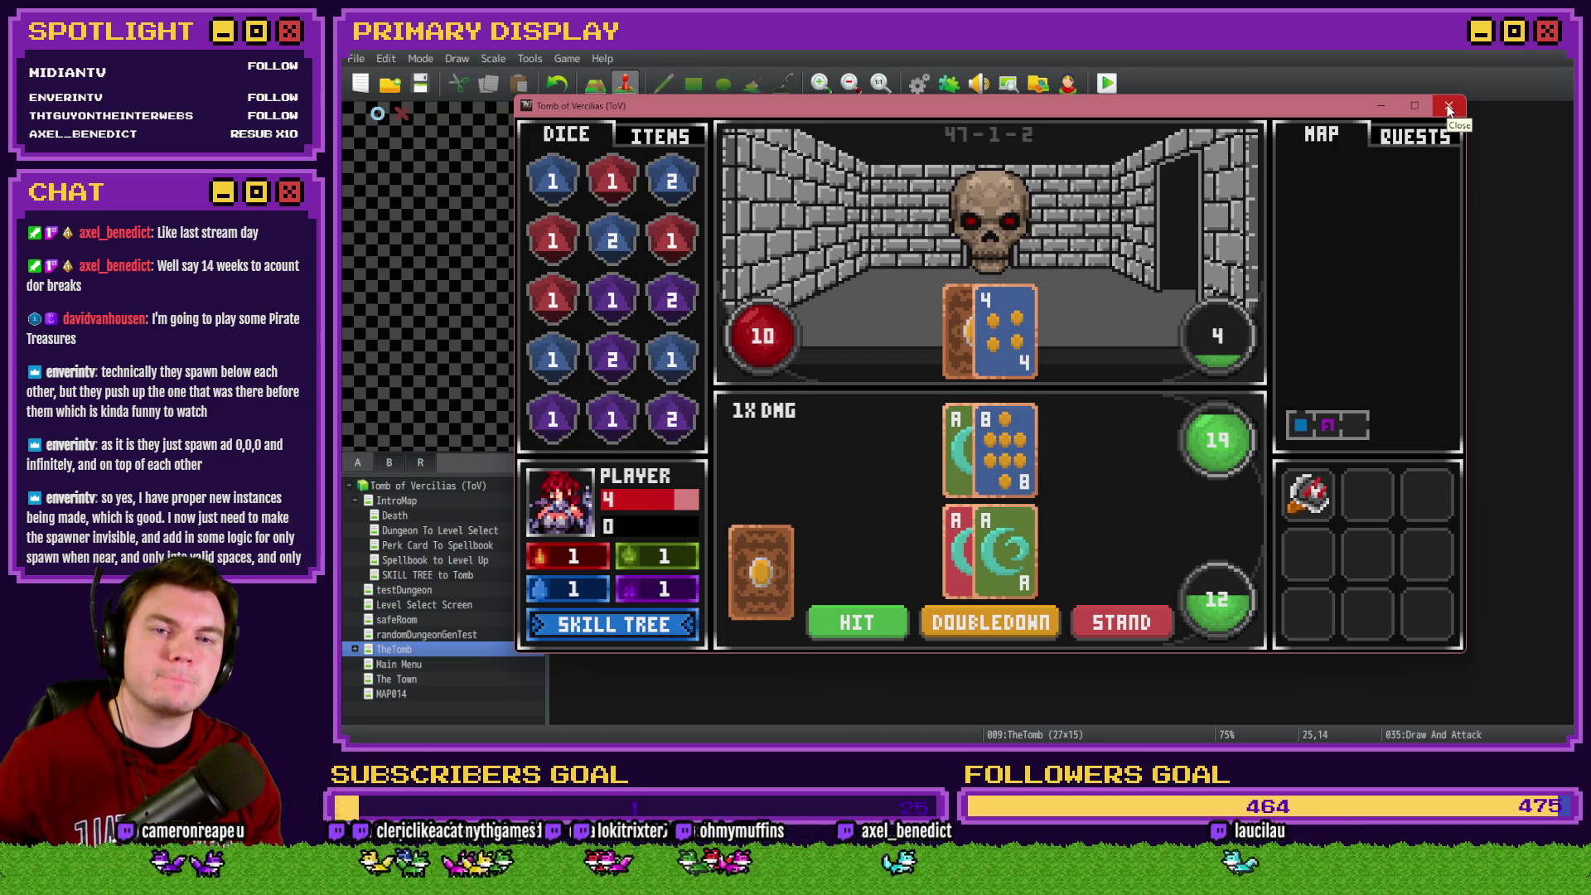
Close the playtest and inspect the cardsDrawn = 2 branch on Draw And Attack page 2
{"action": "left_click", "coordinate": [1448, 113]}
{"action": "double_click", "coordinate": [1243, 495]}
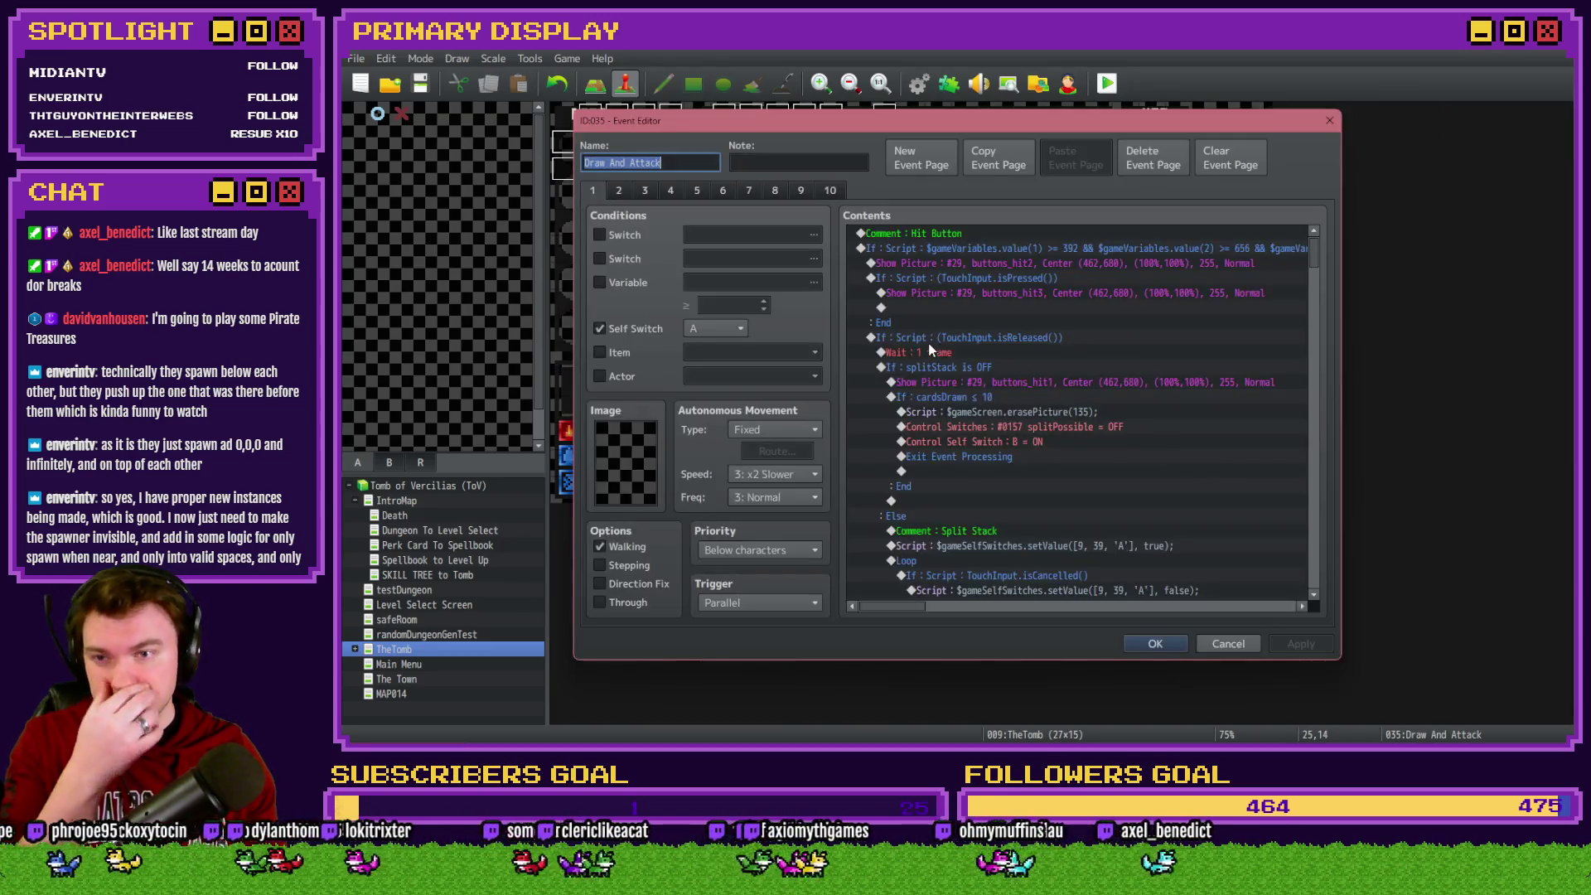
{"action": "left_click", "coordinate": [618, 191]}
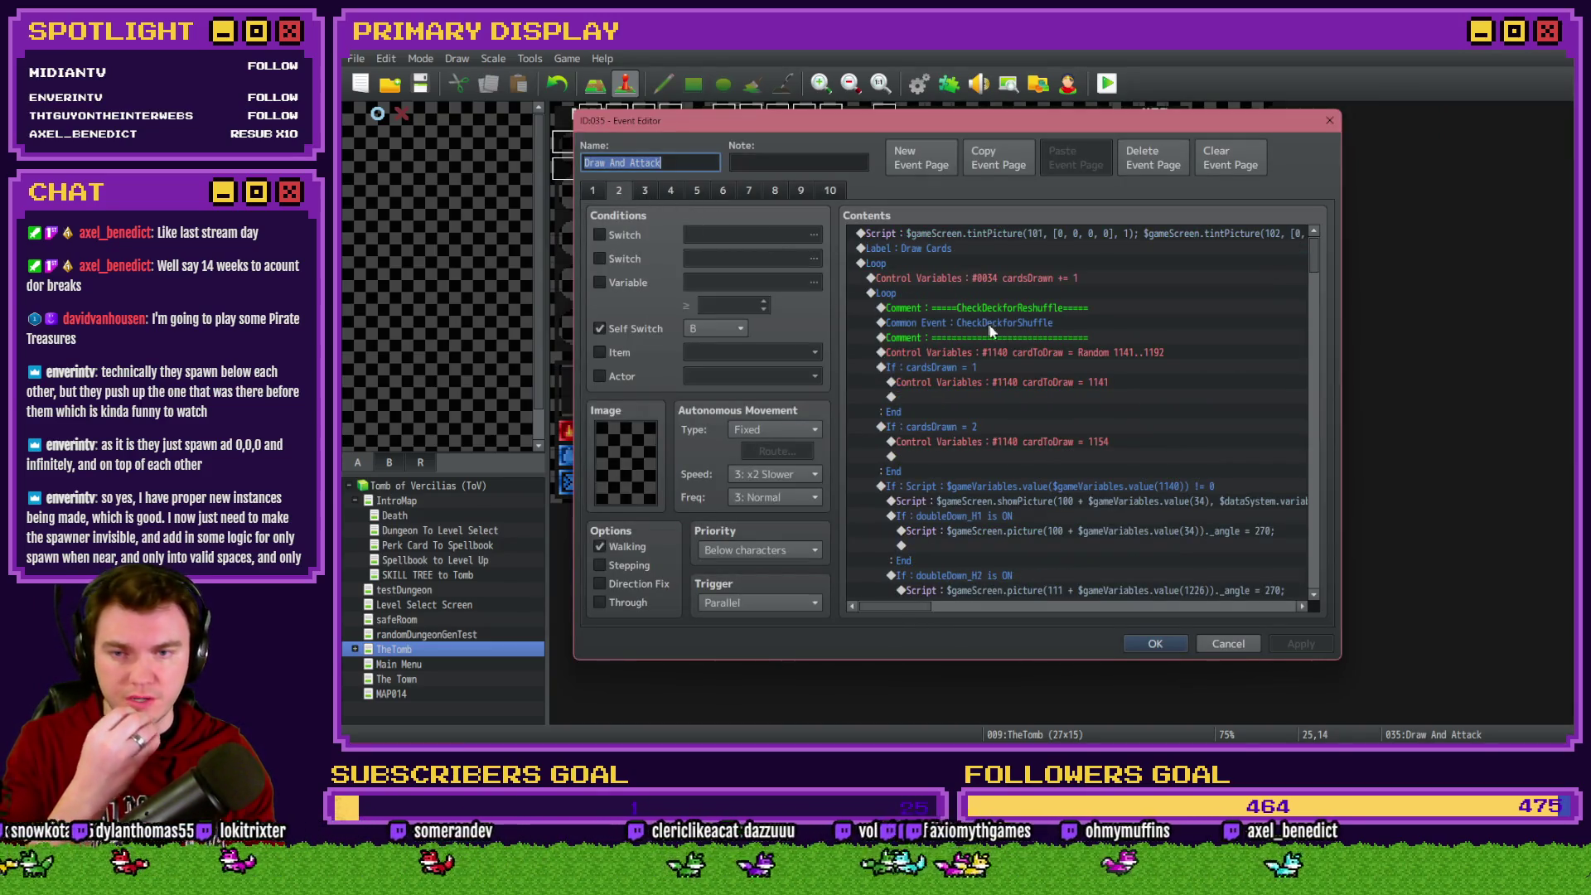
{"action": "left_click", "coordinate": [1019, 354]}
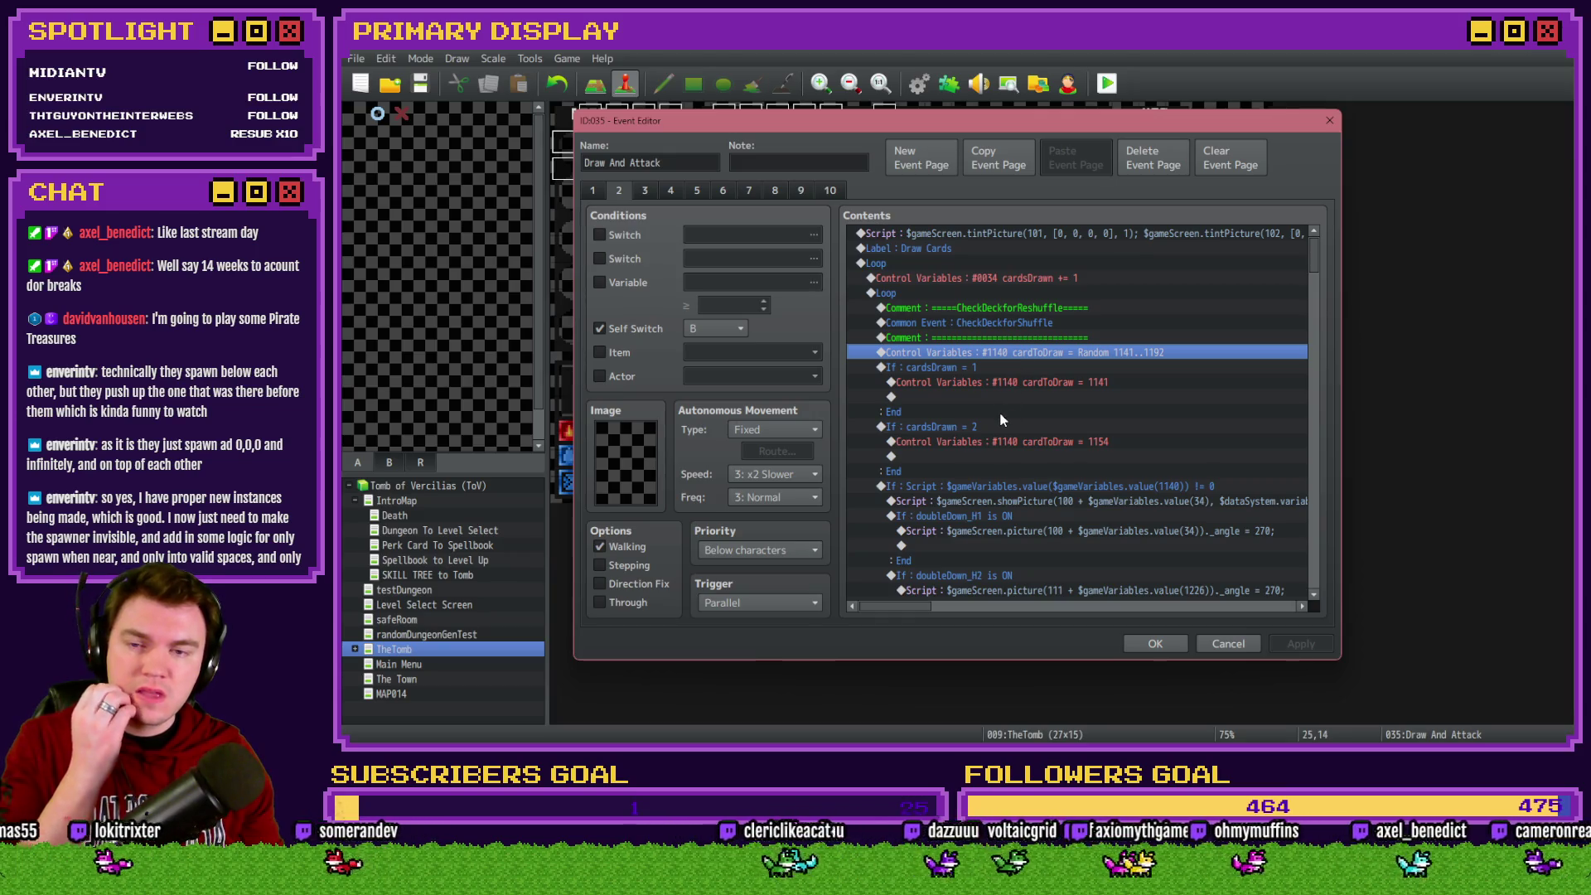
{"action": "left_click", "coordinate": [967, 427]}
{"action": "double_click", "coordinate": [971, 429]}
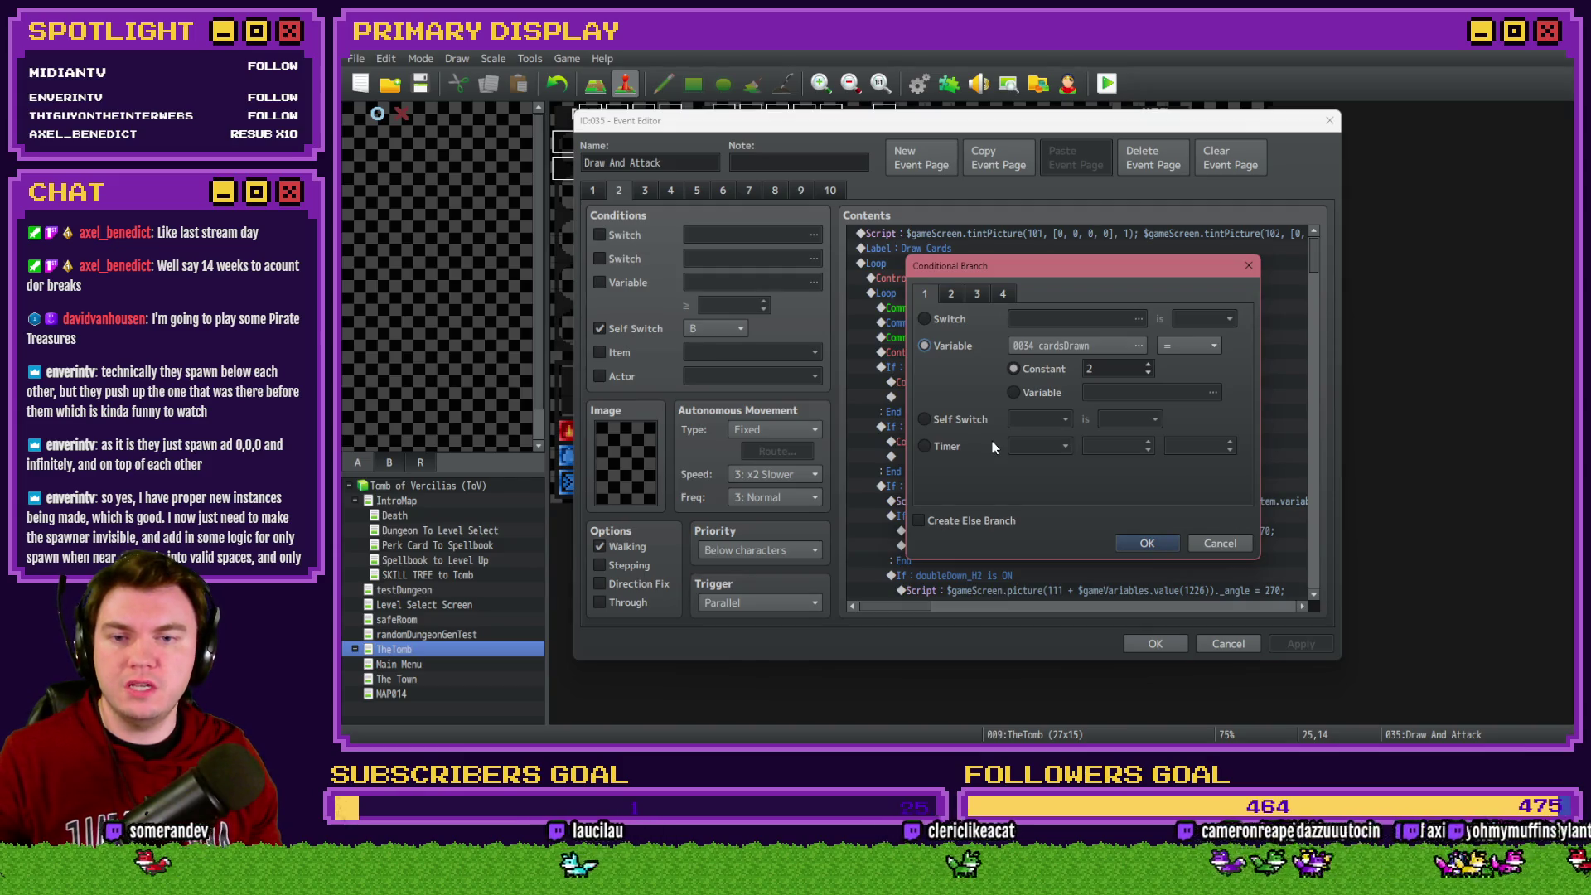
{"action": "key", "text": "Escape"}
{"action": "left_click", "coordinate": [997, 441]}
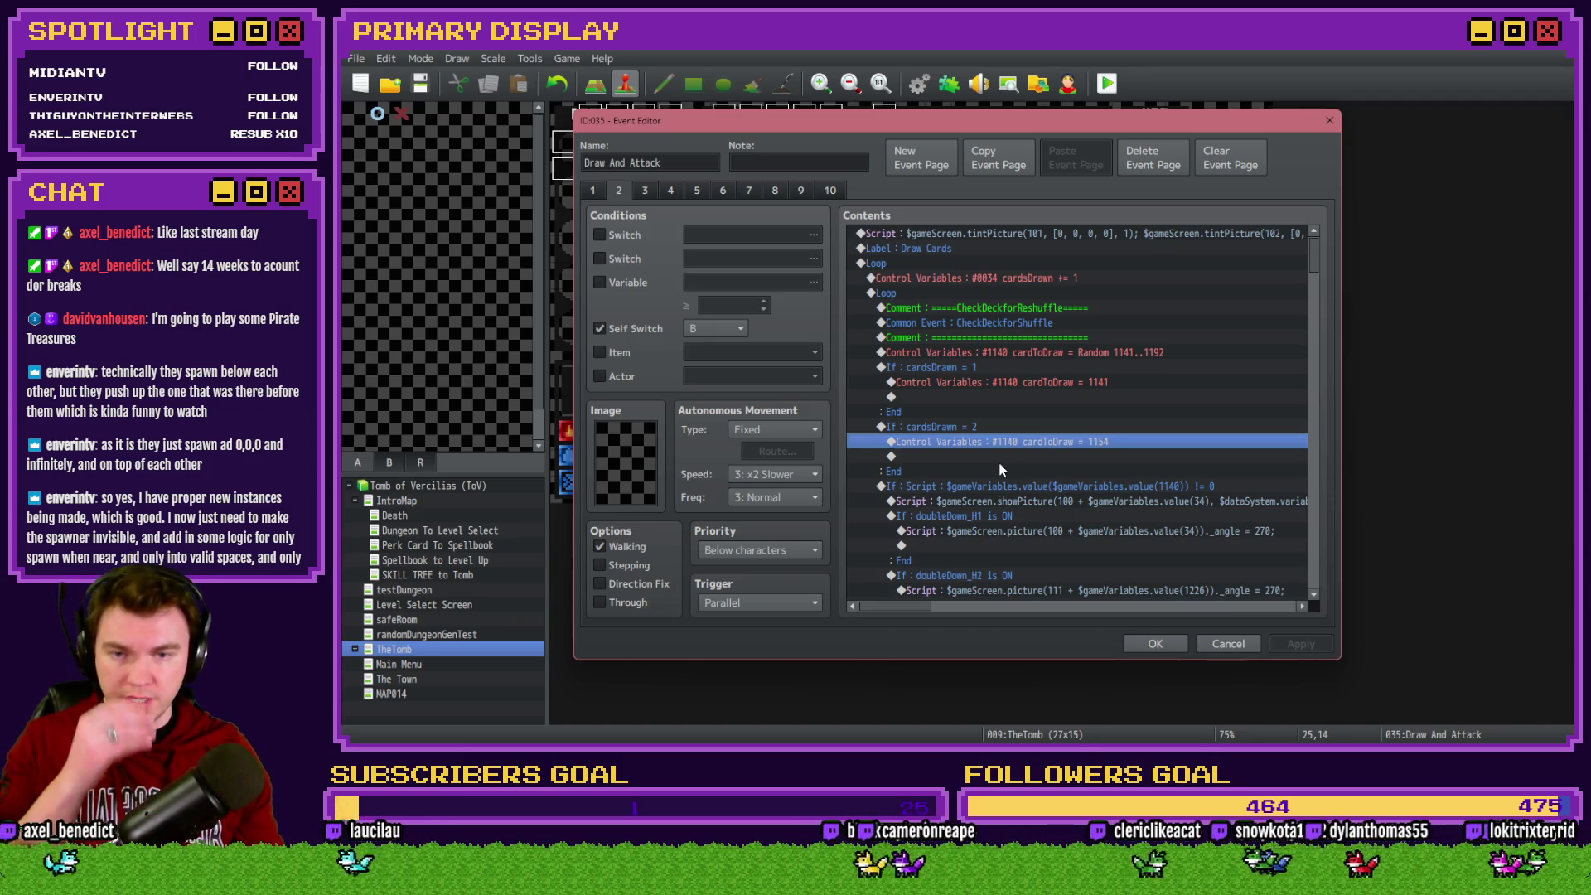
Insert a 60-frame Flash Screen with Wait after the cardsDrawn = 2 branch and confirm
{"action": "left_click", "coordinate": [957, 427]}
{"action": "double_click", "coordinate": [954, 457]}
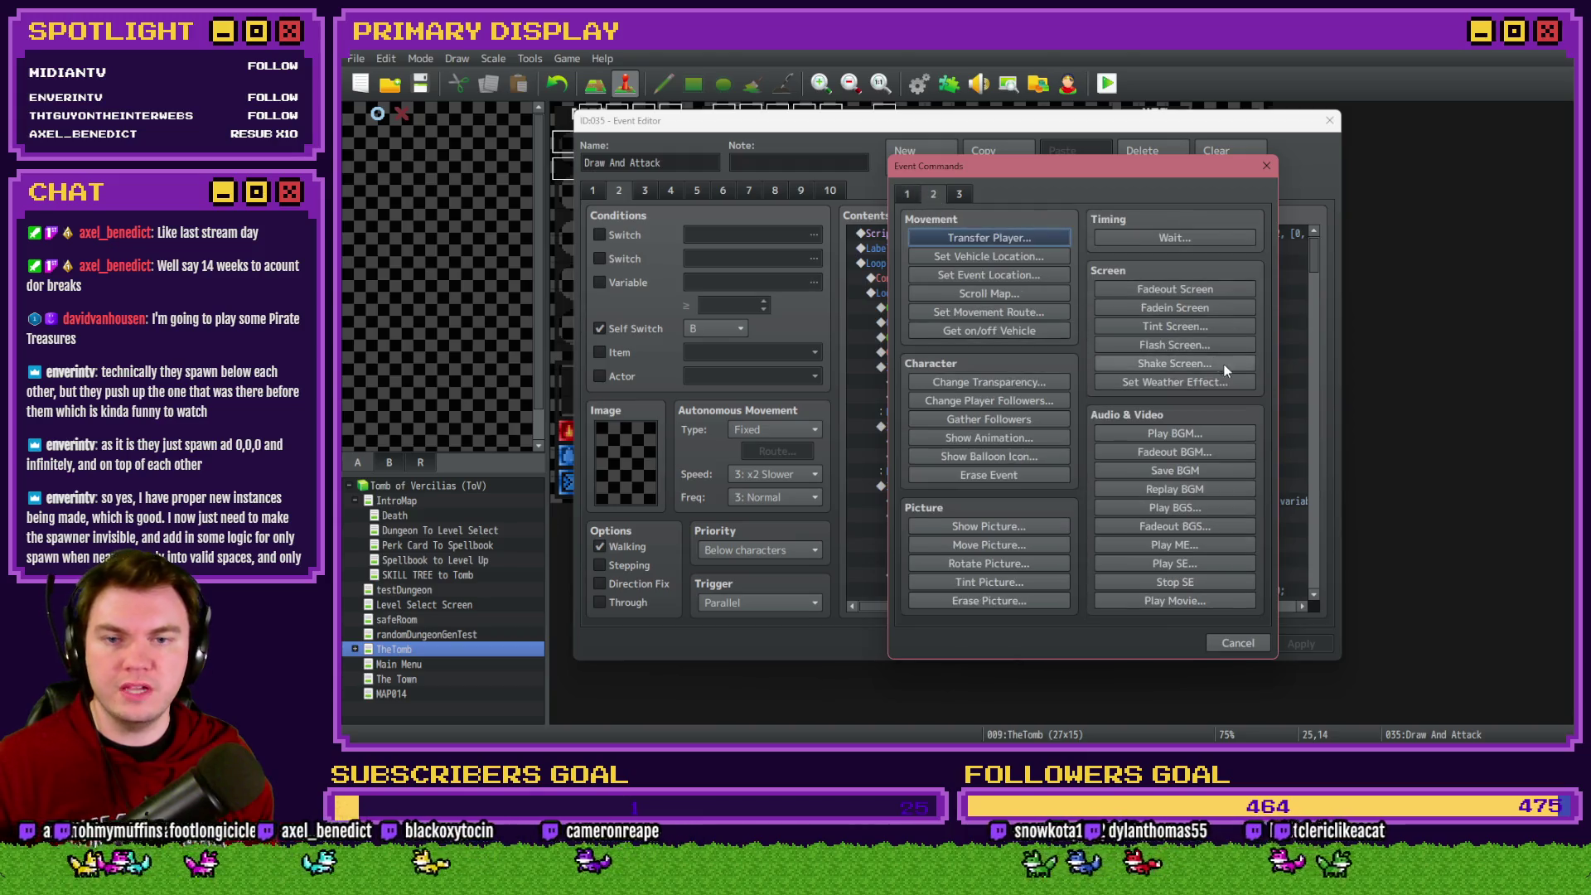
{"action": "left_click", "coordinate": [1178, 330]}
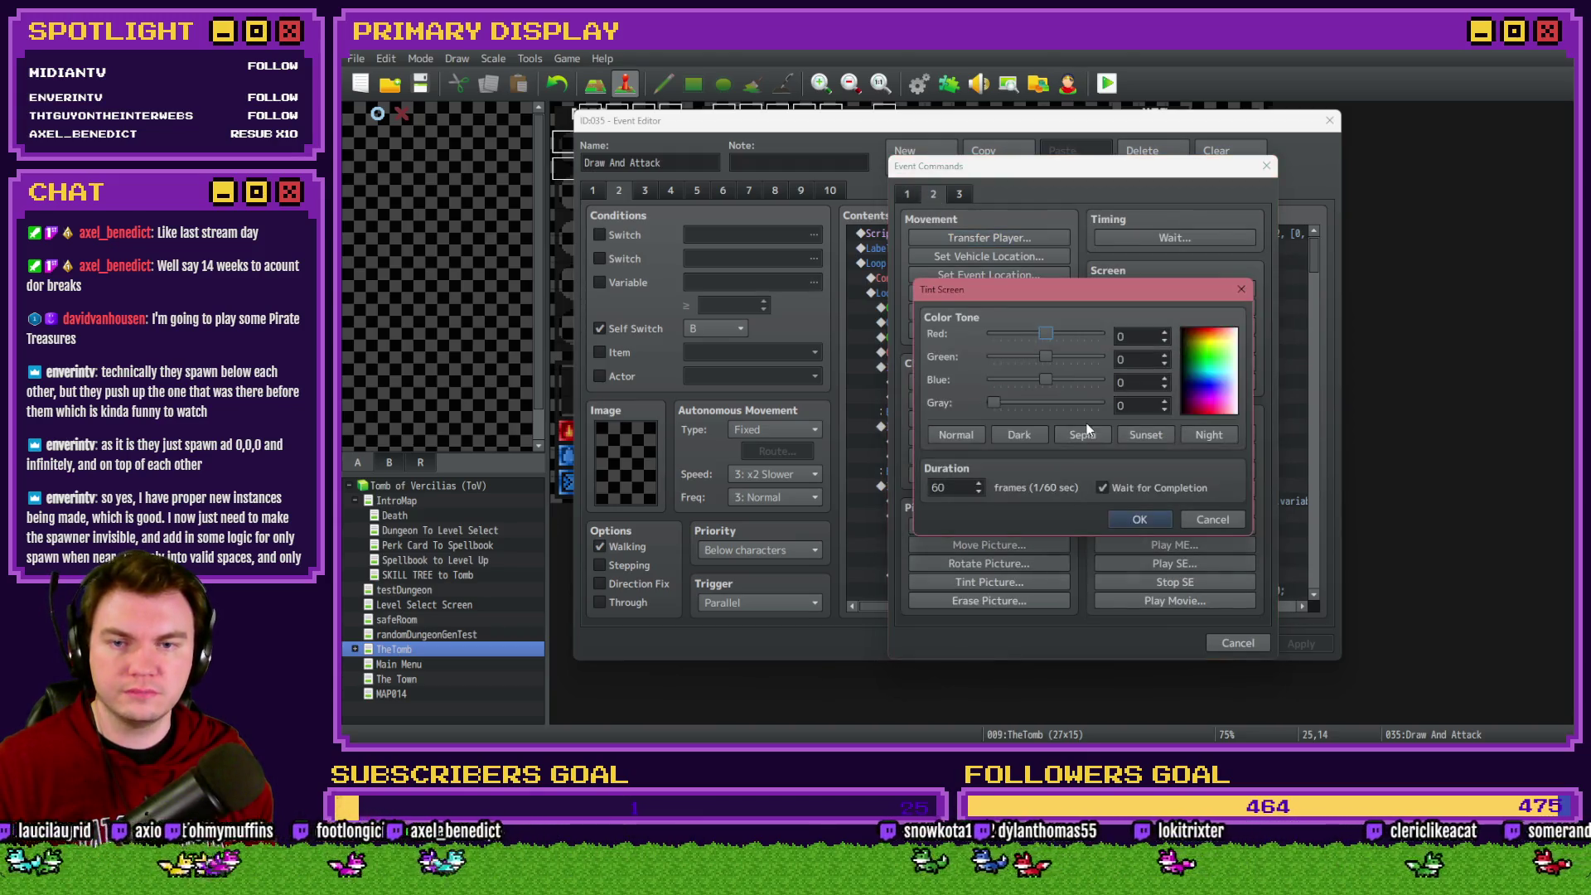
{"action": "left_click", "coordinate": [1212, 519]}
{"action": "left_click", "coordinate": [1176, 349]}
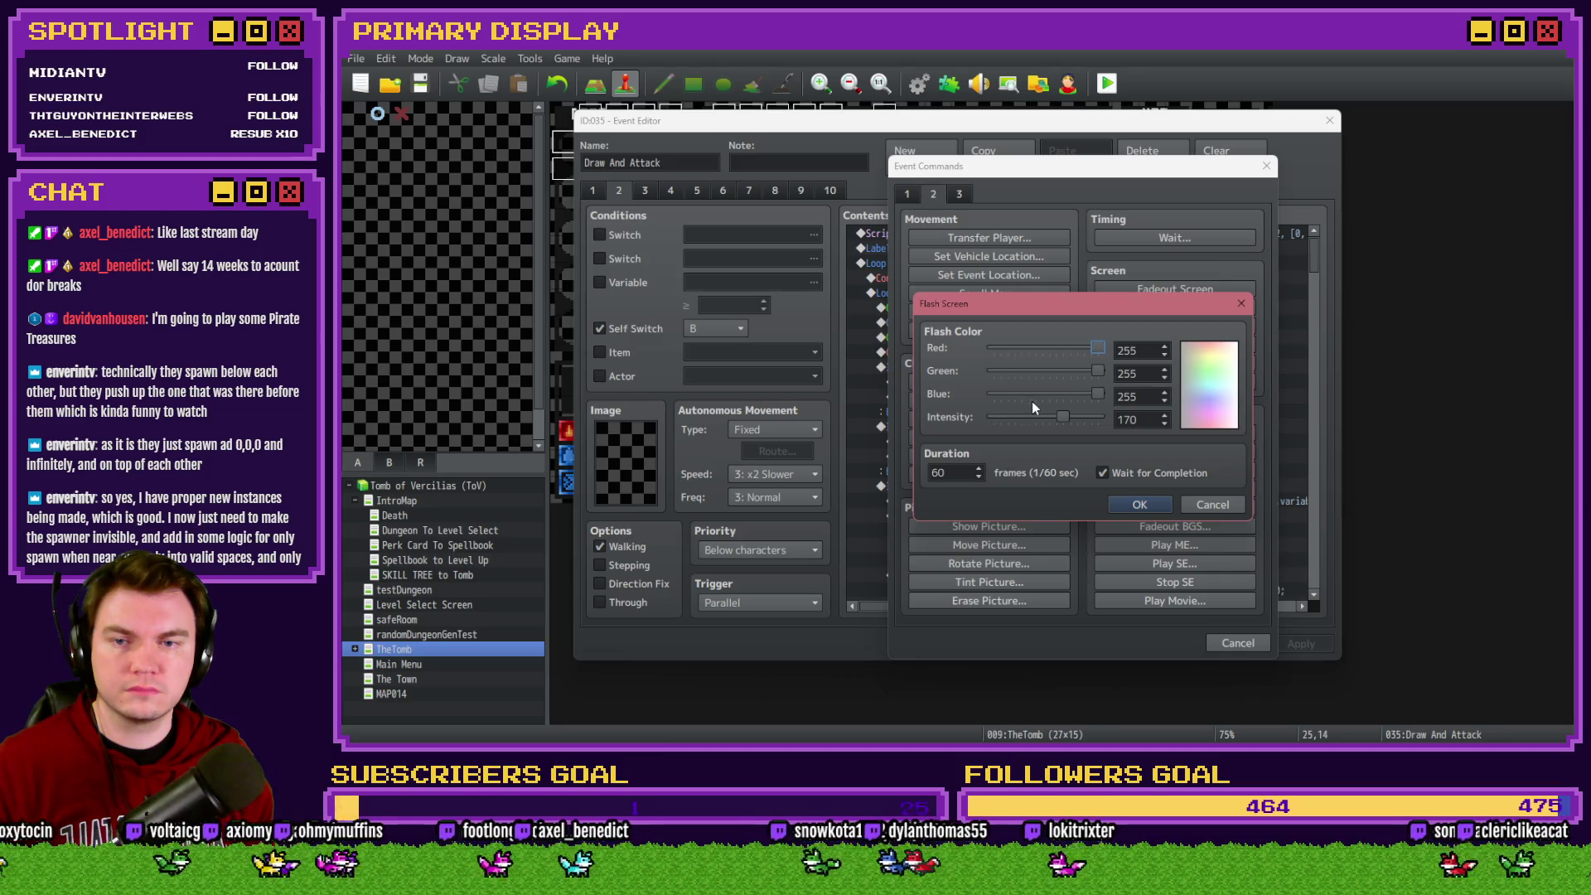
{"action": "left_click", "coordinate": [1138, 505]}
{"action": "left_click", "coordinate": [1143, 639]}
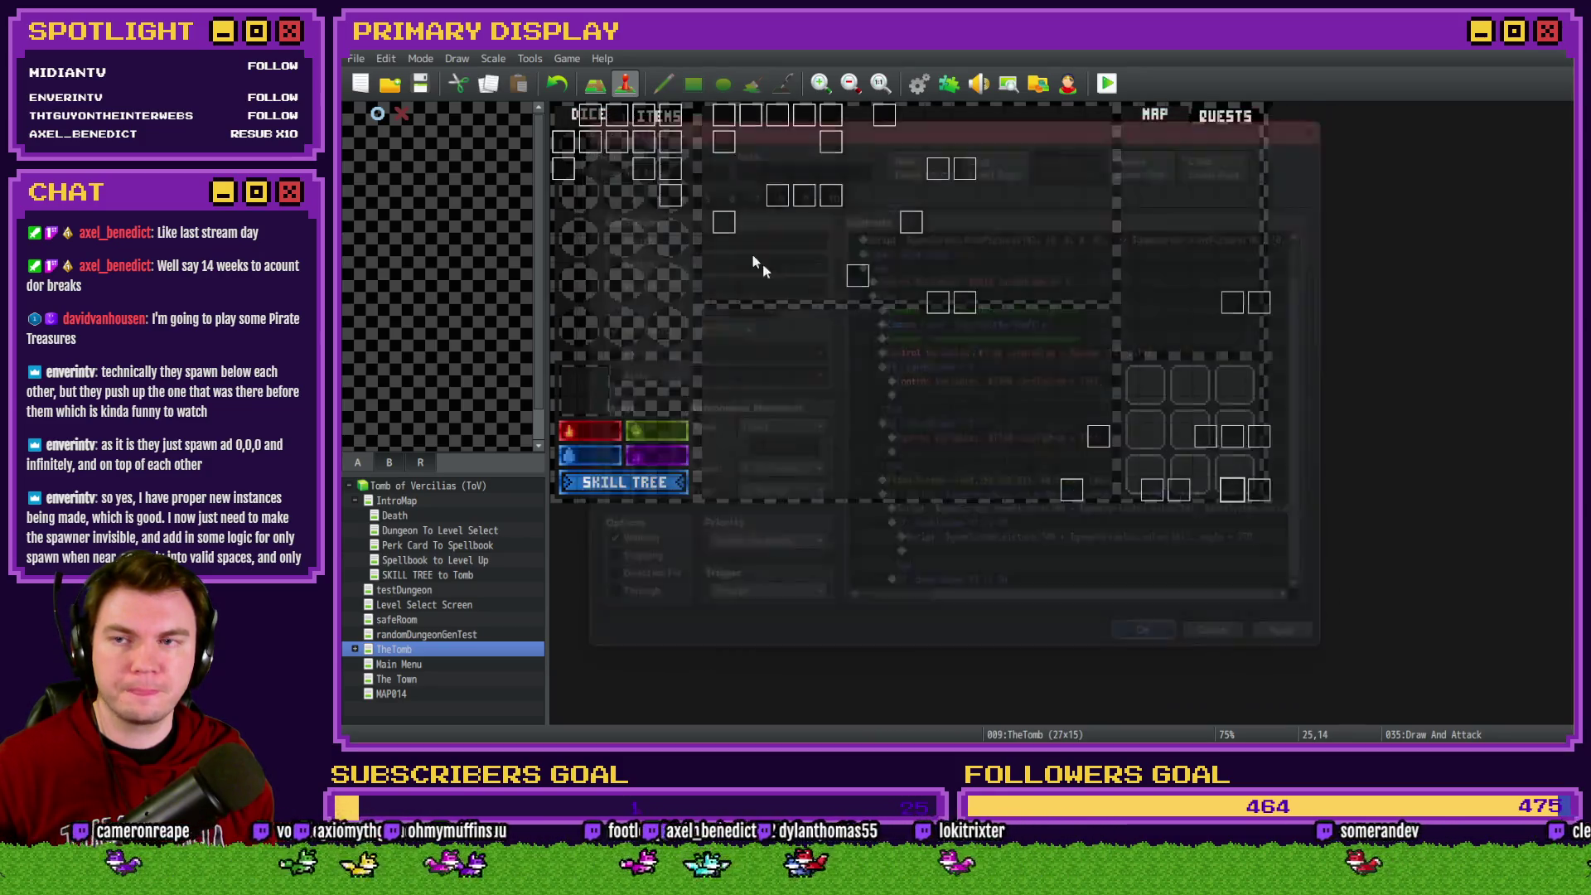
Playtest, split the pair of aces, open the F9 debug panel, then return to the editor
{"action": "left_click", "coordinate": [1107, 83]}
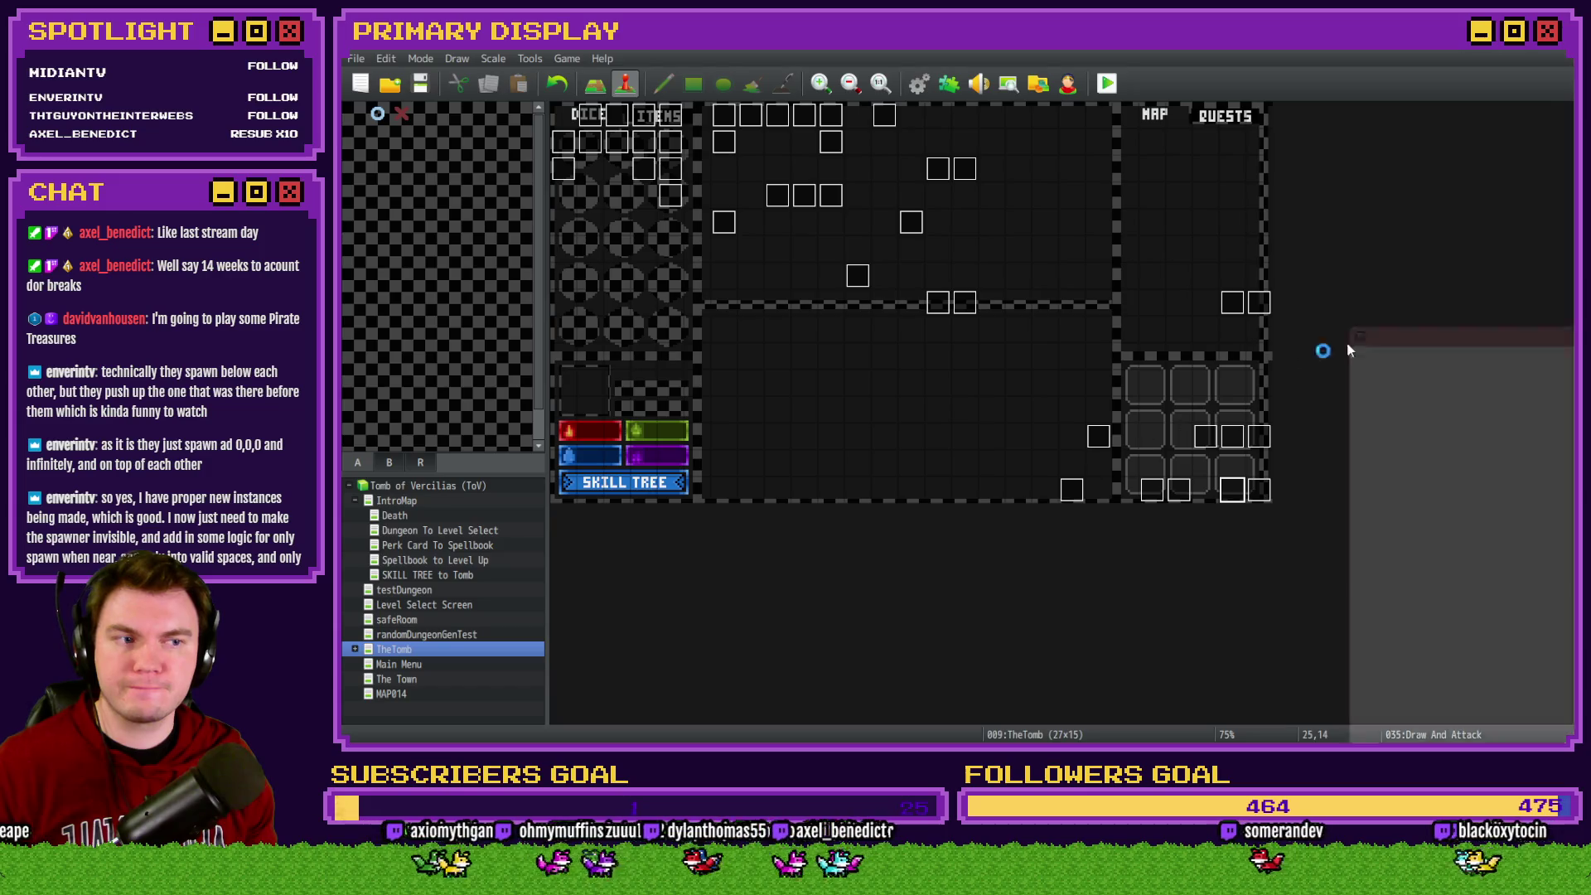
{"action": "left_click_drag", "start_coordinate": [1565, 270], "coordinate": [931, 87]}
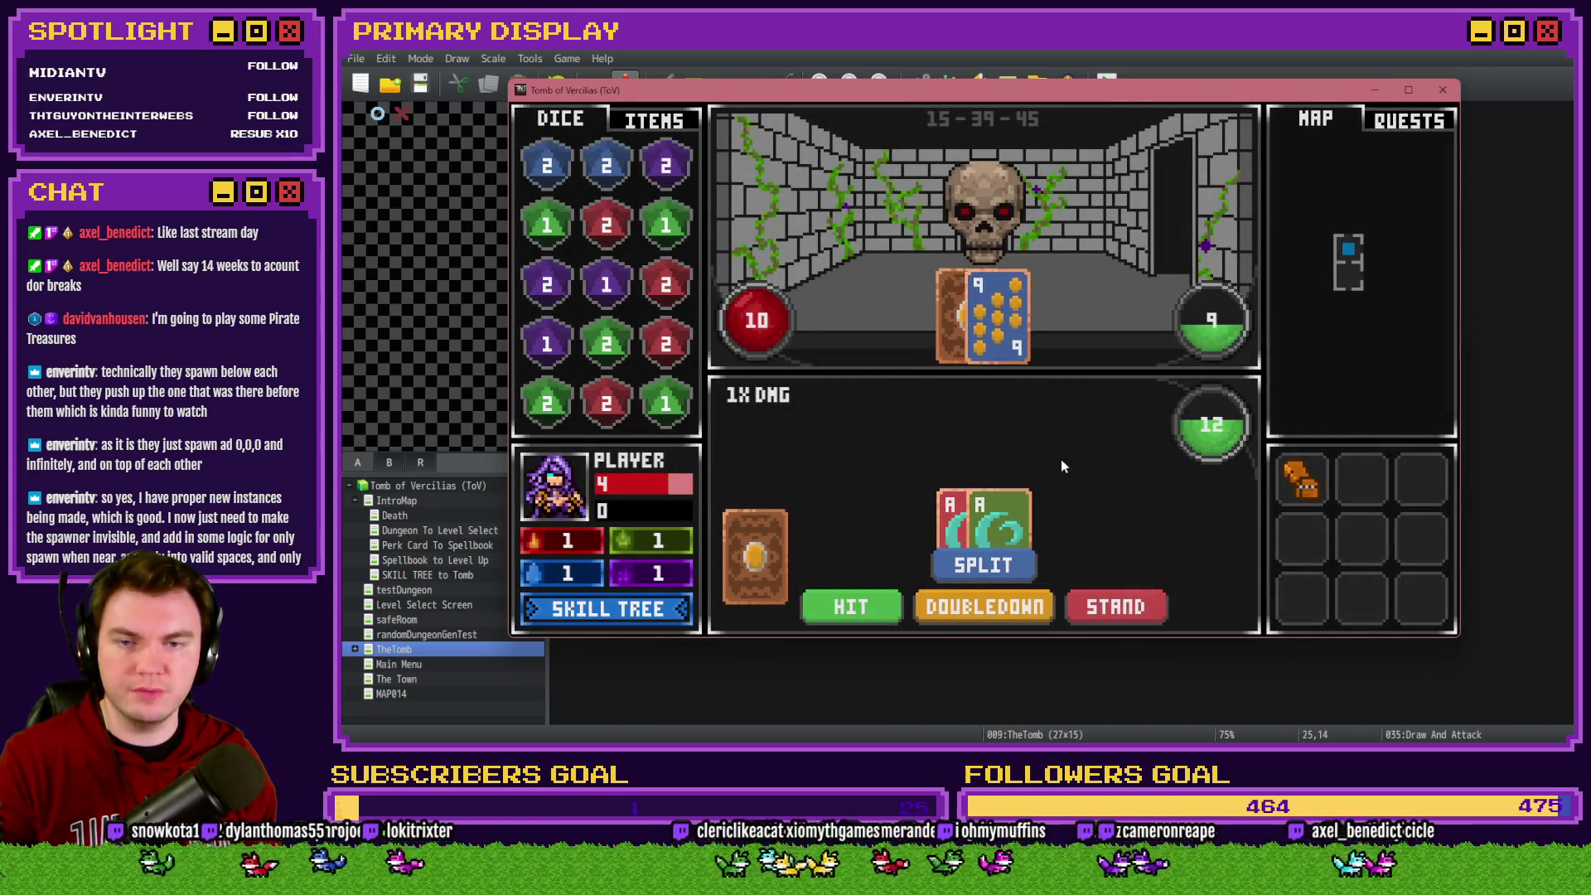
{"action": "left_click", "coordinate": [1006, 567]}
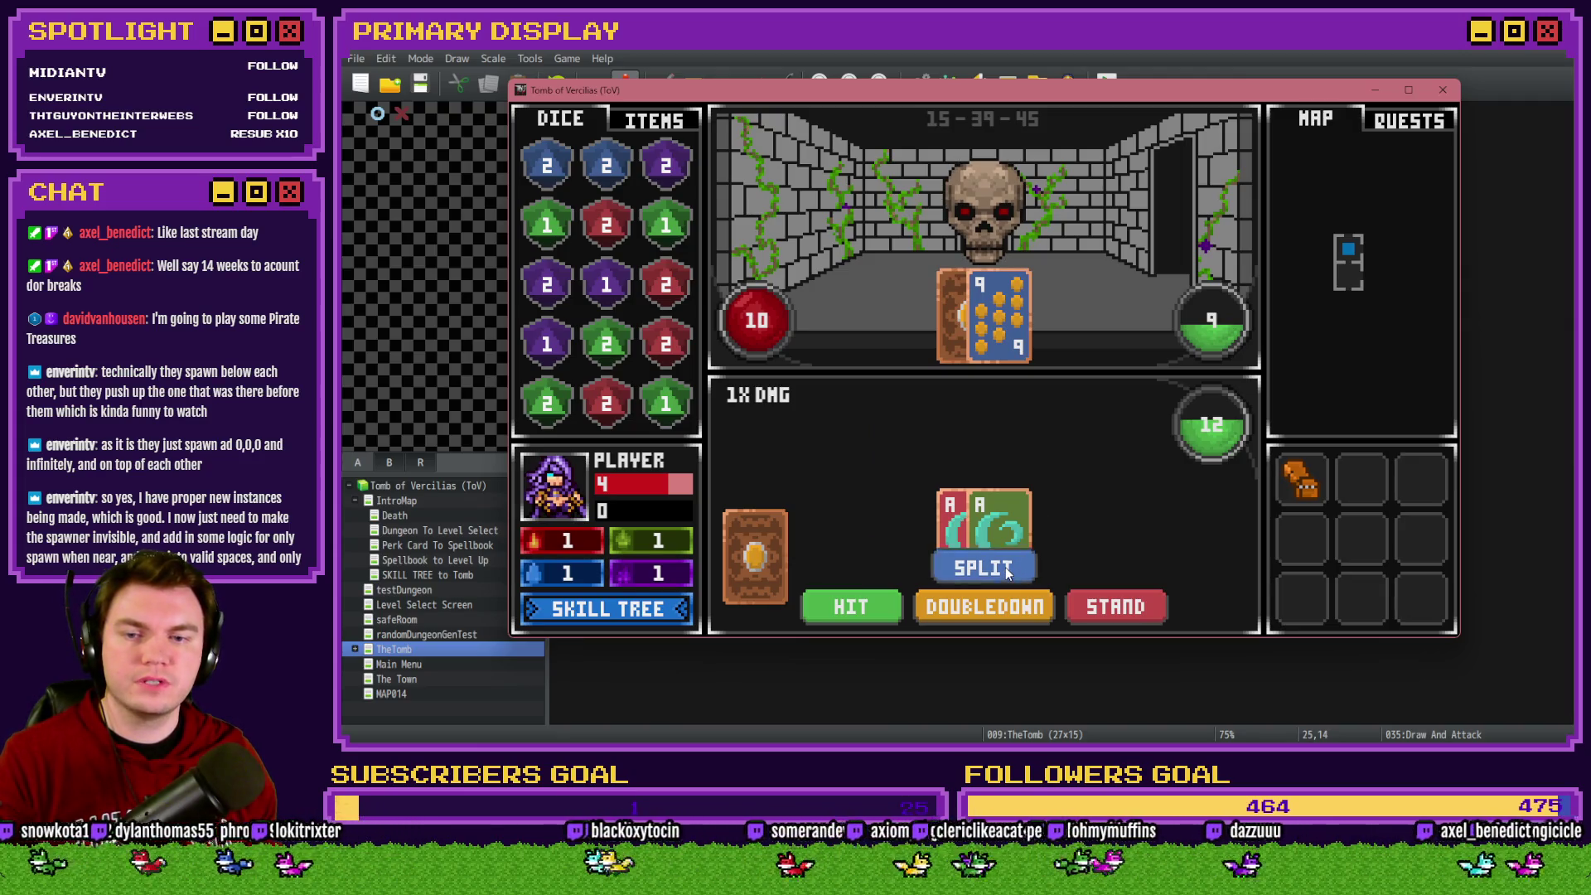
{"action": "key", "text": "F9"}
{"action": "mouse_move", "coordinate": [1096, 100]}
{"action": "left_mouse_down"}
{"action": "mouse_move", "coordinate": [1578, 79]}
{"action": "mouse_move", "coordinate": [1074, 95]}
{"action": "mouse_move", "coordinate": [860, 68]}
{"action": "left_mouse_up"}
{"action": "left_click", "coordinate": [860, 69]}
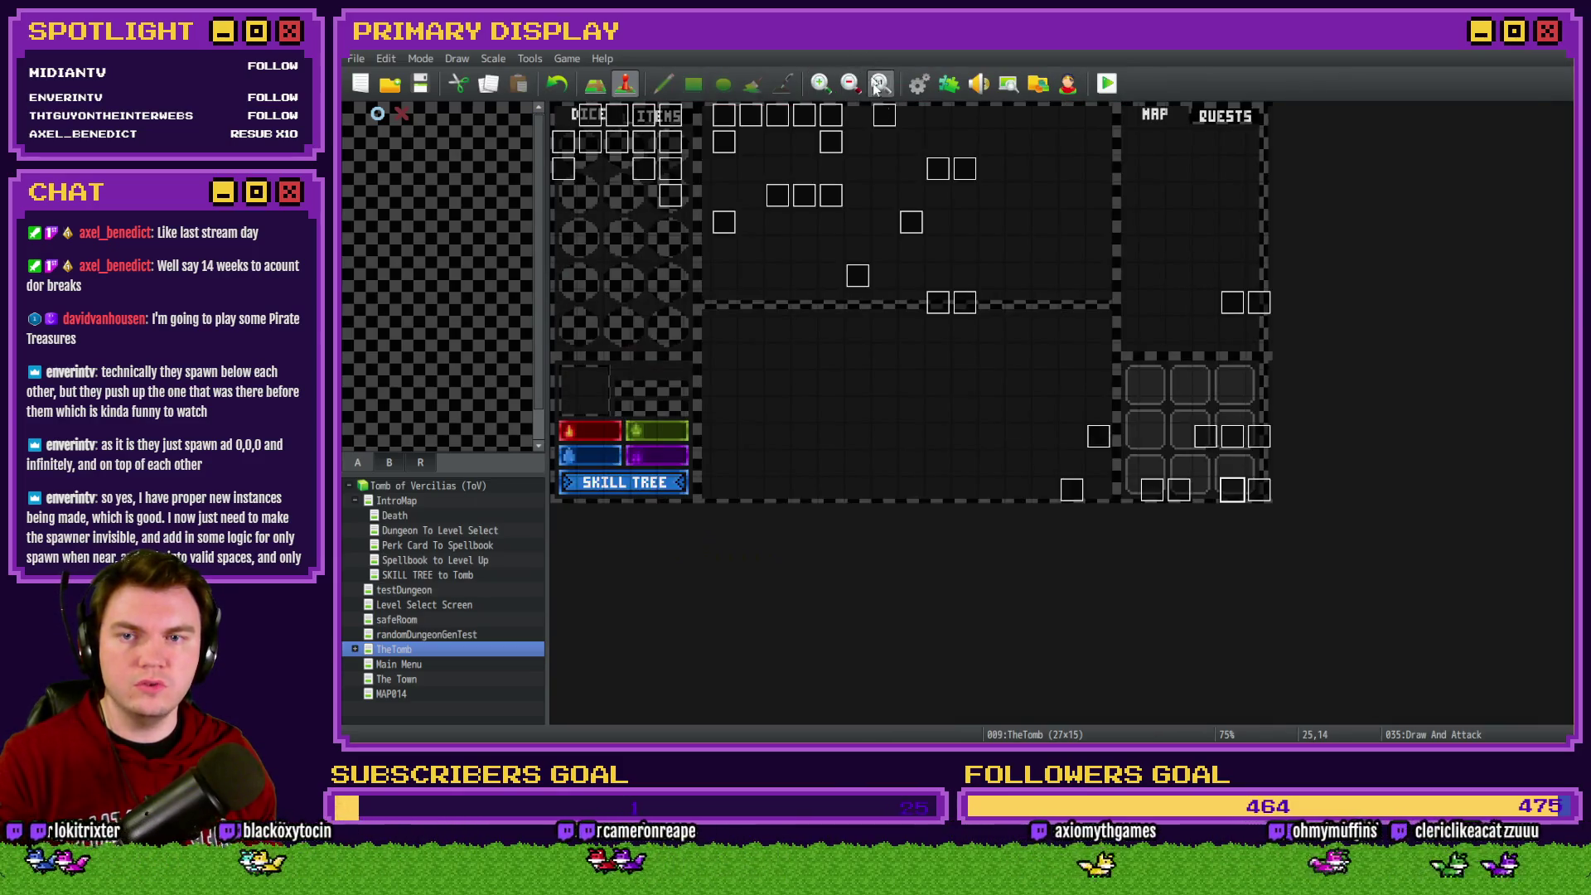
Inspect the page 2 cardToDraw = 1154 assignment and its variable without changing anything
{"action": "double_click", "coordinate": [1235, 487]}
{"action": "left_click", "coordinate": [619, 191]}
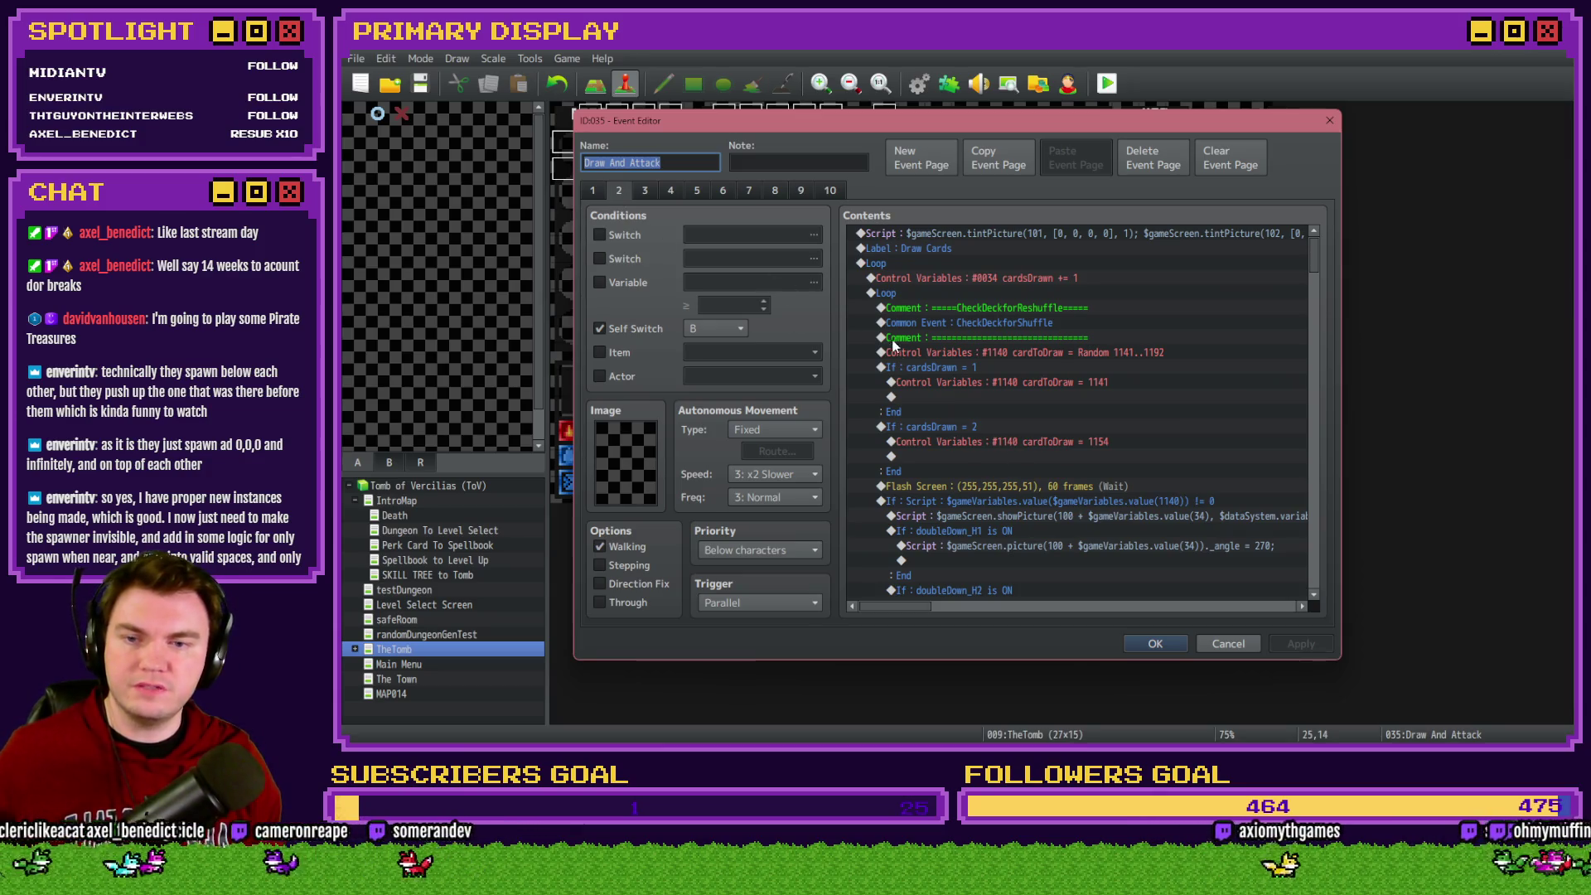
{"action": "left_click", "coordinate": [1034, 454]}
{"action": "left_click", "coordinate": [1039, 443]}
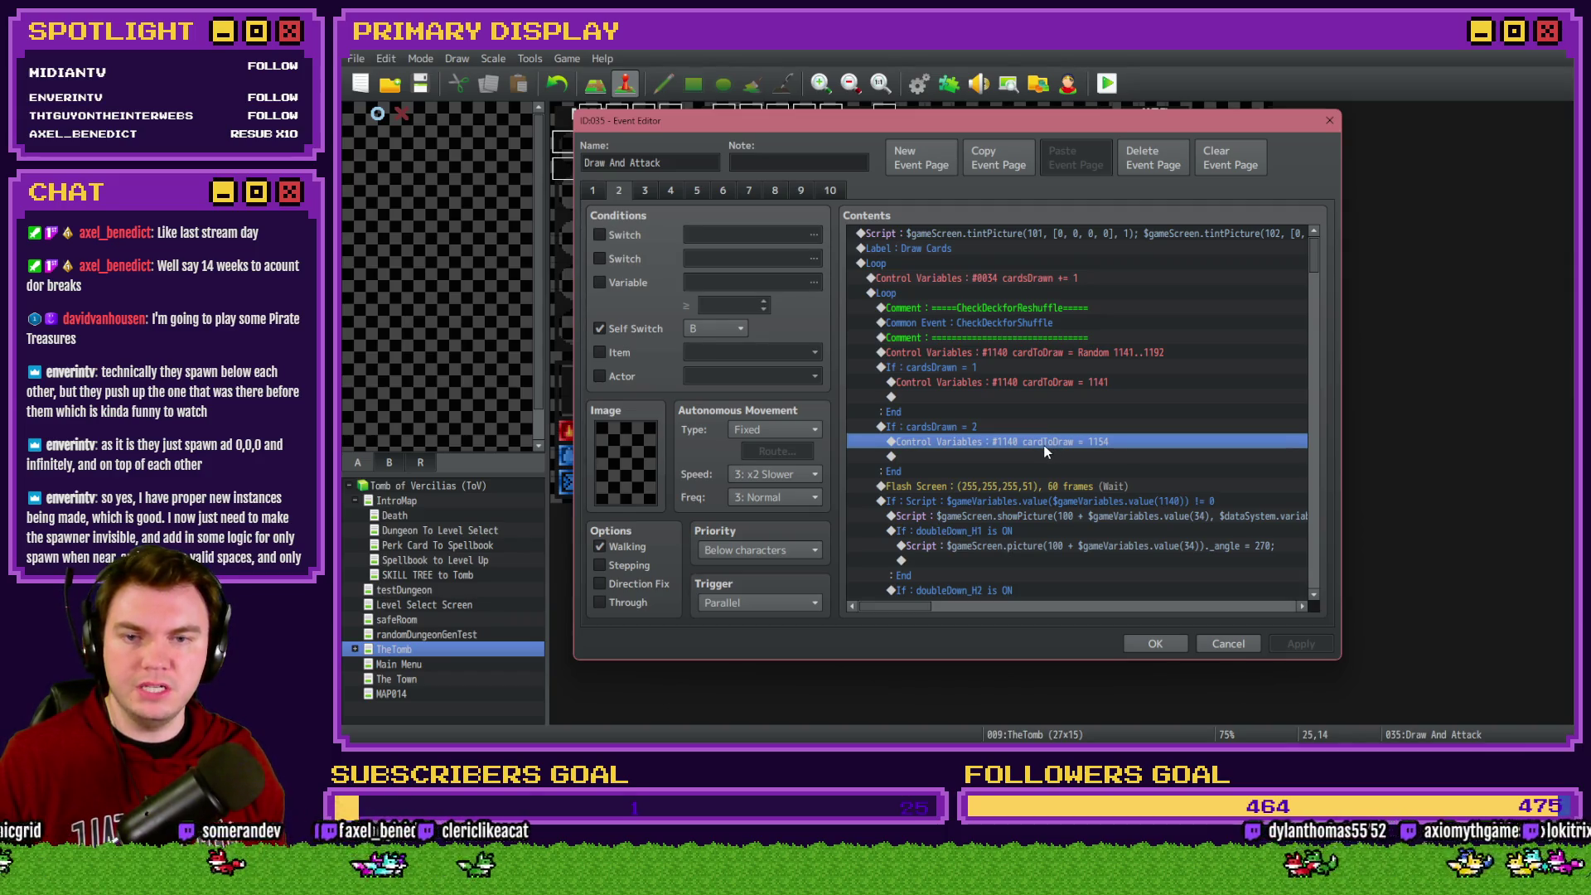
{"action": "double_click", "coordinate": [1044, 450]}
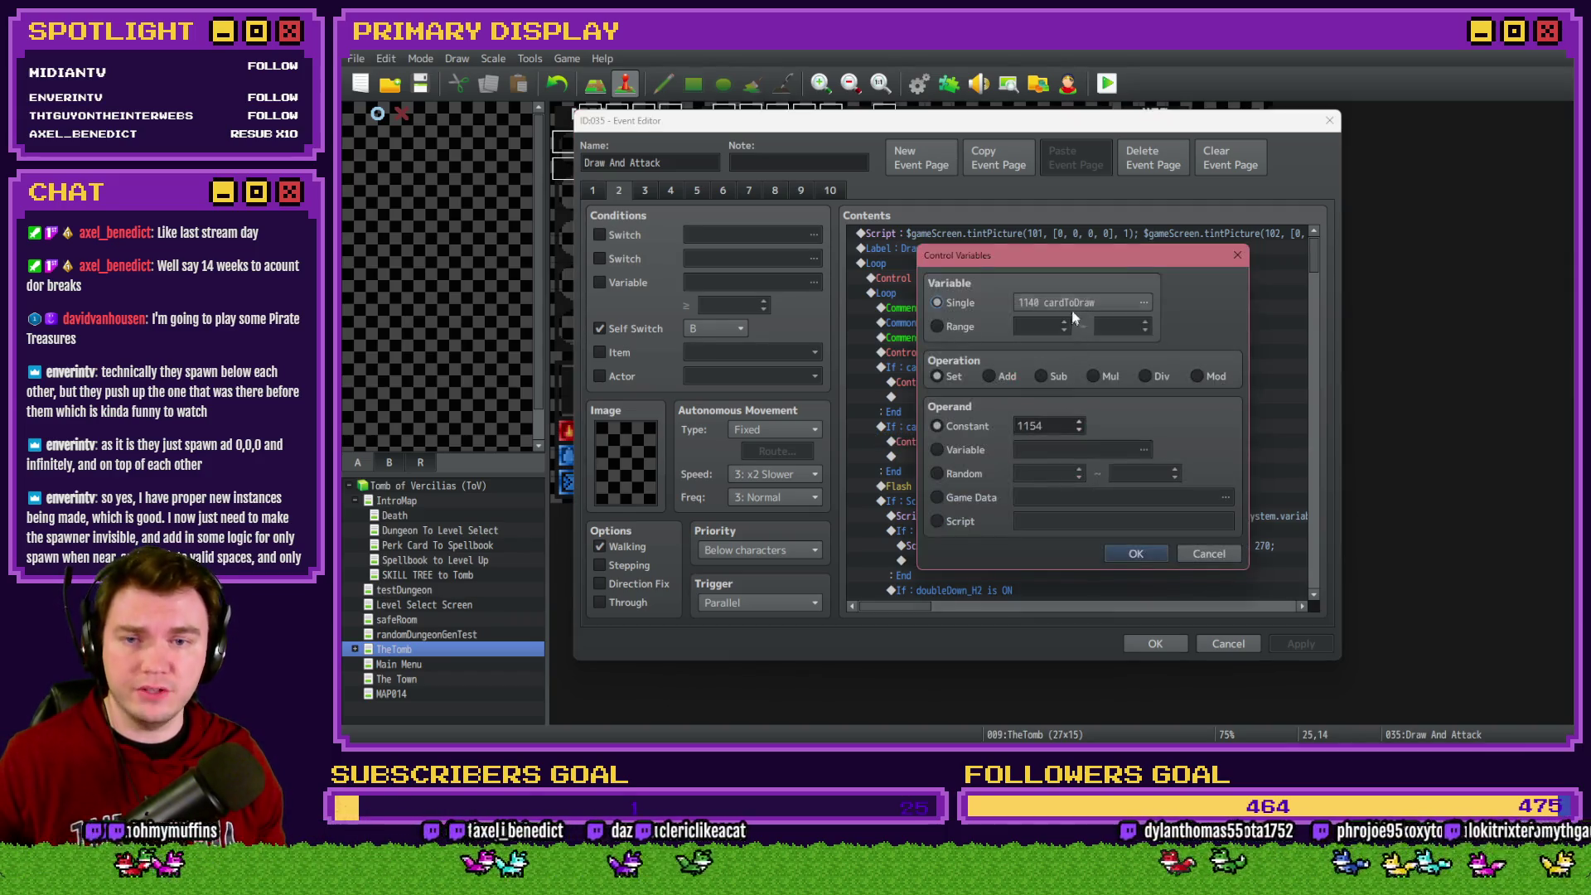
{"action": "left_click", "coordinate": [1070, 310]}
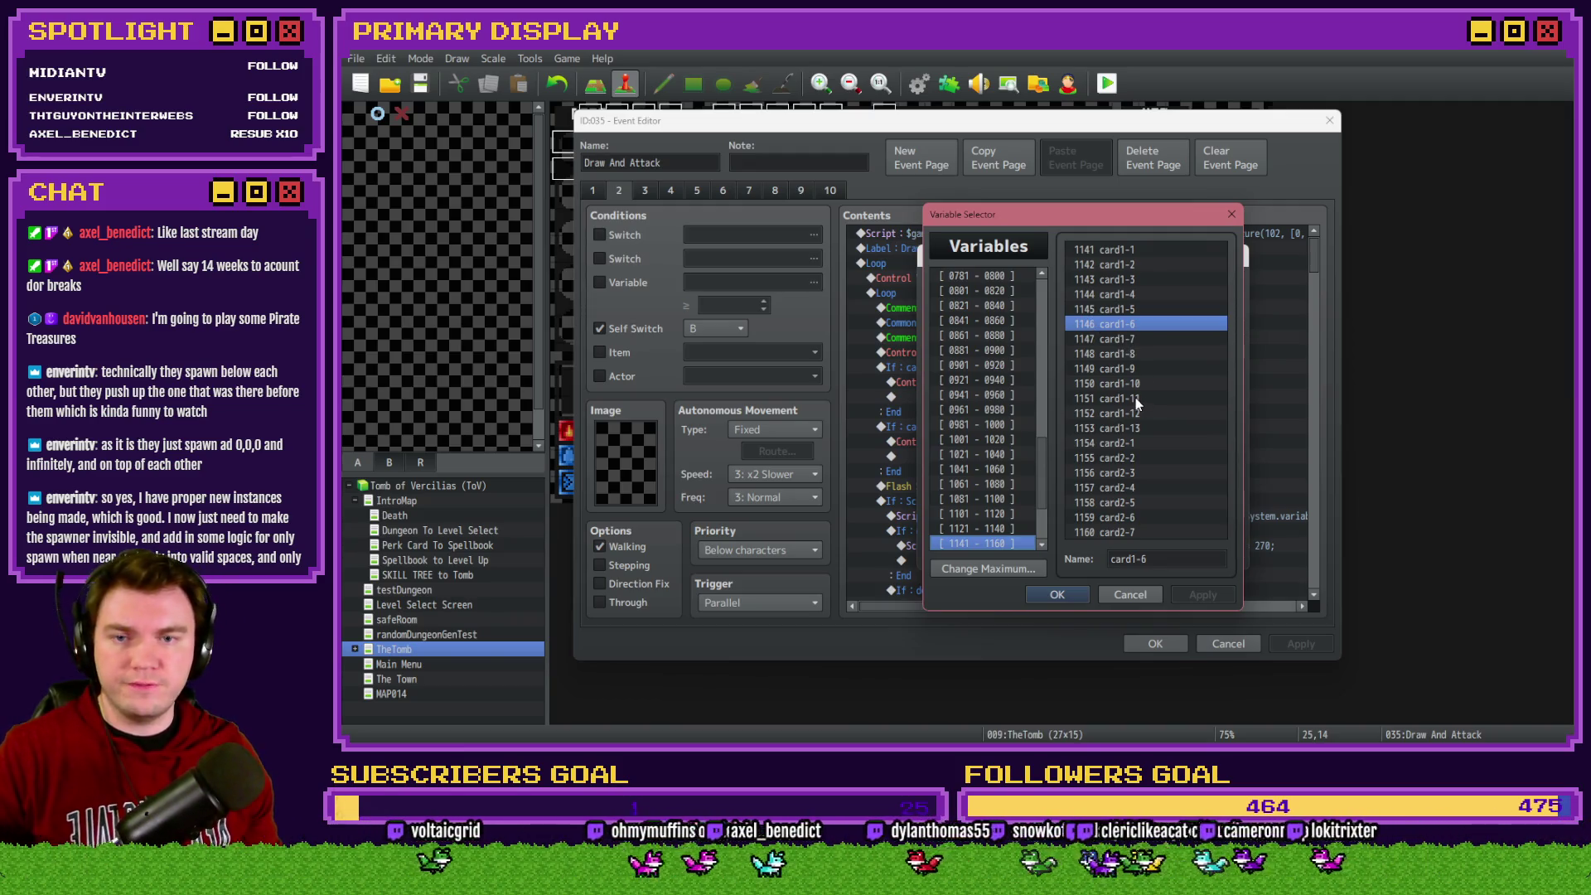
{"action": "key", "text": "Escape"}
{"action": "key", "text": "Escape"}
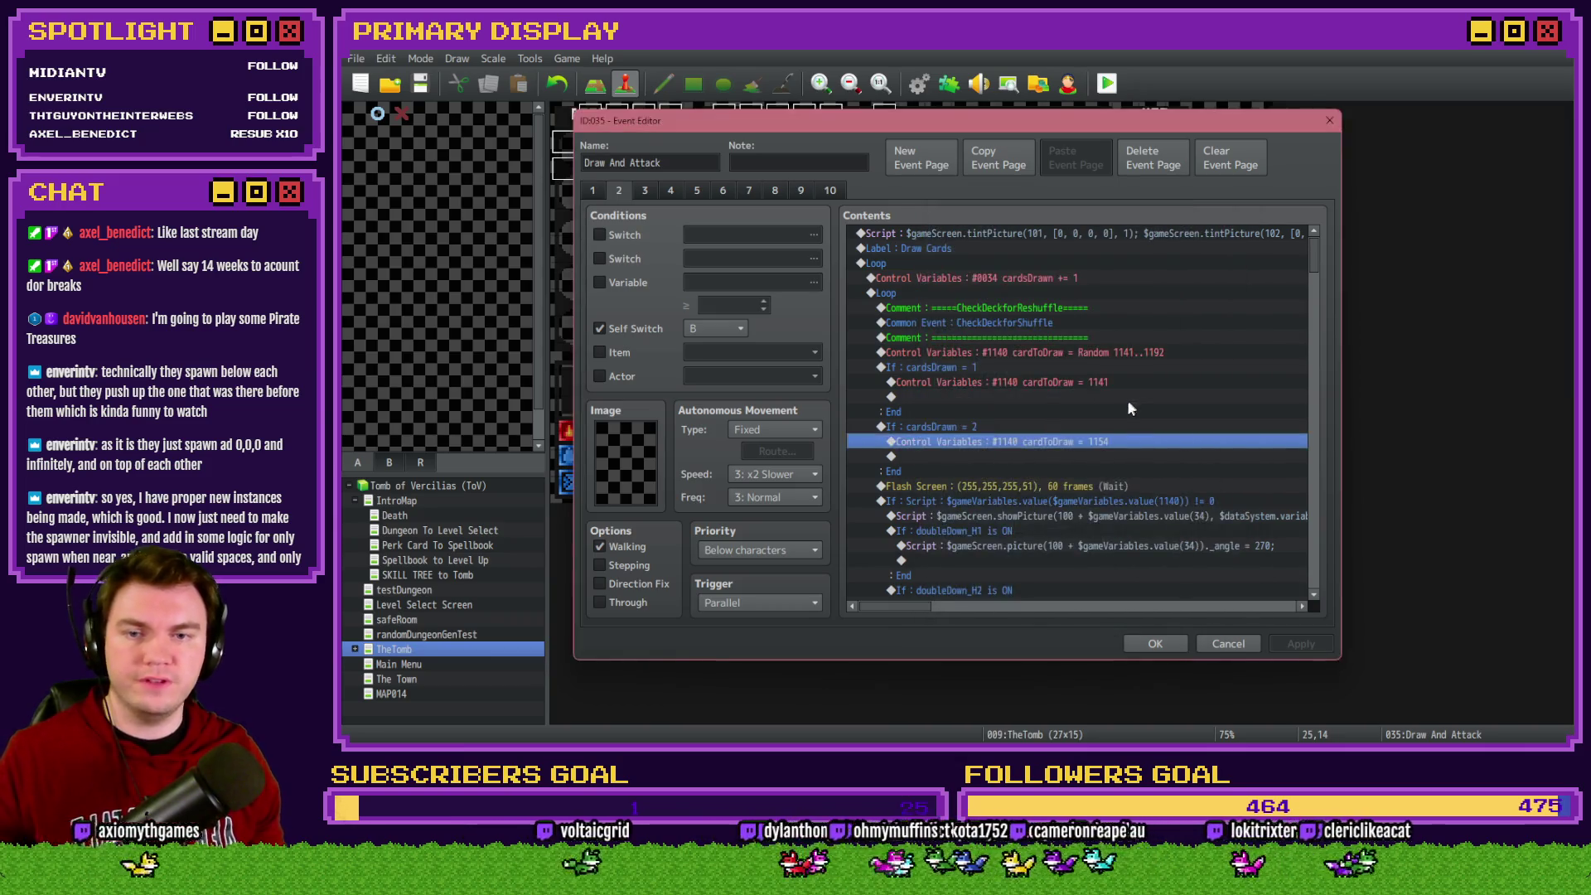
{"action": "key", "text": "Escape"}
{"action": "key", "text": "alt+Tab"}
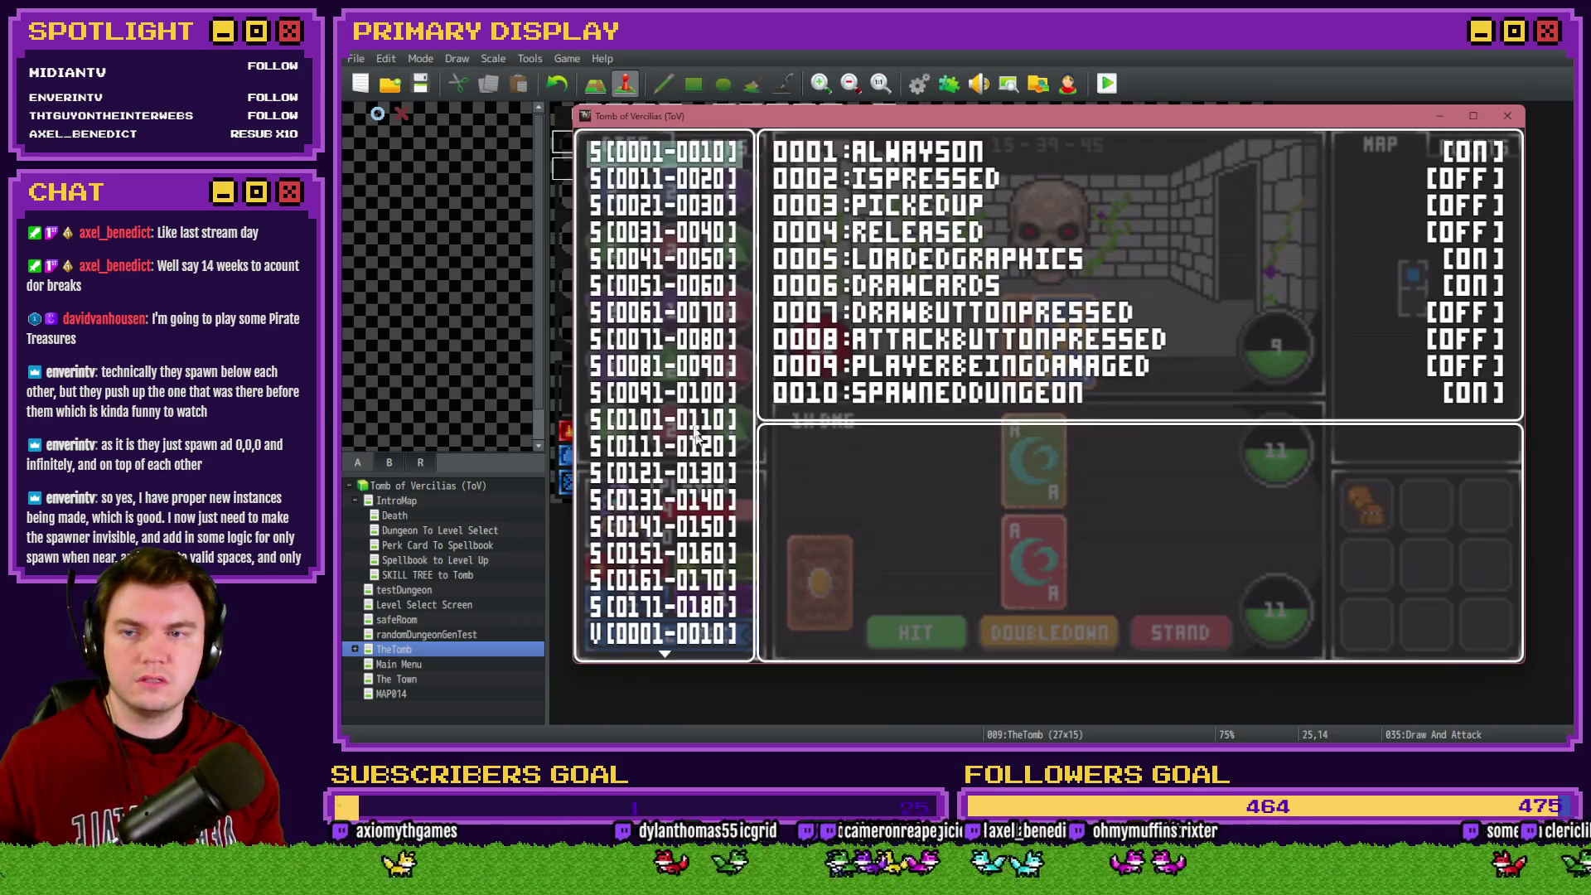
In the debug viewer, lower variable 1140 CARDTODRAW from 1154 to 1150 and resume play
{"action": "key", "text": "Up"}
{"action": "key", "text": "Up"}
{"action": "key", "text": "Up"}
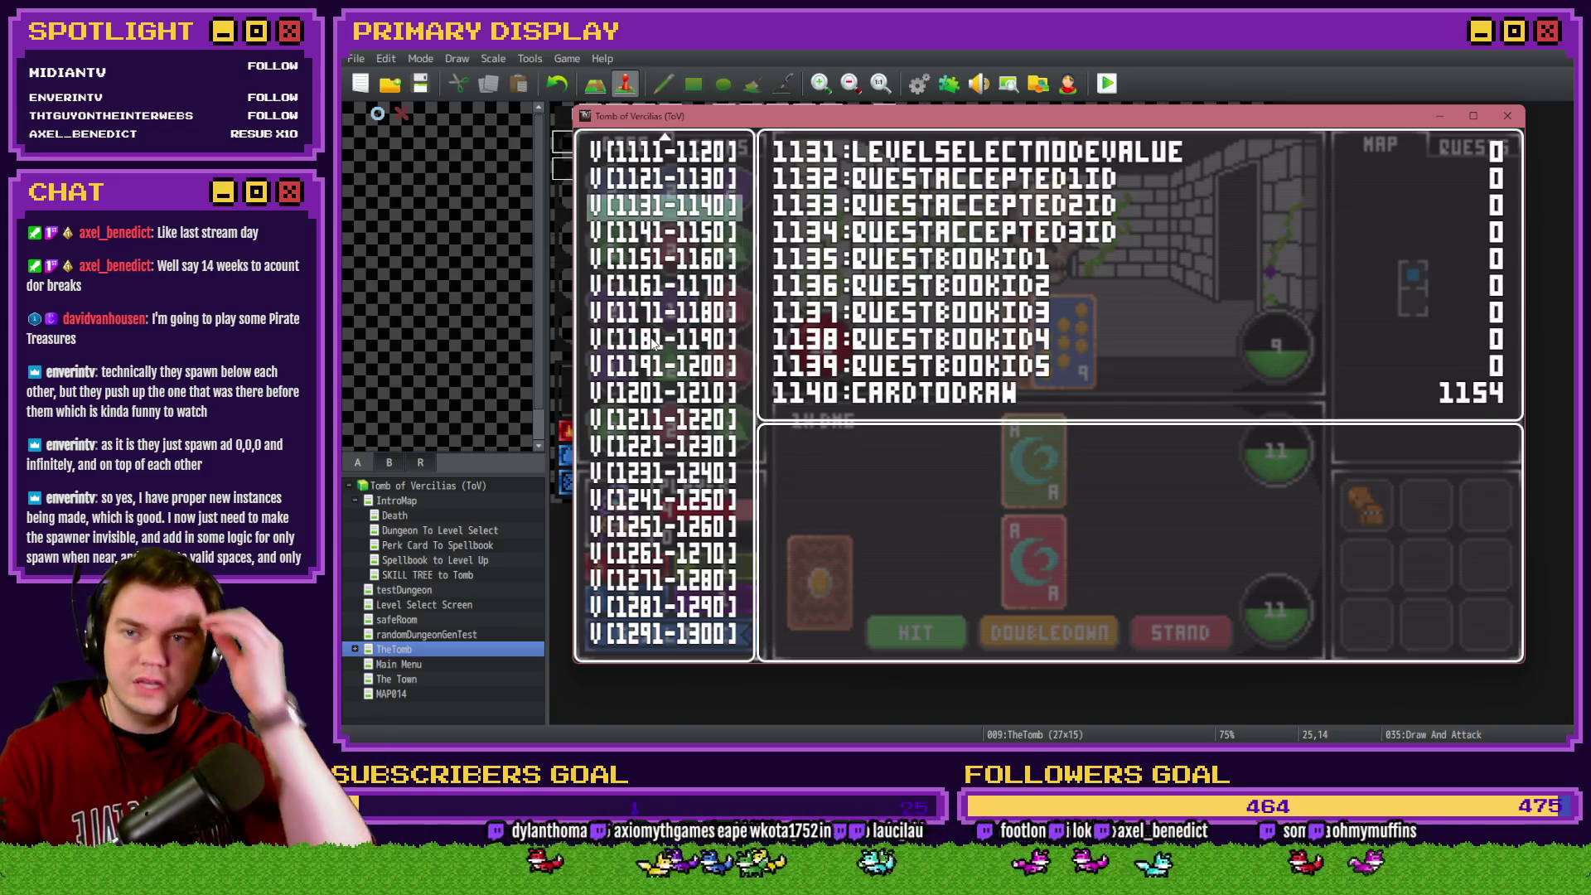
{"action": "key", "text": "Return"}
{"action": "key", "text": "Up"}
{"action": "key", "text": "Left"}
{"action": "key", "text": "Left"}
{"action": "key", "text": "Left"}
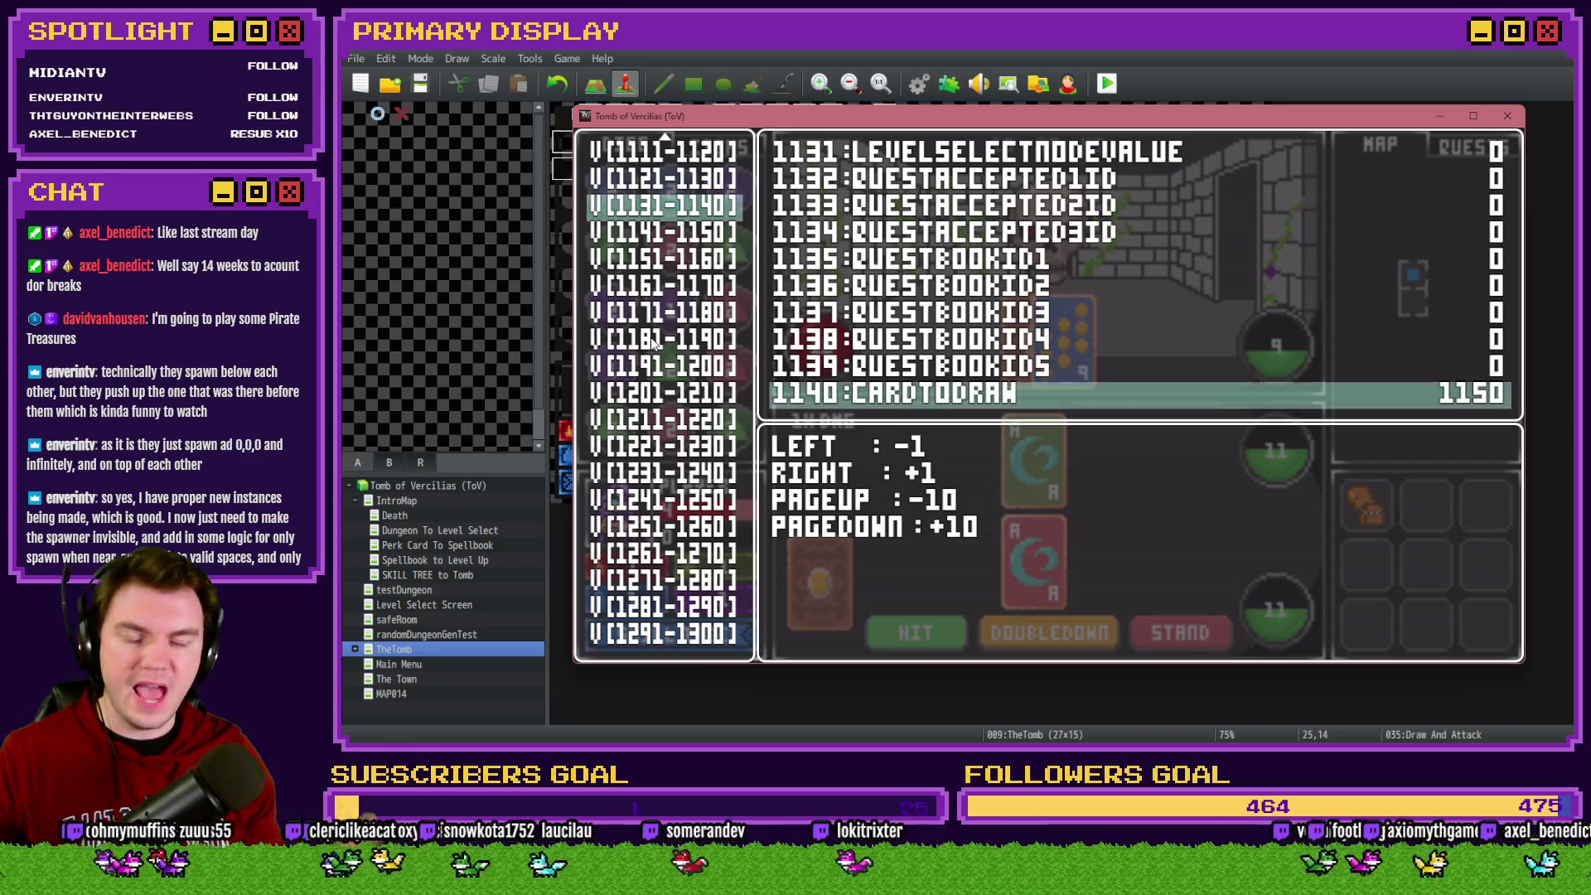
{"action": "key", "text": "Escape"}
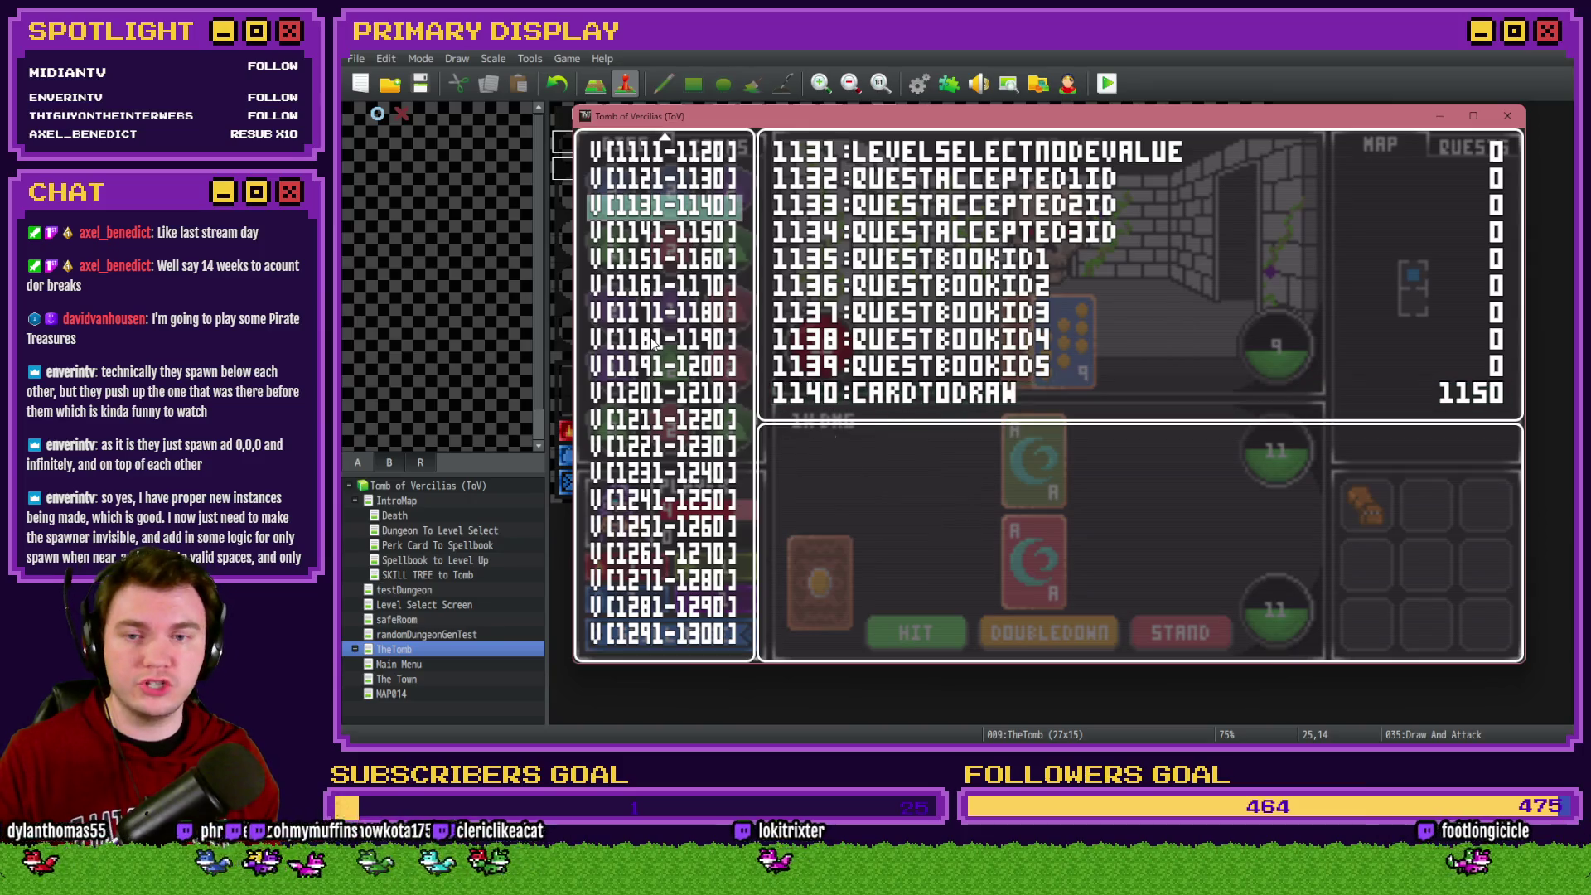
{"action": "key", "text": "Escape"}
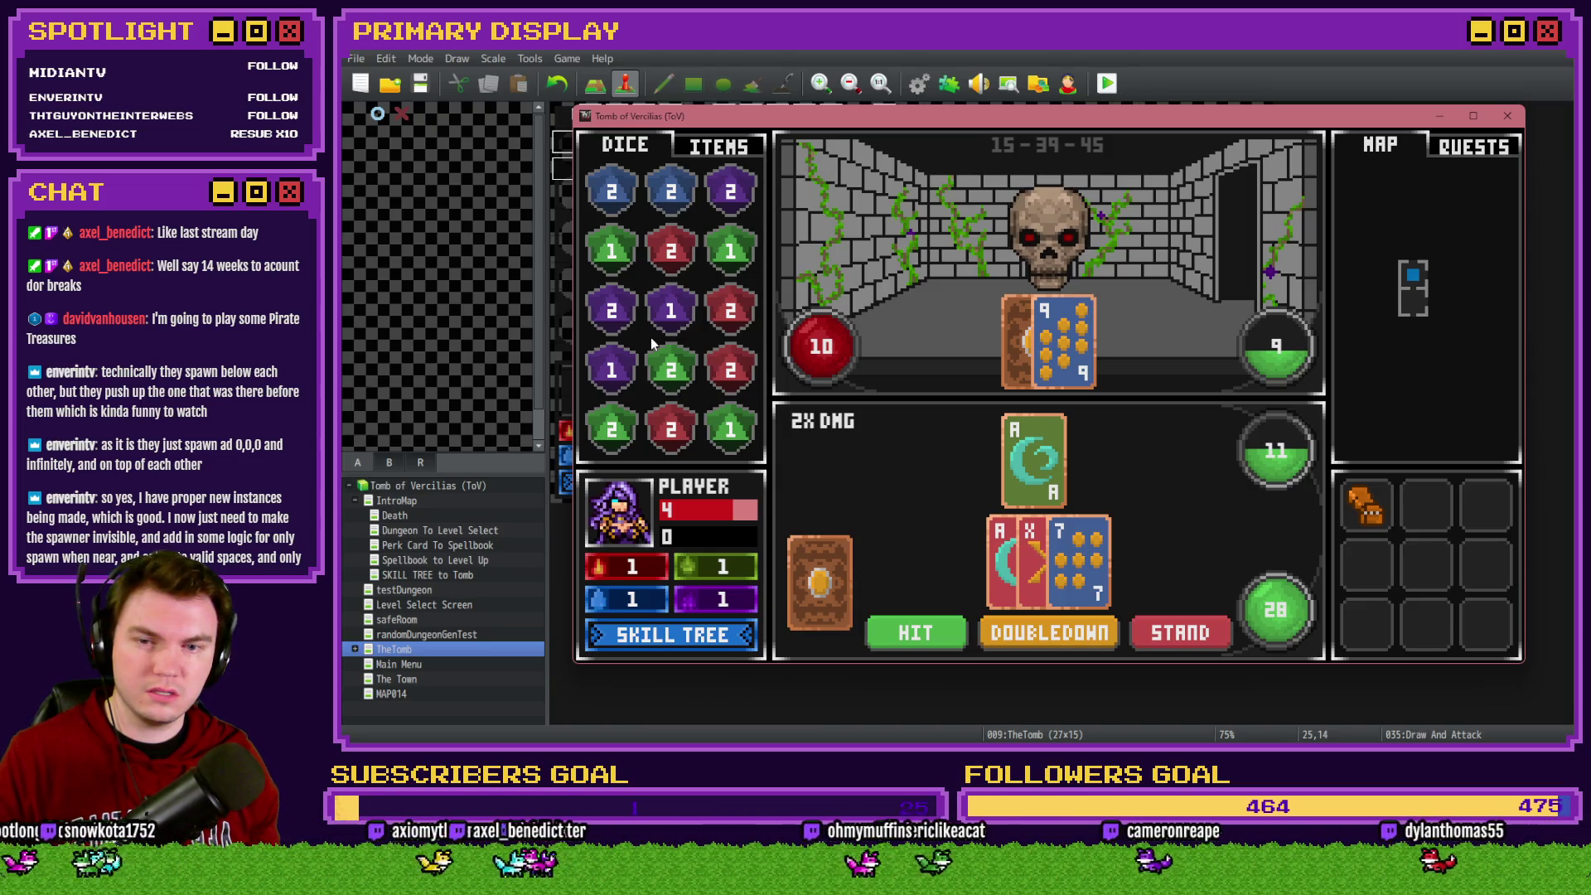
{"action": "mouse_move", "coordinate": [1359, 507]}
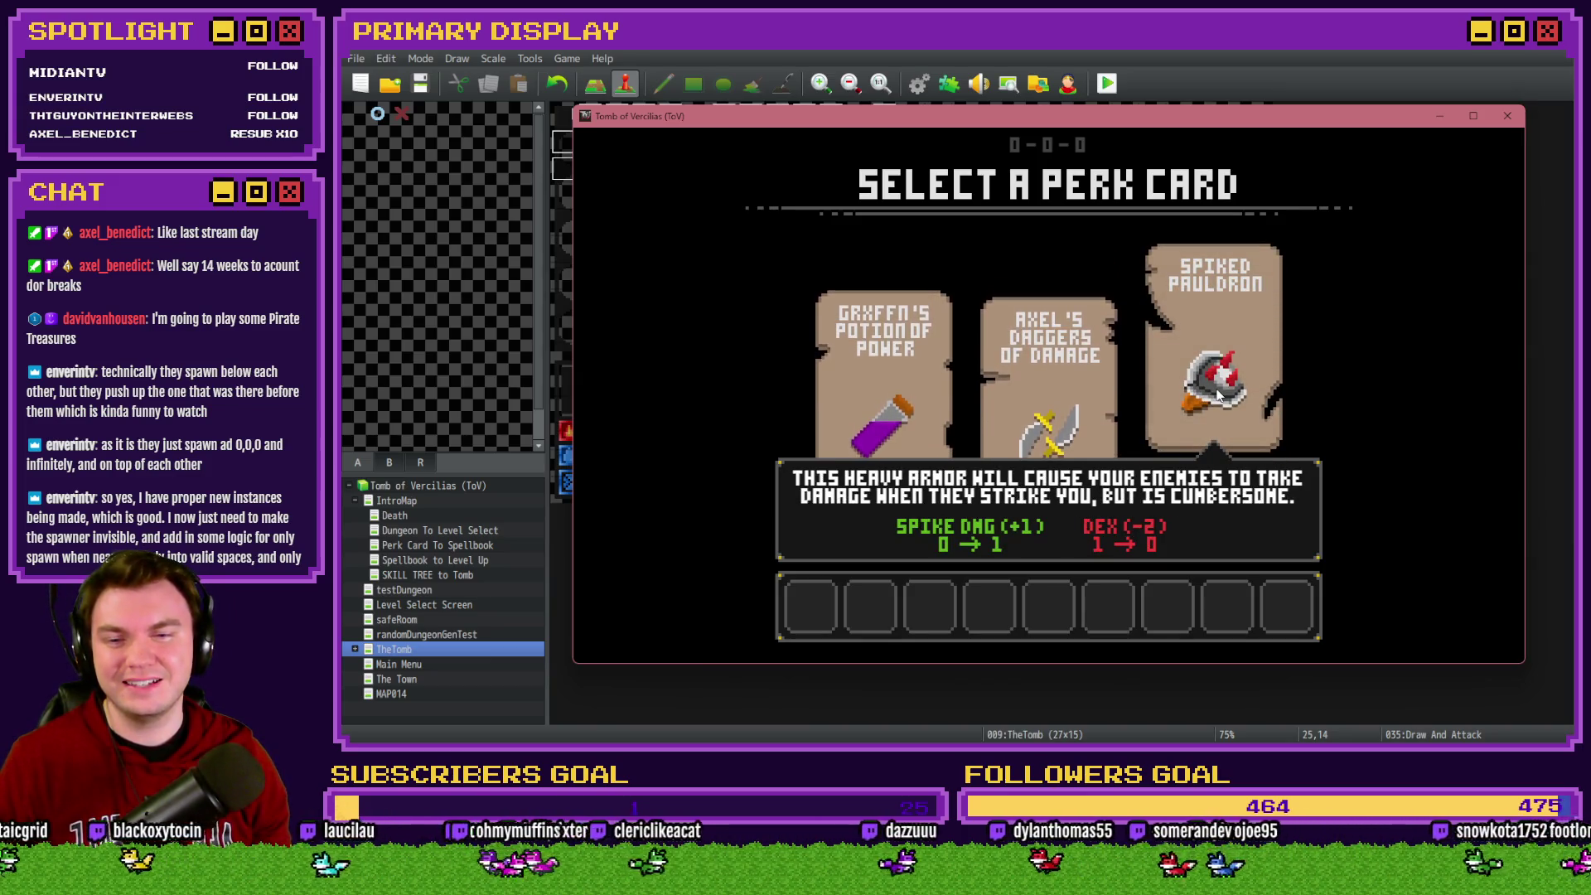
Pick the Spiked Pauldron perk, advance to the next encounter and split the aces
{"action": "left_click", "coordinate": [1218, 395]}
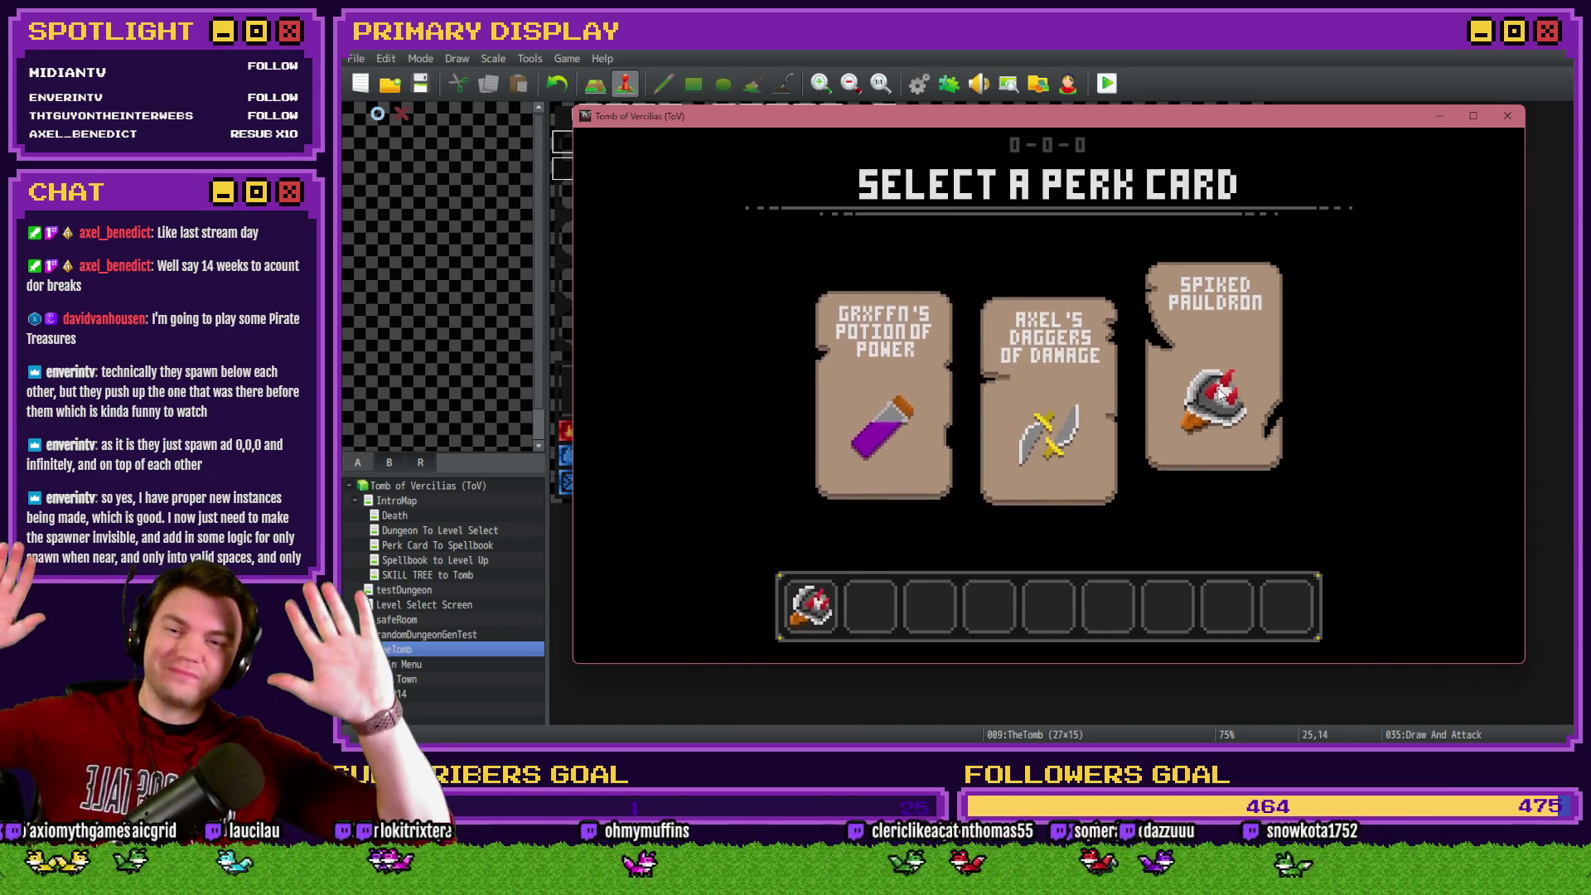
{"action": "key", "text": "w"}
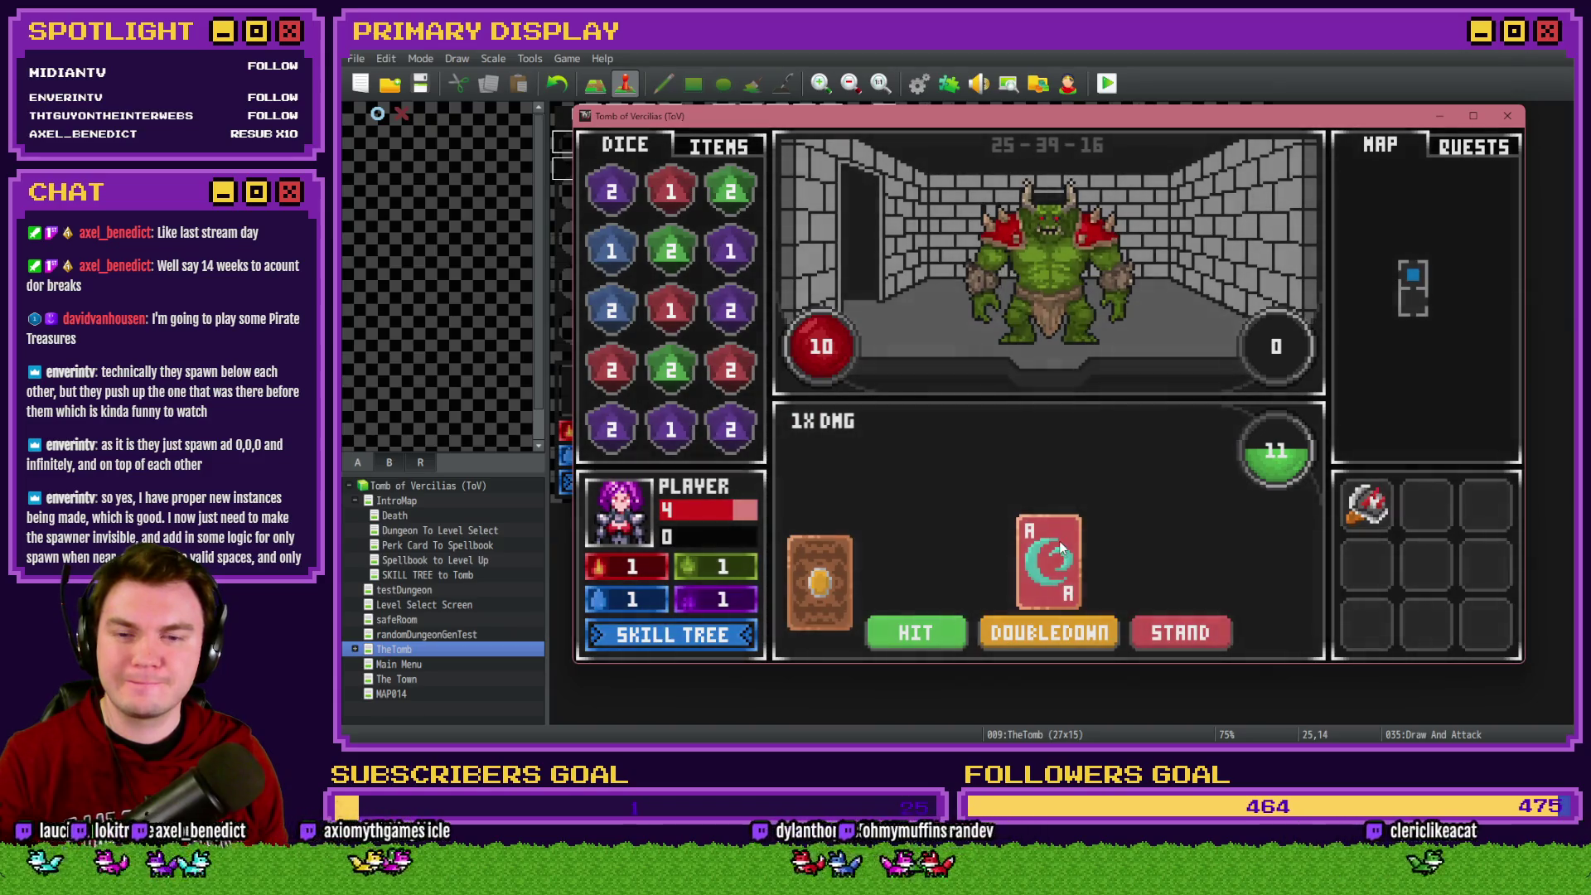
{"action": "left_click", "coordinate": [1052, 598]}
Set debug variable 1140 CARDTODRAW to 1150, resume play, then close the playtest
{"action": "key", "text": "F9"}
{"action": "key", "text": "Up"}
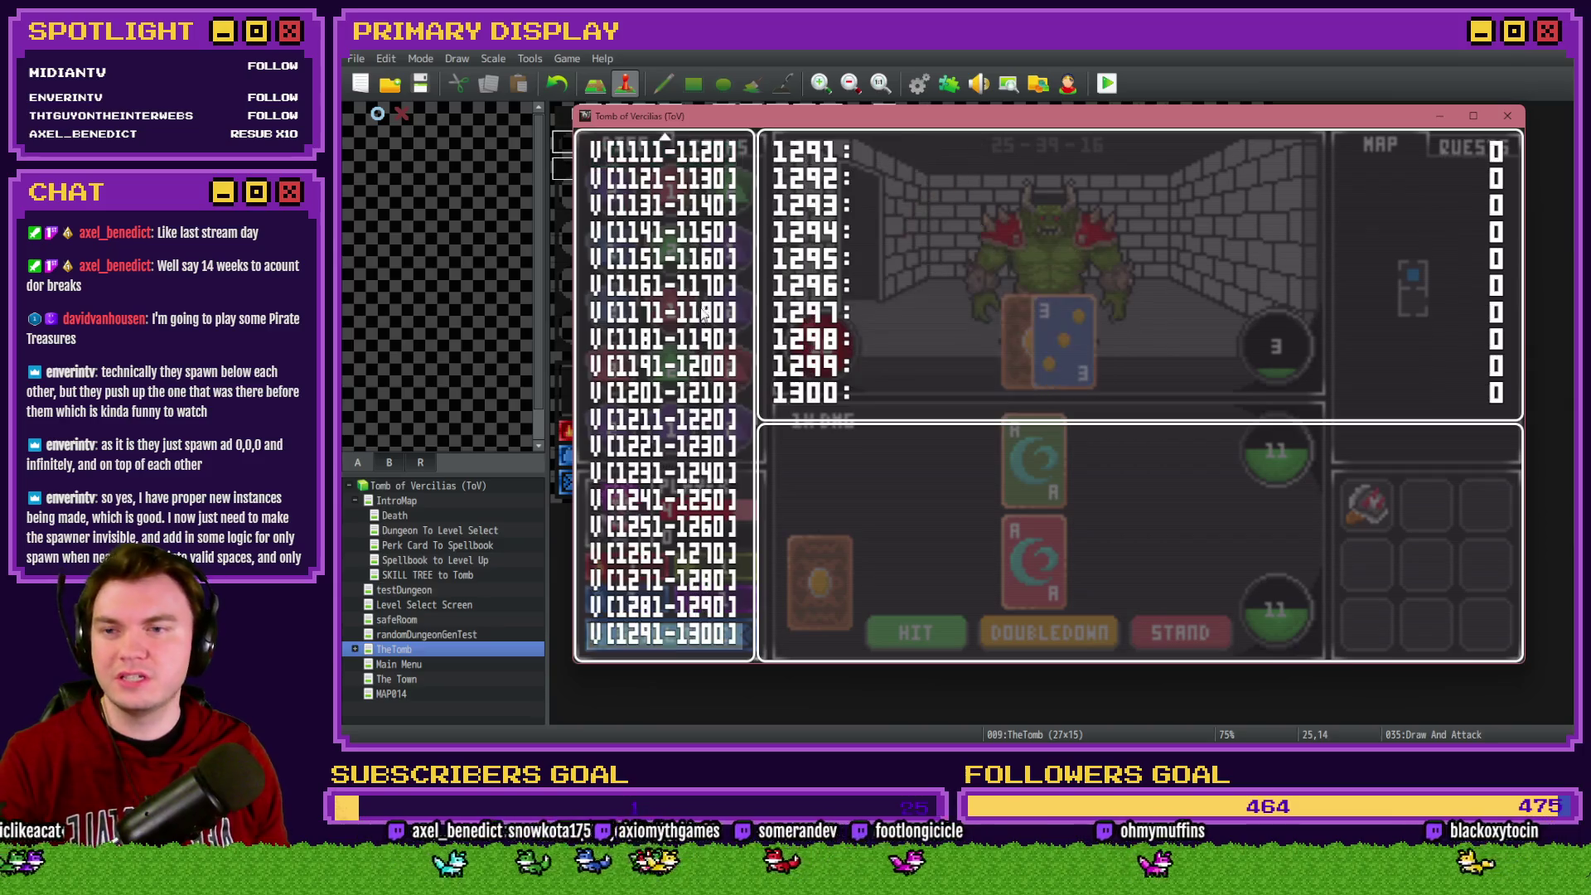
{"action": "key", "text": "Down"}
{"action": "key", "text": "Return"}
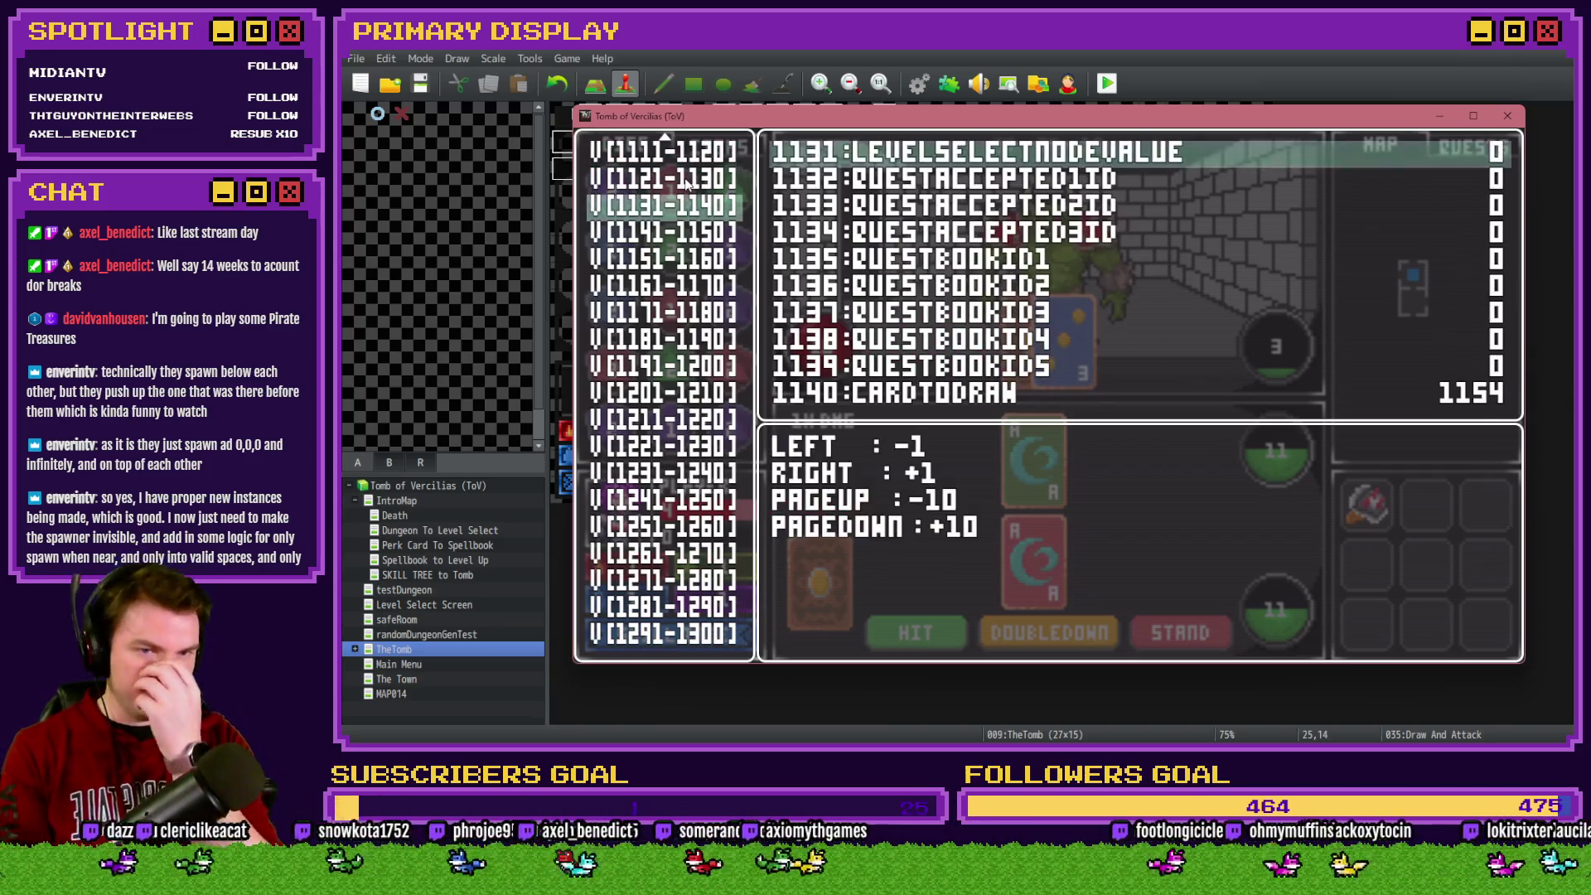
{"action": "key", "text": "Up"}
{"action": "key", "text": "Left"}
{"action": "key", "text": "Left"}
{"action": "key", "text": "Left"}
{"action": "key", "text": "Escape"}
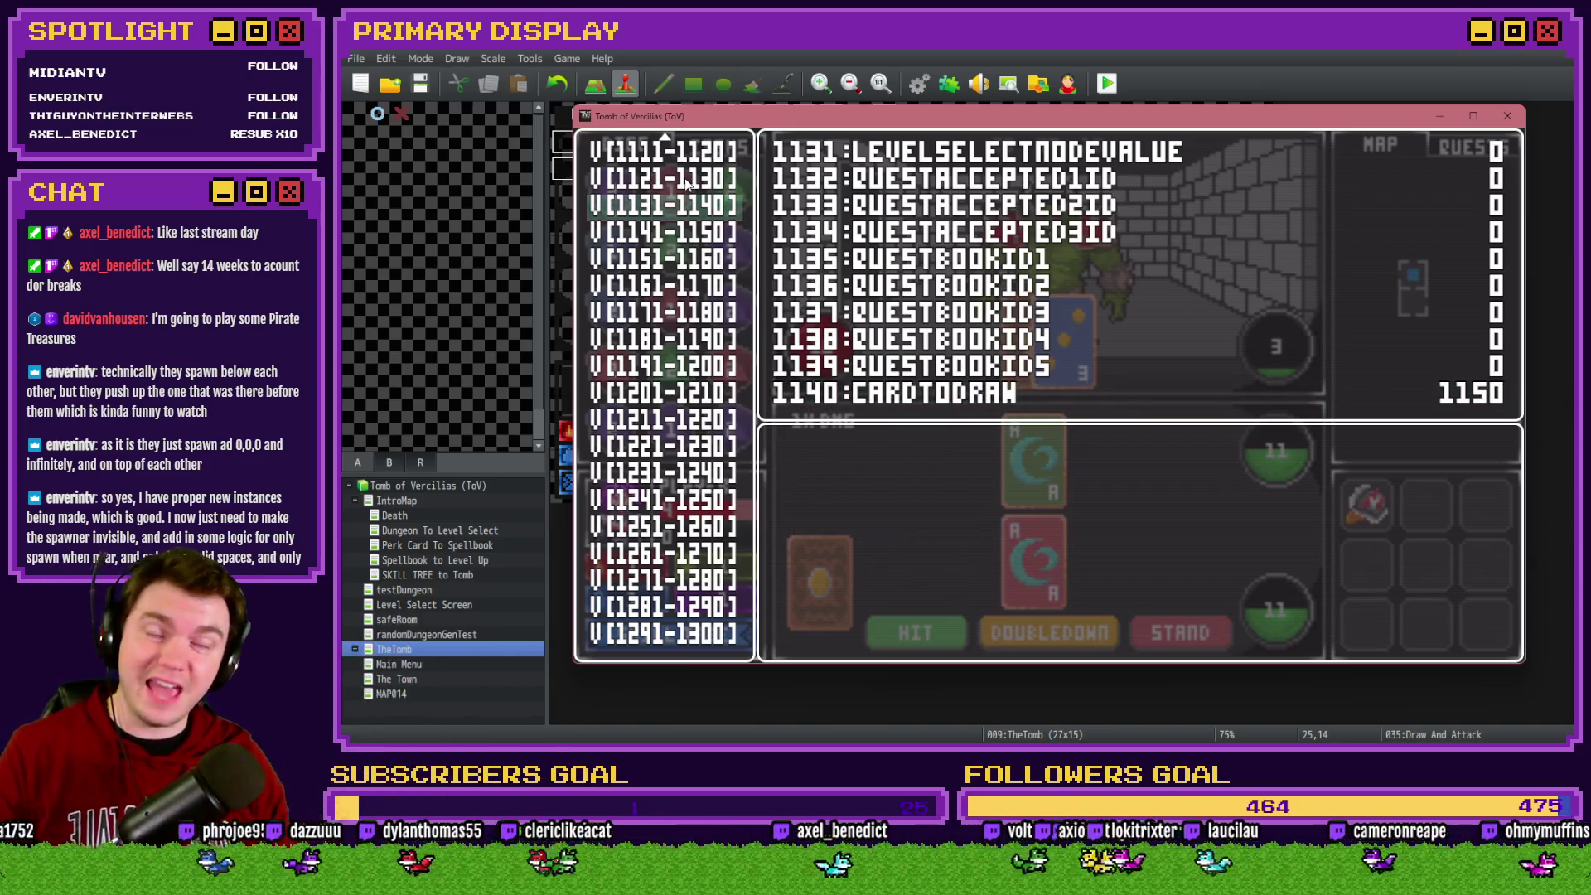
{"action": "key", "text": "Escape"}
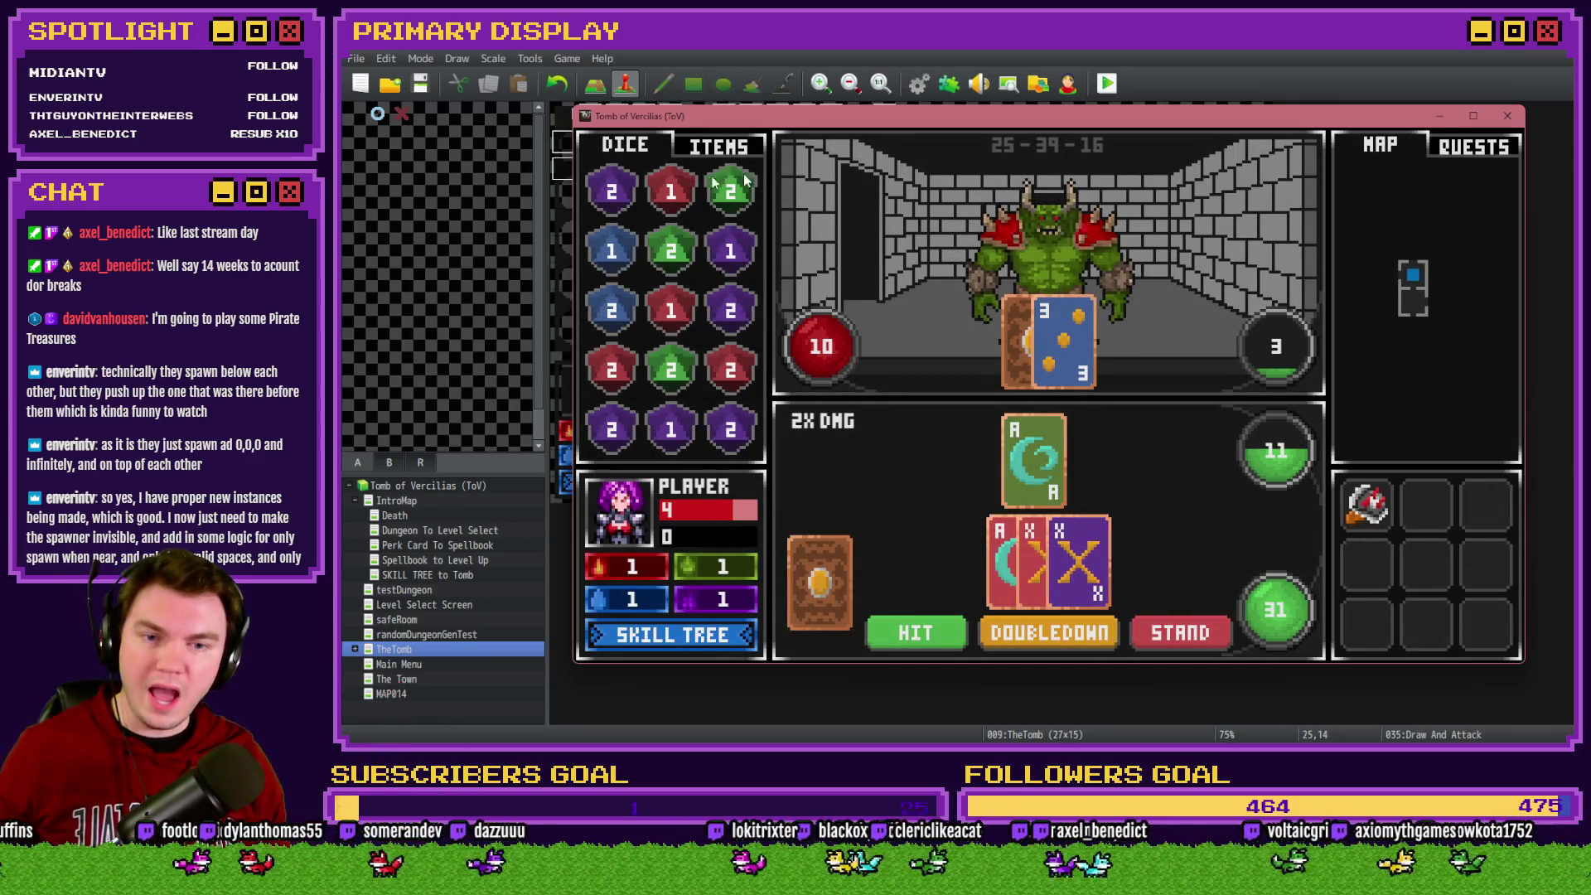
{"action": "mouse_move", "coordinate": [1361, 520]}
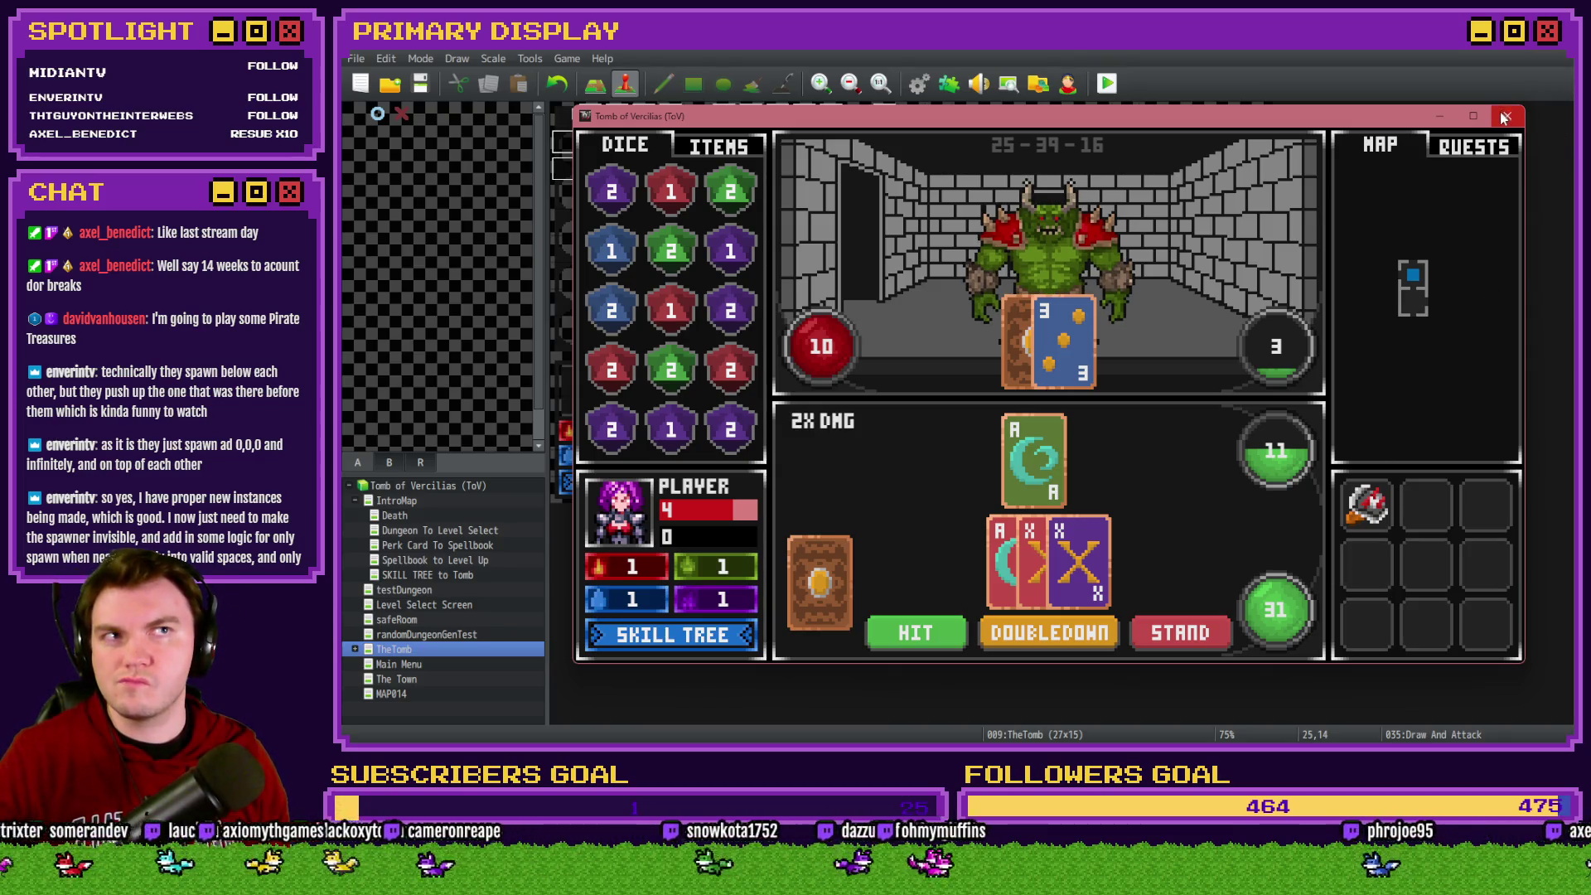
{"action": "left_click", "coordinate": [1503, 116]}
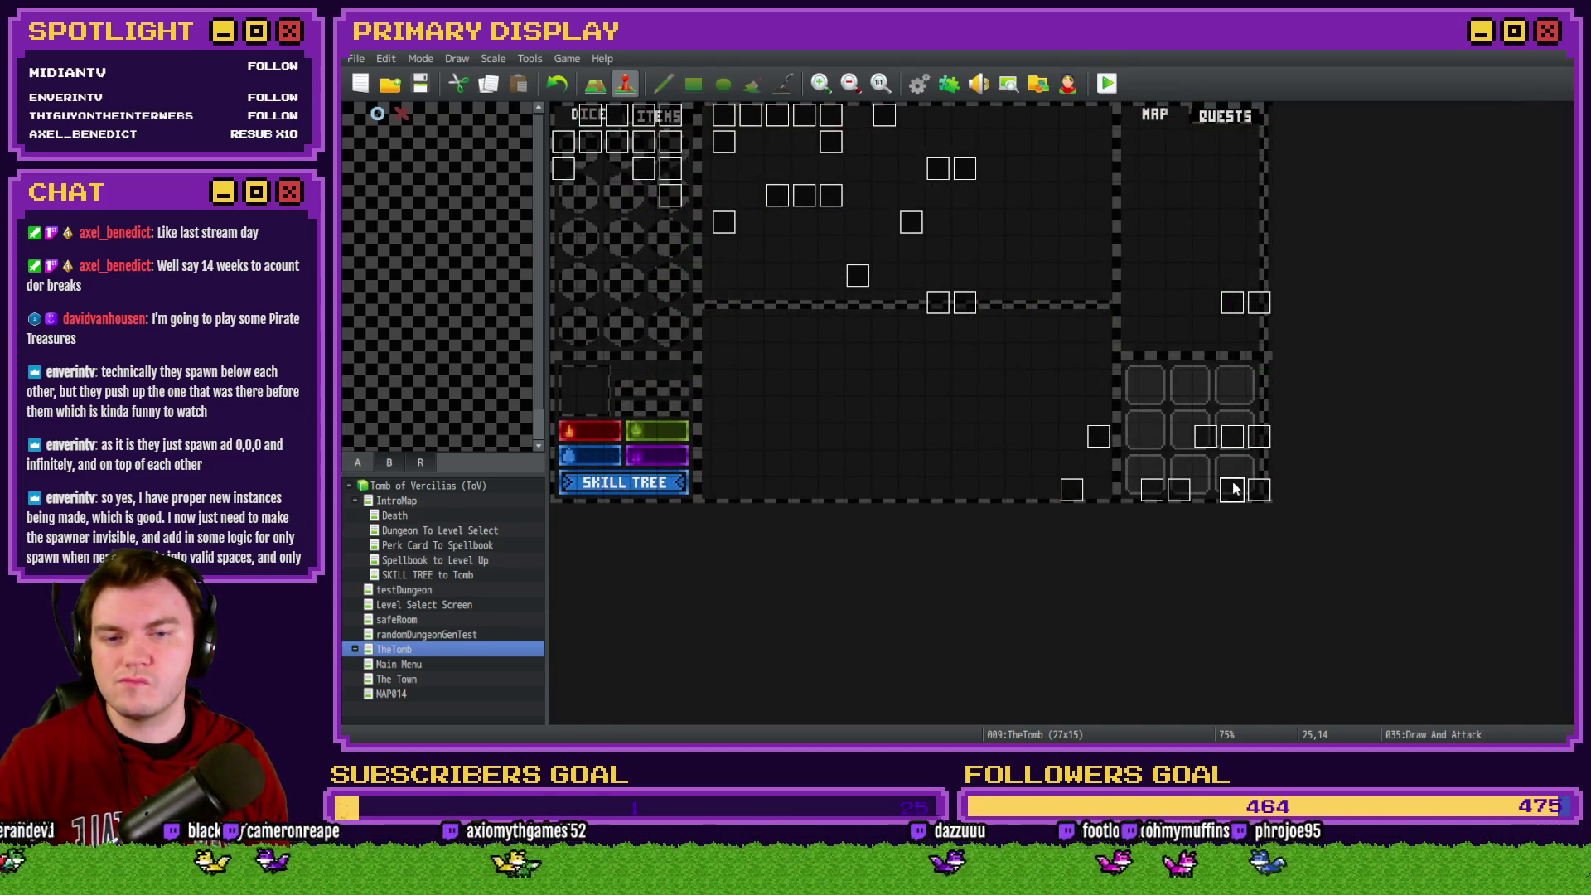
Review page 2 of the Draw And Attack event and close it keeping changes
{"action": "double_click", "coordinate": [1232, 489]}
{"action": "left_click", "coordinate": [619, 191]}
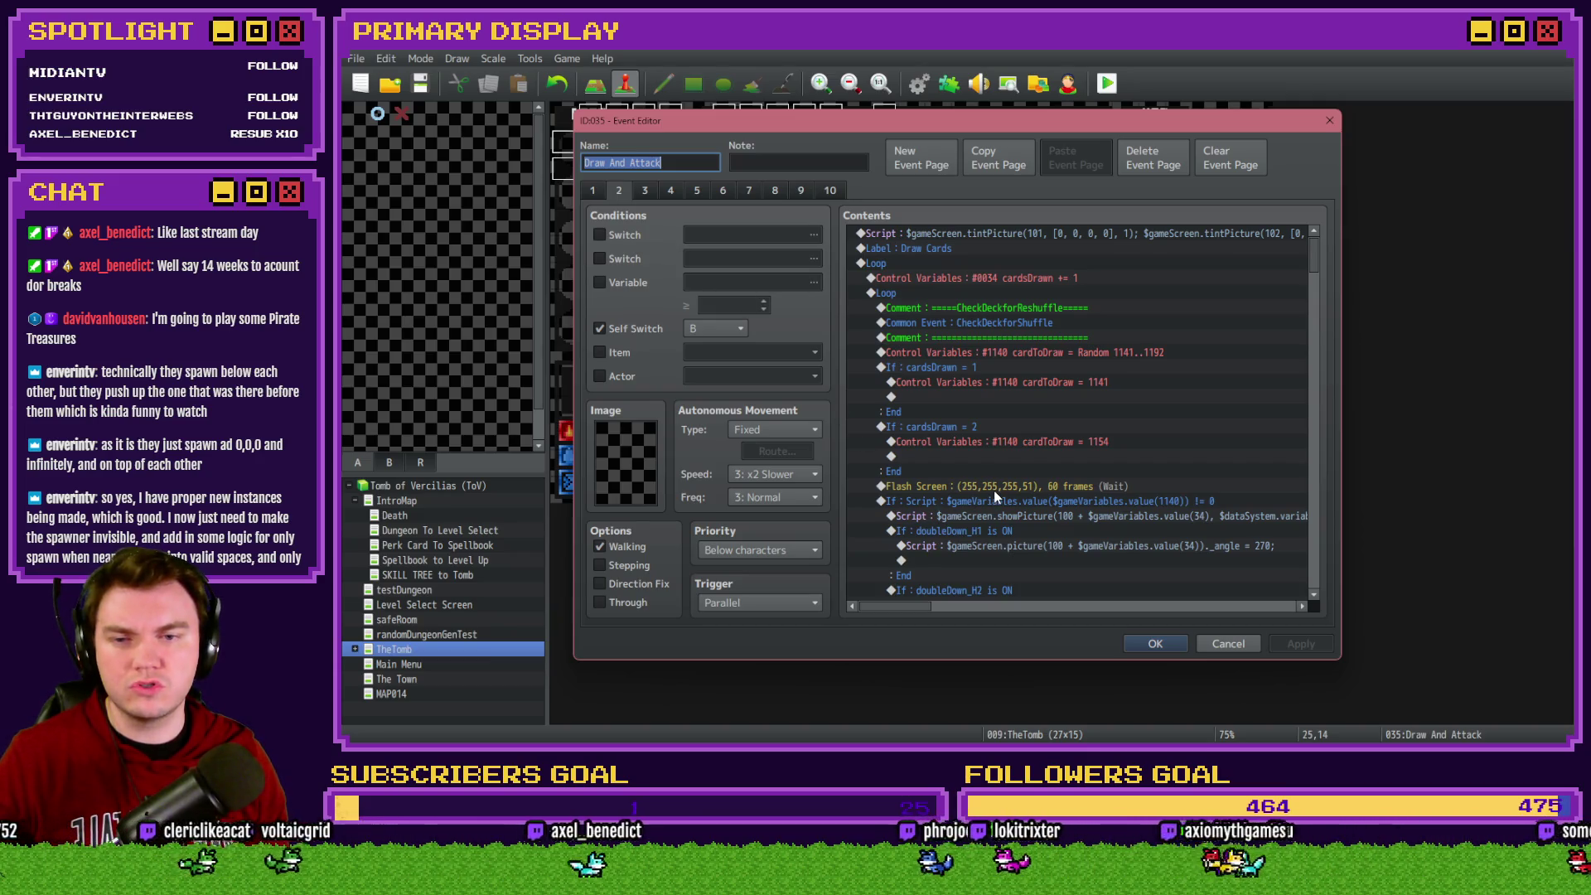
{"action": "scroll", "coordinate": [1061, 550], "scroll_direction": "down", "scroll_amount": 5}
{"action": "left_click", "coordinate": [1147, 646]}
Save the project, start a playtest and take the gauntlets perk
{"action": "left_click", "coordinate": [1107, 83]}
{"action": "left_click", "coordinate": [899, 419]}
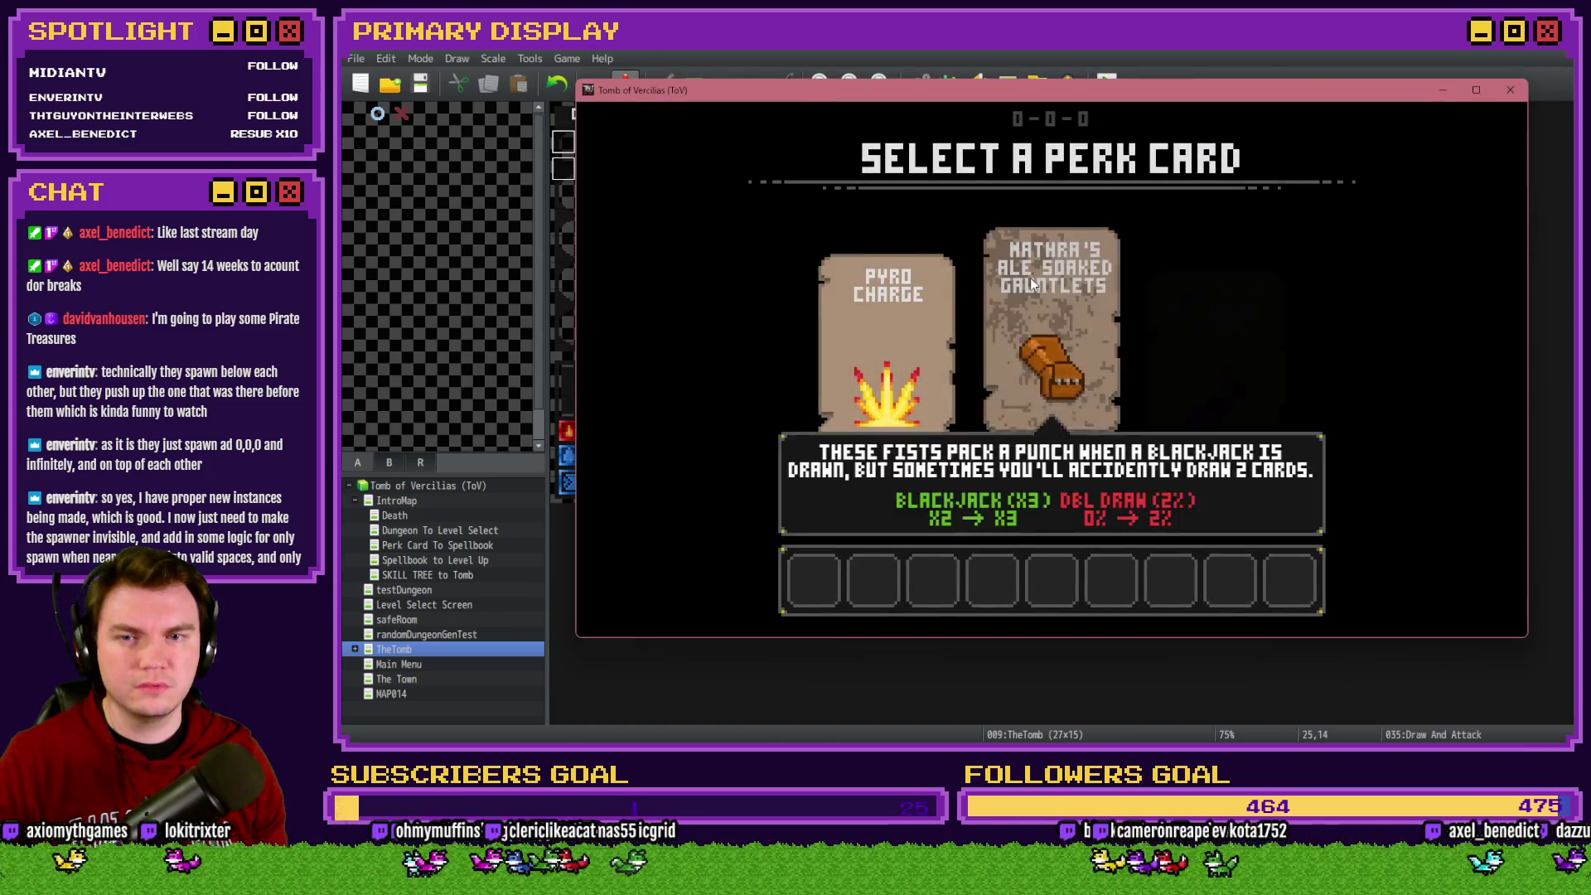
{"action": "left_click", "coordinate": [1031, 277]}
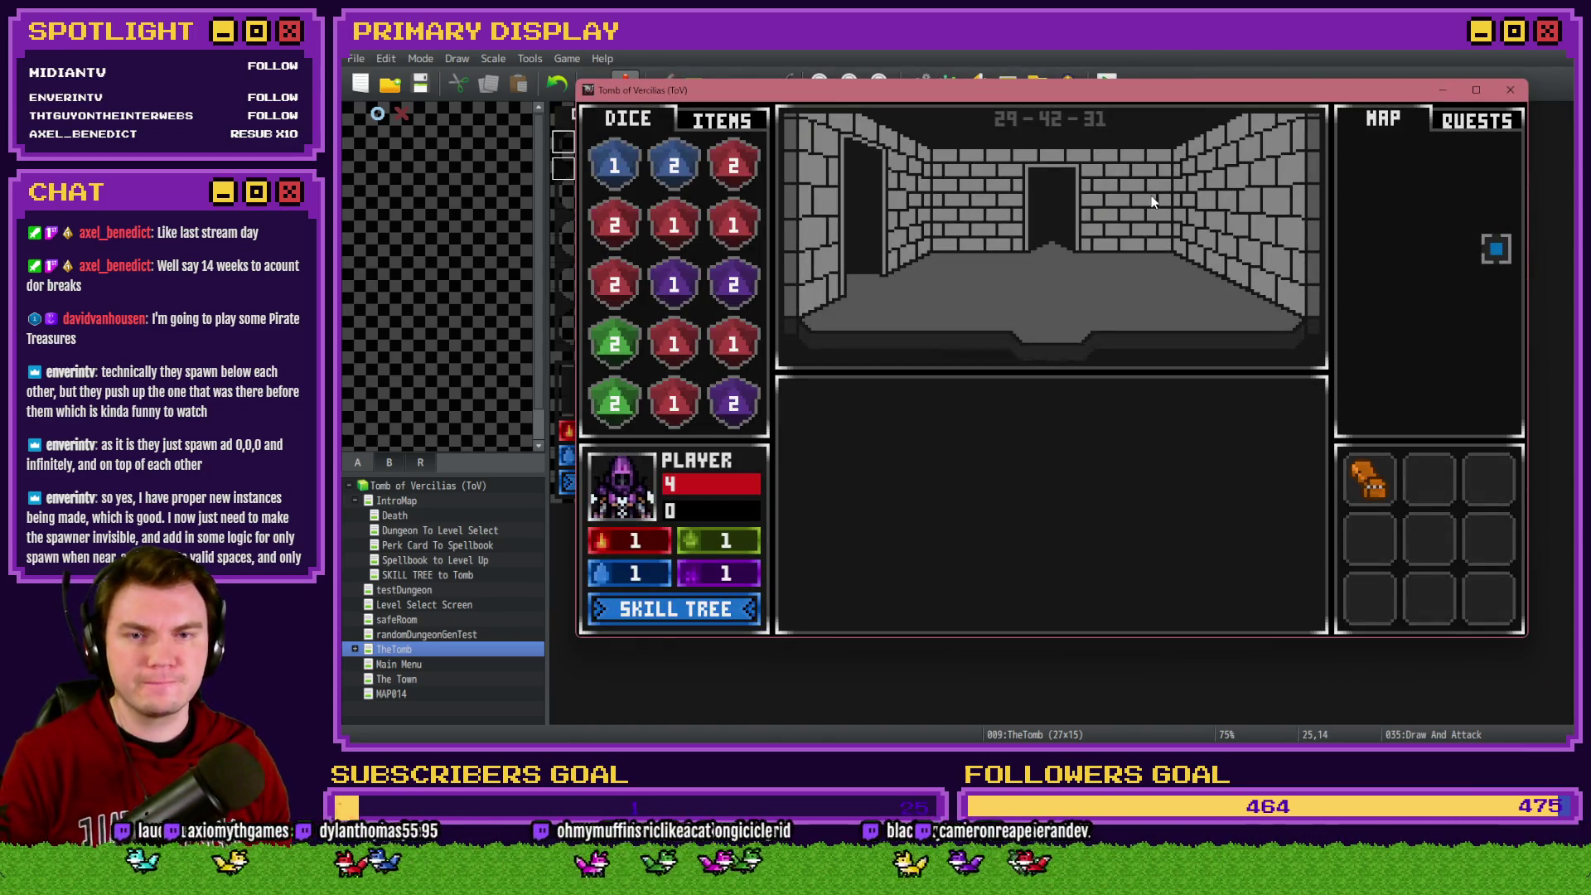
Advance into combat, split the aces into hands of 16 and 12, then close the game
{"action": "key", "text": "Up"}
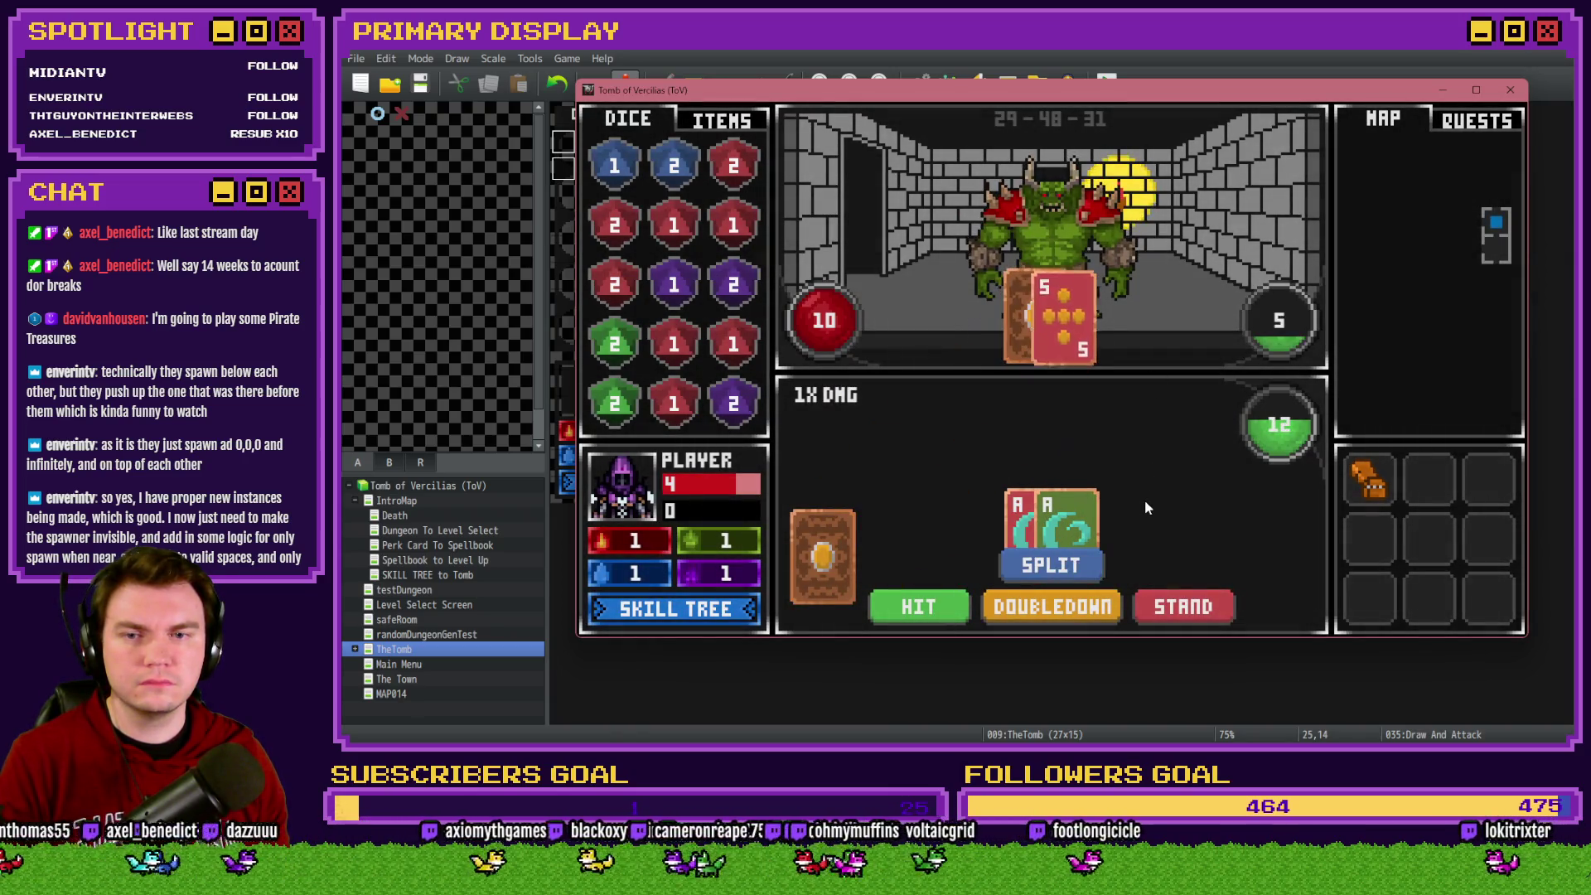
{"action": "left_click", "coordinate": [1102, 568]}
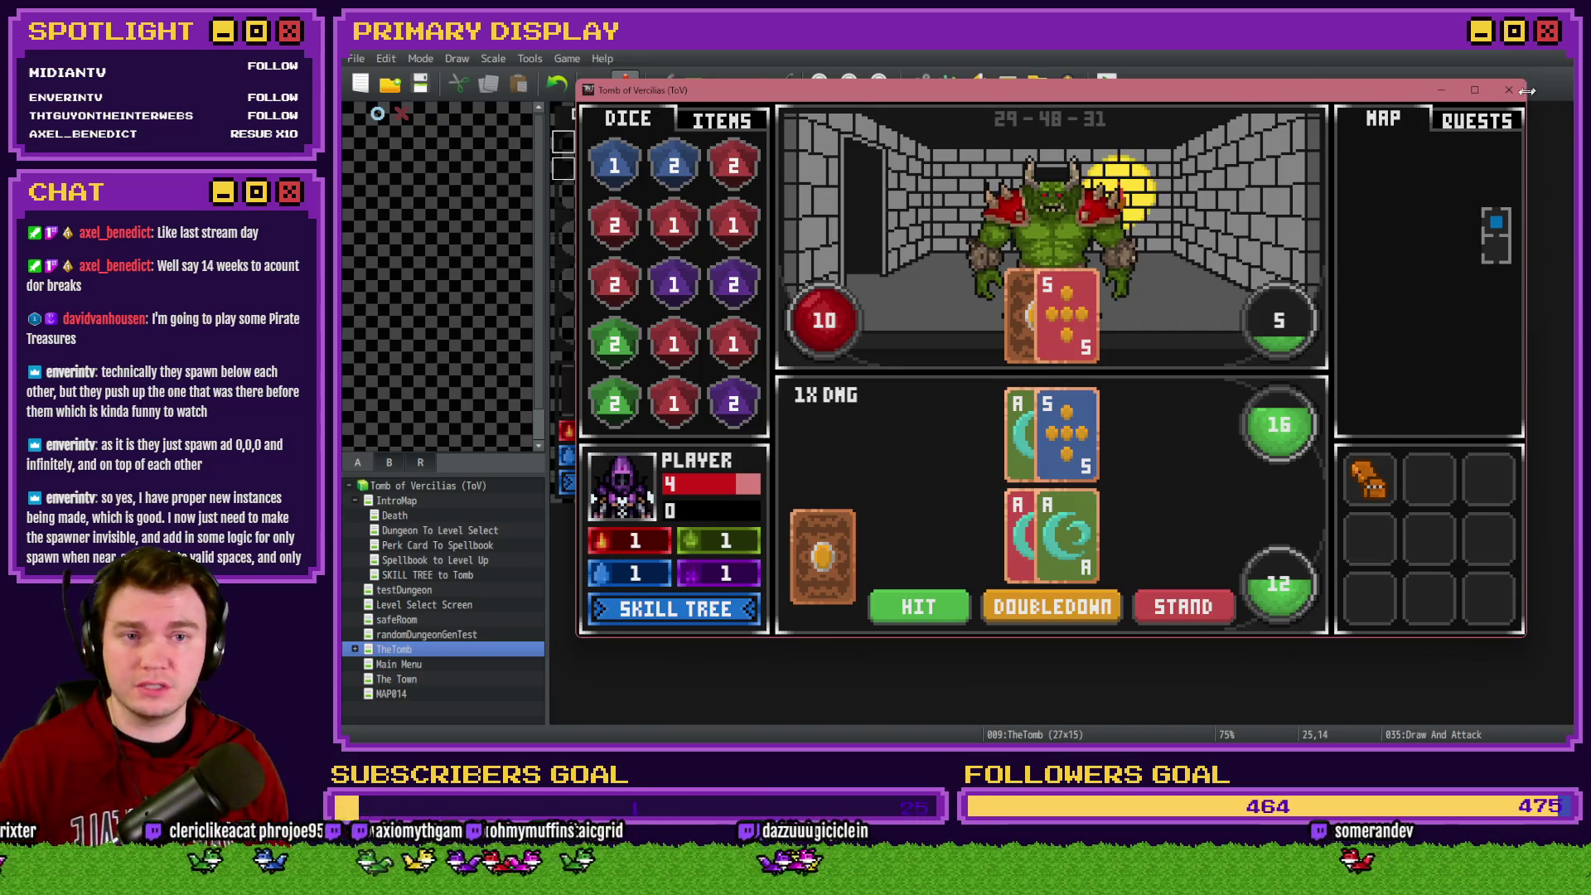
{"action": "left_click", "coordinate": [1475, 89]}
{"action": "key", "text": "alt+F4"}
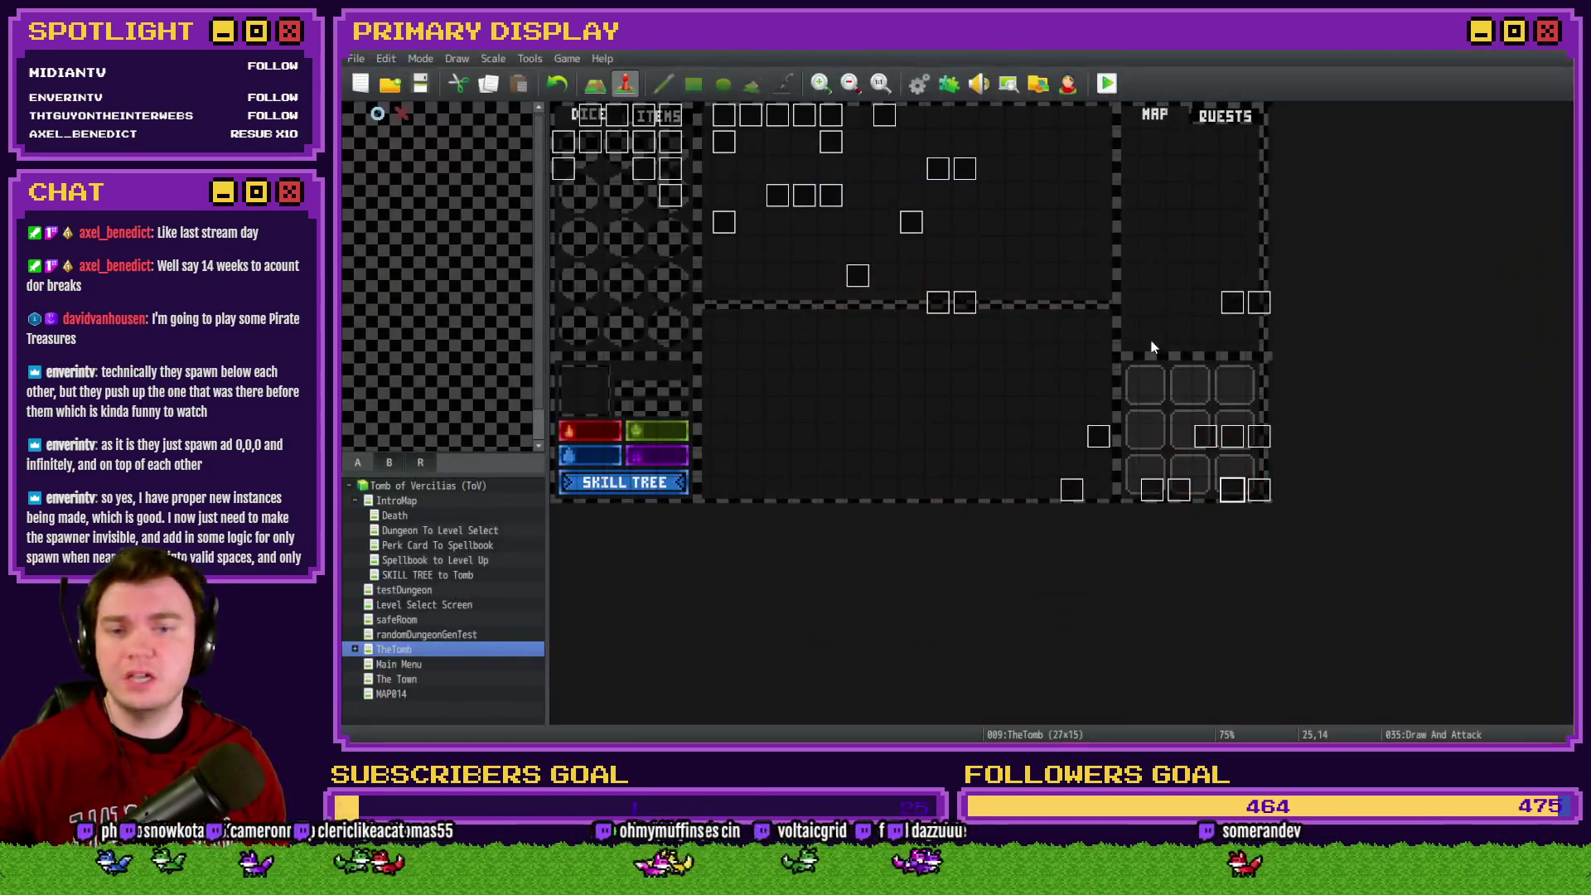
Change the first-hand cardToDraw constant from 1141 to 1150
{"action": "double_click", "coordinate": [1227, 488]}
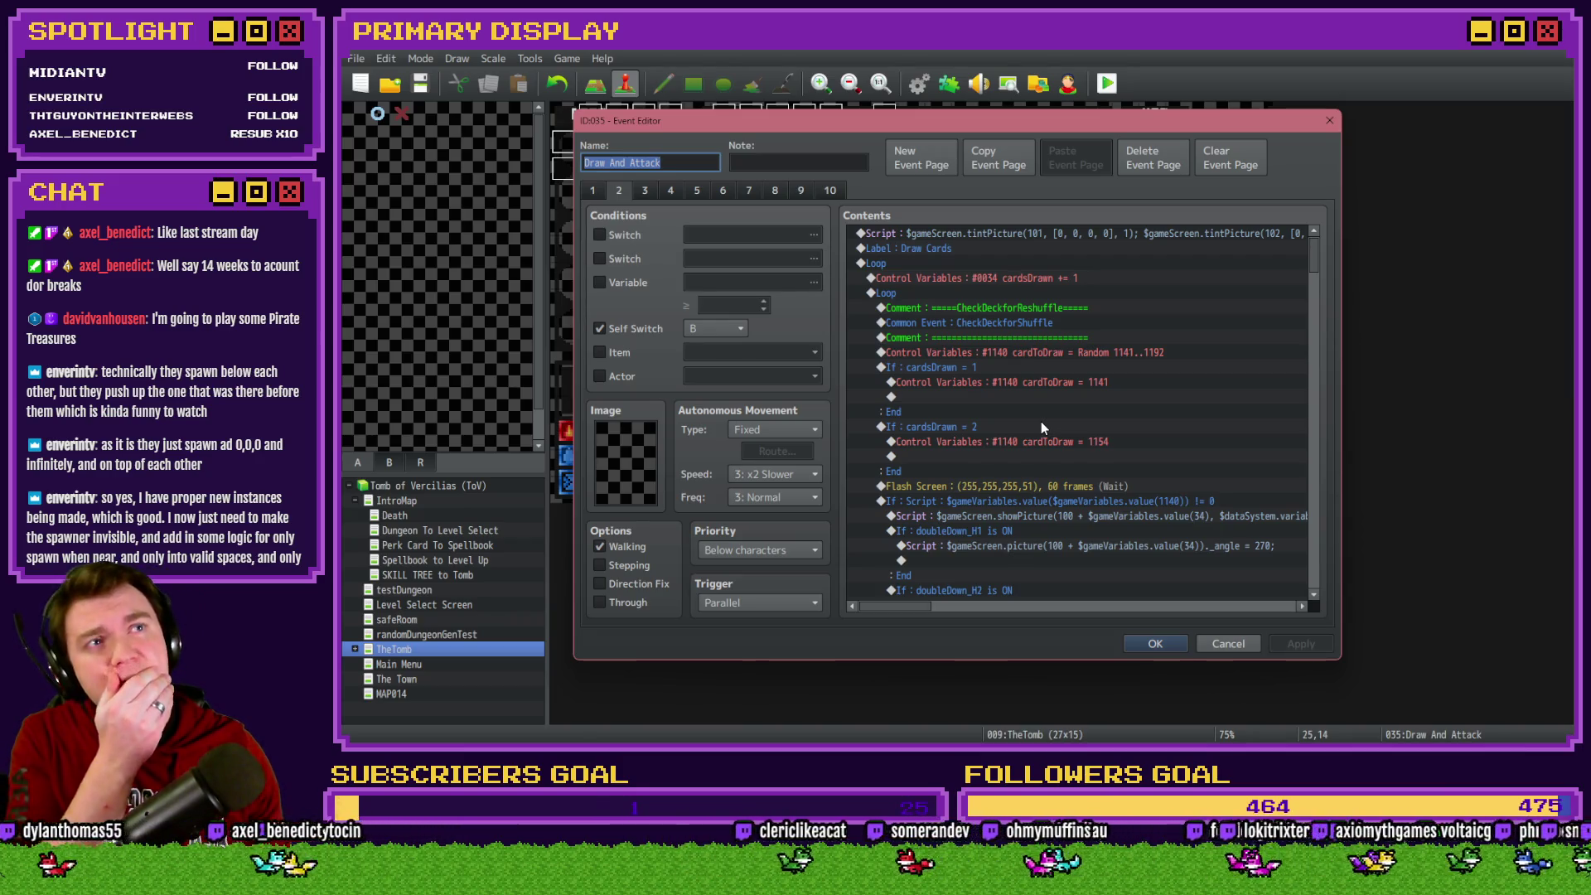
{"action": "double_click", "coordinate": [1057, 382]}
{"action": "left_click", "coordinate": [1075, 301]}
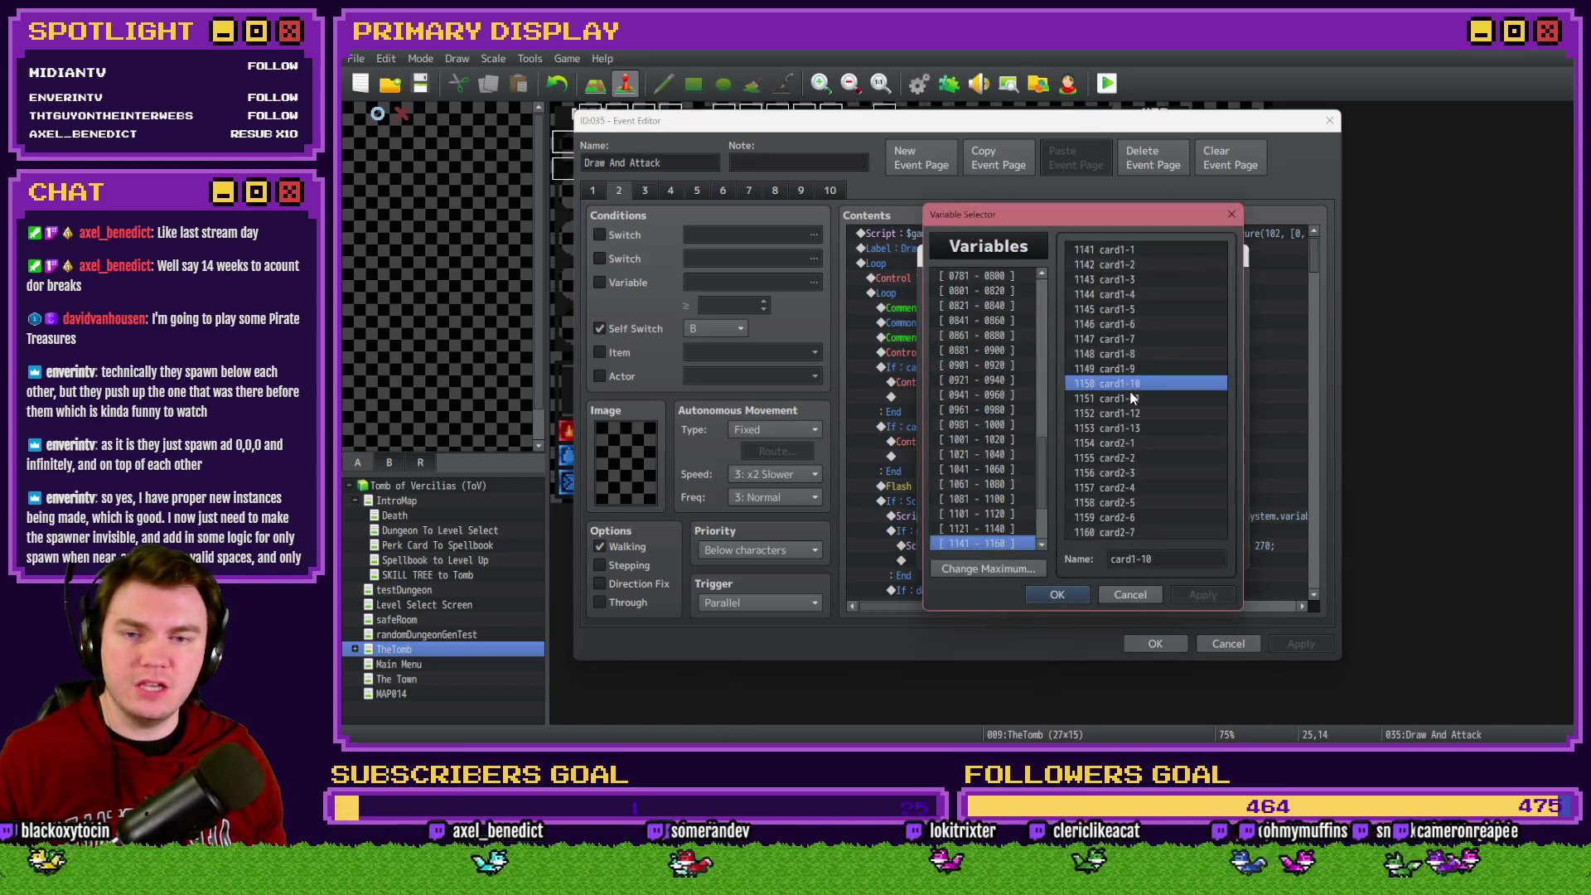
{"action": "key", "text": "Escape"}
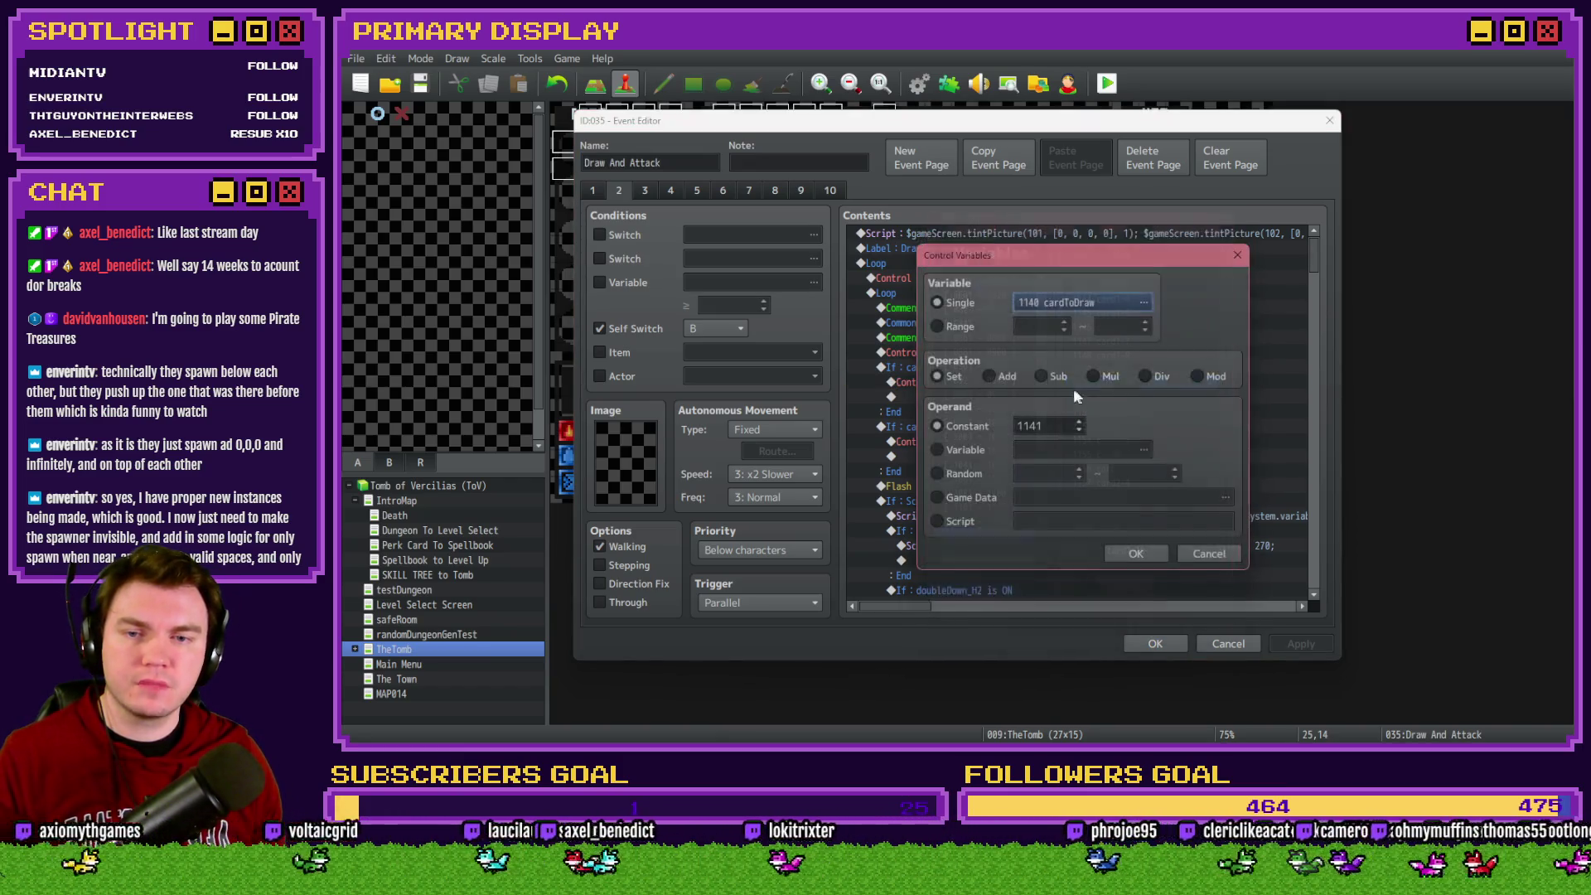
{"action": "double_click", "coordinate": [1052, 428]}
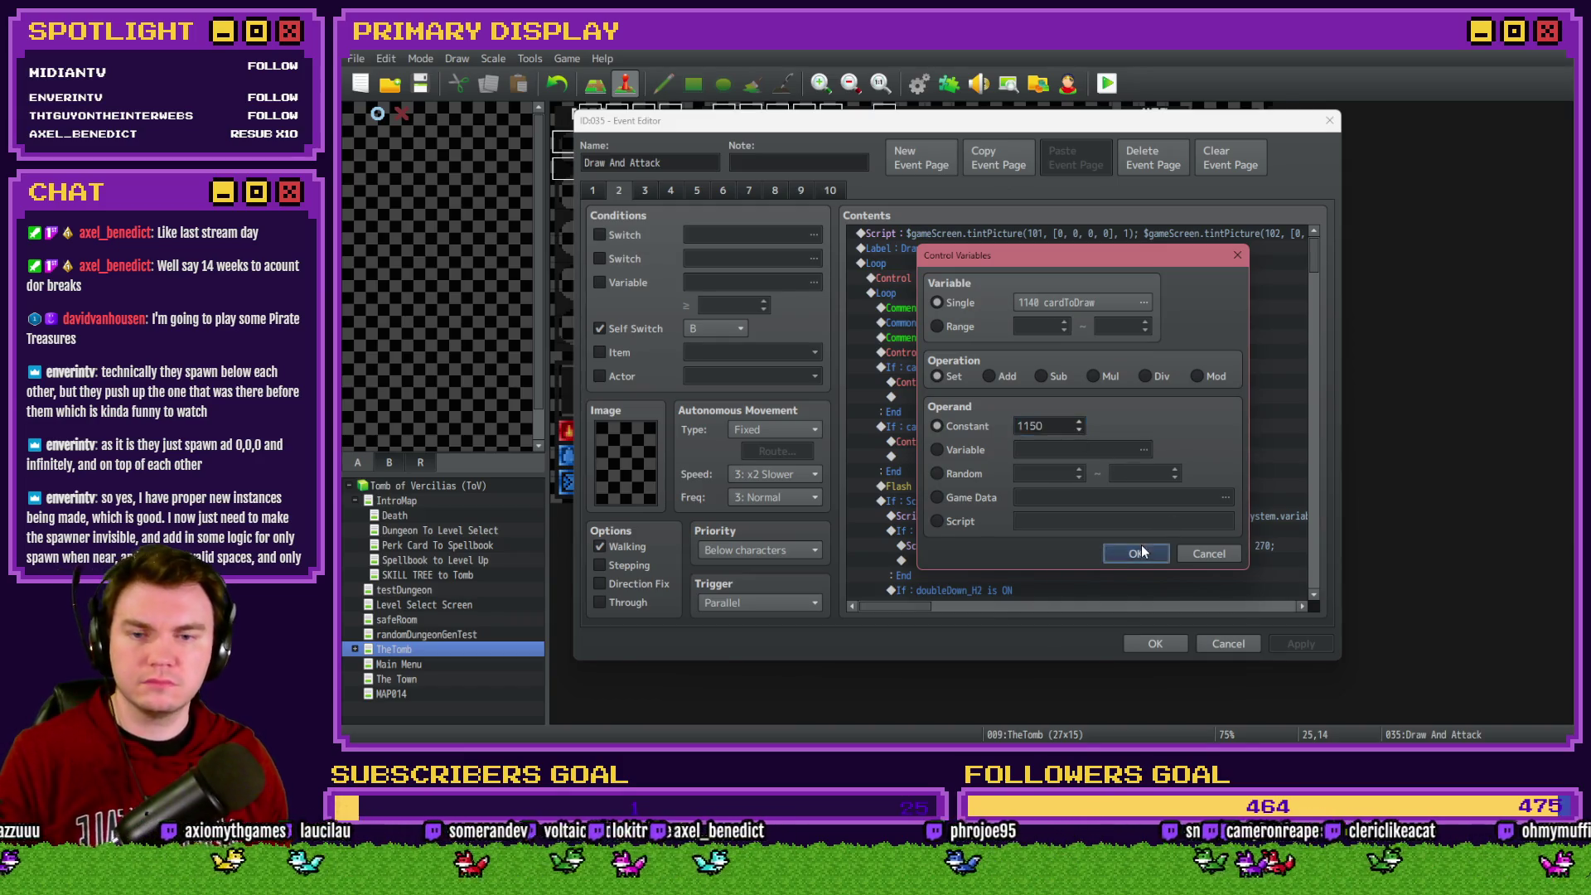
{"action": "left_click", "coordinate": [1139, 551]}
Open the second-hand cardToDraw assignment and look up variables 1161–1180
{"action": "double_click", "coordinate": [1070, 442]}
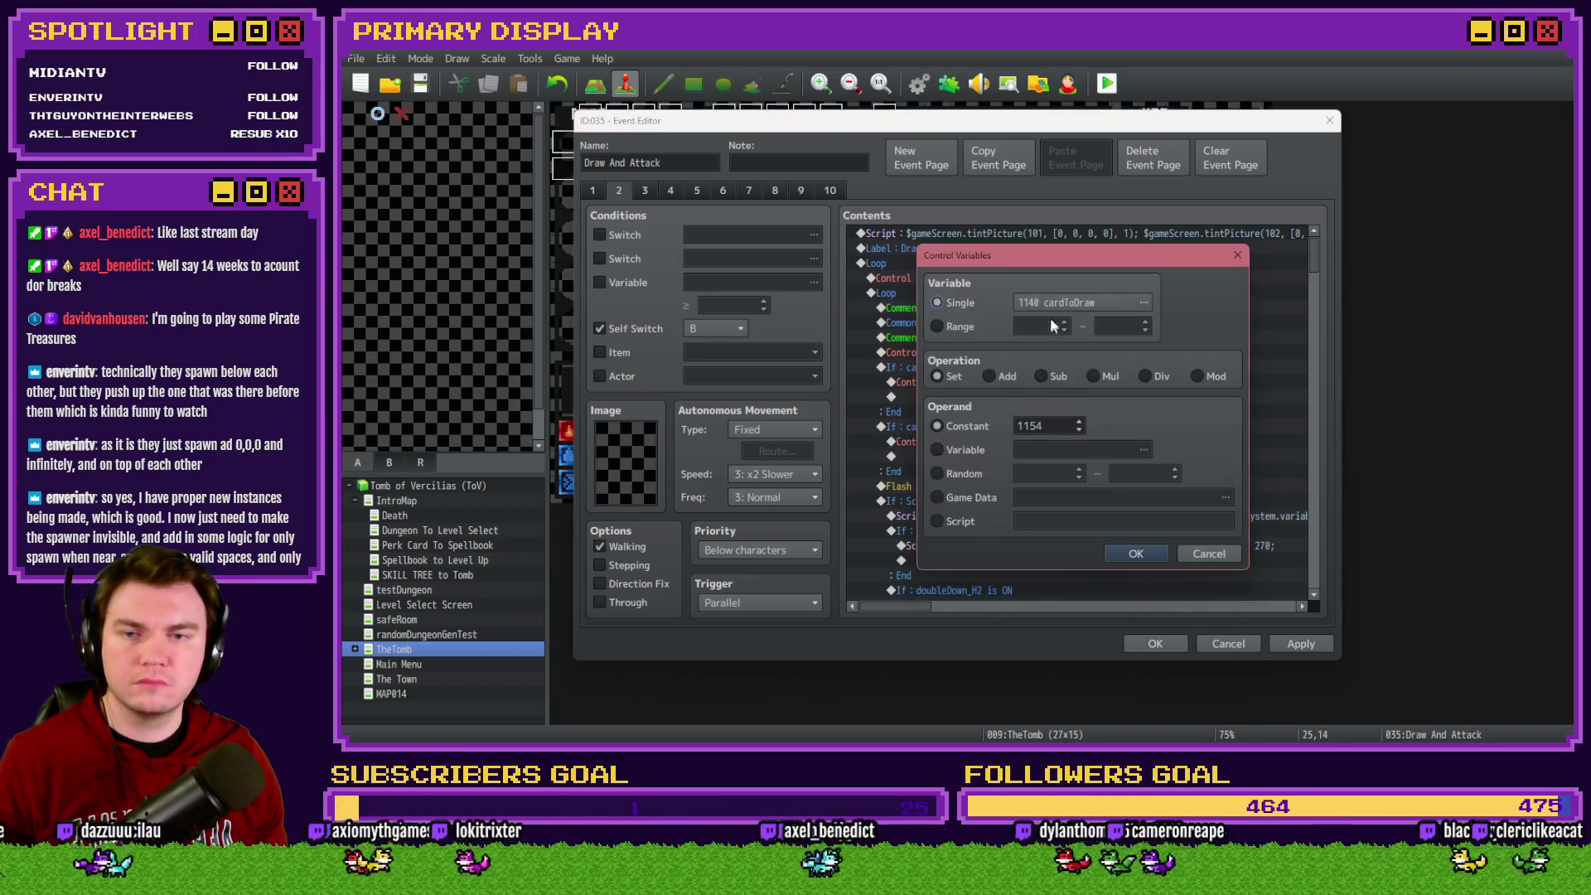
{"action": "left_click", "coordinate": [1058, 304]}
{"action": "scroll", "coordinate": [1025, 538], "scroll_direction": "down", "scroll_amount": 1}
{"action": "left_click", "coordinate": [1025, 530]}
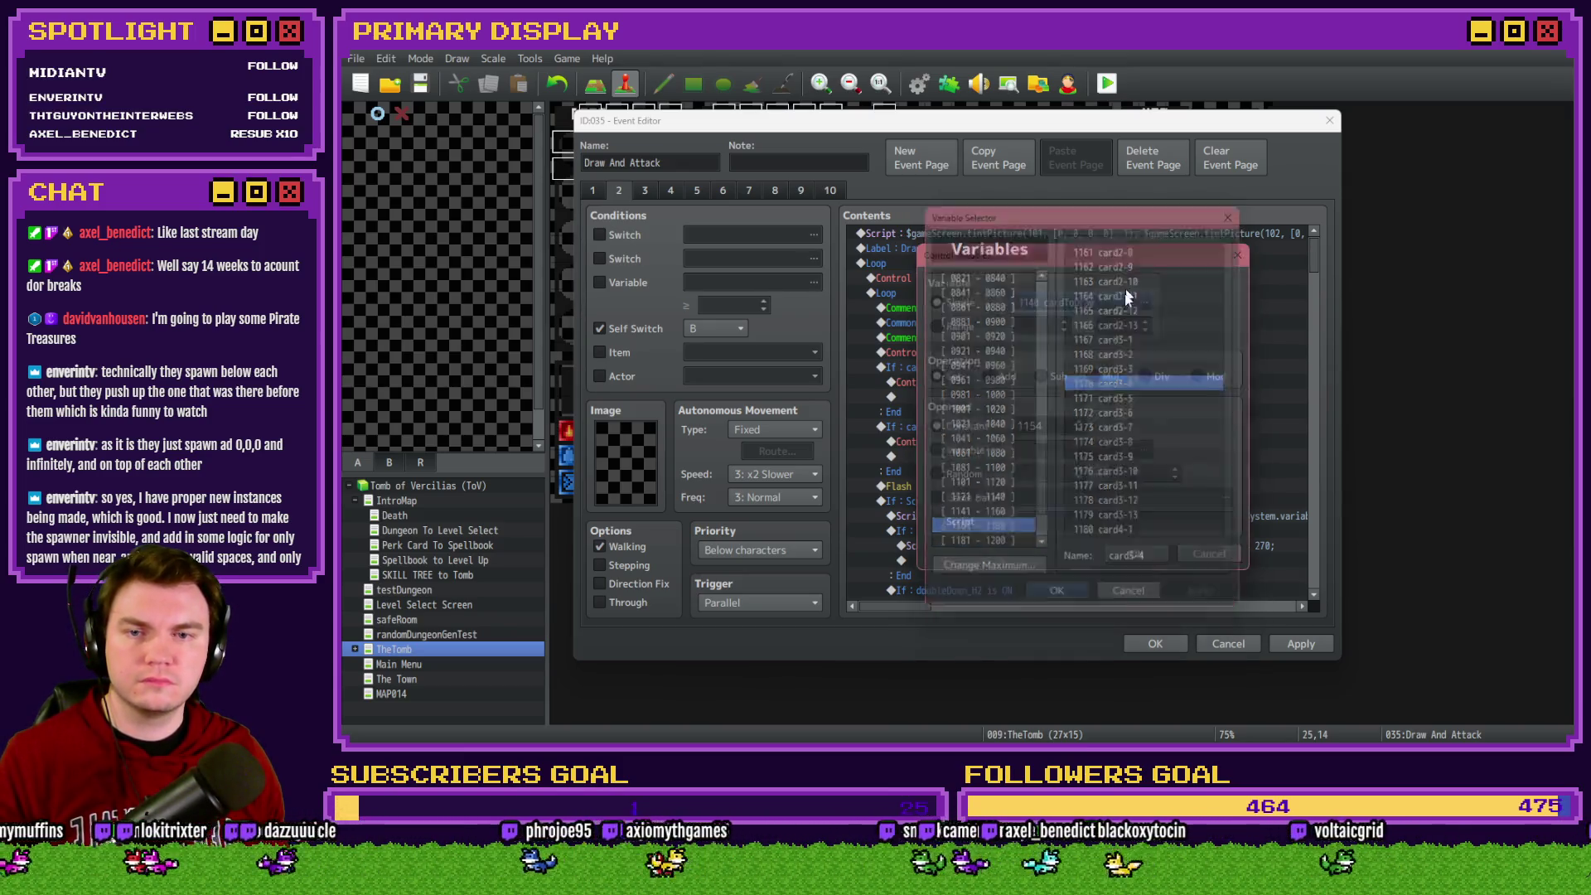
{"action": "key", "text": "Escape"}
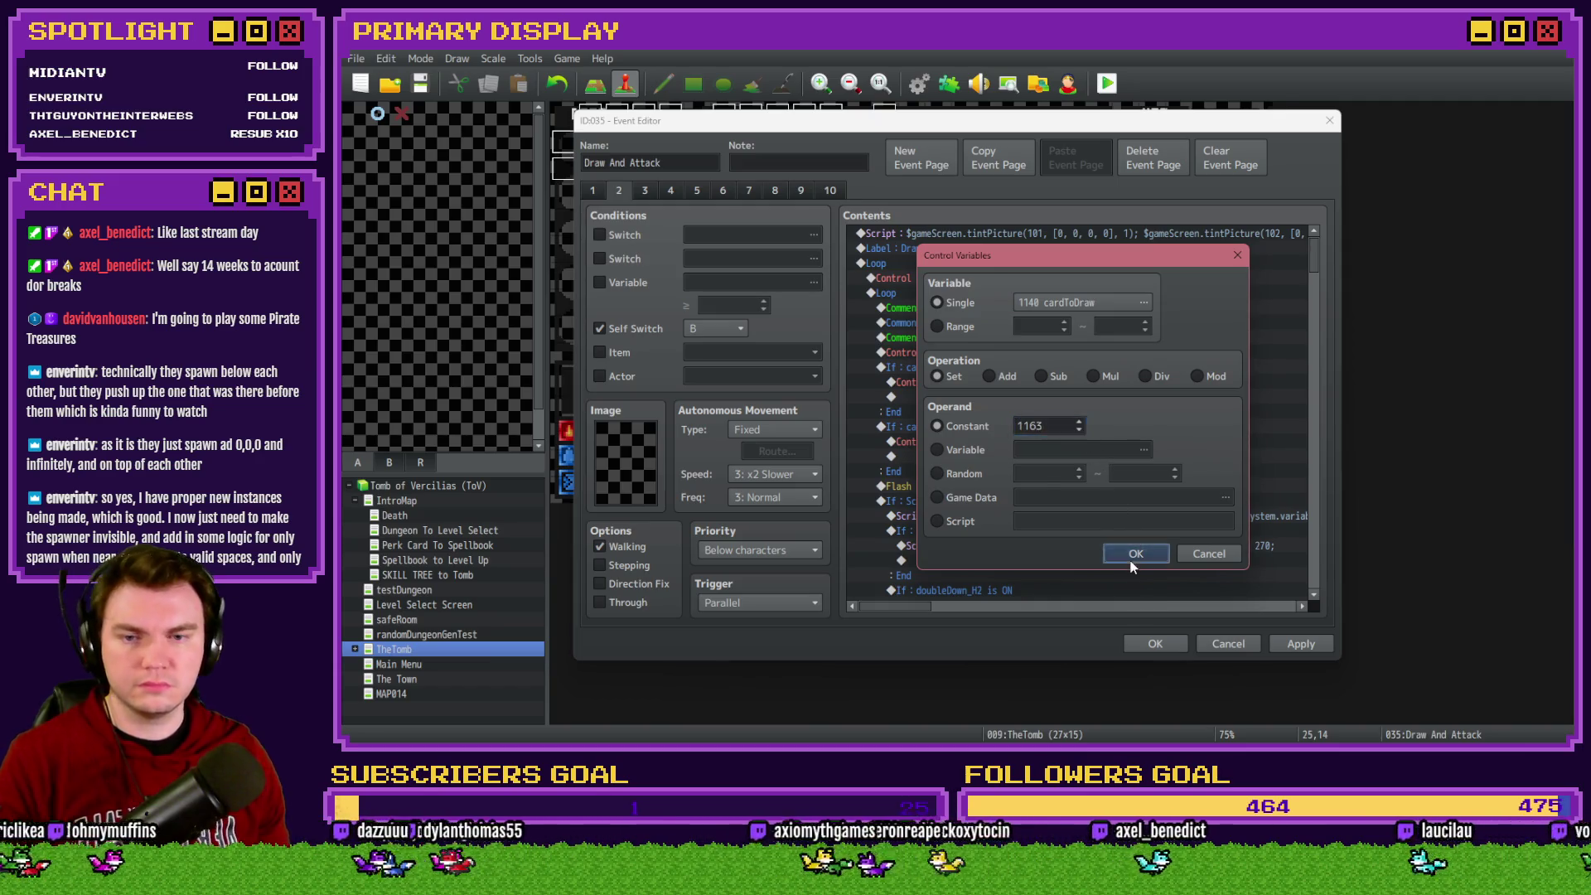
Confirm cardToDraw = 1163 for the second hand, close the event and save the project
{"action": "left_click", "coordinate": [1135, 555]}
{"action": "left_click", "coordinate": [1158, 647]}
{"action": "left_click", "coordinate": [421, 83]}
Playtest with Spiked Pauldron, split the X cards into hands of 21 and 20, then close
{"action": "left_click", "coordinate": [1109, 83]}
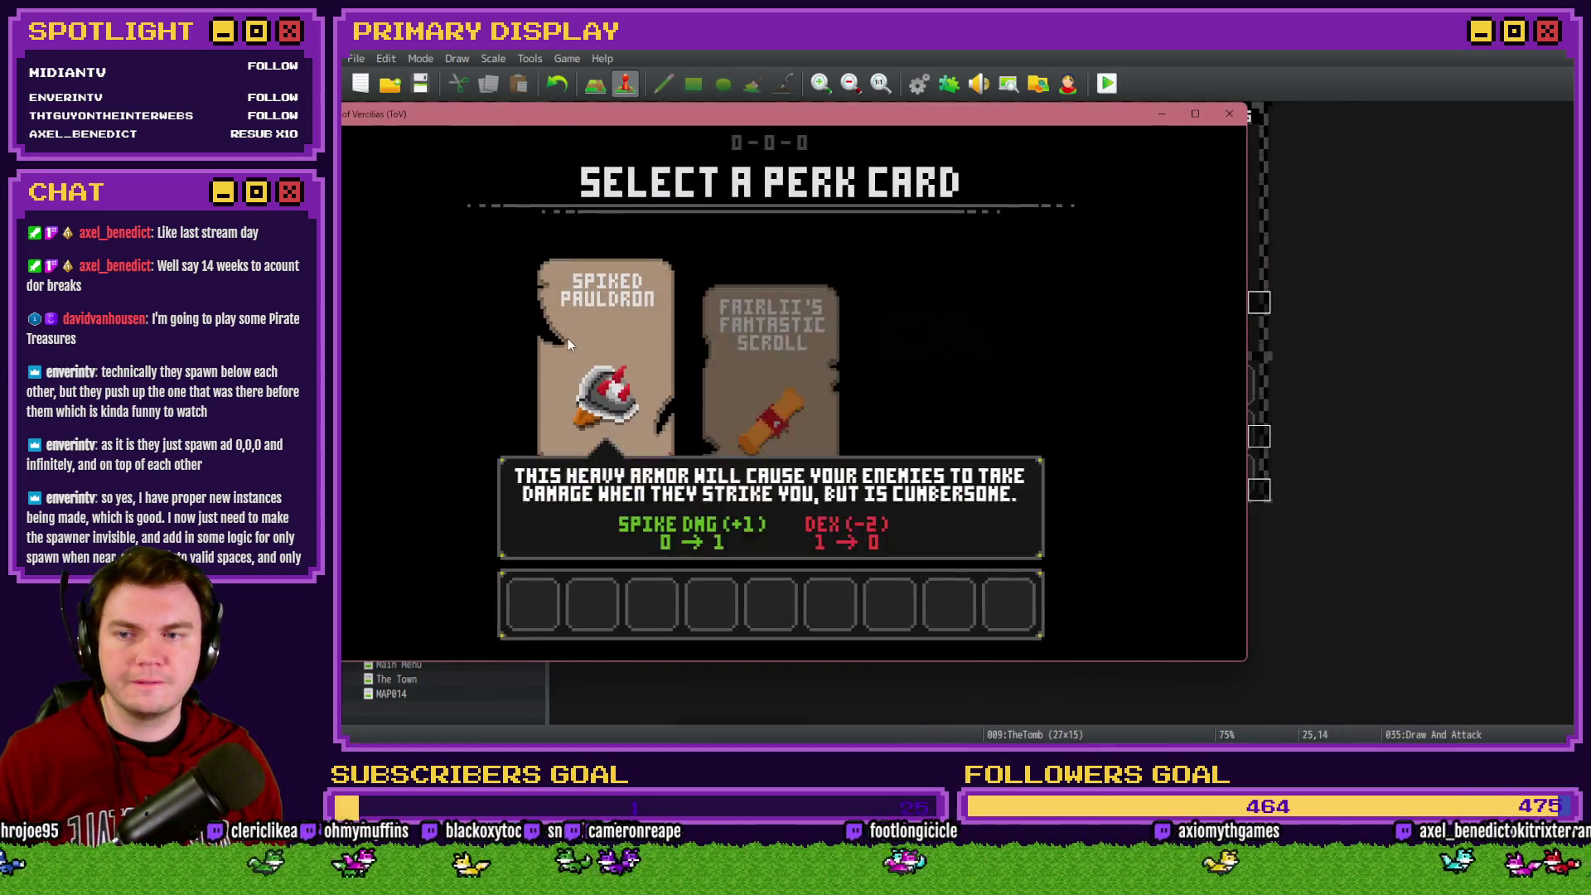
{"action": "left_click", "coordinate": [568, 342]}
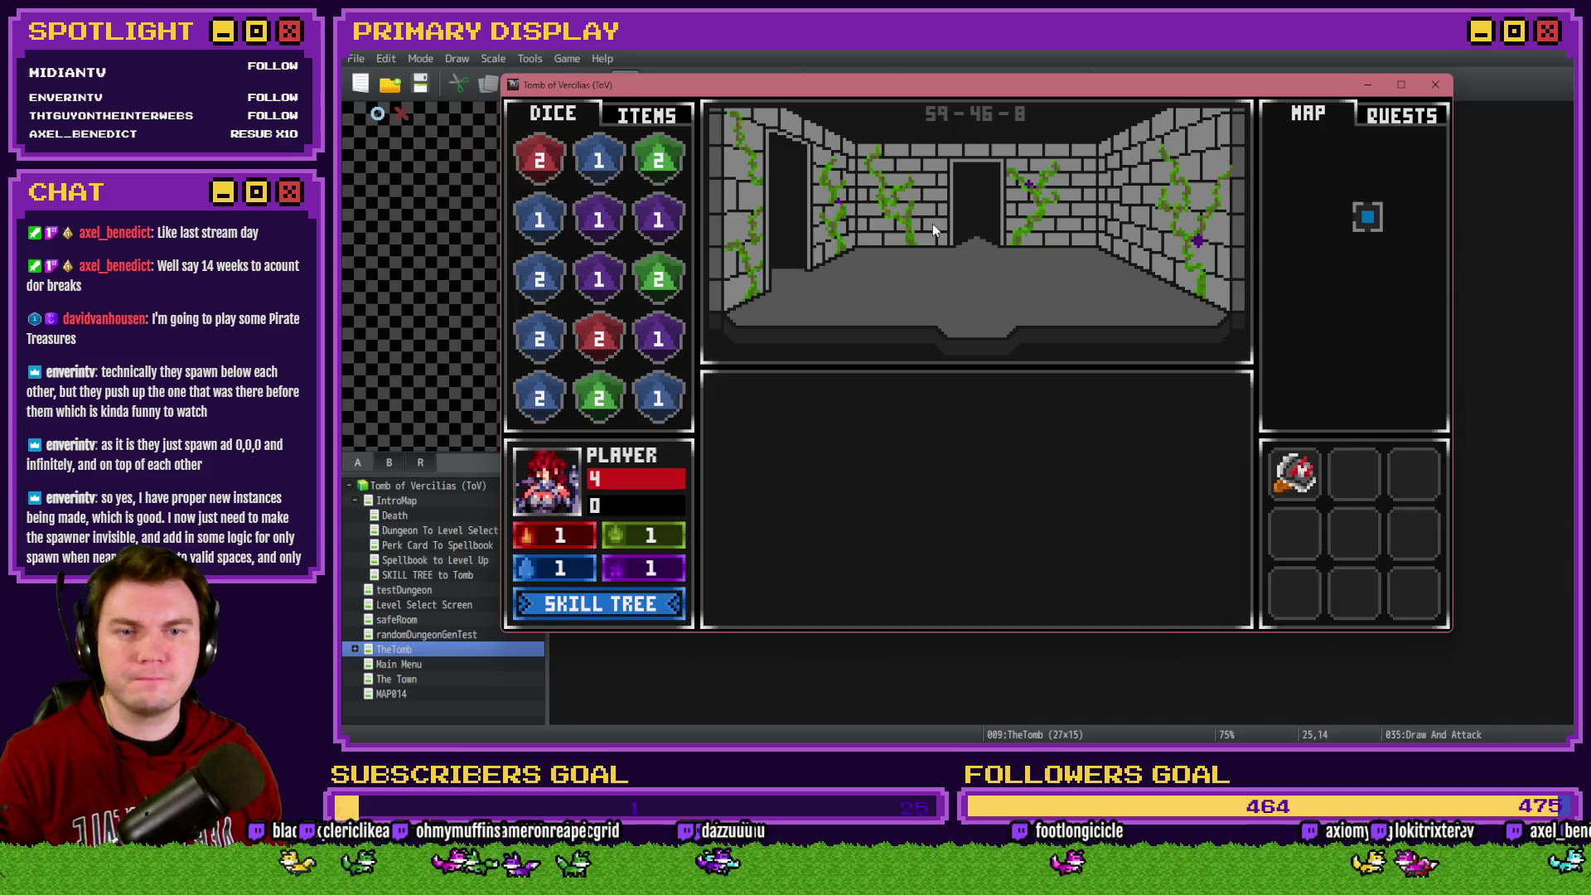
{"action": "left_click", "coordinate": [932, 224]}
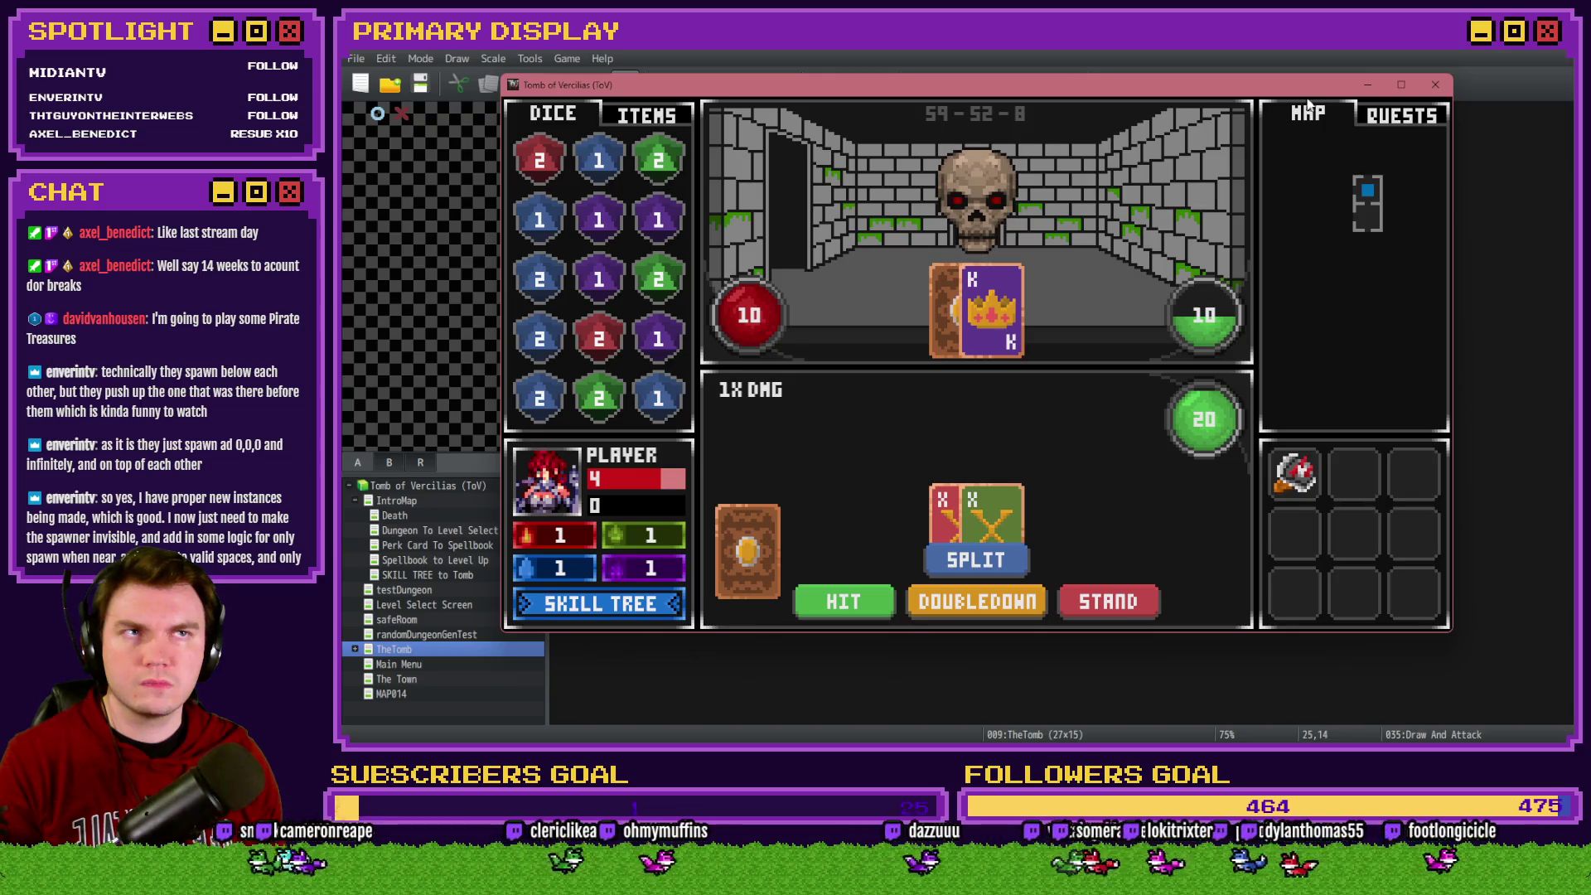
{"action": "left_click", "coordinate": [1003, 565]}
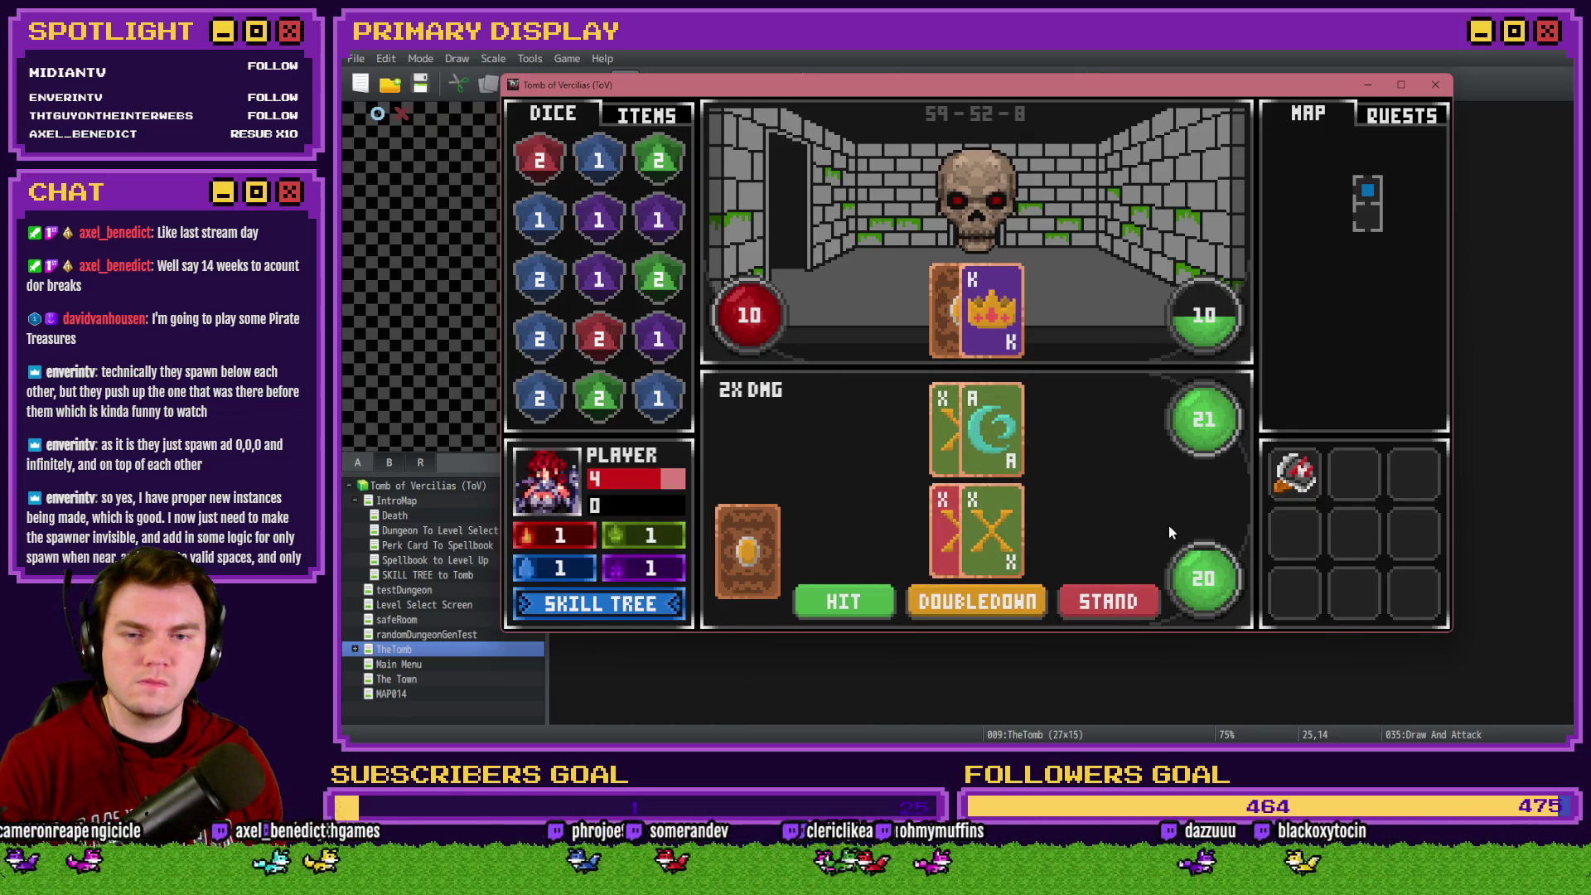
{"action": "left_click", "coordinate": [1434, 84]}
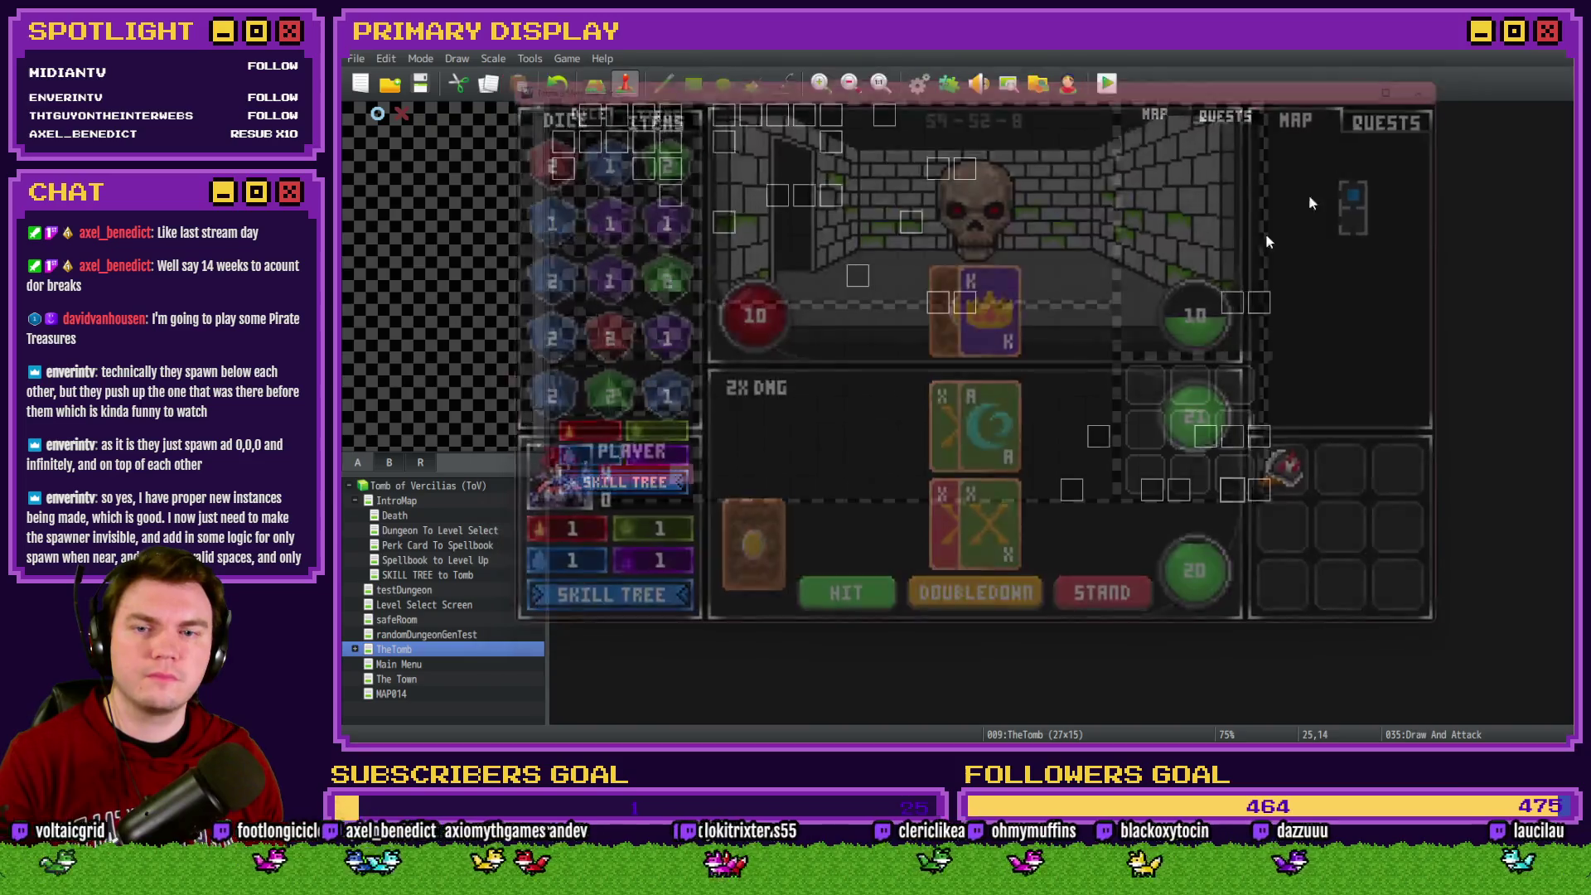
Review the Draw And Attack card-draw lines, then save and start a playtest
{"action": "double_click", "coordinate": [1222, 493]}
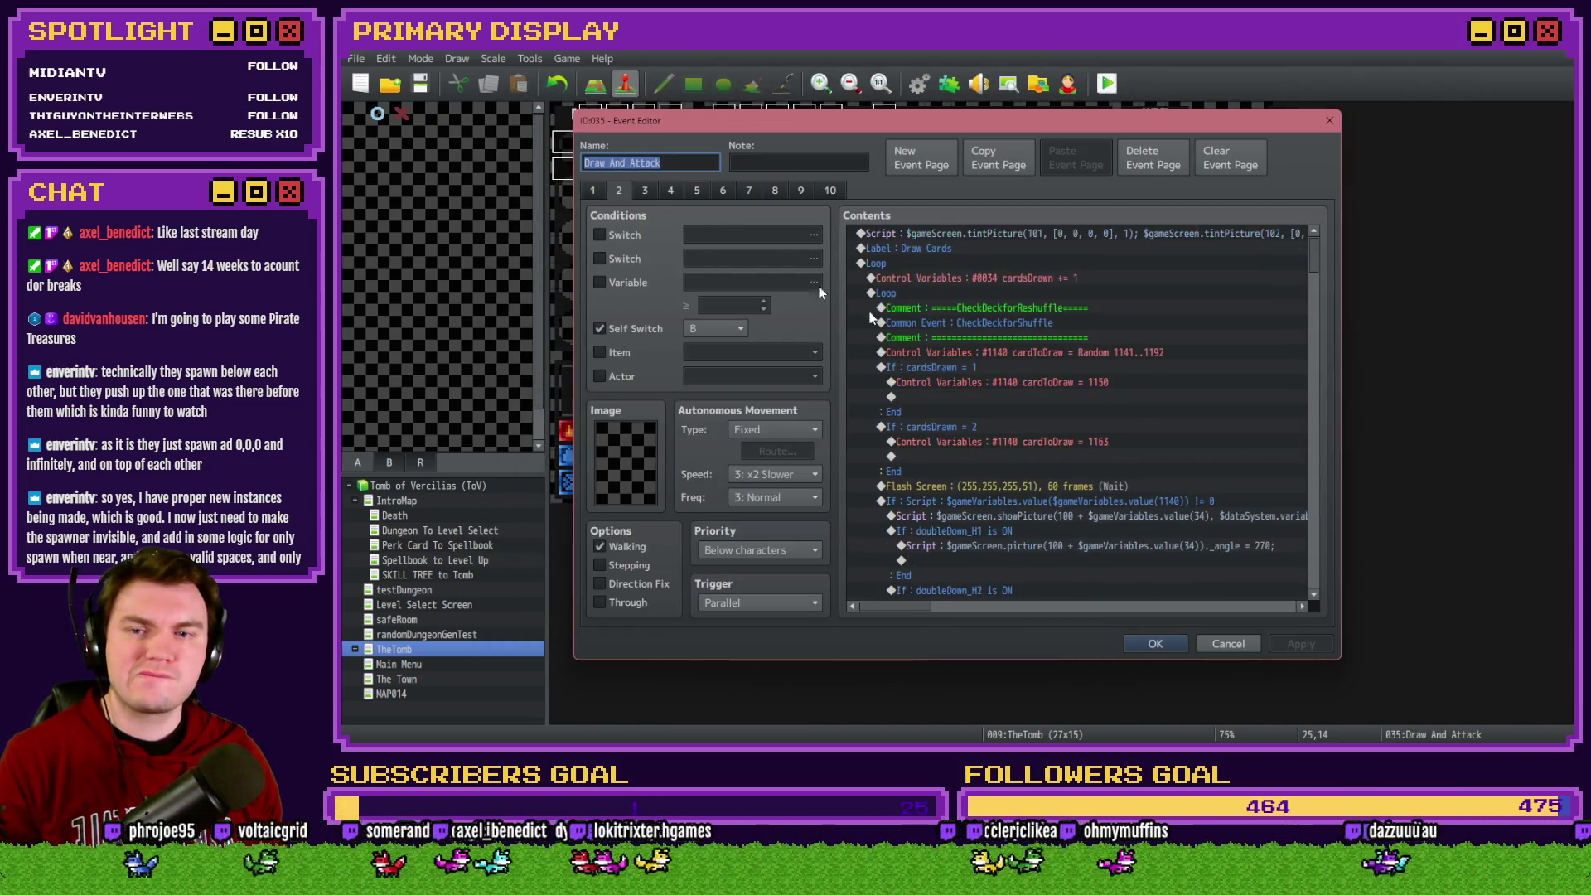
{"action": "left_click_drag", "start_coordinate": [1103, 498], "coordinate": [1126, 609]}
{"action": "left_click", "coordinate": [1142, 641]}
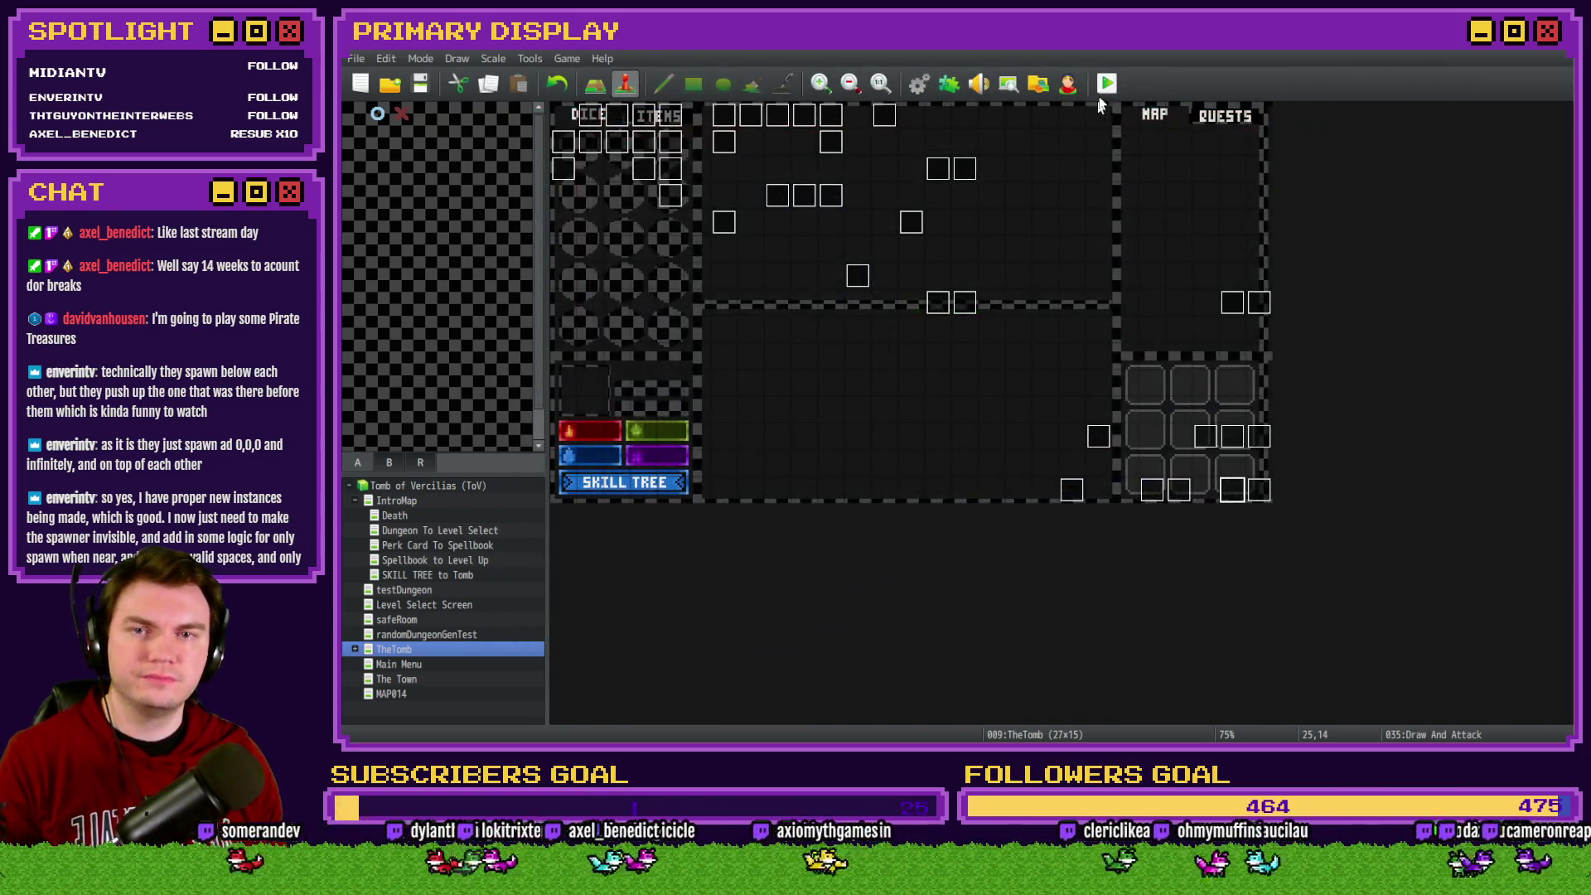
{"action": "left_click", "coordinate": [895, 417]}
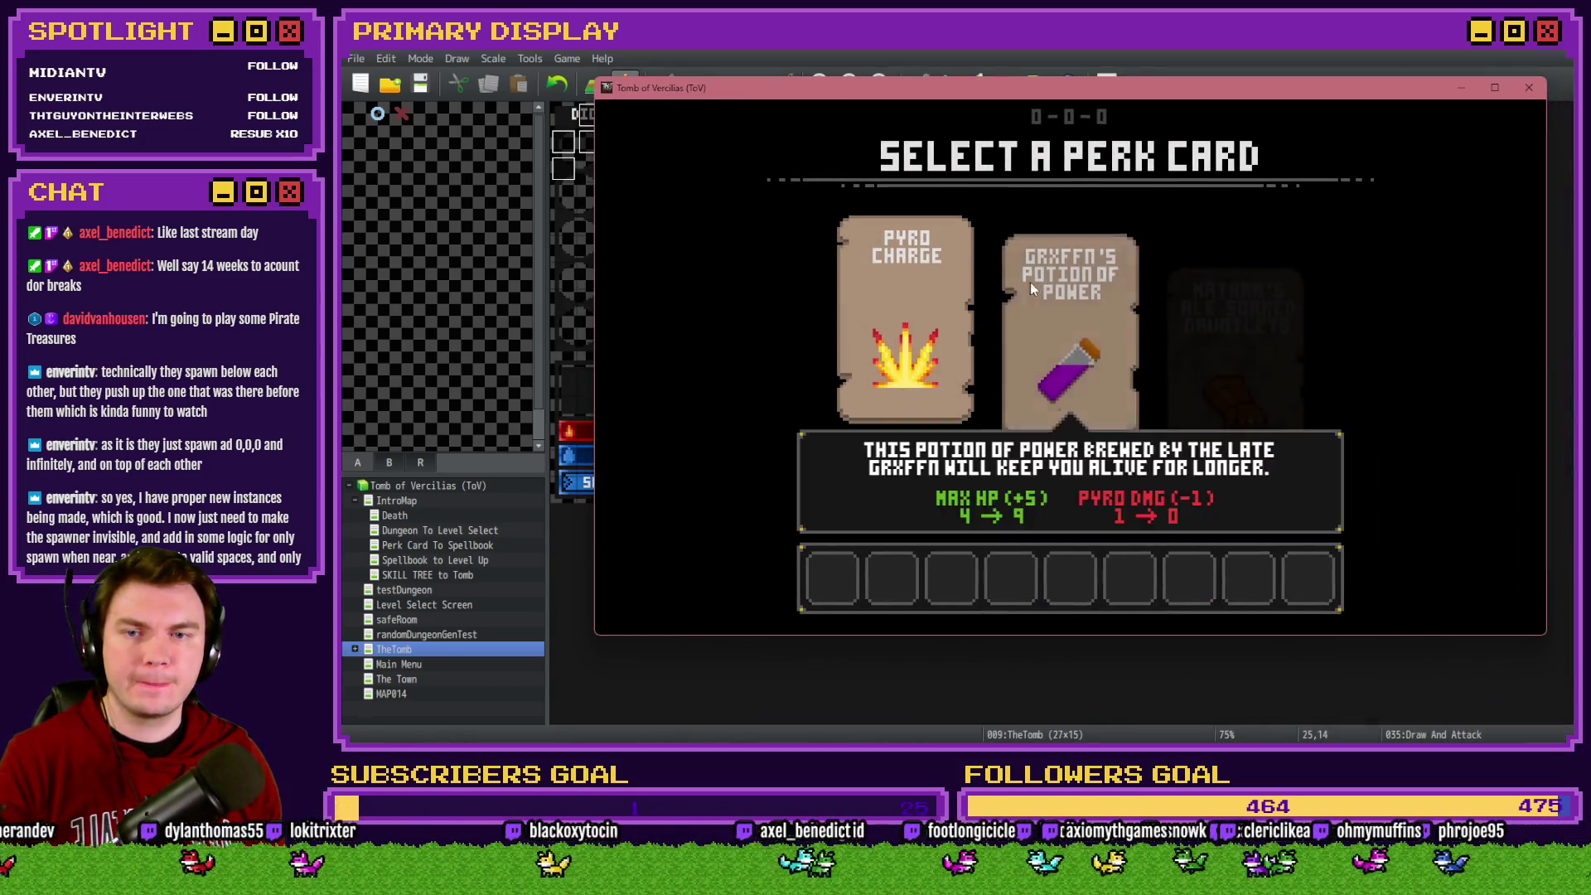
Take the potion perk, split the X cards into hands of 20 and 20, then close the game
{"action": "left_click", "coordinate": [1036, 285]}
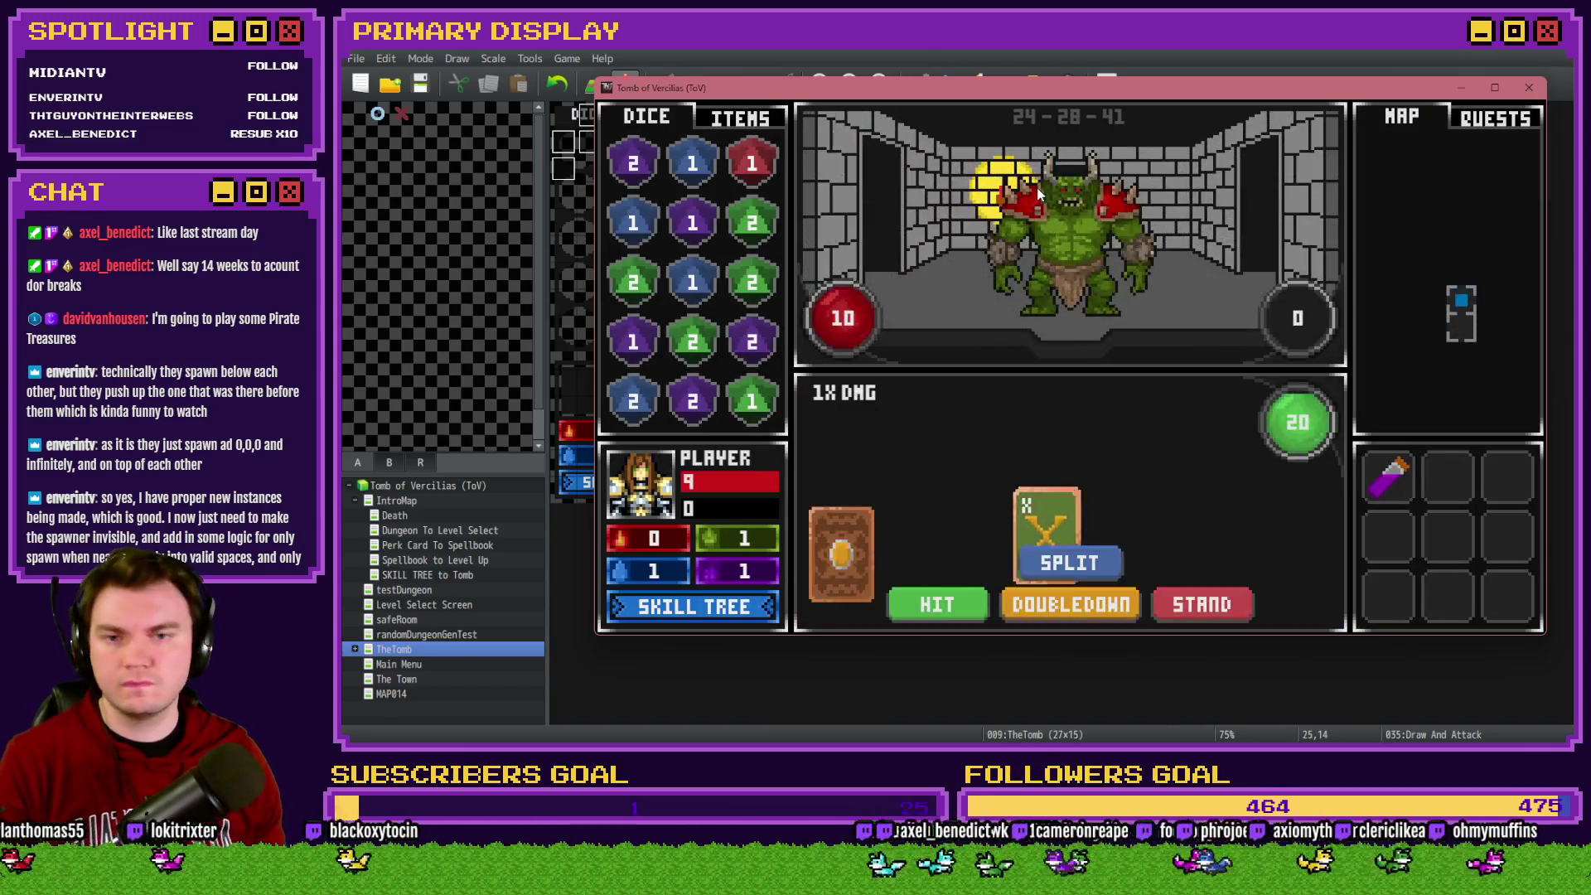
{"action": "left_click", "coordinate": [1072, 564]}
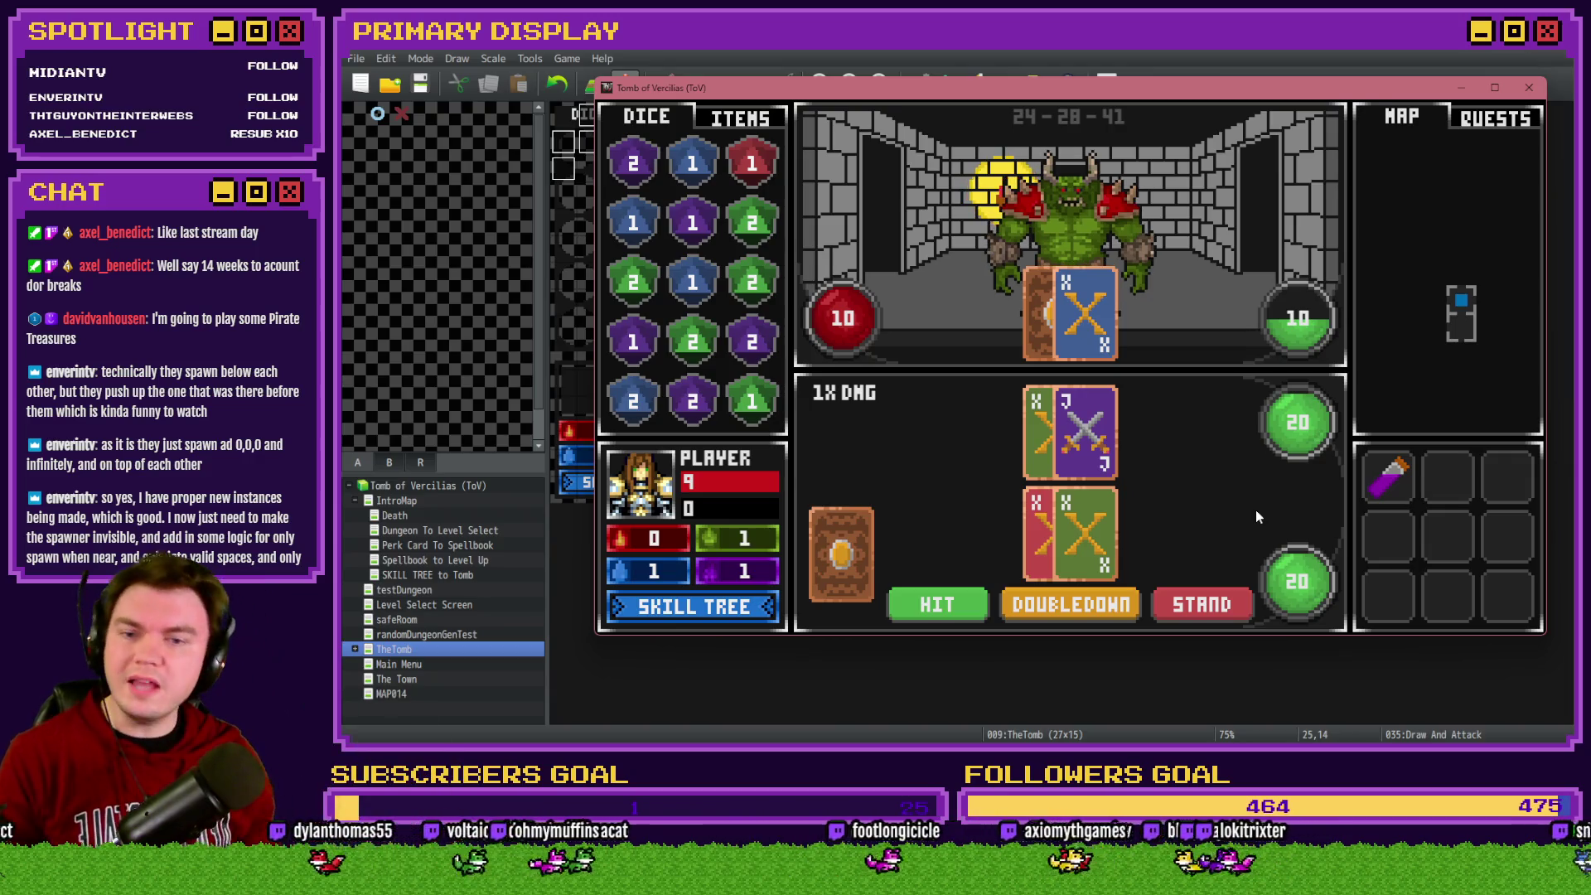
{"action": "left_click", "coordinate": [1529, 89]}
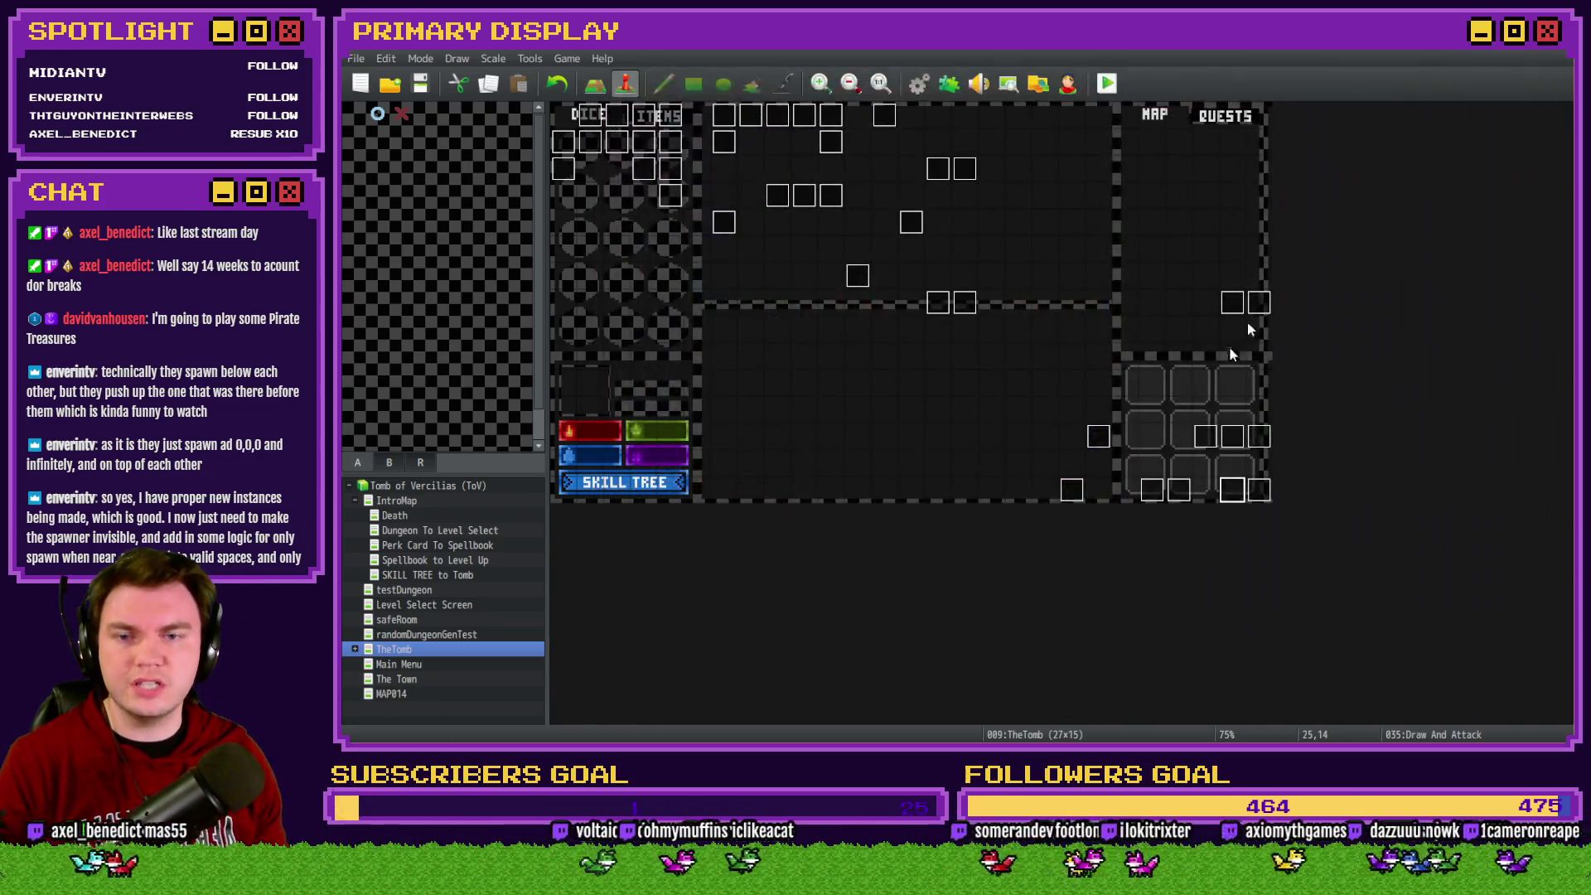
Insert a 60-frame Wait before the card-display script in the Draw And Attack event
{"action": "double_click", "coordinate": [1237, 496]}
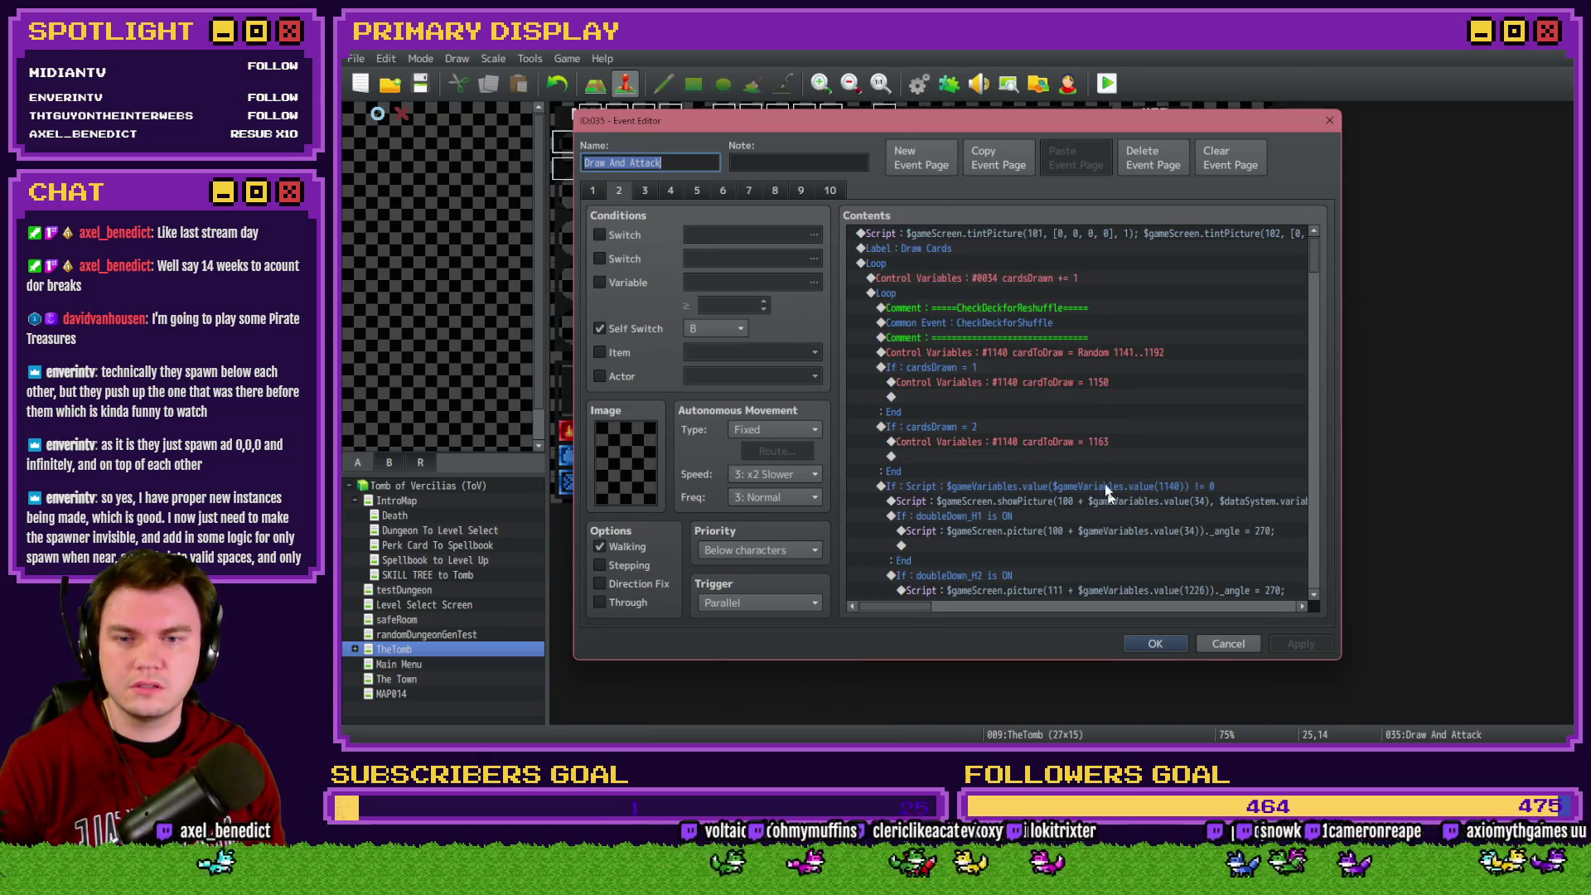
{"action": "left_click", "coordinate": [932, 427]}
{"action": "left_click", "coordinate": [982, 490]}
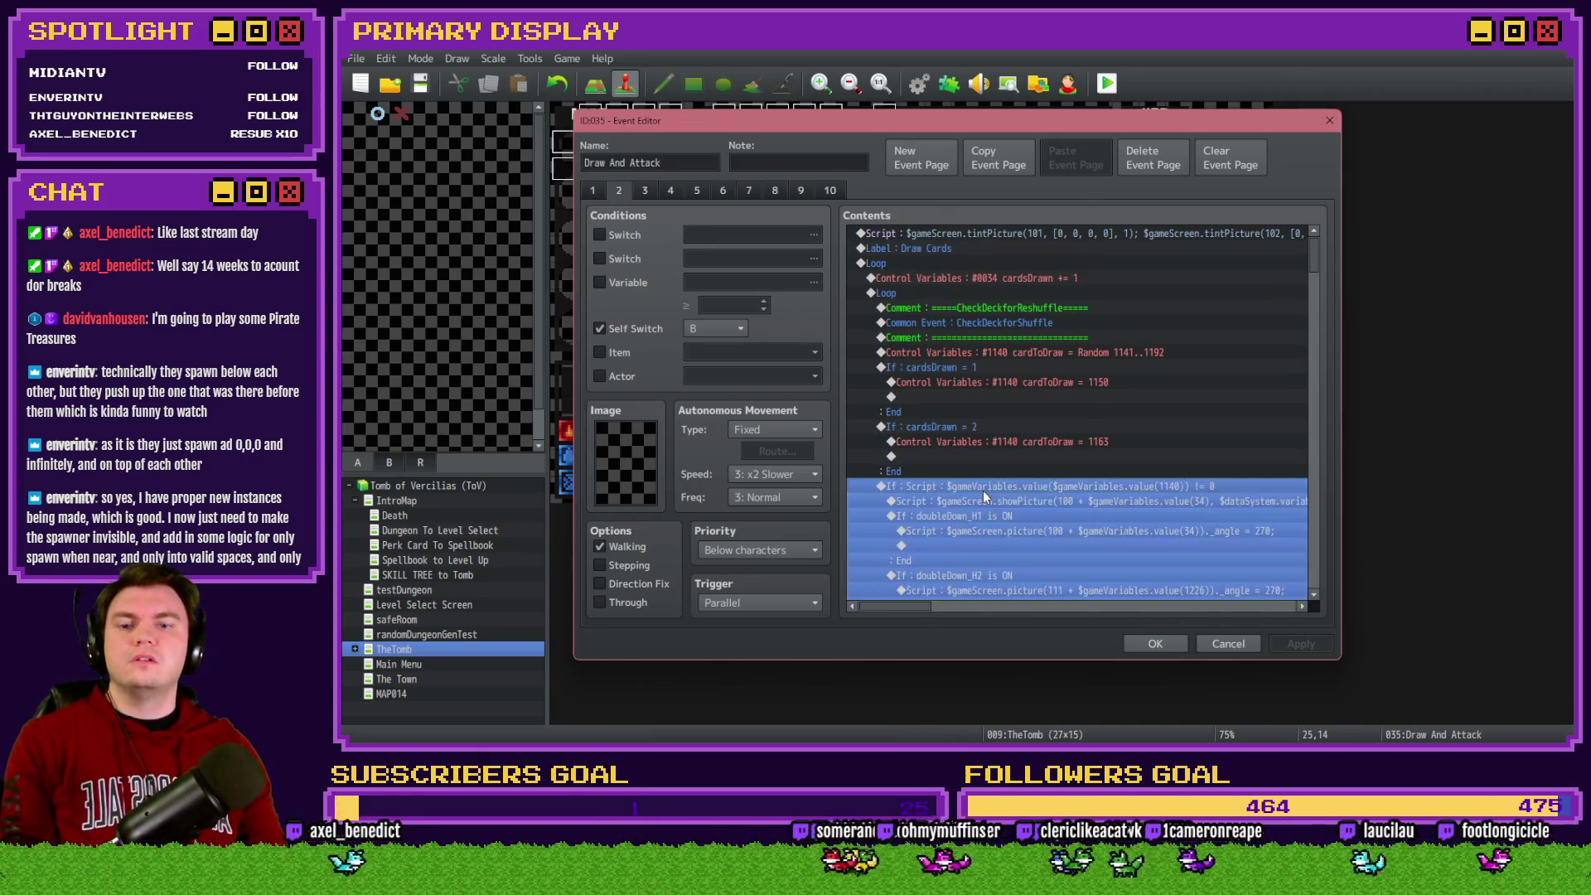
{"action": "key", "text": "Insert"}
{"action": "left_click", "coordinate": [1169, 237]}
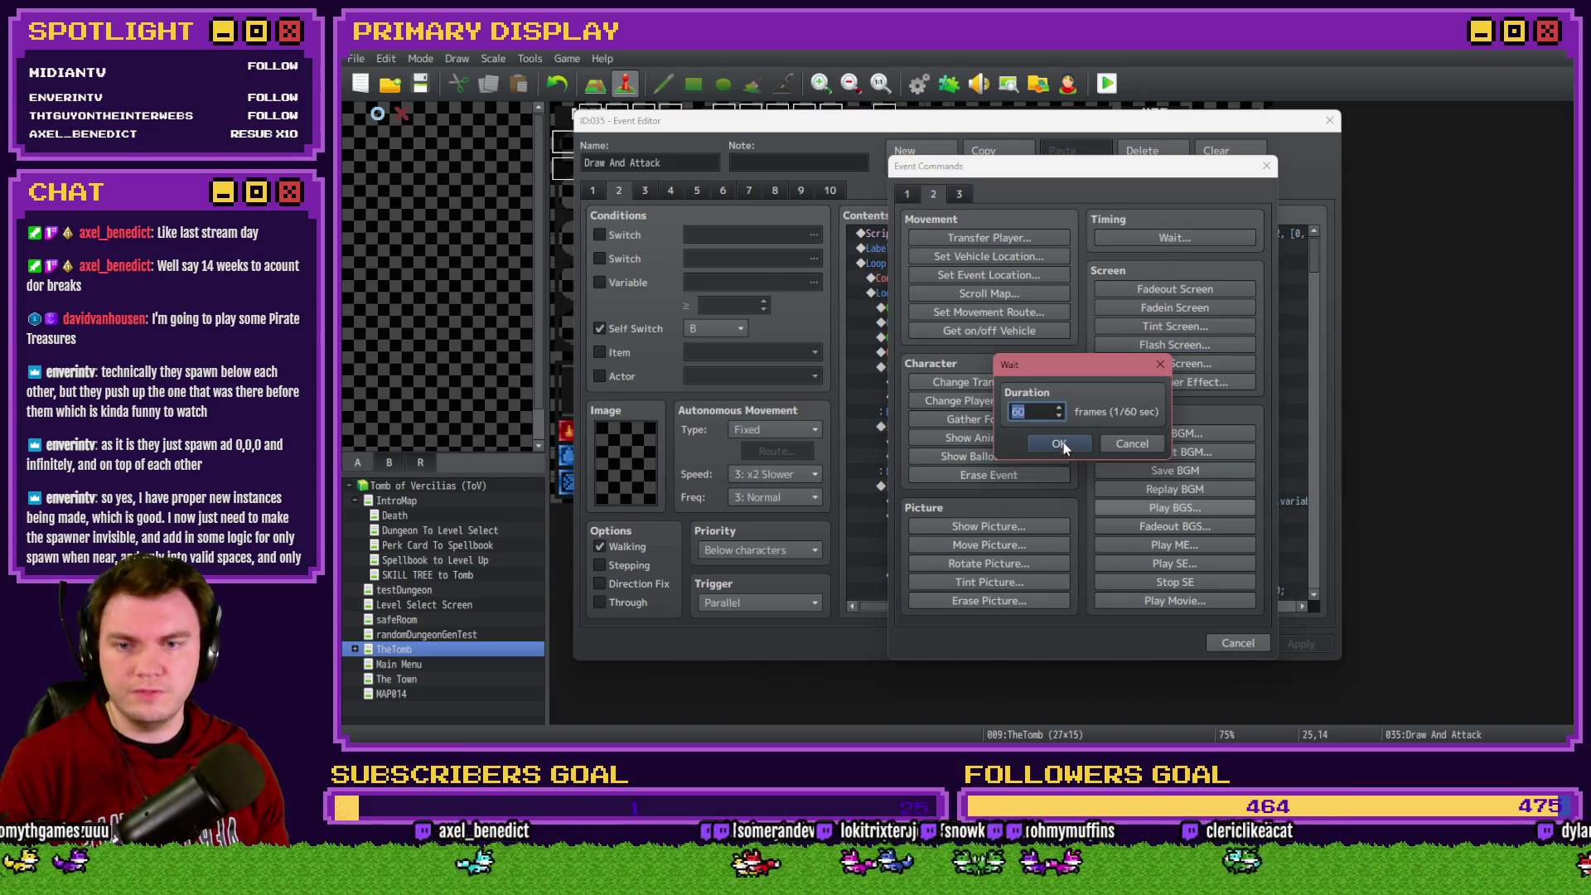
{"action": "left_click", "coordinate": [1065, 451]}
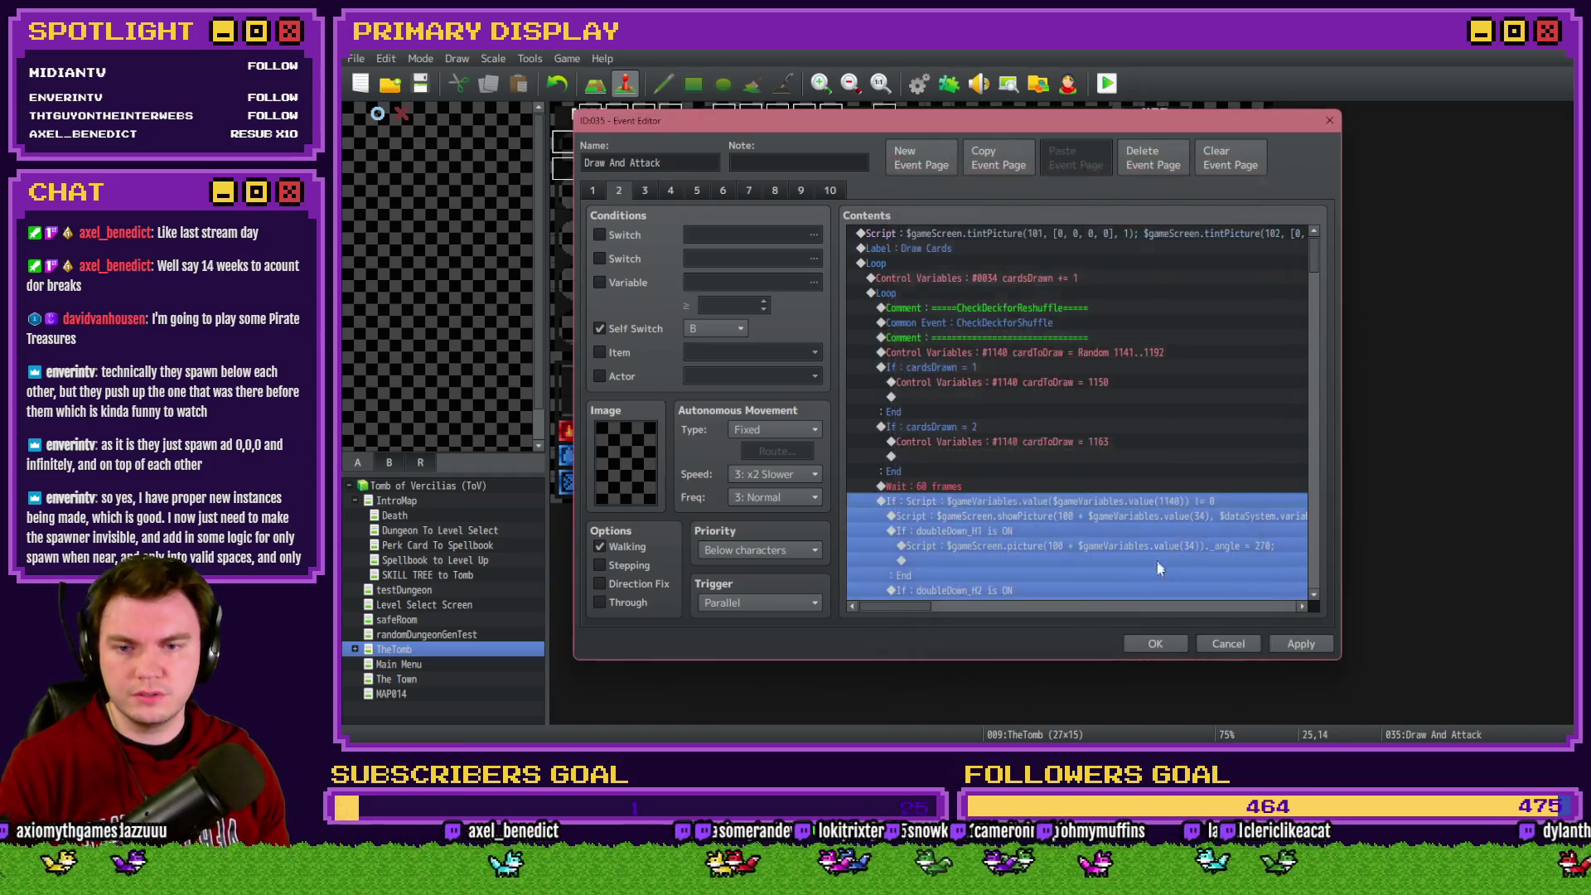
Leave the cardToDraw = 1163 command unchanged, apply the event edits and launch a playtest
{"action": "double_click", "coordinate": [1057, 441]}
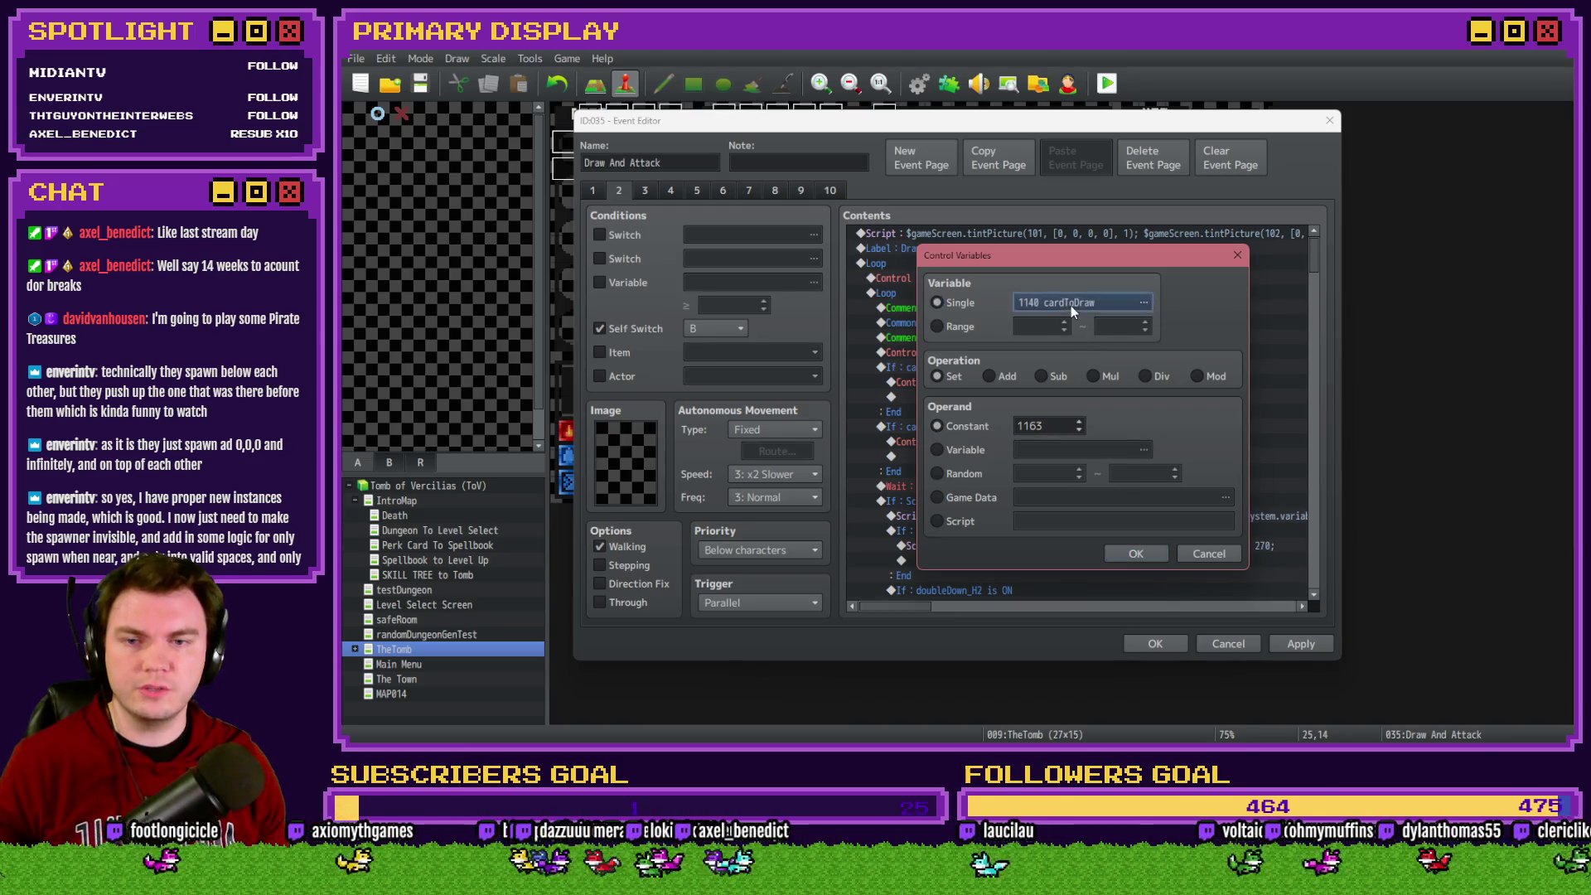
{"action": "left_click", "coordinate": [1143, 302]}
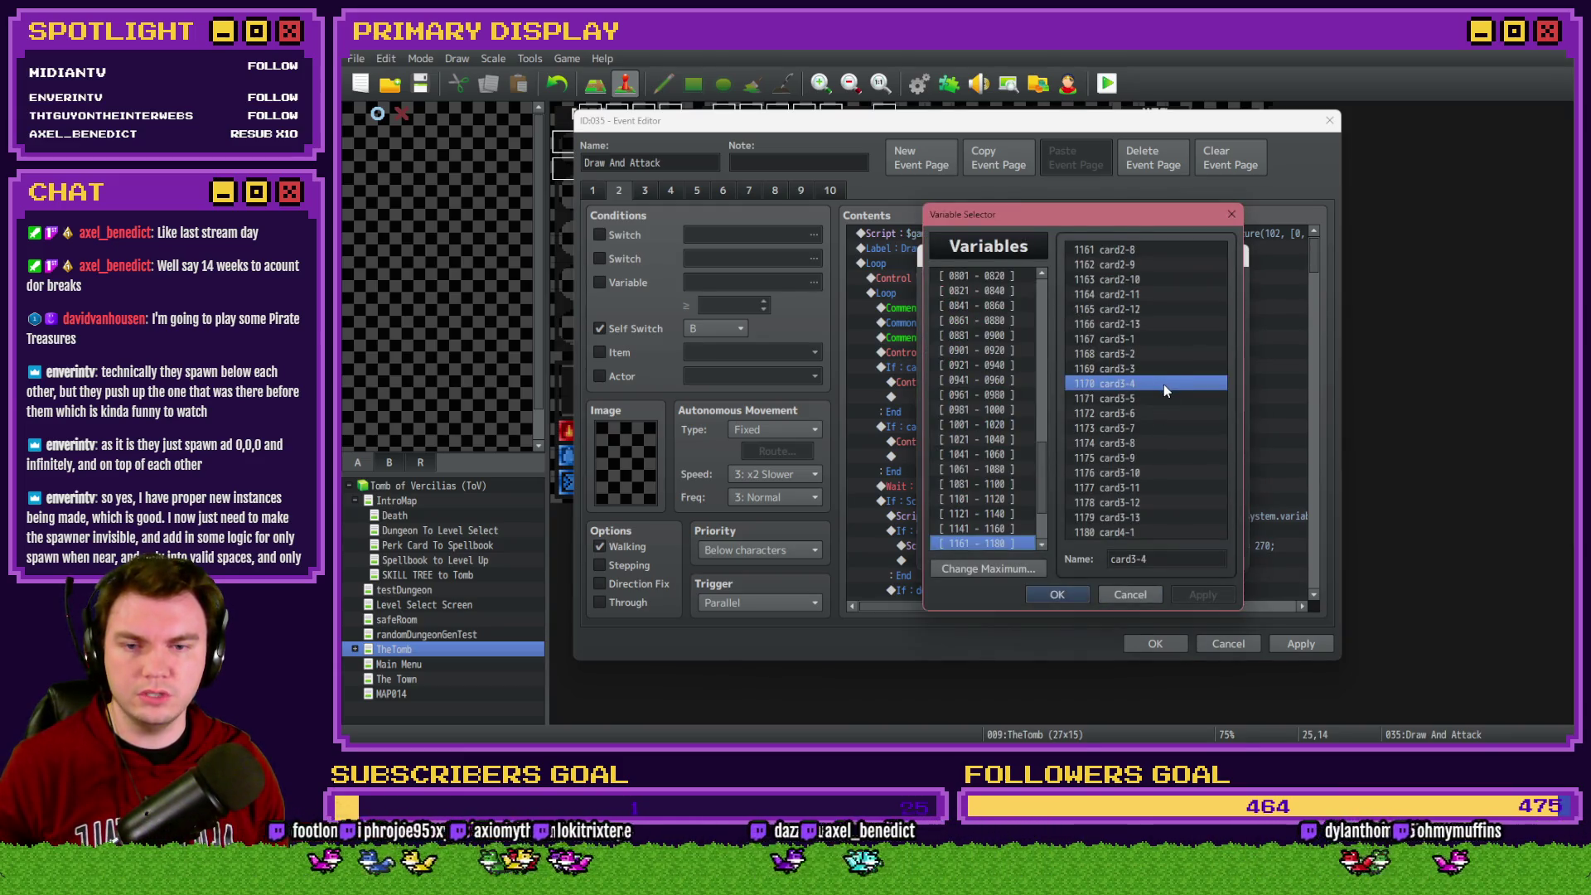
{"action": "key", "text": "Escape"}
{"action": "key", "text": "Escape"}
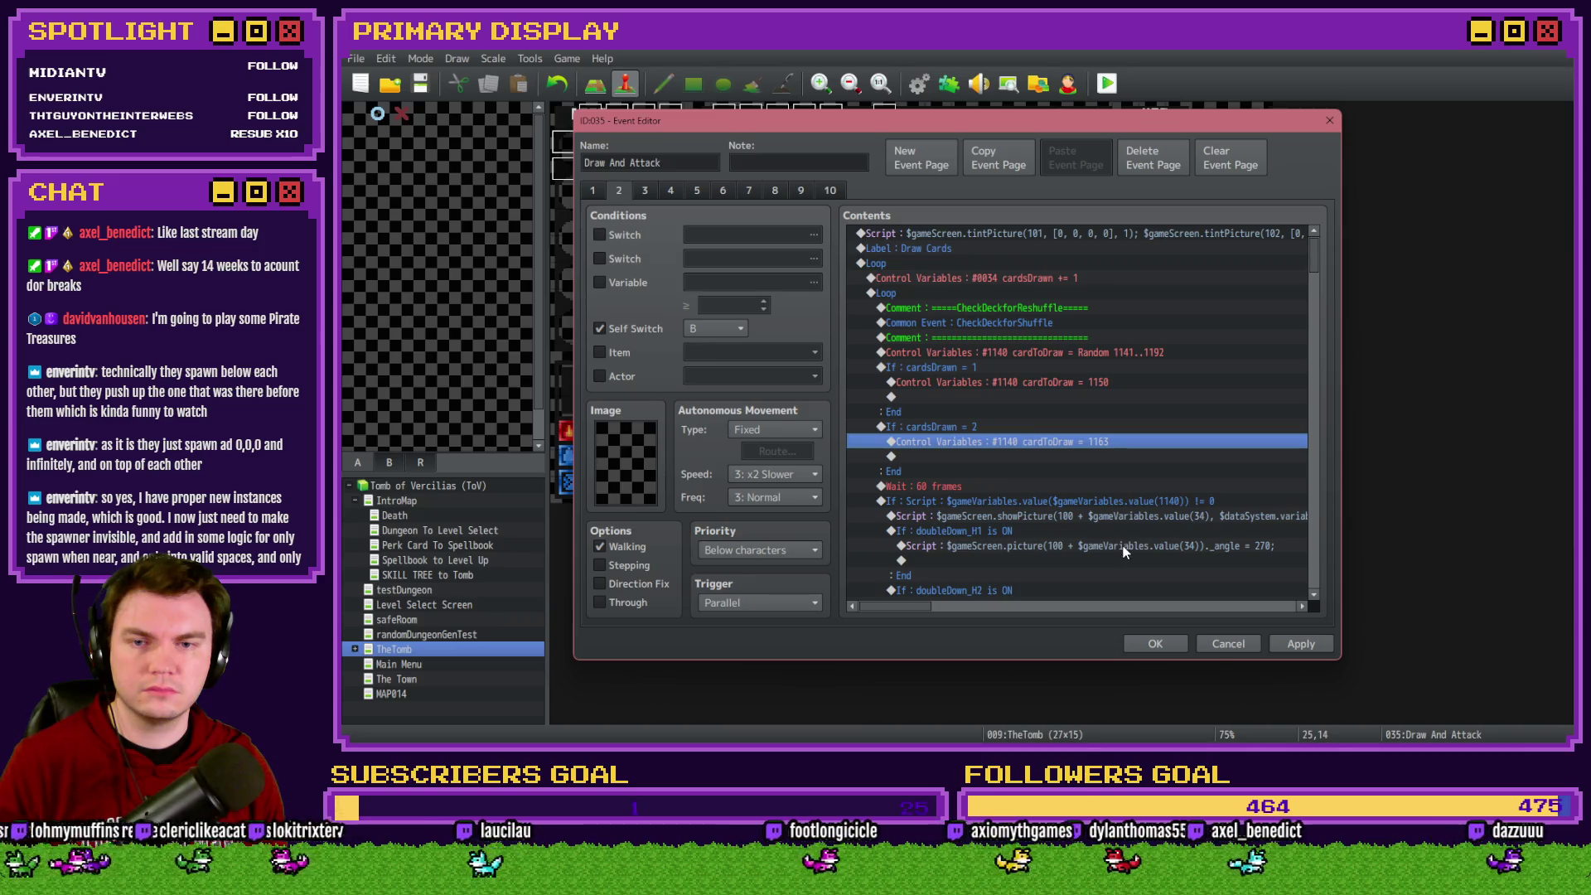
{"action": "left_click", "coordinate": [1143, 638]}
{"action": "left_click", "coordinate": [1107, 83]}
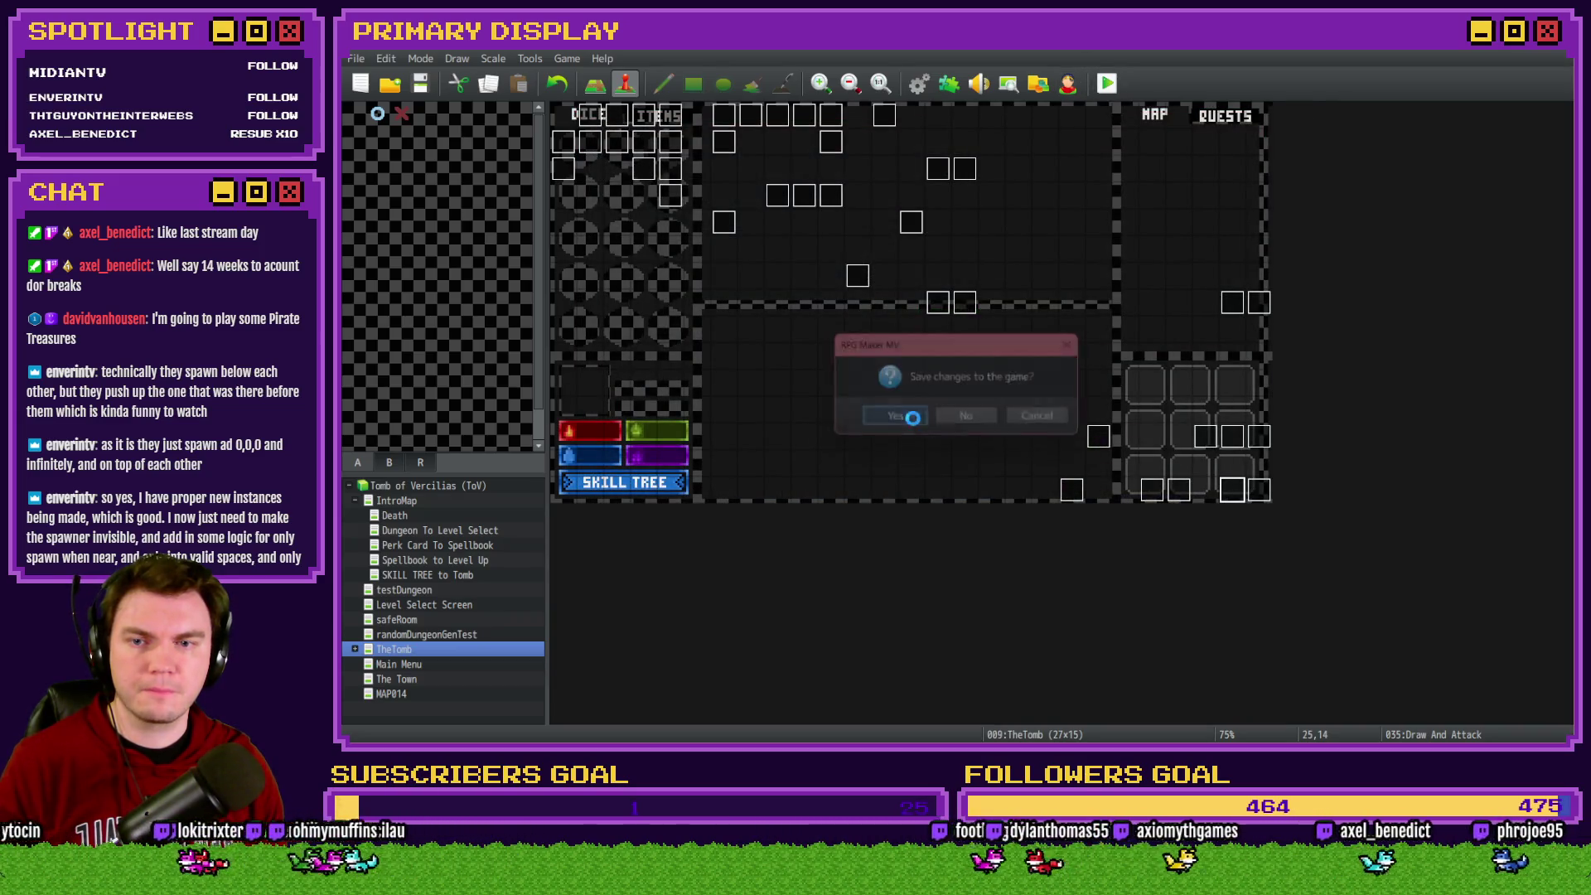
Save, pick the gauntlets perk card, enter the next room and split the pair
{"action": "left_click", "coordinate": [907, 414]}
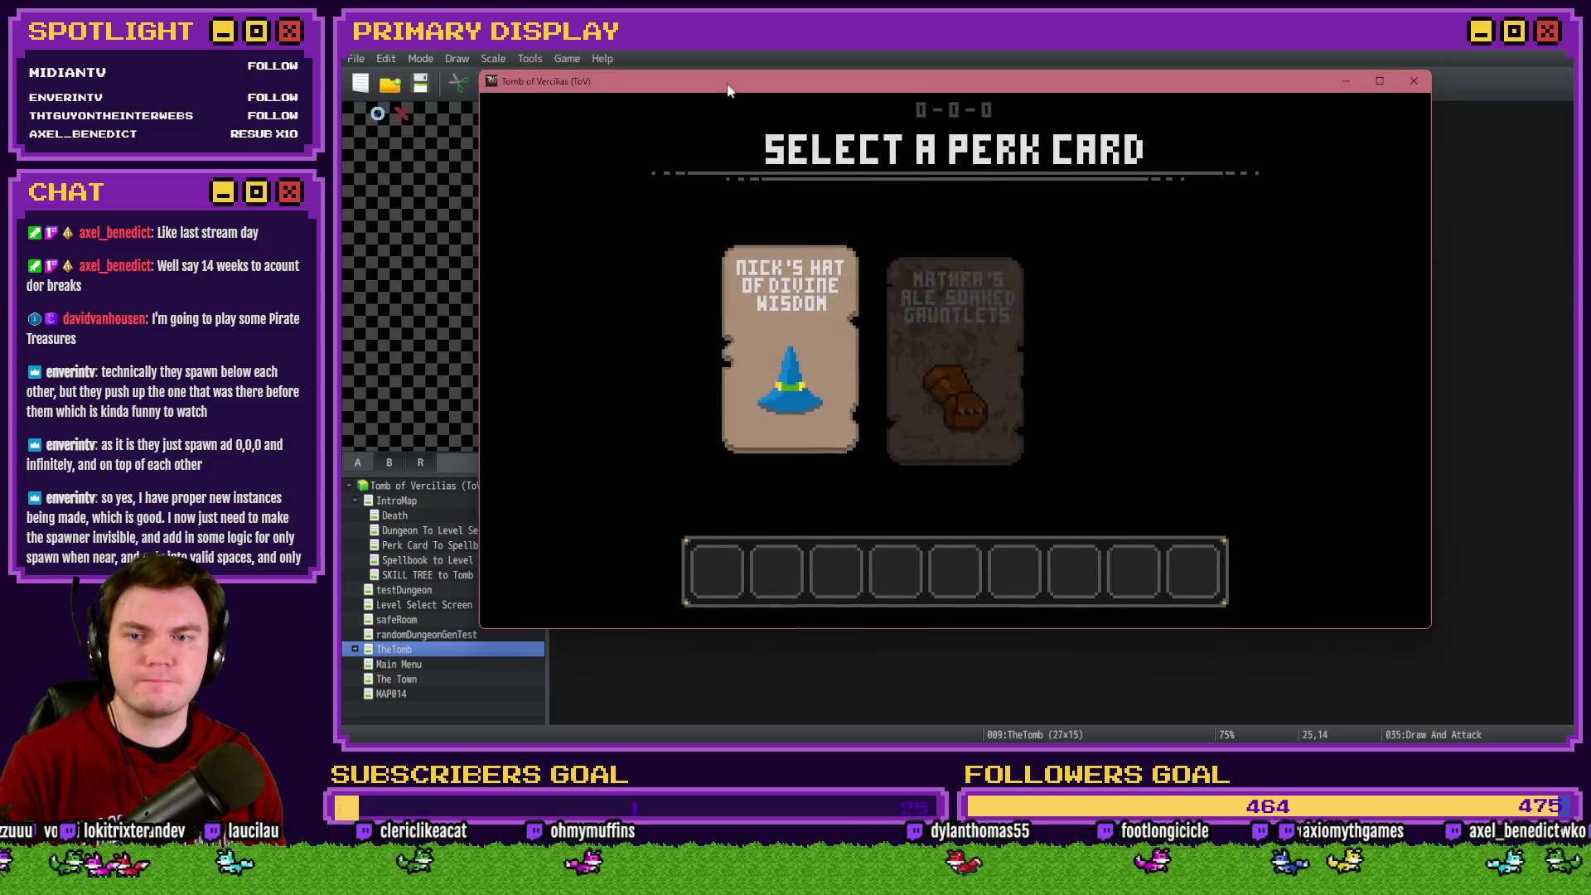
{"action": "left_click", "coordinate": [951, 319]}
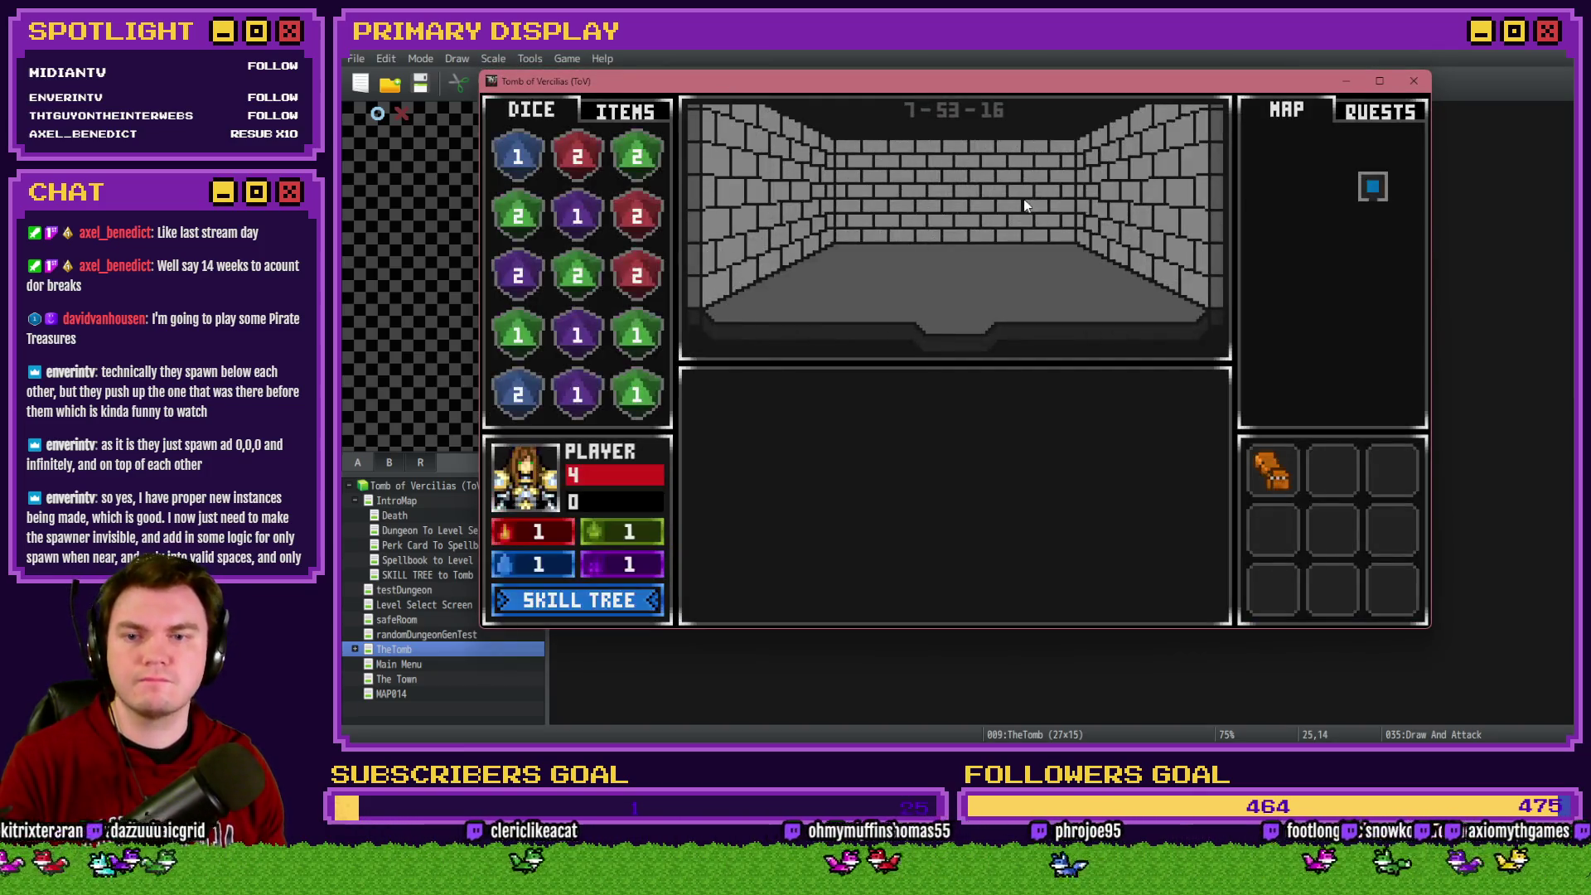
{"action": "key", "text": "Up"}
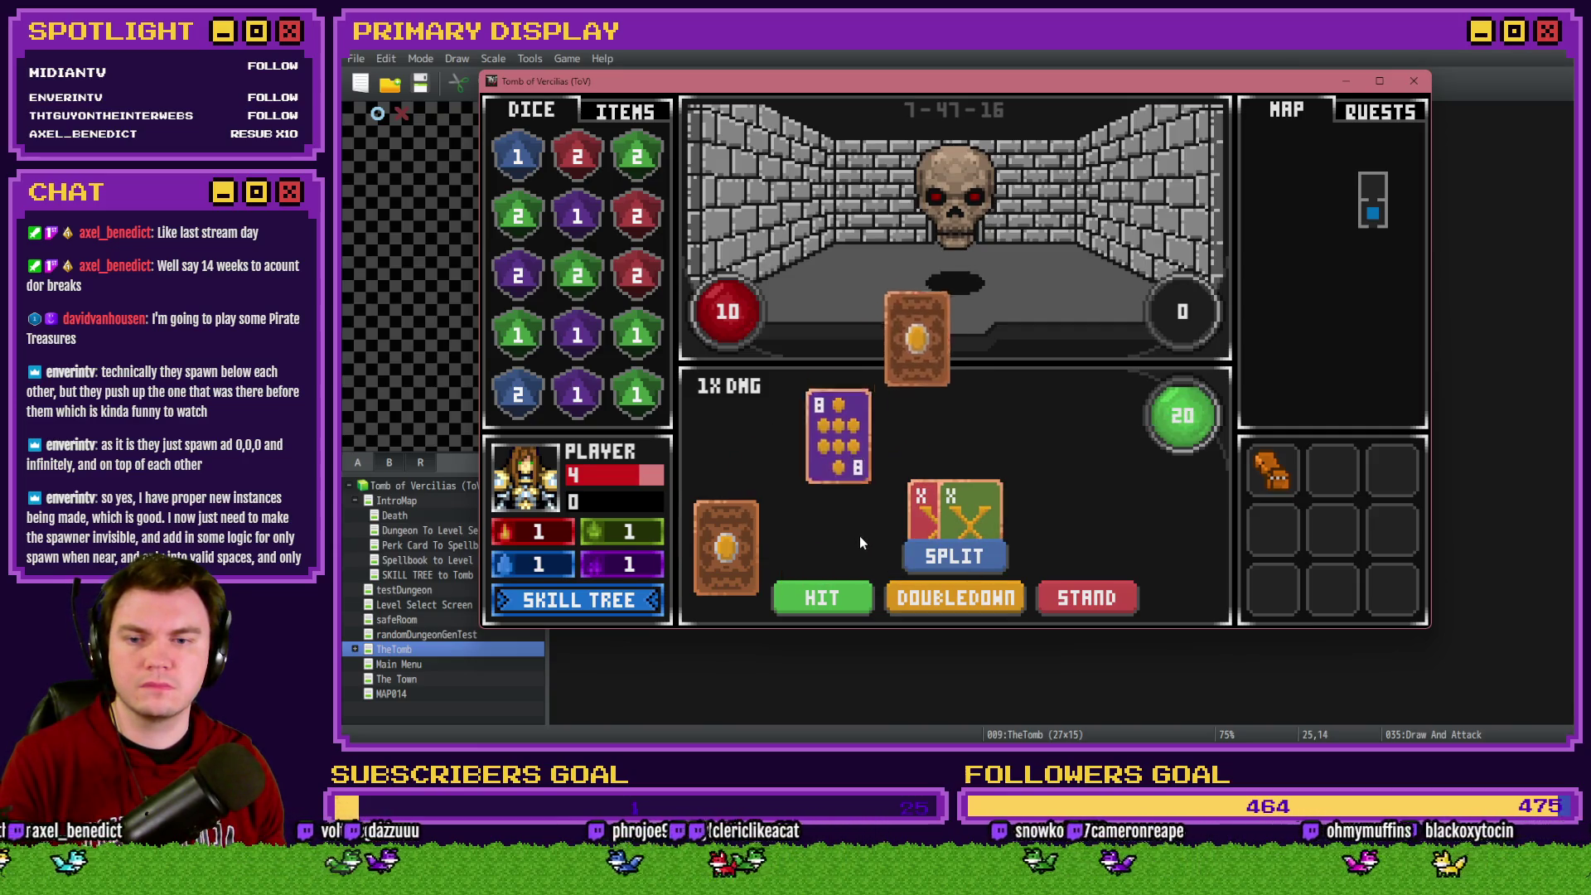
{"action": "left_click", "coordinate": [954, 557]}
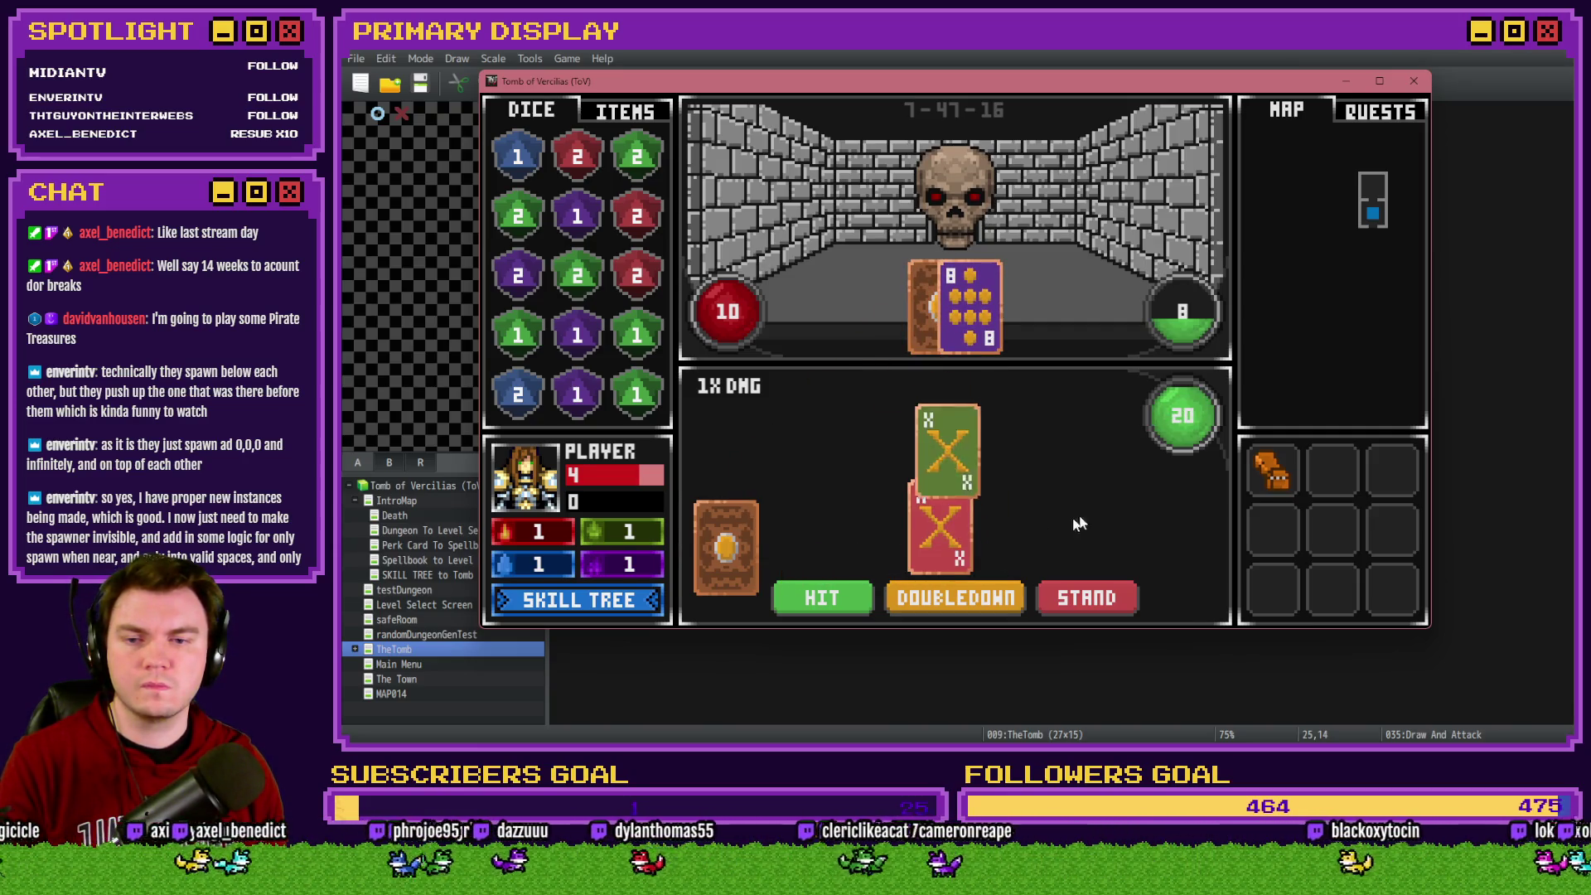
Raise variable 1140 CARDTODRAW in the F9 debug viewer's 1131-1140 range, then resume play
{"action": "key", "text": "F9"}
{"action": "key", "text": "Up"}
{"action": "key", "text": "Up"}
{"action": "key", "text": "Up"}
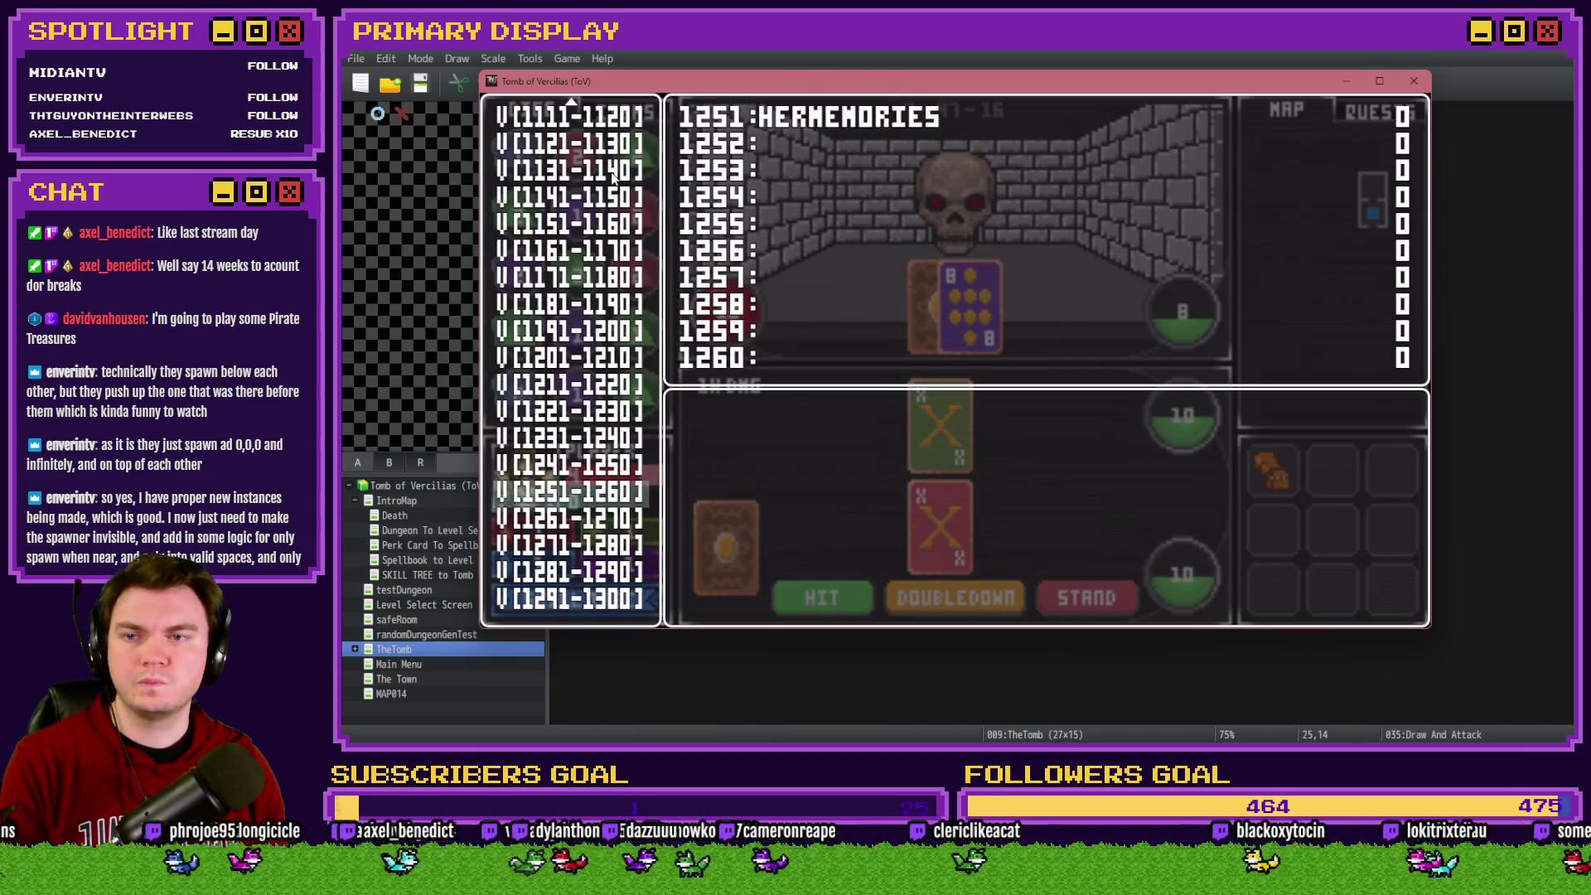
{"action": "key", "text": "Up"}
{"action": "key", "text": "Up"}
{"action": "key", "text": "Up"}
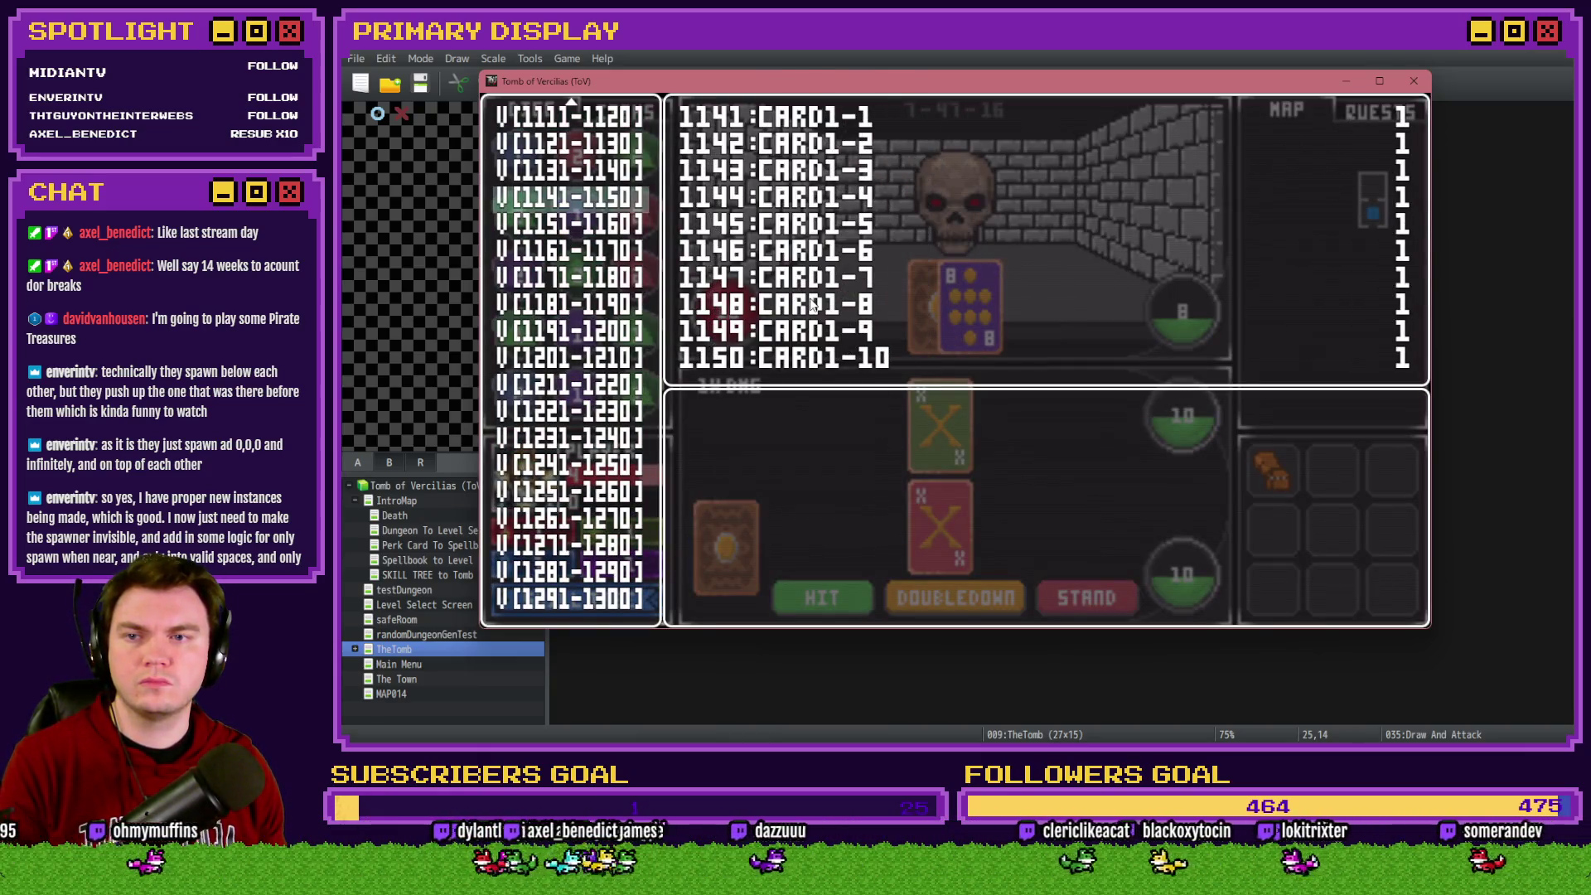
{"action": "key", "text": "Up"}
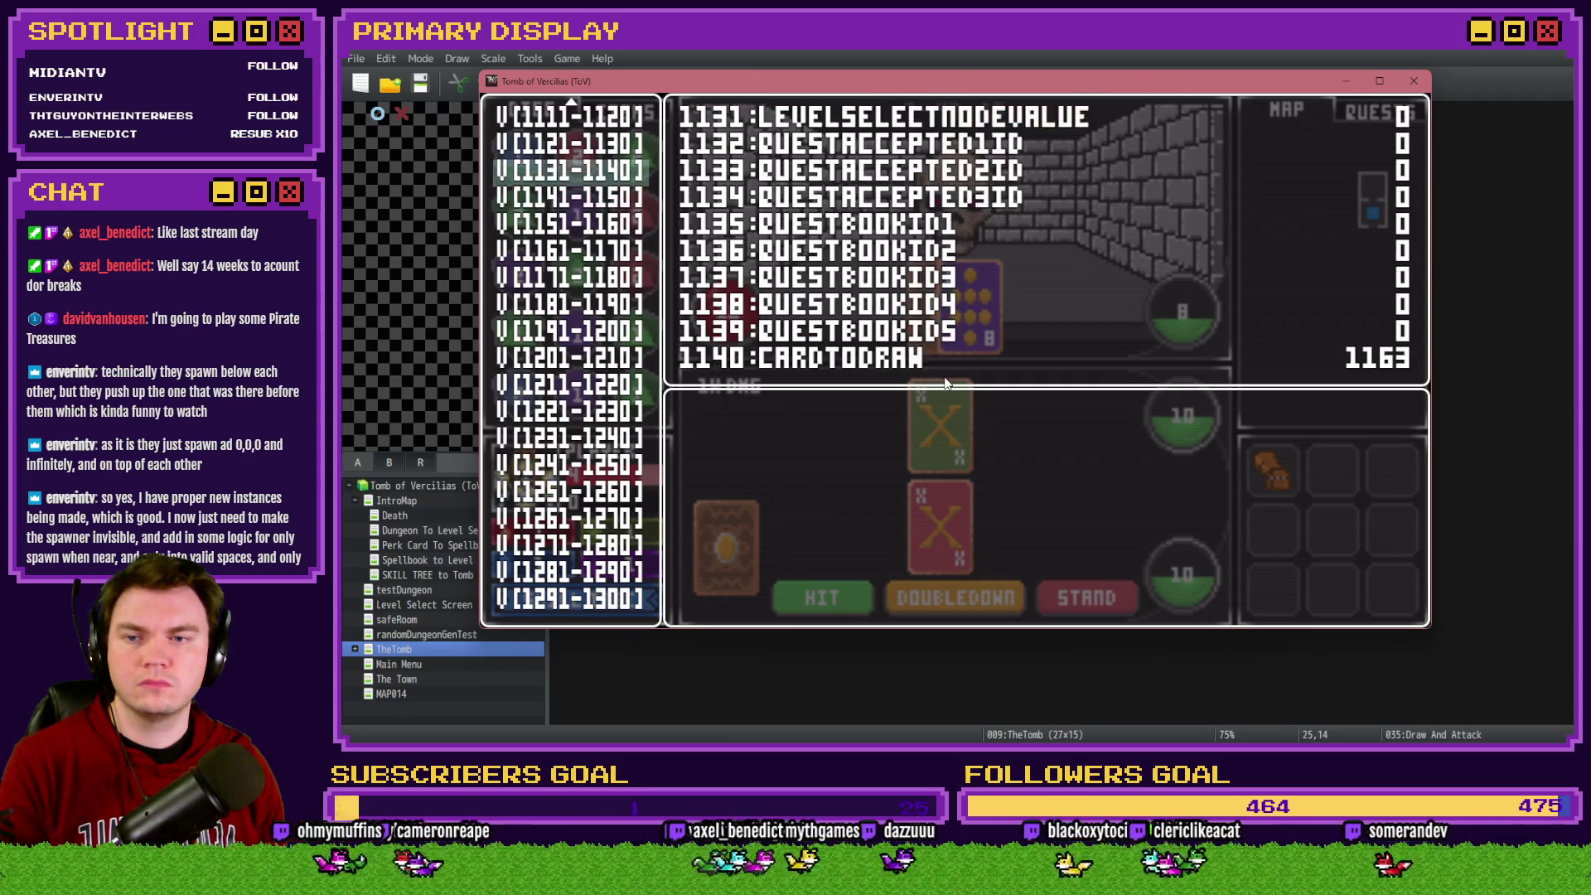
{"action": "key", "text": "Return"}
{"action": "key", "text": "Up"}
{"action": "key", "text": "Right"}
{"action": "key", "text": "Right"}
{"action": "key", "text": "Right"}
{"action": "key", "text": "Right"}
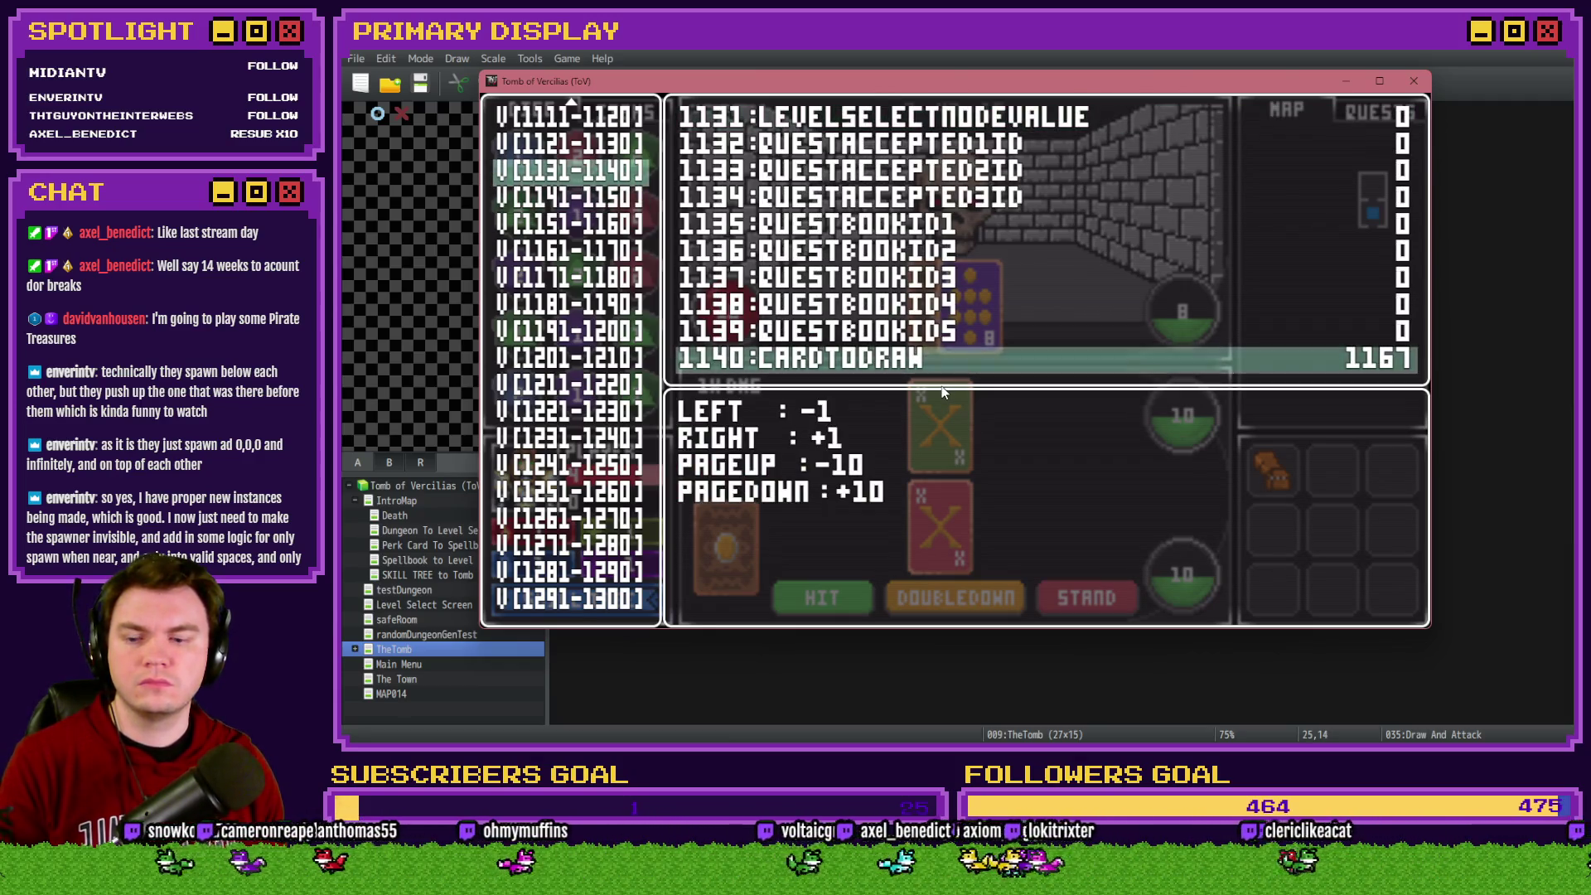
{"action": "key", "text": "Escape"}
{"action": "key", "text": "Escape"}
{"action": "key", "text": "Return"}
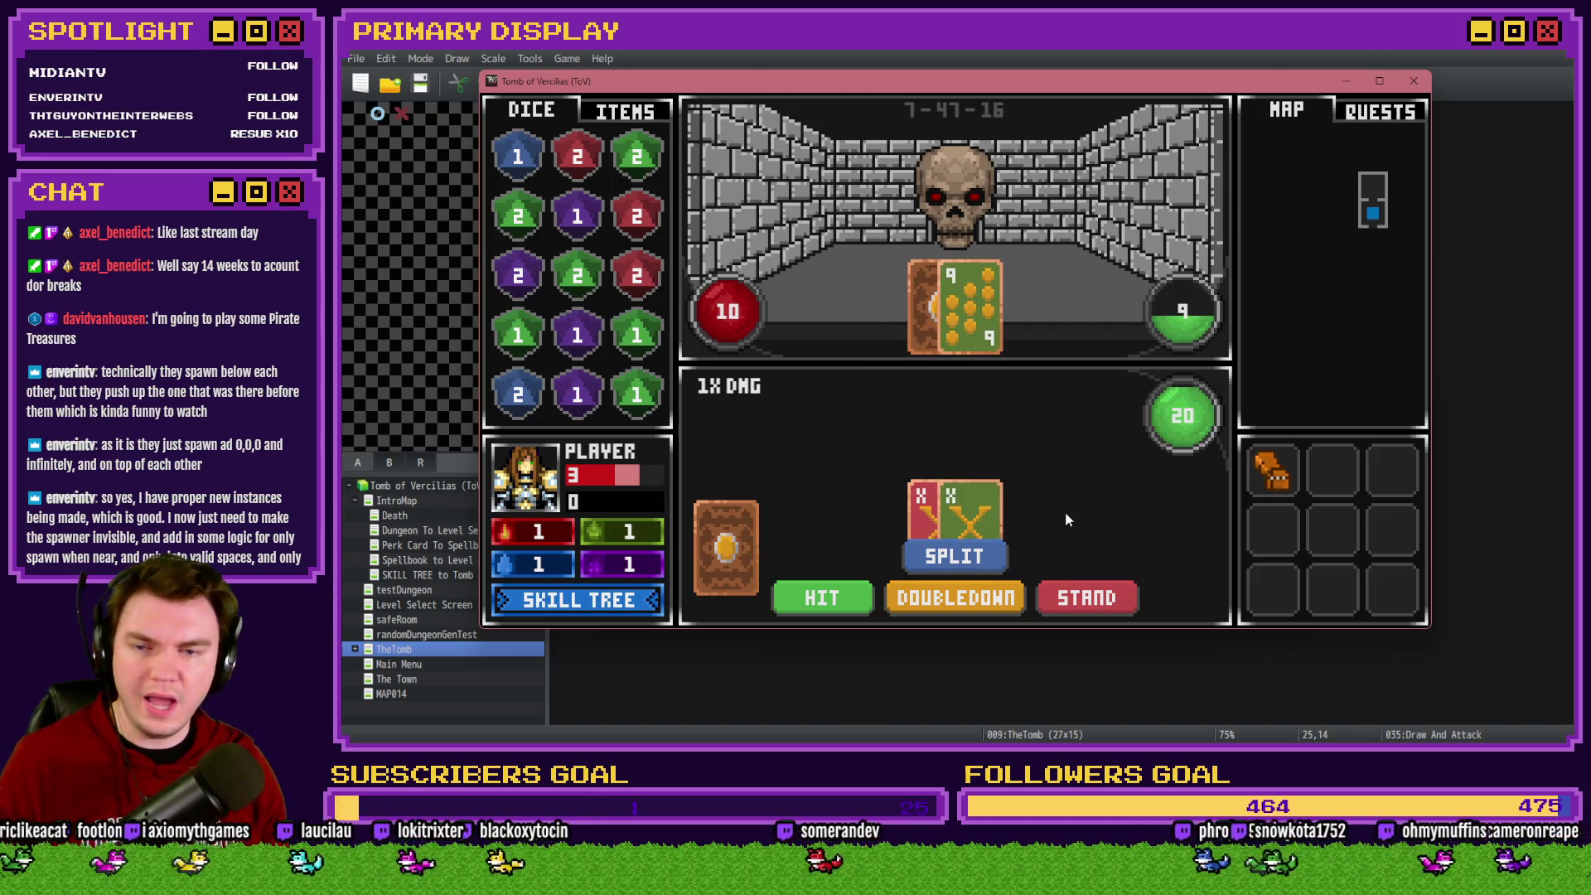
Split the pair of X cards, replay with the gauntlets perk and split the new X pair
{"action": "left_click", "coordinate": [983, 564]}
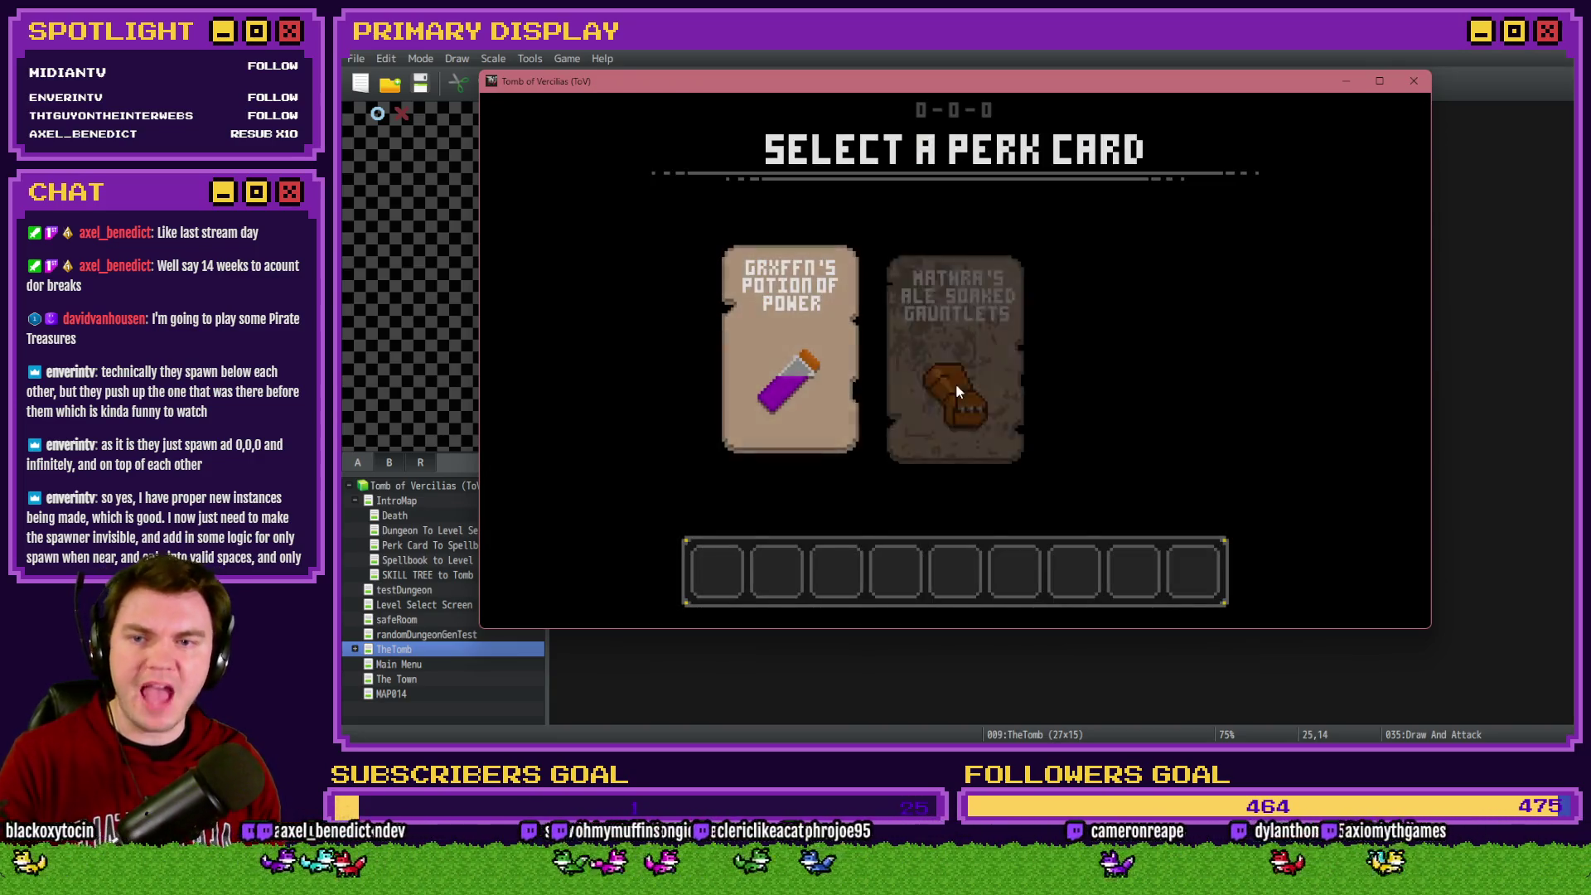
{"action": "left_click", "coordinate": [956, 388]}
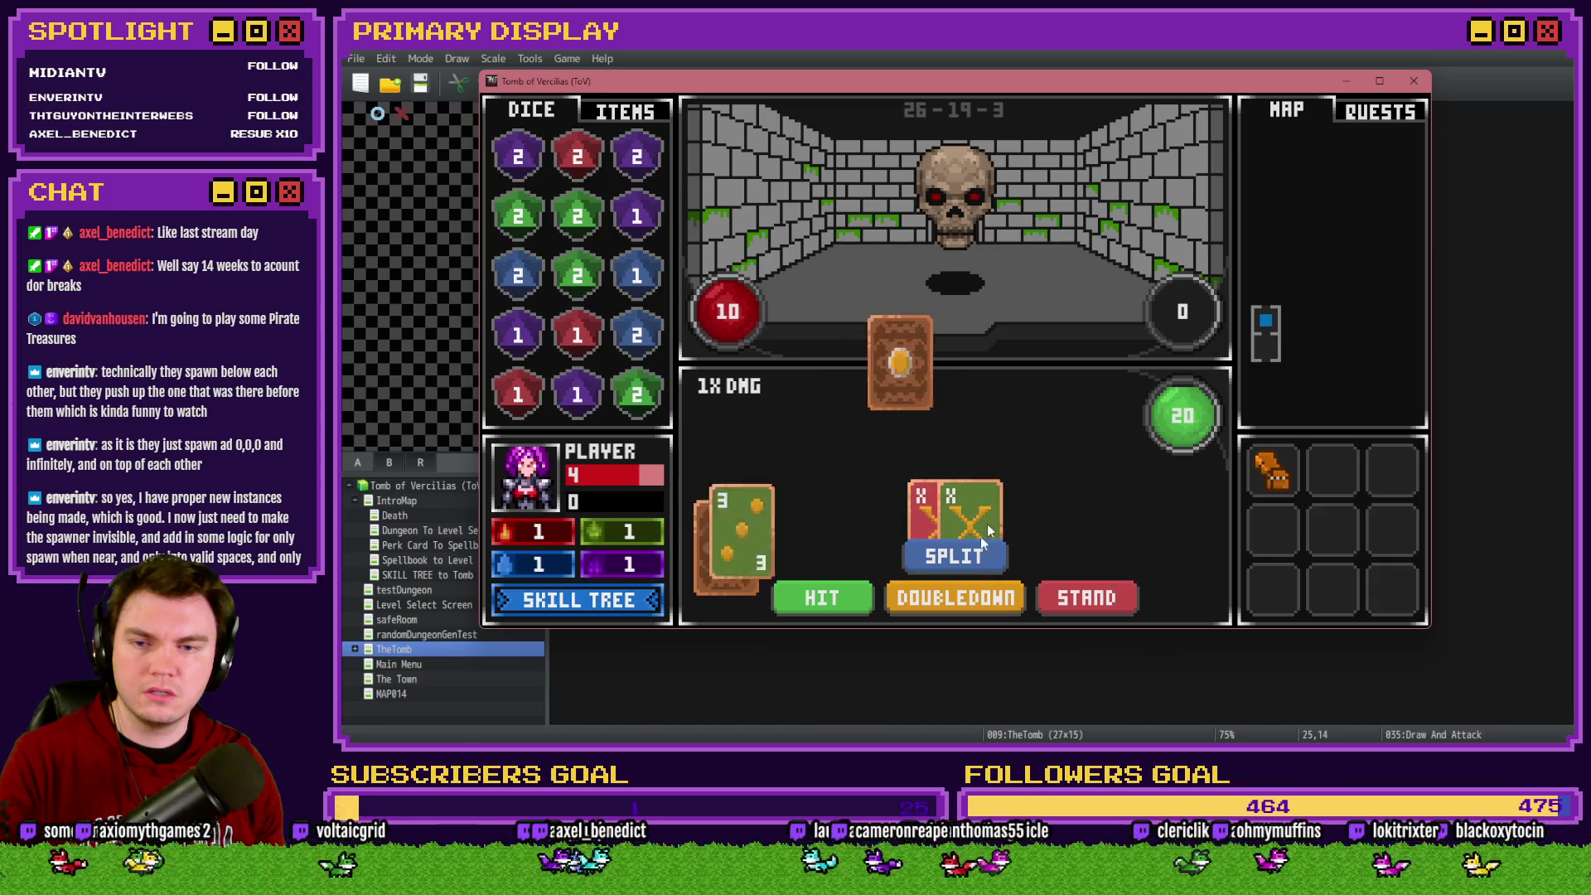
{"action": "left_click", "coordinate": [966, 560]}
Raise CARDTODRAW (1140) to 1170 in the F9 debug viewer's V[1131-1140] list, then close it
{"action": "key", "text": "F9"}
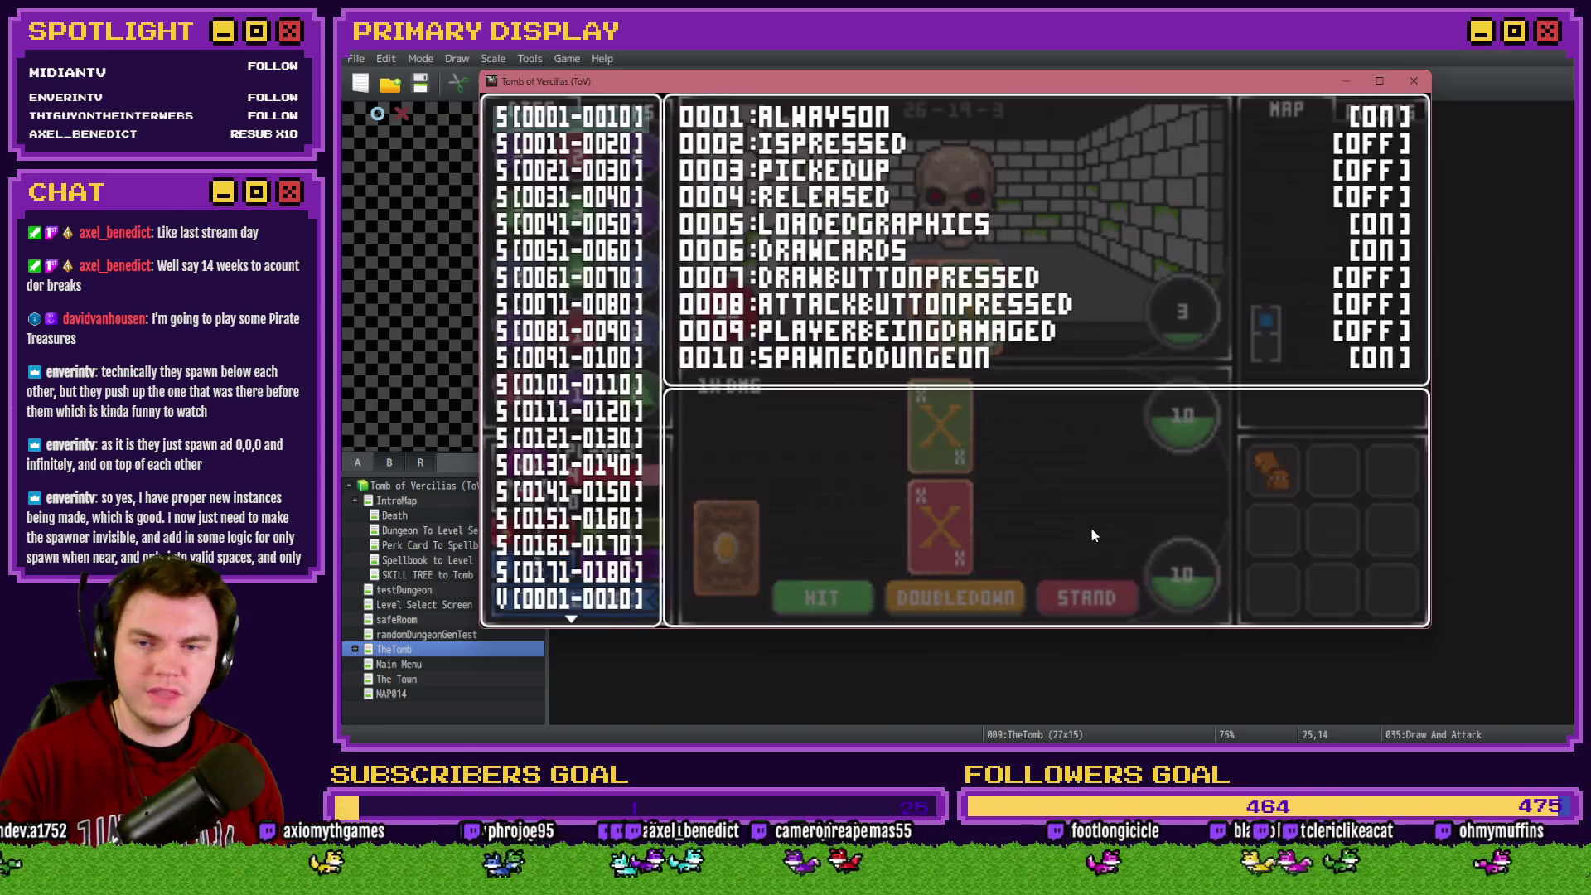
{"action": "key", "text": "Up"}
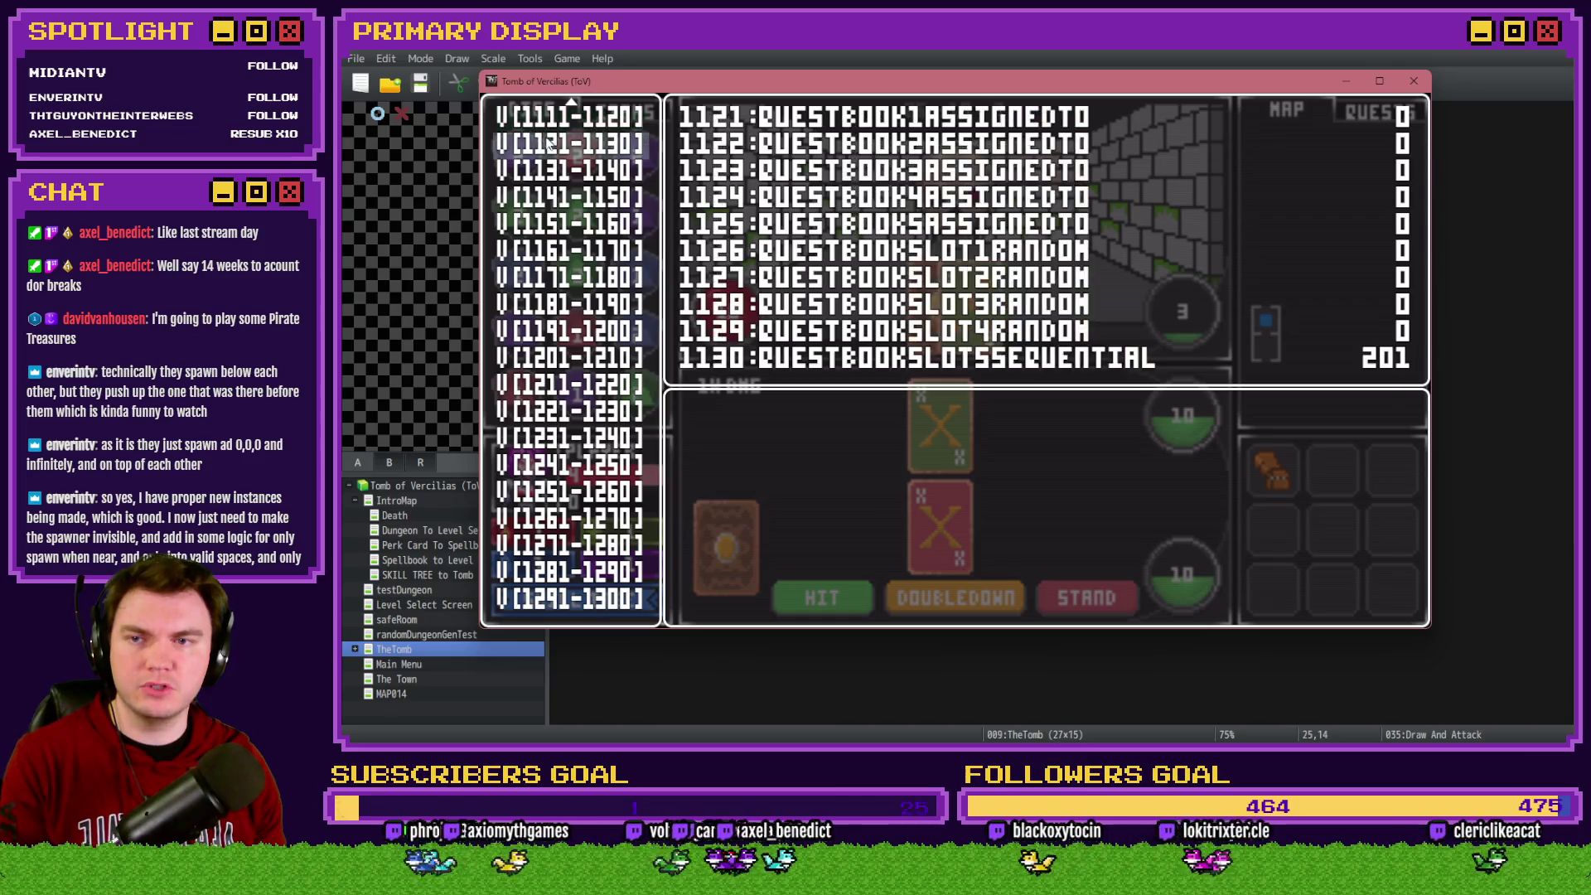
{"action": "key", "text": "Down"}
{"action": "key", "text": "Return"}
{"action": "key", "text": "Up"}
{"action": "key", "text": "Right"}
{"action": "key", "text": "Right"}
{"action": "key", "text": "Right"}
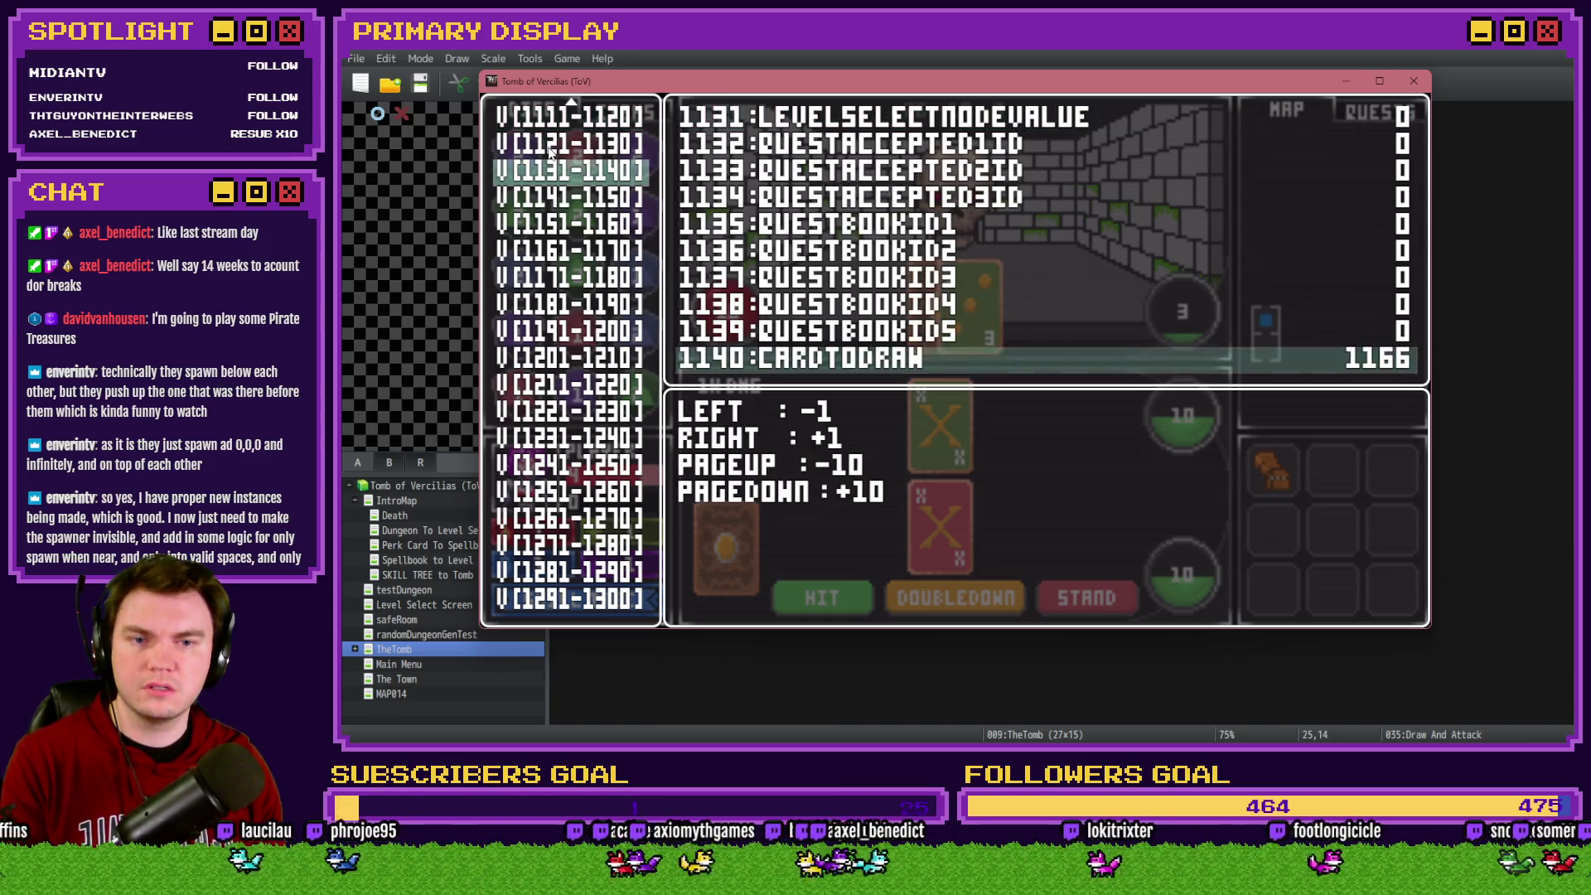
{"action": "key", "text": "Right"}
{"action": "key", "text": "Right"}
{"action": "key", "text": "Right"}
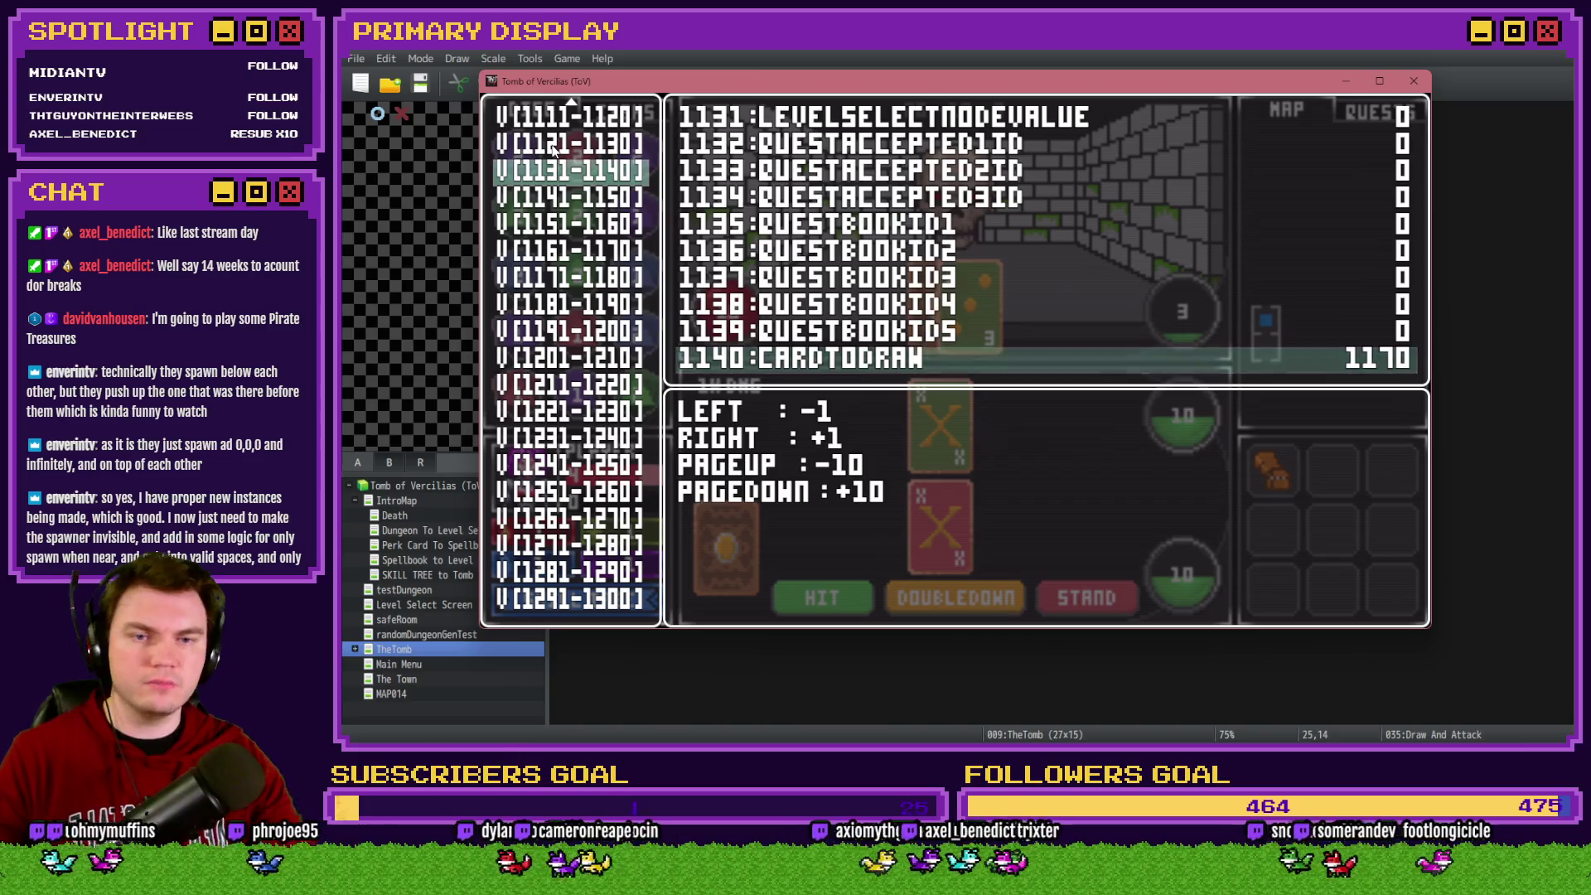
{"action": "key", "text": "Escape"}
{"action": "key", "text": "Escape"}
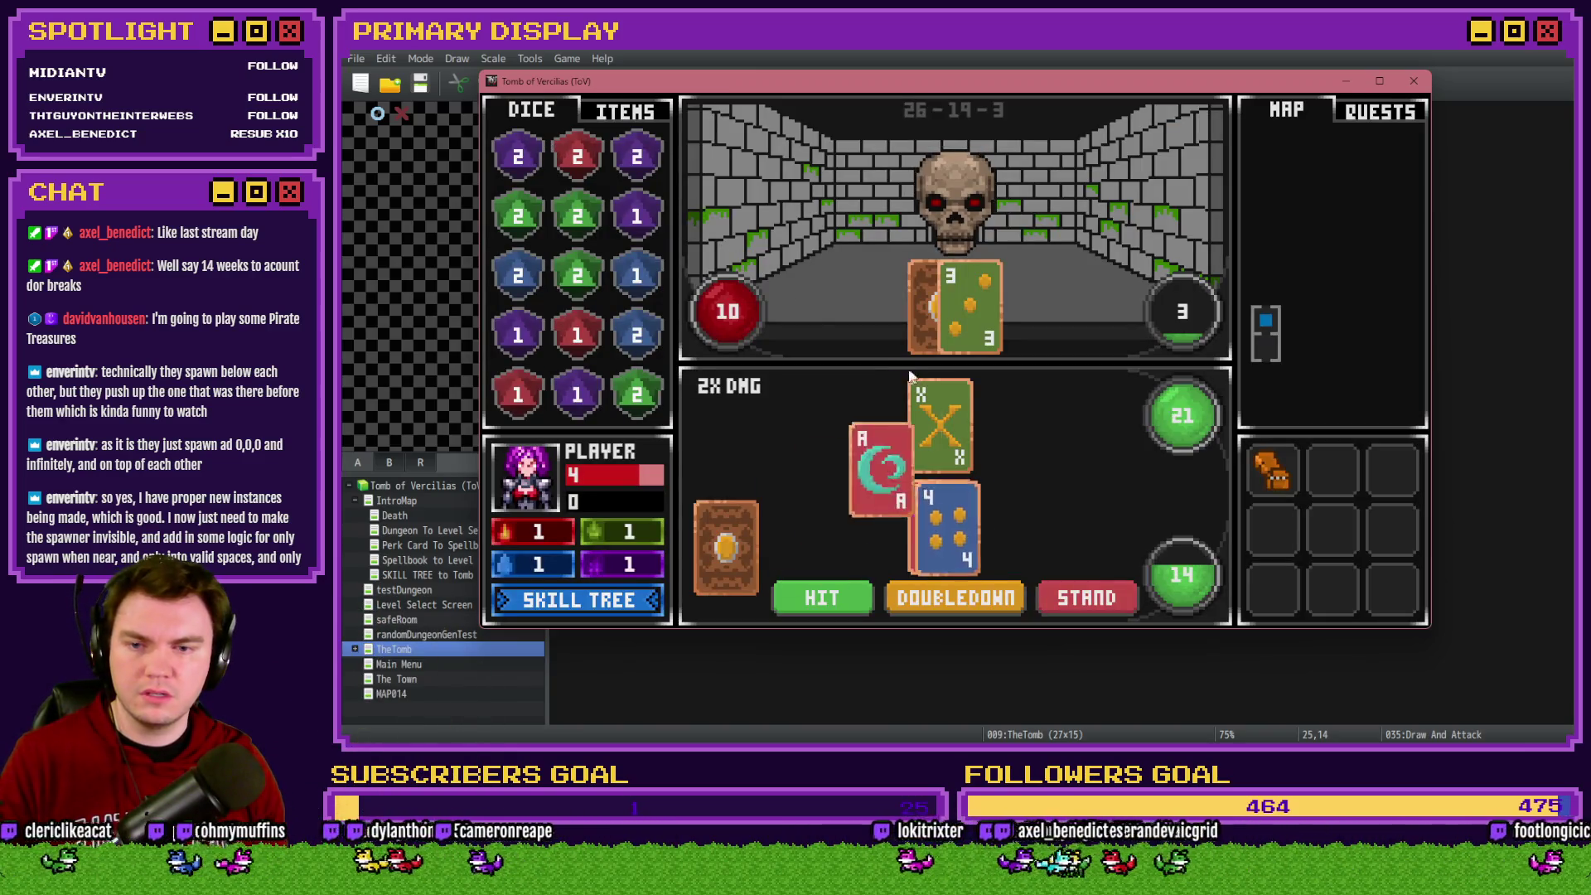
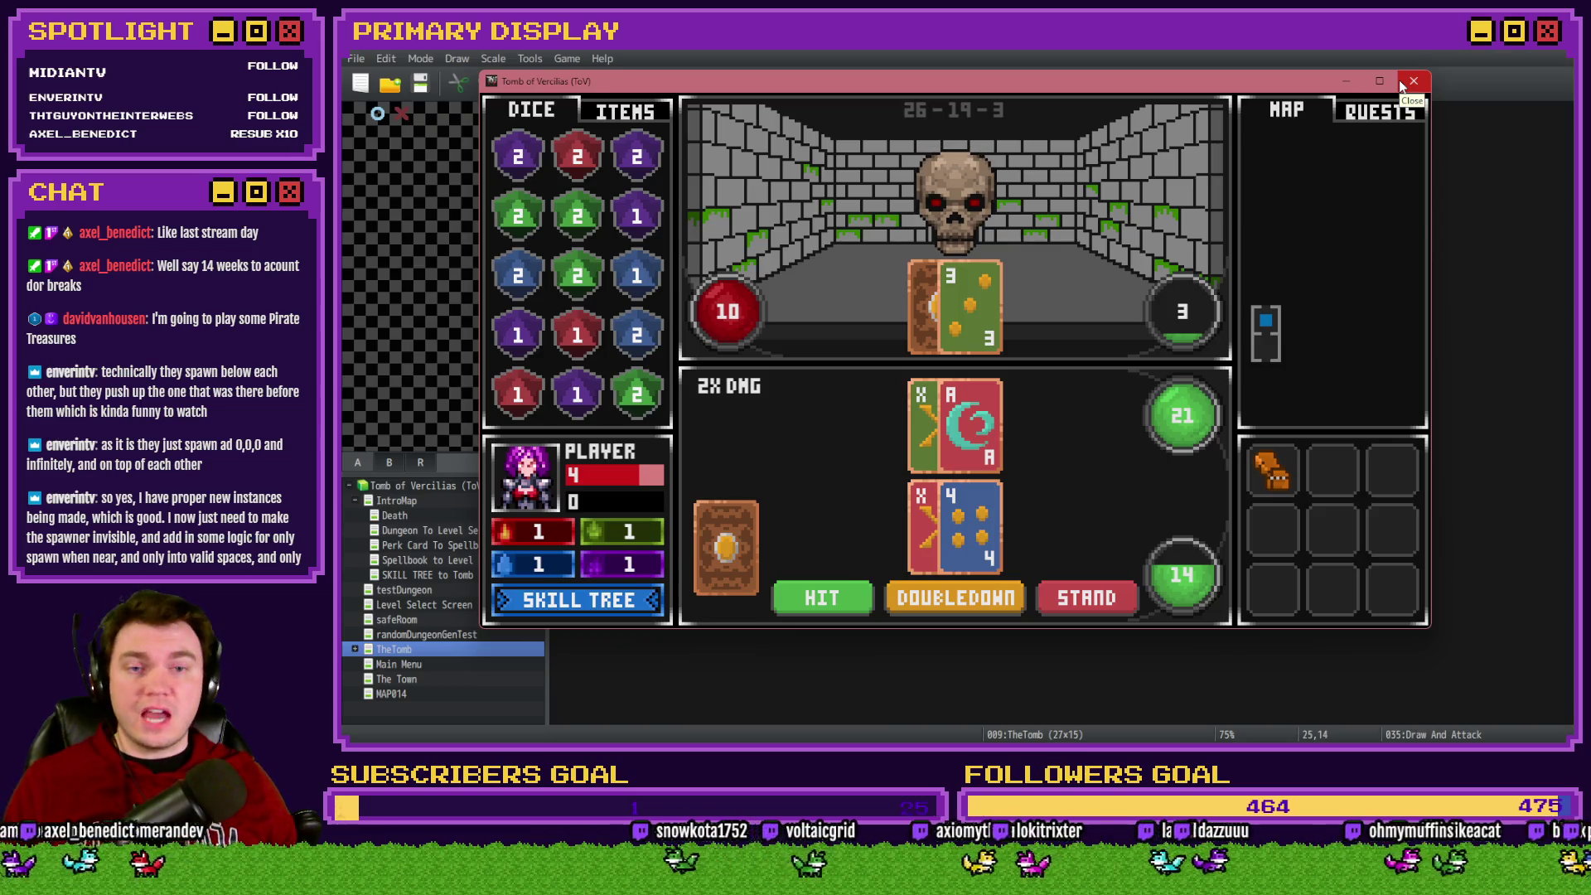
Close the playtest, open the Draw And Attack event, review page 1, then switch to page 2
{"action": "left_click", "coordinate": [1402, 85]}
{"action": "double_click", "coordinate": [1230, 491]}
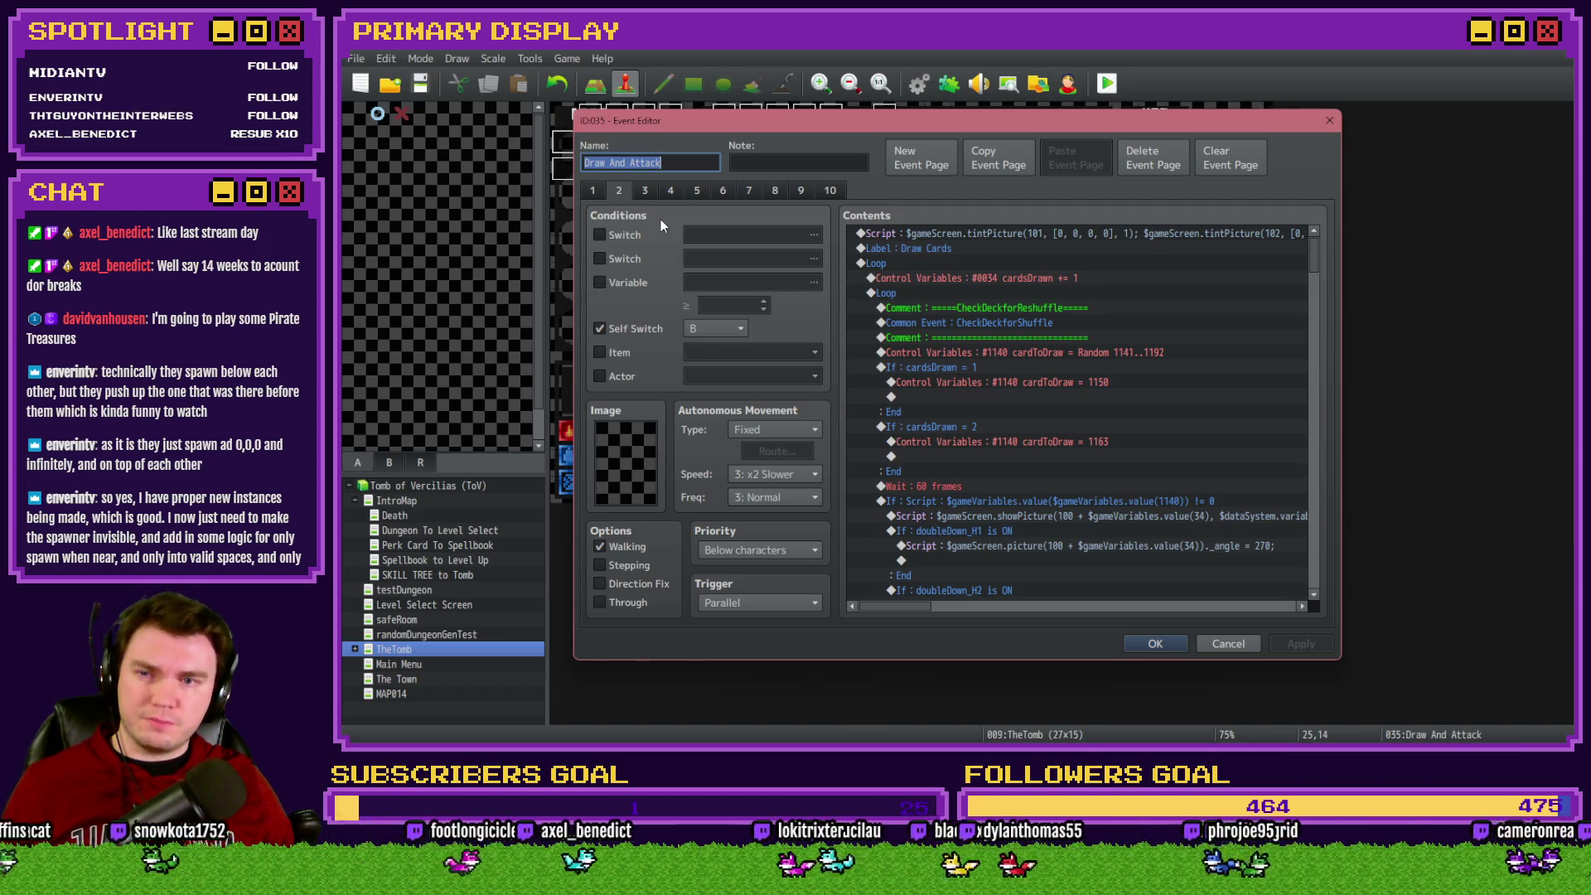
{"action": "left_click", "coordinate": [596, 192]}
{"action": "scroll", "coordinate": [1024, 381], "scroll_direction": "down", "scroll_amount": 5}
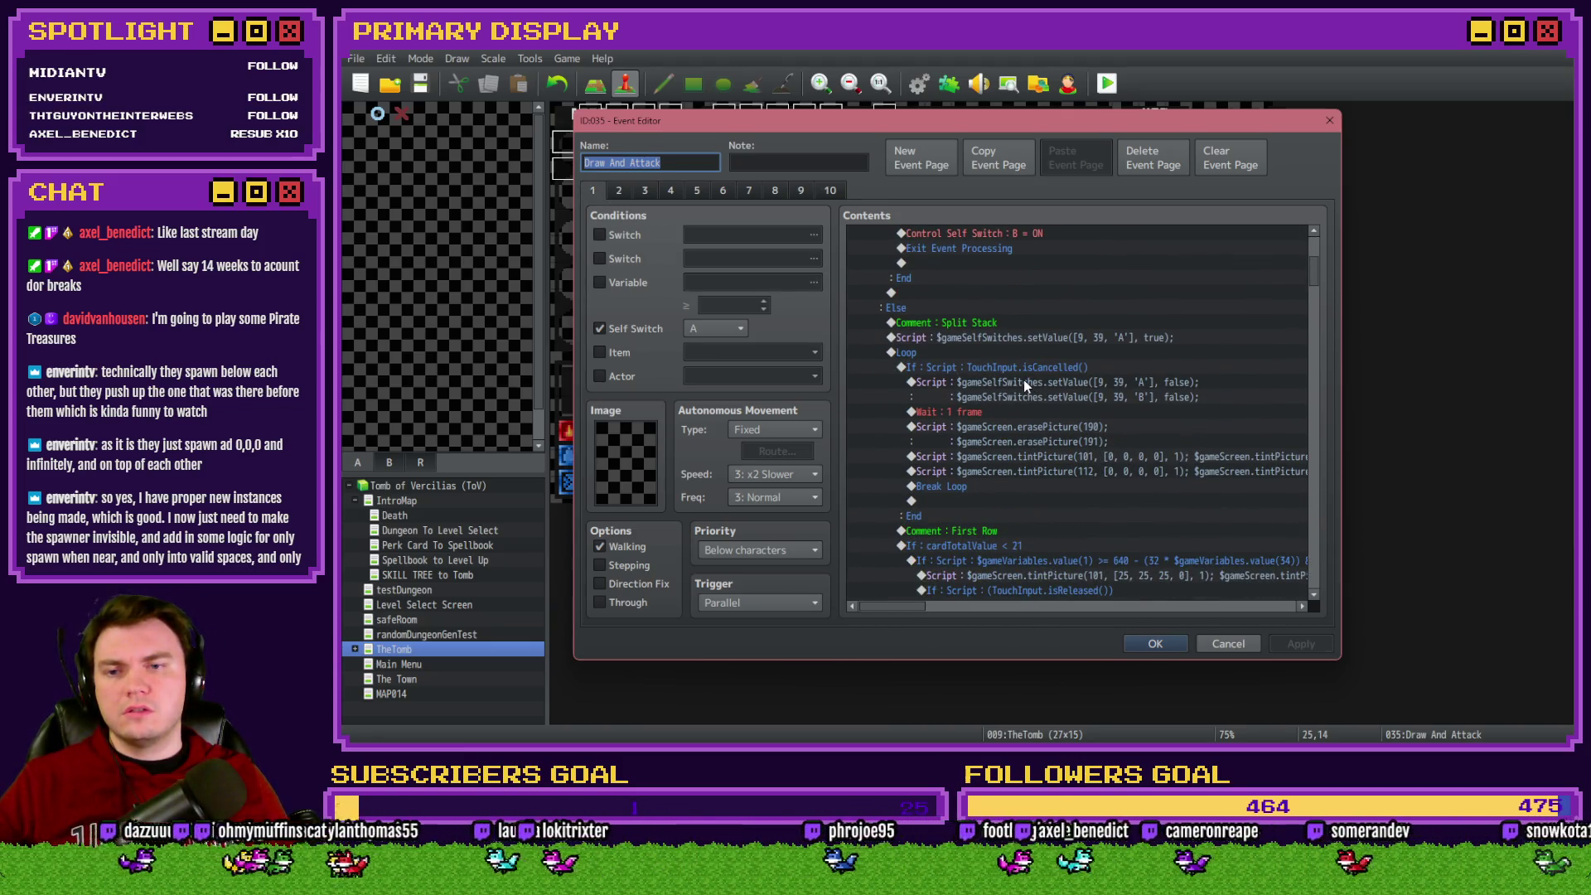
{"action": "scroll", "coordinate": [1019, 389], "scroll_direction": "up", "scroll_amount": 5}
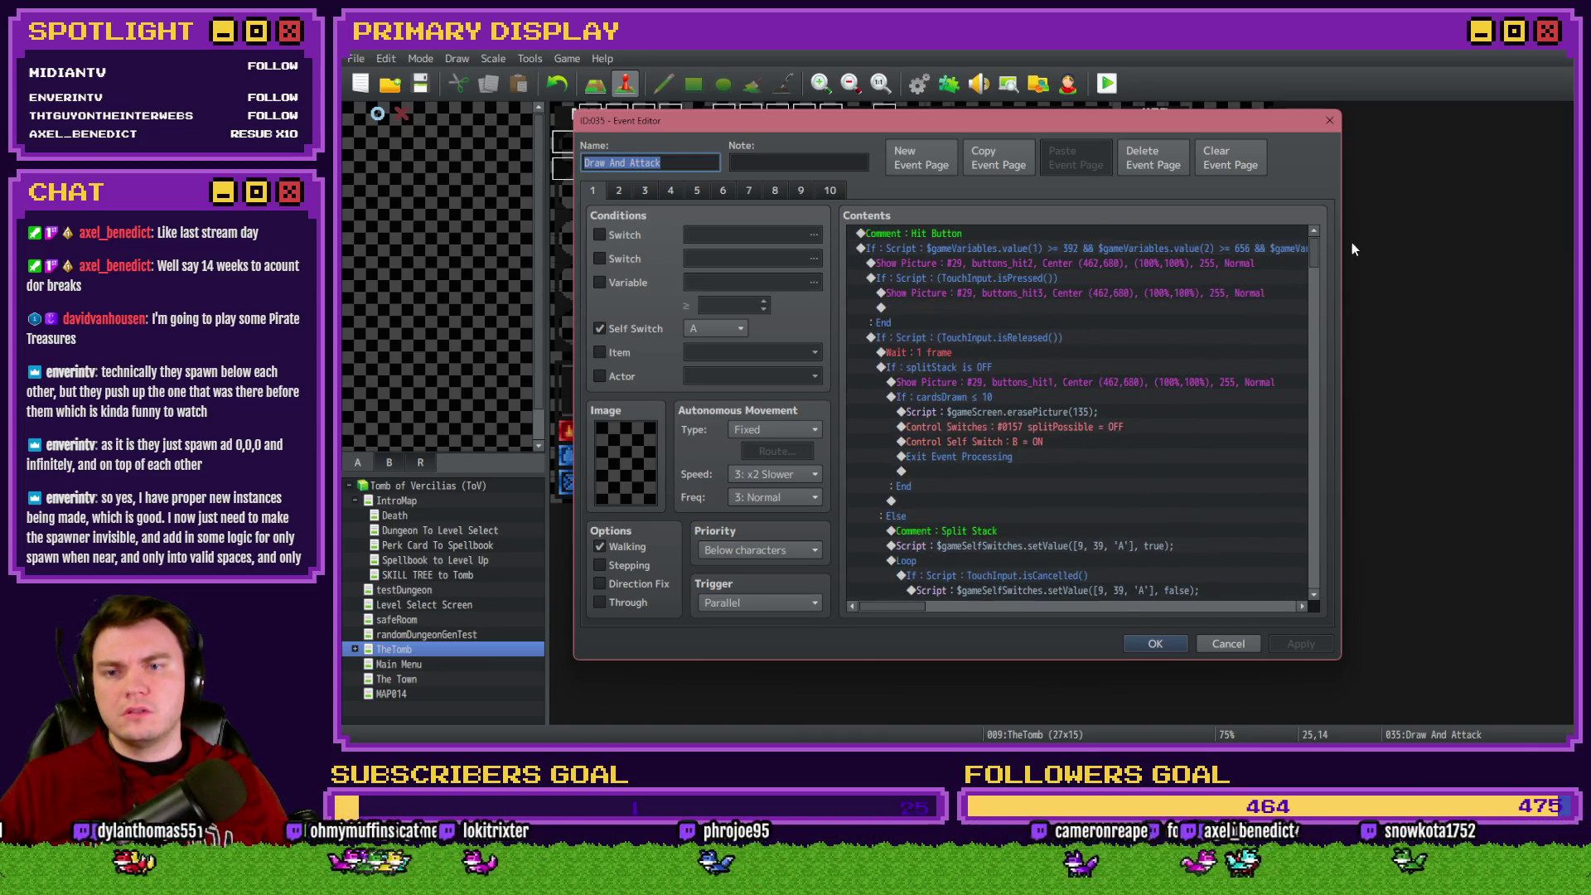
{"action": "mouse_move", "coordinate": [1313, 249]}
{"action": "left_mouse_down"}
{"action": "mouse_move", "coordinate": [1305, 480]}
{"action": "mouse_move", "coordinate": [1322, 565]}
{"action": "left_mouse_up"}
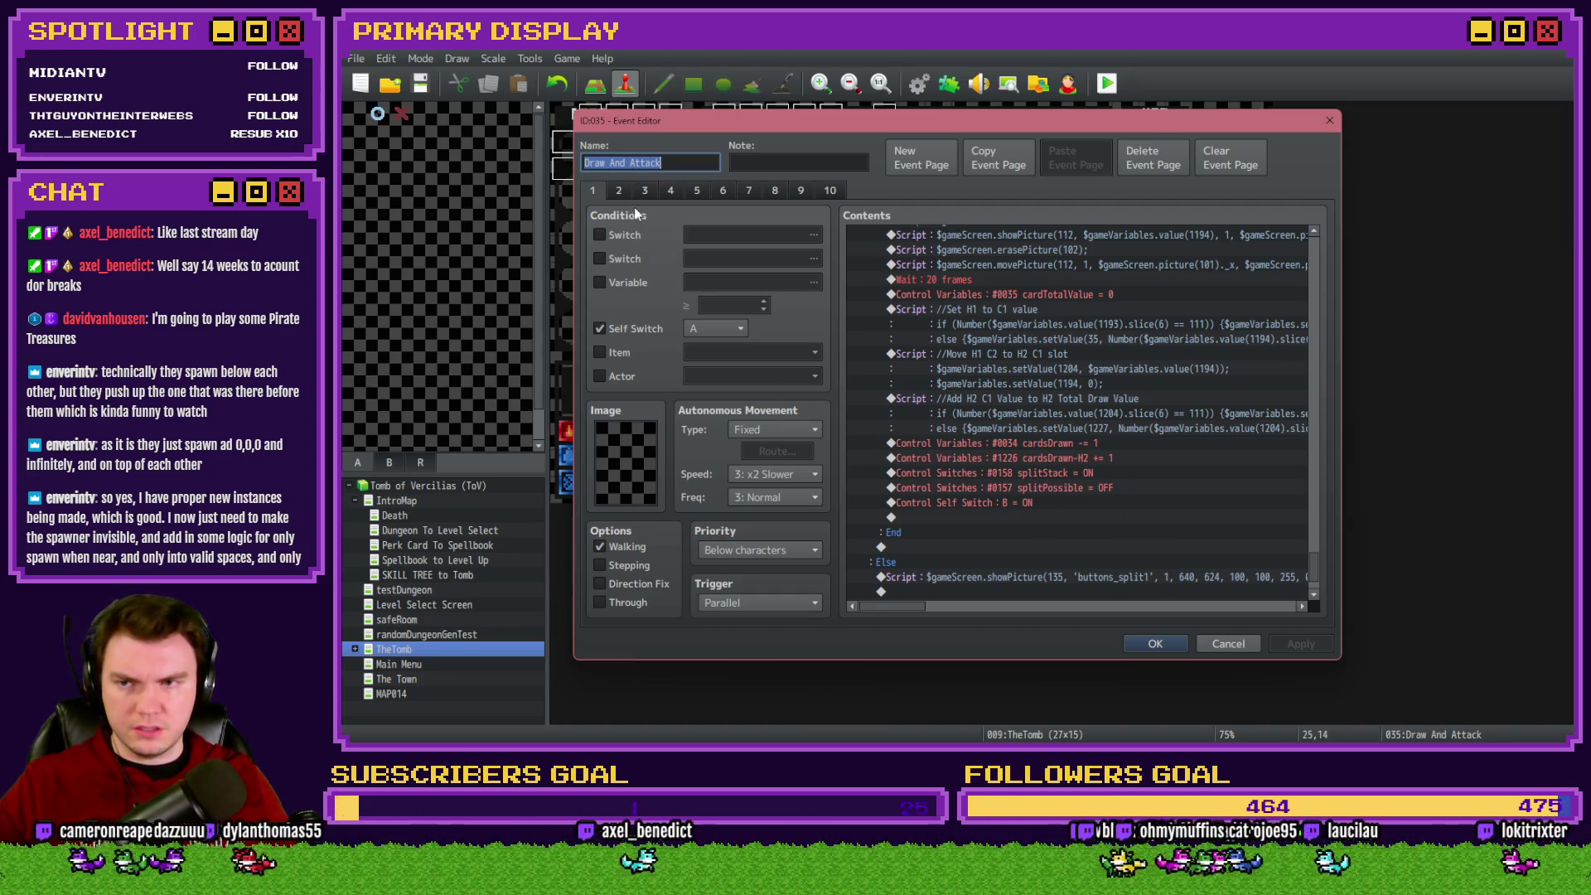
{"action": "left_click", "coordinate": [619, 191]}
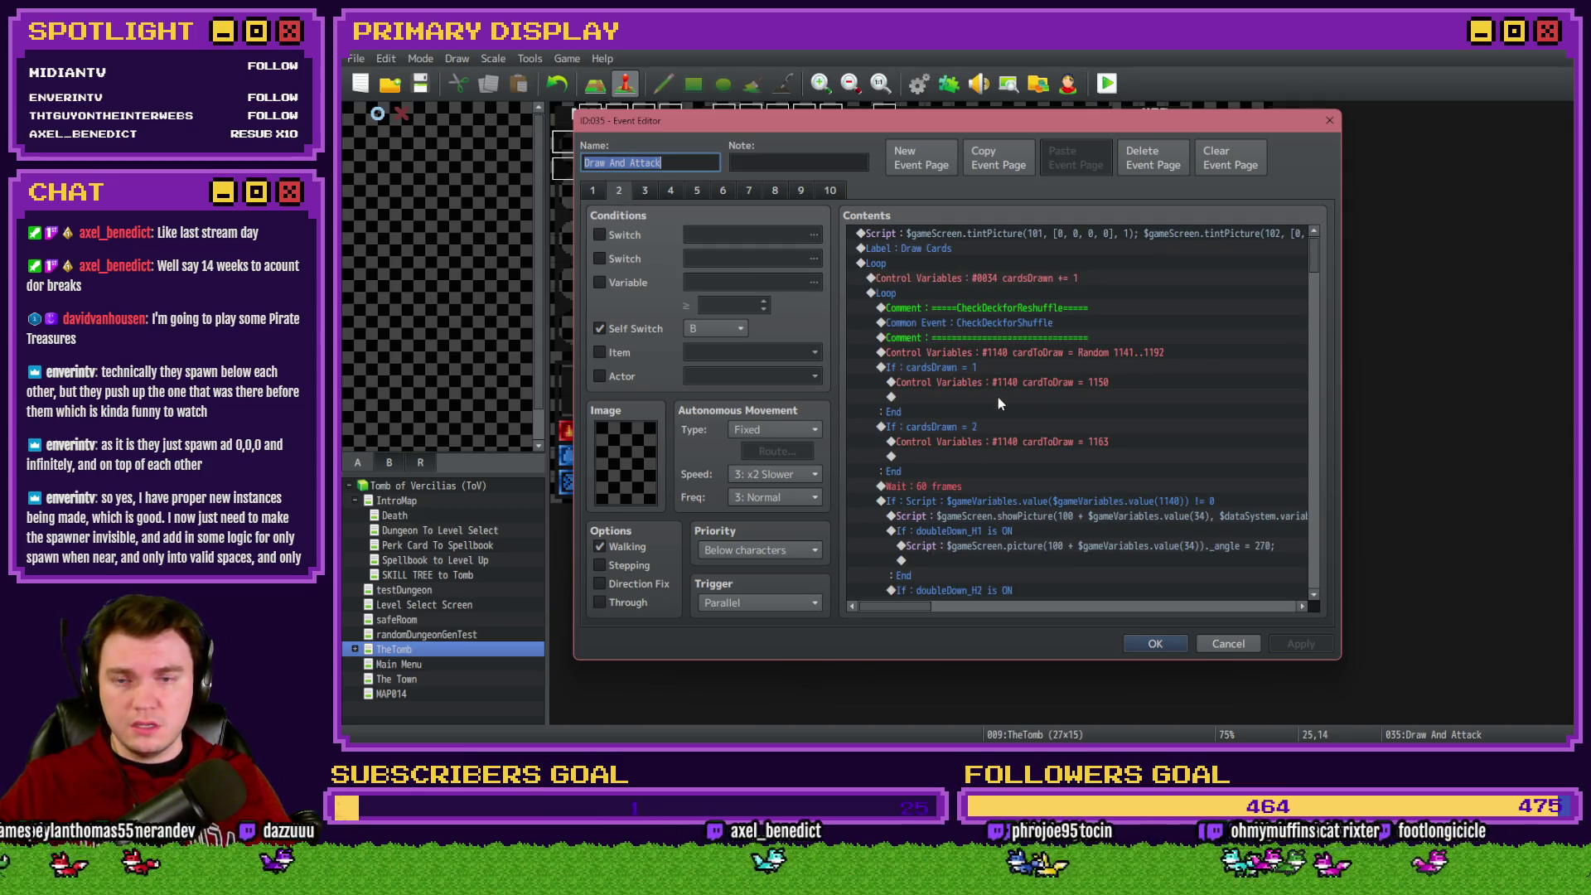
{"action": "left_click", "coordinate": [1062, 355]}
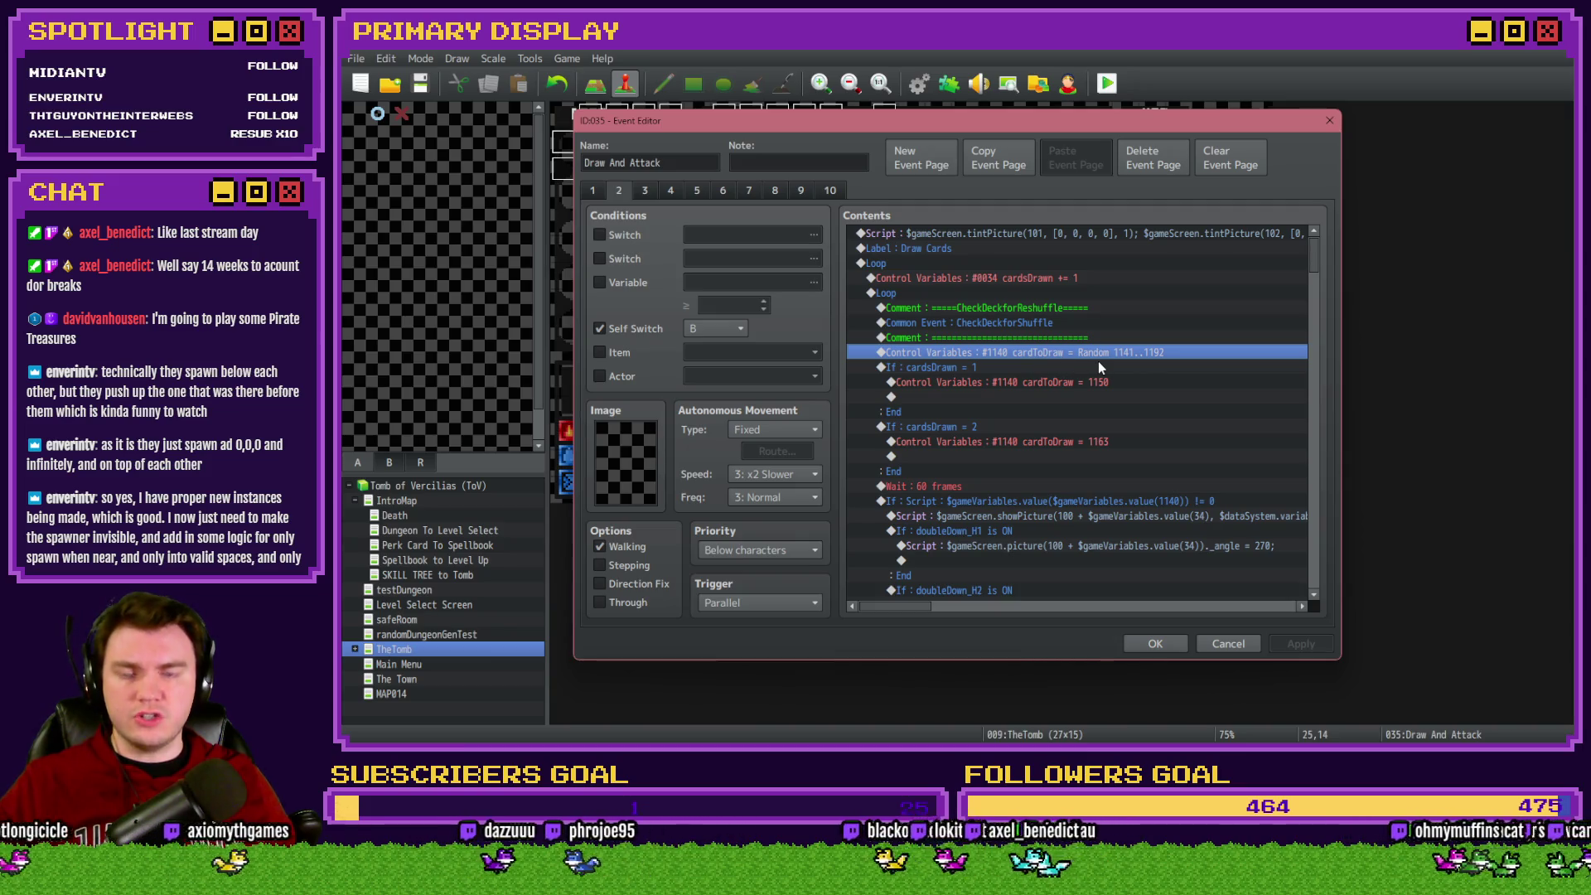
{"action": "left_click", "coordinate": [1086, 368]}
{"action": "left_click", "coordinate": [1063, 429]}
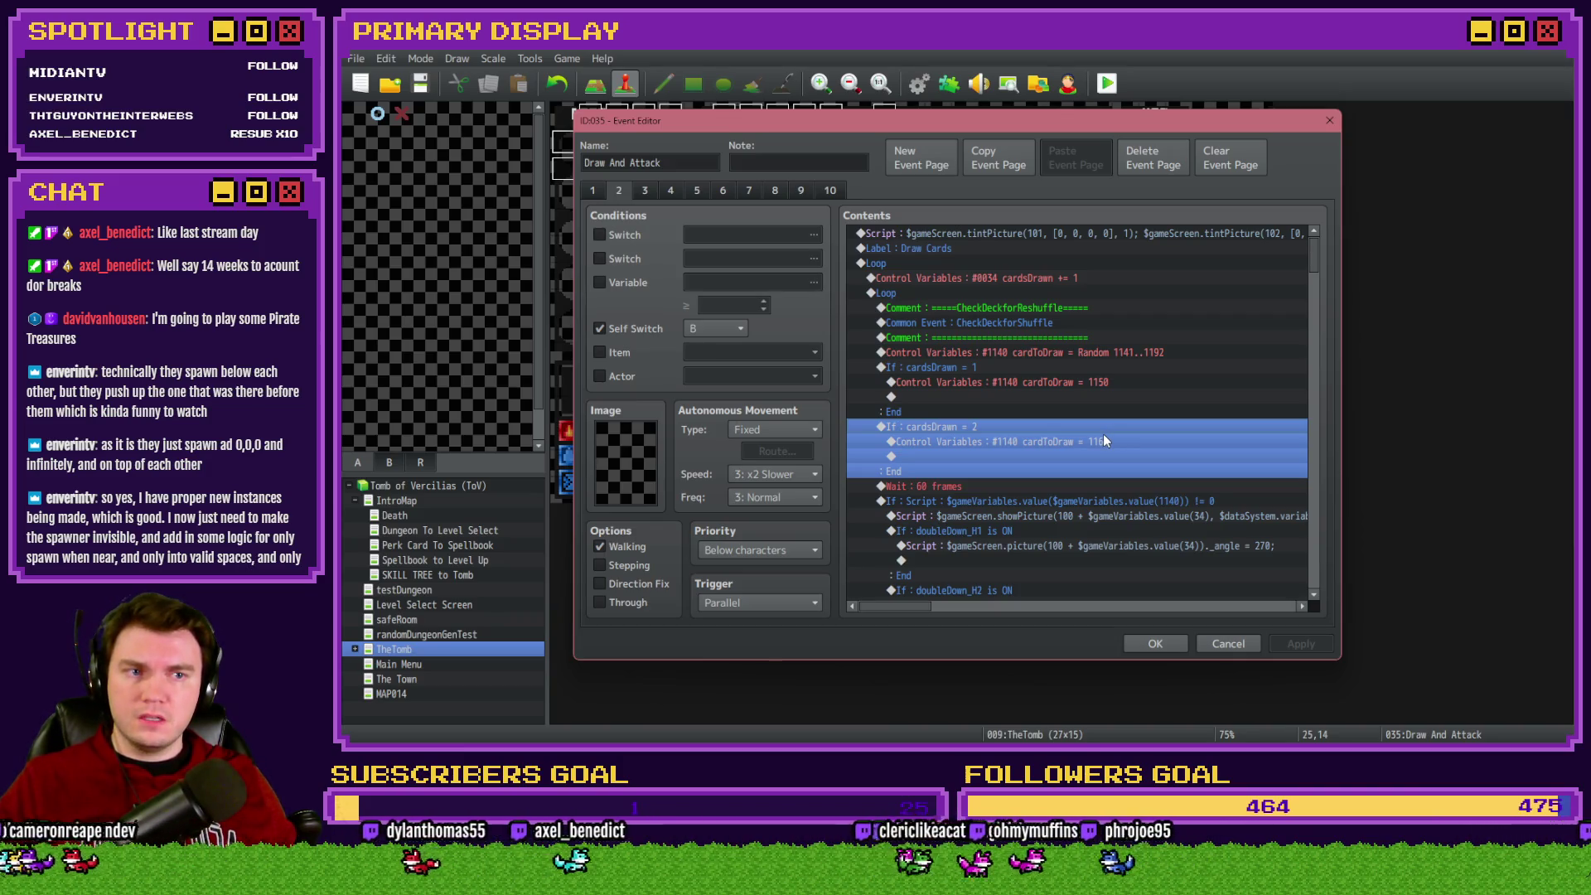
{"action": "left_click", "coordinate": [1046, 492]}
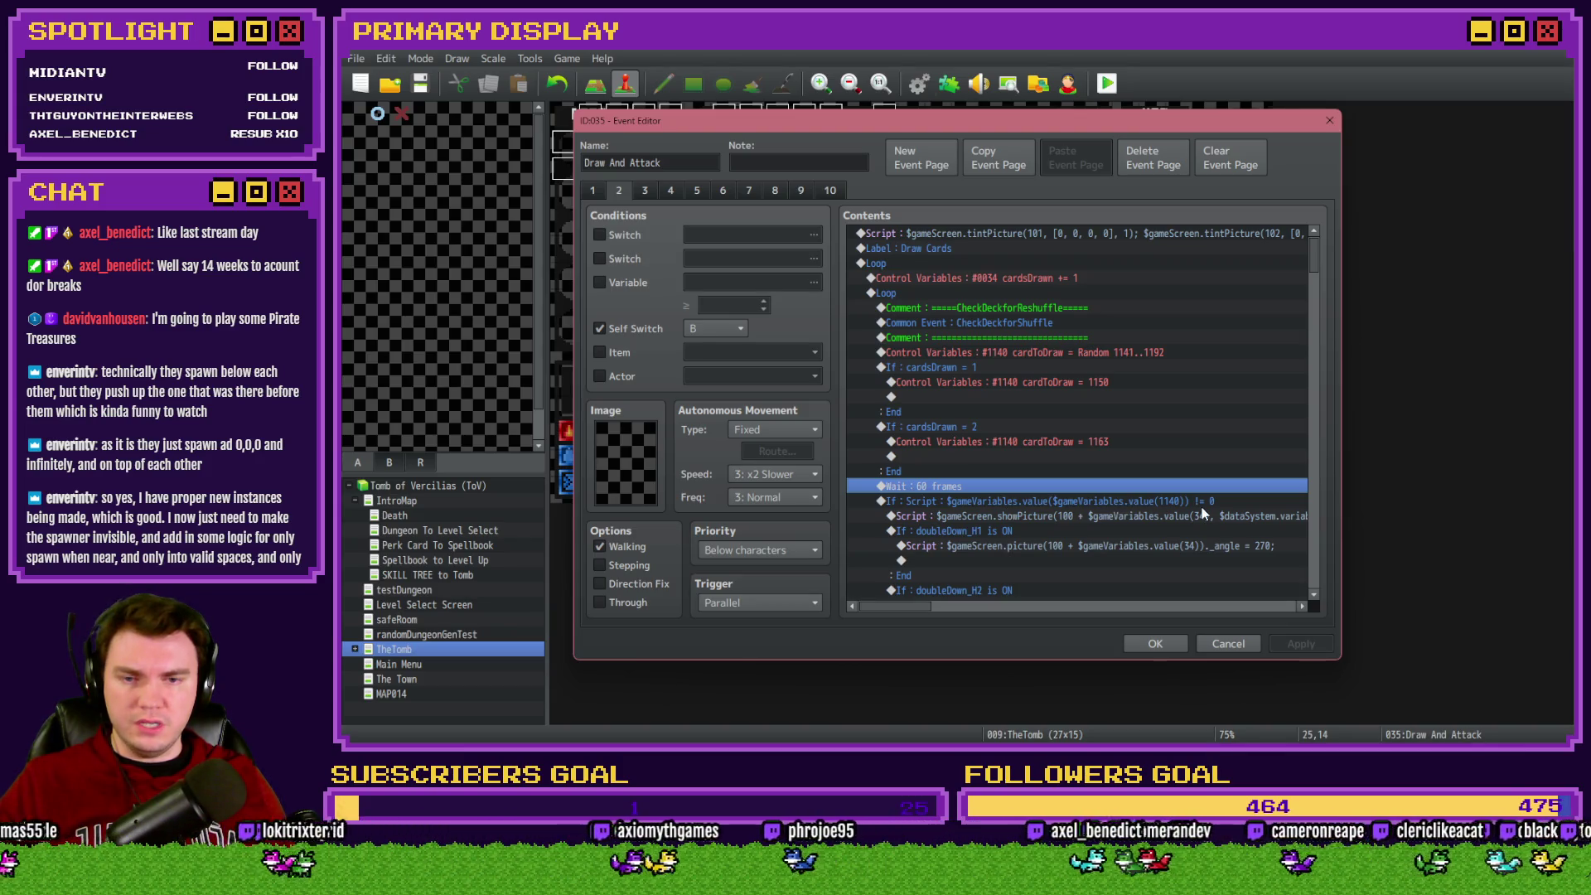
{"action": "scroll", "coordinate": [1167, 516], "scroll_direction": "down", "scroll_amount": 2}
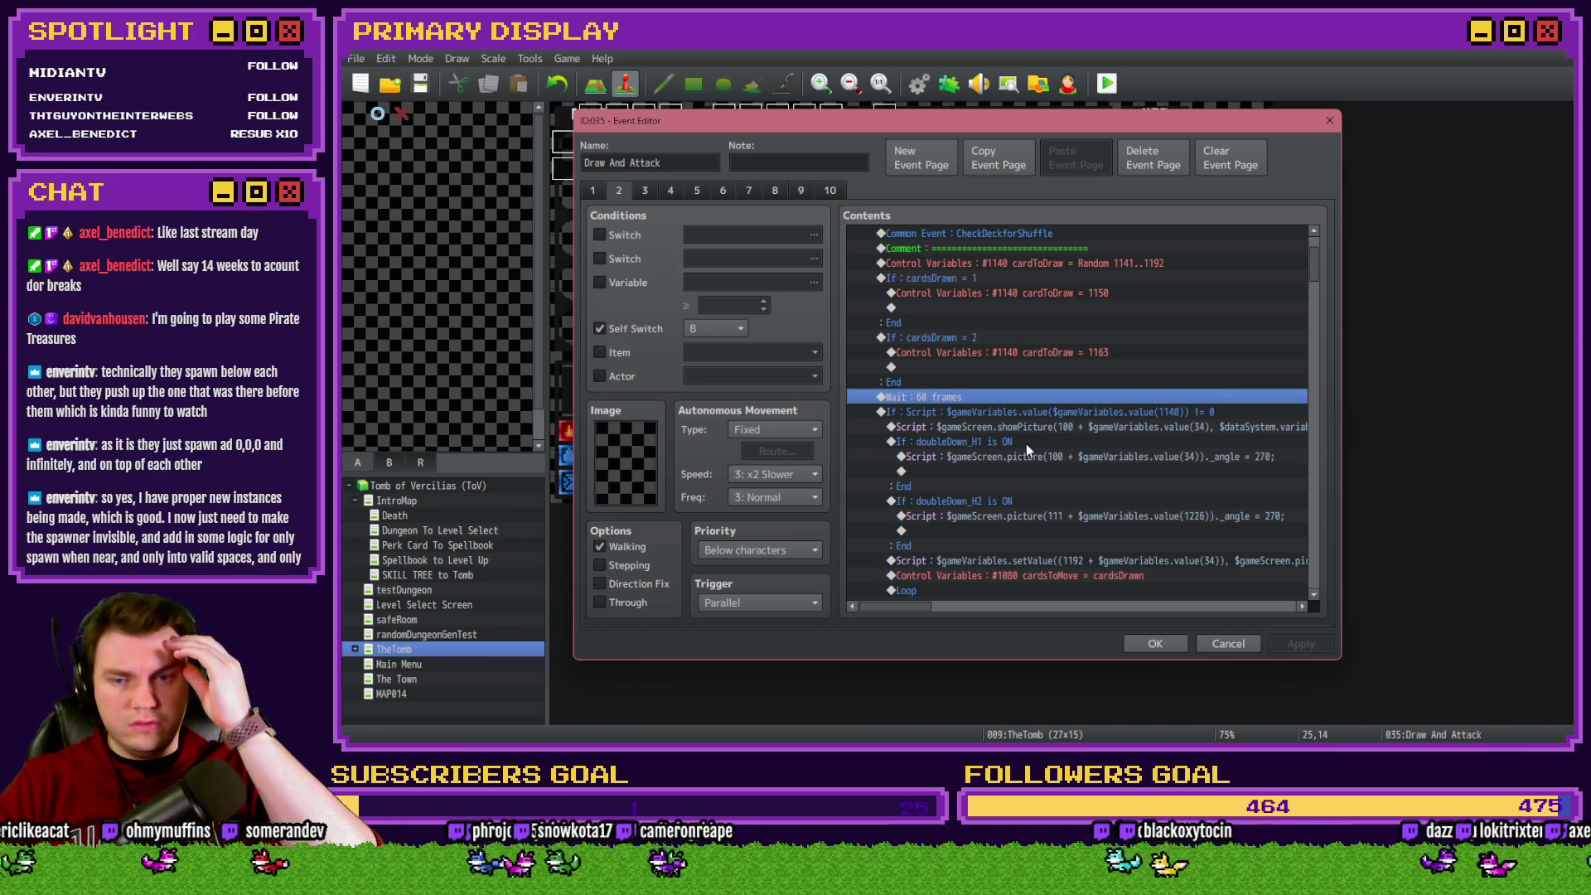
{"action": "scroll", "coordinate": [1007, 450], "scroll_direction": "down", "scroll_amount": 1}
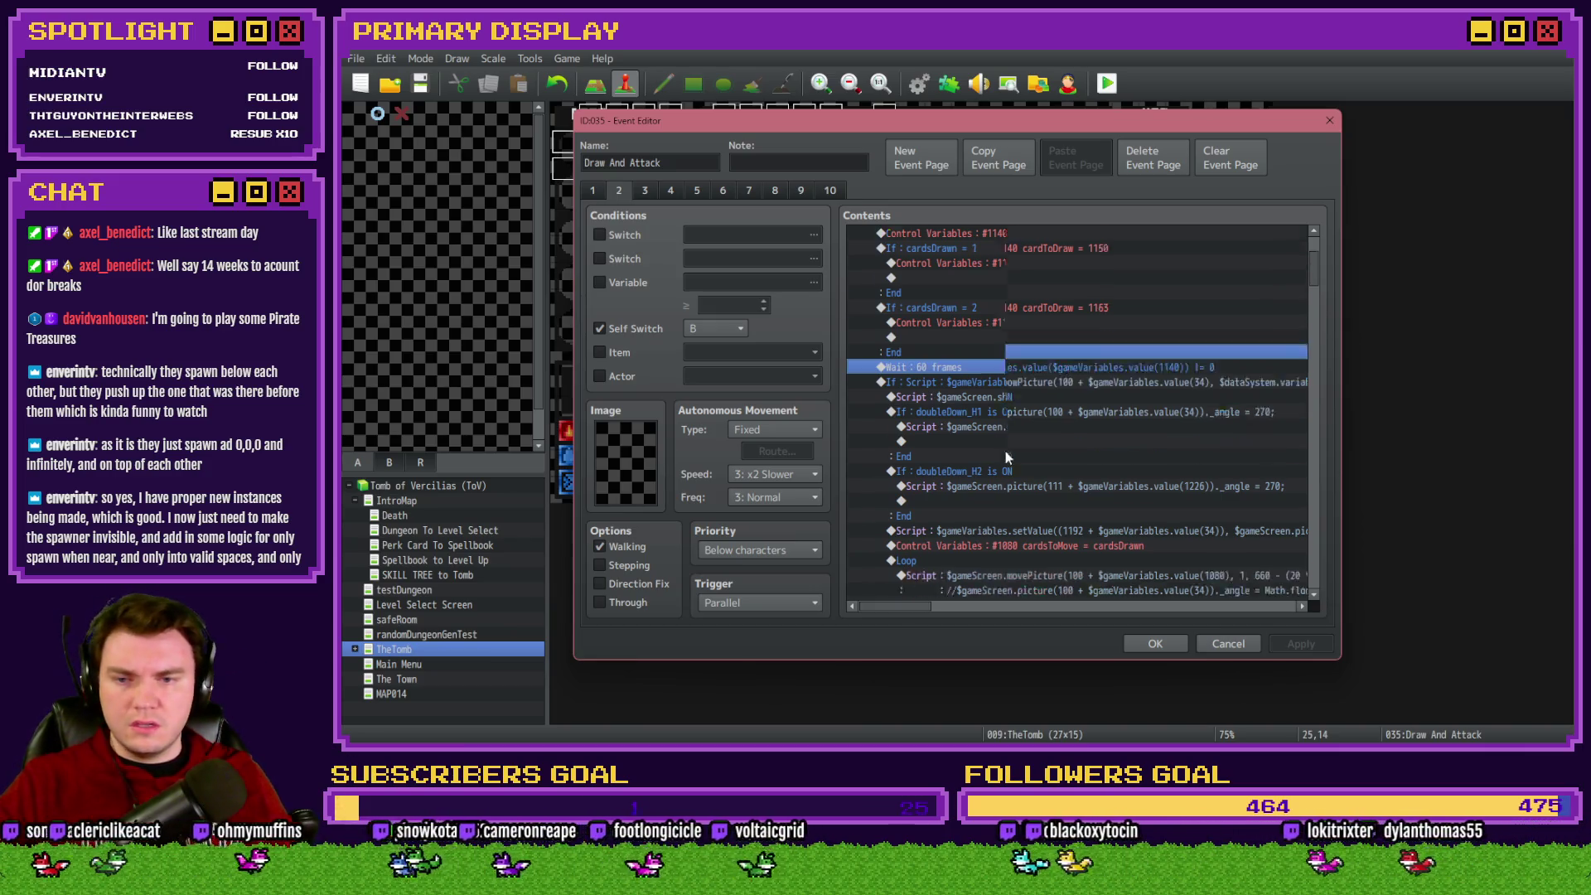
{"action": "scroll", "coordinate": [1008, 450], "scroll_direction": "down", "scroll_amount": 8}
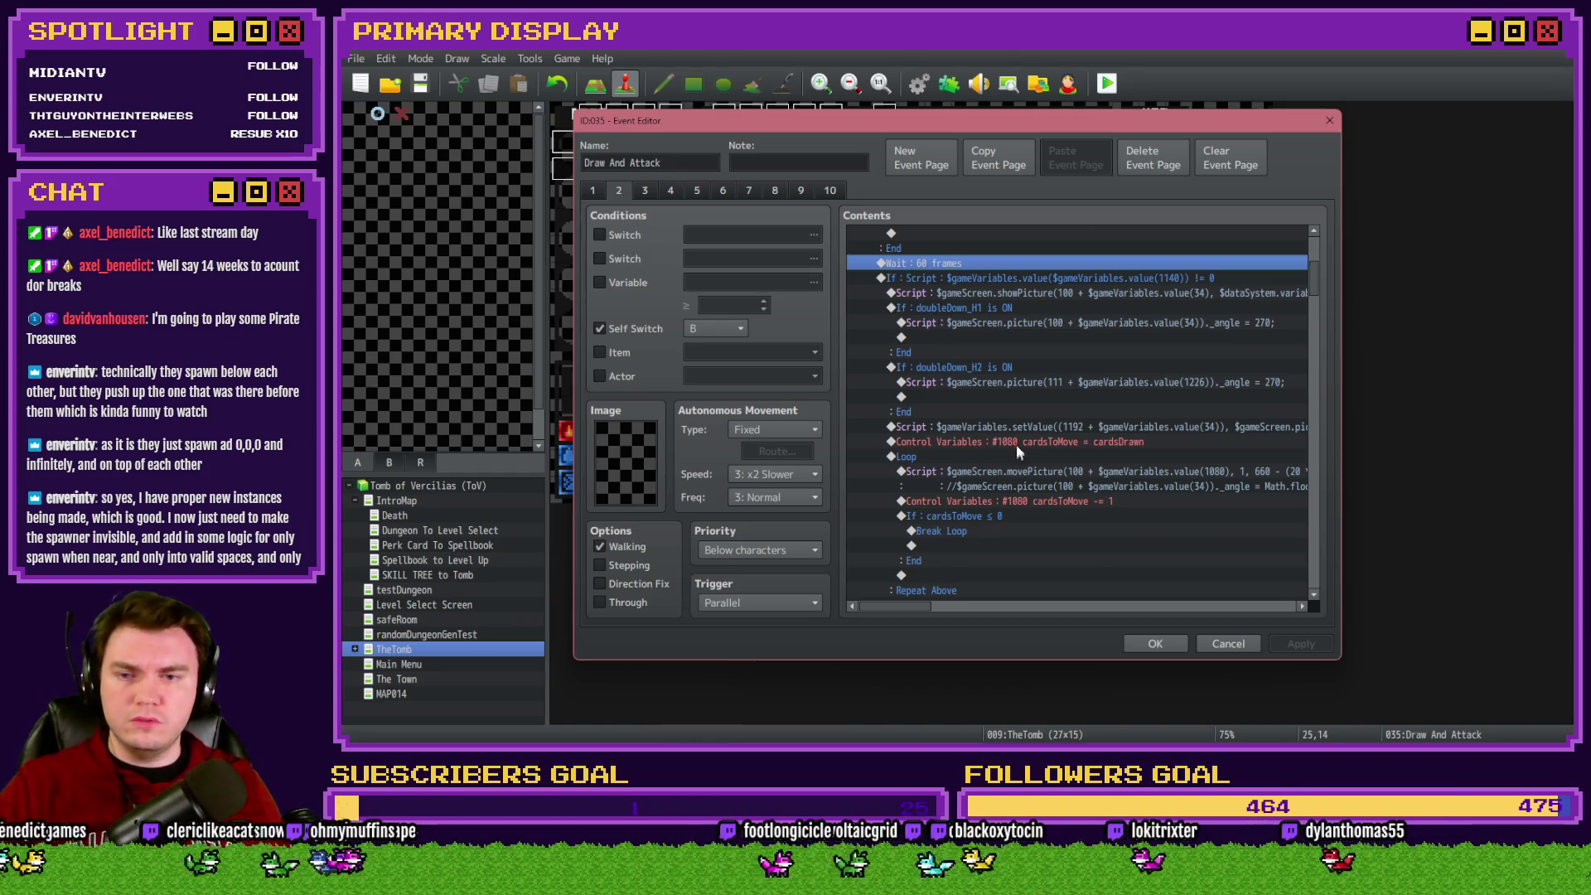
{"action": "left_click", "coordinate": [1019, 457]}
{"action": "scroll", "coordinate": [1019, 444], "scroll_direction": "down", "scroll_amount": 7}
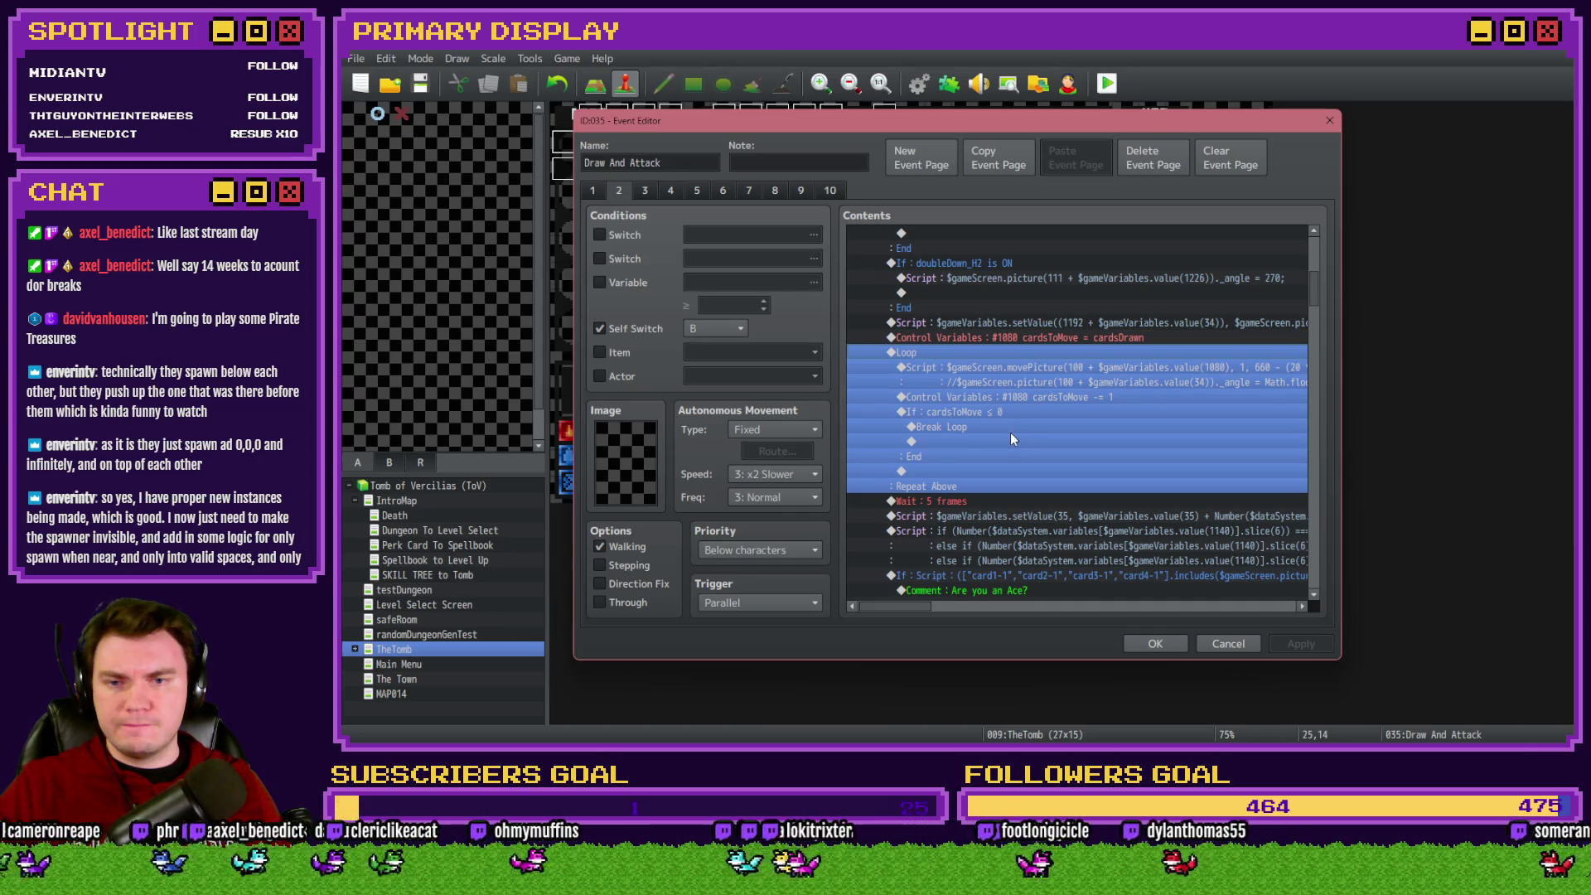
{"action": "left_click", "coordinate": [1056, 366]}
{"action": "left_click", "coordinate": [1039, 397]}
{"action": "left_click", "coordinate": [1026, 427]}
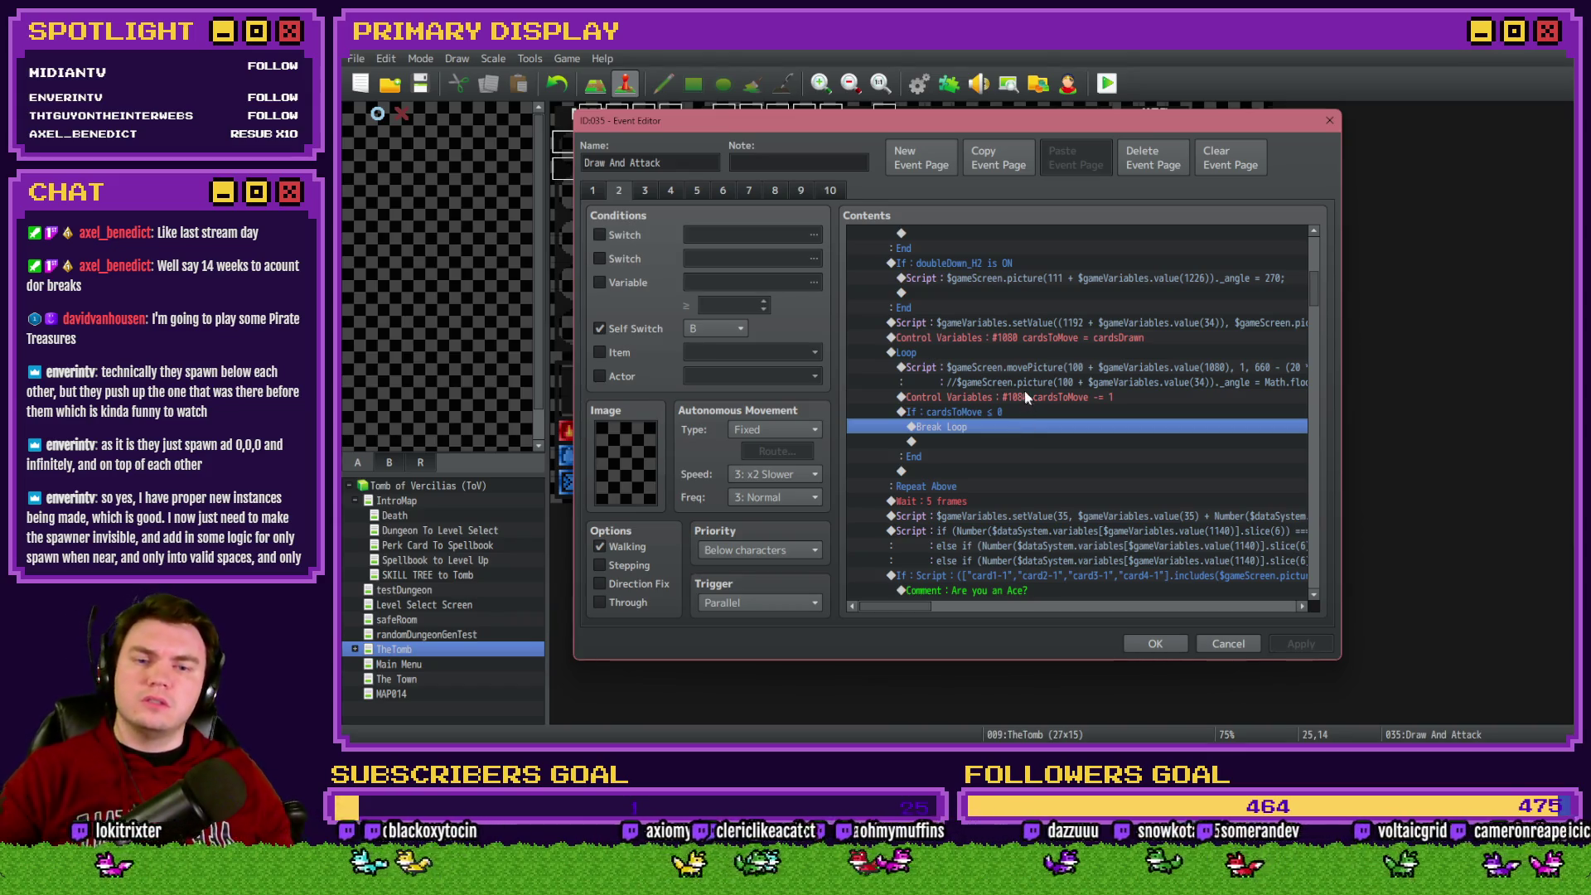
{"action": "scroll", "coordinate": [1022, 362], "scroll_direction": "down", "scroll_amount": 4}
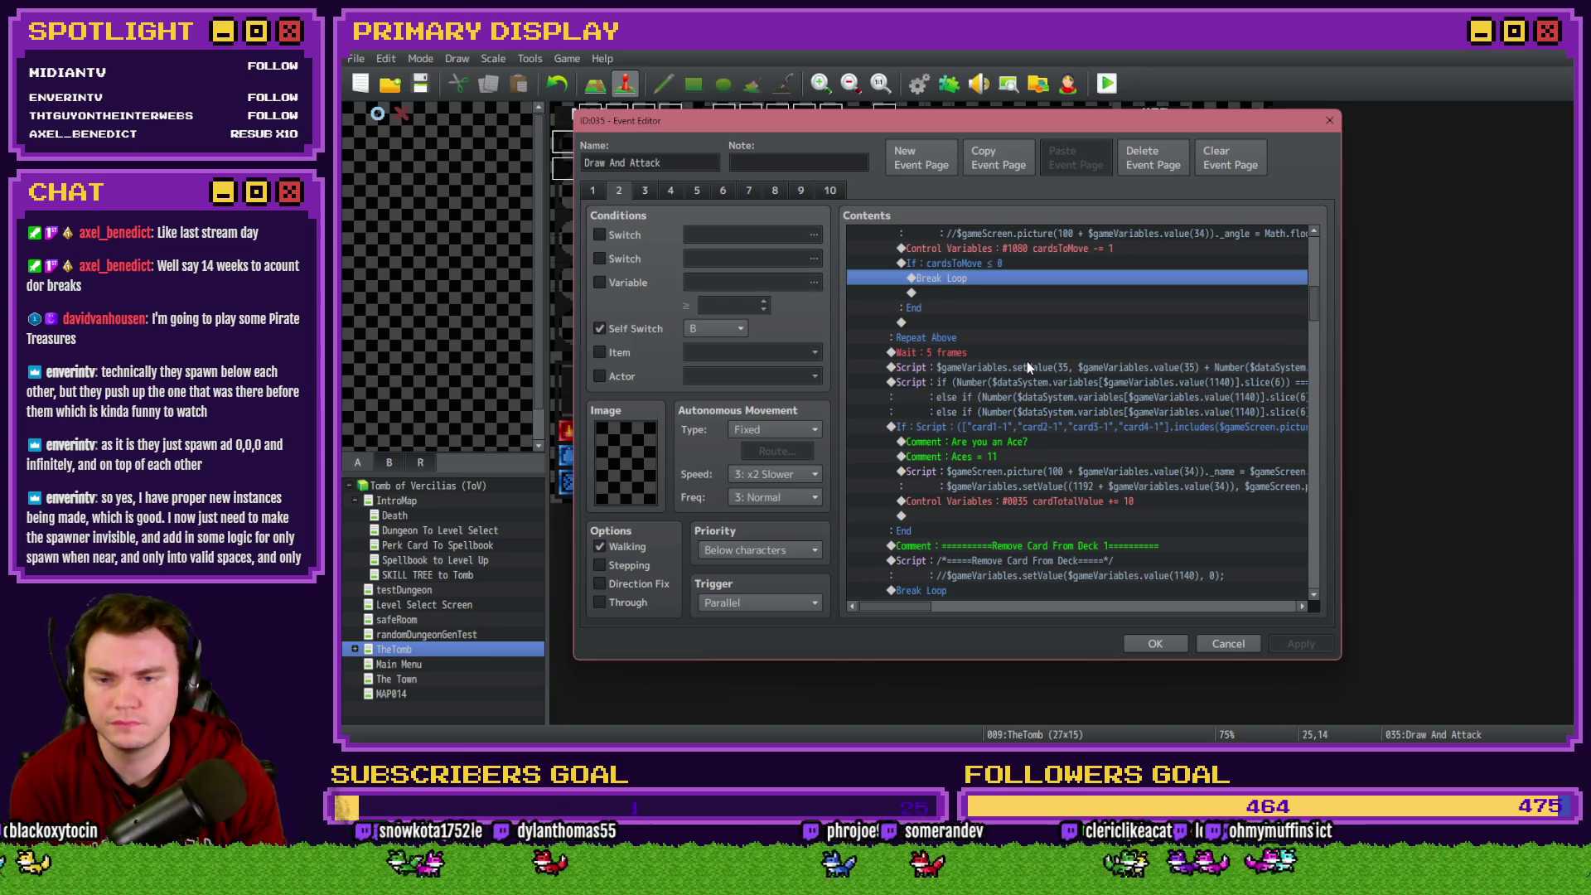
{"action": "scroll", "coordinate": [1026, 361], "scroll_direction": "down", "scroll_amount": 5}
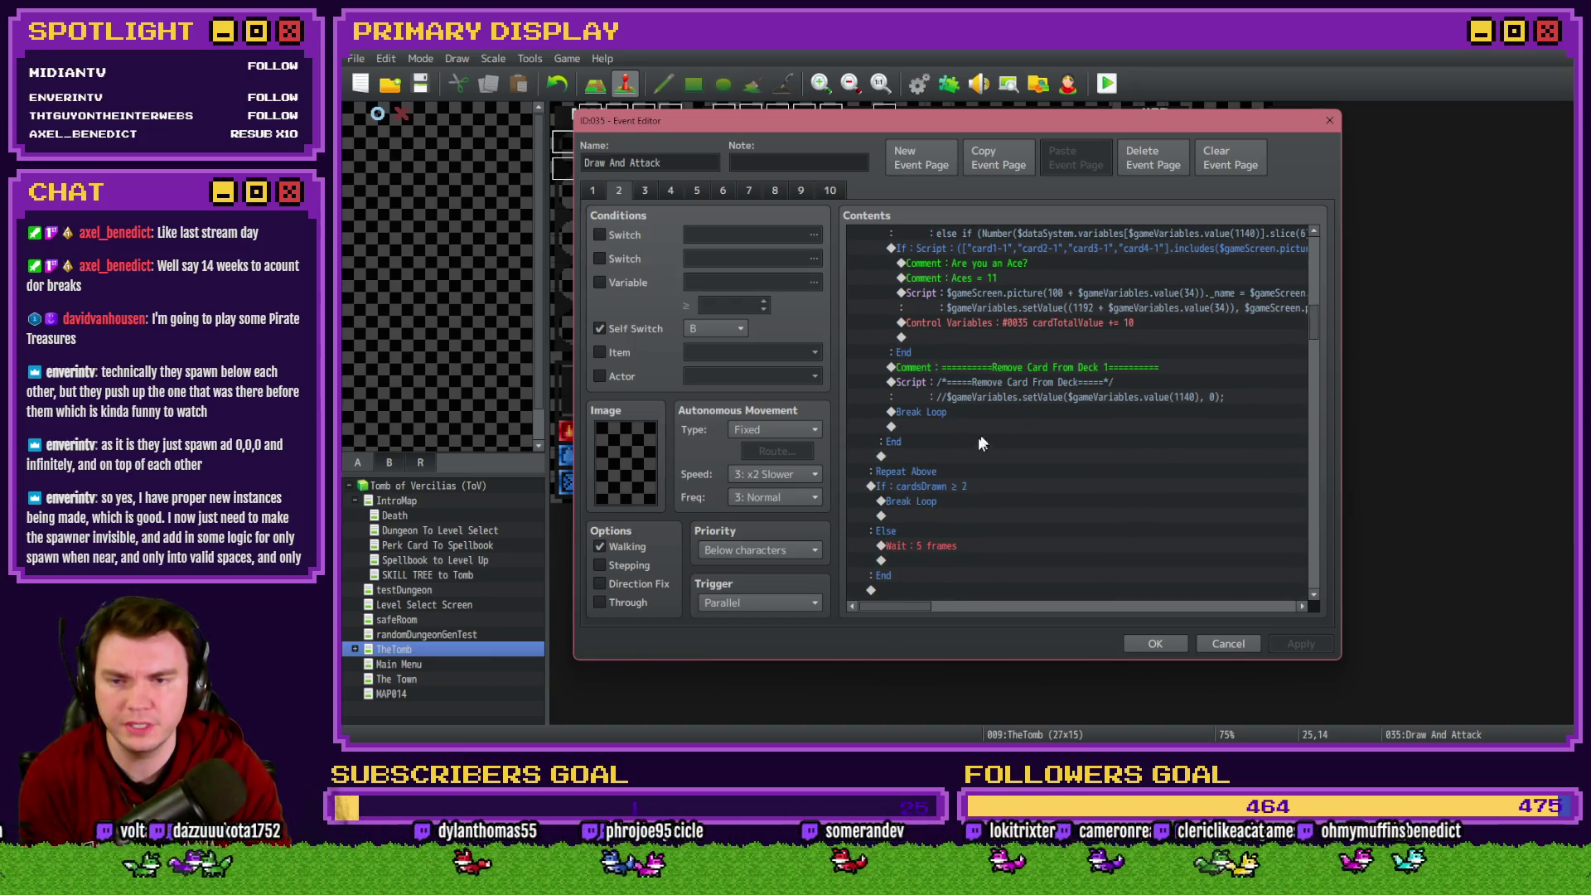
{"action": "scroll", "coordinate": [988, 439], "scroll_direction": "down", "scroll_amount": 2}
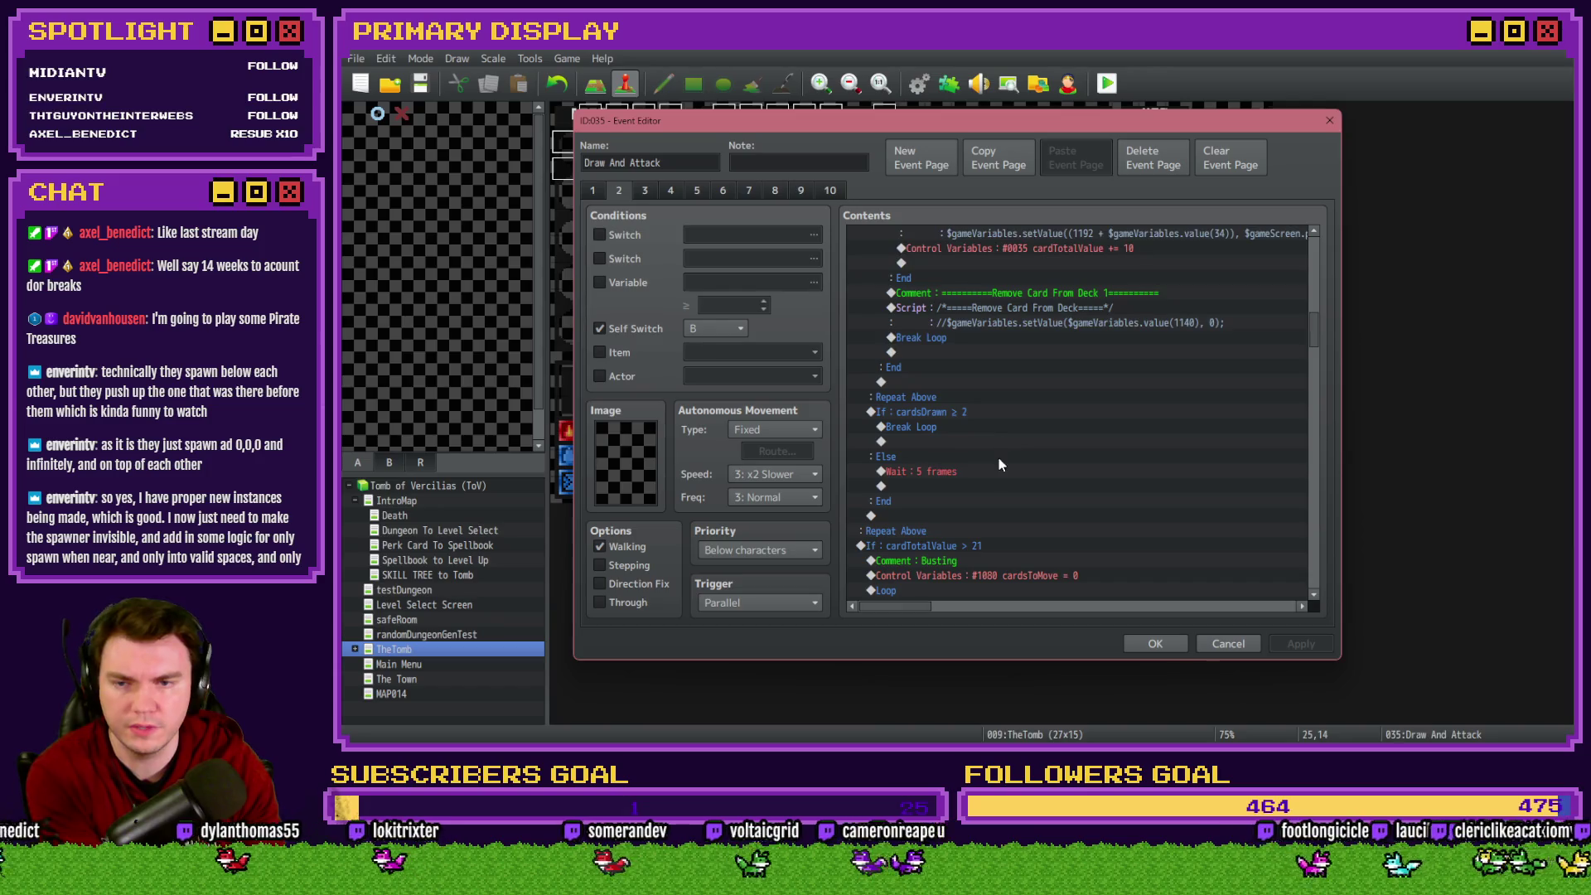
{"action": "scroll", "coordinate": [999, 465], "scroll_direction": "down", "scroll_amount": 2}
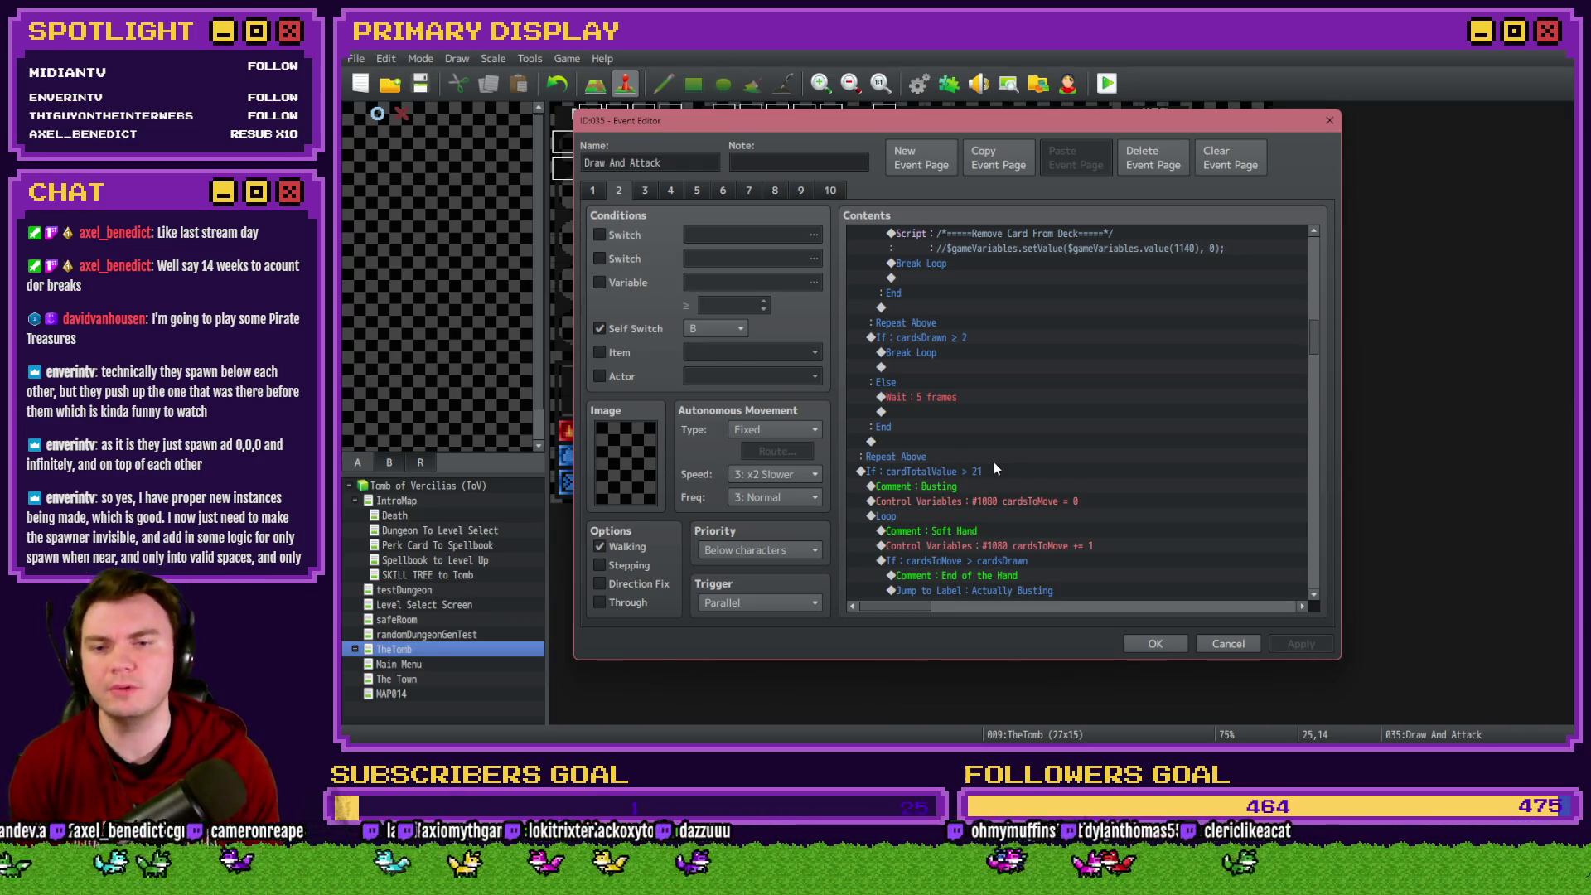
{"action": "scroll", "coordinate": [993, 463], "scroll_direction": "up", "scroll_amount": 1}
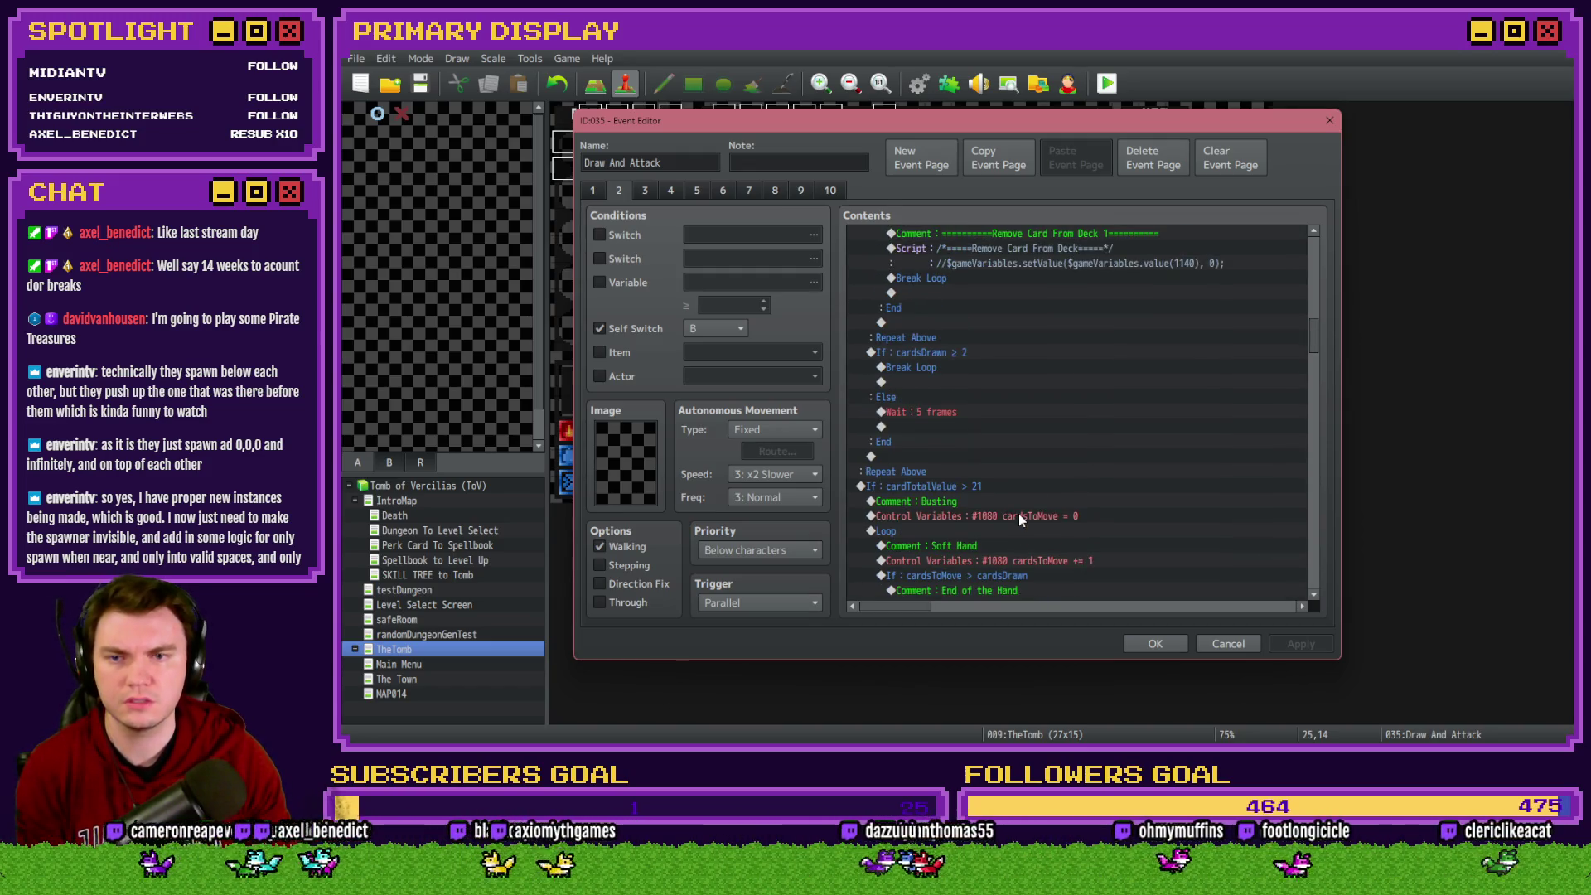
{"action": "left_click_drag", "start_coordinate": [1319, 326], "coordinate": [1312, 248]}
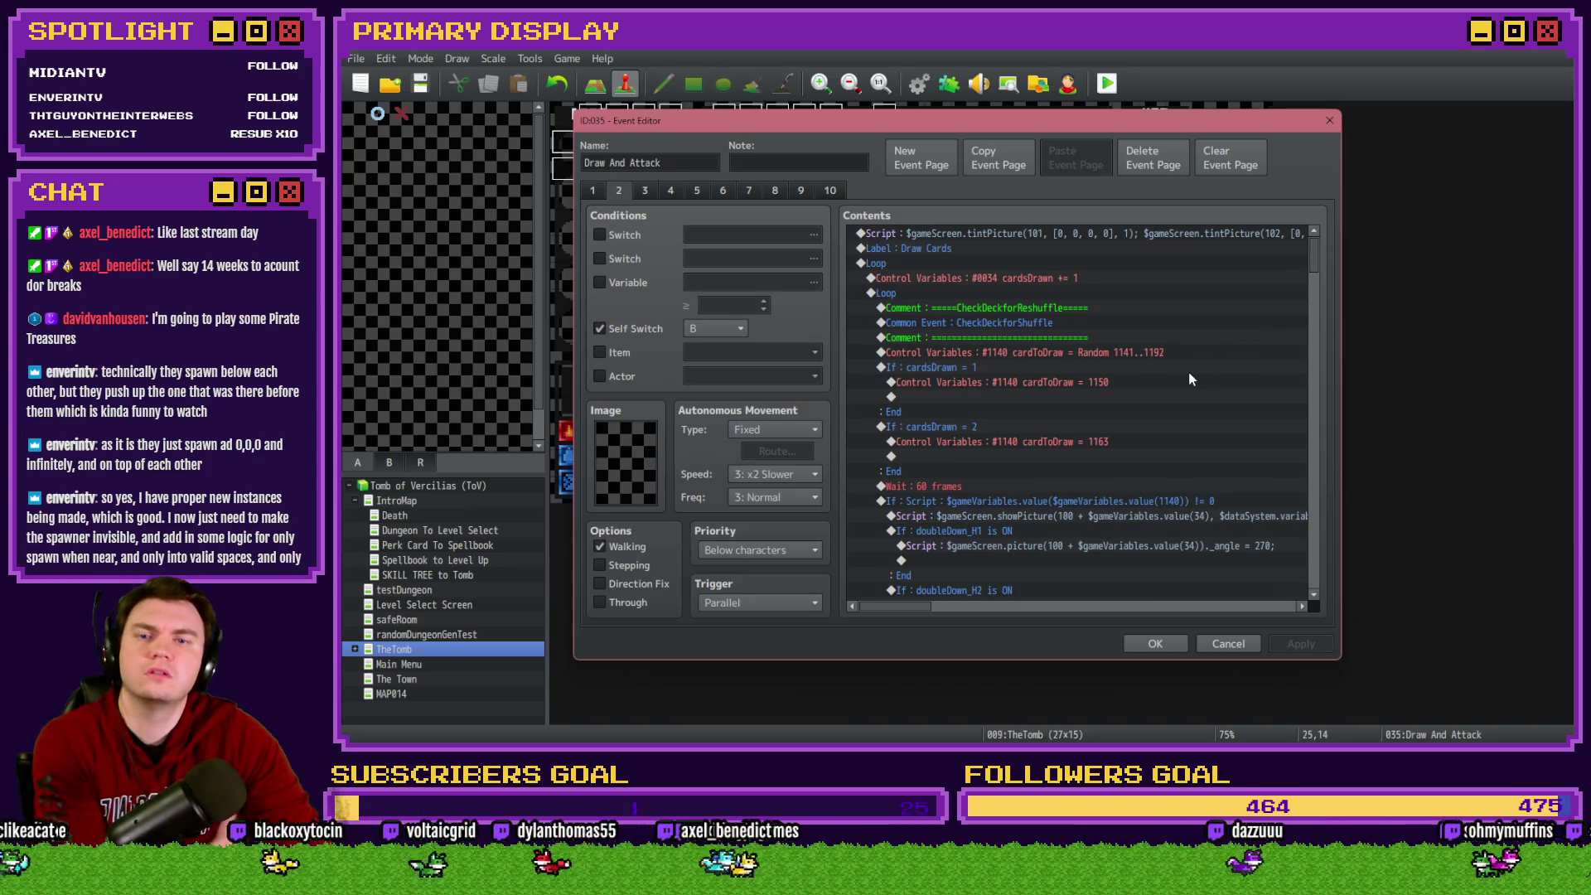
{"action": "left_click", "coordinate": [968, 280]}
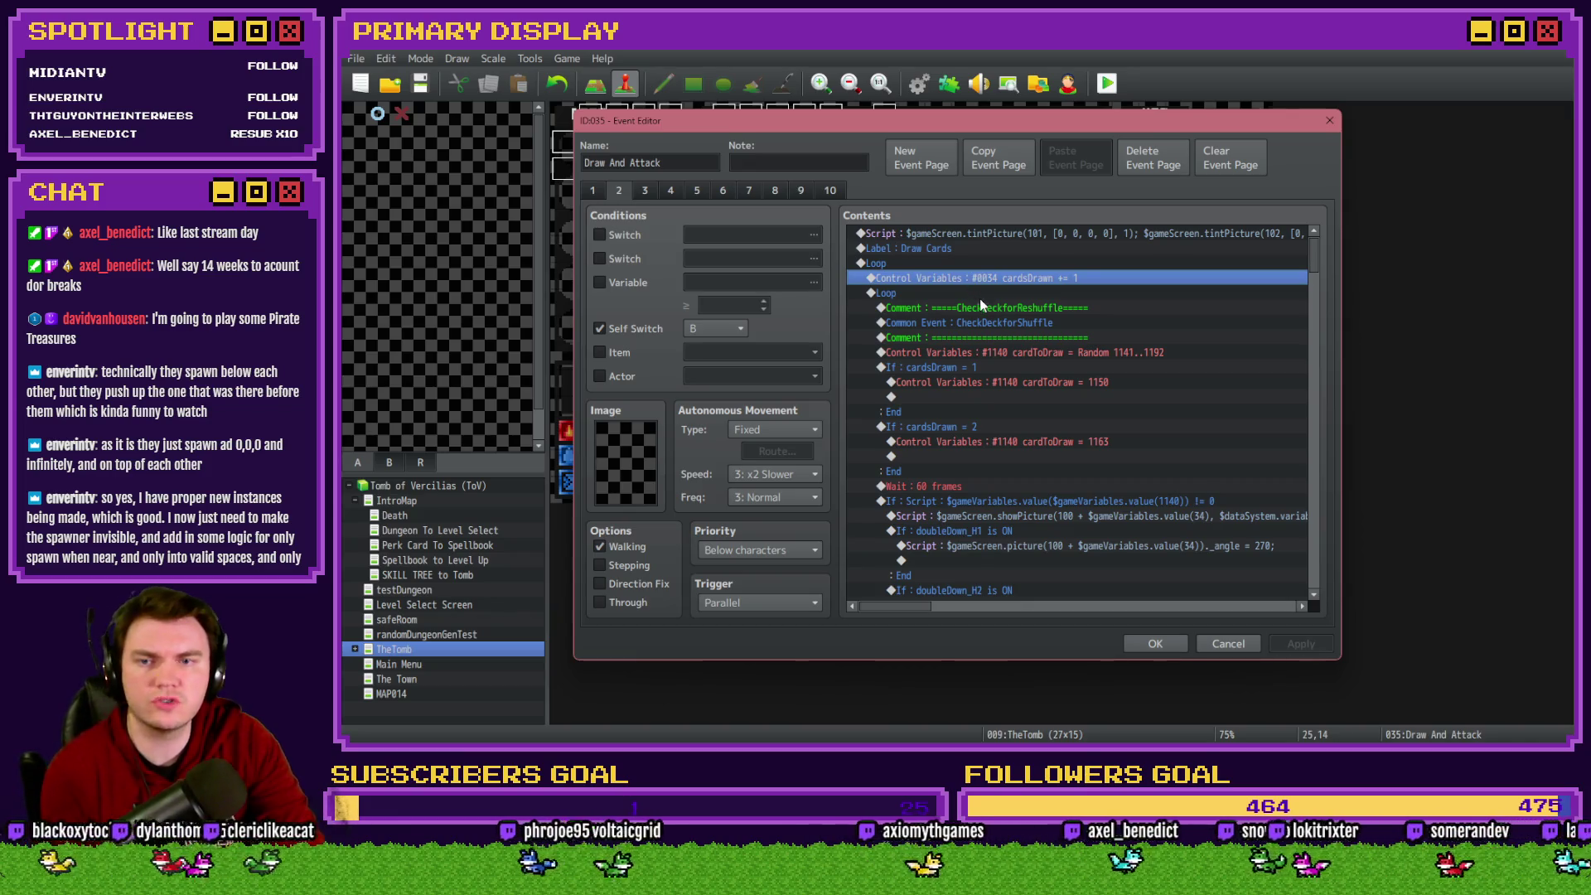
Review the card-draw commands and delete the Wait : 60 frames command
{"action": "left_click", "coordinate": [978, 306]}
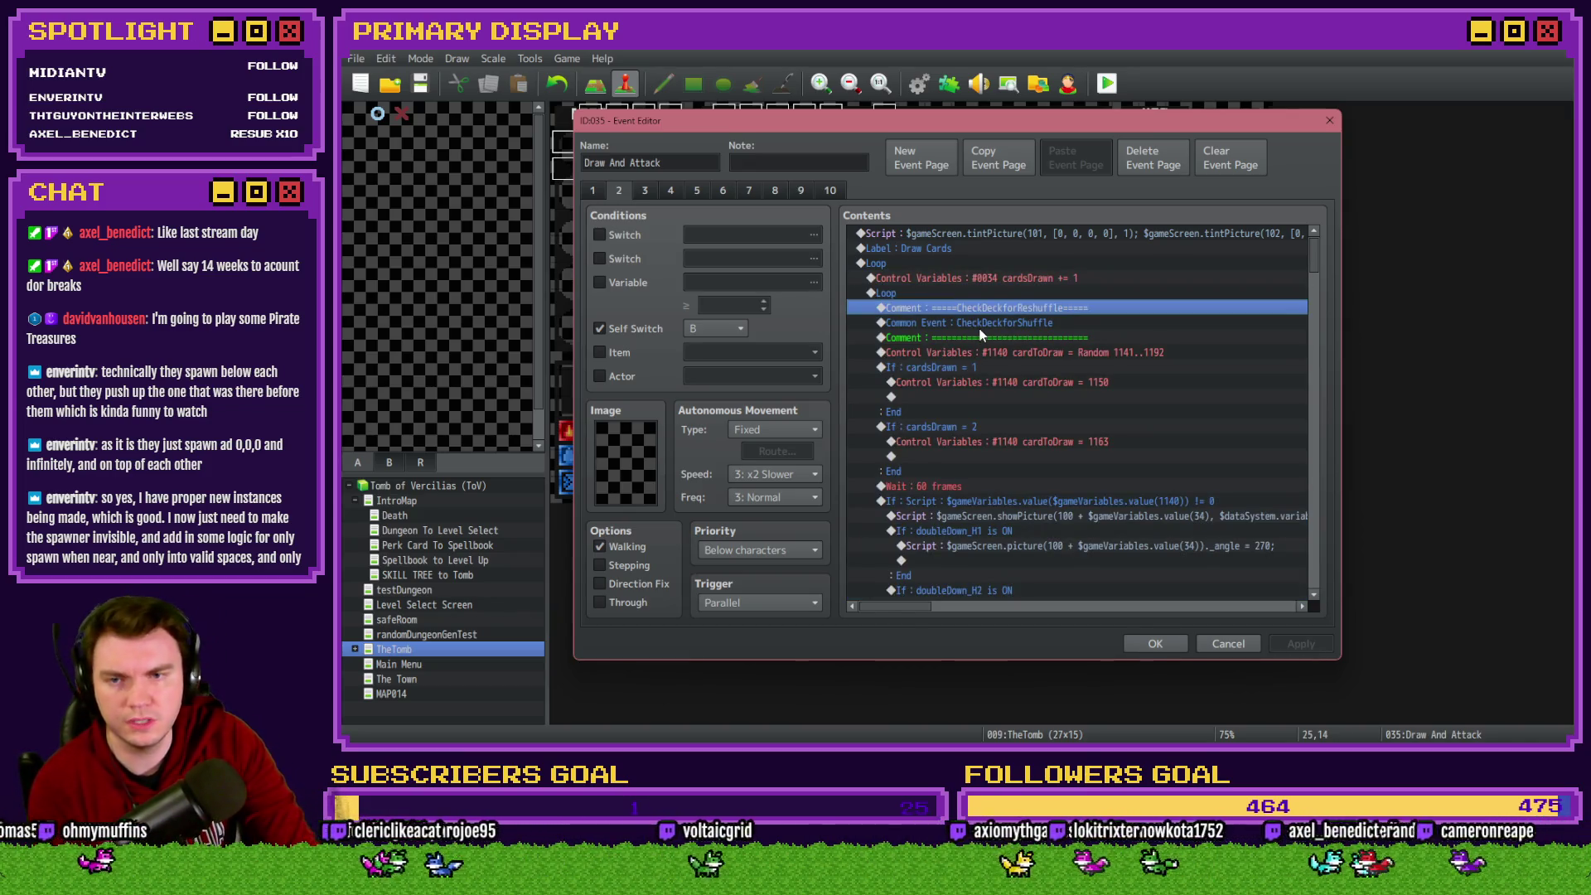
{"action": "left_click", "coordinate": [982, 340]}
{"action": "key", "text": "Up"}
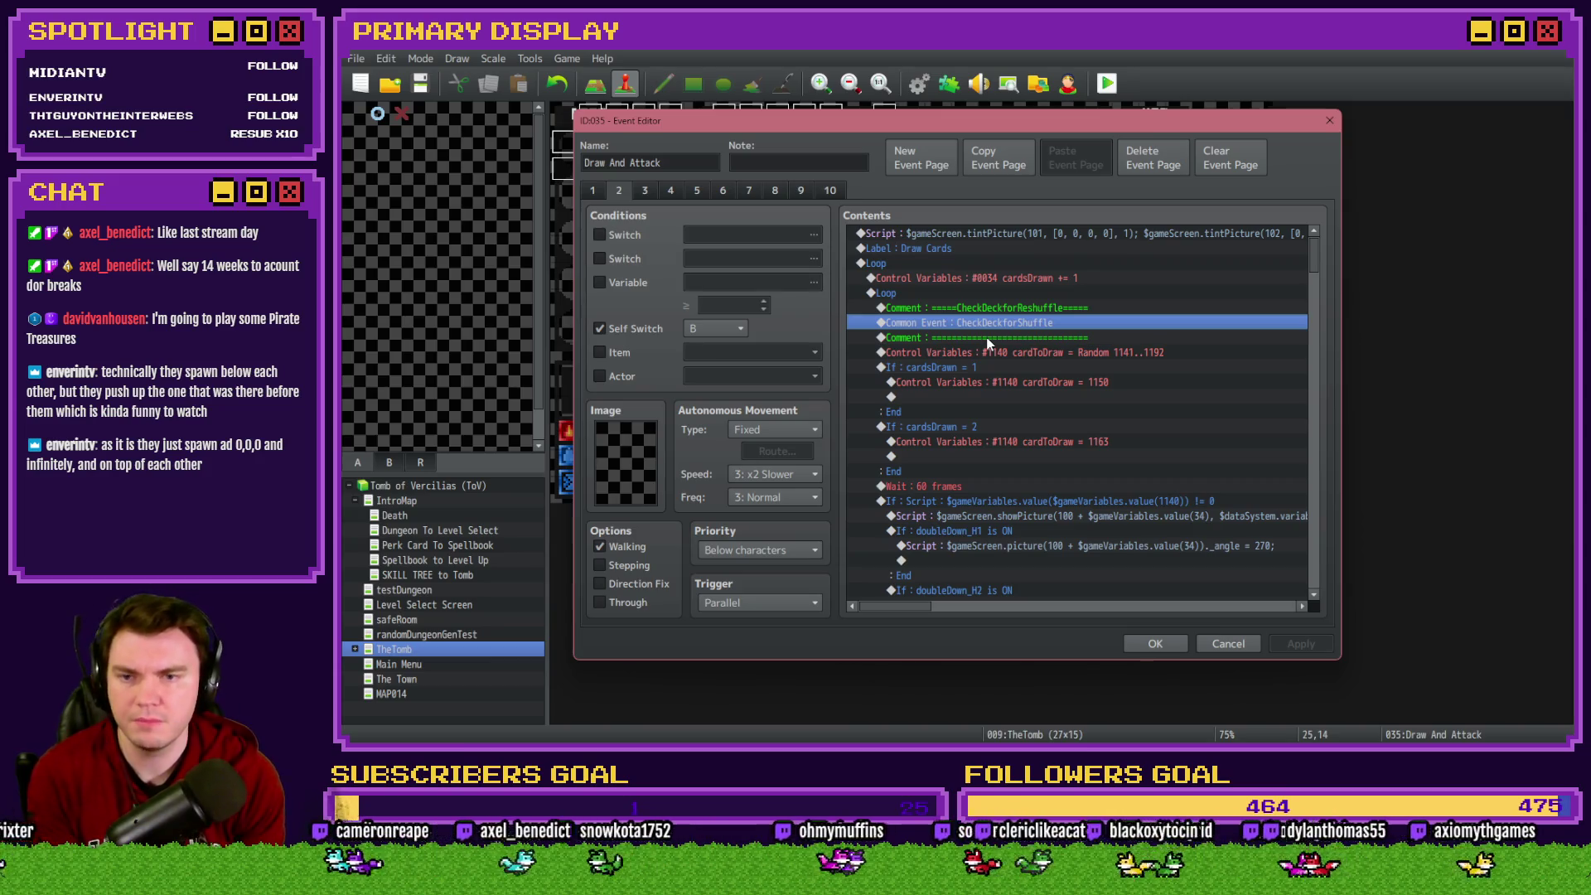
{"action": "left_click", "coordinate": [1008, 366]}
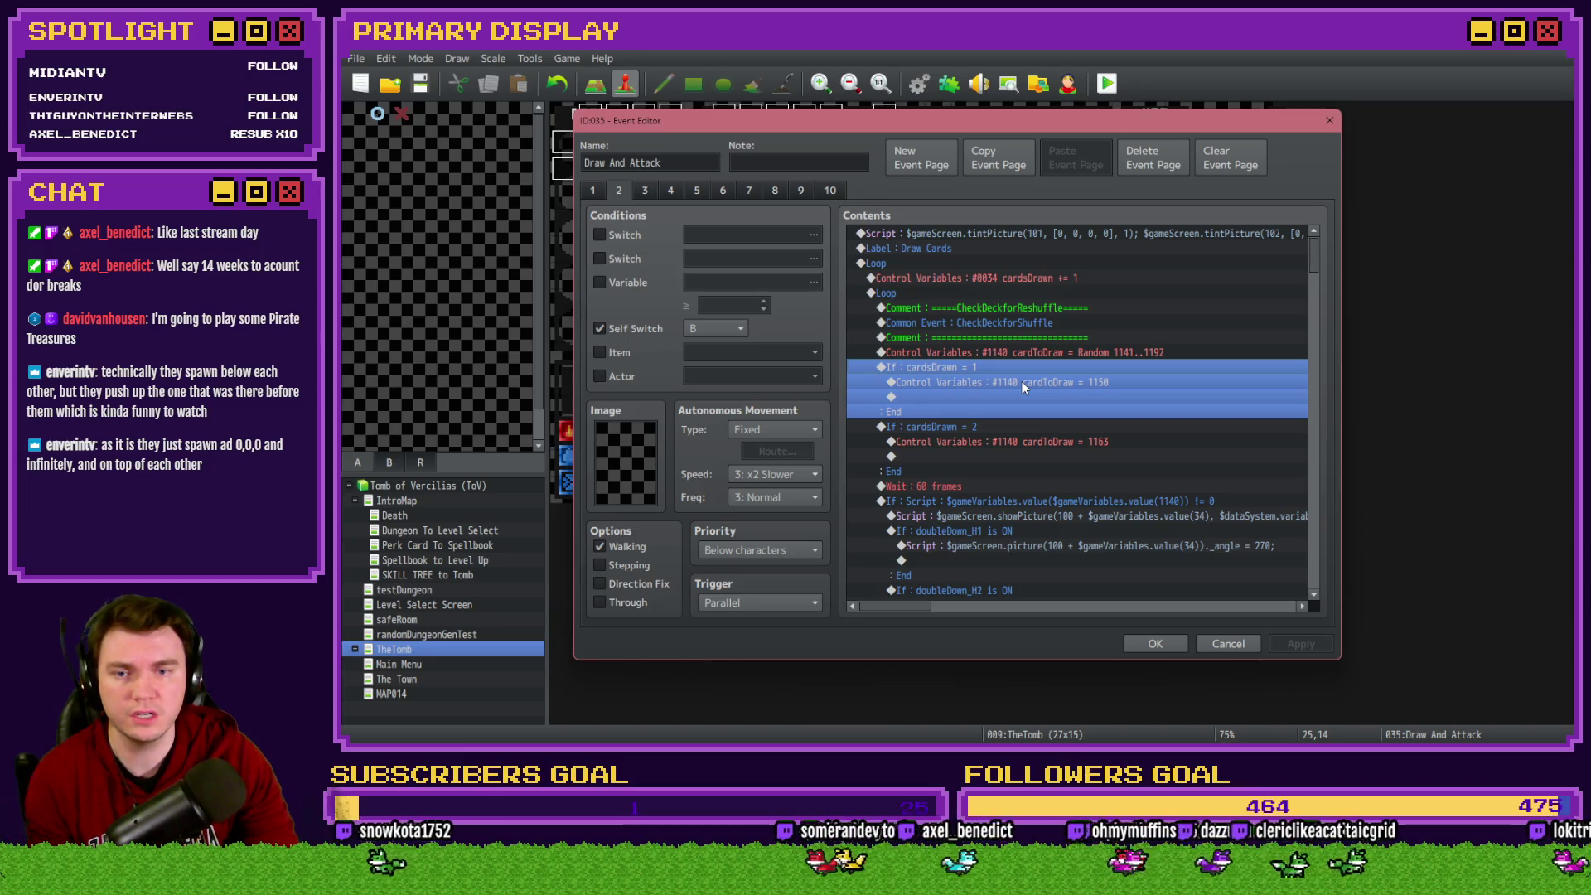
{"action": "left_click", "coordinate": [1022, 383]}
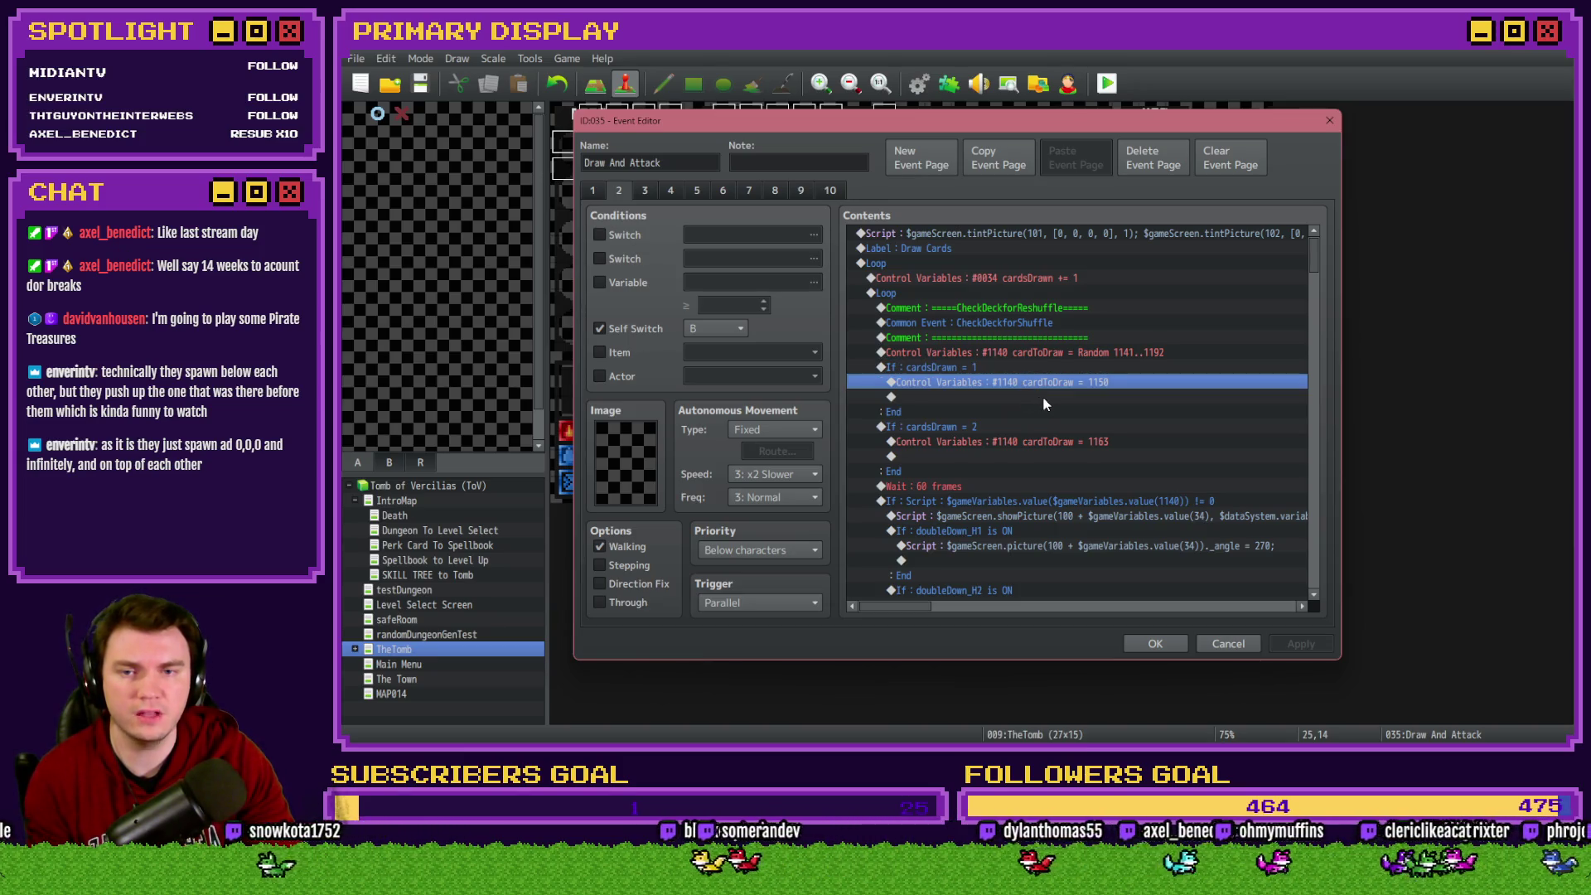
{"action": "left_click", "coordinate": [952, 430]}
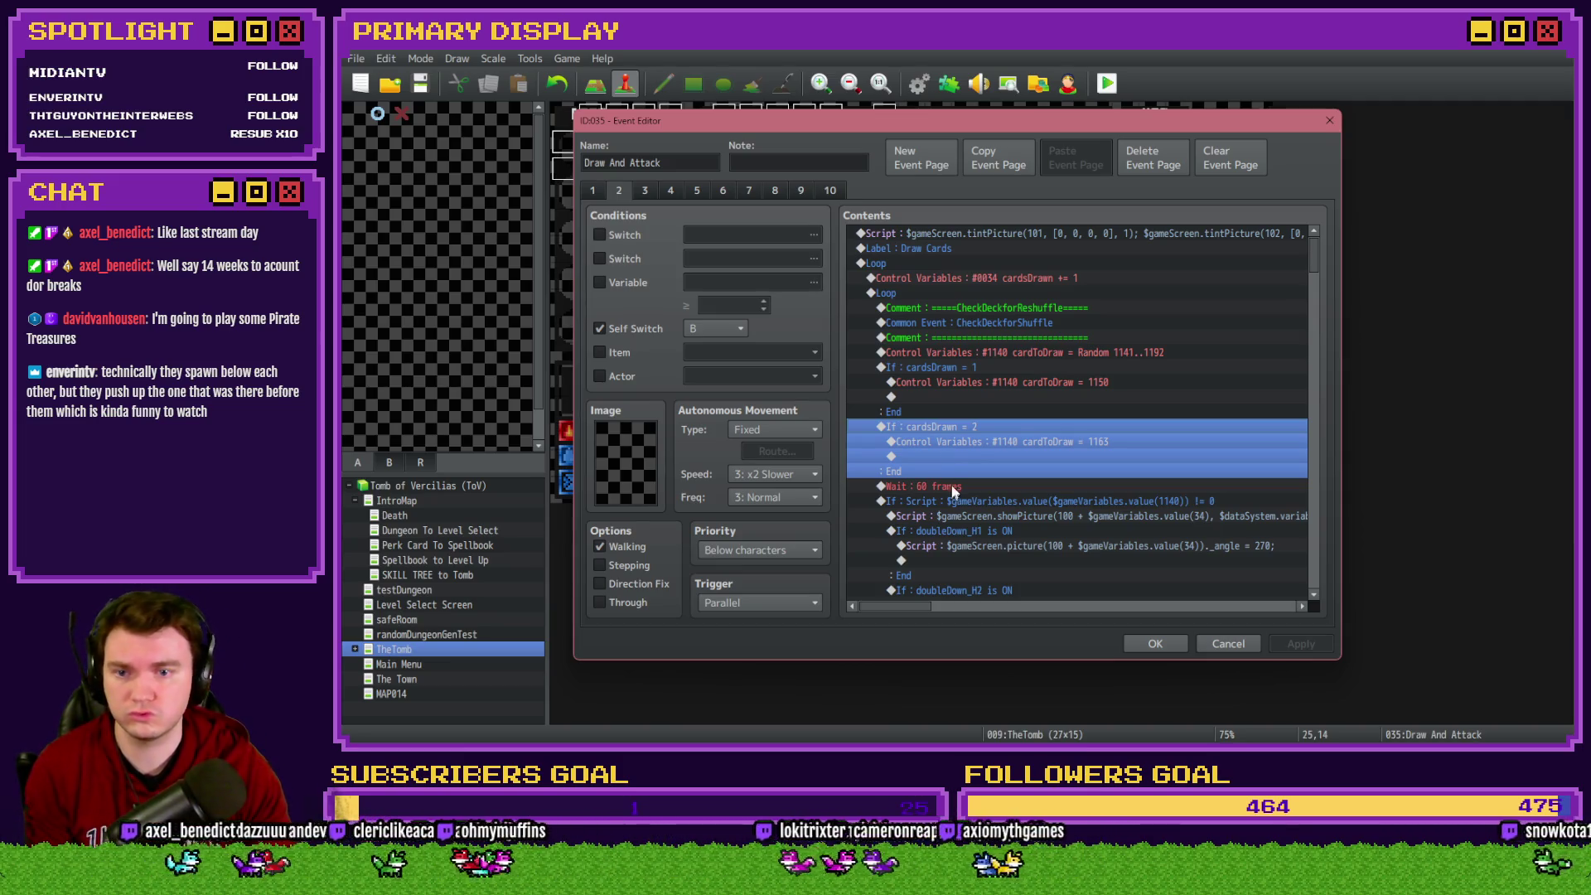
{"action": "left_click", "coordinate": [952, 485]}
{"action": "key", "text": "Delete"}
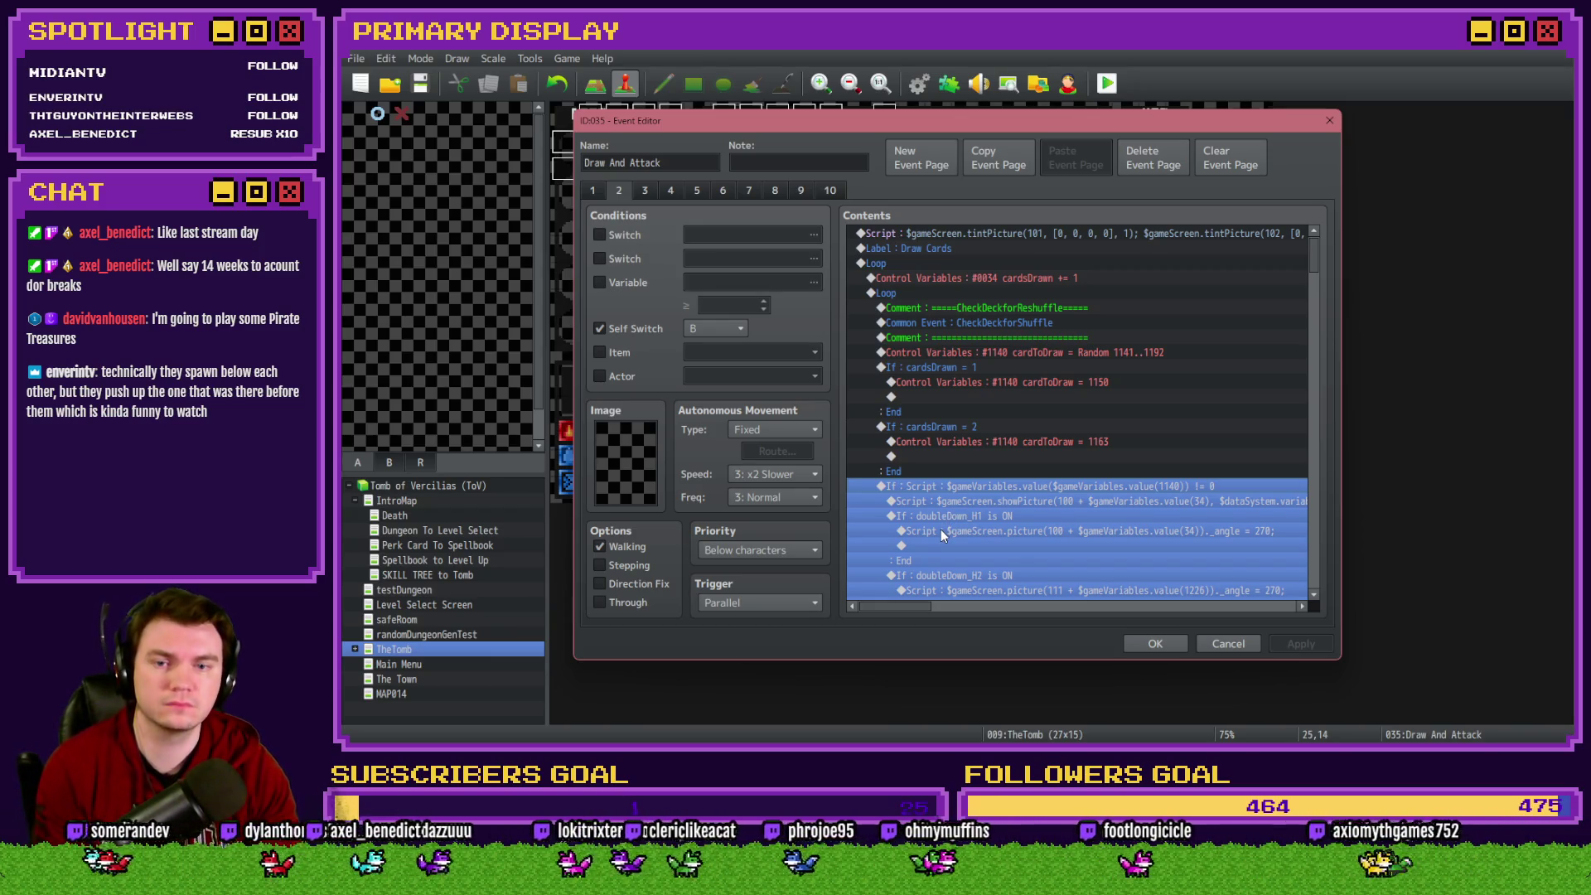
Duplicate the cardsDrawn = 2 branch and open the copy's condition settings
{"action": "left_click", "coordinate": [990, 431]}
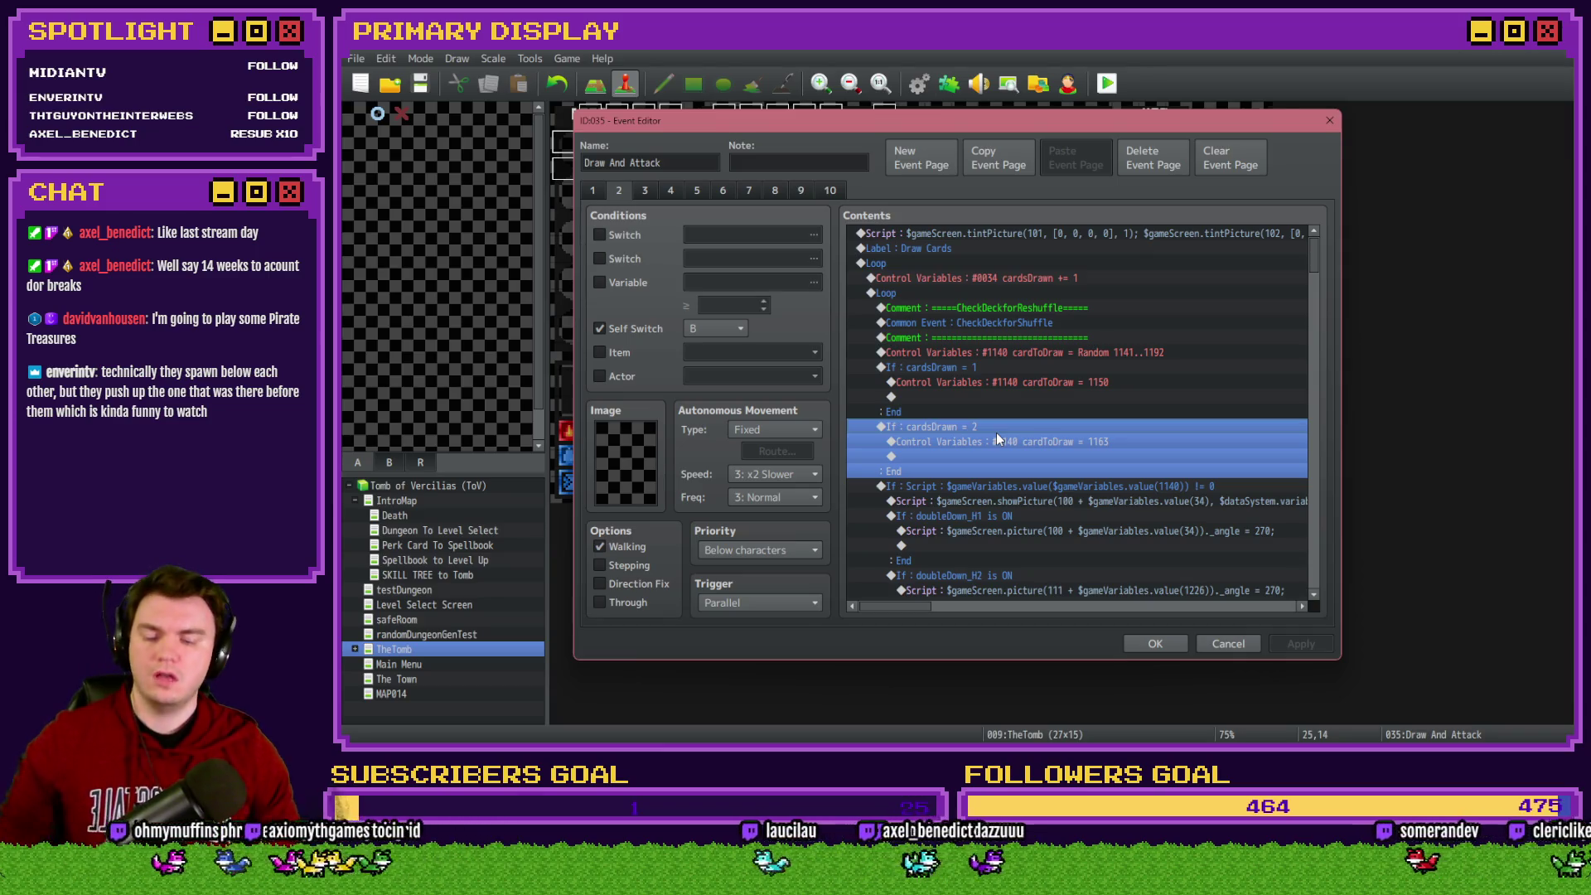
{"action": "key", "text": "ctrl+v"}
{"action": "key", "text": "space"}
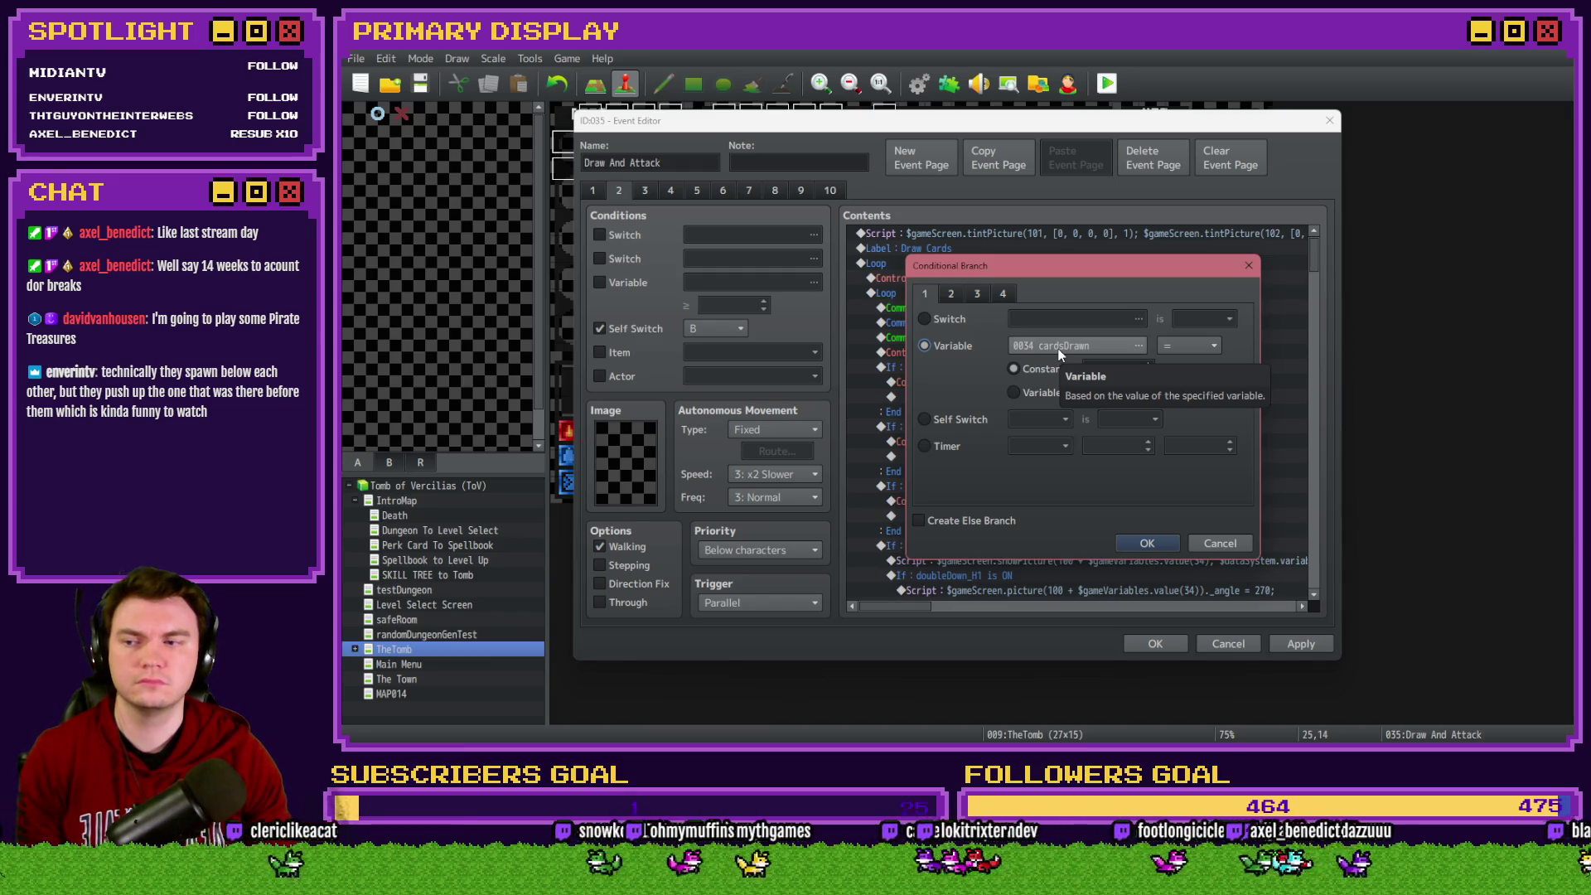
Set the copied branch's condition to variable 1226 cardsDrawn-H2 ≥ constant 1
{"action": "left_click", "coordinate": [1061, 349]}
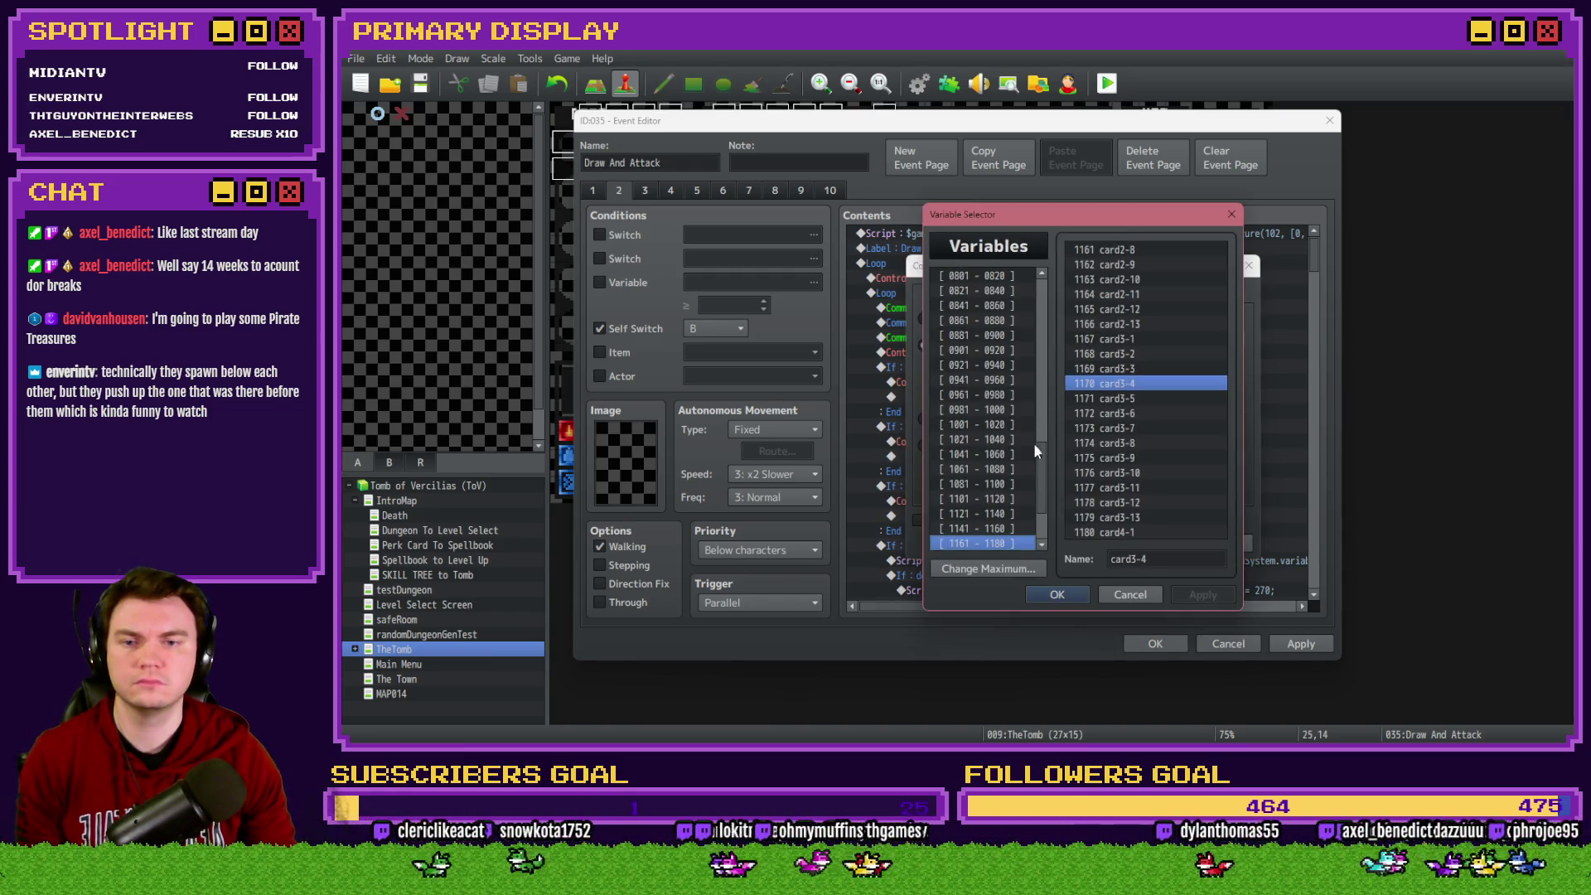
{"action": "scroll", "coordinate": [1011, 480], "scroll_direction": "down", "scroll_amount": 2}
{"action": "left_click", "coordinate": [987, 517]}
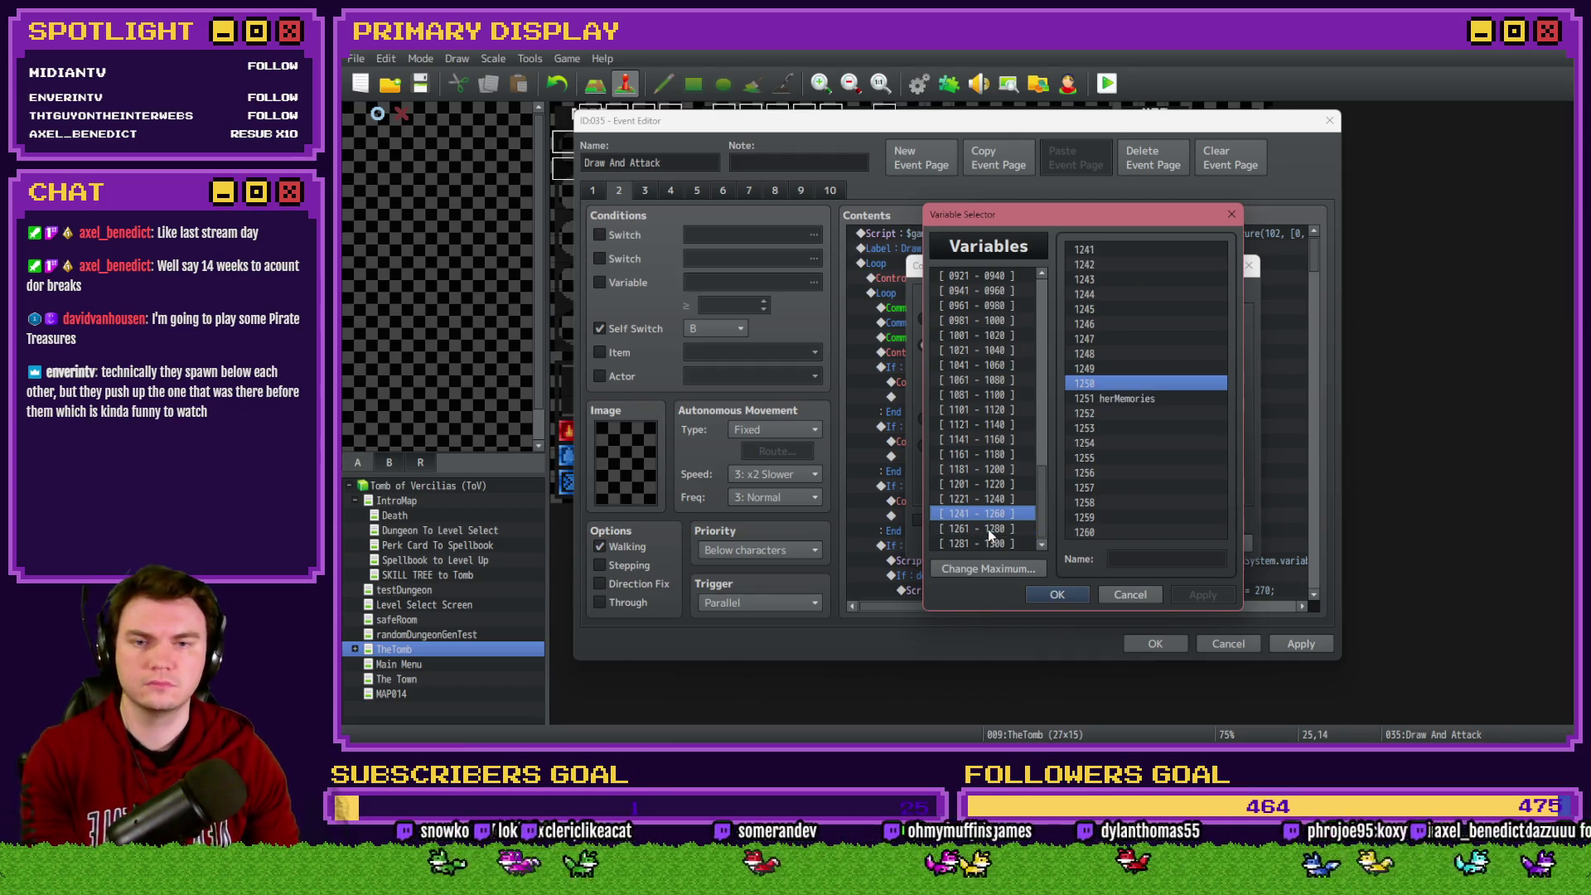
{"action": "key", "text": "Up"}
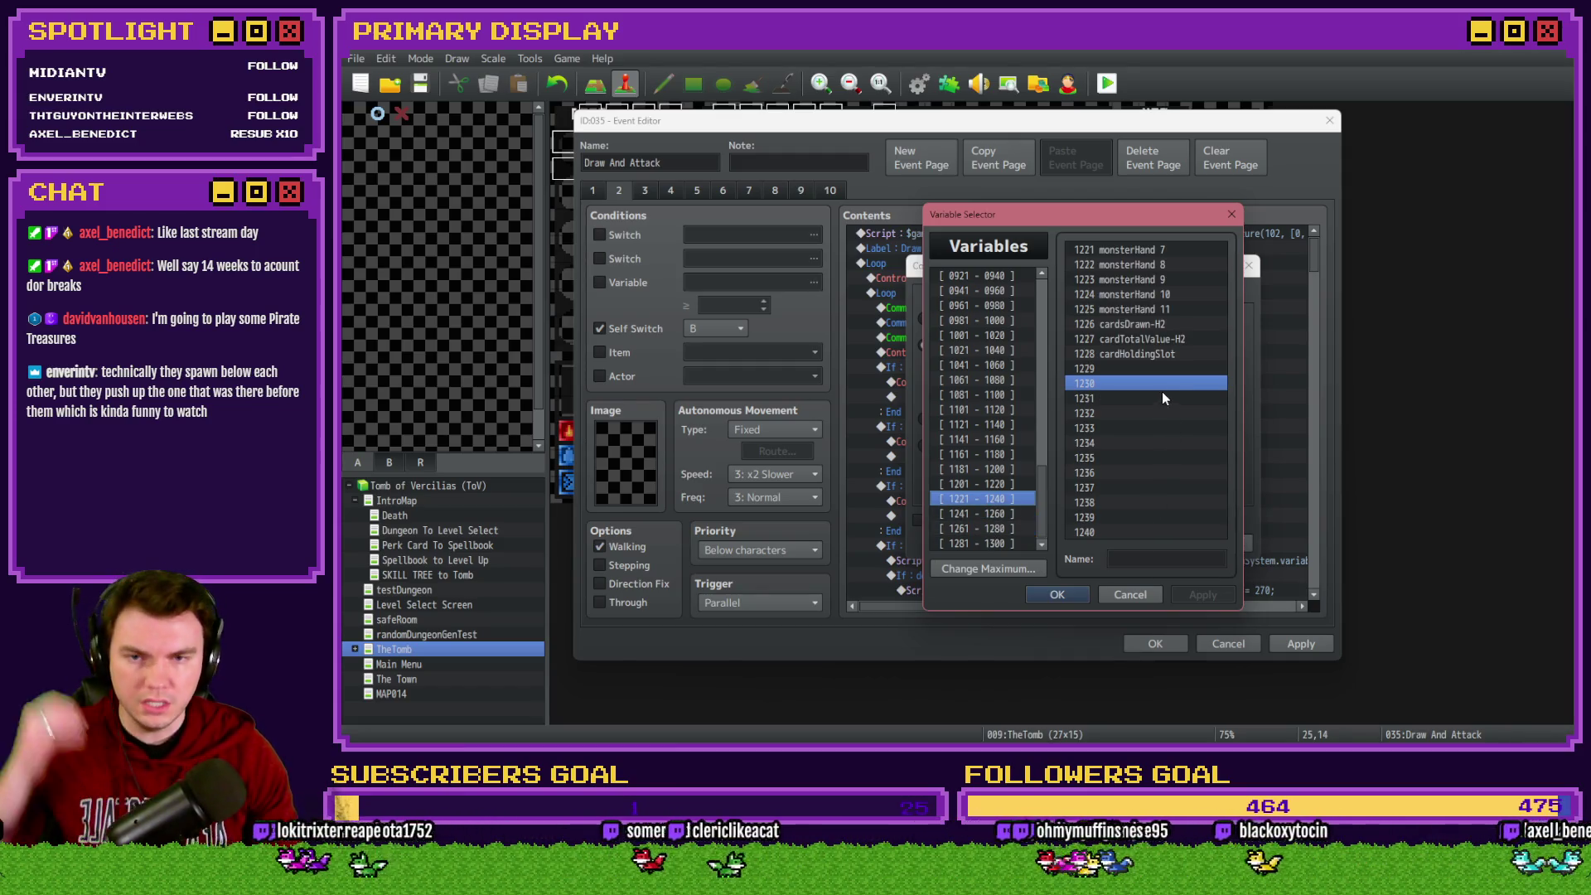
{"action": "double_click", "coordinate": [1154, 324]}
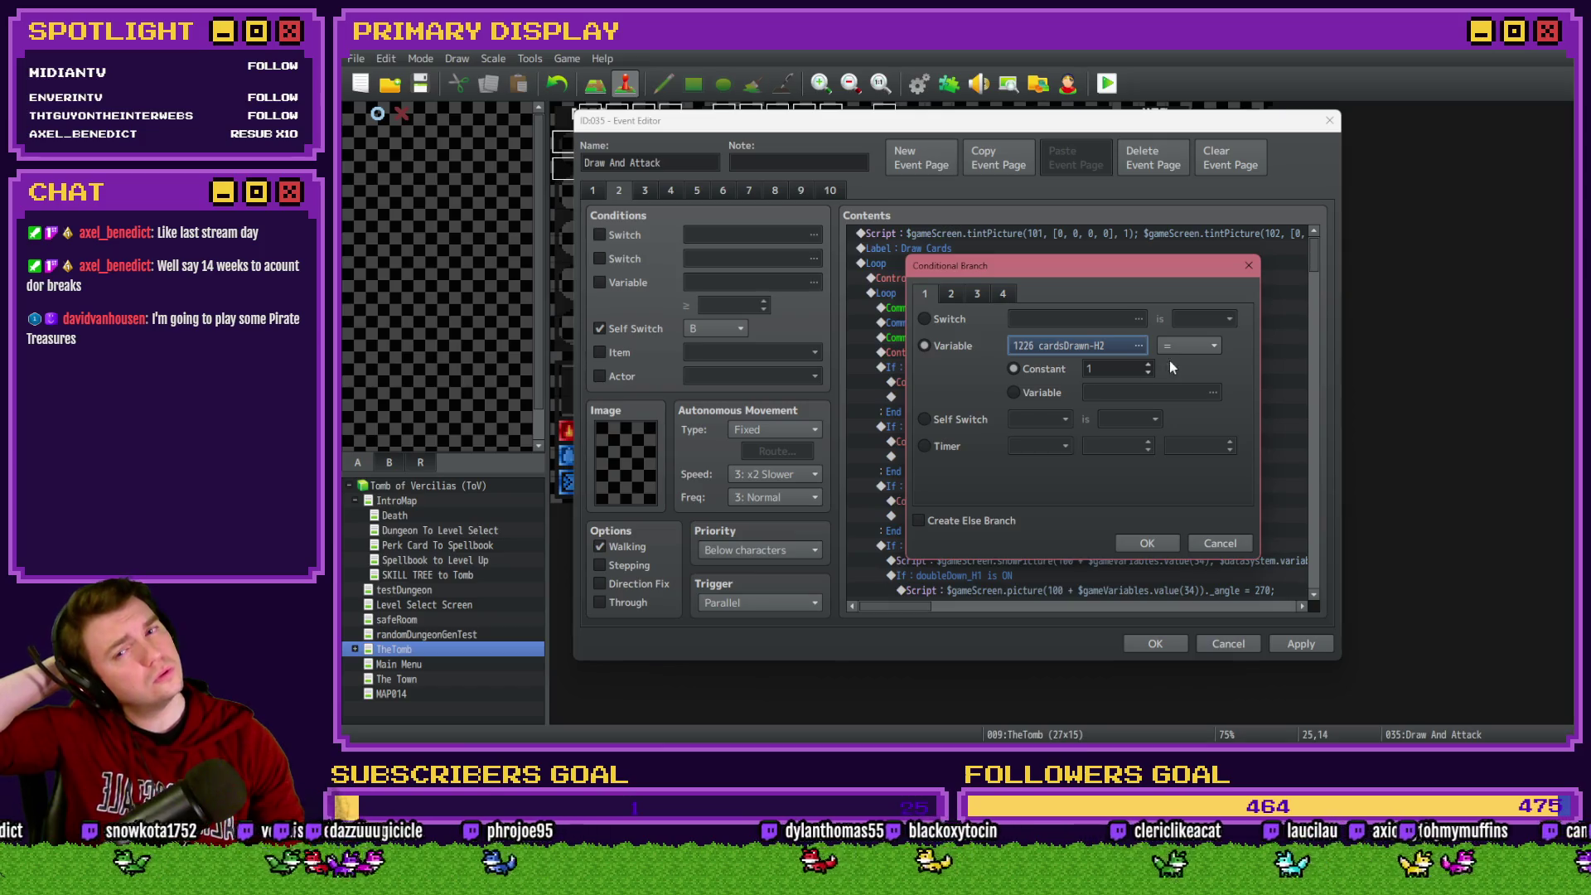
{"action": "left_click", "coordinate": [1215, 345]}
{"action": "left_click", "coordinate": [1191, 382]}
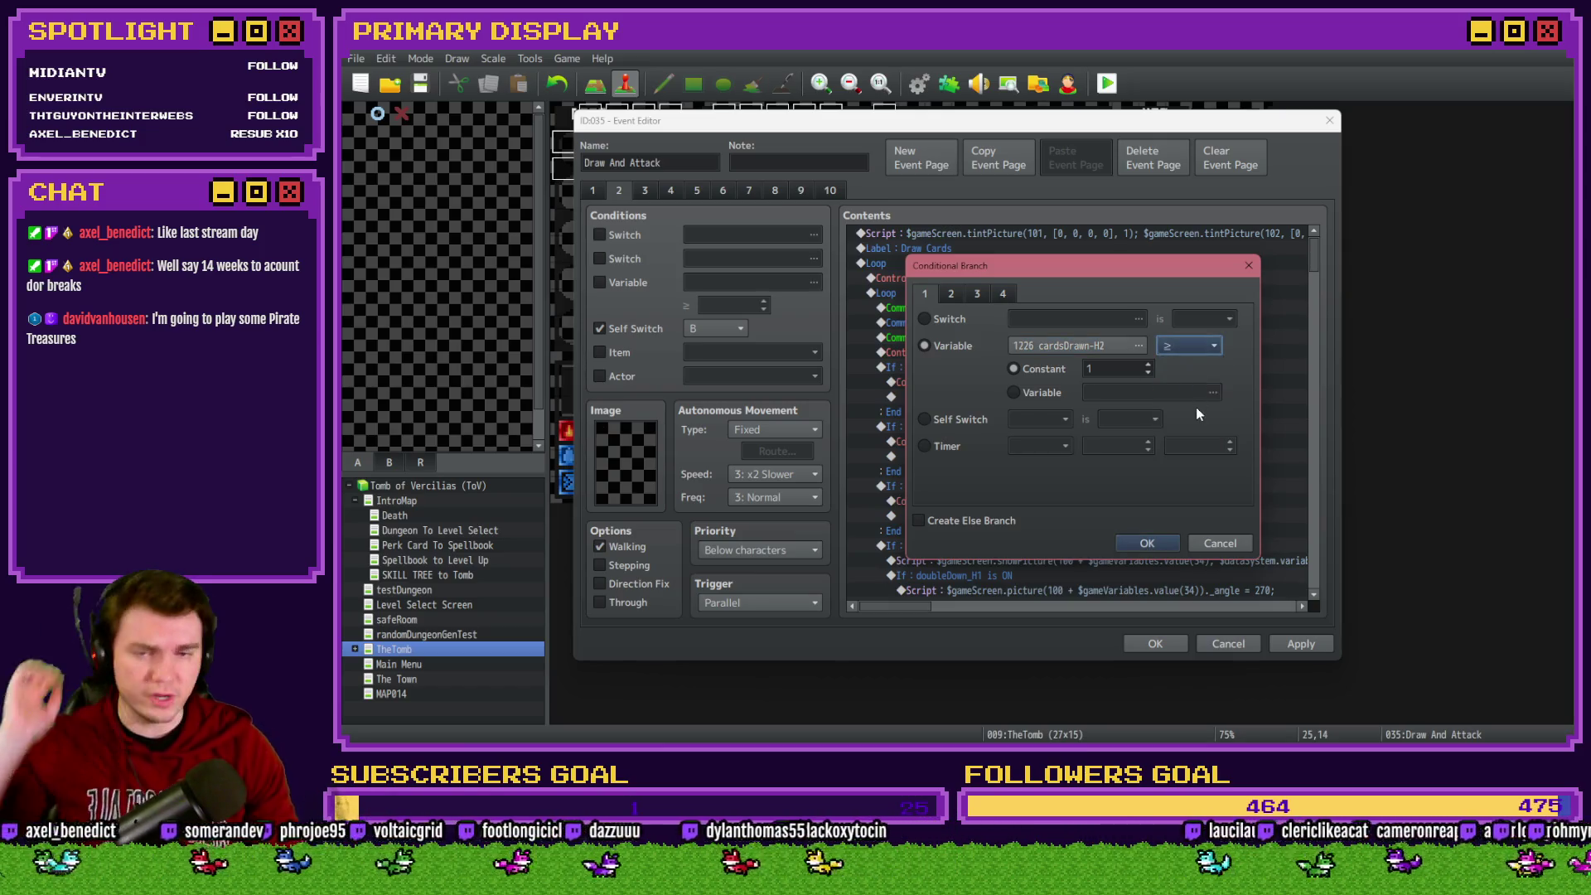
{"action": "left_click", "coordinate": [1128, 543]}
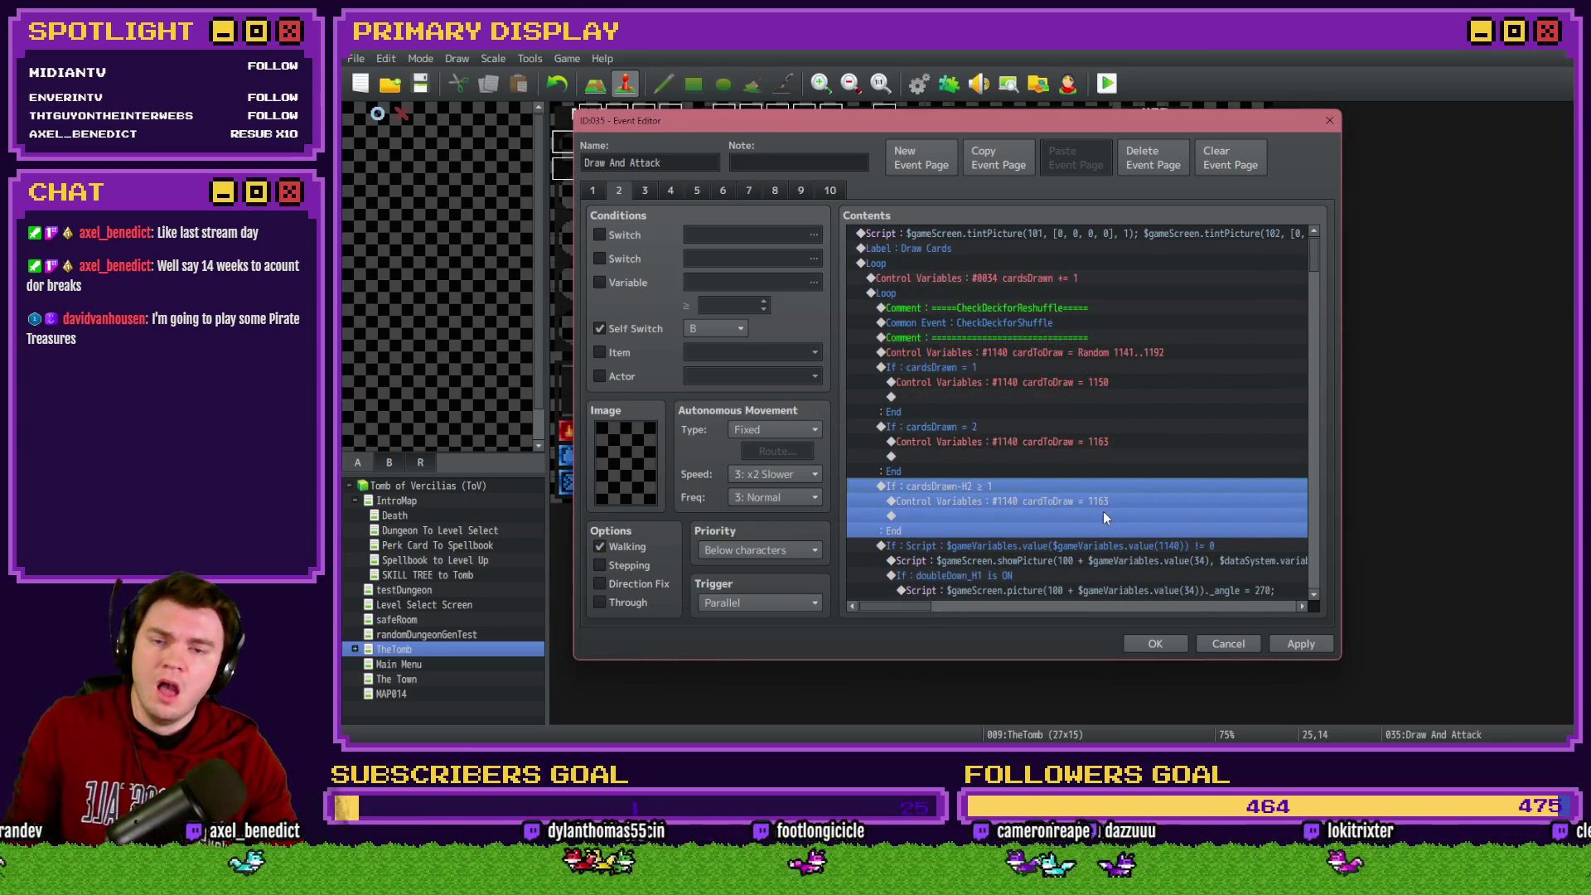
Change the copied branch's Control Variables command from cardToDraw = 1163 to 1154
{"action": "left_click", "coordinate": [1105, 504]}
{"action": "double_click", "coordinate": [1105, 505]}
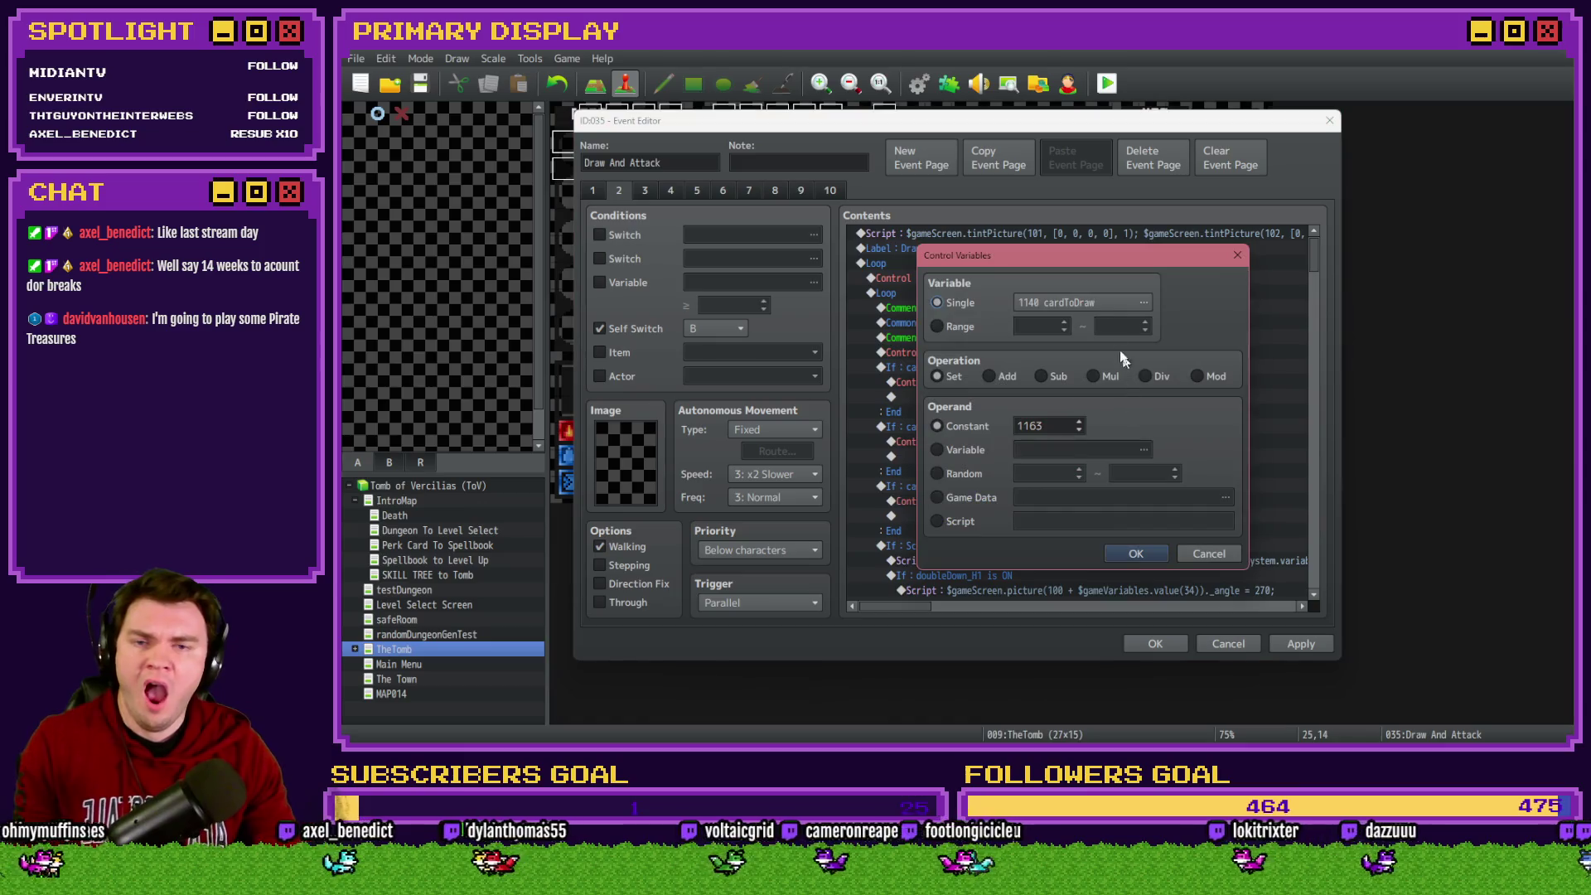
{"action": "left_click", "coordinate": [1090, 303]}
{"action": "left_click", "coordinate": [982, 483]}
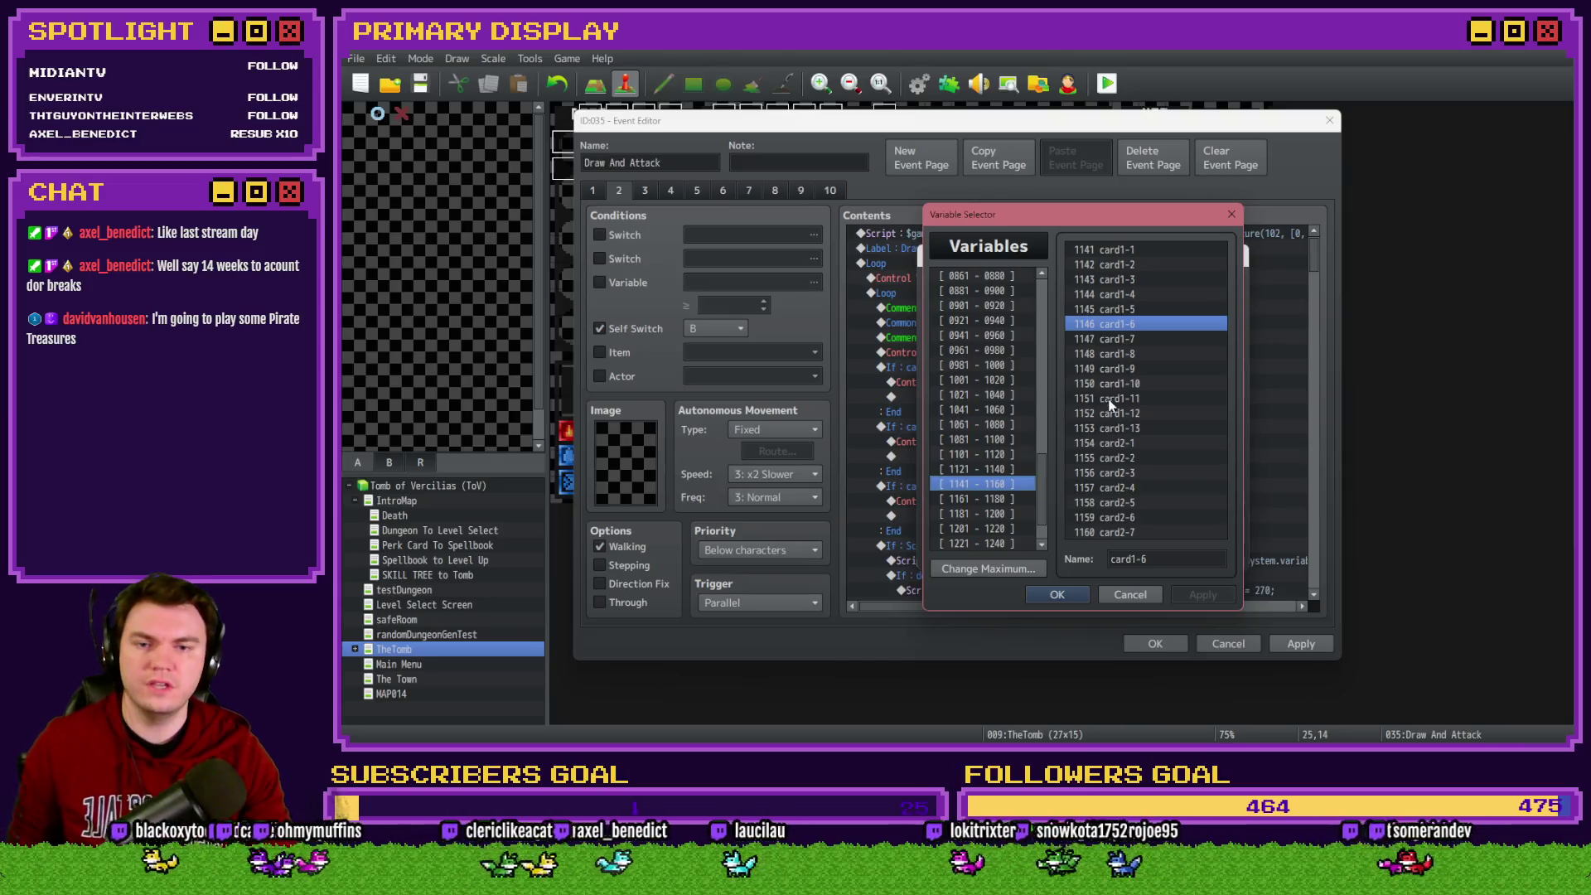
{"action": "left_click", "coordinate": [1130, 594]}
{"action": "double_click", "coordinate": [1060, 428]}
{"action": "type", "text": "1154"}
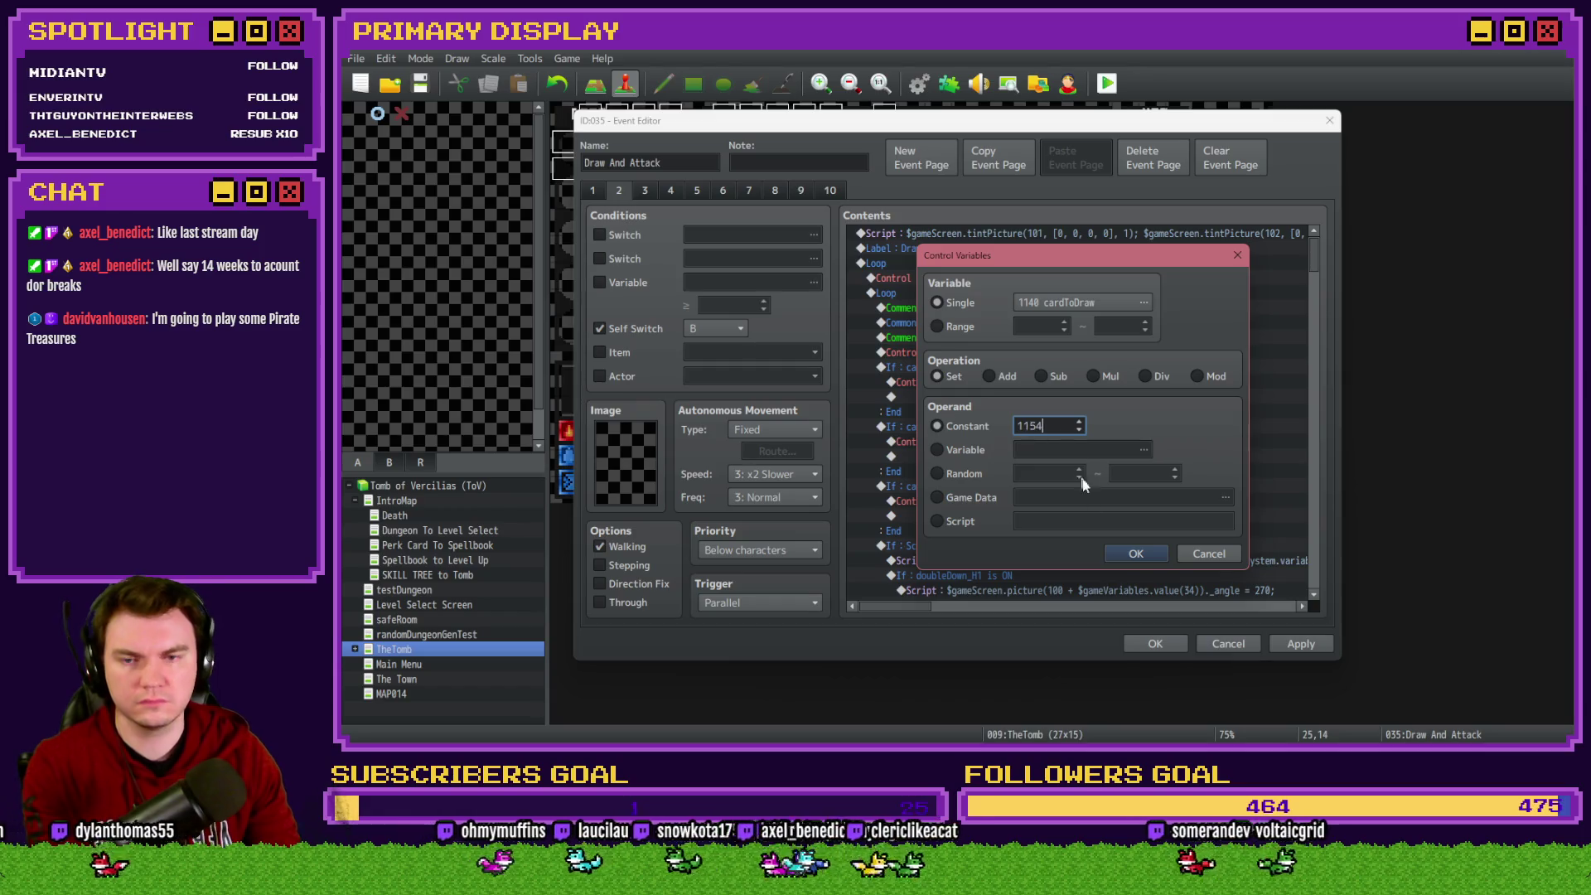
{"action": "left_click", "coordinate": [1134, 554]}
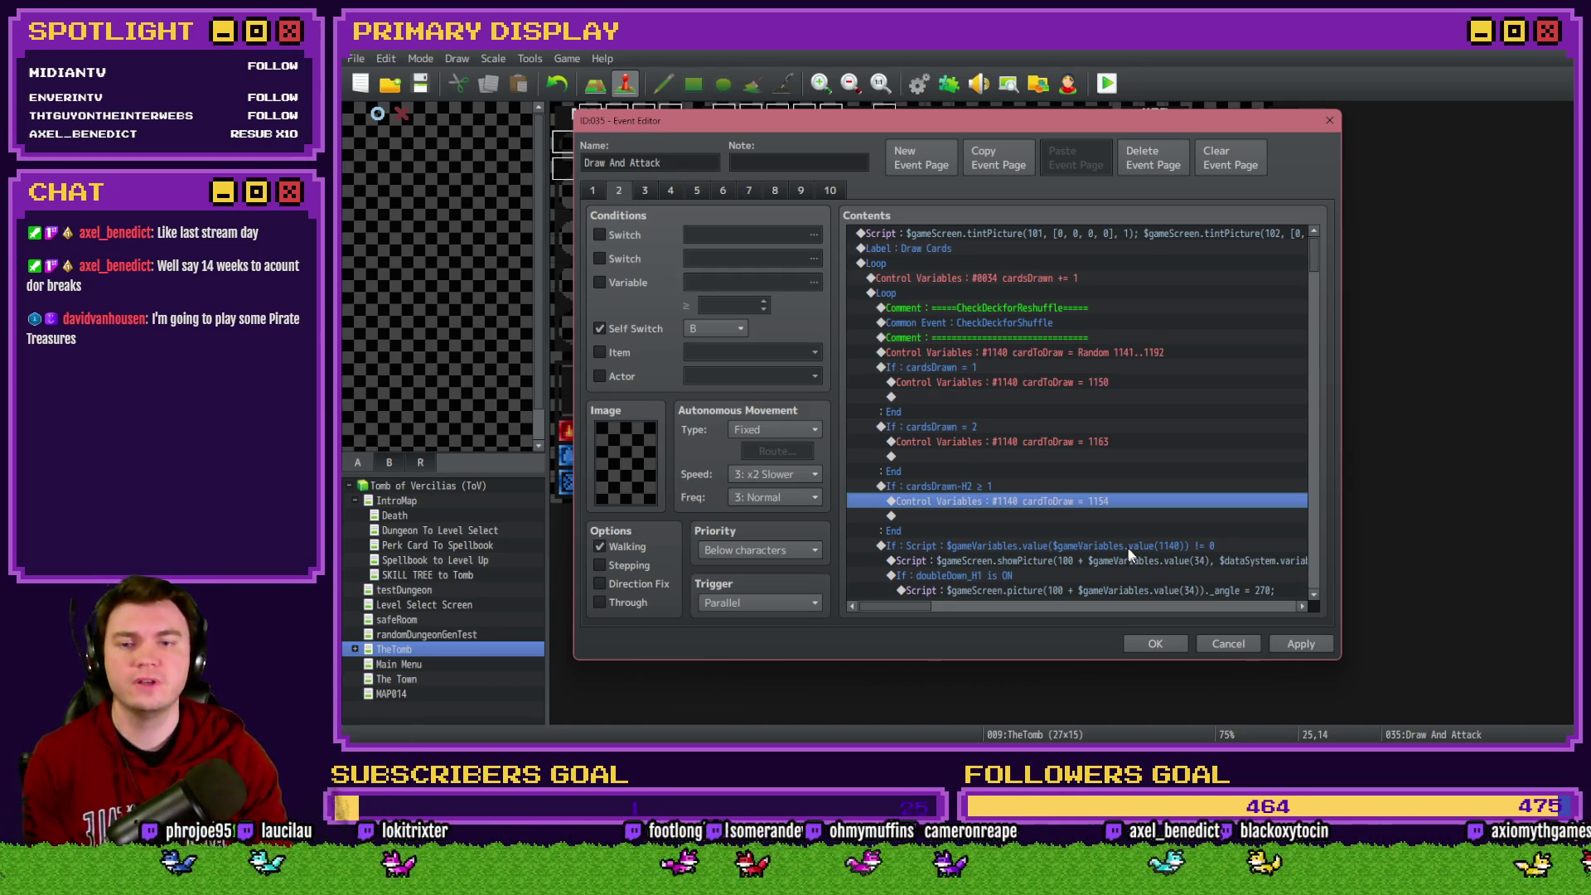
Verify the cardToDraw = 1154 command, close the event editor and launch a playtest
{"action": "left_click", "coordinate": [998, 428]}
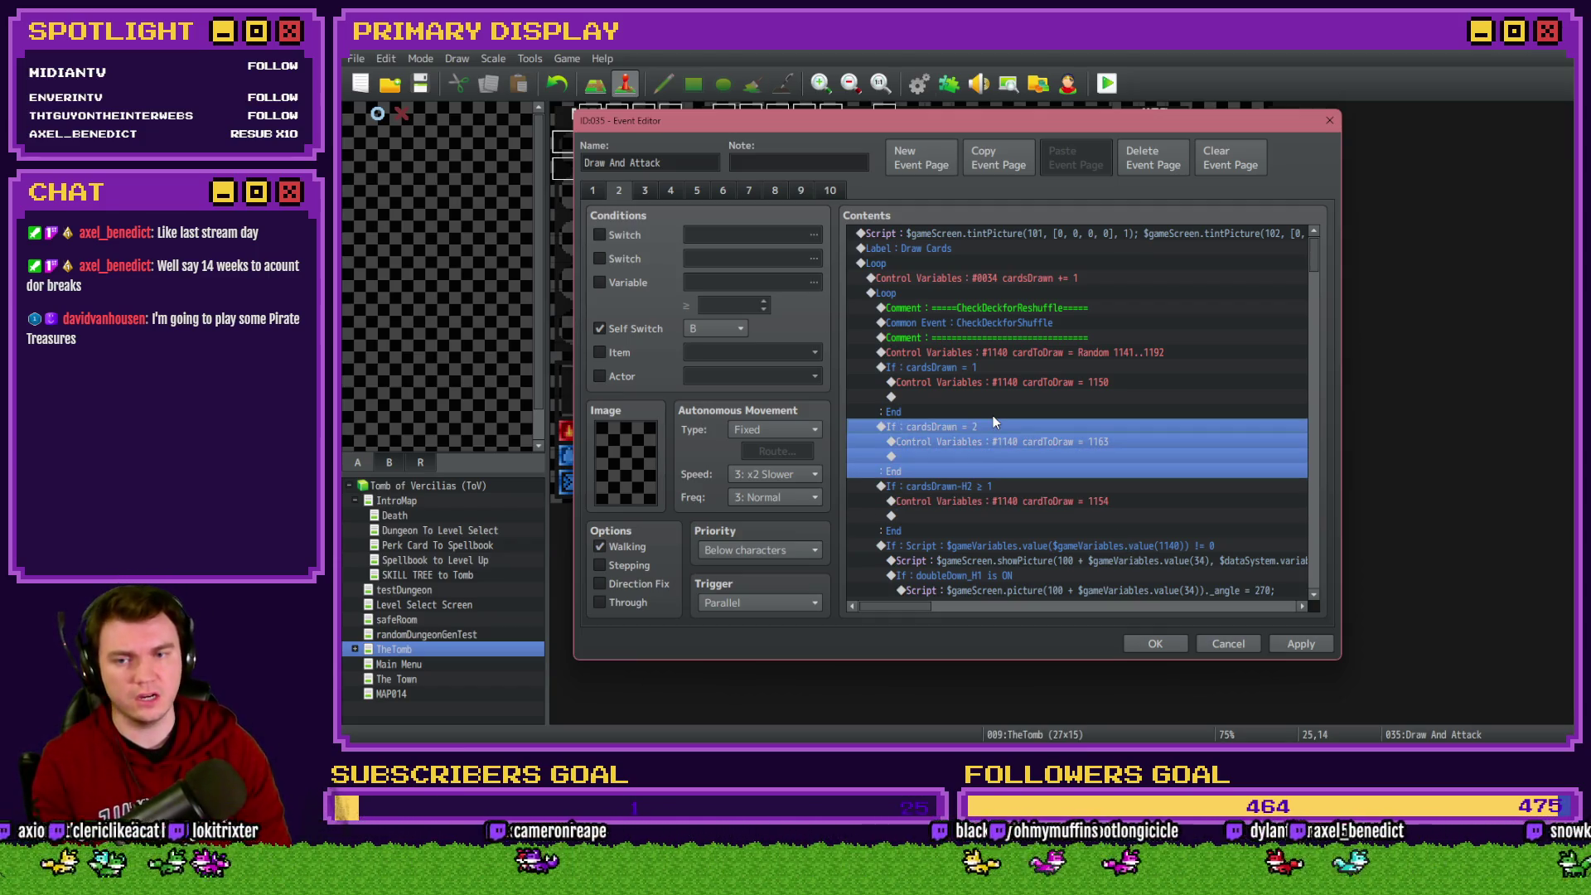
{"action": "left_click", "coordinate": [1000, 489]}
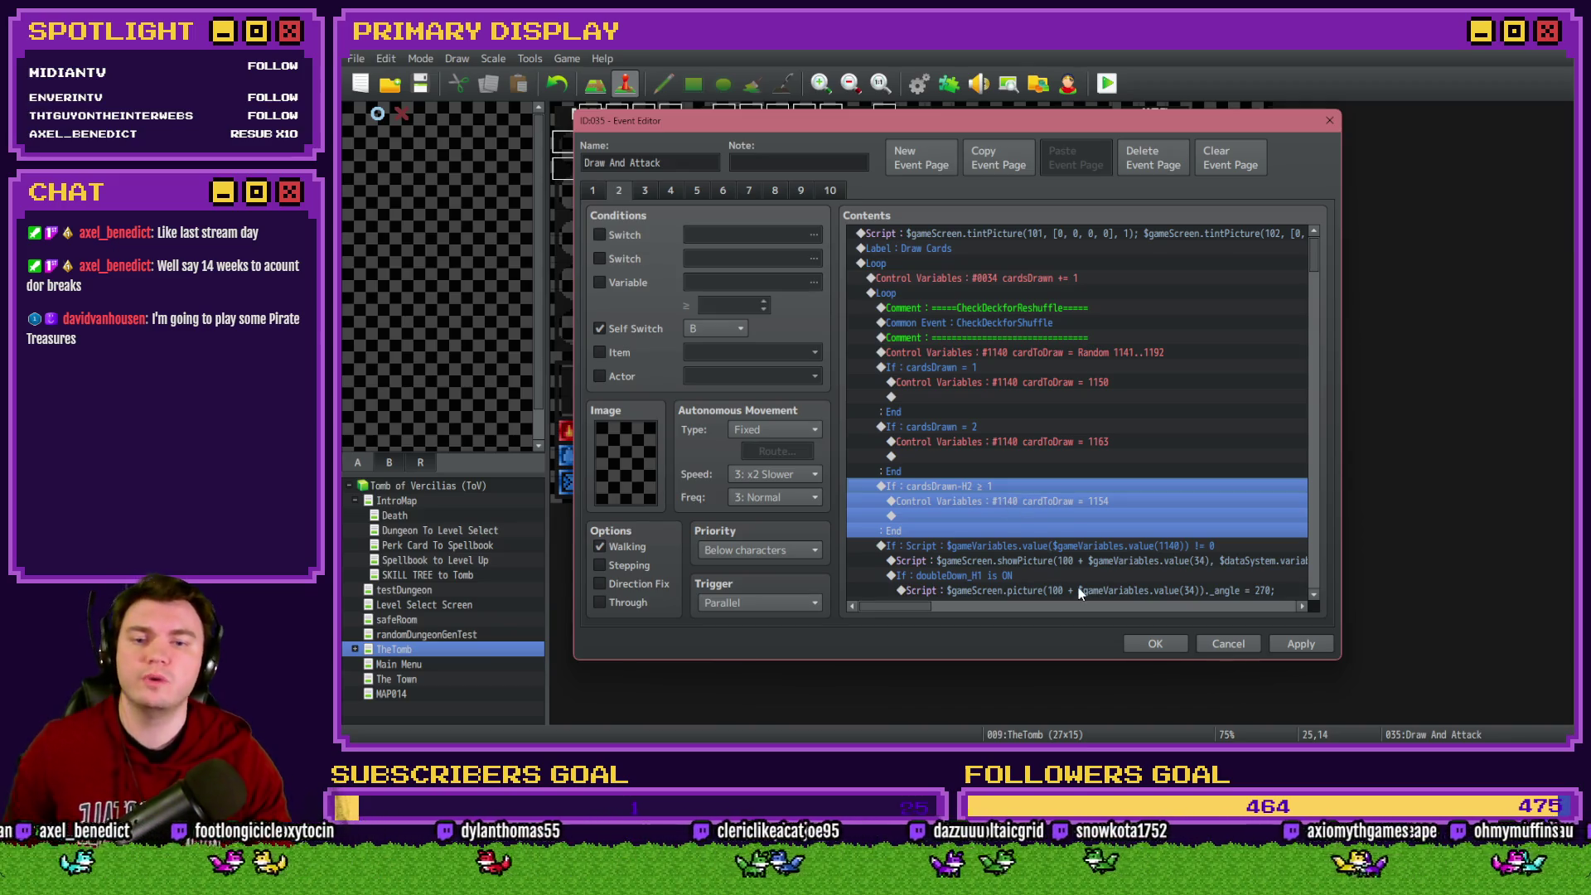
{"action": "double_click", "coordinate": [1083, 501]}
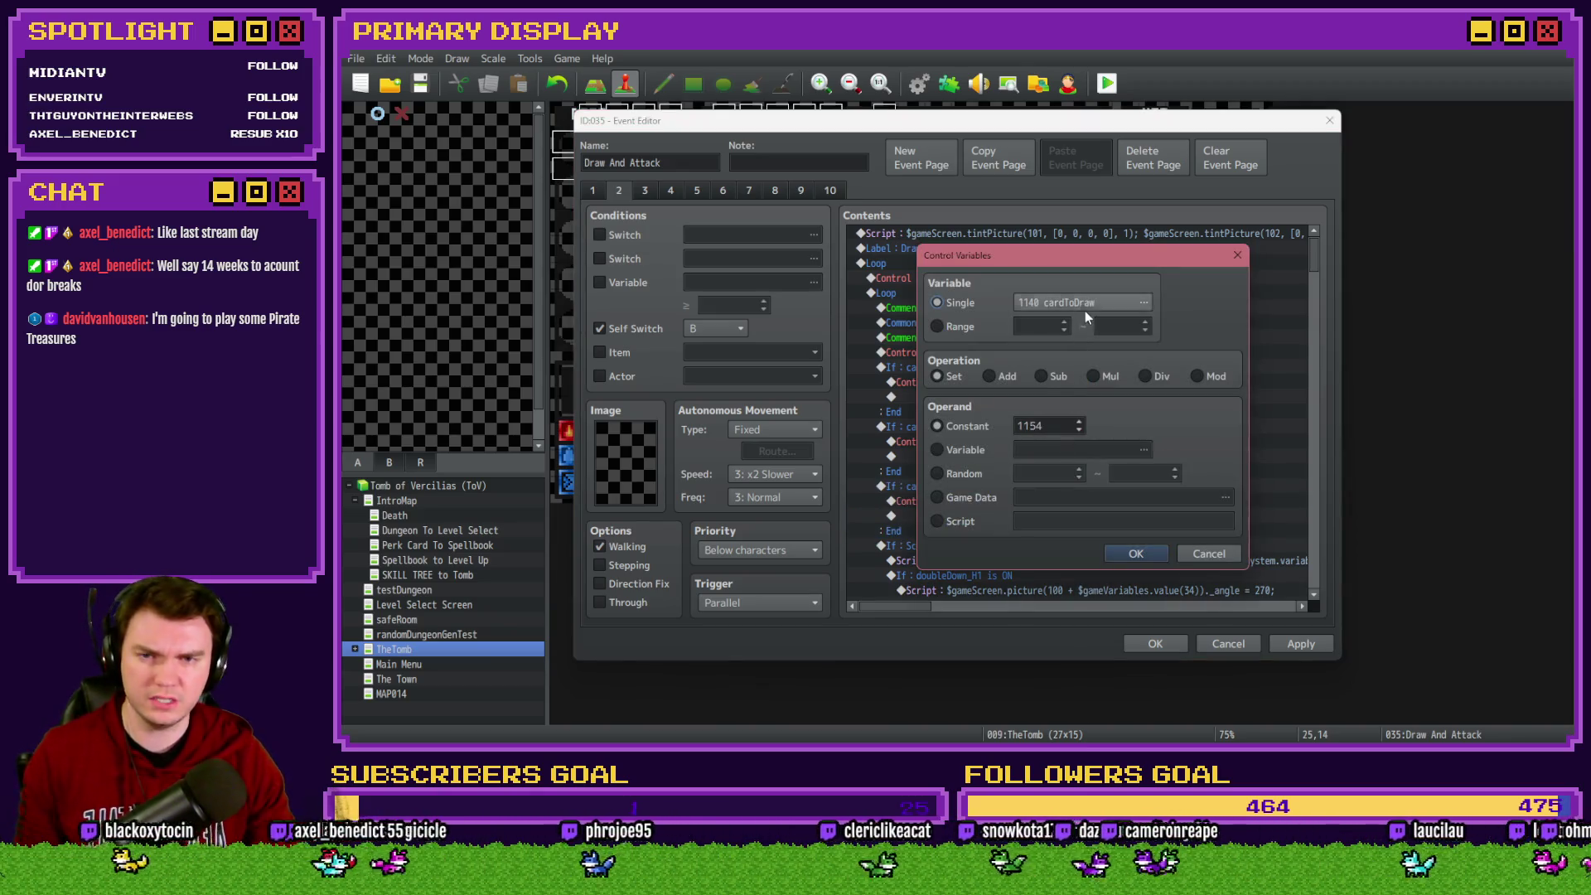
{"action": "left_click", "coordinate": [1084, 307]}
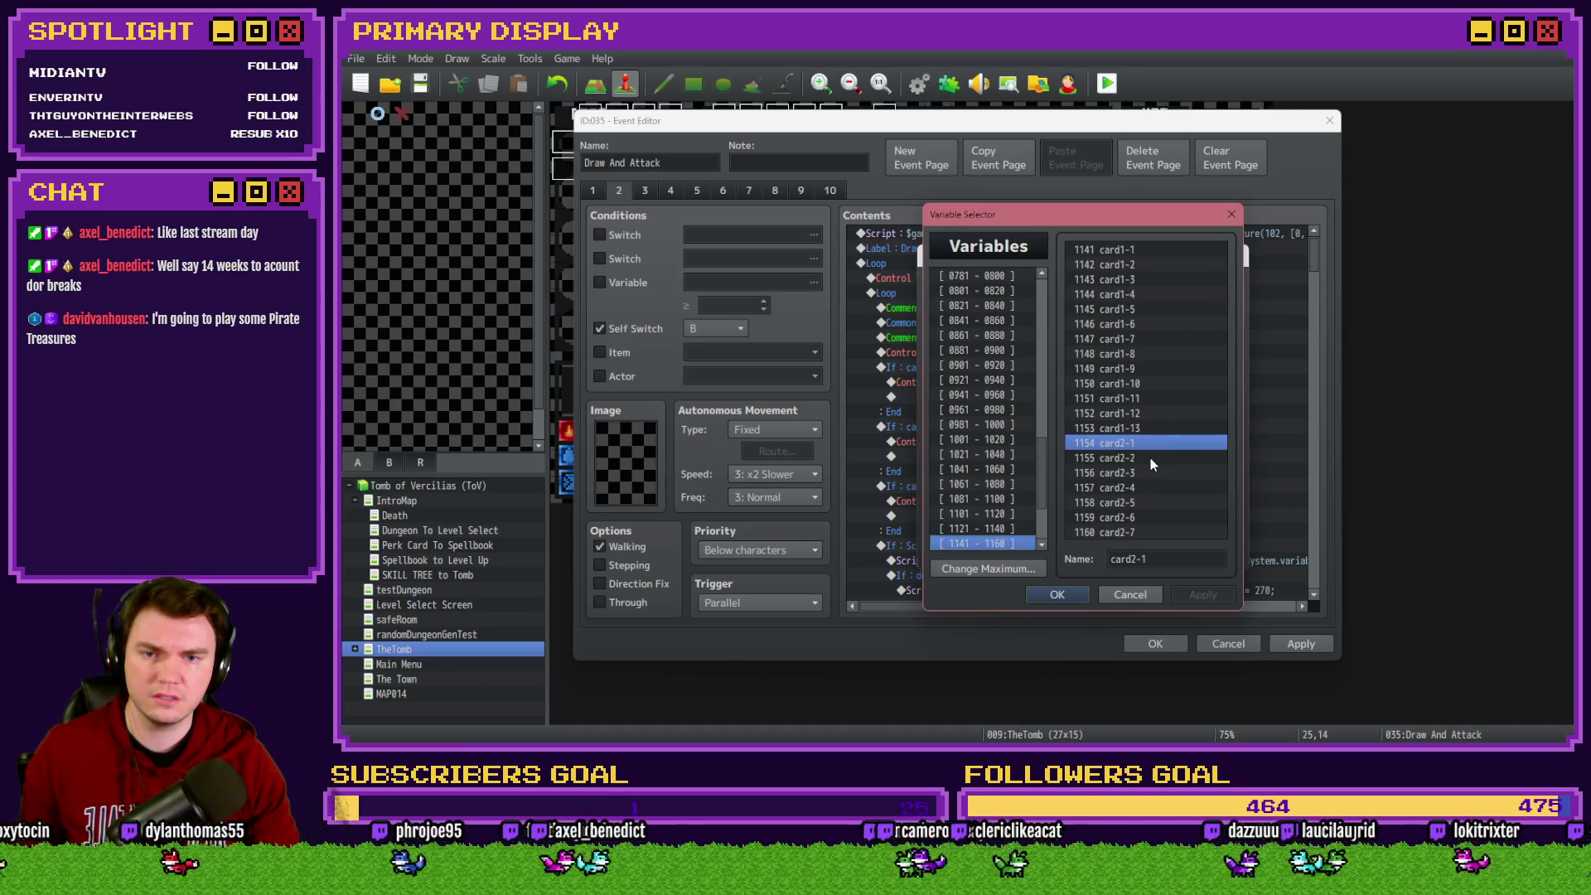
{"action": "left_click", "coordinate": [1127, 594]}
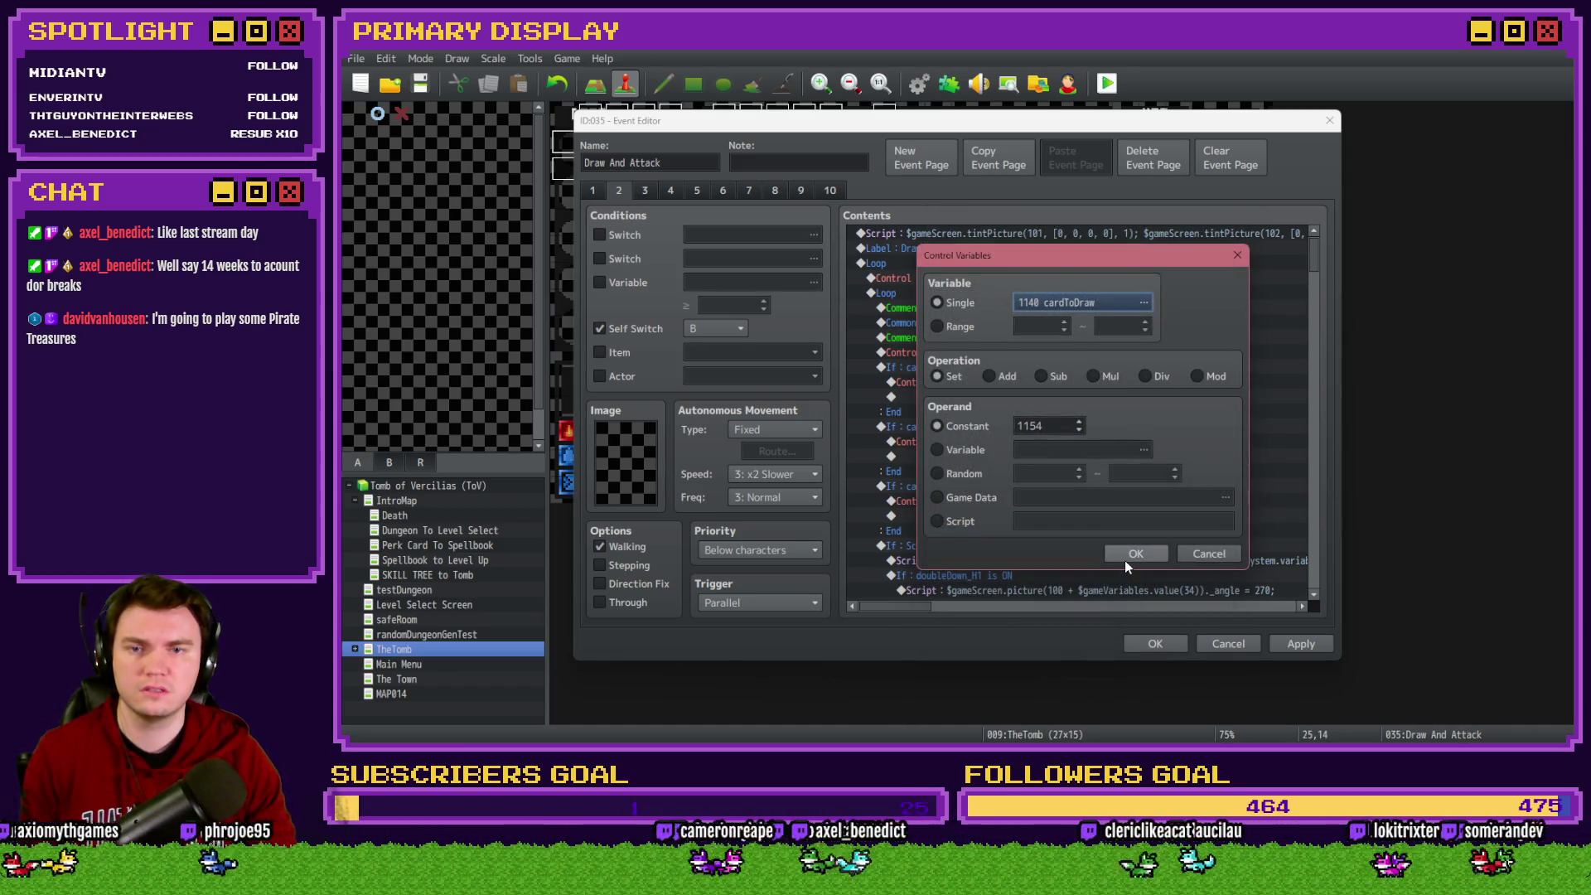
{"action": "left_click", "coordinate": [1127, 555]}
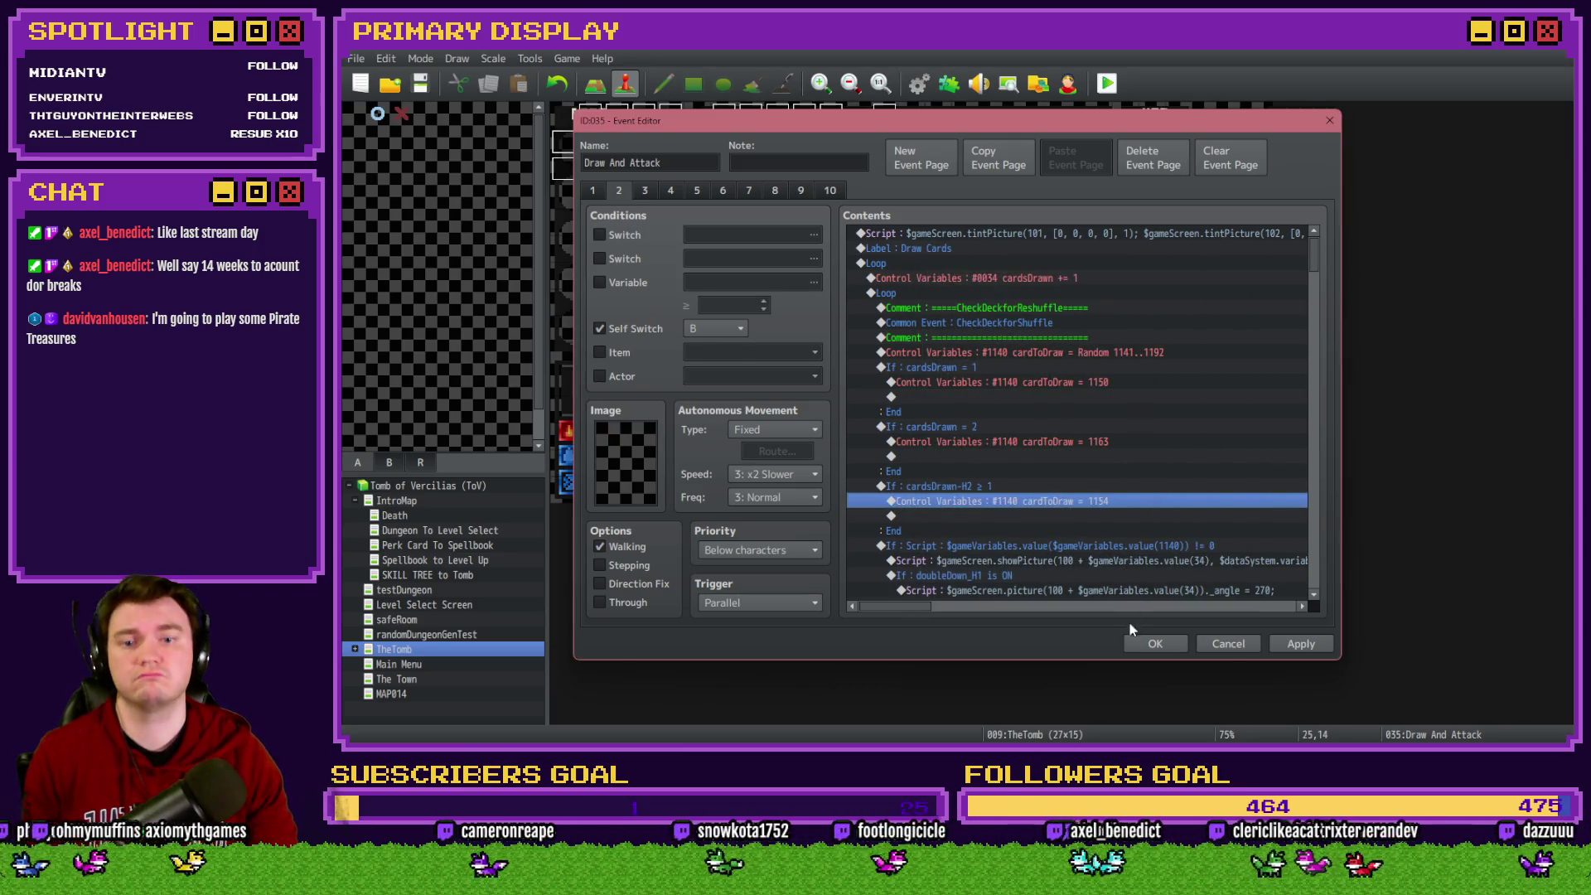
{"action": "left_click", "coordinate": [1150, 643]}
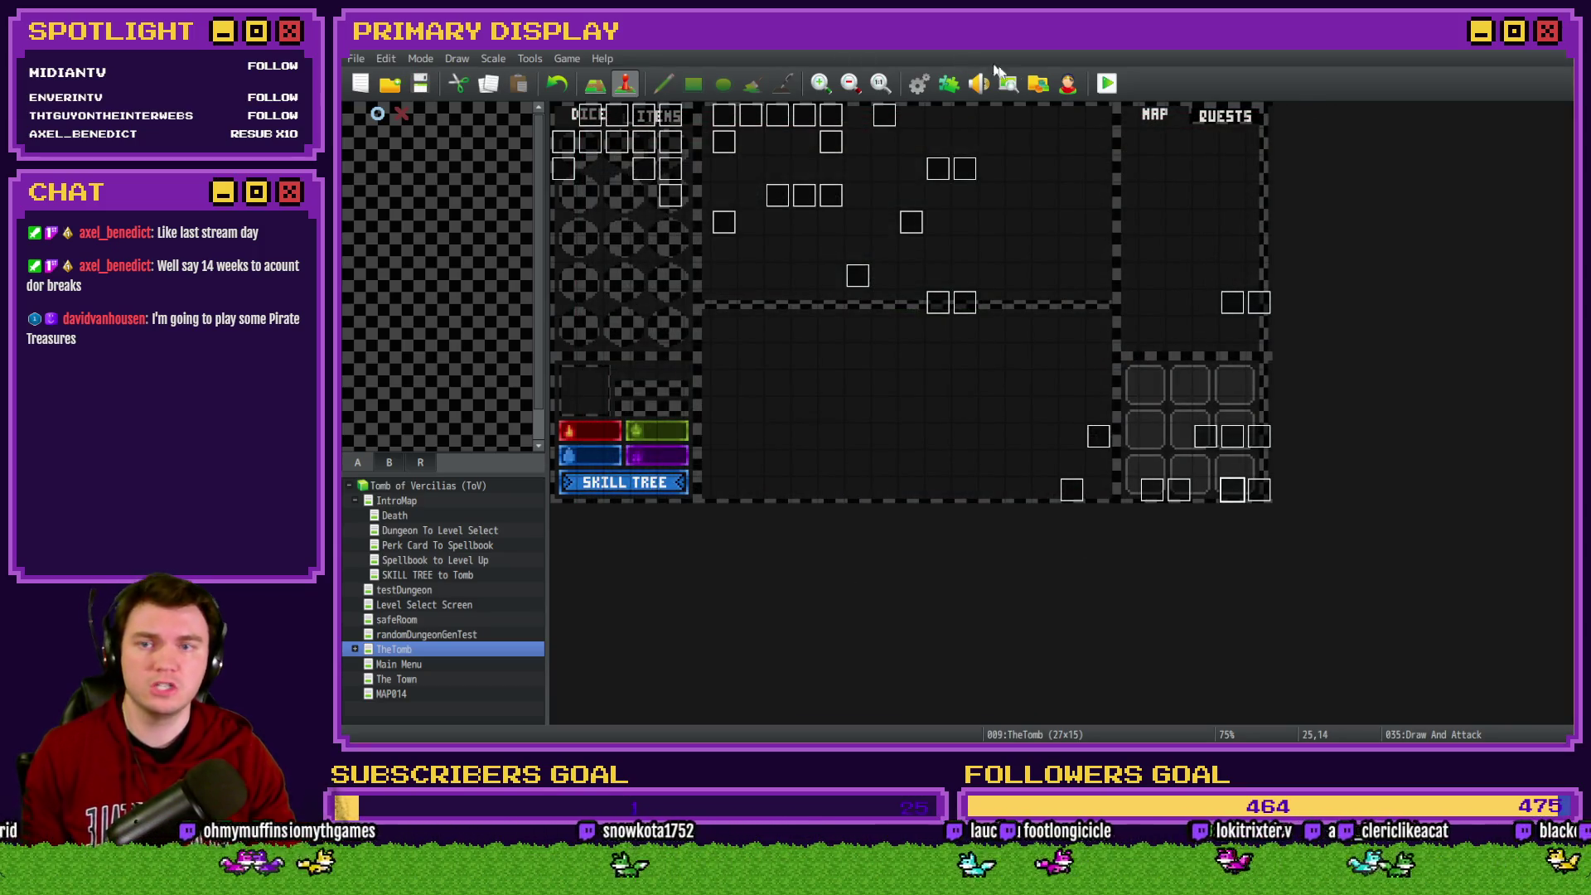
{"action": "left_click", "coordinate": [1109, 86]}
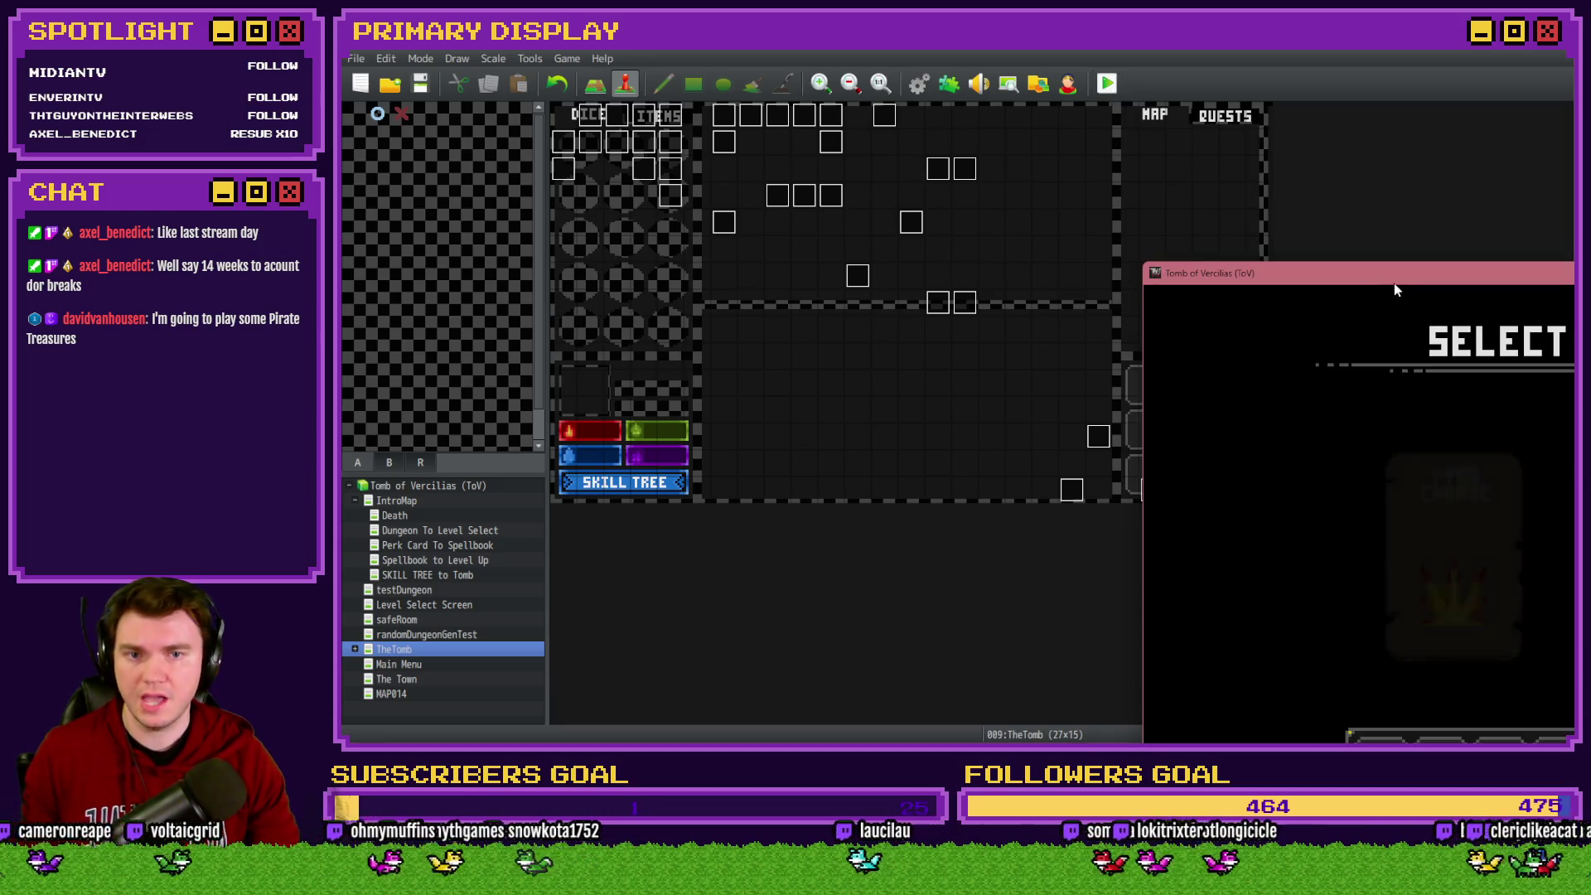
Playtest a battle with the potion perk, split the X card pair, then reopen Draw And Attack
{"action": "mouse_move", "coordinate": [1382, 275]}
{"action": "left_mouse_down"}
{"action": "mouse_move", "coordinate": [823, 90]}
{"action": "mouse_move", "coordinate": [771, 90]}
{"action": "left_mouse_up"}
{"action": "left_click", "coordinate": [1194, 285]}
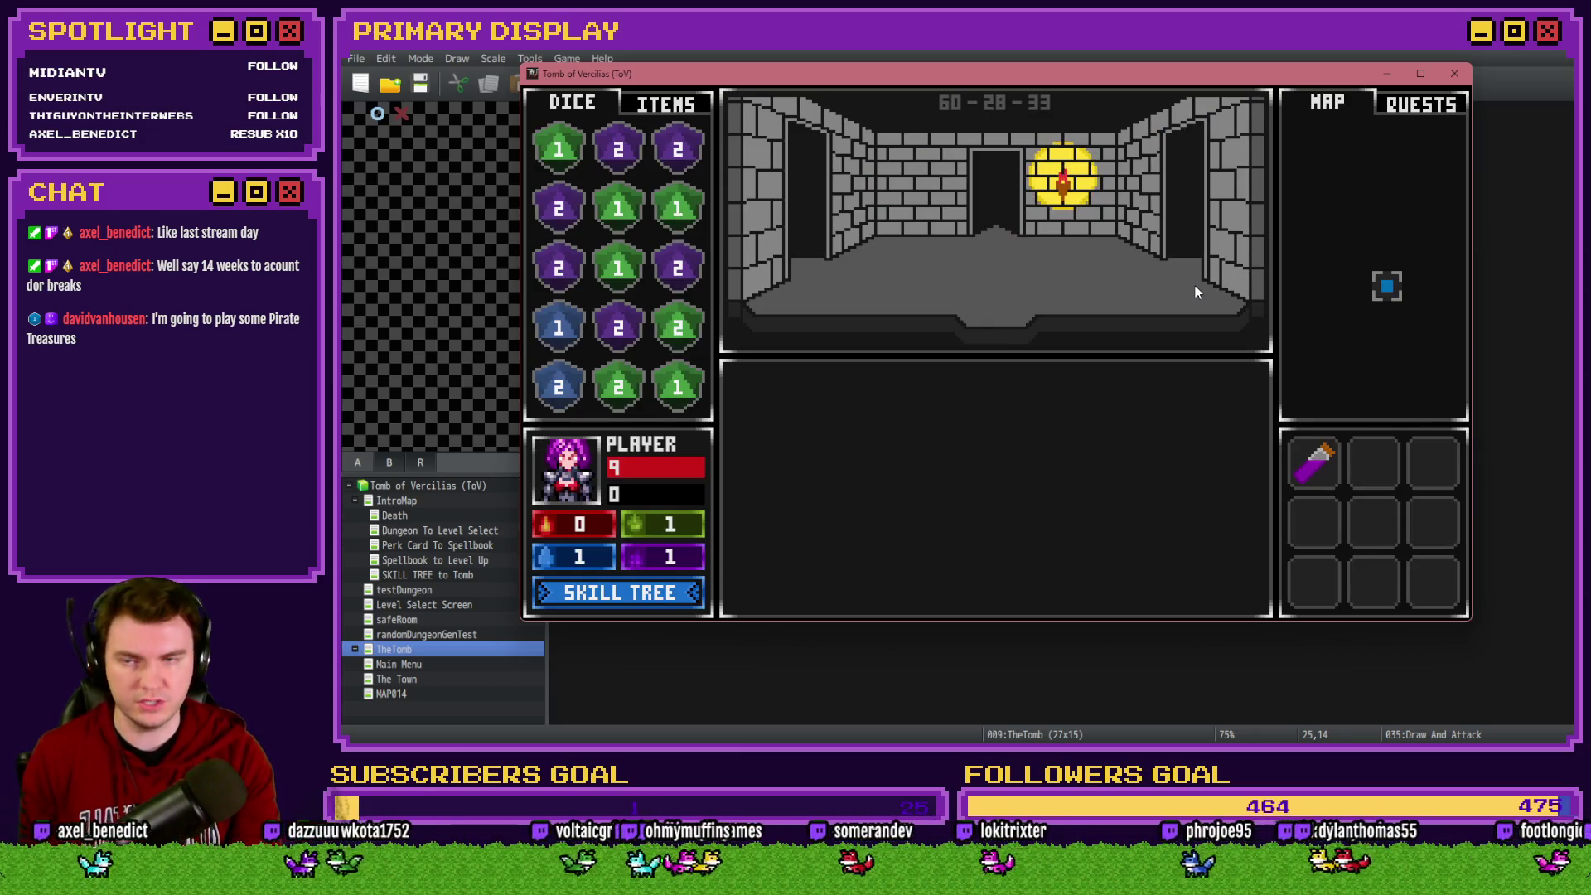
{"action": "key", "text": "Up"}
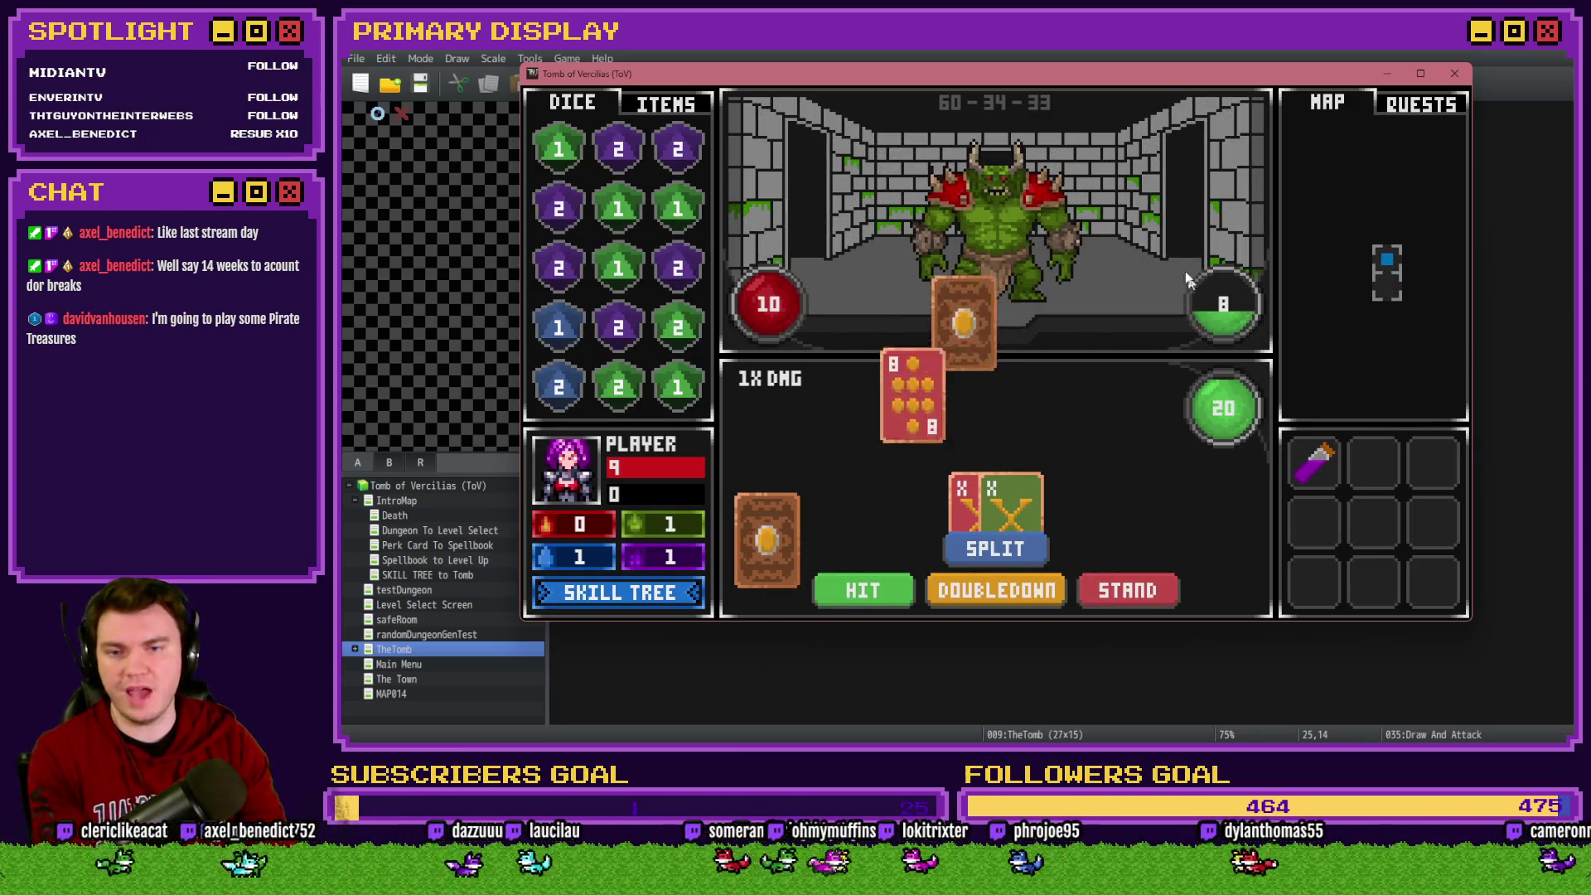
{"action": "left_click", "coordinate": [1033, 555]}
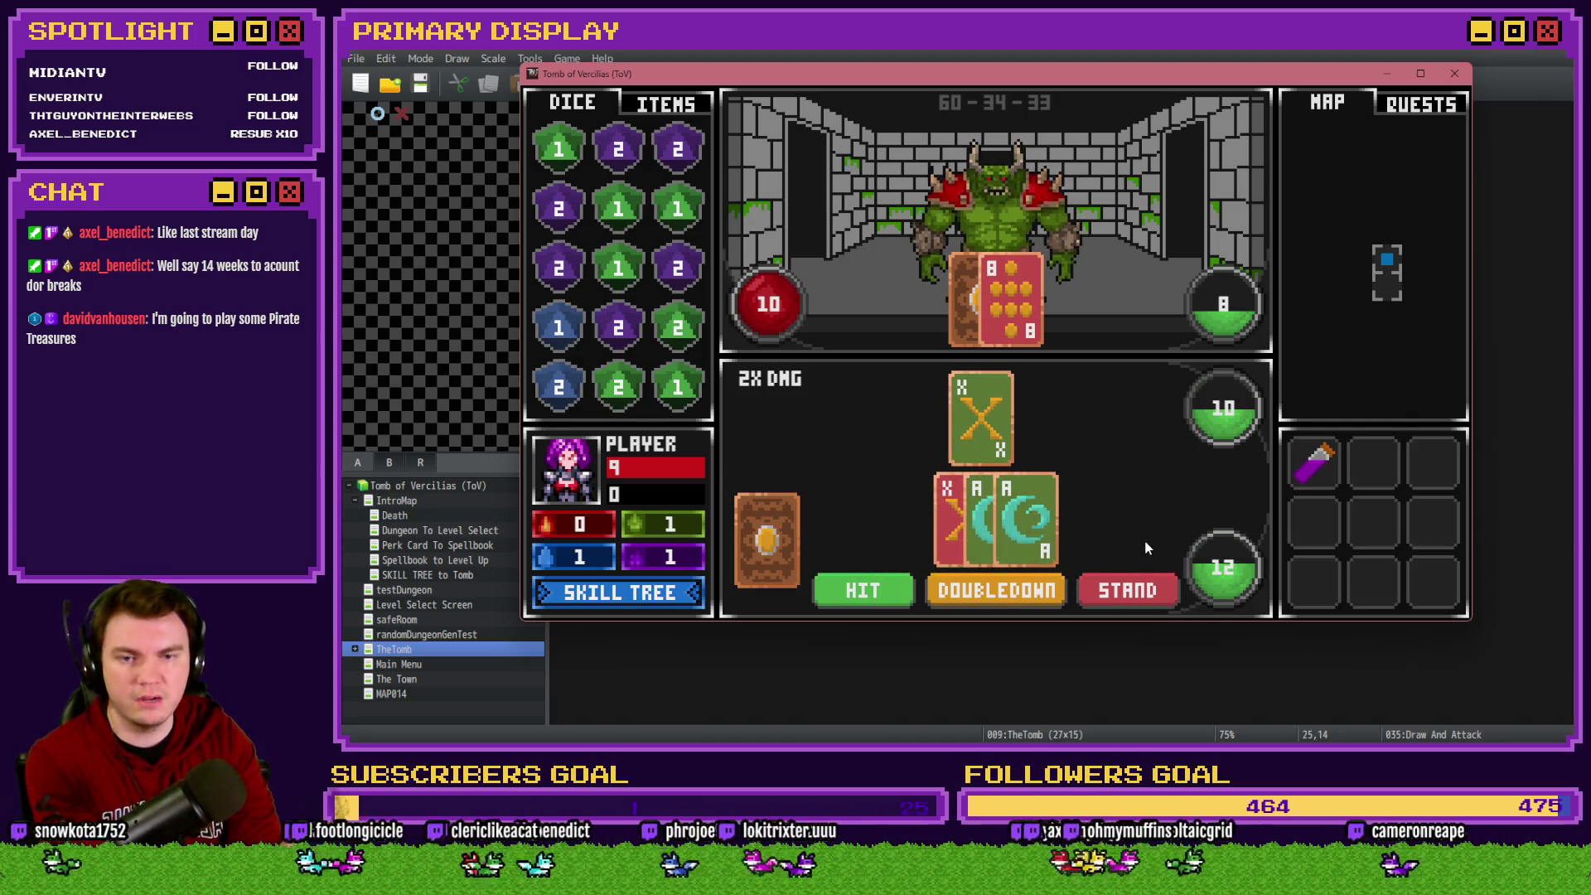
{"action": "left_click", "coordinate": [1455, 75]}
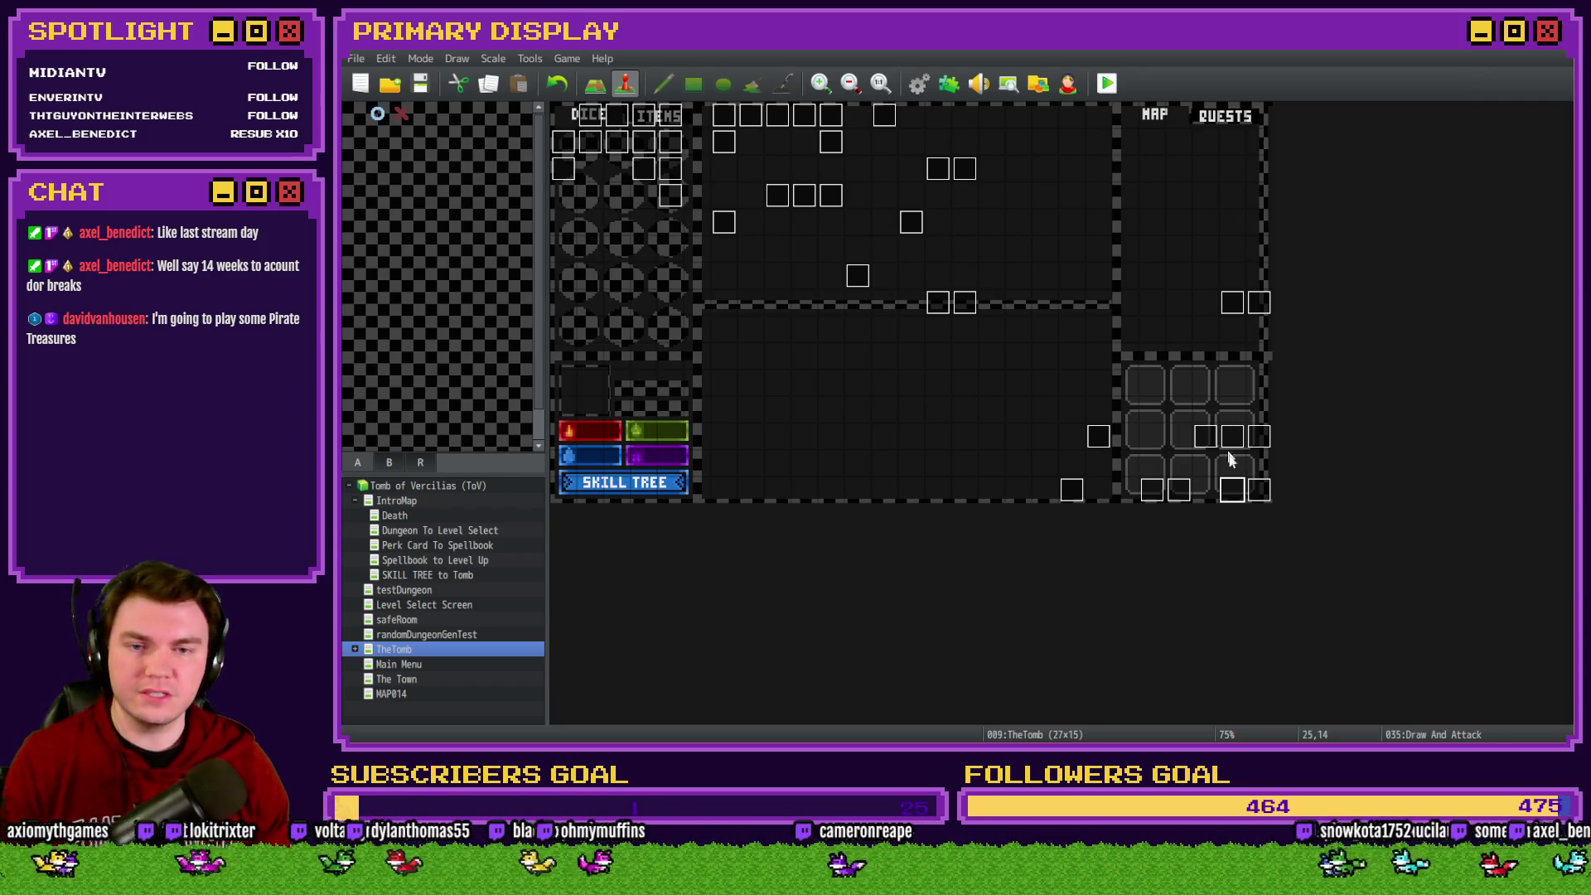
{"action": "double_click", "coordinate": [1240, 489]}
Review page 2's card-draw logic, then save the project and start a new playtest
{"action": "left_click", "coordinate": [629, 192]}
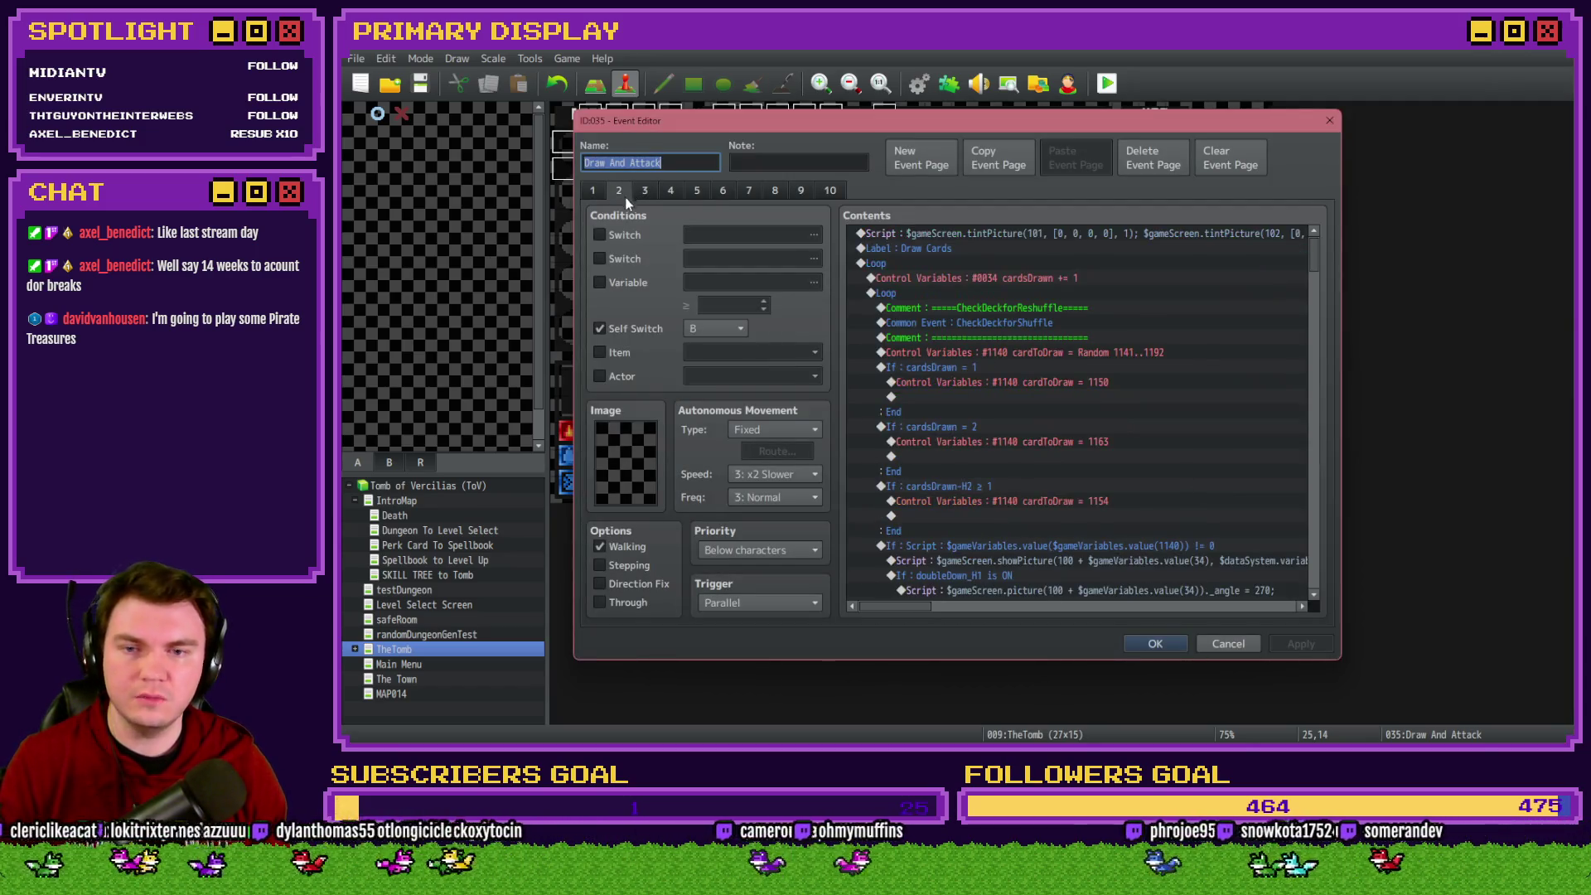
{"action": "scroll", "coordinate": [1013, 381], "scroll_direction": "down", "scroll_amount": 5}
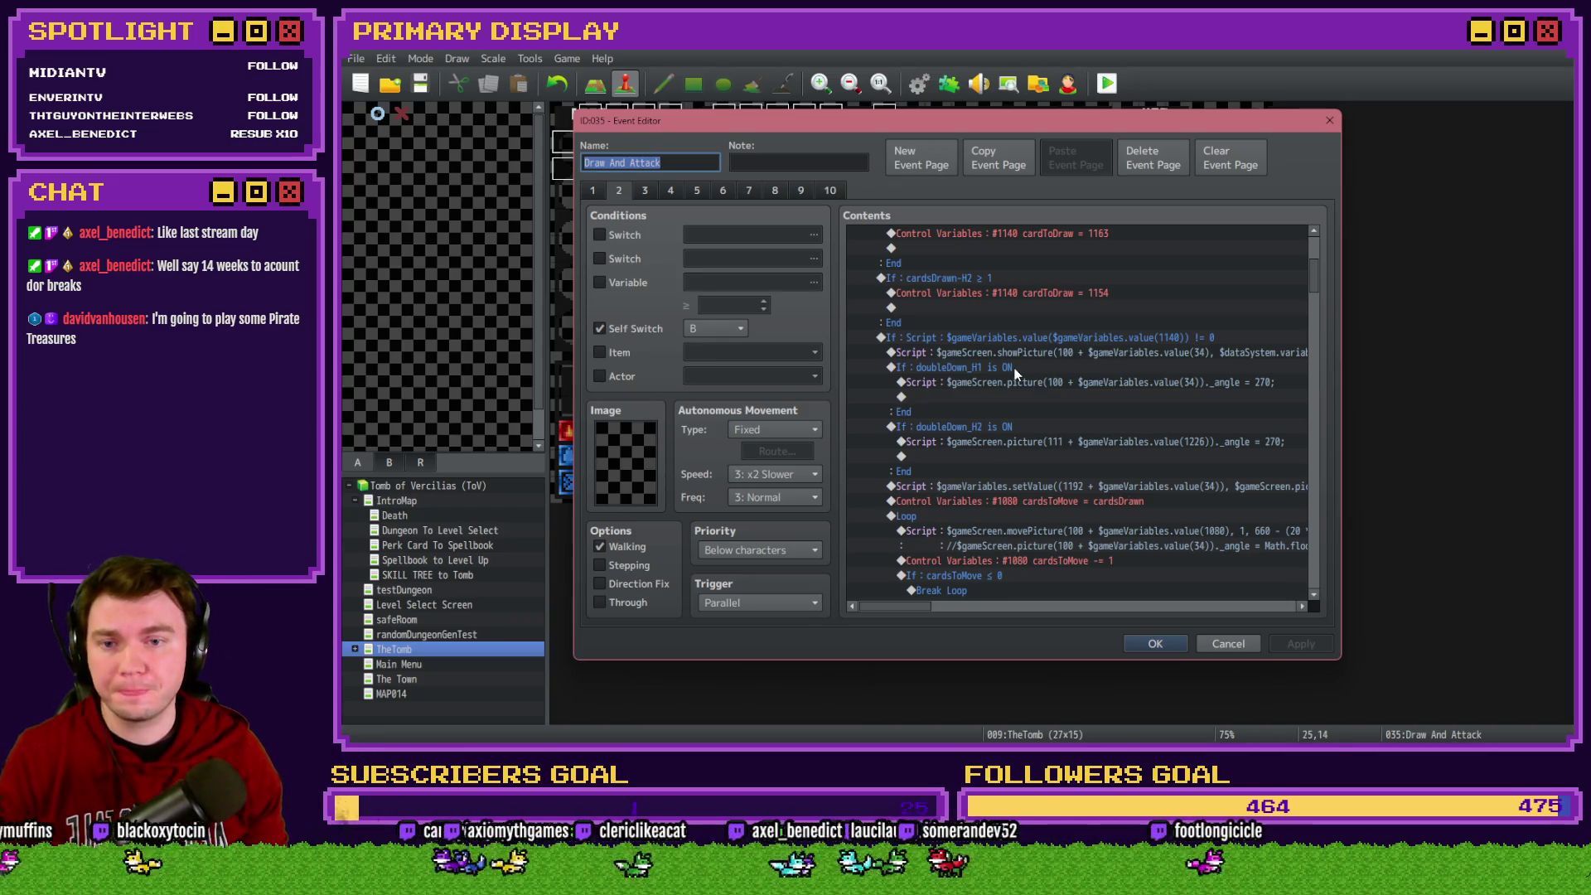
{"action": "scroll", "coordinate": [1014, 373], "scroll_direction": "down", "scroll_amount": 2}
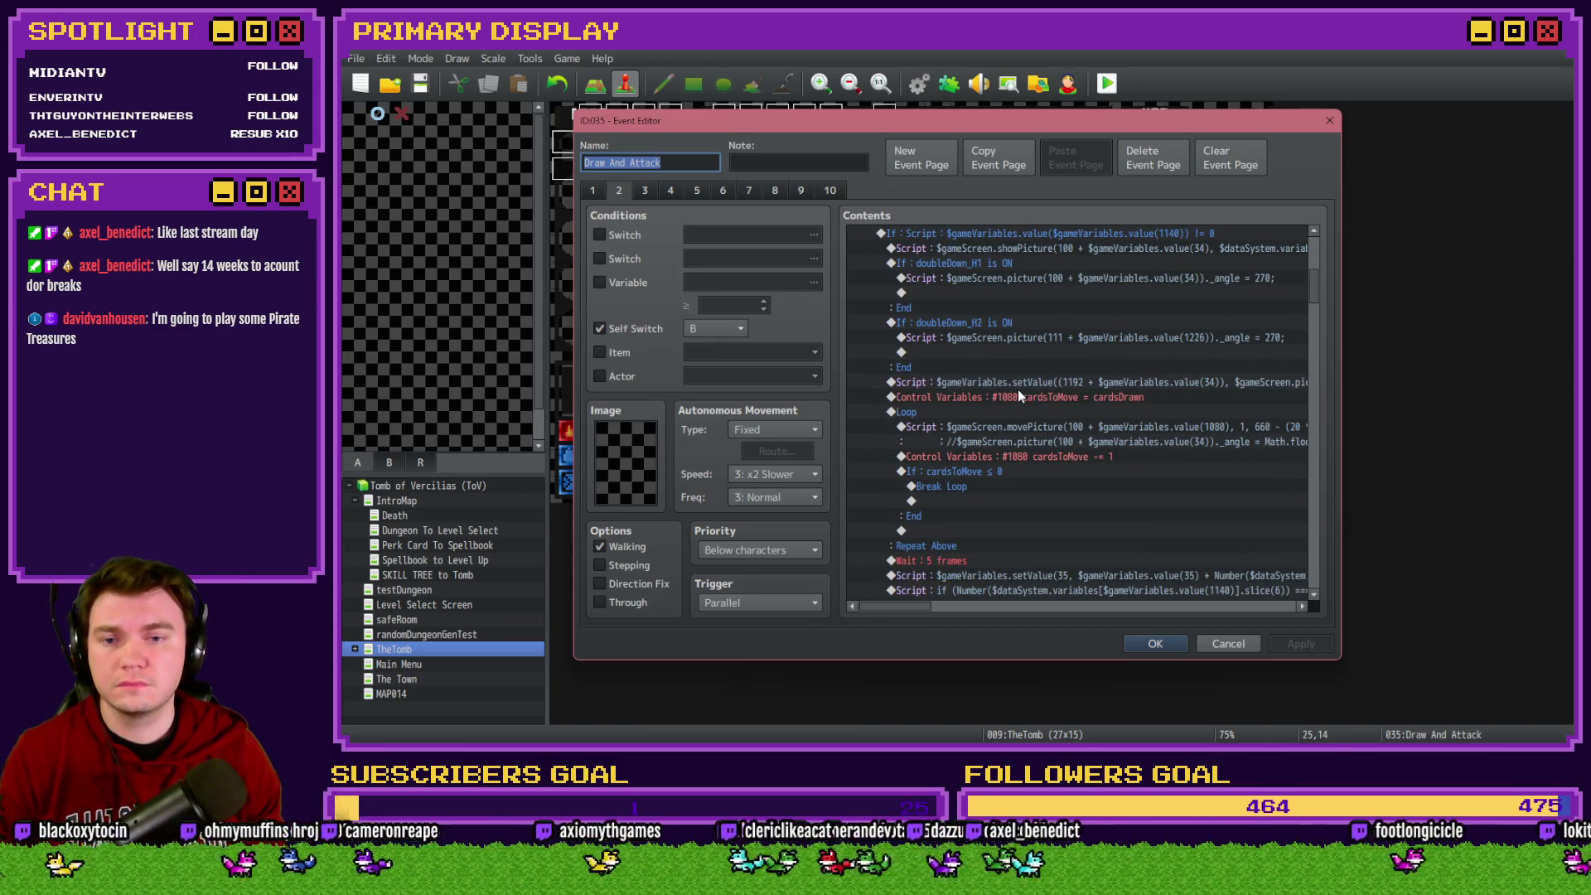
{"action": "left_click", "coordinate": [1176, 645]}
{"action": "left_click", "coordinate": [1114, 81]}
{"action": "left_click", "coordinate": [899, 416]}
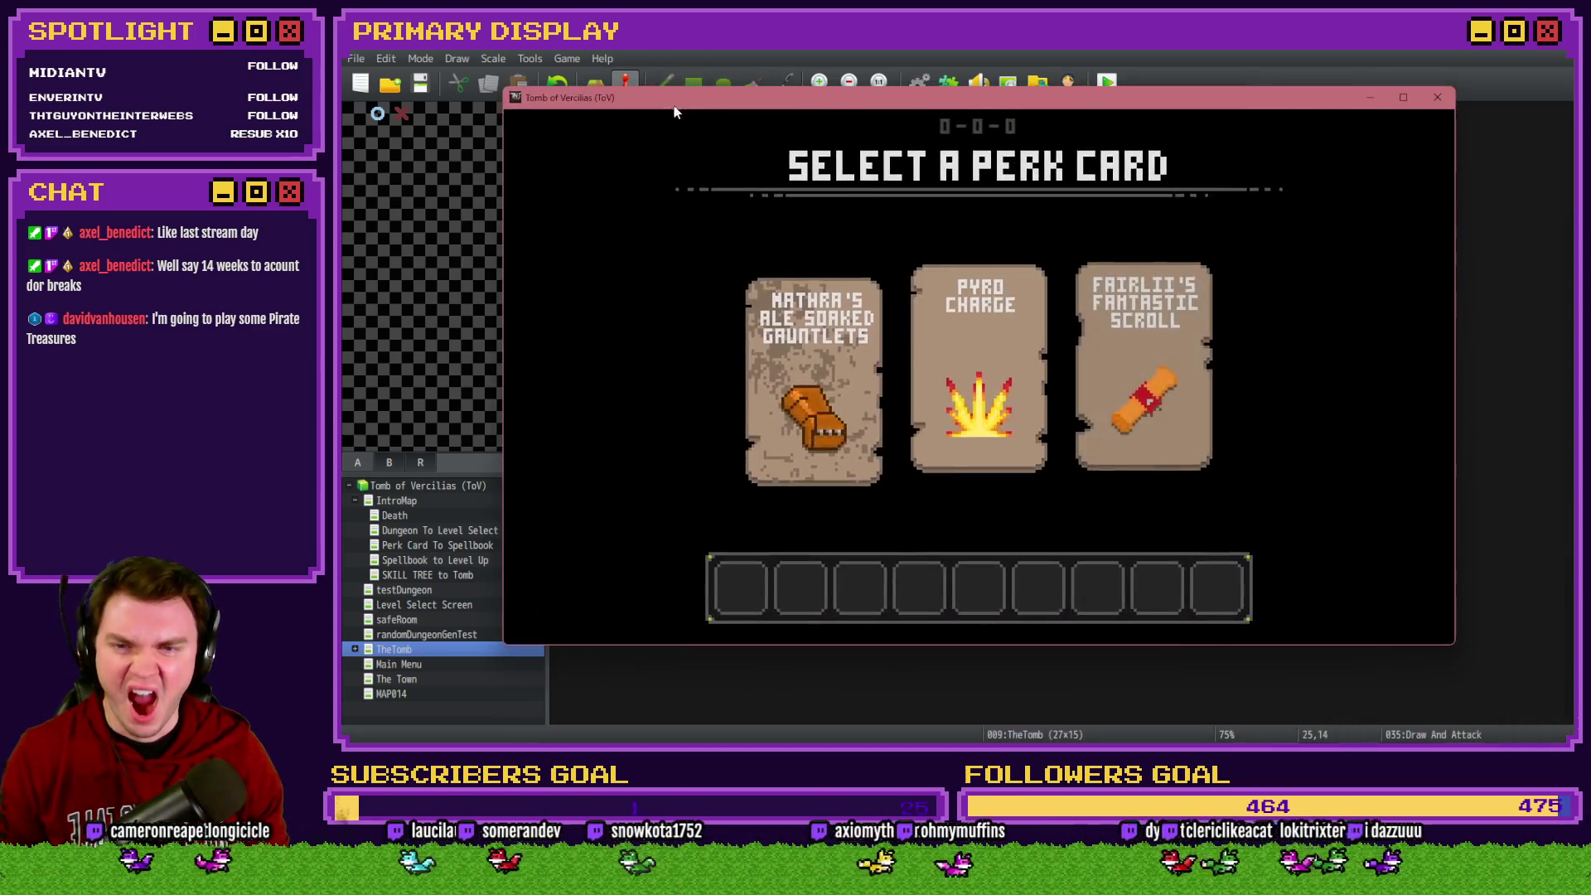
Pick Fairlii's Fantastic Scroll perk, enter the door battle, split the X pair, and close the game
{"action": "left_click", "coordinate": [1120, 339]}
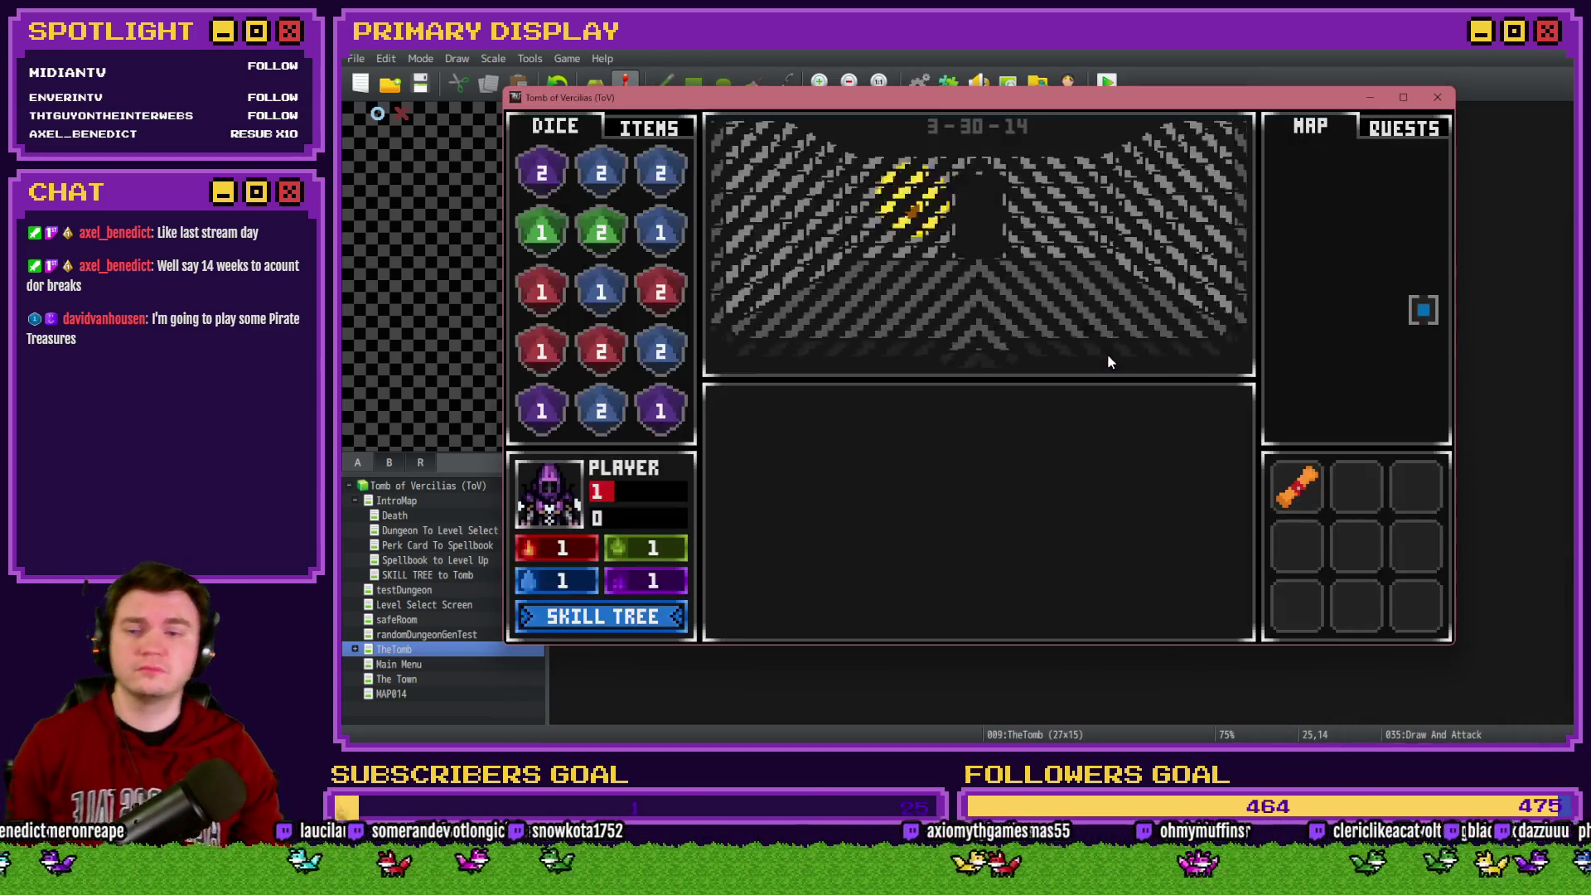
{"action": "key", "text": "Up"}
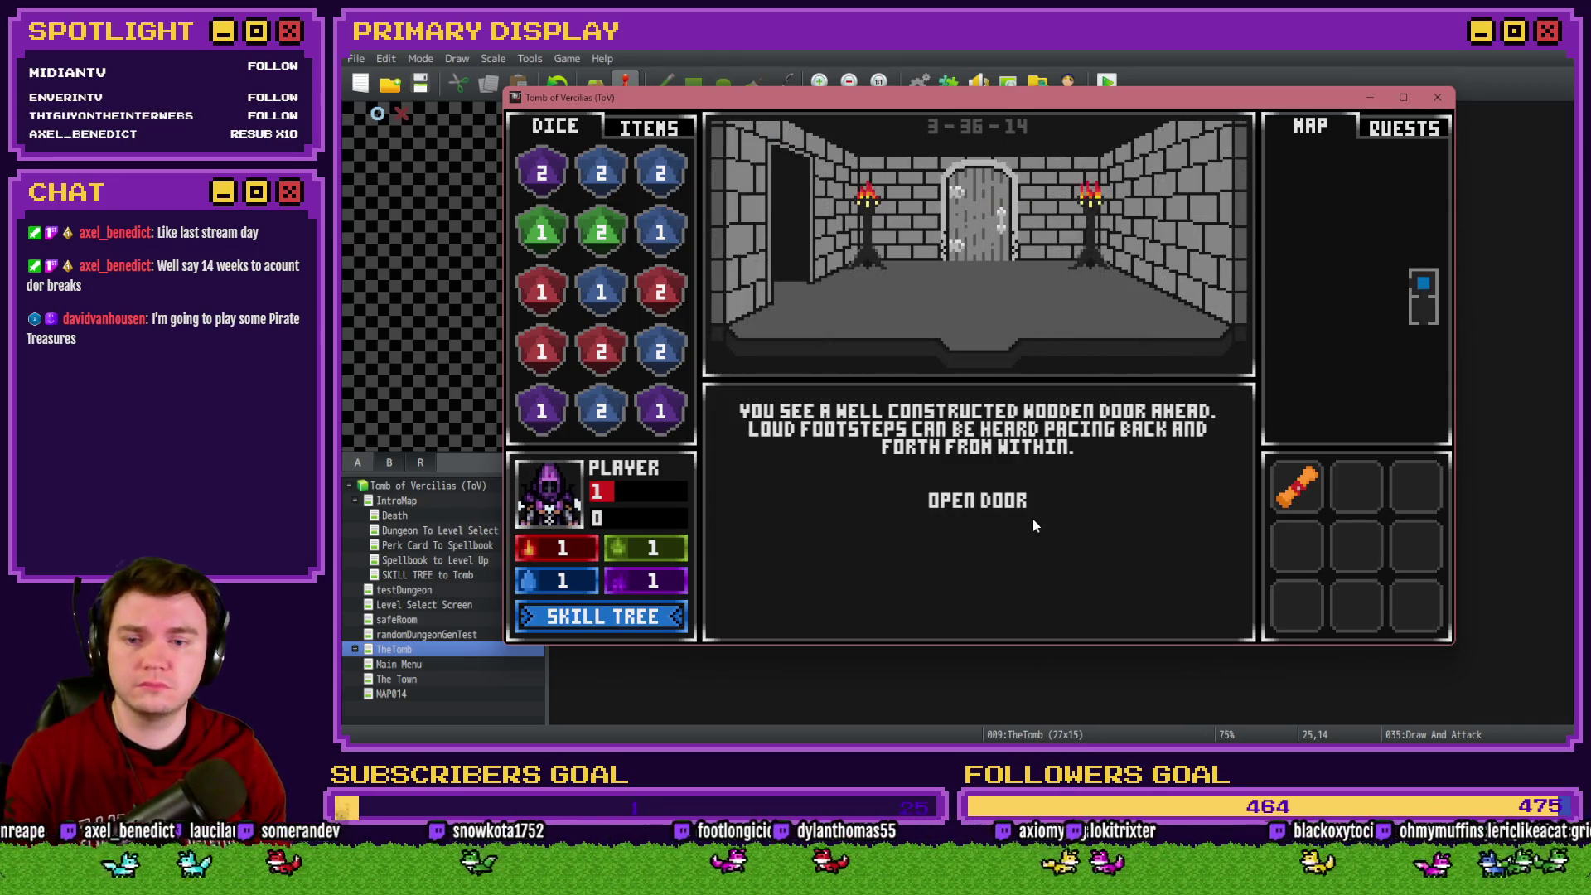
{"action": "left_click", "coordinate": [1032, 518]}
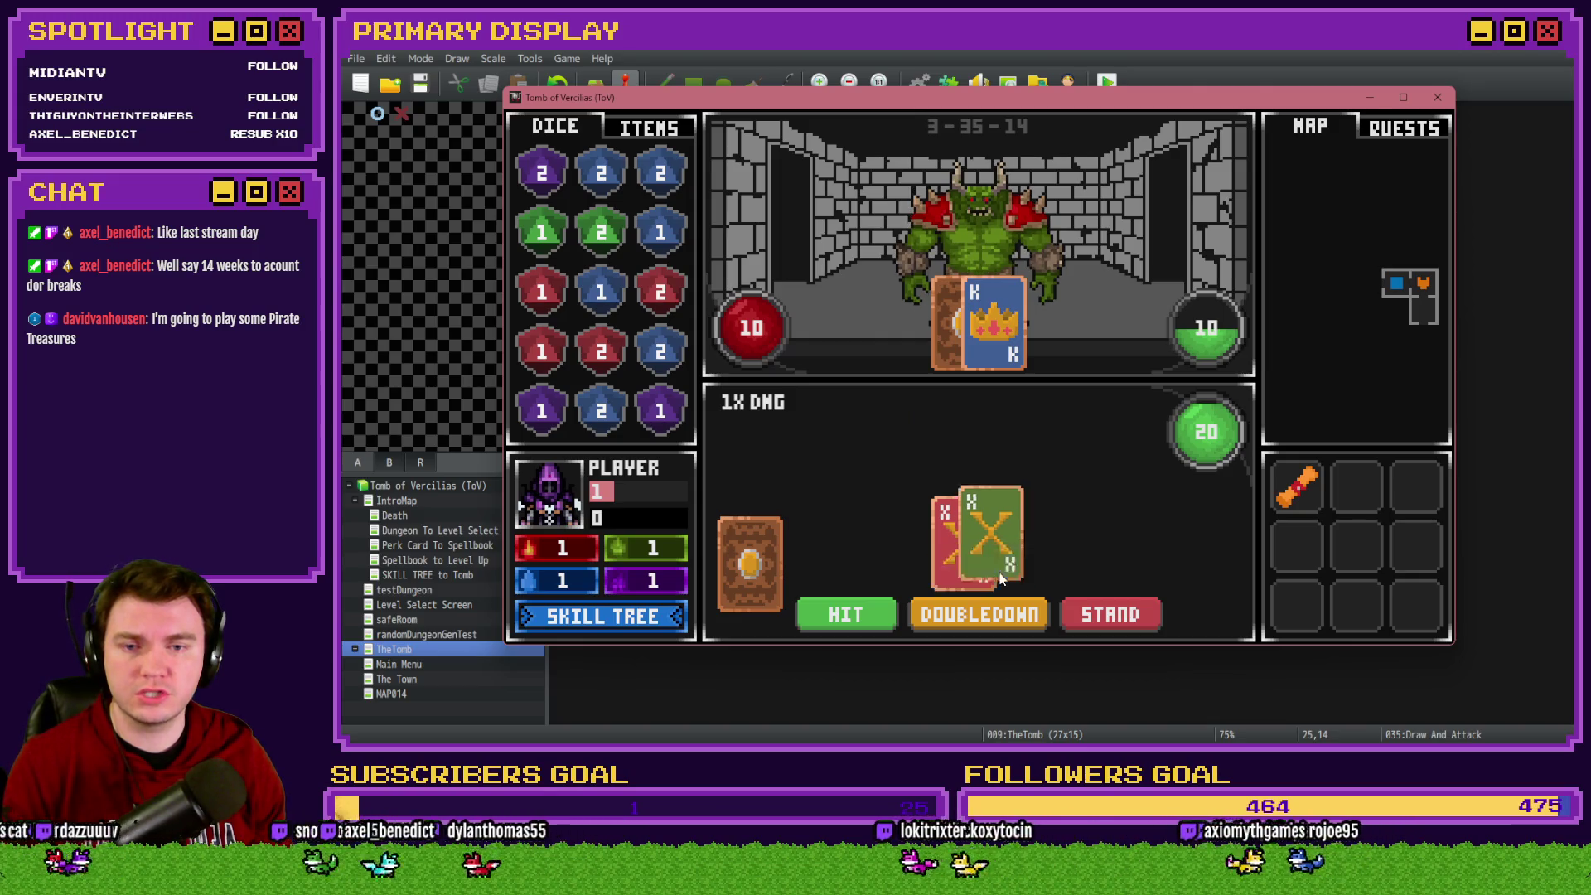
{"action": "left_click", "coordinate": [1001, 580]}
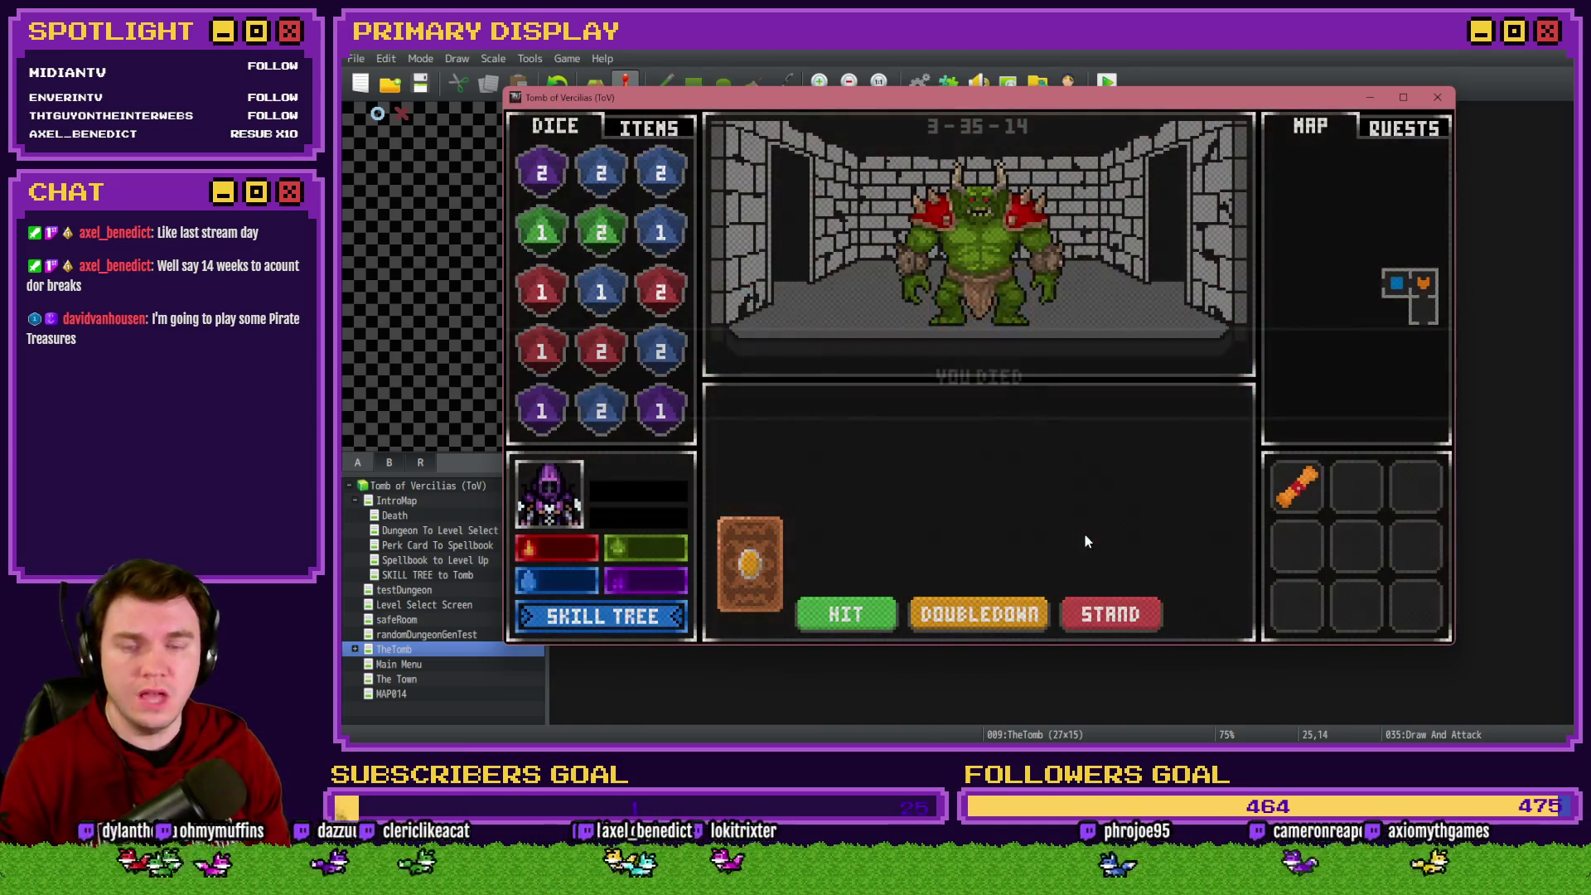
{"action": "left_click", "coordinate": [1437, 97]}
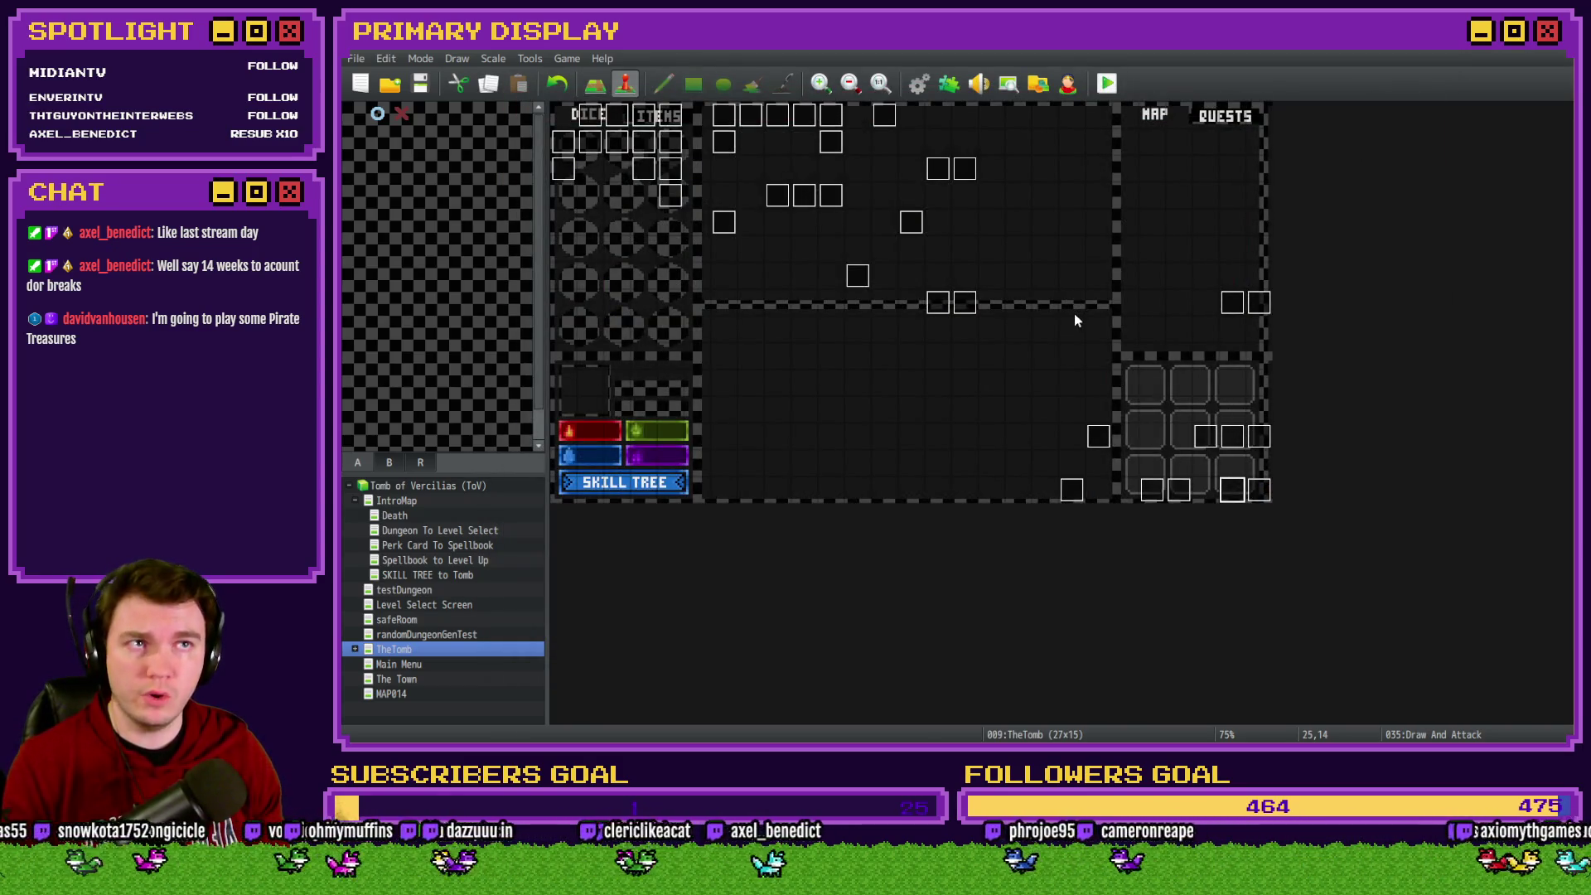
Open Draw And Attack's second page and scroll down to the card-draw branches
{"action": "double_click", "coordinate": [1232, 489]}
{"action": "left_click", "coordinate": [625, 187]}
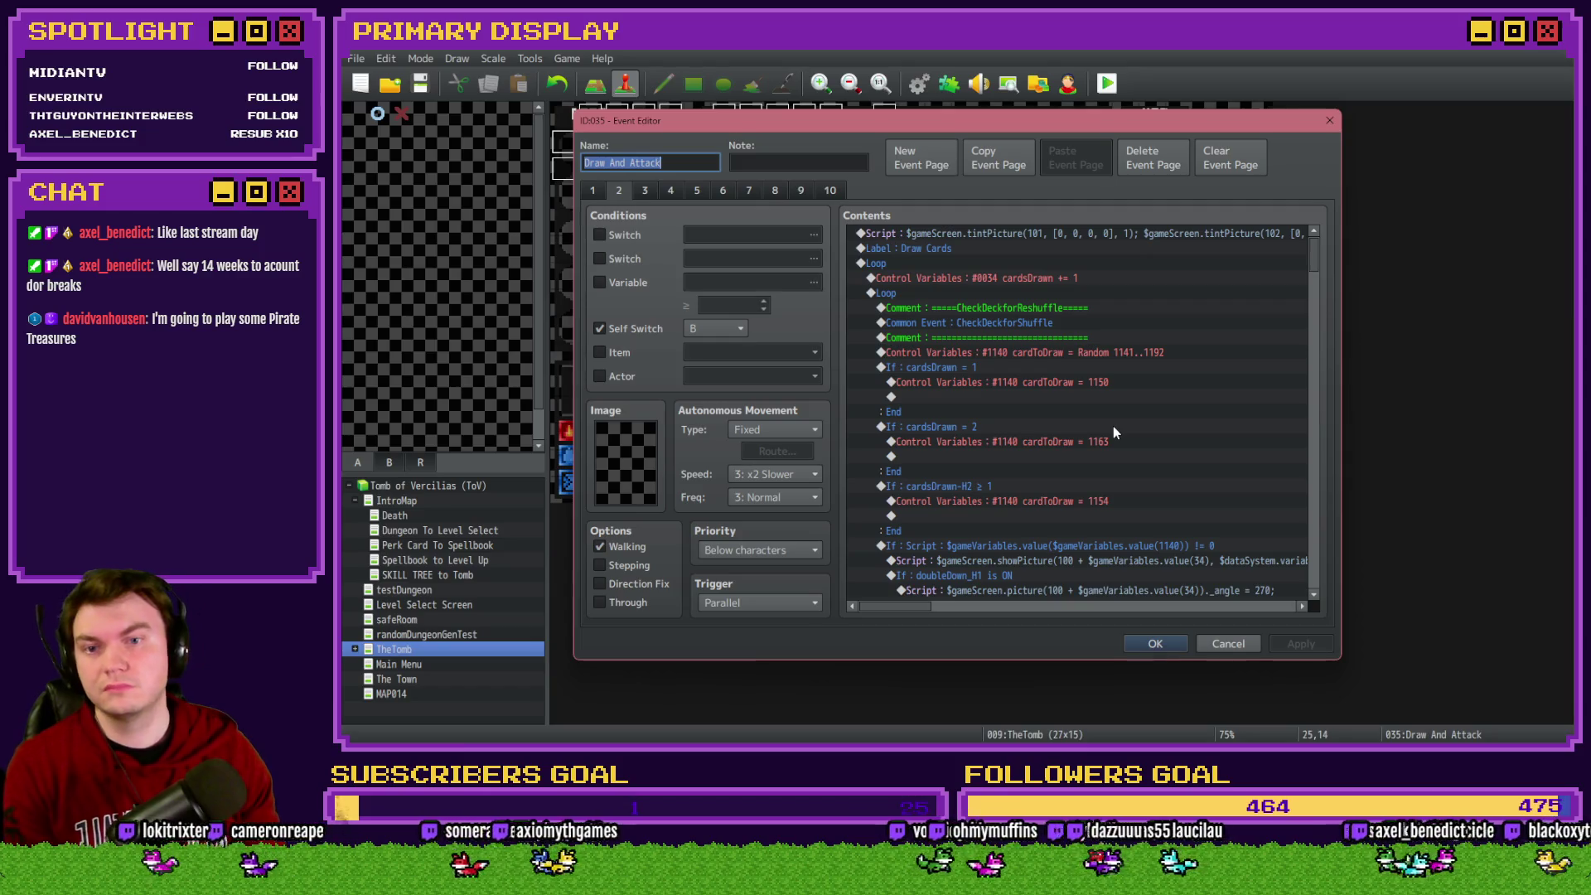
{"action": "scroll", "coordinate": [1111, 425], "scroll_direction": "down", "scroll_amount": 5}
{"action": "scroll", "coordinate": [1120, 422], "scroll_direction": "down", "scroll_amount": 7}
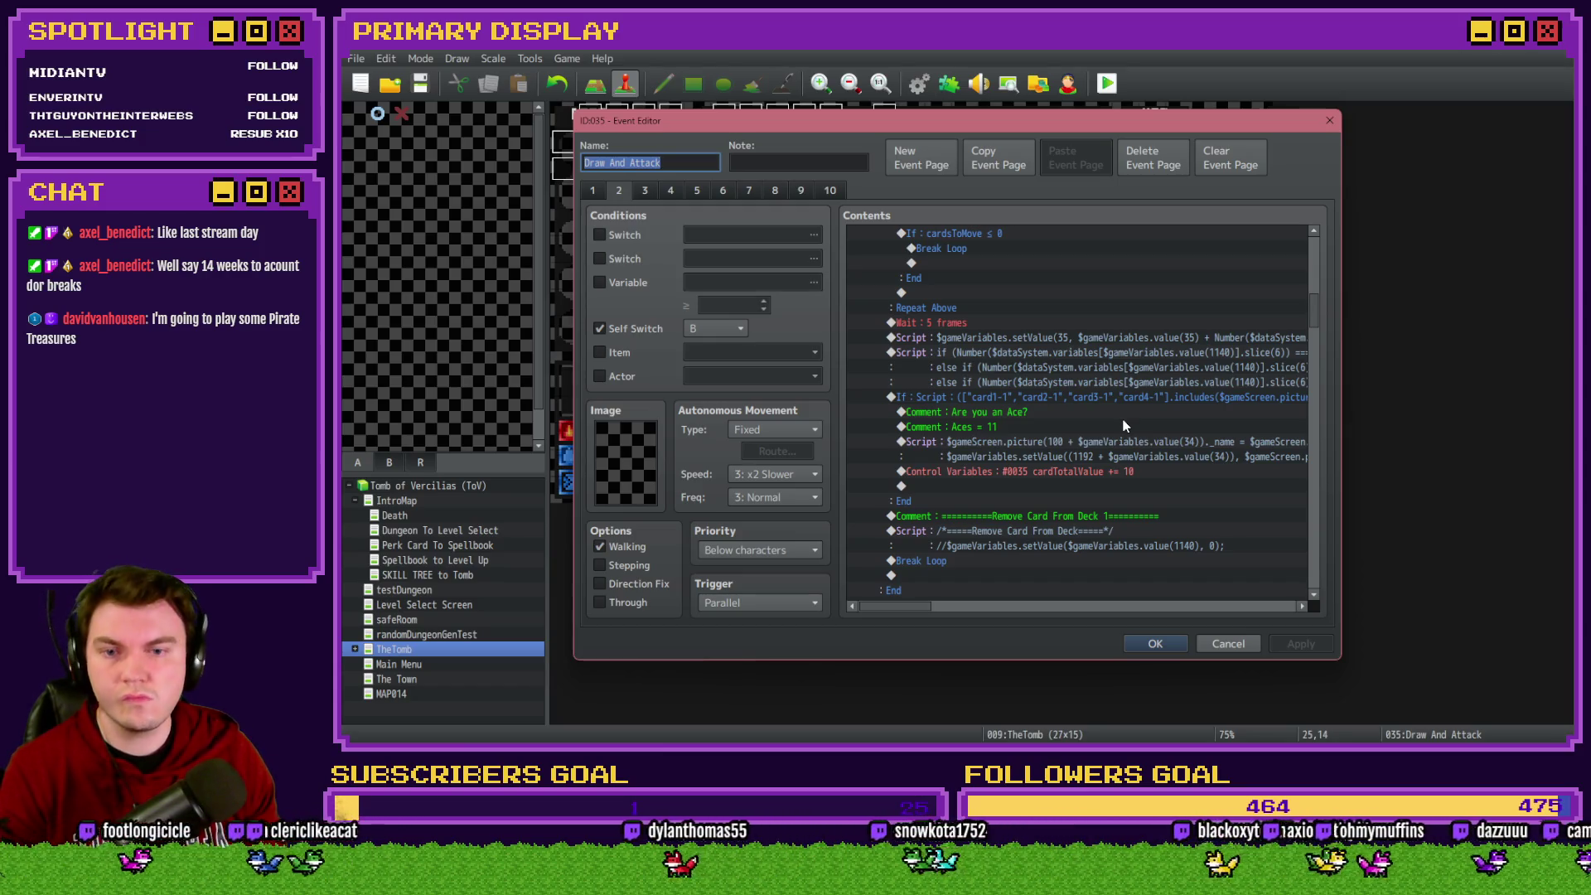
{"action": "scroll", "coordinate": [1124, 426], "scroll_direction": "down", "scroll_amount": 3}
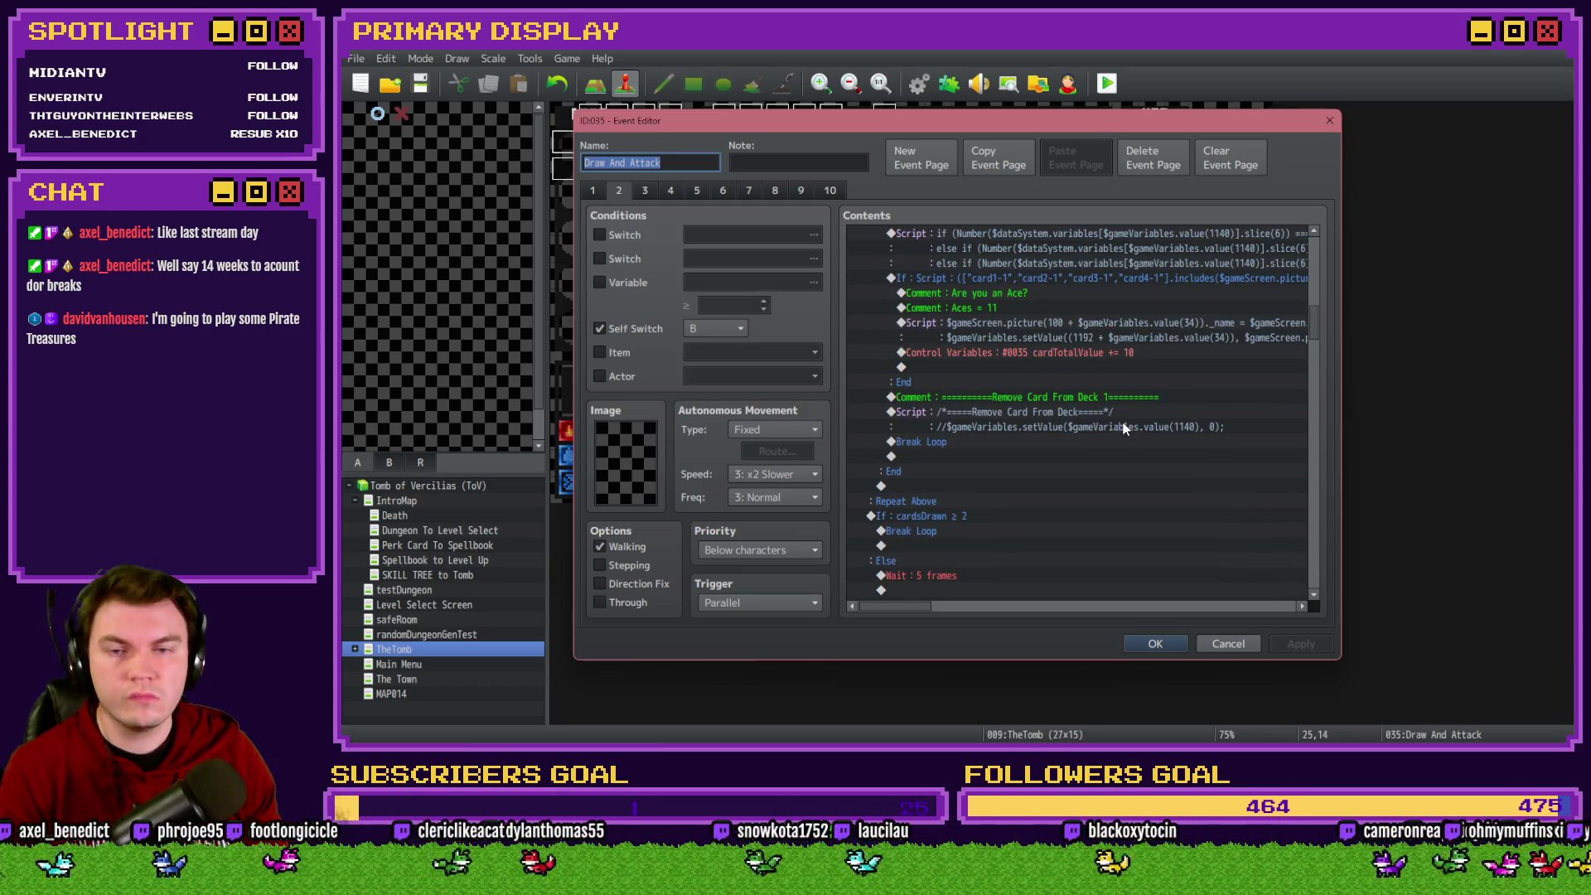
{"action": "scroll", "coordinate": [1092, 396], "scroll_direction": "down", "scroll_amount": 2}
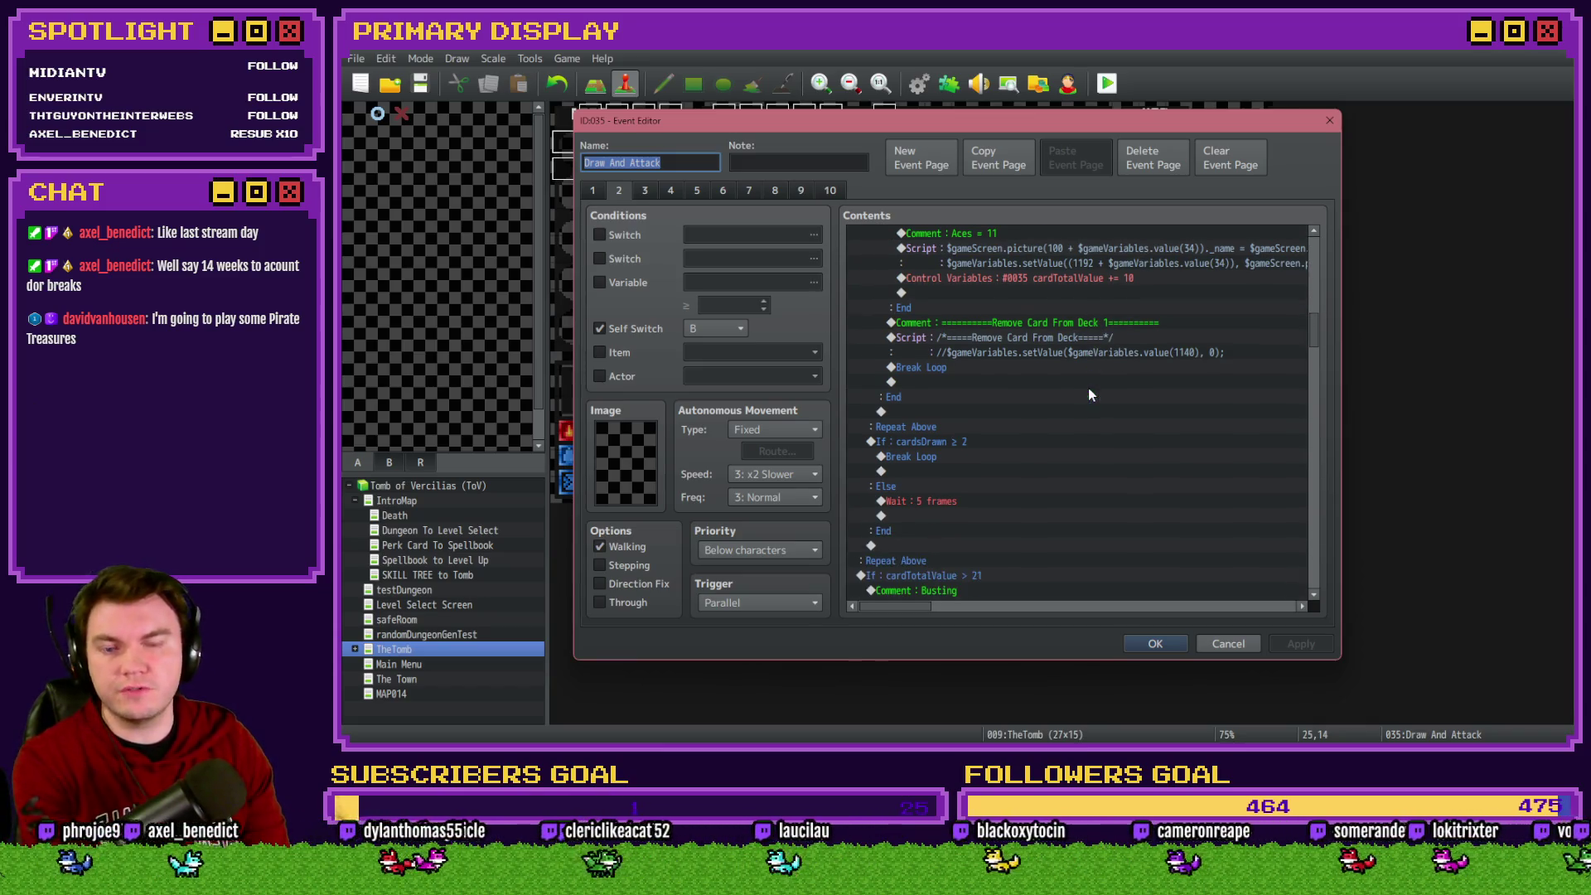
{"action": "scroll", "coordinate": [1092, 404], "scroll_direction": "down", "scroll_amount": 2}
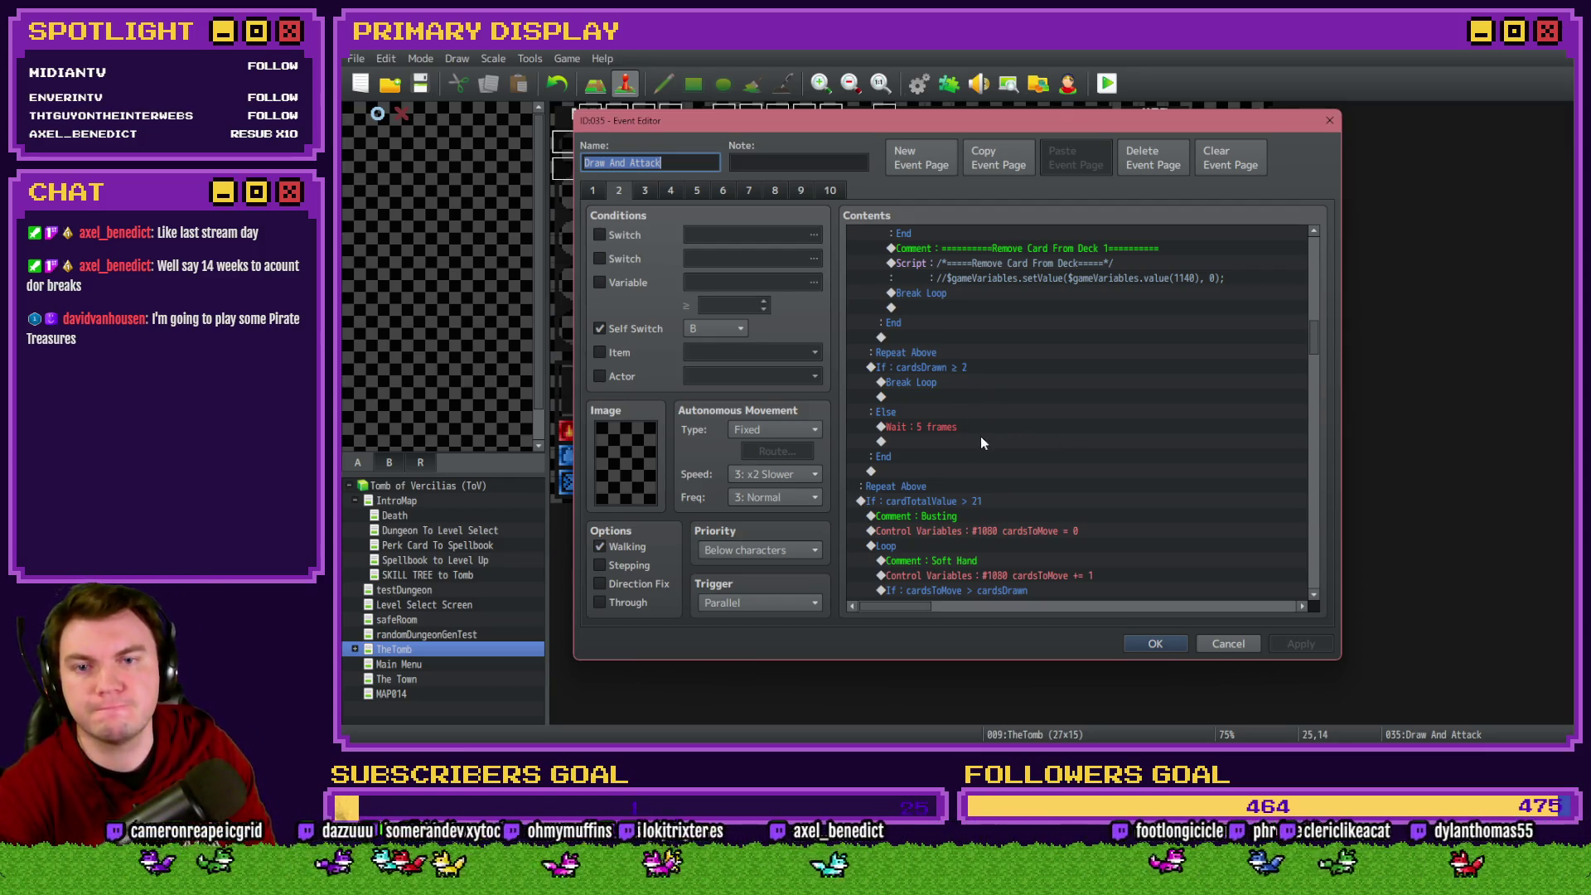
{"action": "scroll", "coordinate": [981, 440], "scroll_direction": "down", "scroll_amount": 2}
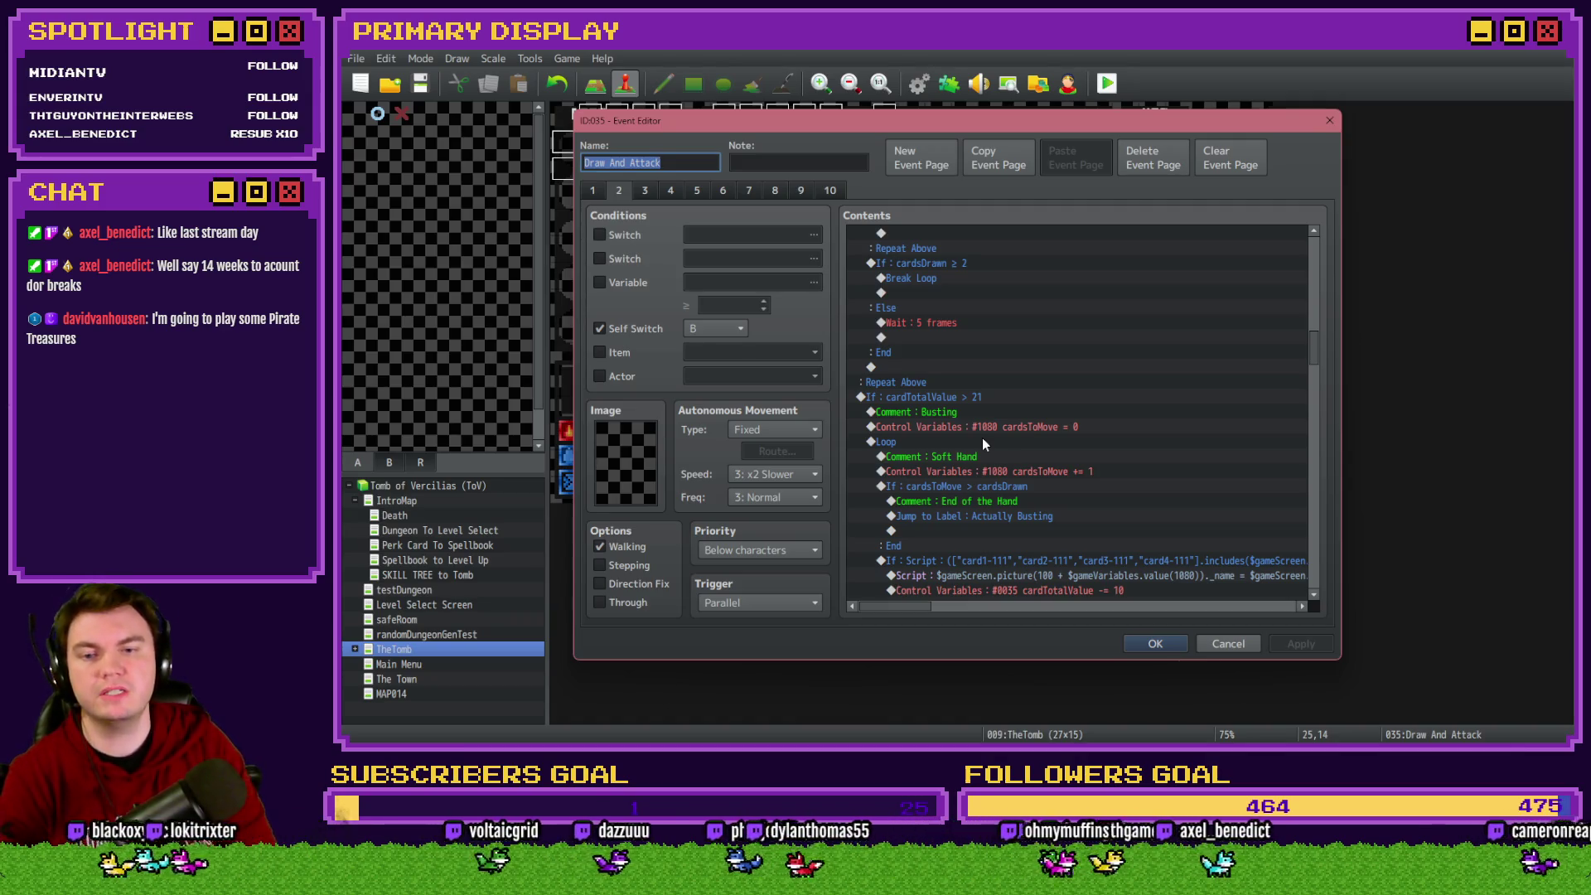
{"action": "scroll", "coordinate": [1026, 440], "scroll_direction": "down", "scroll_amount": 3}
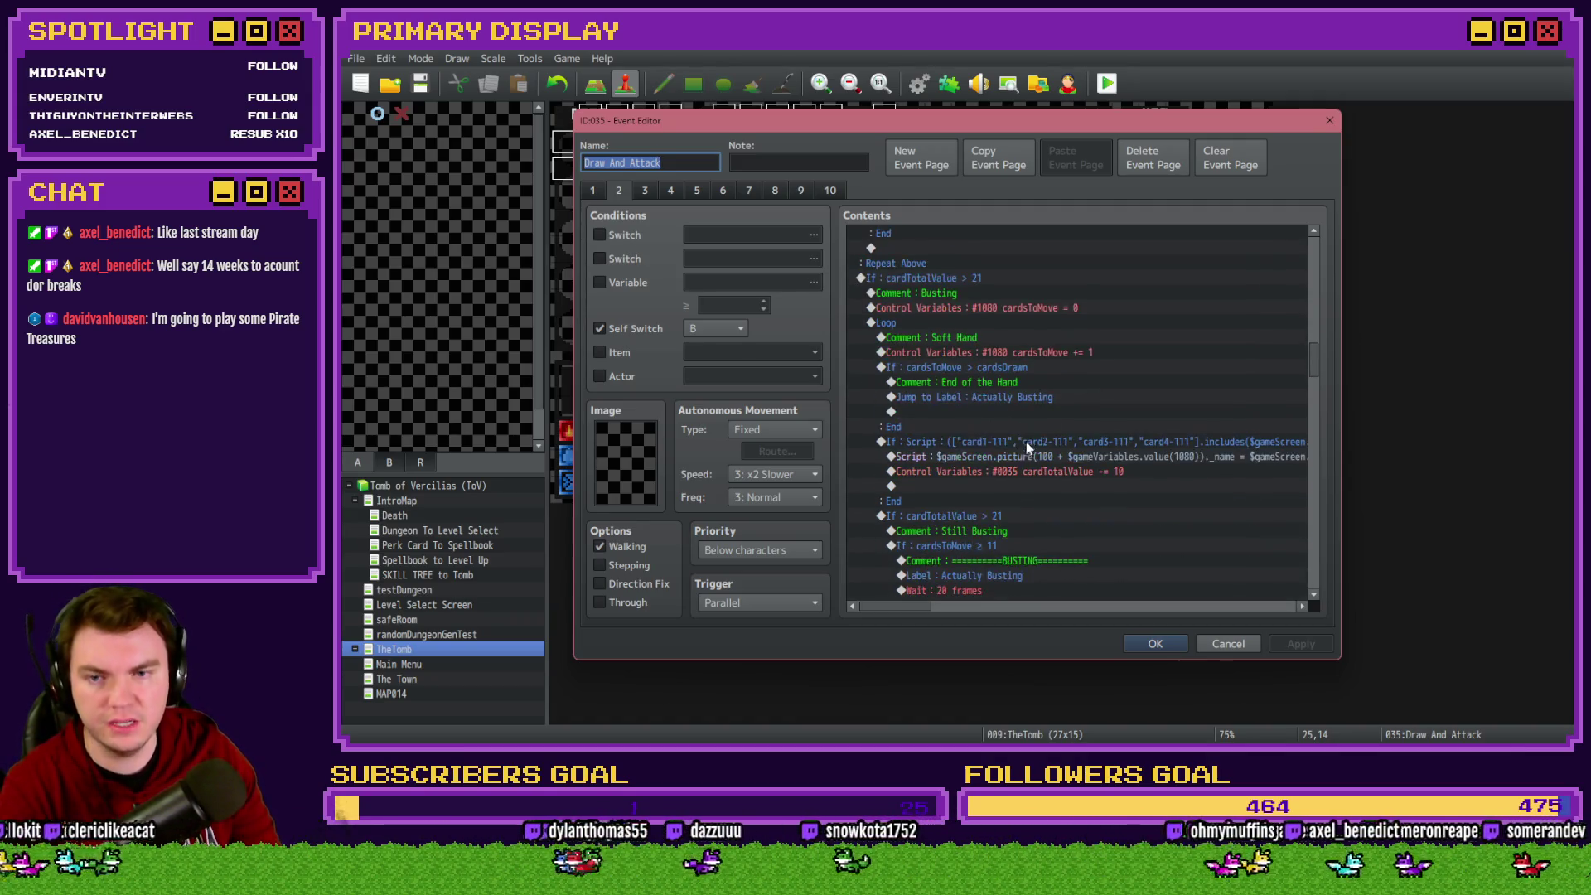
{"action": "scroll", "coordinate": [1034, 441], "scroll_direction": "down", "scroll_amount": 5}
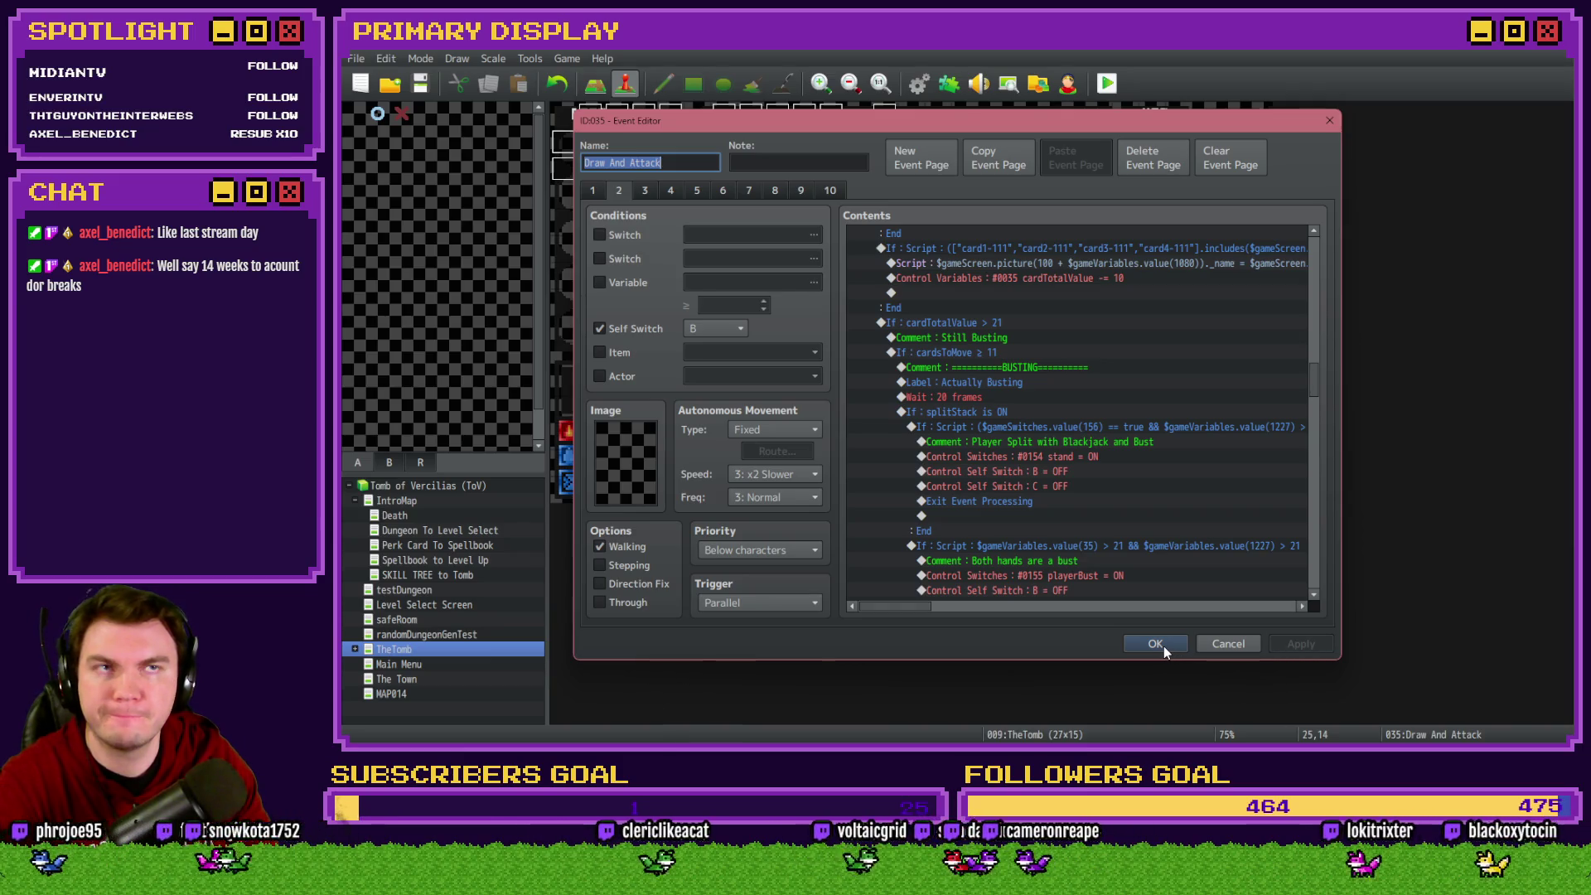
{"action": "left_click_drag", "start_coordinate": [1314, 381], "coordinate": [1320, 245]}
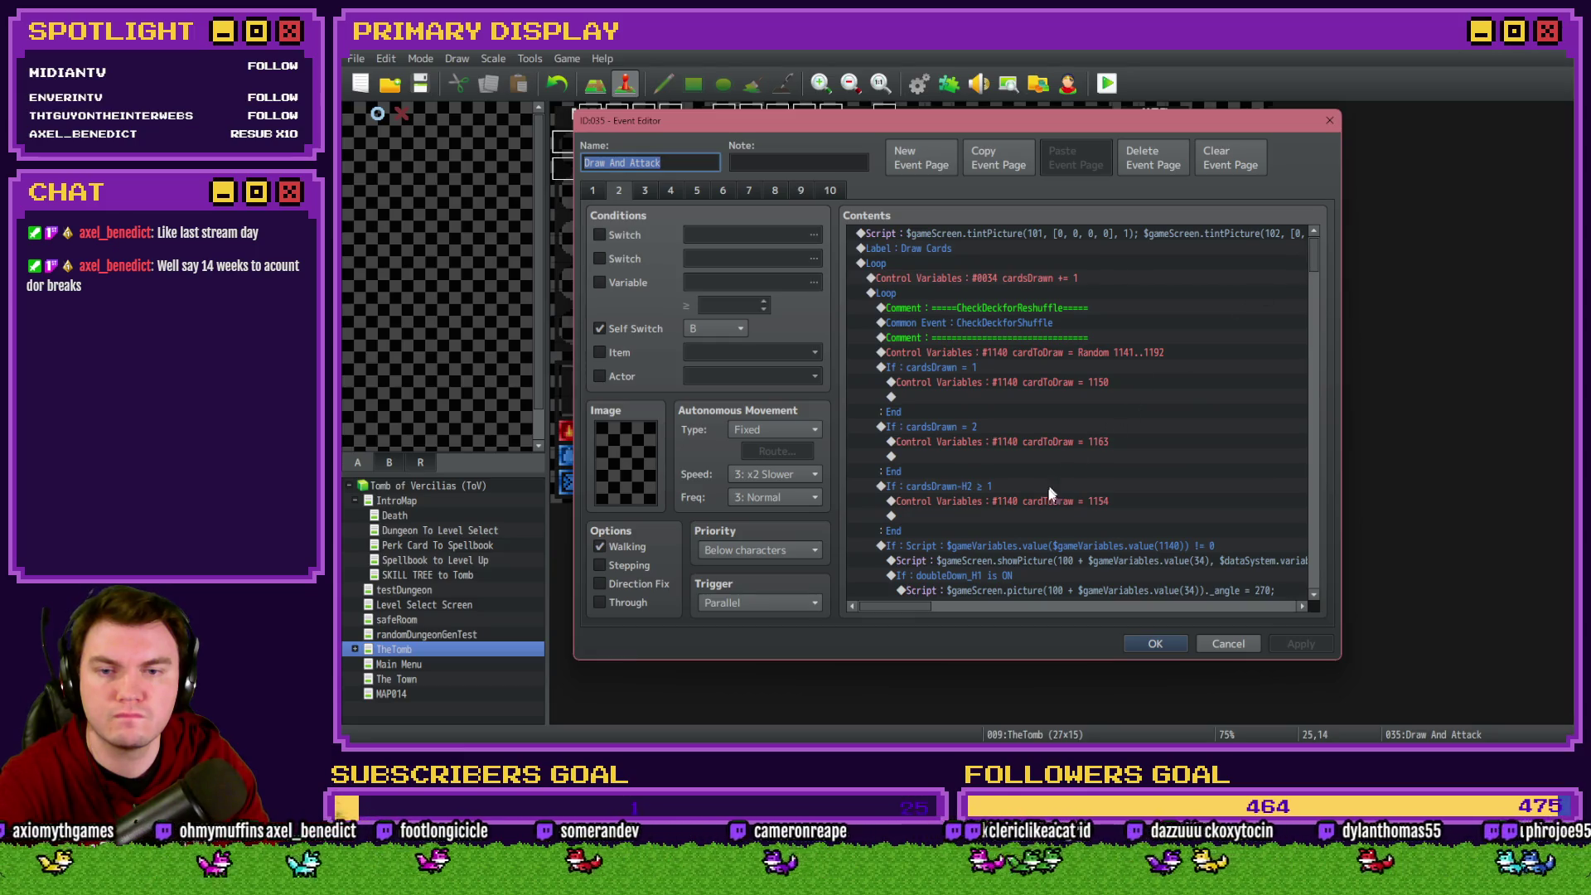
Move the cardToDraw = 1154 command under cardsDrawn = 2, then save and launch a playtest
{"action": "left_click", "coordinate": [1039, 503]}
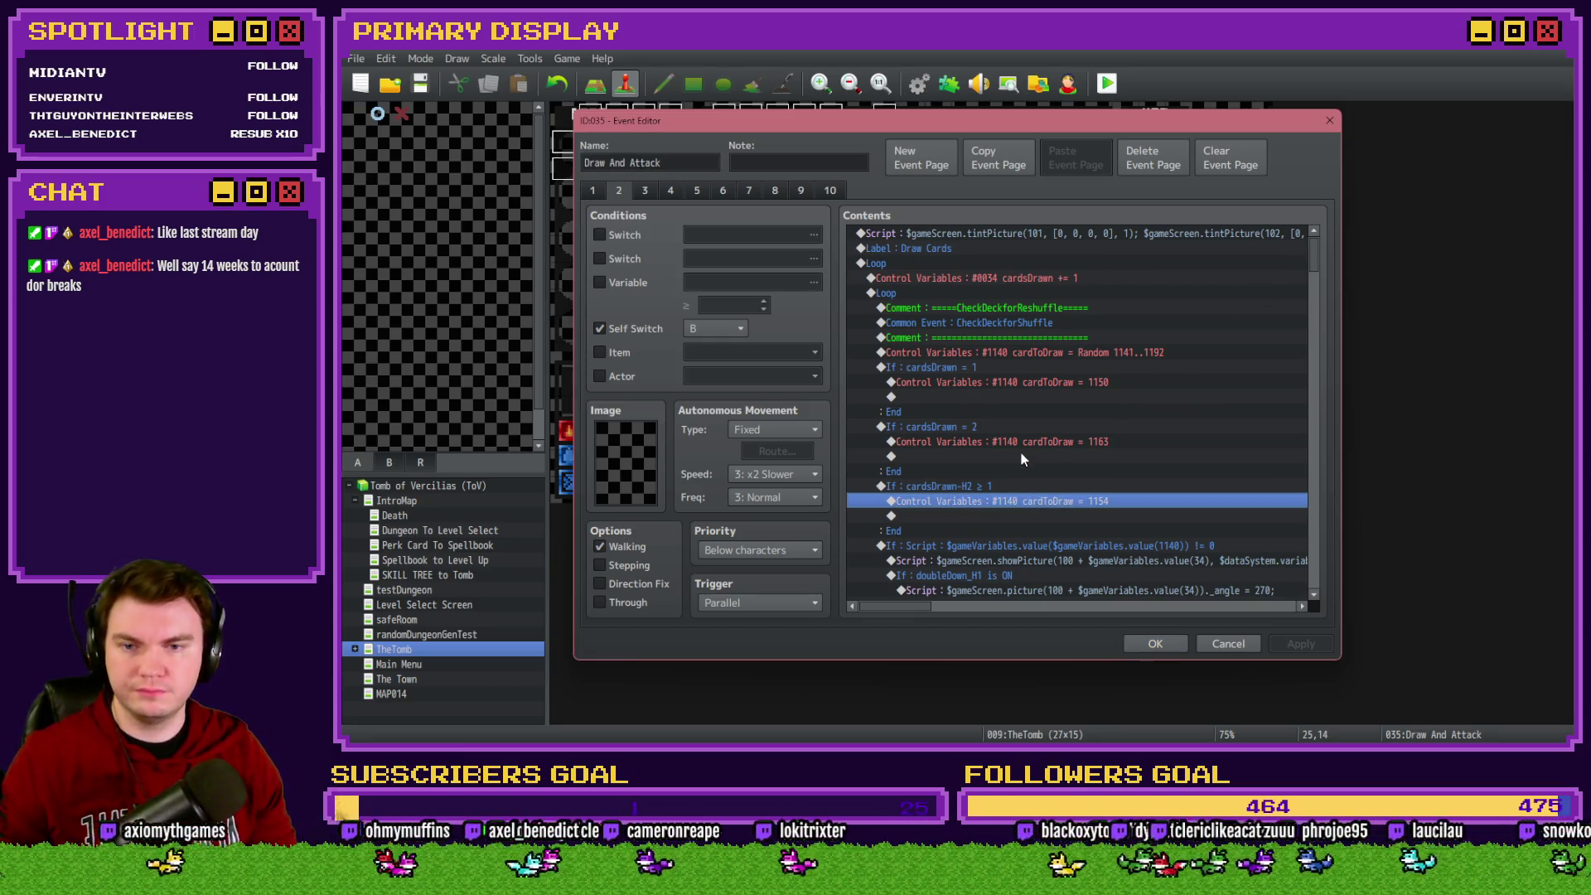
{"action": "key", "text": "ctrl+x"}
{"action": "left_click", "coordinate": [986, 442]}
{"action": "key", "text": "Delete"}
{"action": "key", "text": "ctrl+v"}
{"action": "left_click", "coordinate": [992, 501]}
{"action": "key", "text": "ctrl+v"}
{"action": "left_click", "coordinate": [1155, 644]}
{"action": "key", "text": "ctrl+o"}
{"action": "left_click", "coordinate": [896, 419]}
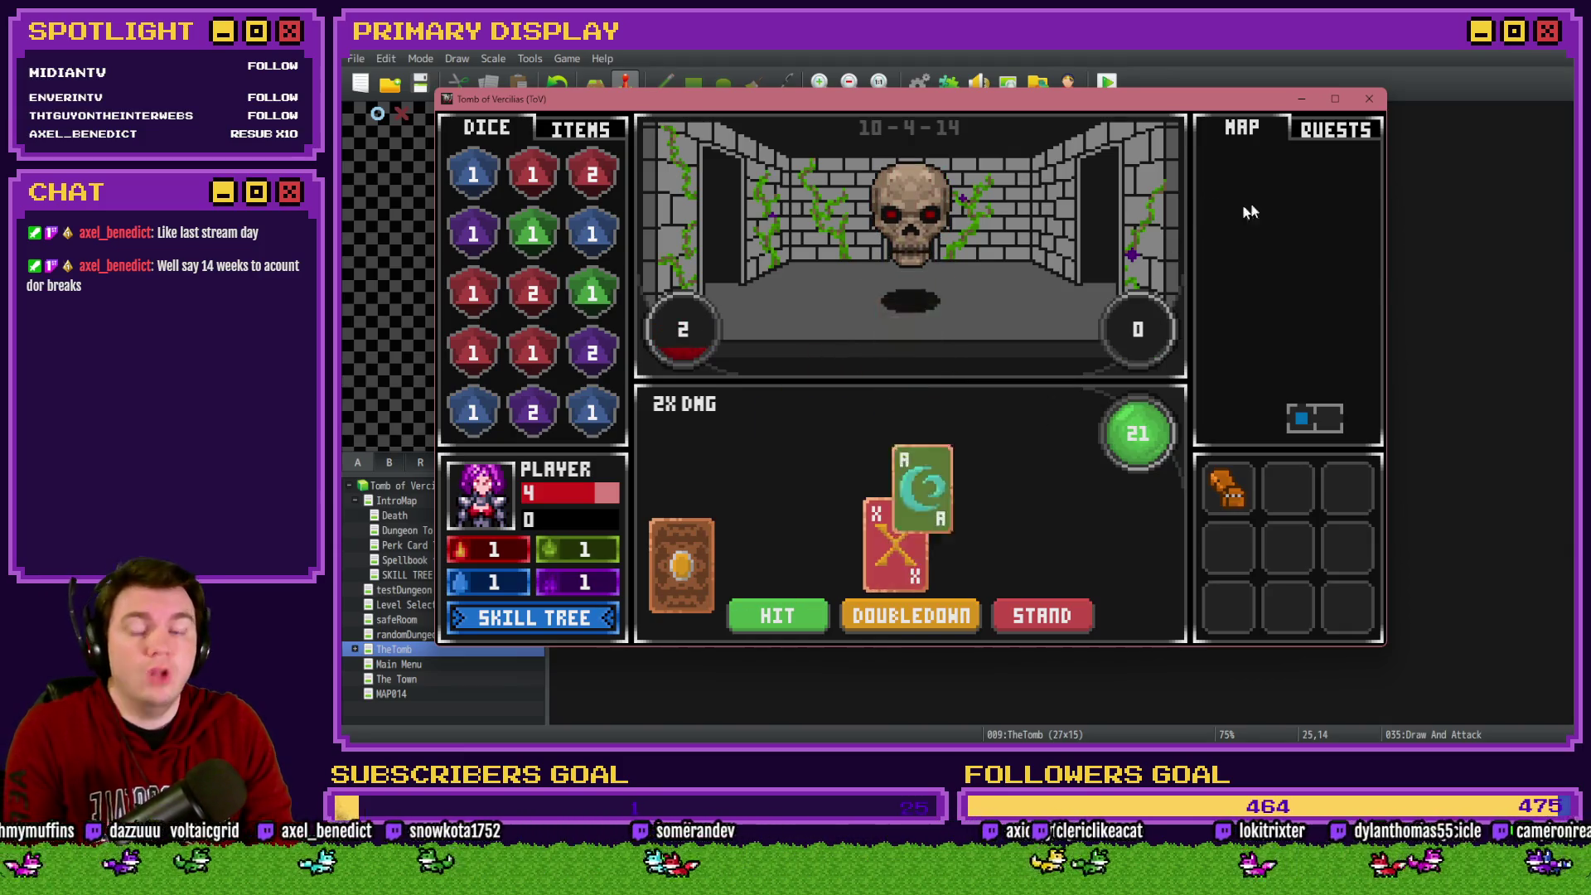
Close the playtest after the 21 hand and reopen the Draw And Attack event
{"action": "left_click", "coordinate": [1367, 100]}
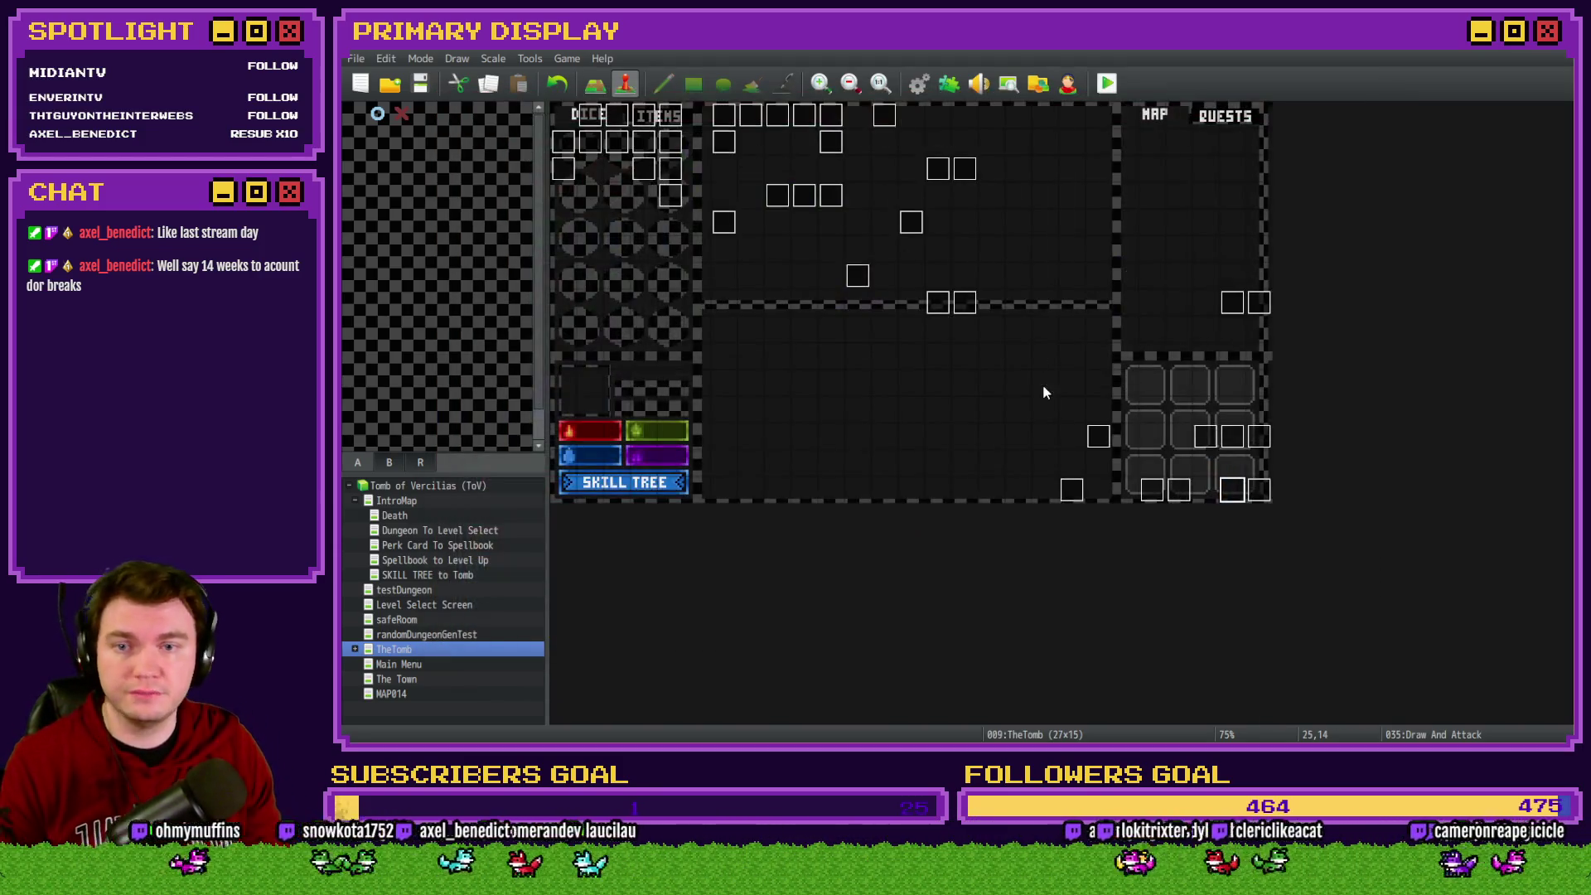
{"action": "double_click", "coordinate": [1229, 496]}
On page 2, drag cardToDraw = 1163 back under cardsDrawn = 2 and review the loop's end
{"action": "left_click", "coordinate": [622, 187]}
{"action": "scroll", "coordinate": [1064, 451], "scroll_direction": "down", "scroll_amount": 1}
{"action": "left_click_drag", "start_coordinate": [1036, 386], "coordinate": [993, 443]}
{"action": "left_click_drag", "start_coordinate": [1009, 390], "coordinate": [1006, 378]}
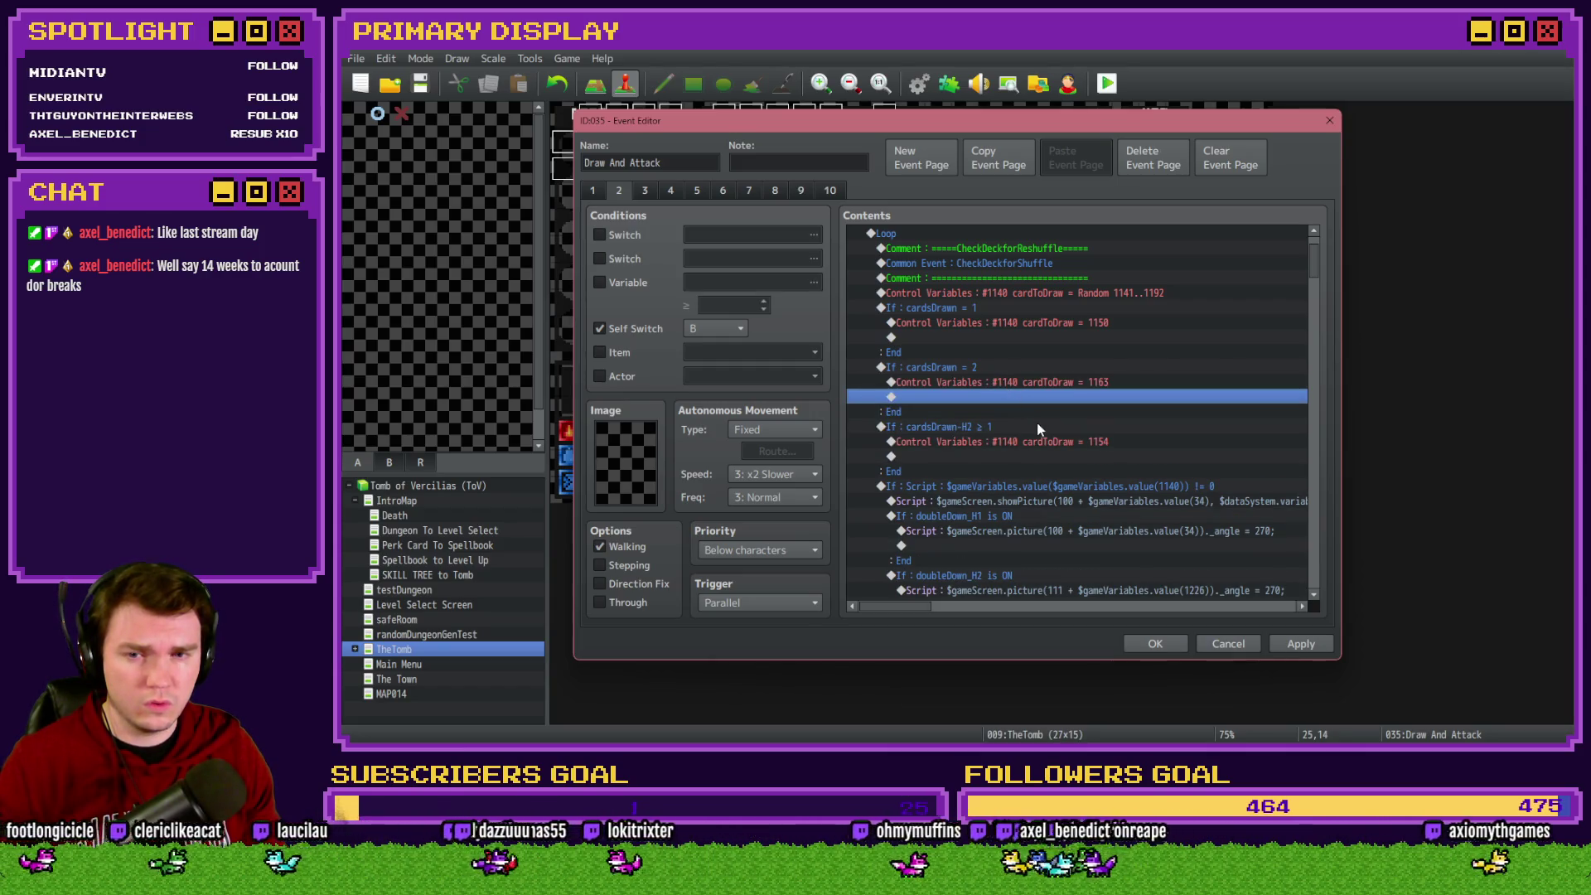
{"action": "left_click_drag", "start_coordinate": [1311, 264], "coordinate": [1309, 549]}
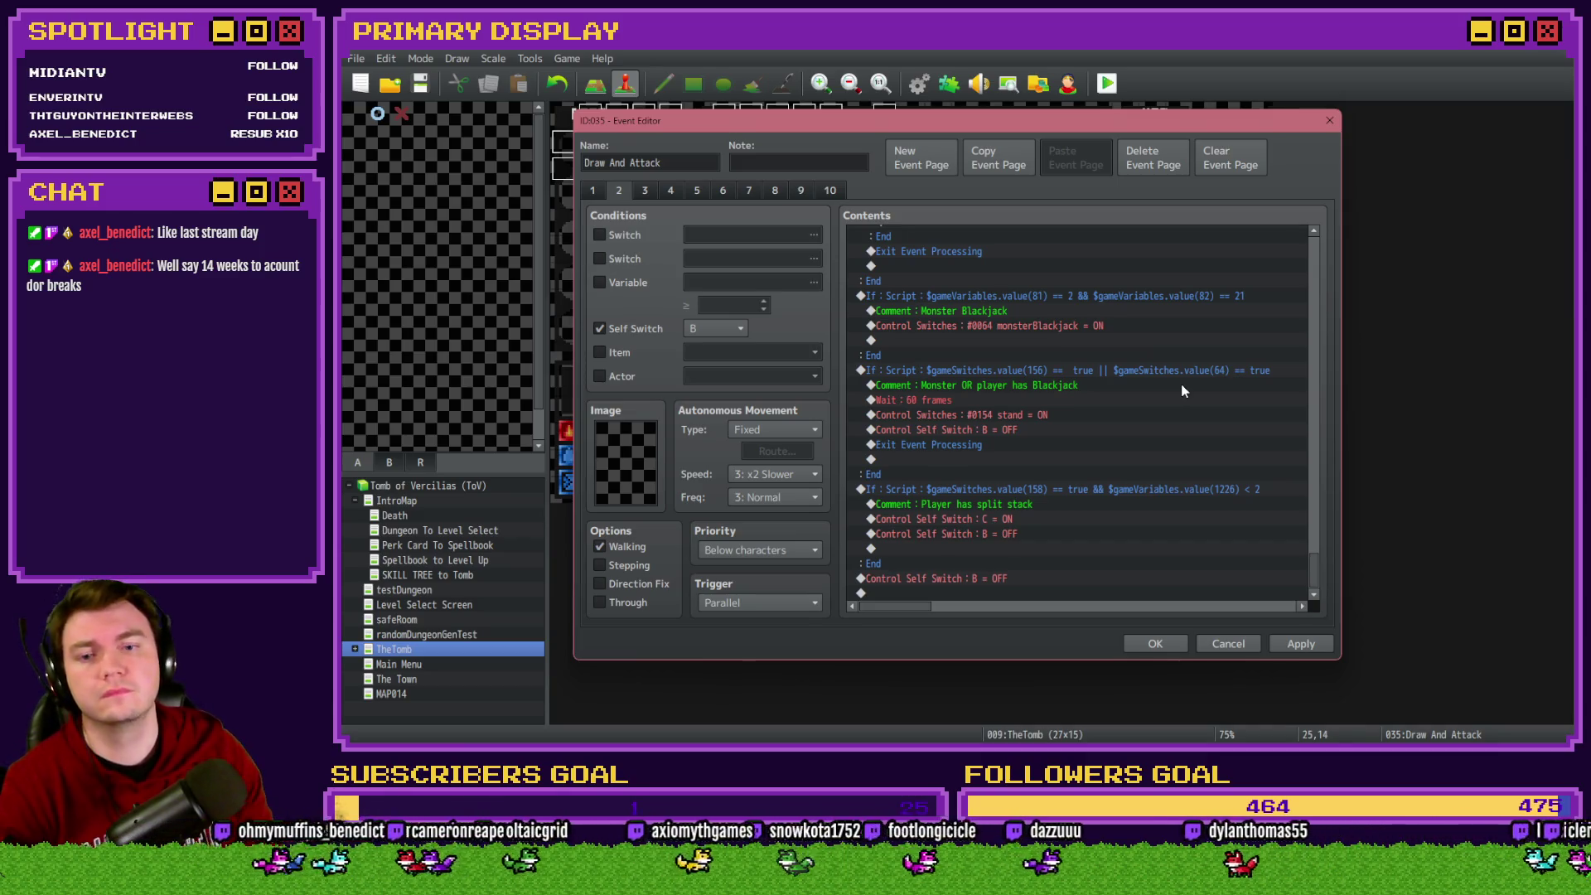
{"action": "mouse_move", "coordinate": [1322, 555]}
{"action": "left_mouse_down"}
{"action": "mouse_move", "coordinate": [1323, 322]}
{"action": "mouse_move", "coordinate": [1324, 344]}
{"action": "left_mouse_up"}
{"action": "left_click", "coordinate": [946, 489]}
Insert a white 60-frame Flash Screen at intensity 68 above the cardTotalValue > 21 check, and close the event
{"action": "left_click", "coordinate": [922, 502]}
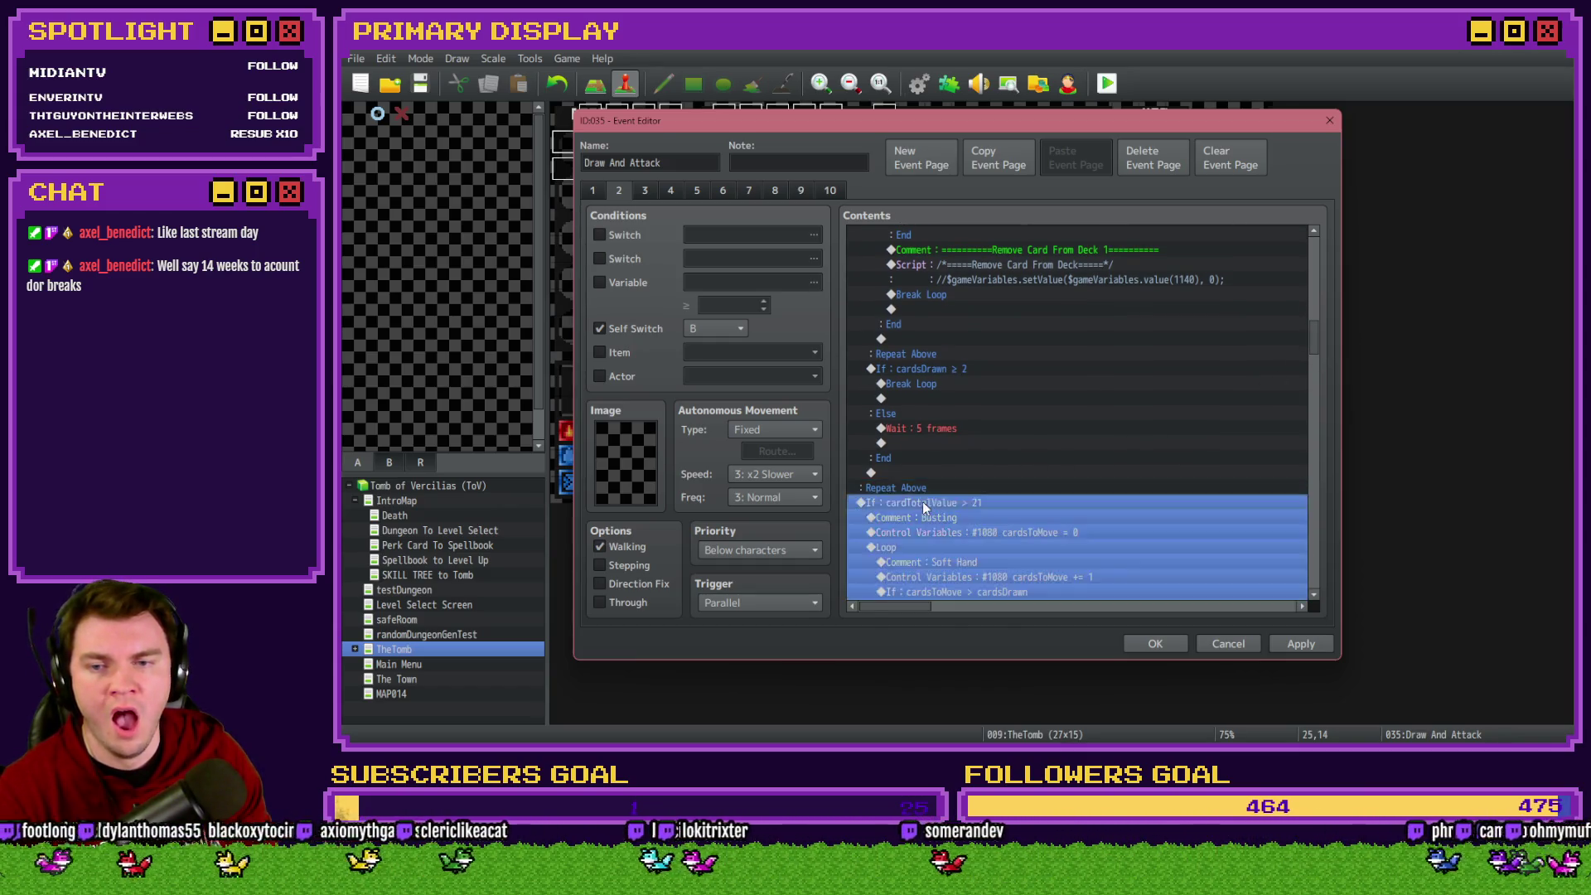
{"action": "key", "text": "Insert"}
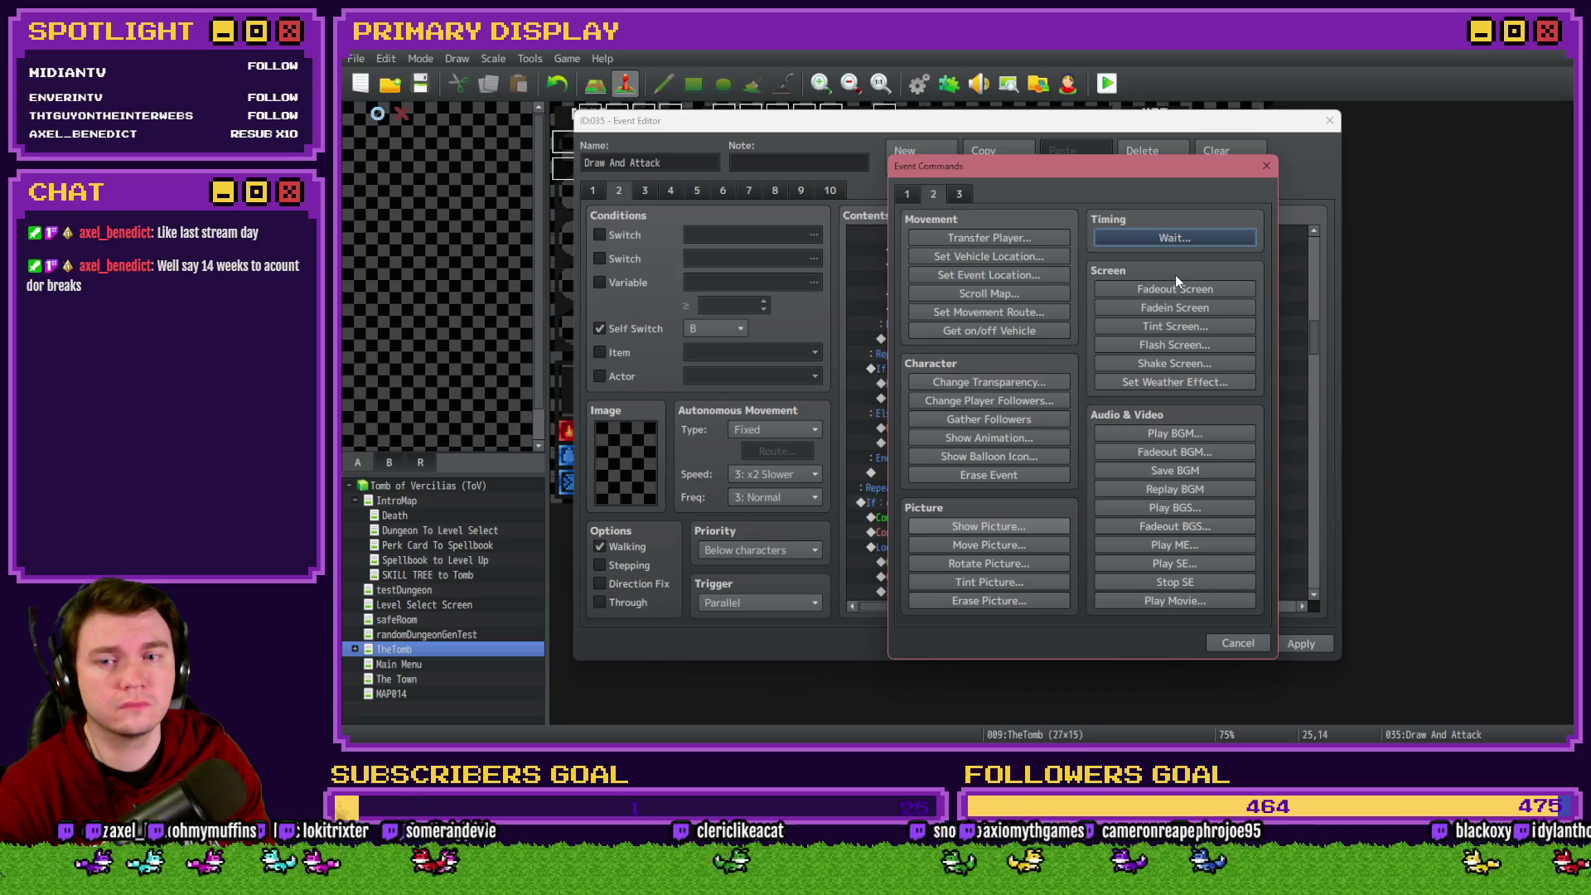
{"action": "left_click", "coordinate": [1174, 326]}
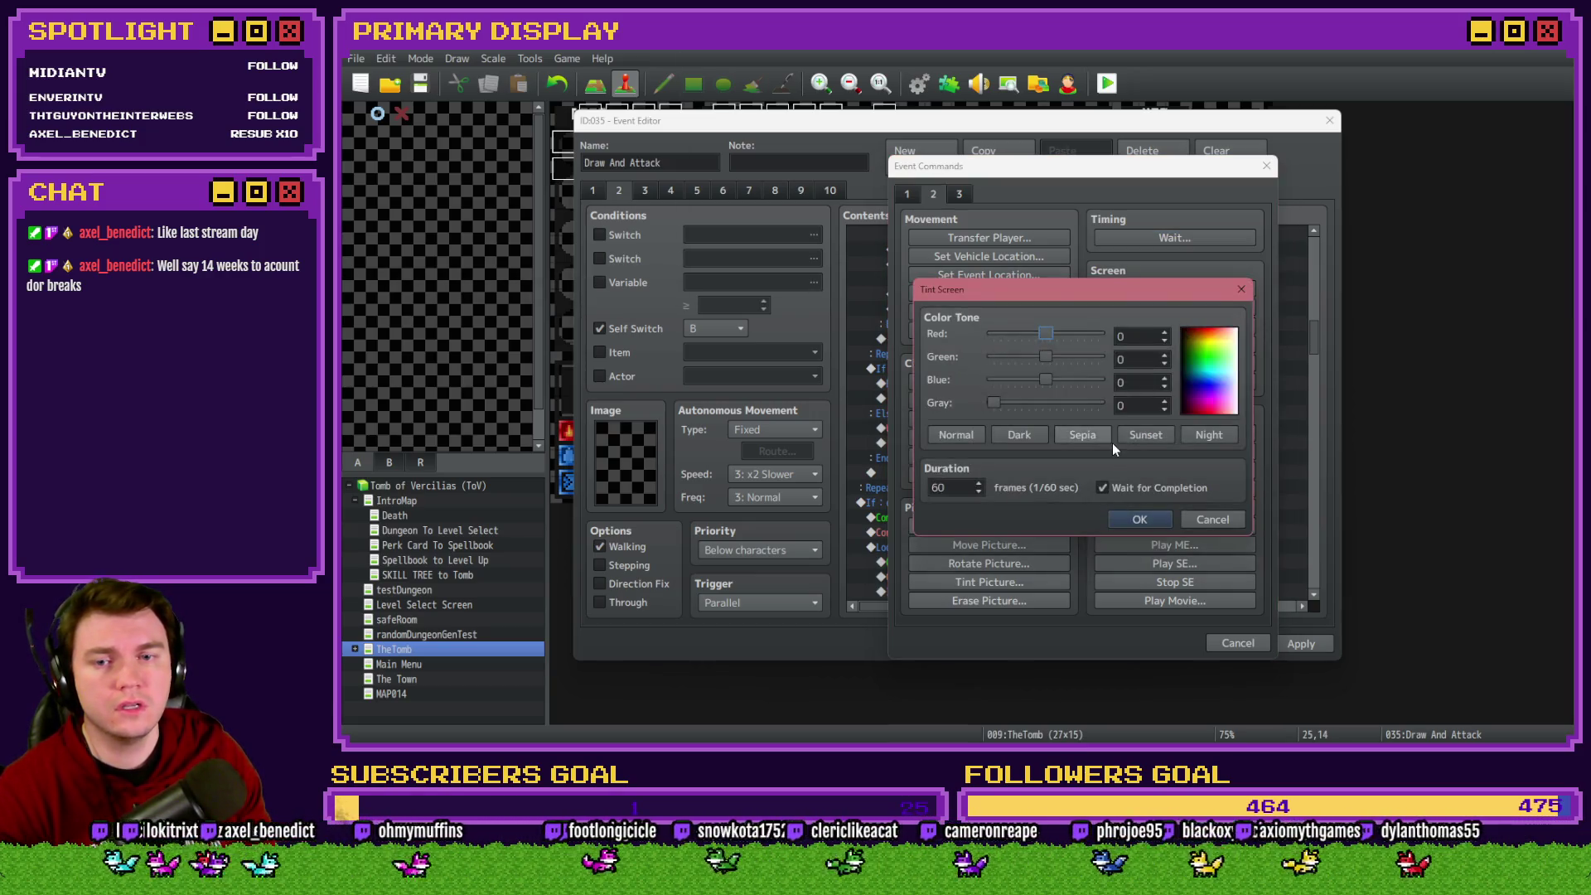
{"action": "left_click", "coordinate": [1217, 519]}
{"action": "left_click", "coordinate": [1187, 340]}
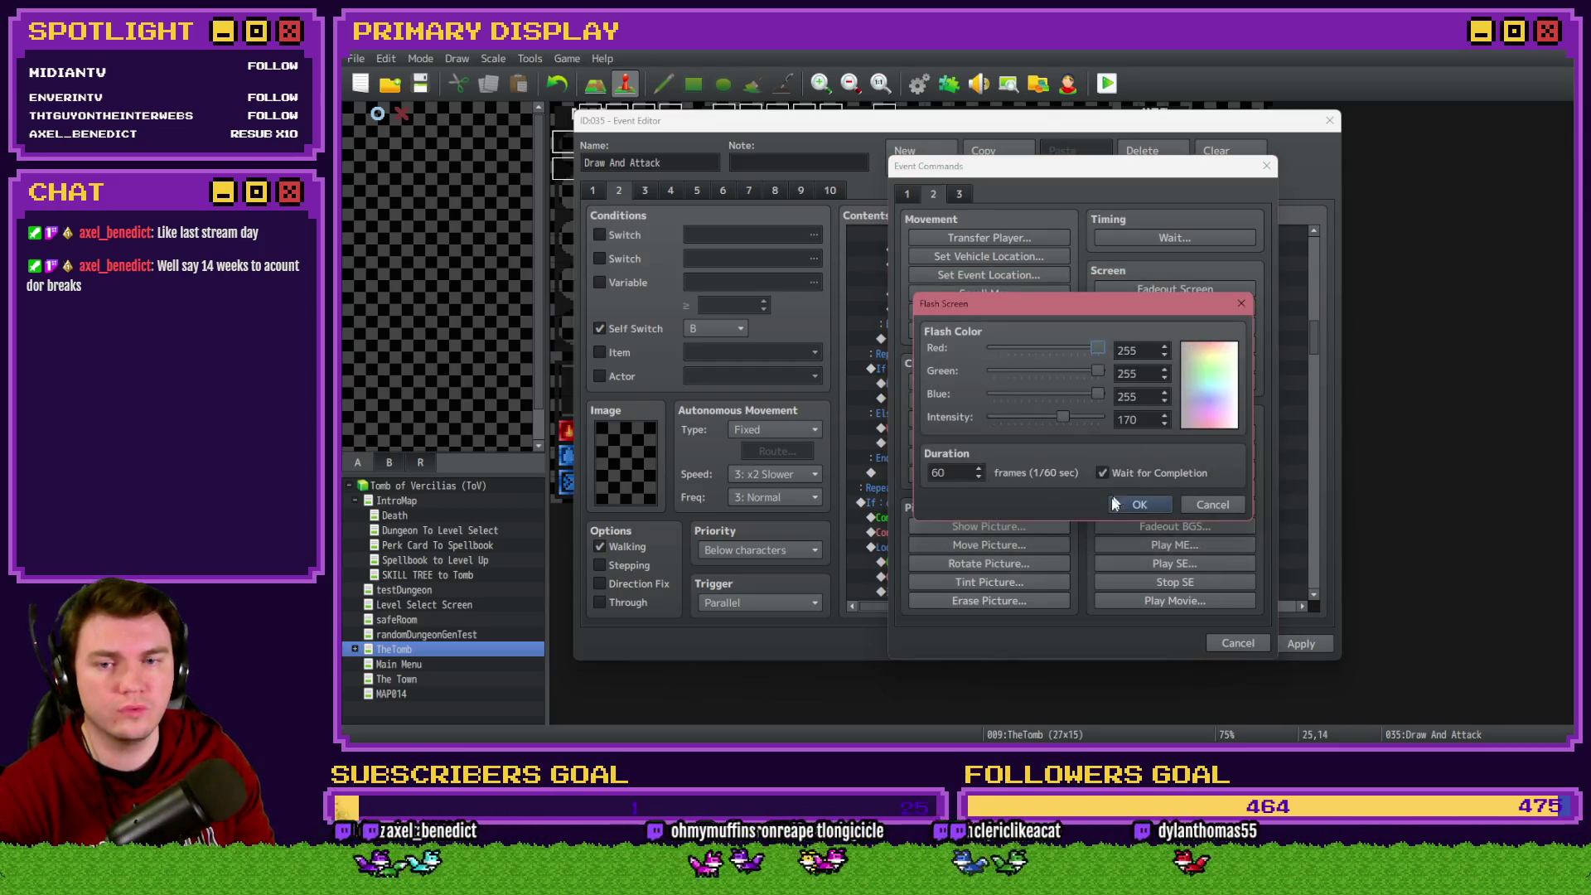
{"action": "left_click_drag", "start_coordinate": [1034, 427], "coordinate": [1025, 422]}
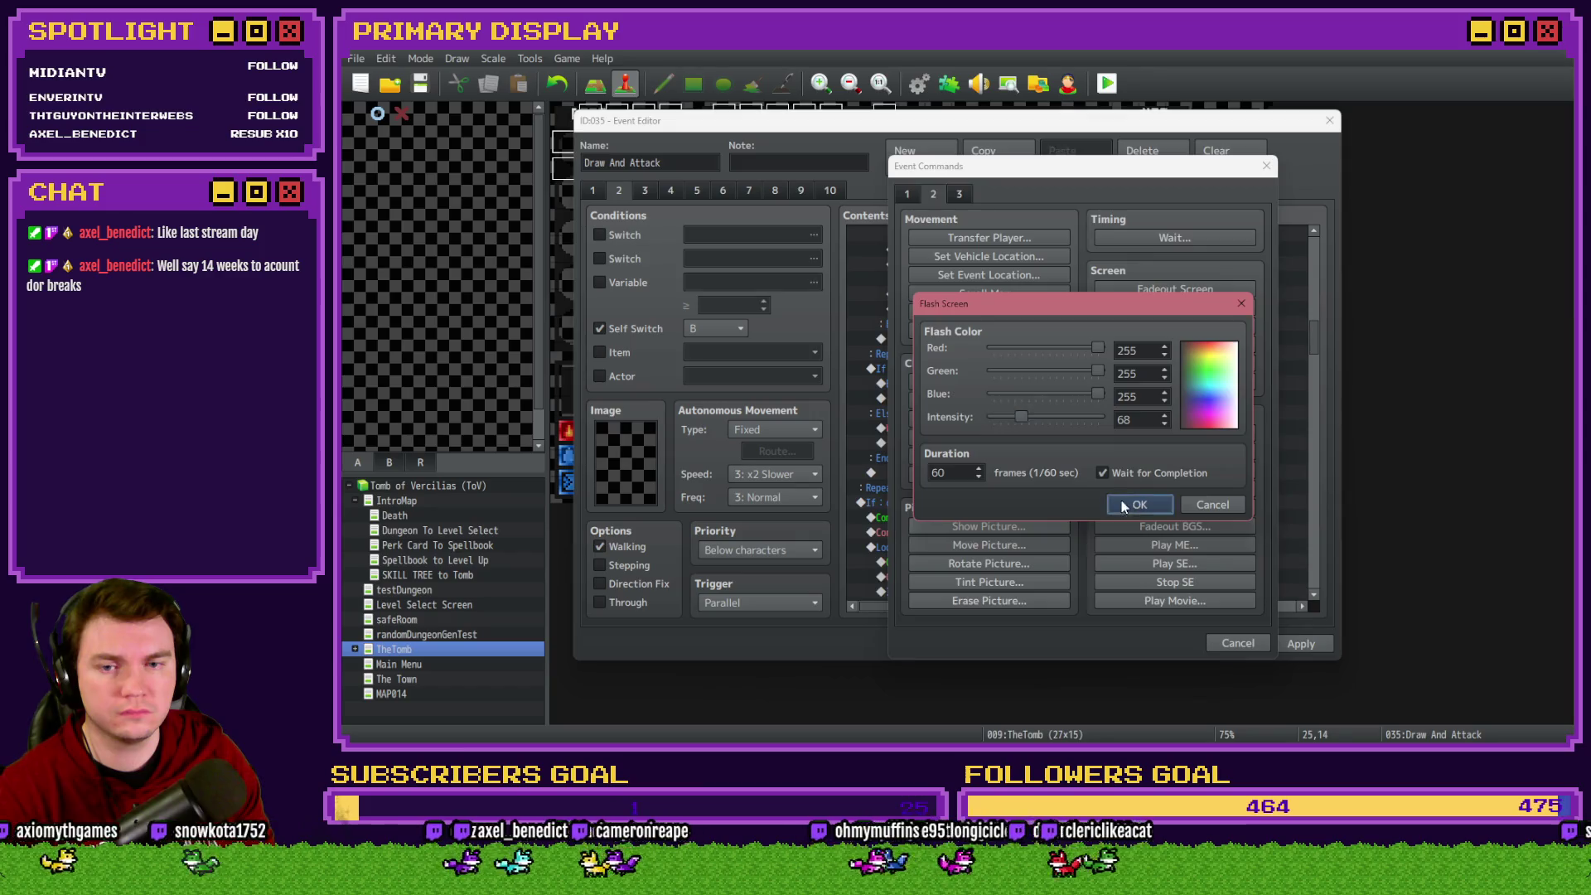
{"action": "left_click", "coordinate": [1123, 505]}
{"action": "left_click", "coordinate": [1155, 639]}
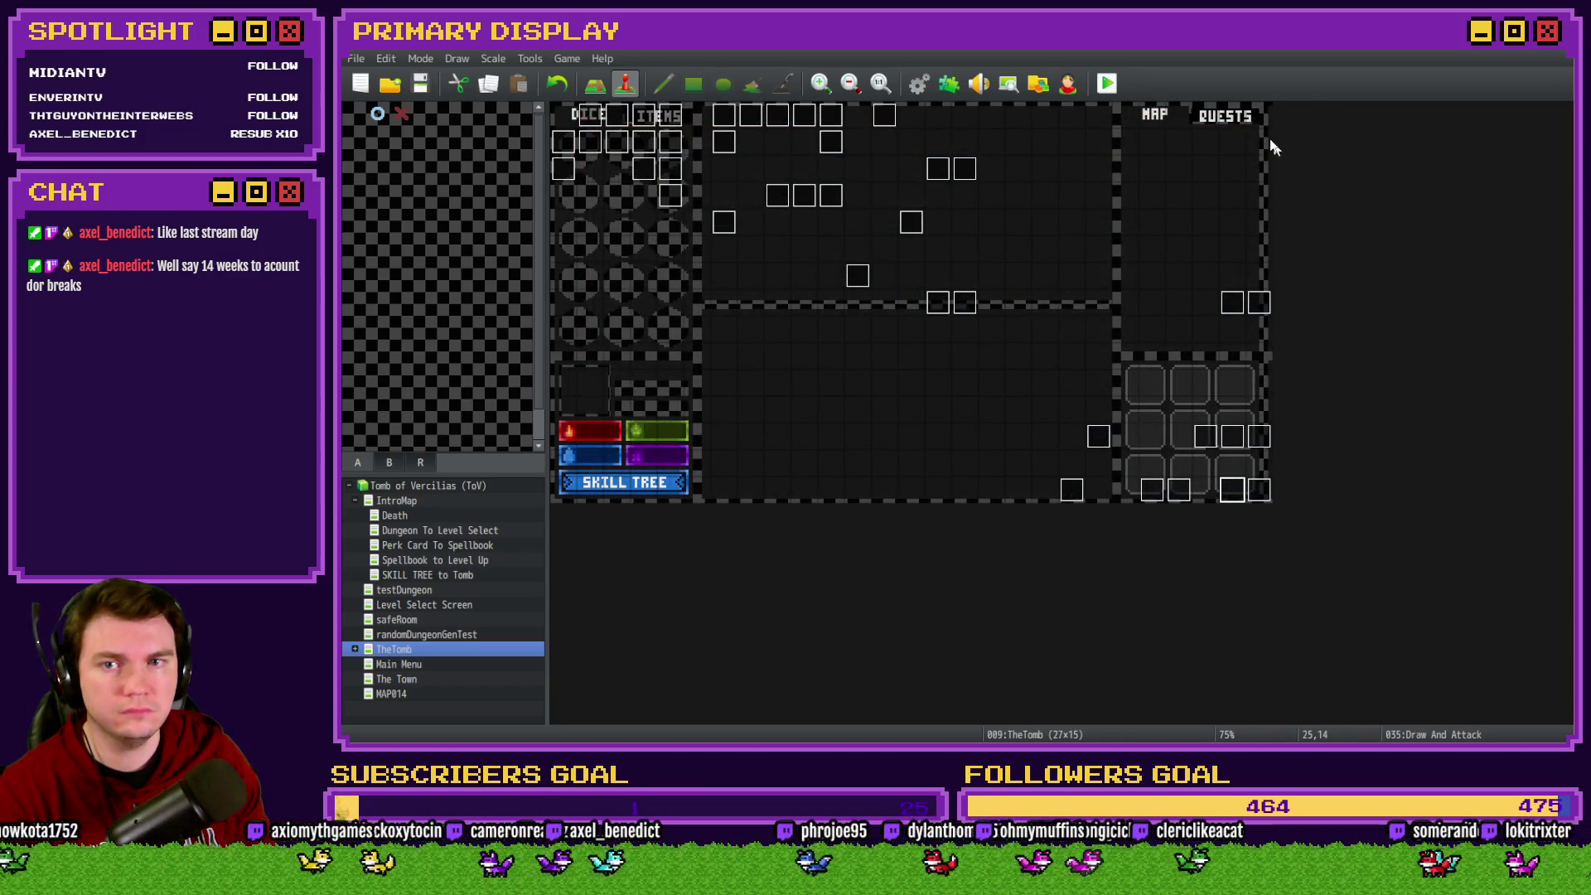
Playtest with the Spiked Pauldron perk, split the pair of X cards, then close the game
{"action": "left_click", "coordinate": [1115, 80]}
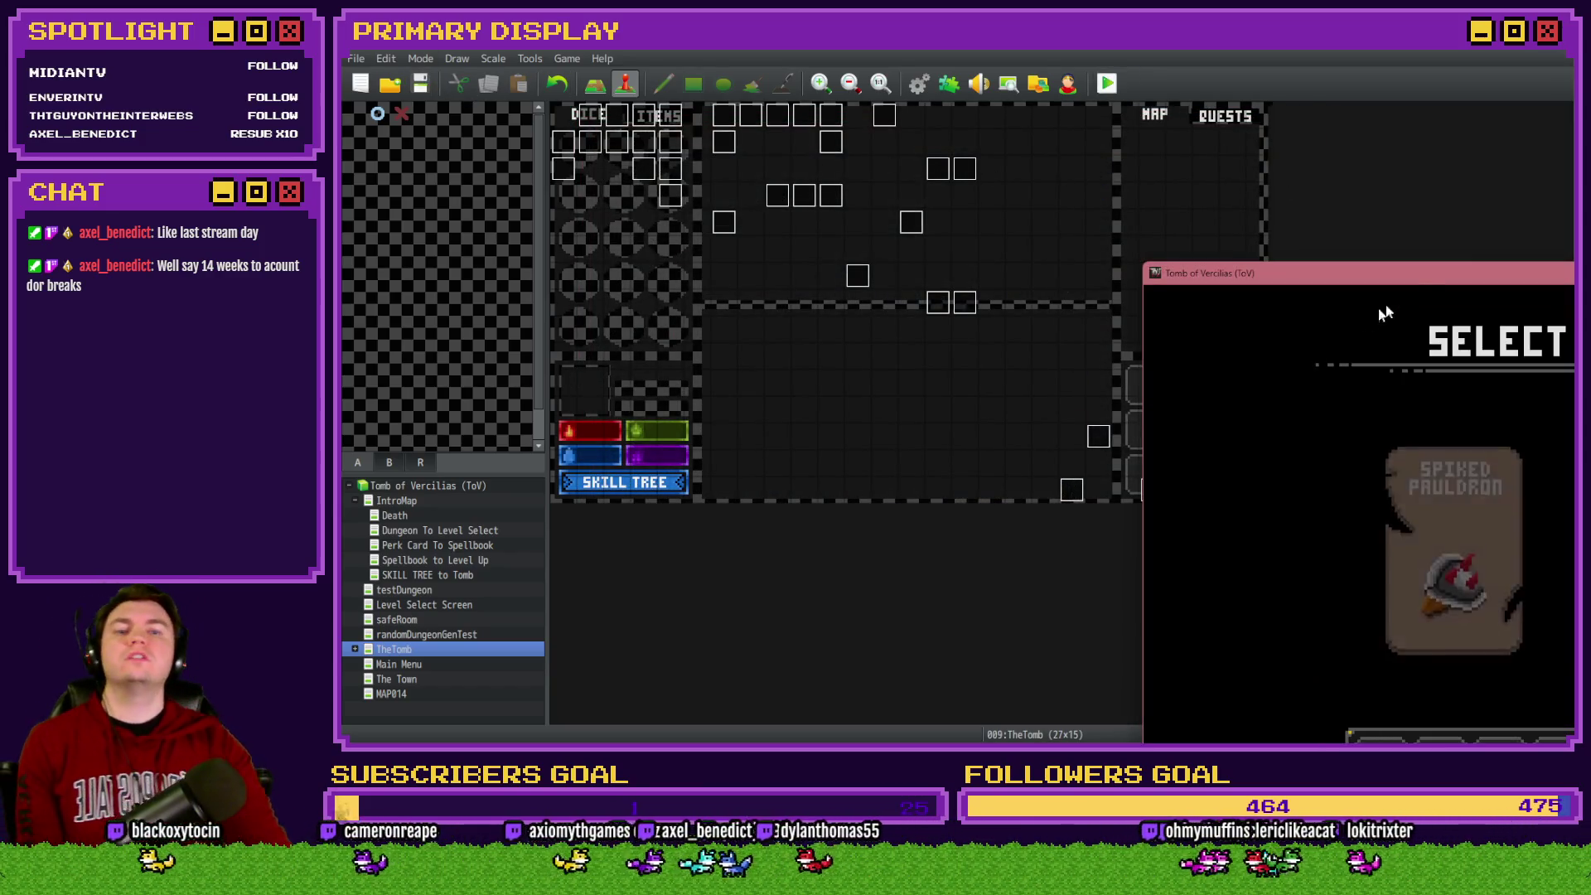
{"action": "left_click_drag", "start_coordinate": [1085, 226], "coordinate": [850, 146]}
{"action": "left_click", "coordinate": [902, 332]}
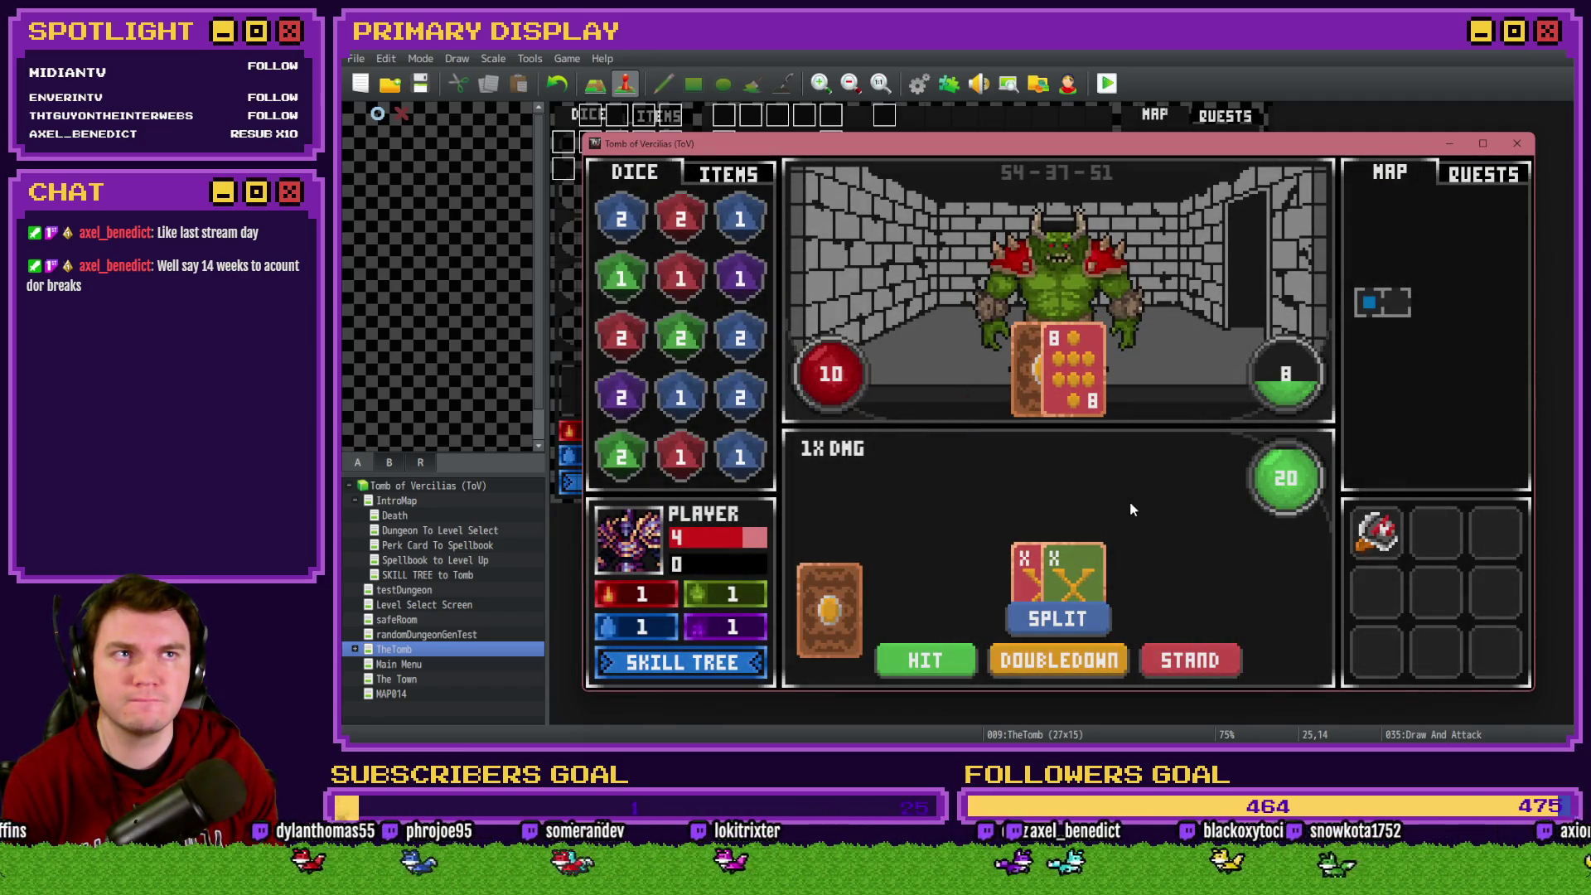
{"action": "left_click", "coordinate": [1077, 622]}
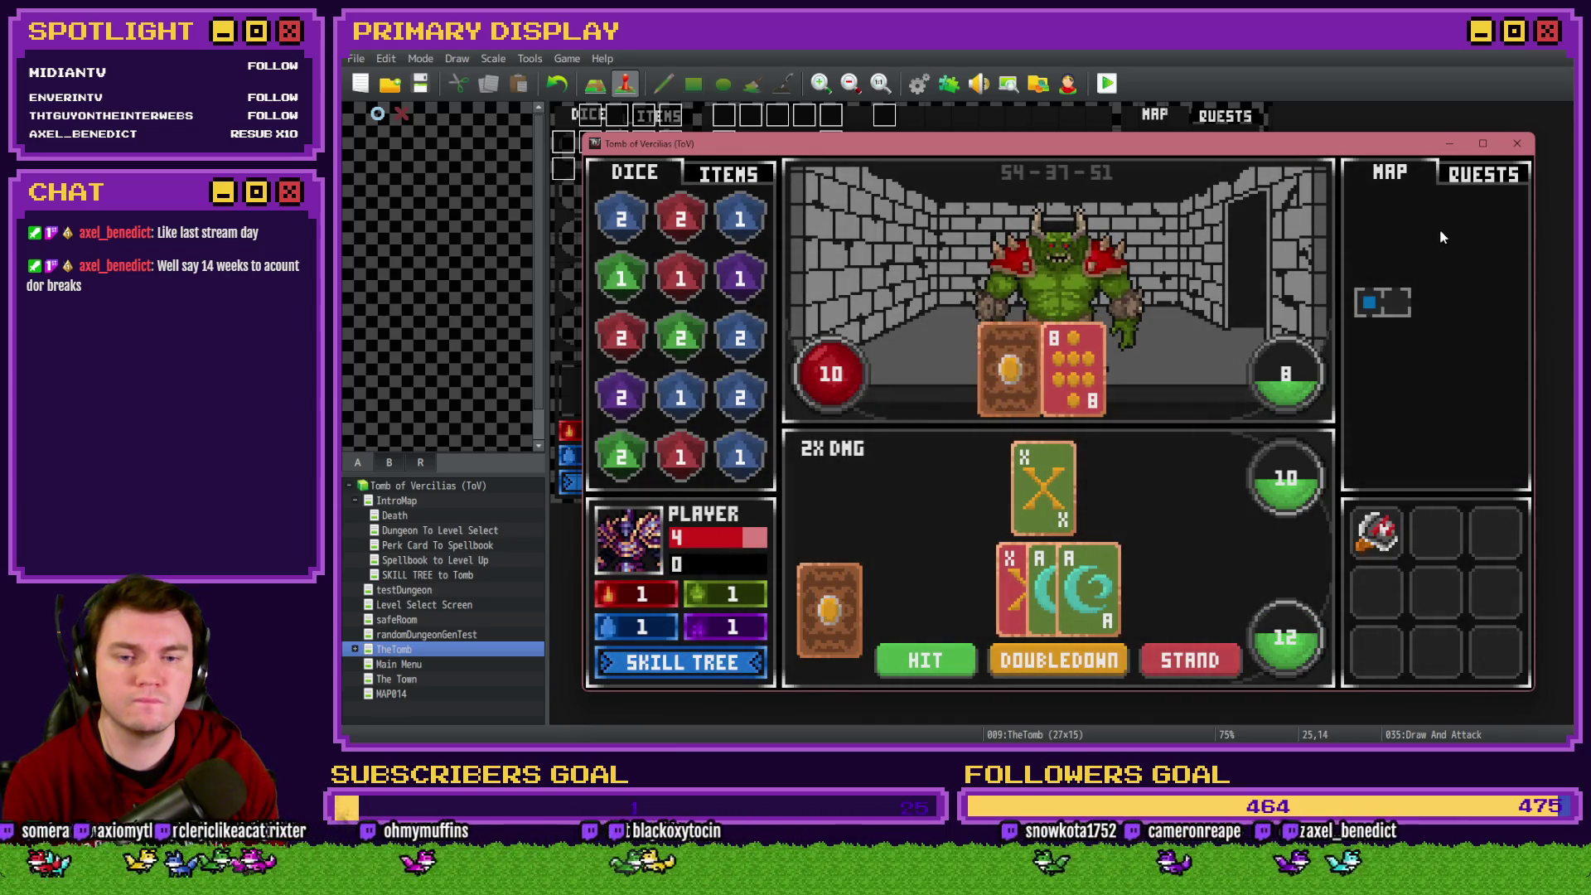
{"action": "left_click", "coordinate": [1517, 145]}
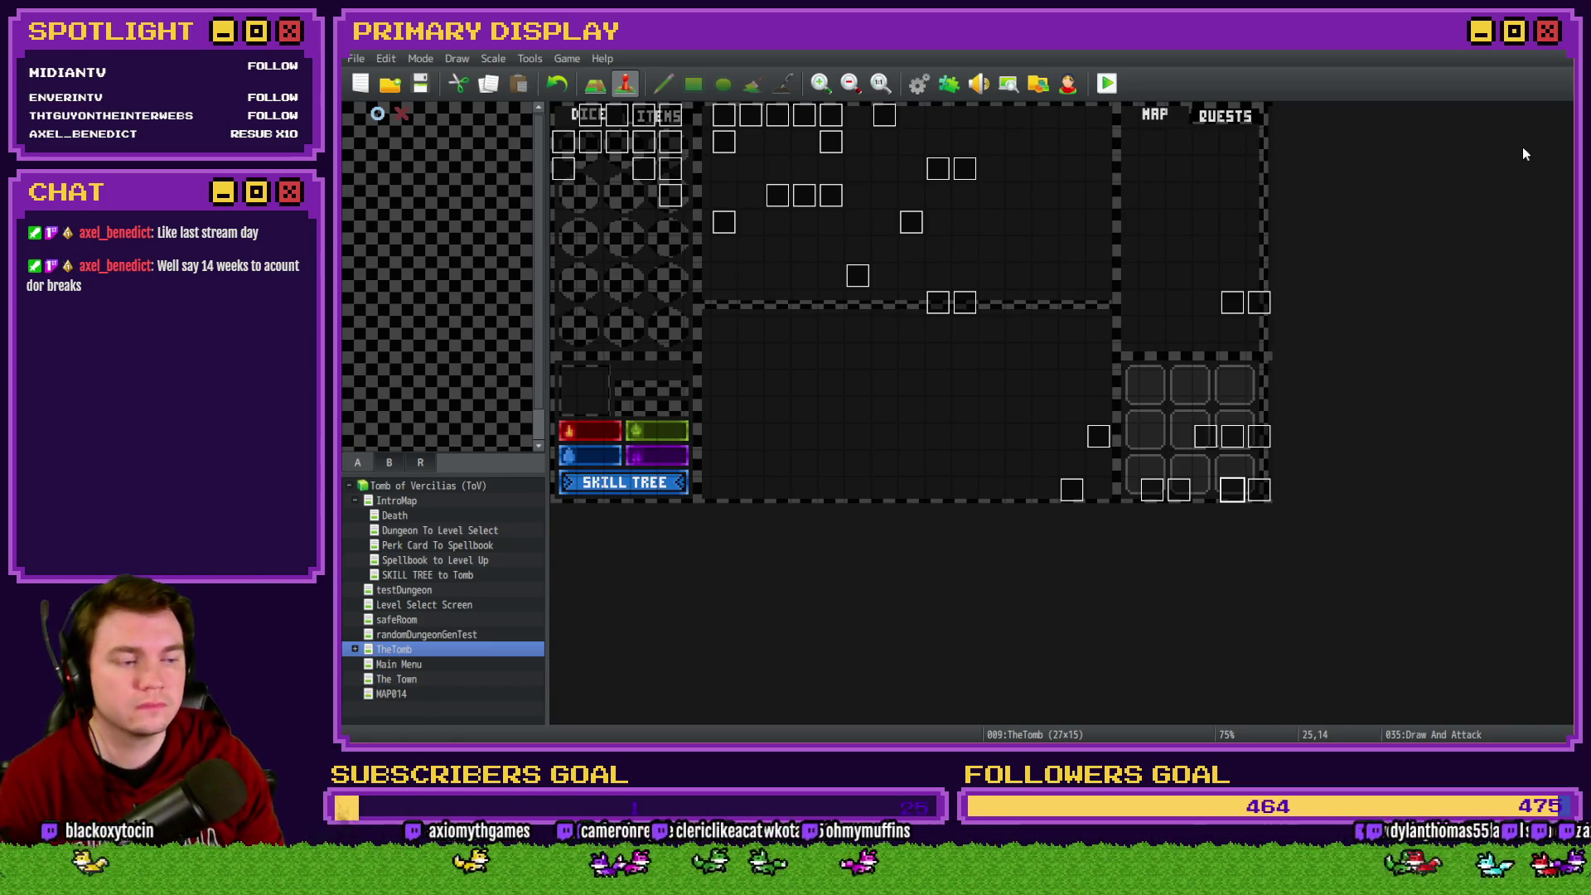
Open page 2 of Draw And Attack and locate the new Flash Screen command
{"action": "double_click", "coordinate": [1233, 492]}
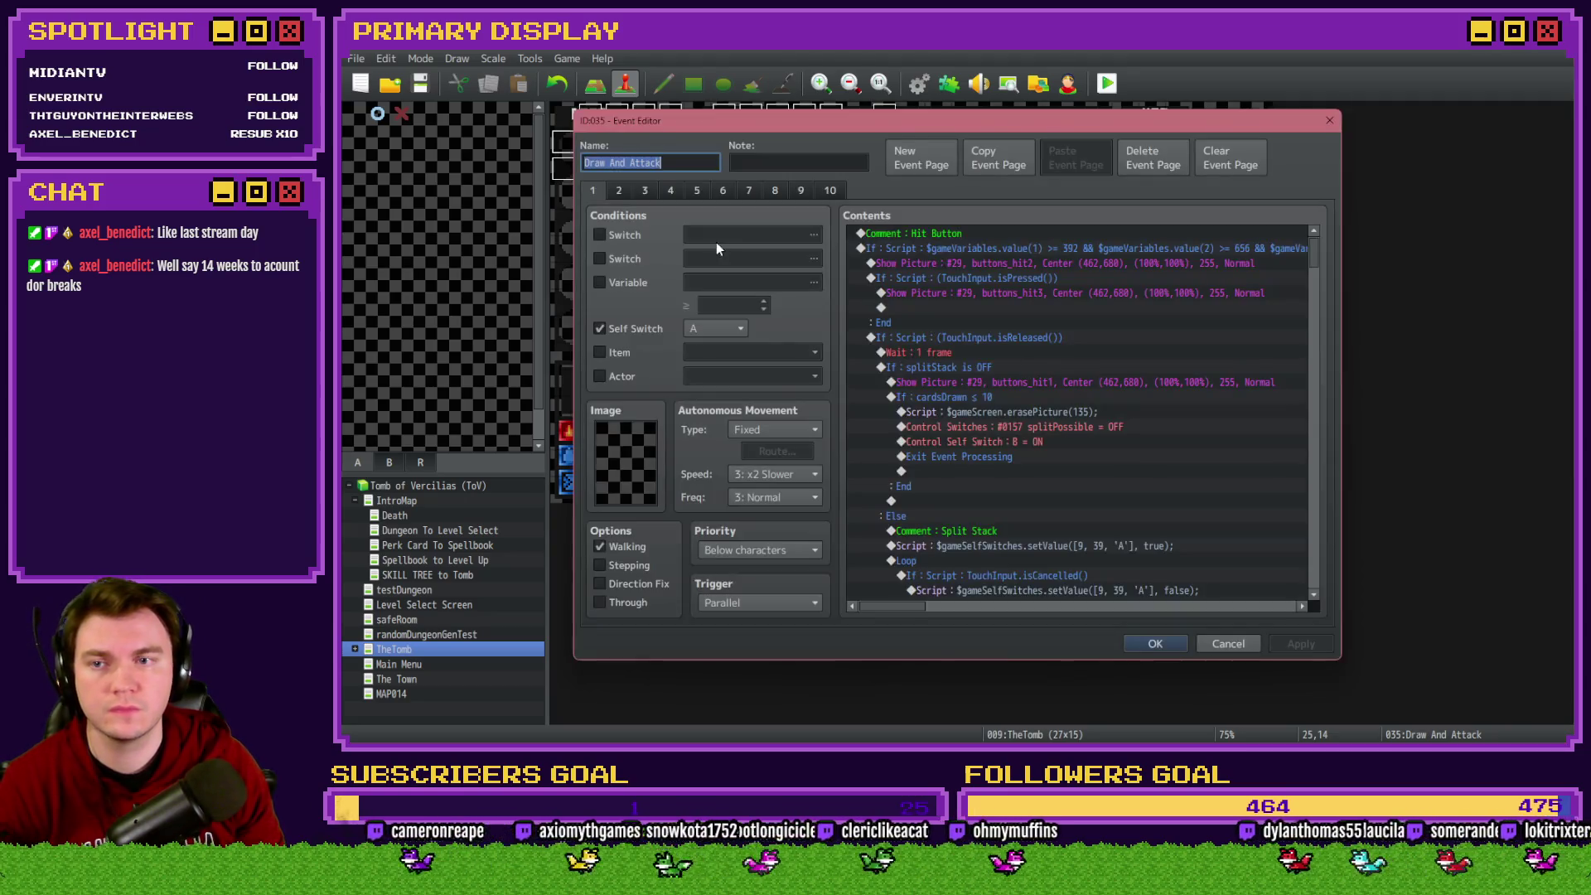
{"action": "left_click", "coordinate": [619, 190]}
{"action": "scroll", "coordinate": [985, 533], "scroll_direction": "down", "scroll_amount": 10}
{"action": "scroll", "coordinate": [987, 535], "scroll_direction": "down", "scroll_amount": 3}
{"action": "left_click", "coordinate": [966, 445]}
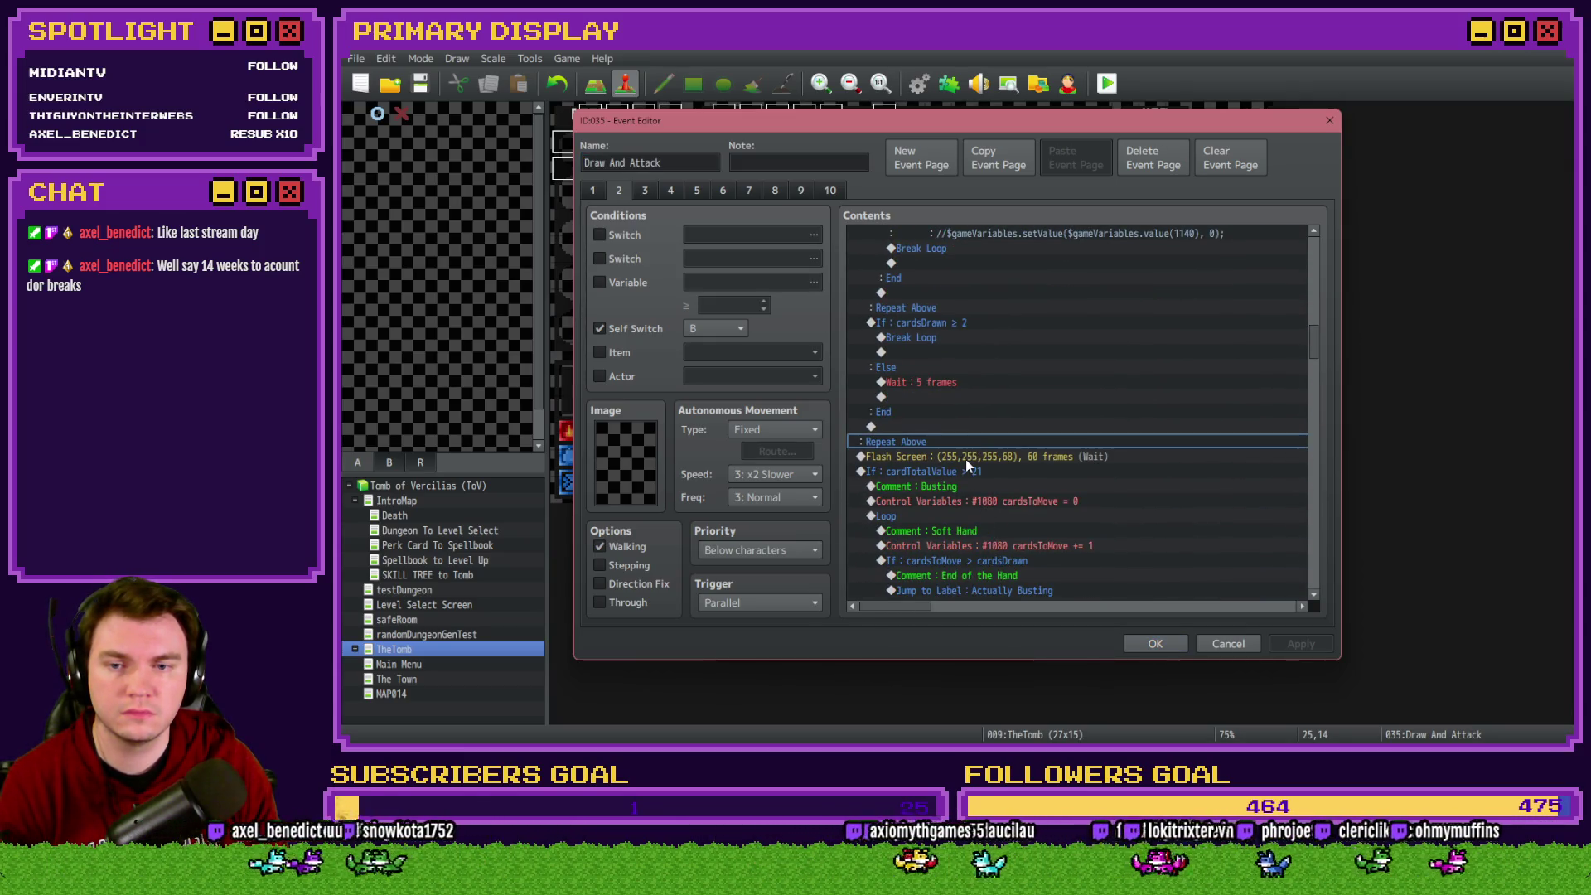
{"action": "left_click", "coordinate": [967, 456]}
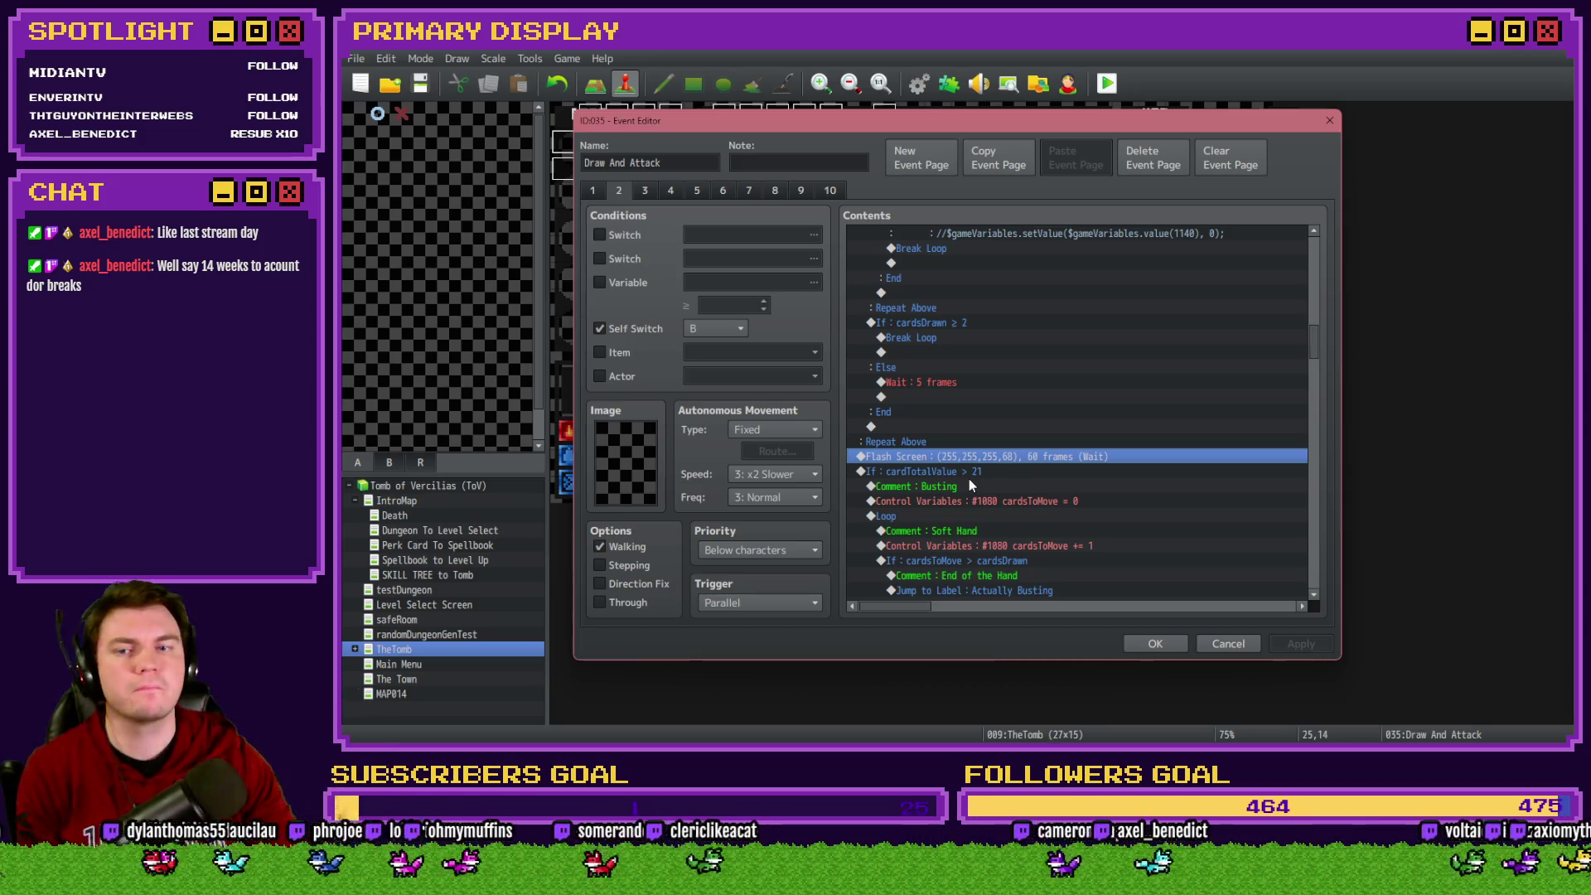
{"action": "mouse_move", "coordinate": [946, 469]}
{"action": "left_mouse_down"}
{"action": "mouse_move", "coordinate": [953, 427]}
{"action": "mouse_move", "coordinate": [959, 457]}
{"action": "left_mouse_up"}
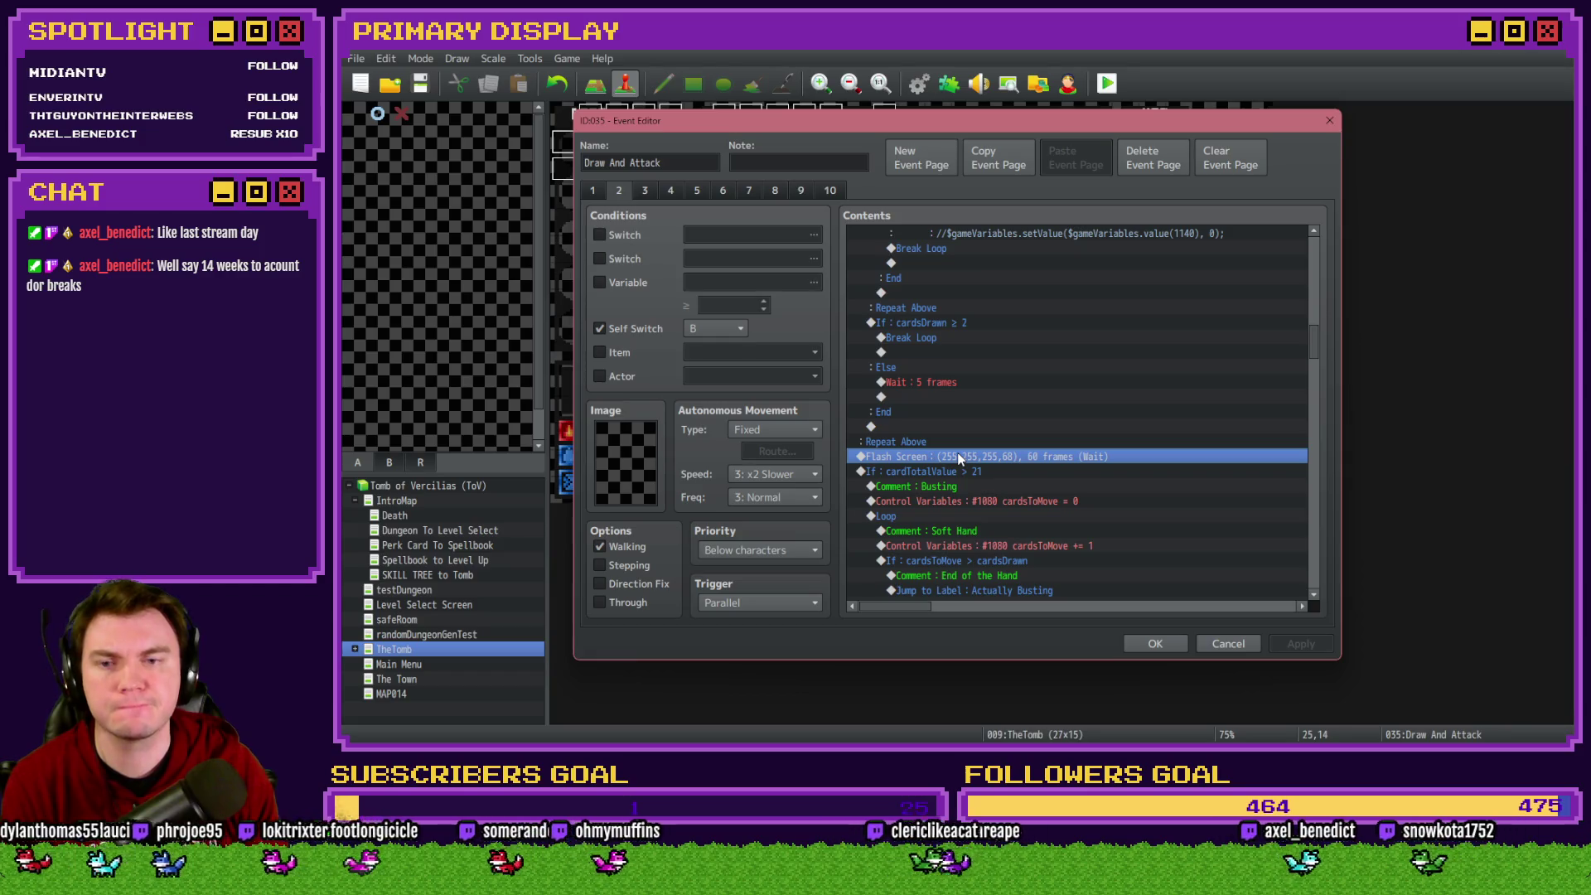
{"action": "left_click_drag", "start_coordinate": [1311, 348], "coordinate": [1315, 255]}
{"action": "left_click", "coordinate": [1073, 495]}
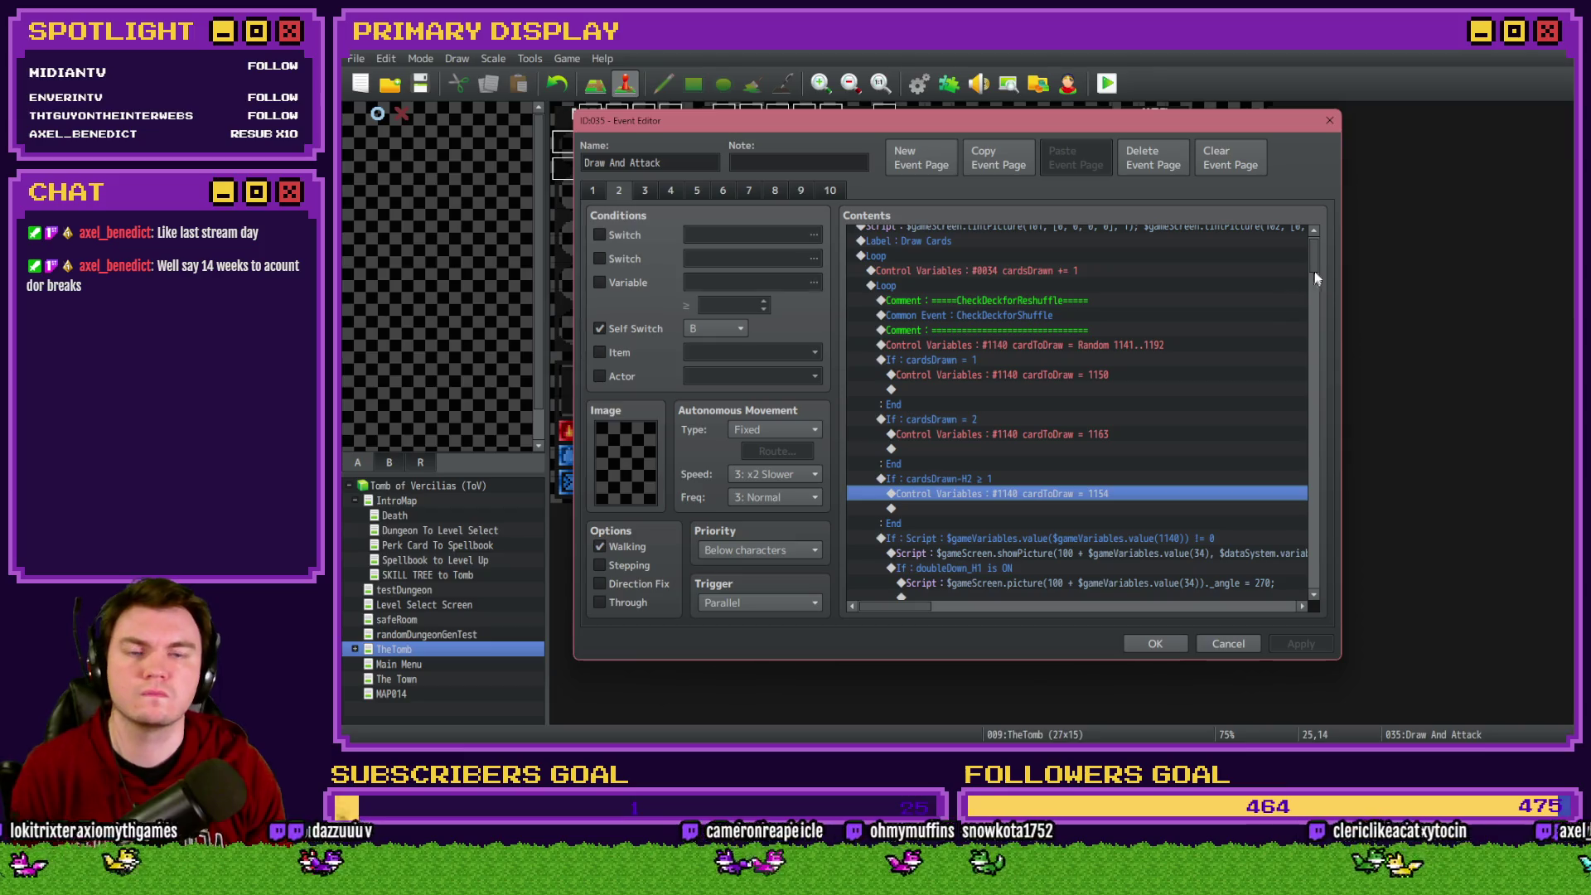
Paste the Flash Screen after the bust block, just above the Split Possible comment, and save
{"action": "scroll", "coordinate": [1292, 348], "scroll_direction": "down", "scroll_amount": 10}
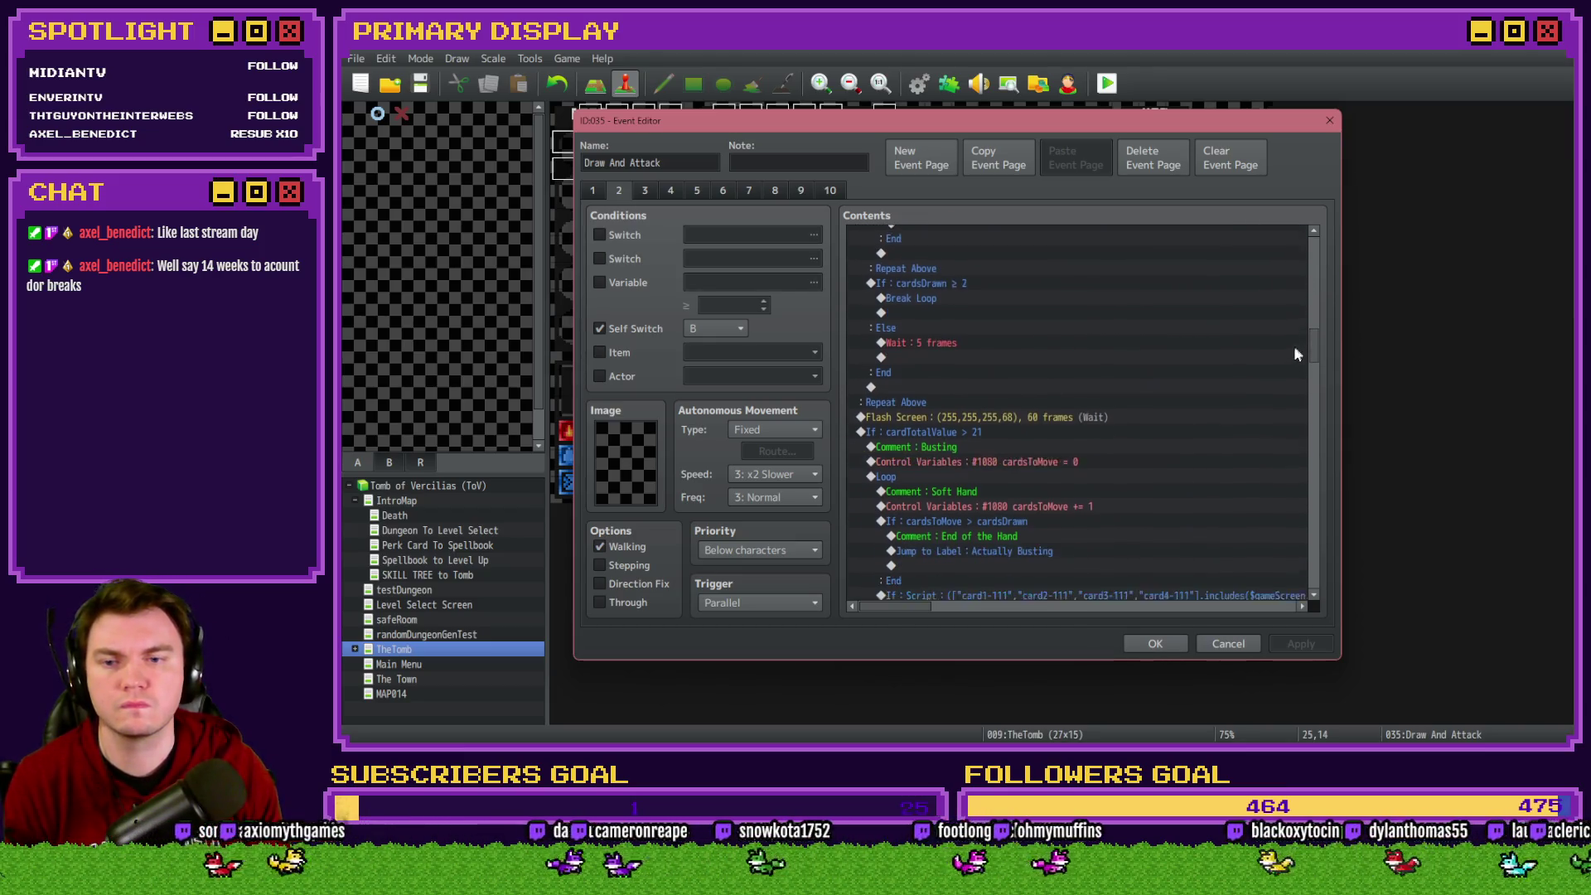
{"action": "scroll", "coordinate": [1293, 354], "scroll_direction": "down", "scroll_amount": 2}
{"action": "left_click", "coordinate": [1048, 335]}
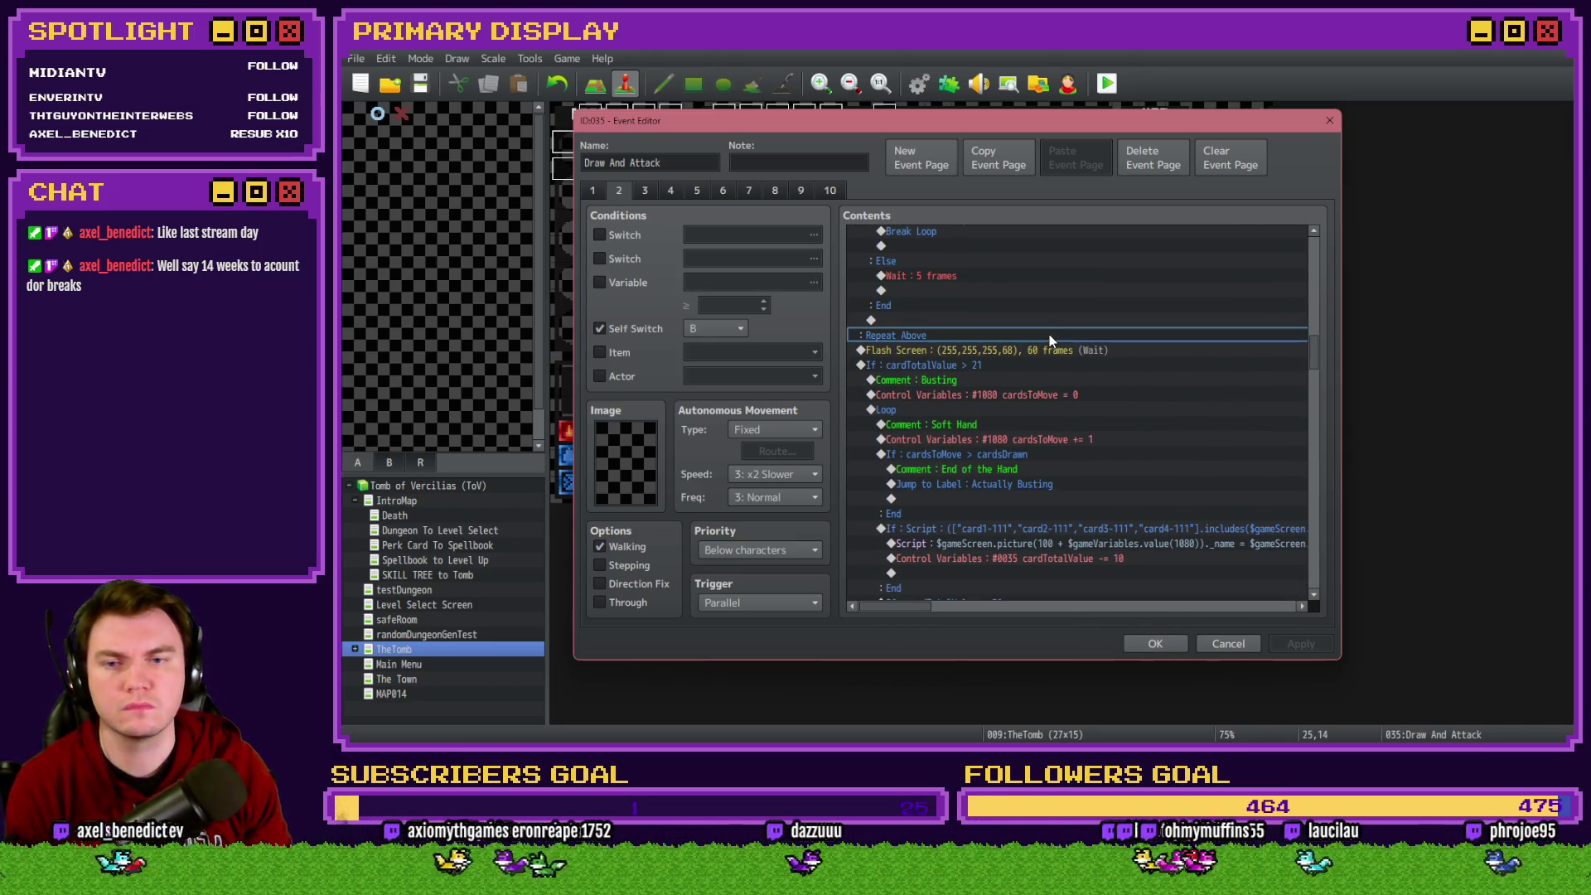
{"action": "left_click", "coordinate": [1047, 351]}
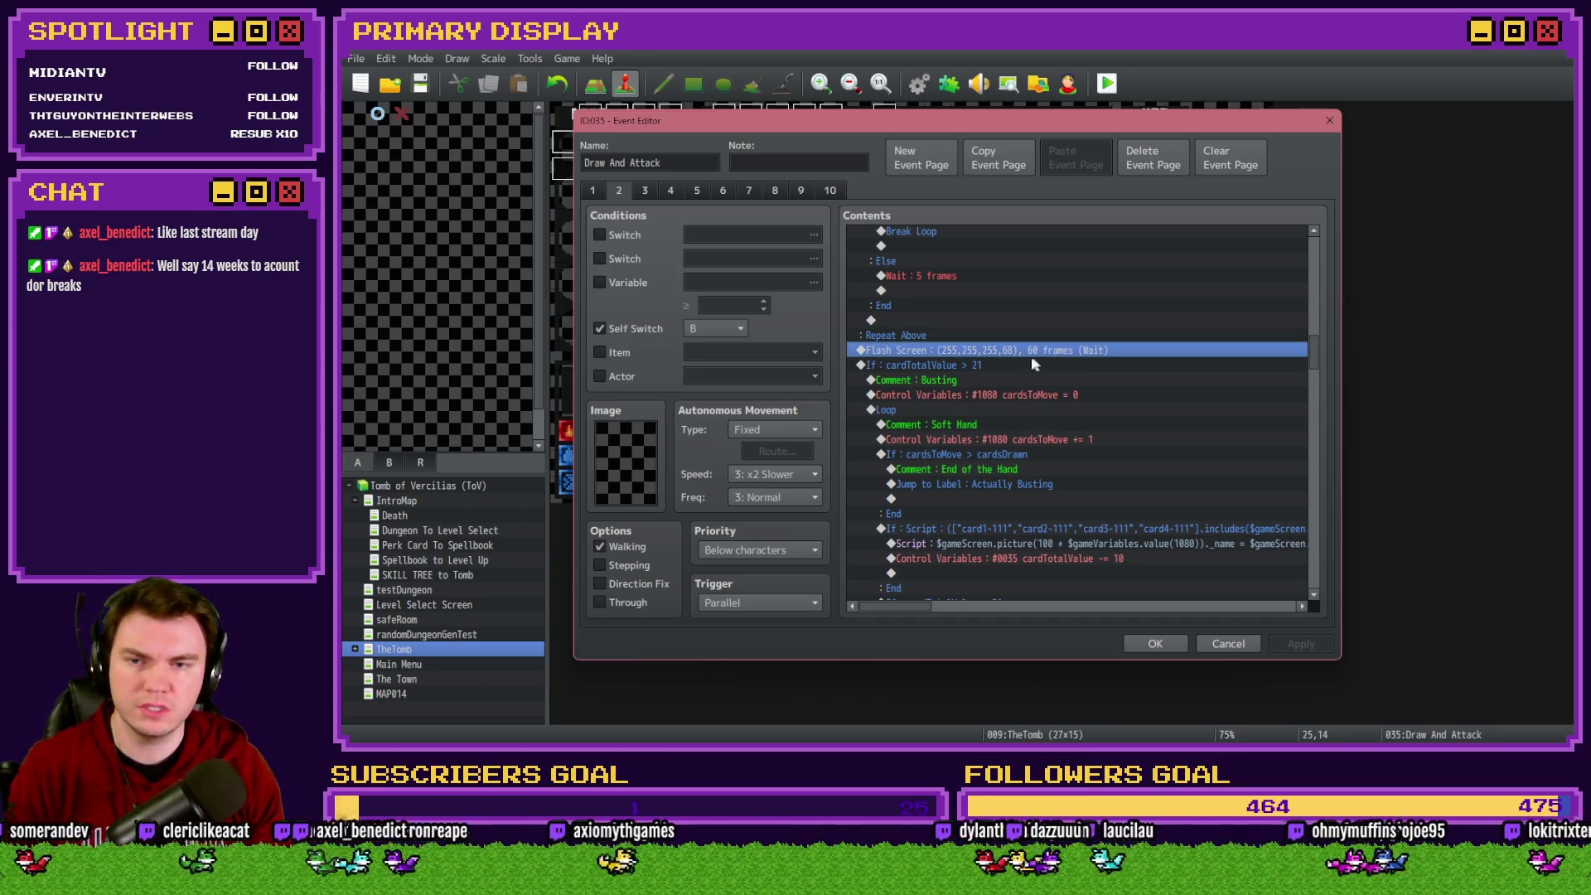
{"action": "left_click", "coordinate": [1000, 364]}
{"action": "scroll", "coordinate": [997, 362], "scroll_direction": "down", "scroll_amount": 4}
{"action": "scroll", "coordinate": [998, 361], "scroll_direction": "down", "scroll_amount": 10}
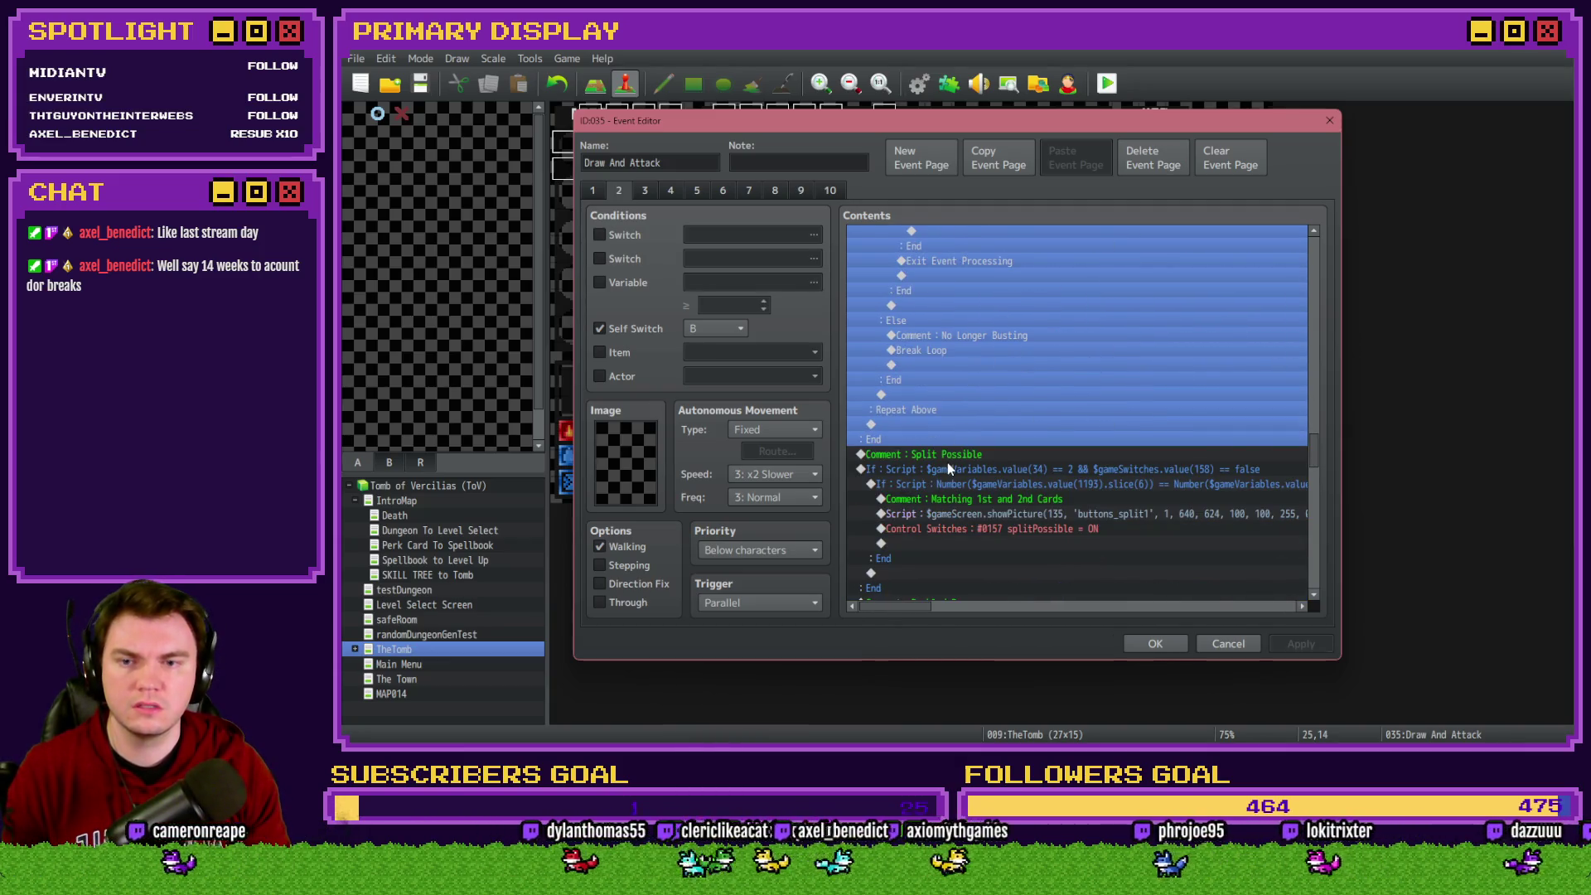
{"action": "left_click", "coordinate": [951, 458]}
{"action": "key", "text": "ctrl+v"}
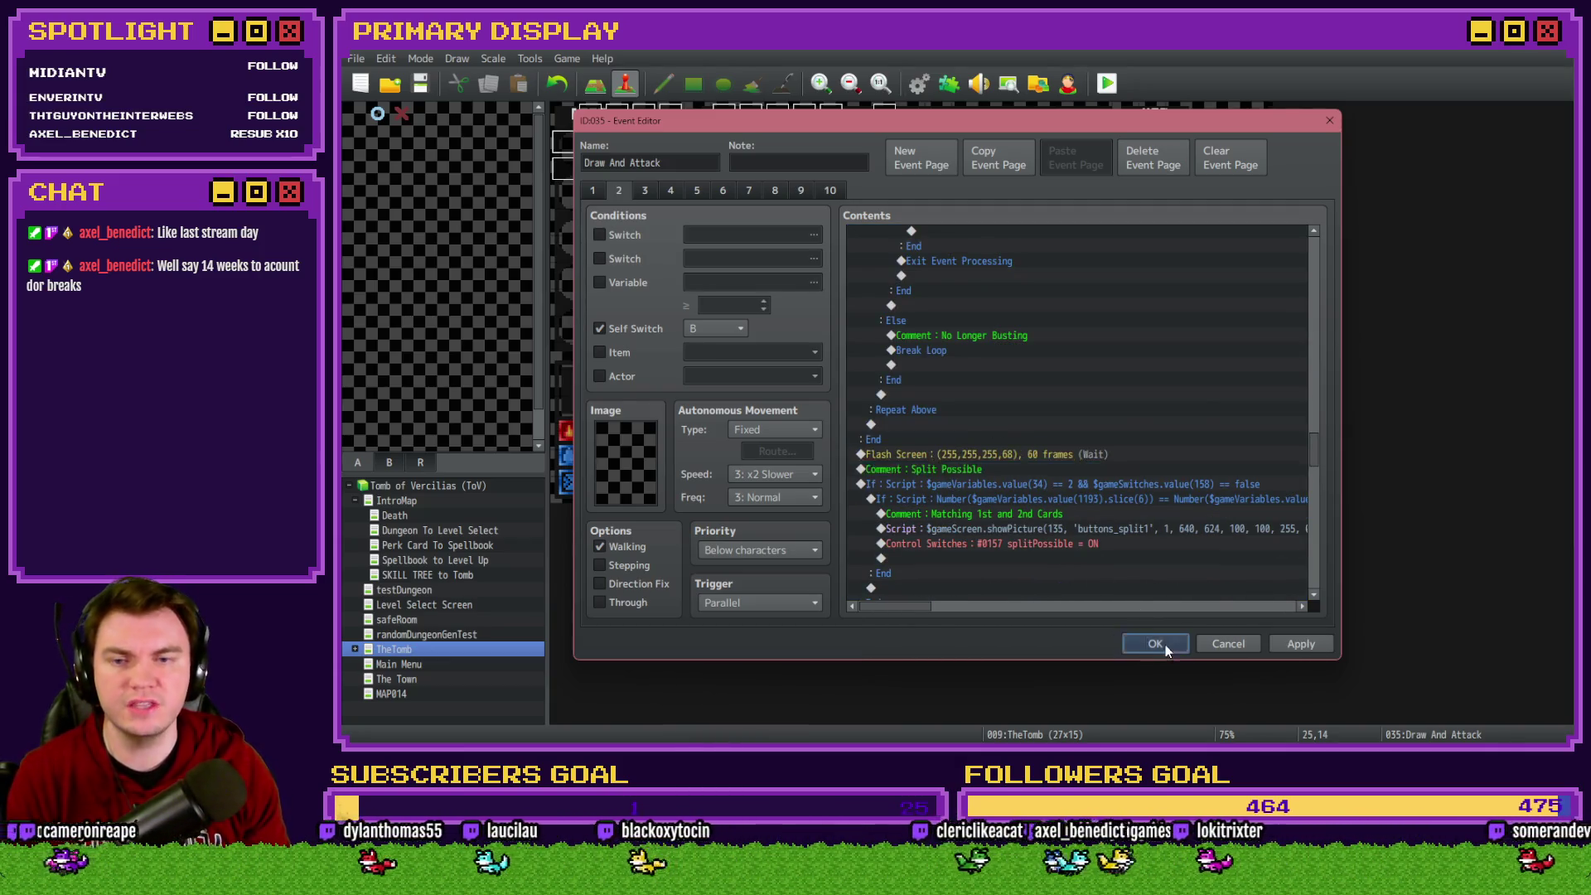
{"action": "left_click", "coordinate": [1156, 645]}
Playtest with the Spiked Pauldron perk, walk into a battle and split the matching pair
{"action": "left_click", "coordinate": [1106, 87]}
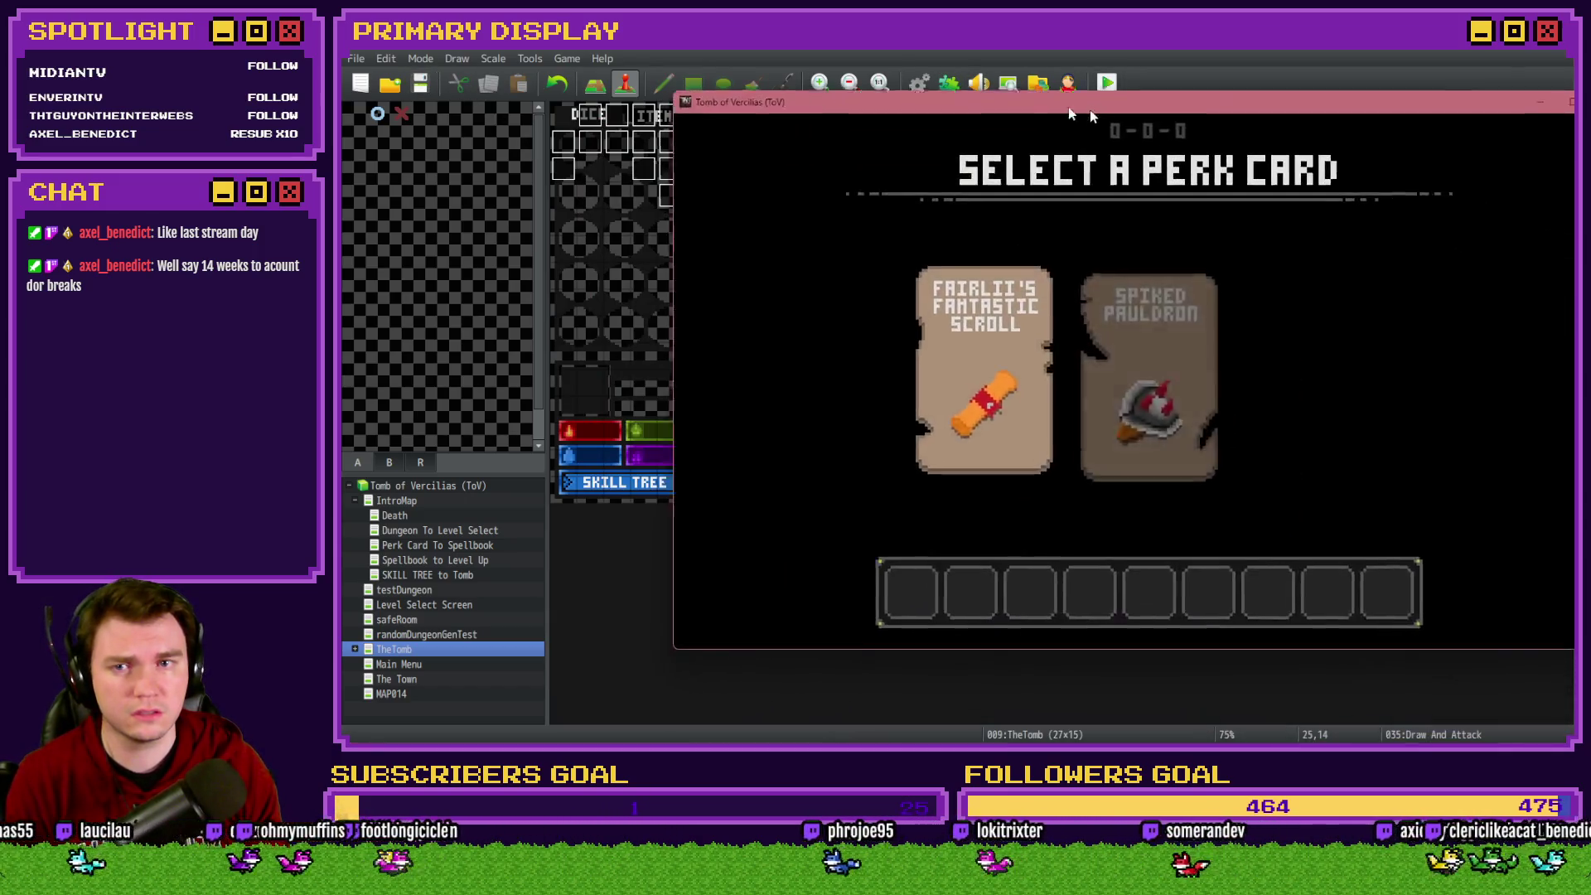
{"action": "left_click", "coordinate": [1044, 275]}
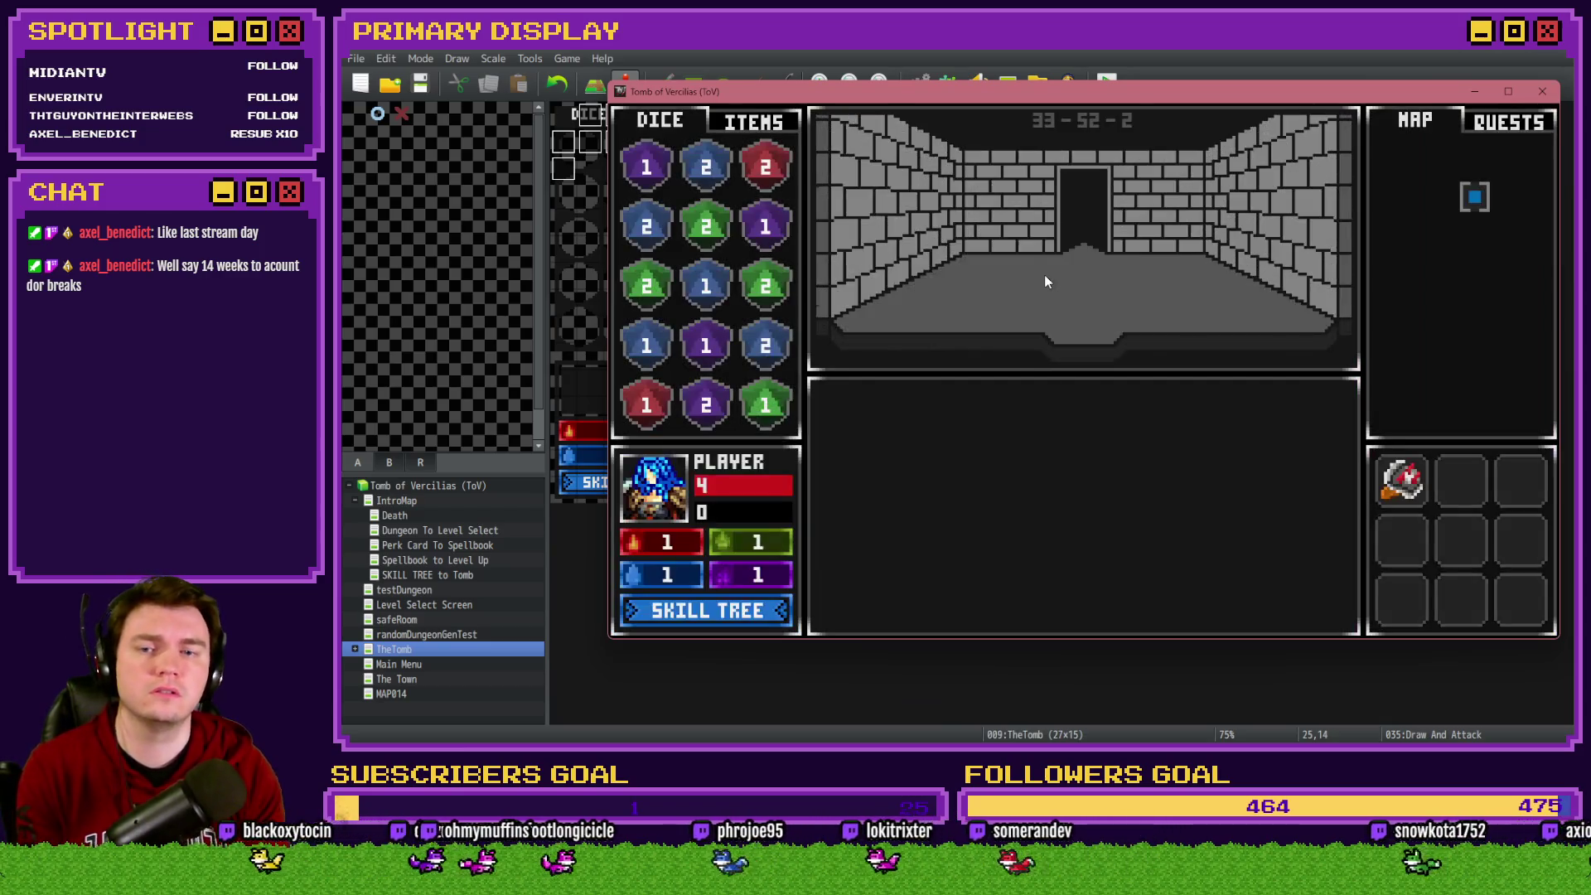
{"action": "key", "text": "Up"}
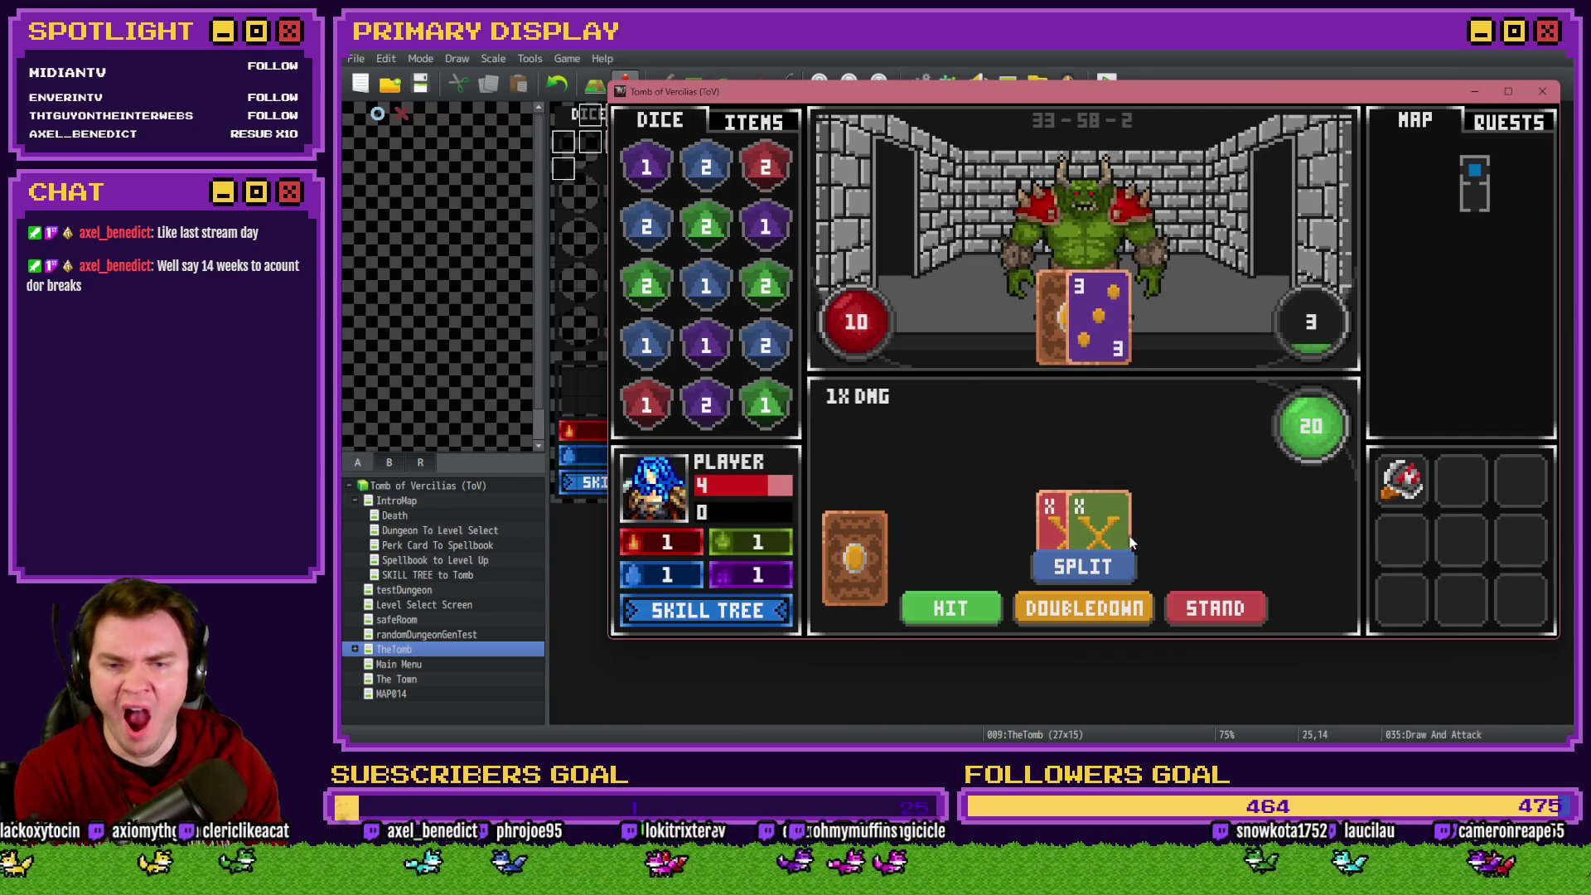
{"action": "left_click", "coordinate": [1115, 572]}
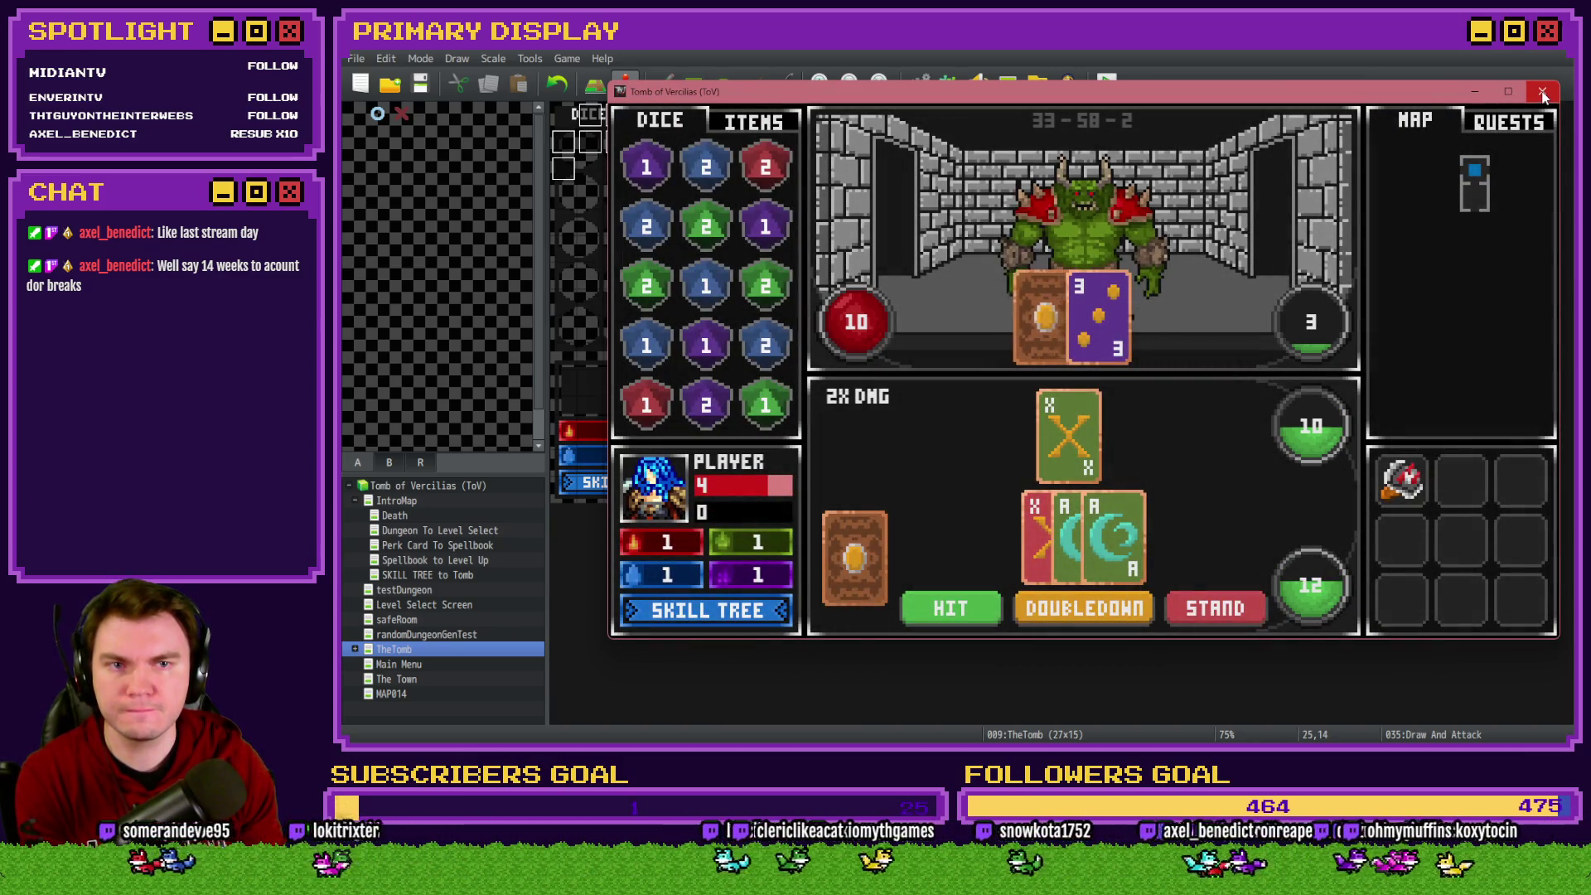
{"action": "left_click", "coordinate": [1543, 93]}
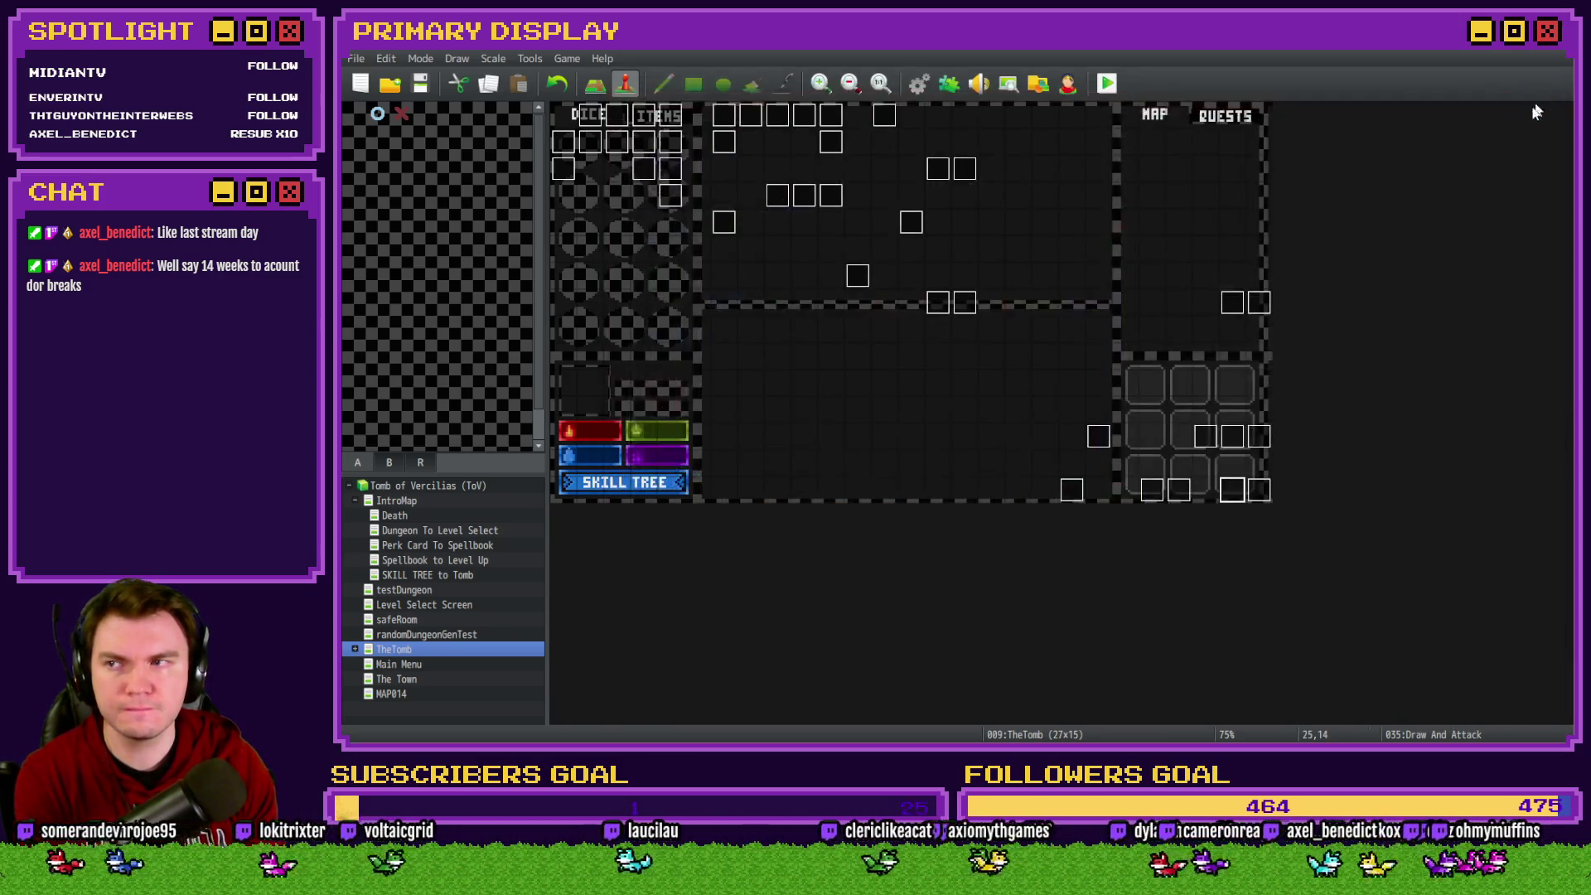
{"action": "double_click", "coordinate": [1233, 489]}
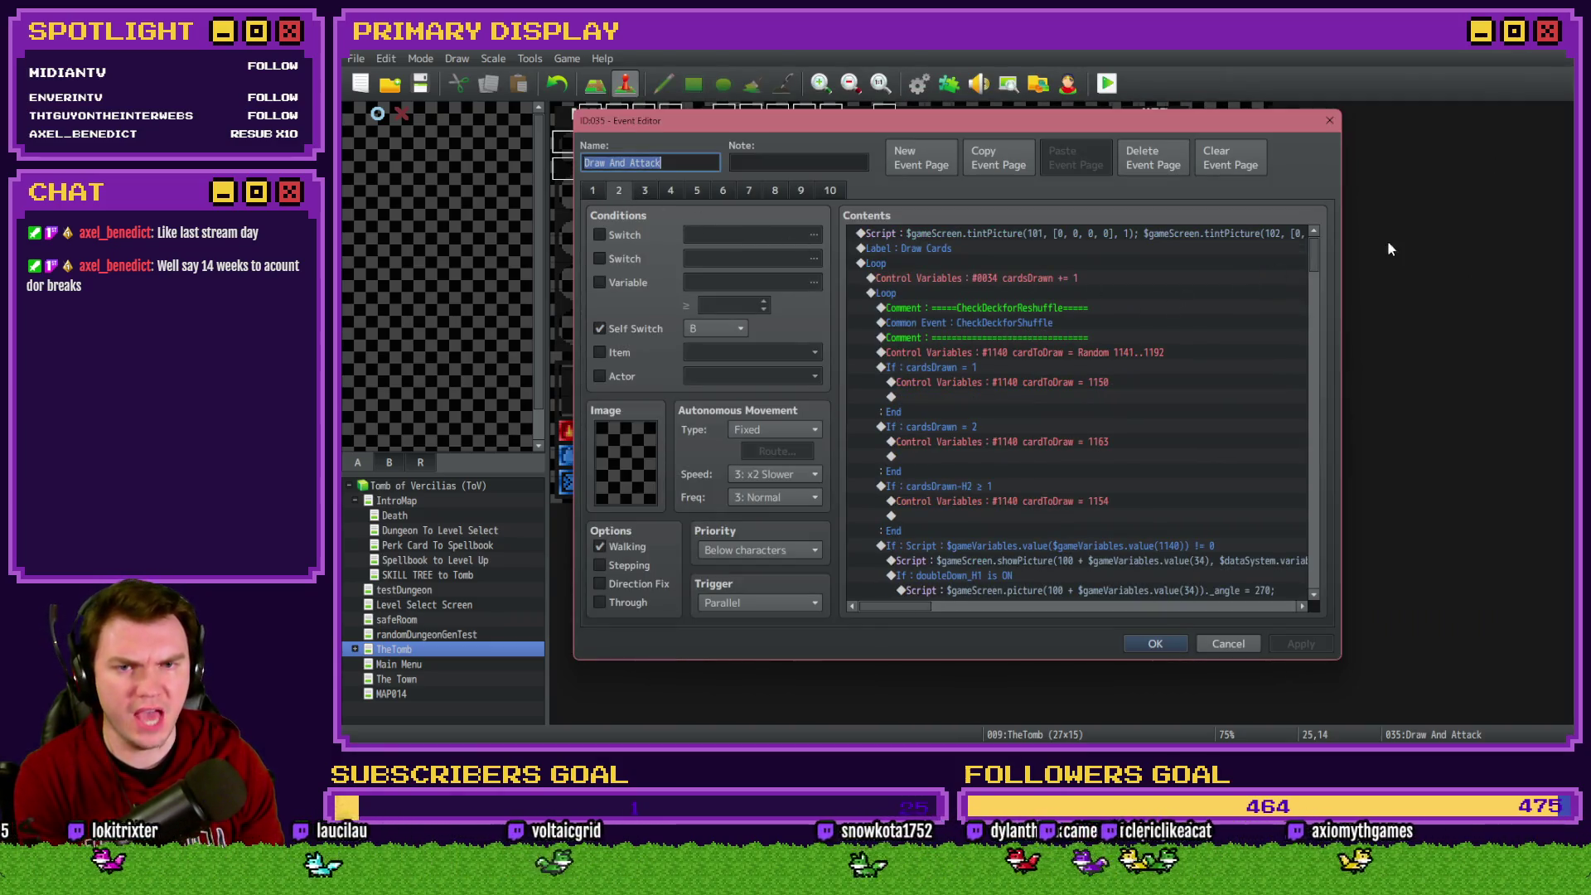
Delete the Flash Screen that sits before the Split Possible comment
{"action": "left_click", "coordinate": [1278, 308]}
{"action": "left_click", "coordinate": [862, 604]}
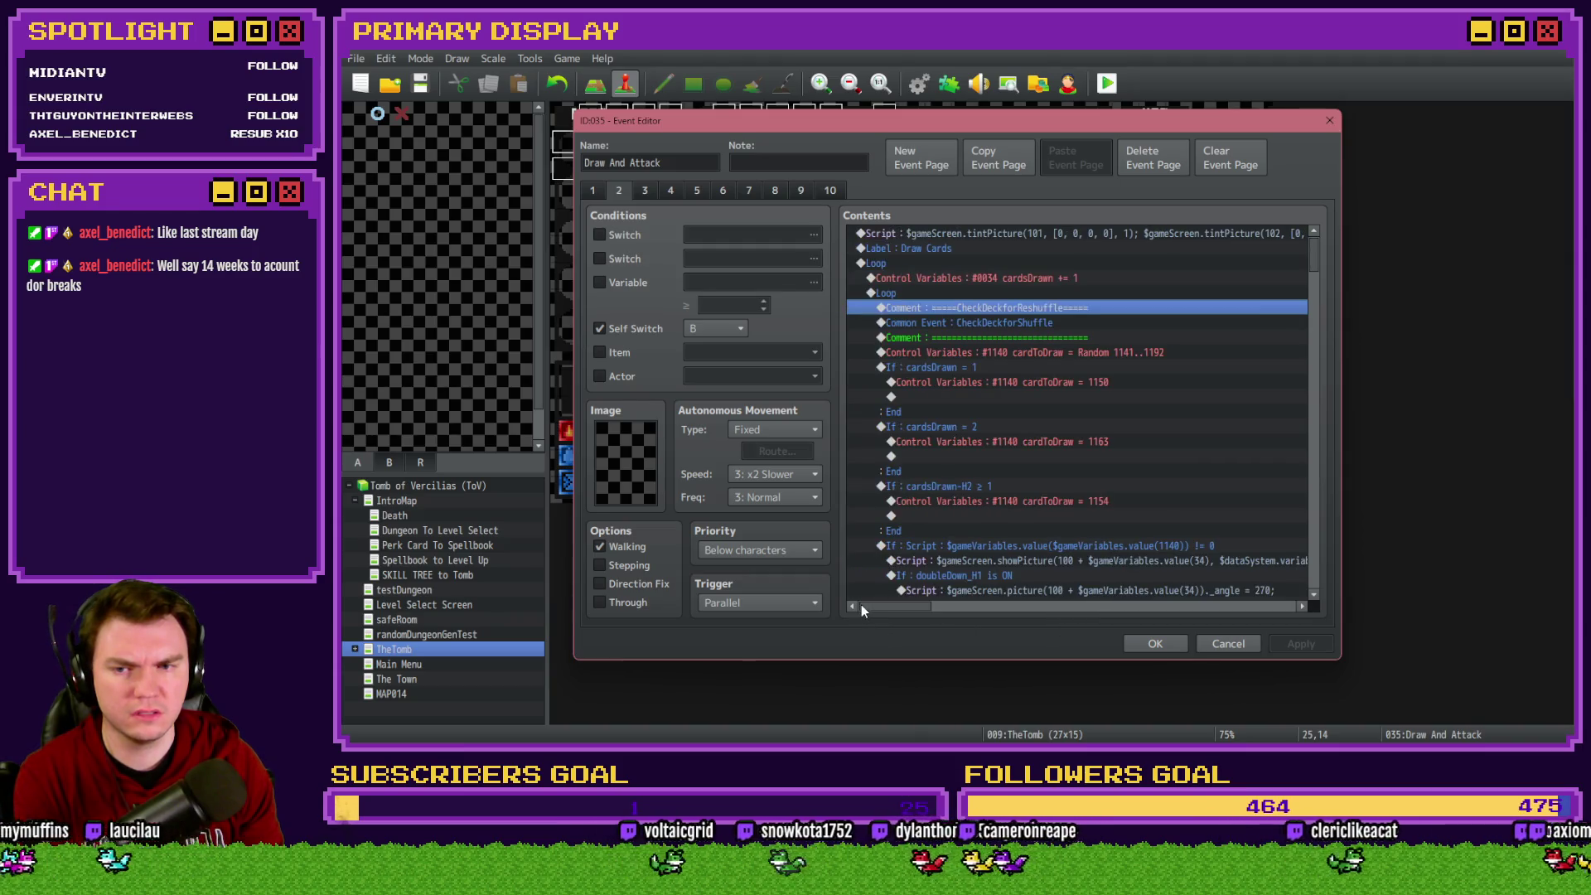
{"action": "left_click_drag", "start_coordinate": [1316, 255], "coordinate": [1313, 461]}
{"action": "left_click", "coordinate": [1018, 341]}
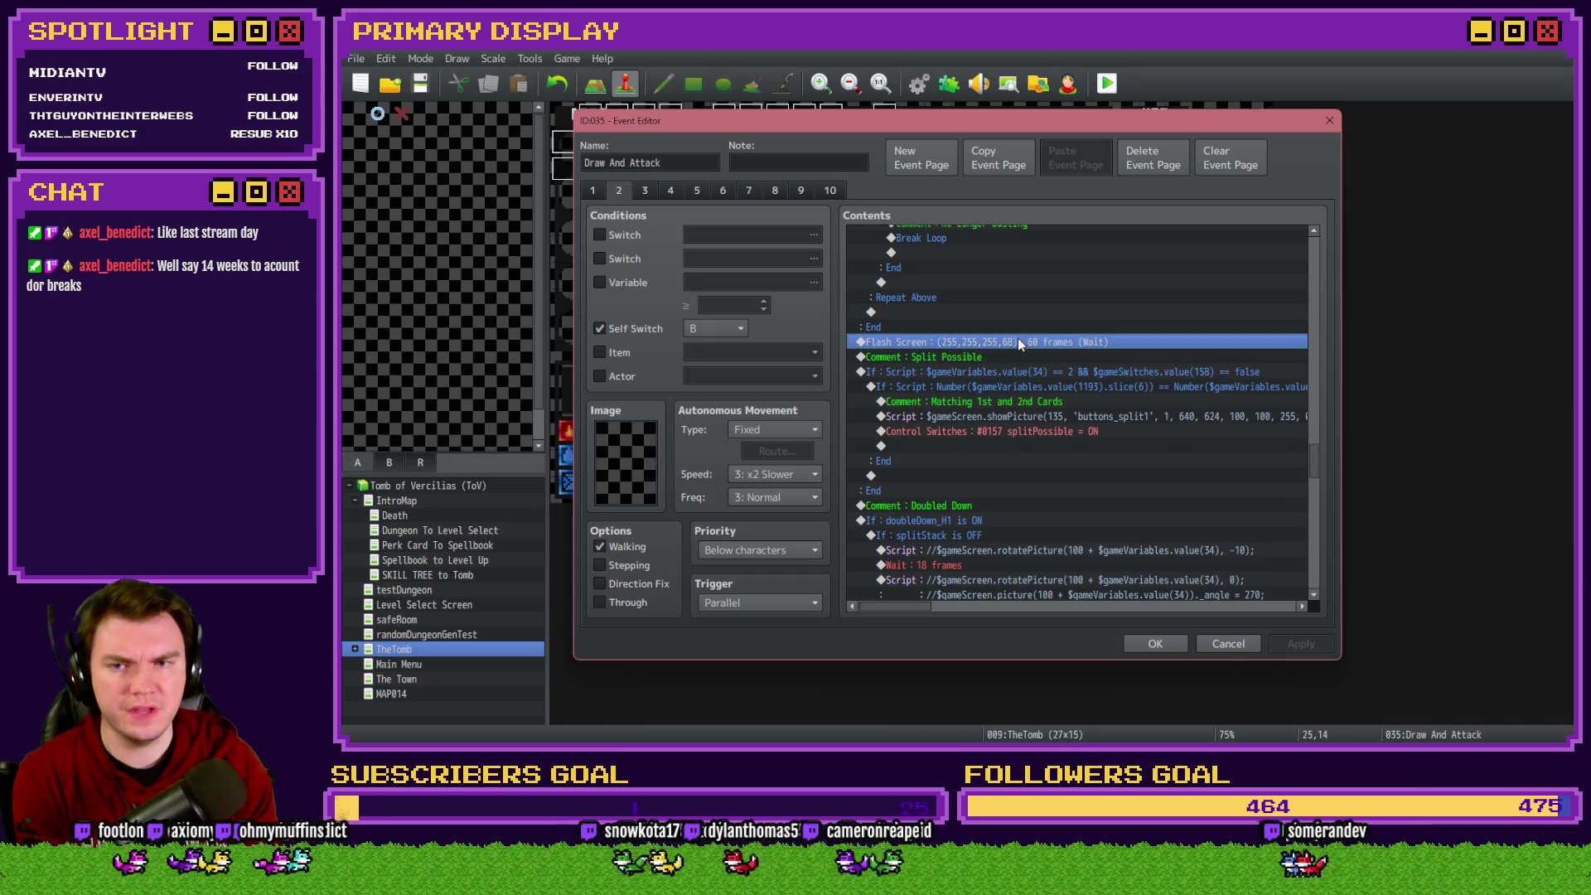
{"action": "key", "text": "Delete"}
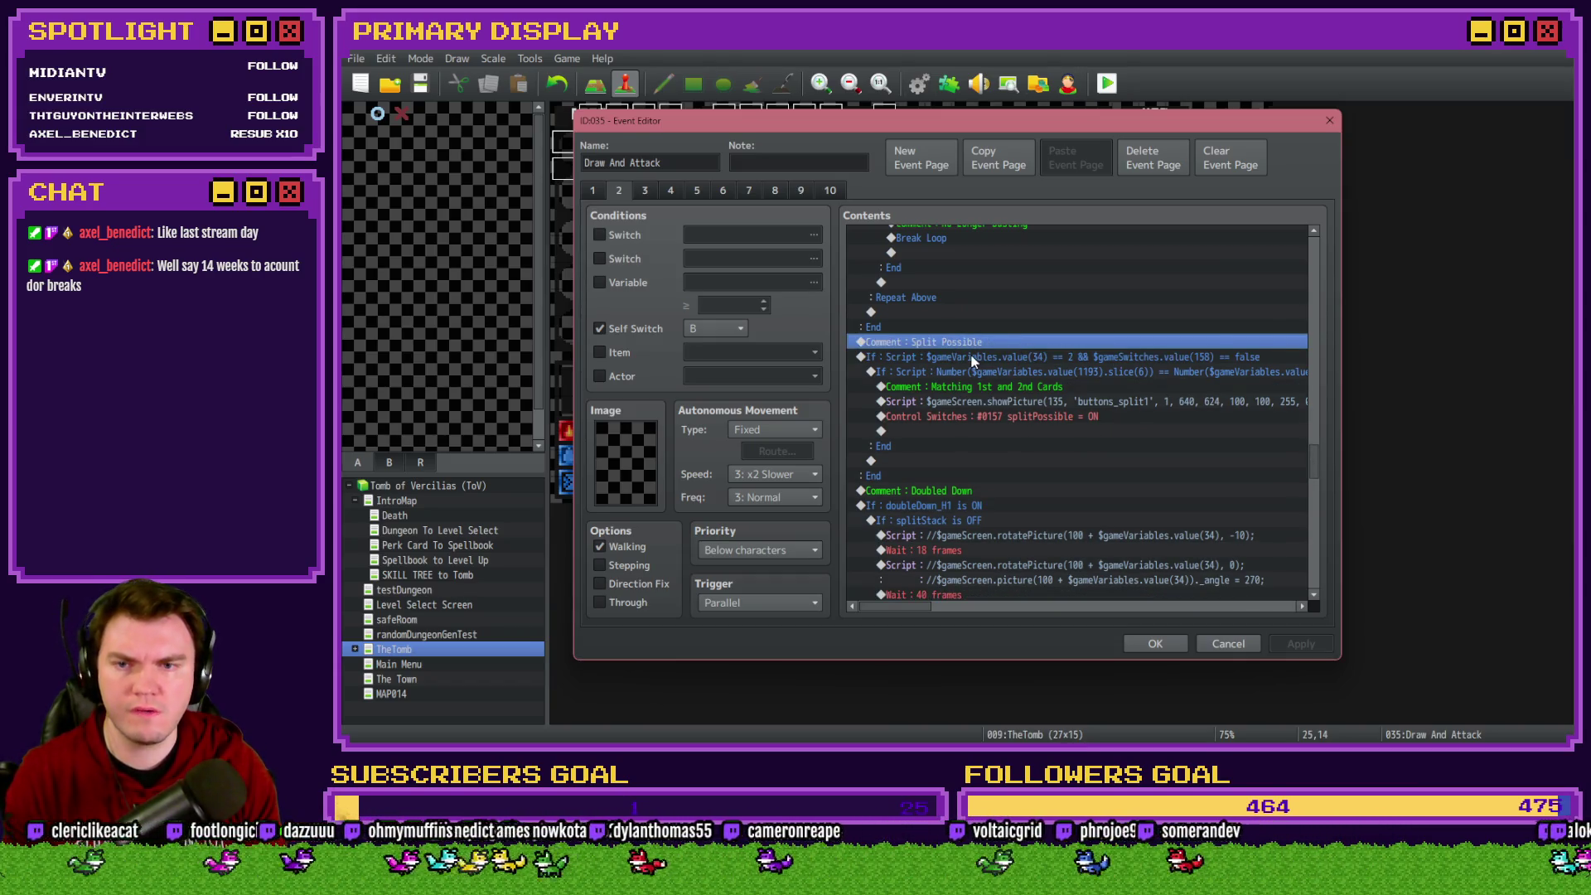
Paste the Flash Screen above the Doubled Down comment and save the event
{"action": "left_click", "coordinate": [971, 356]}
{"action": "scroll", "coordinate": [971, 355], "scroll_direction": "down", "scroll_amount": 2}
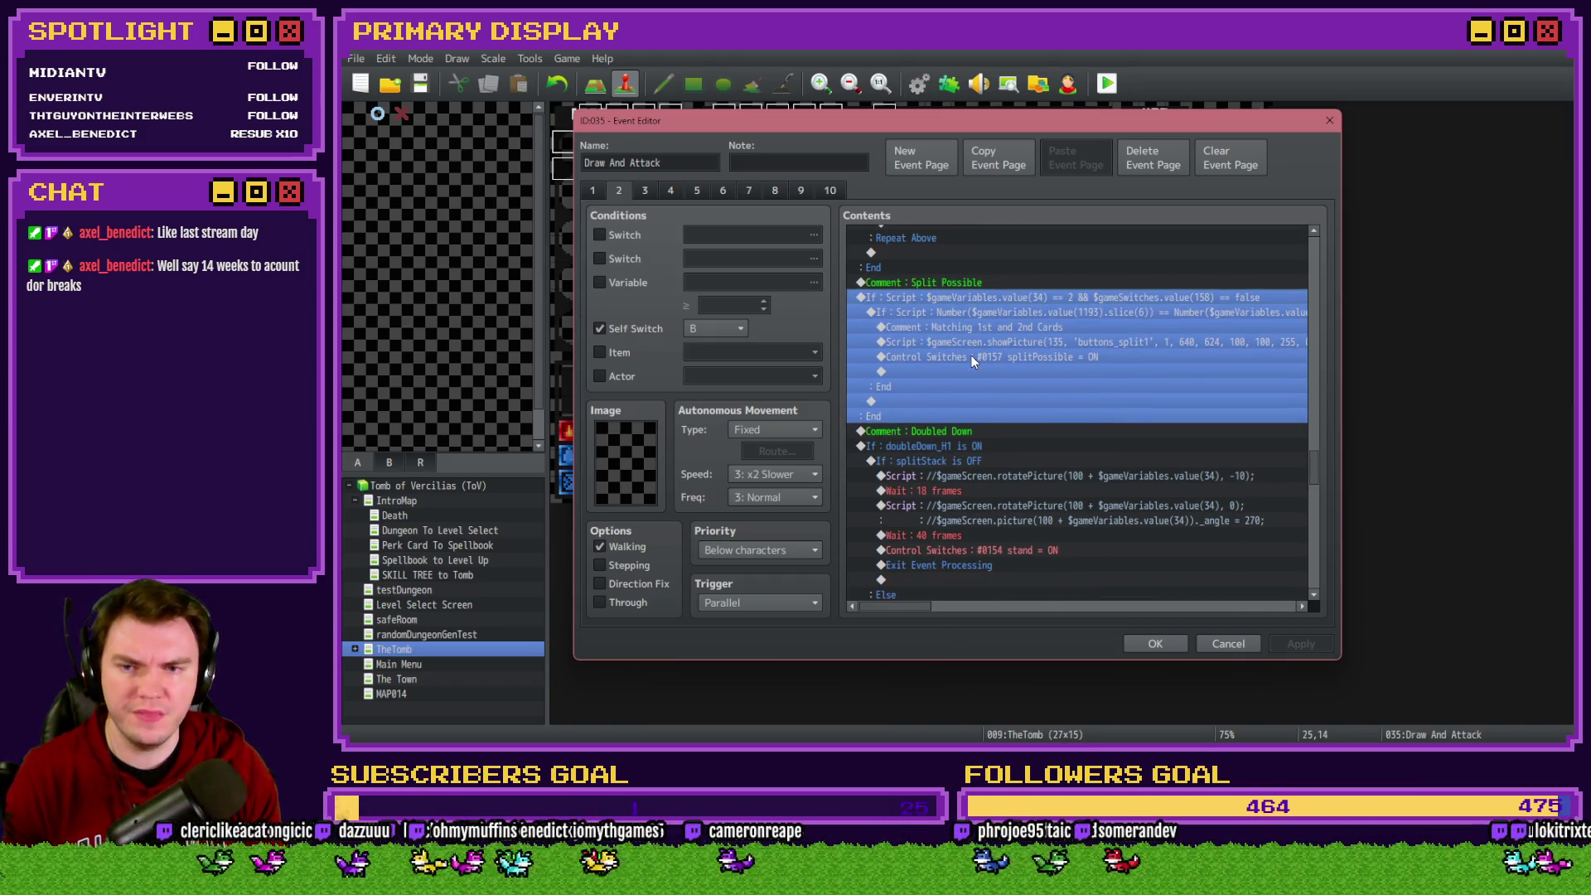
{"action": "left_click", "coordinate": [972, 432]}
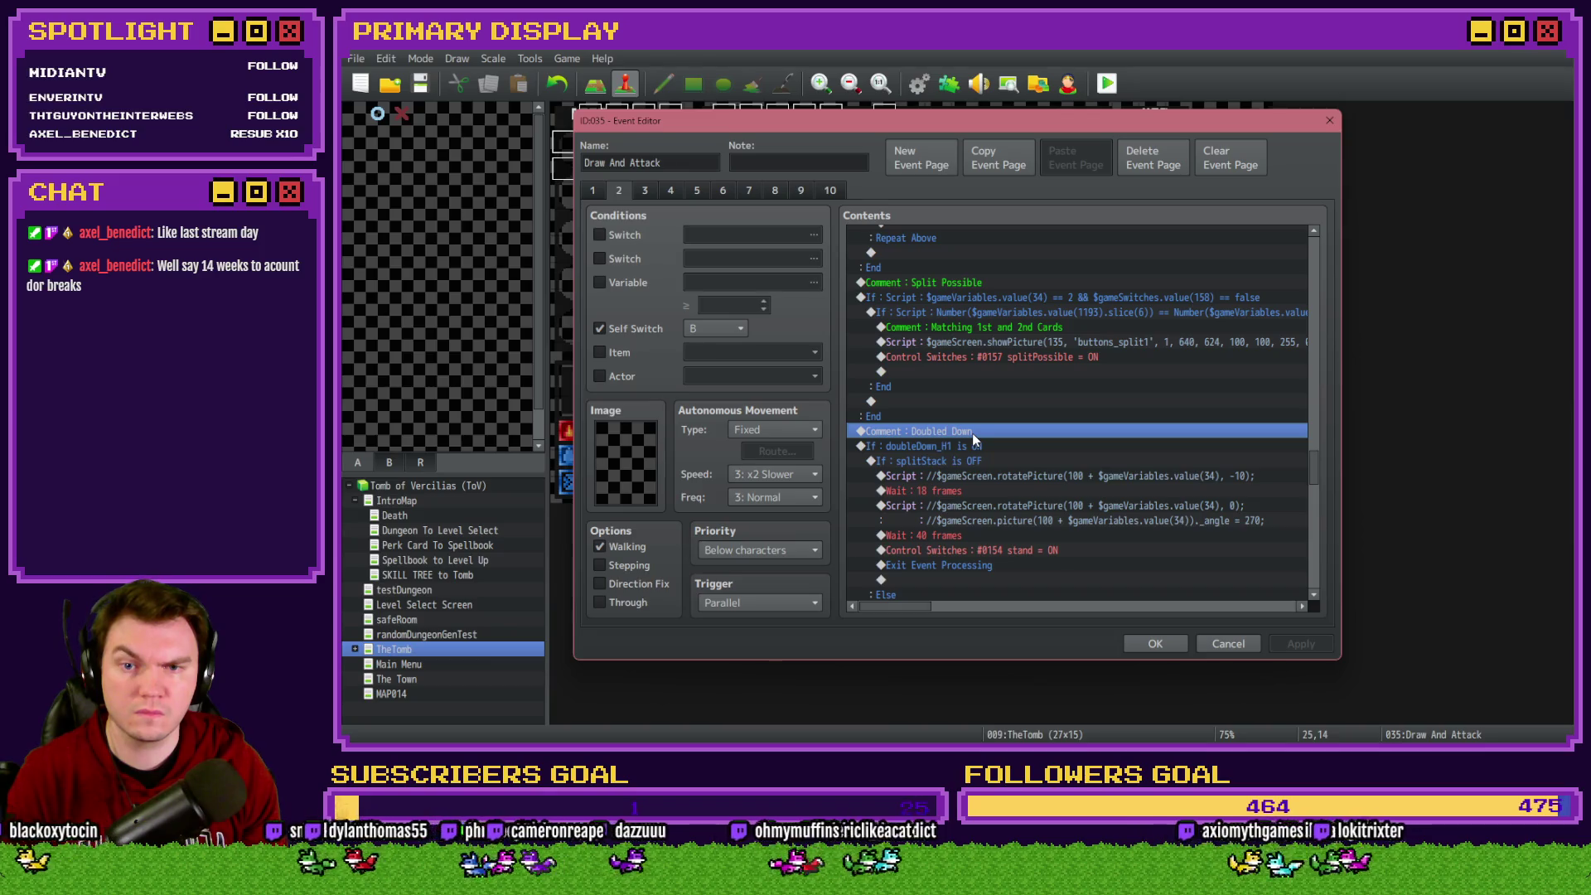
{"action": "key", "text": "ctrl+v"}
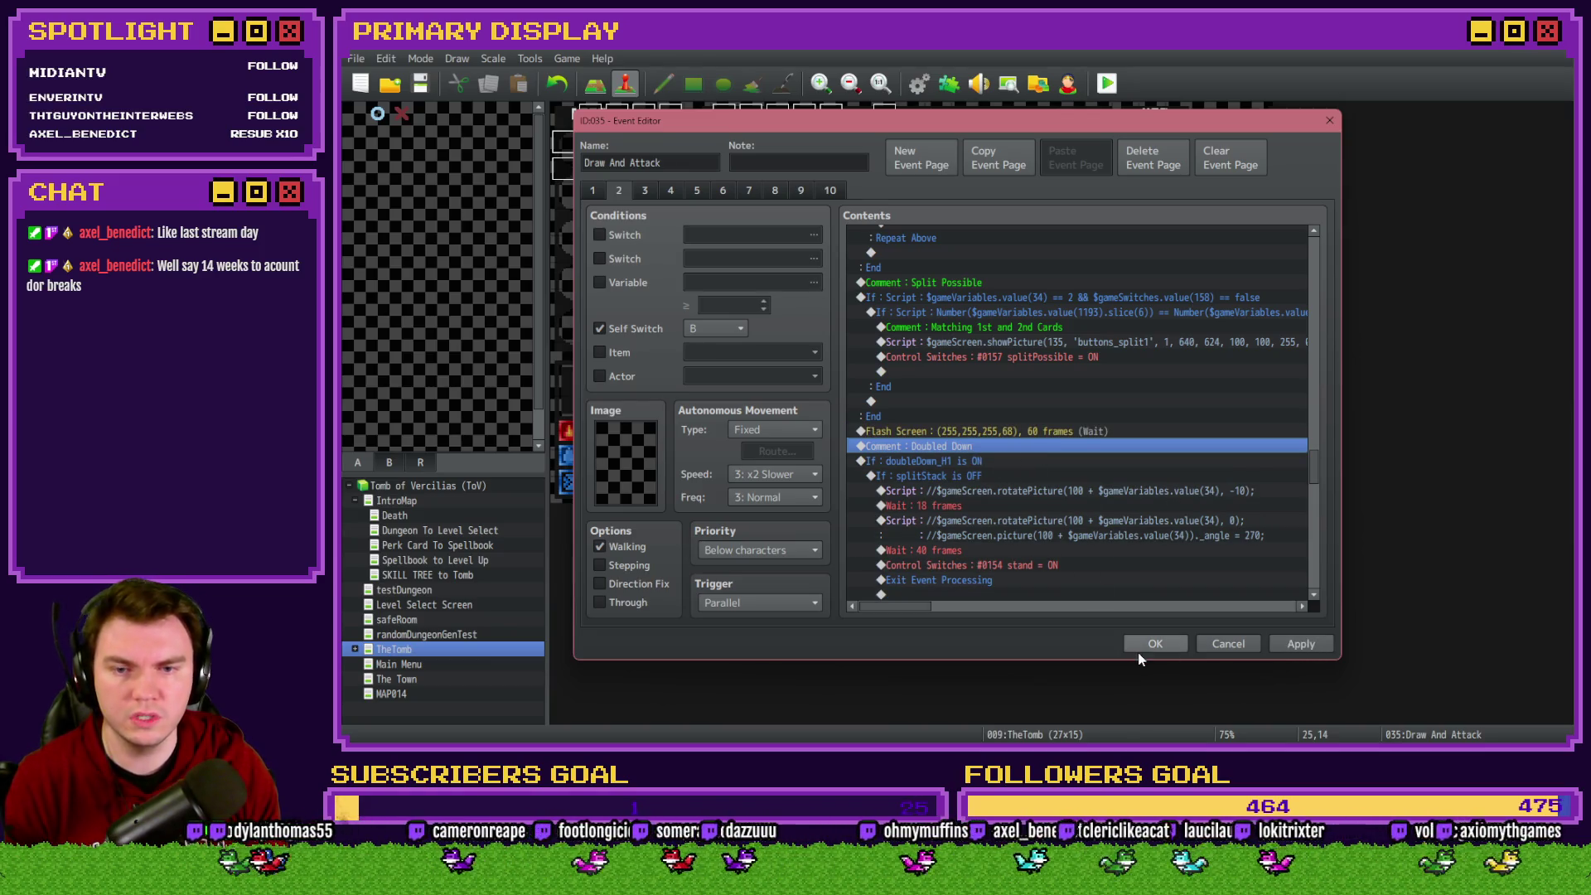
{"action": "left_click", "coordinate": [1147, 648]}
{"action": "left_click", "coordinate": [903, 415]}
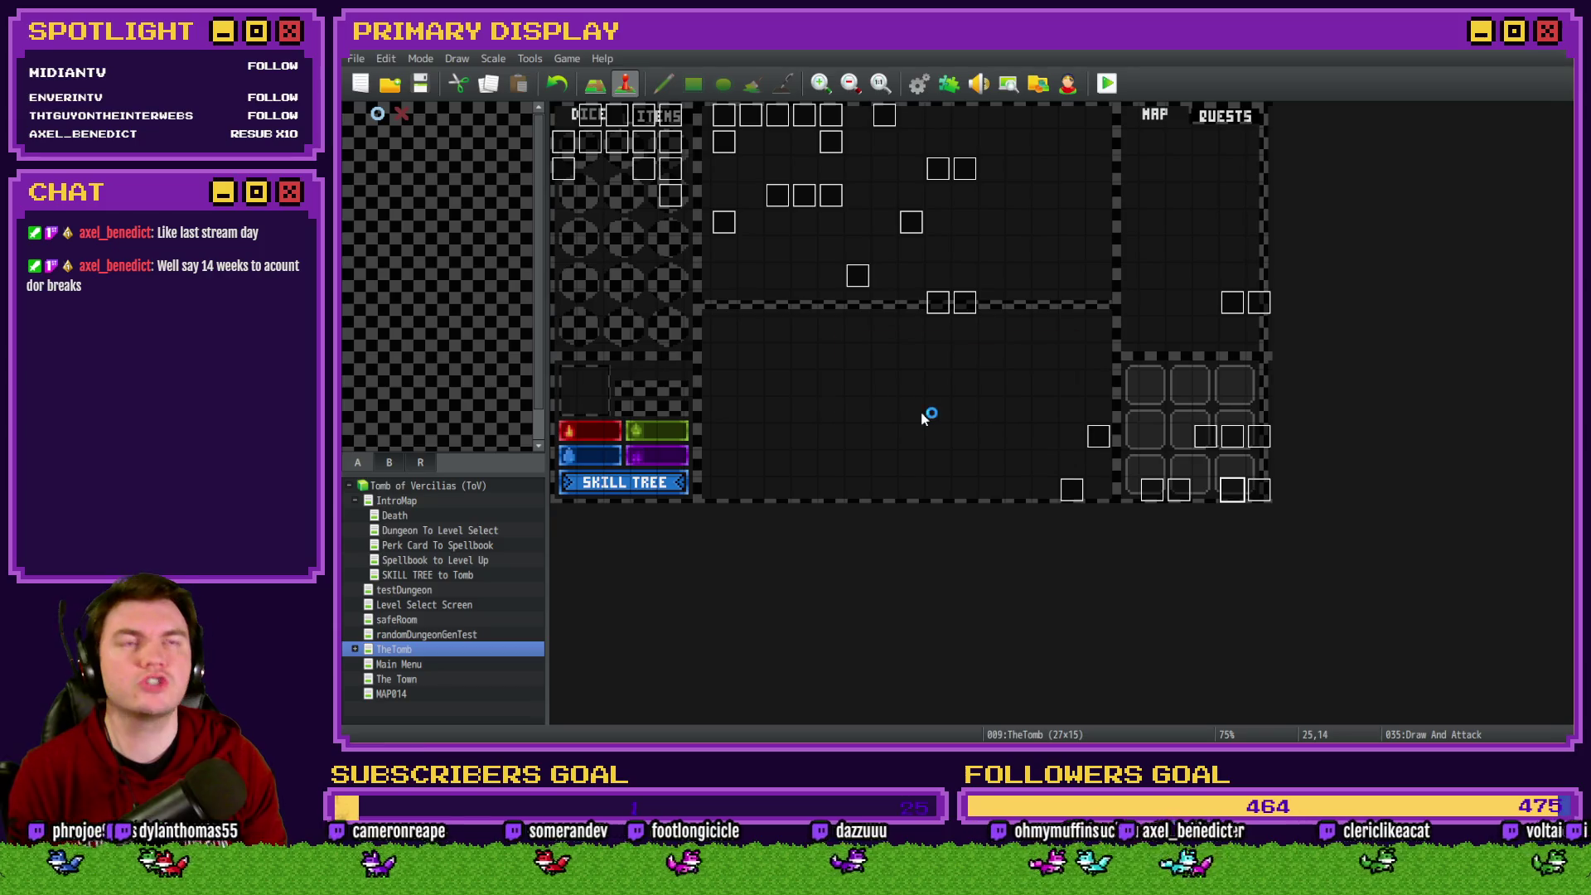
Playtest with the Spiked Pauldron perk, step into a skull battle and split the X pair
{"action": "left_click_drag", "start_coordinate": [1346, 265], "coordinate": [885, 179]}
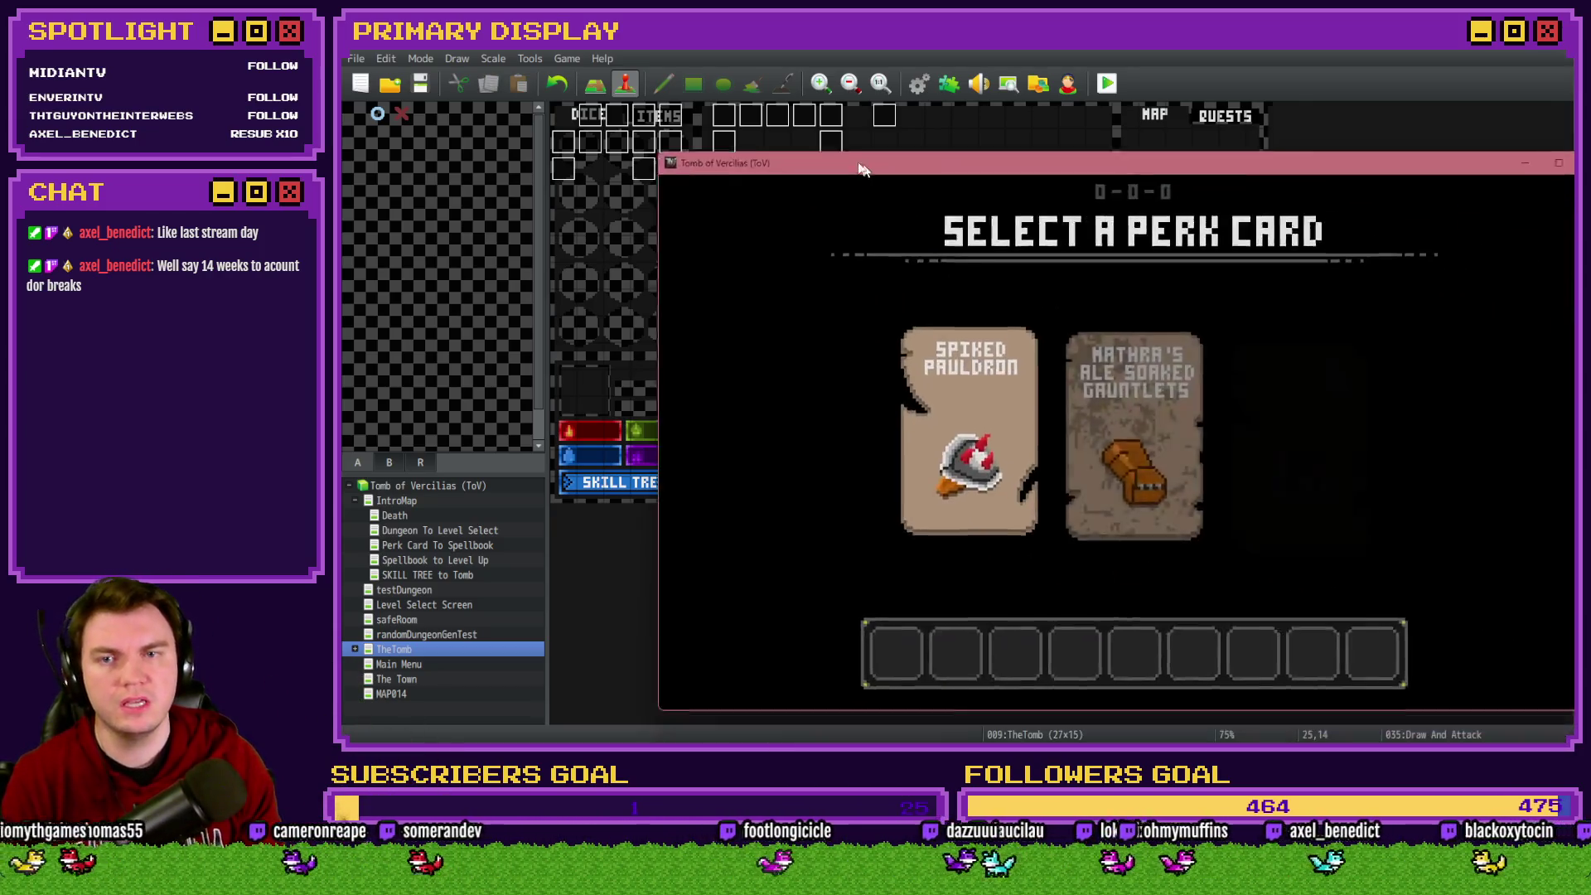
{"action": "left_click", "coordinate": [856, 312]}
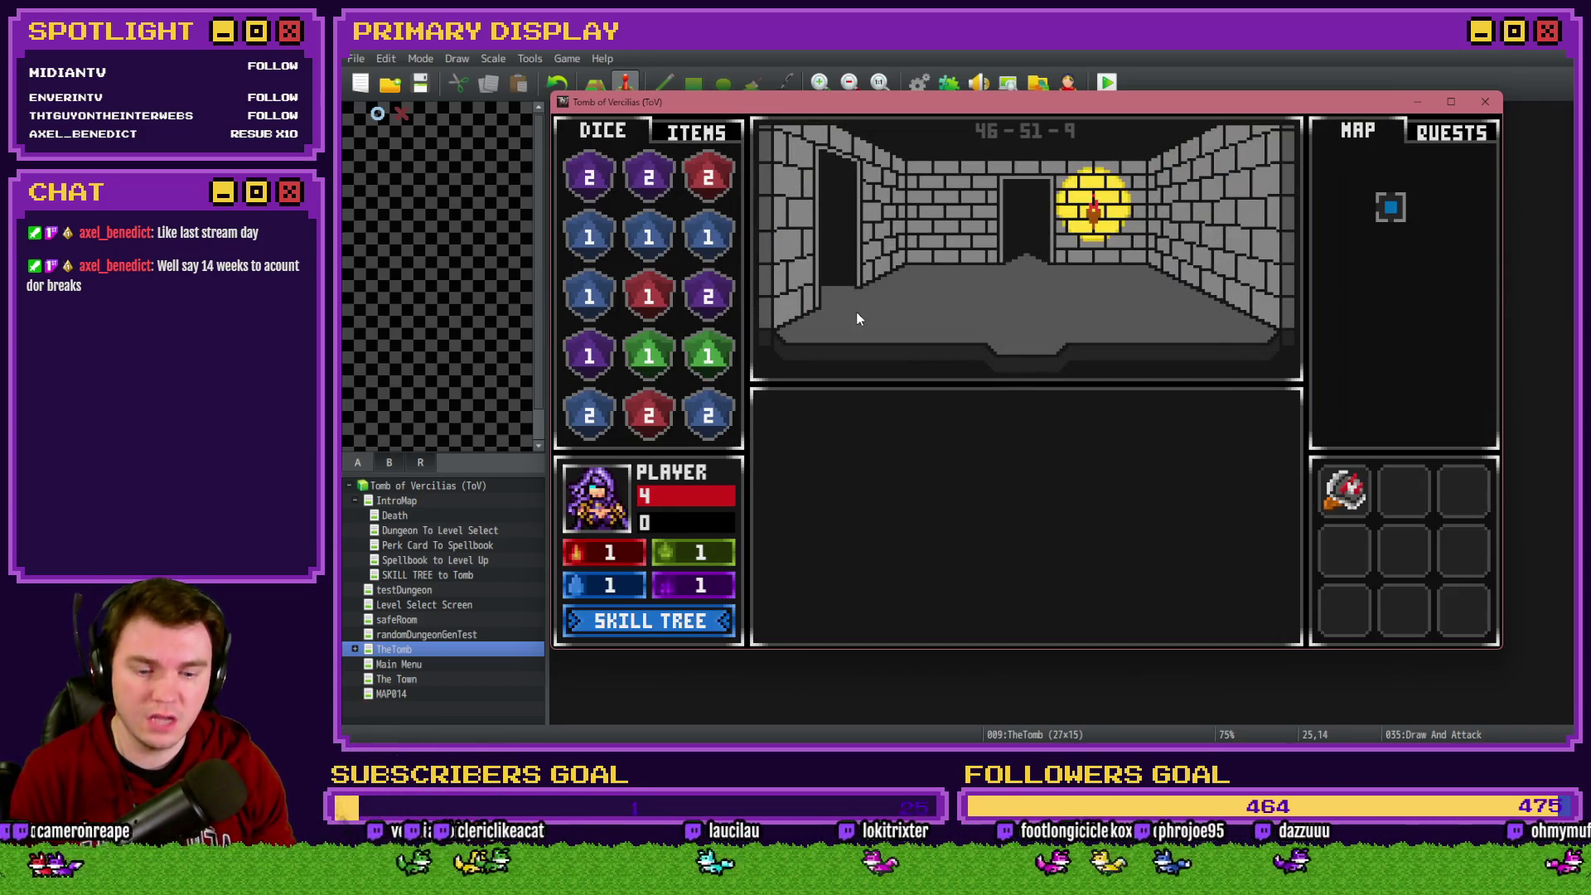
{"action": "key", "text": "Up"}
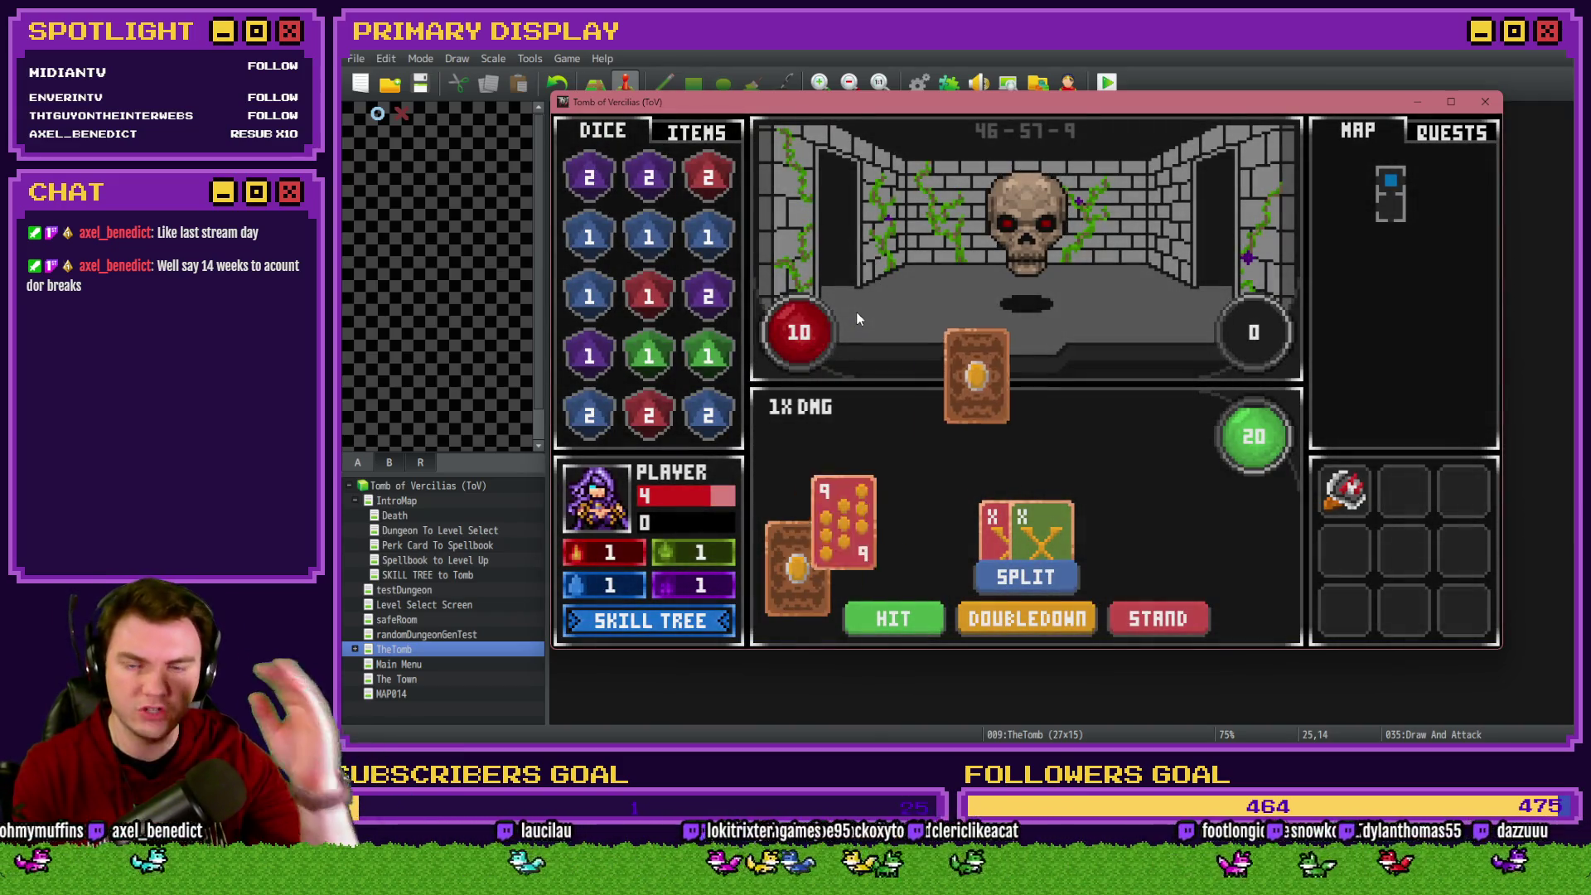
{"action": "left_click", "coordinate": [1024, 578]}
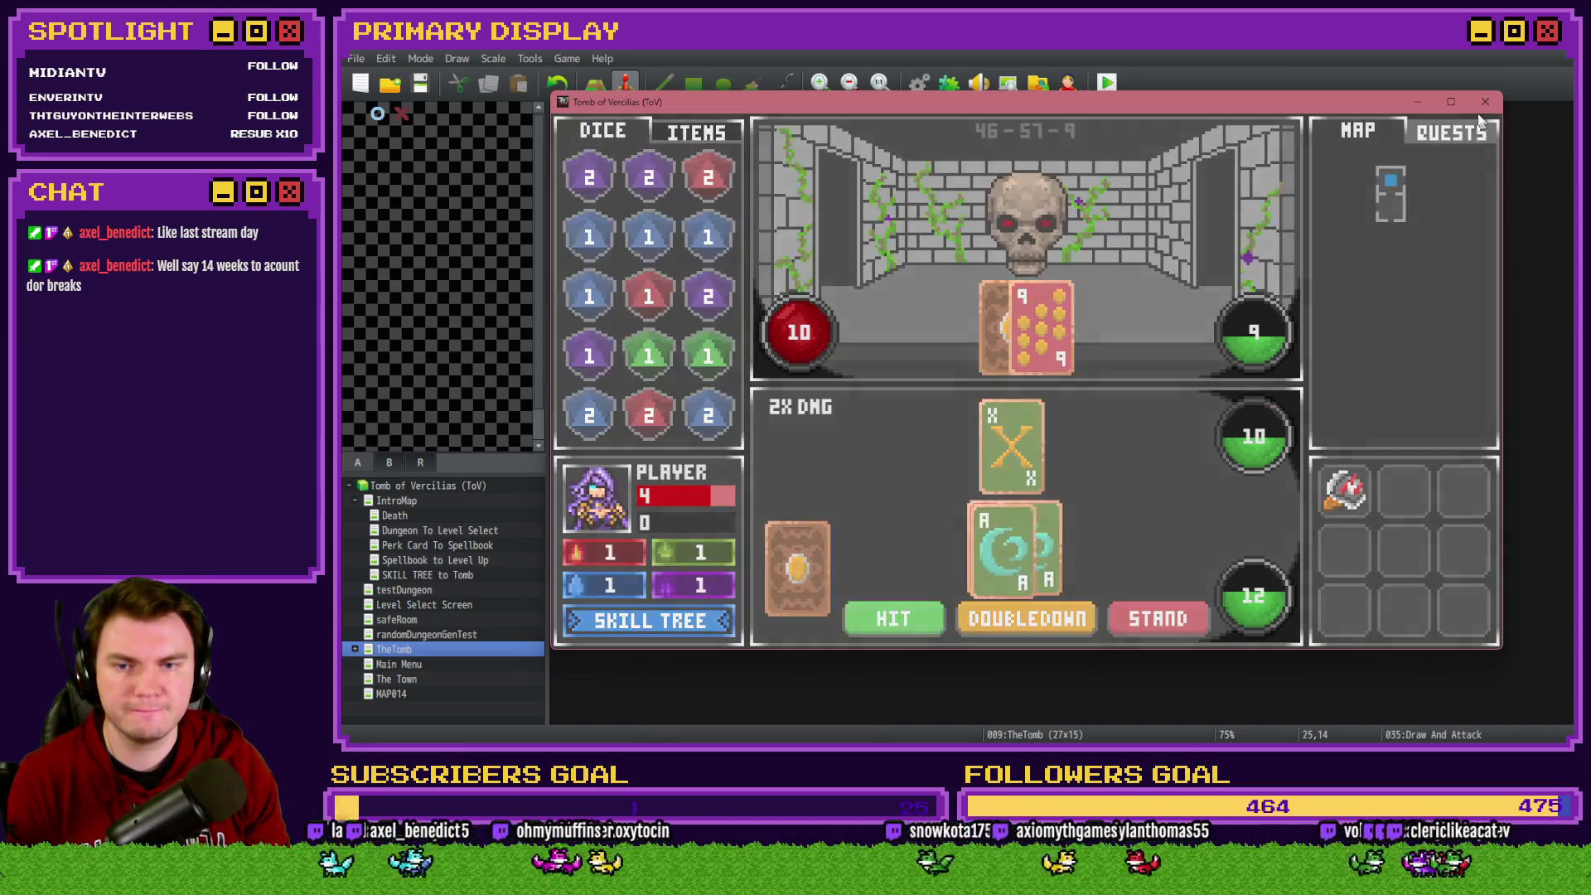
{"action": "left_click", "coordinate": [1485, 101]}
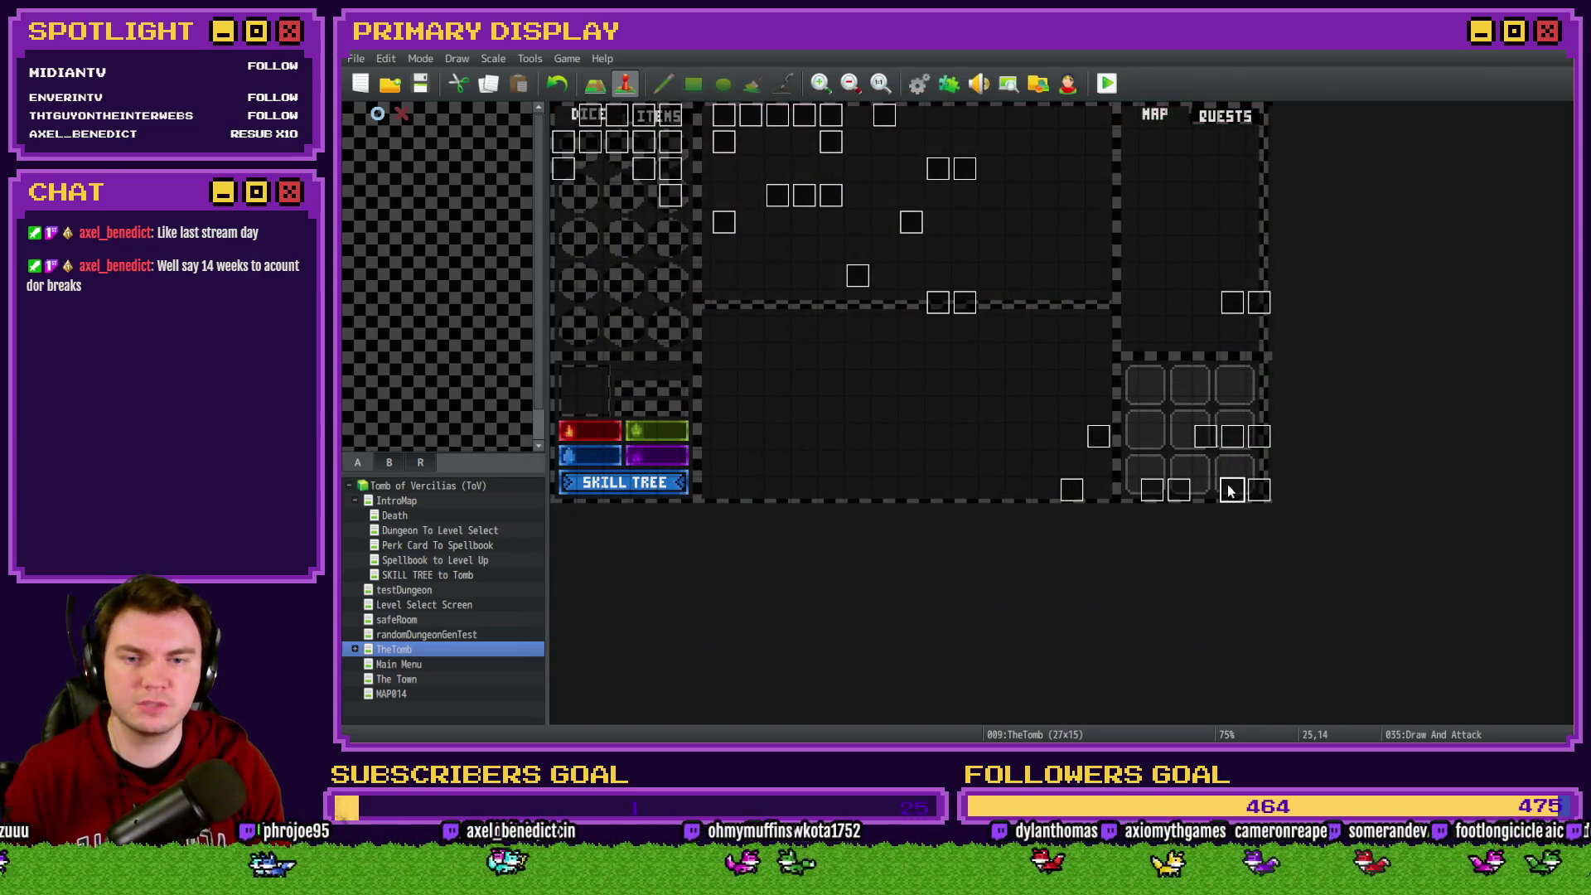
{"action": "double_click", "coordinate": [1230, 491]}
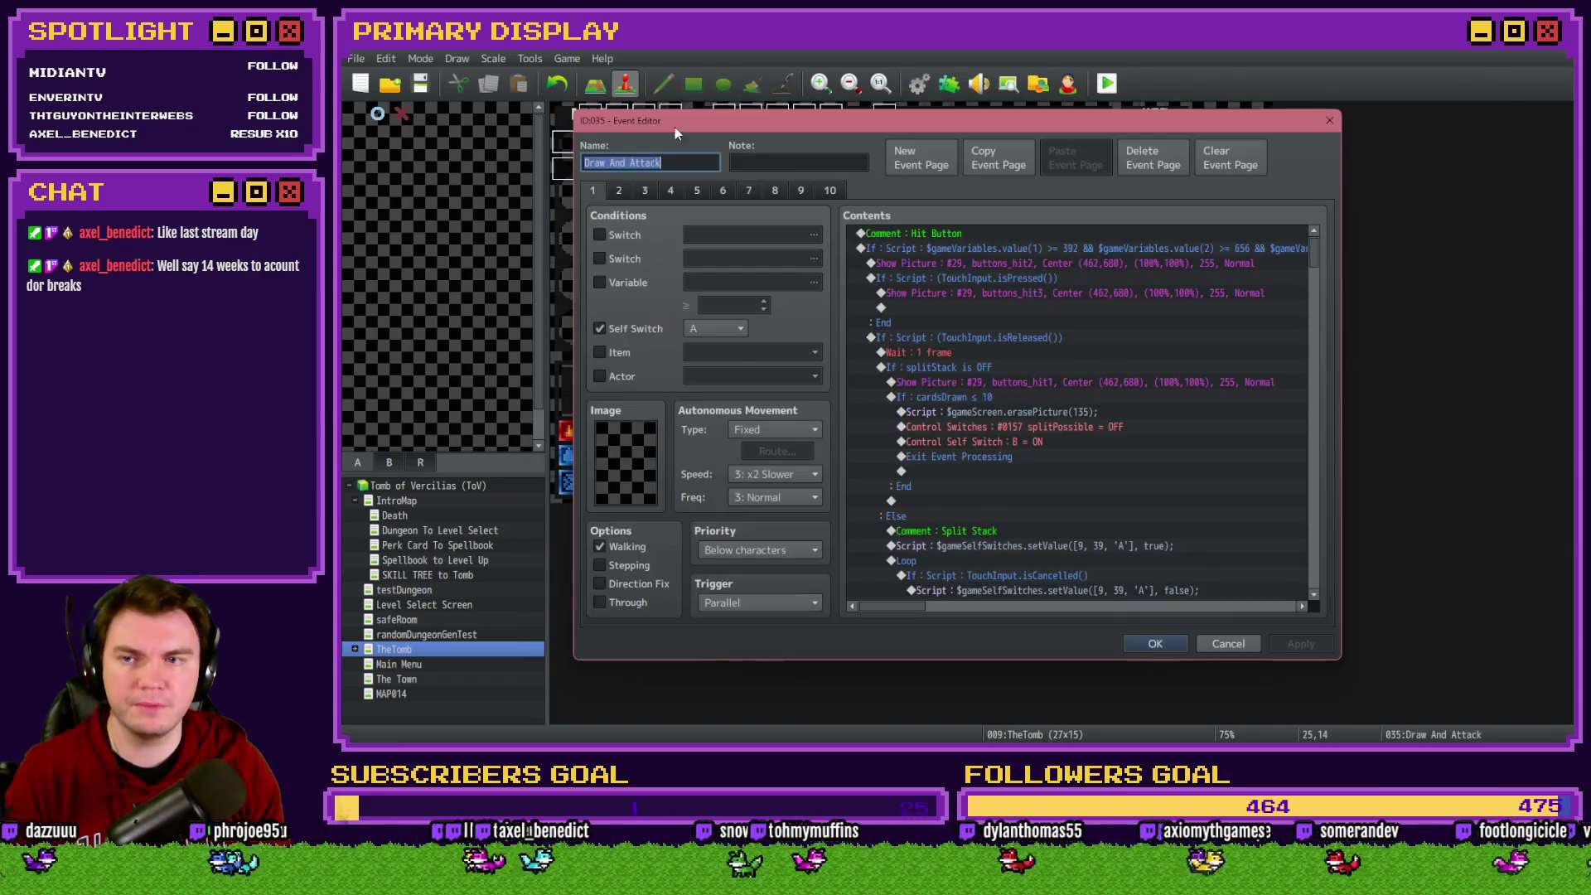
Paste a Flash Screen above the Draw Monsters First 2 Cards comment on page 2
{"action": "left_click", "coordinate": [618, 190]}
{"action": "left_click_drag", "start_coordinate": [1309, 248], "coordinate": [1301, 481]}
{"action": "left_click", "coordinate": [1099, 387]}
{"action": "left_click_drag", "start_coordinate": [974, 406], "coordinate": [996, 408]}
{"action": "scroll", "coordinate": [996, 408], "scroll_direction": "down", "scroll_amount": 3}
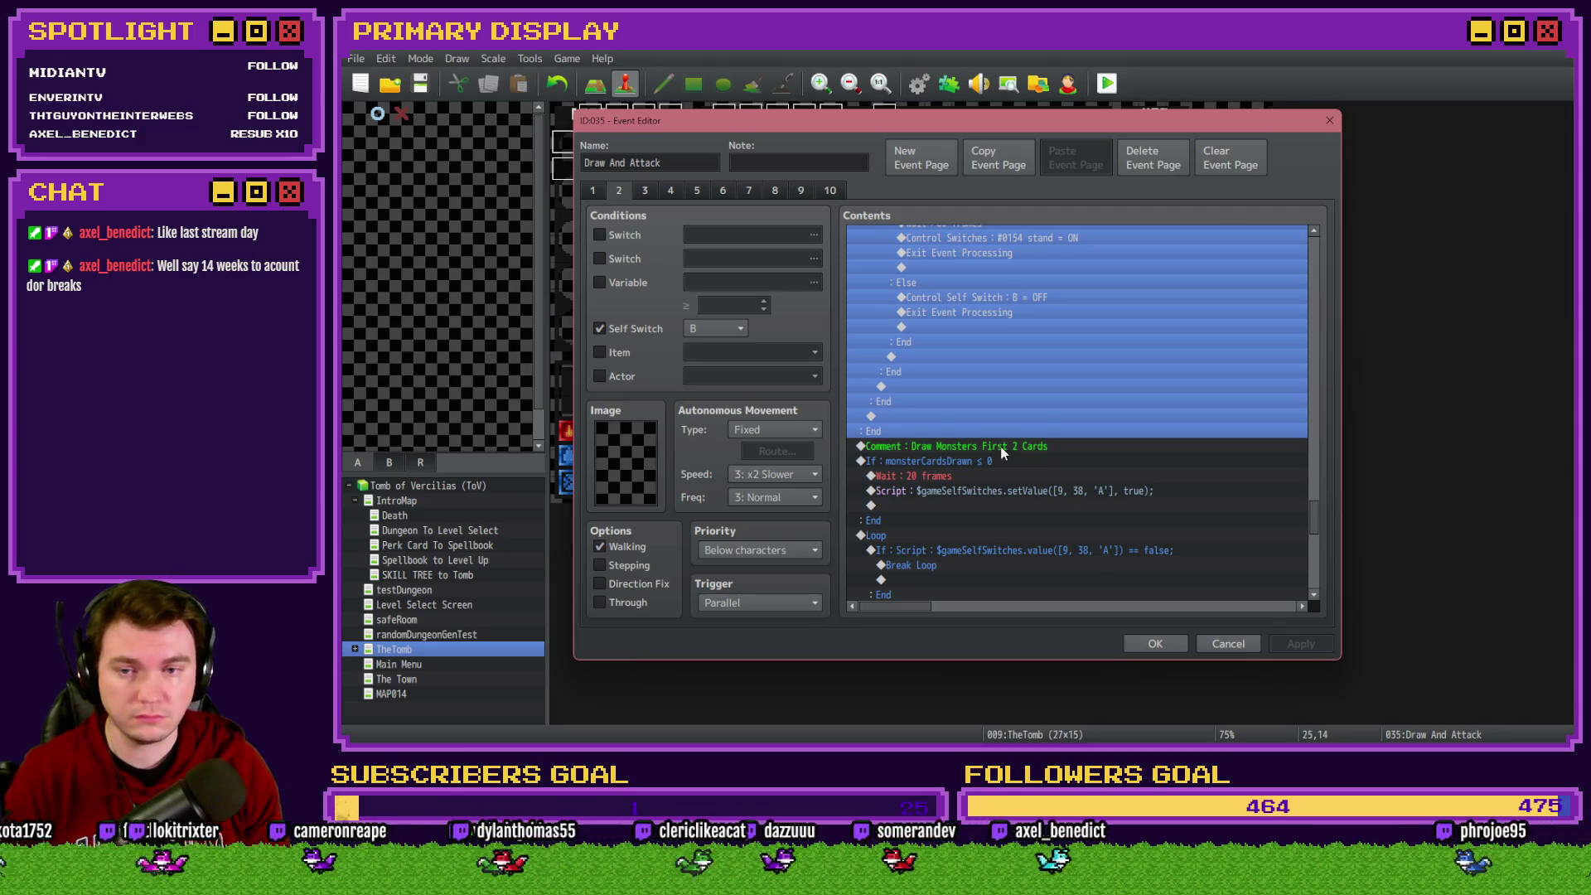
{"action": "left_click", "coordinate": [1001, 449]}
{"action": "scroll", "coordinate": [1011, 389], "scroll_direction": "down", "scroll_amount": 3}
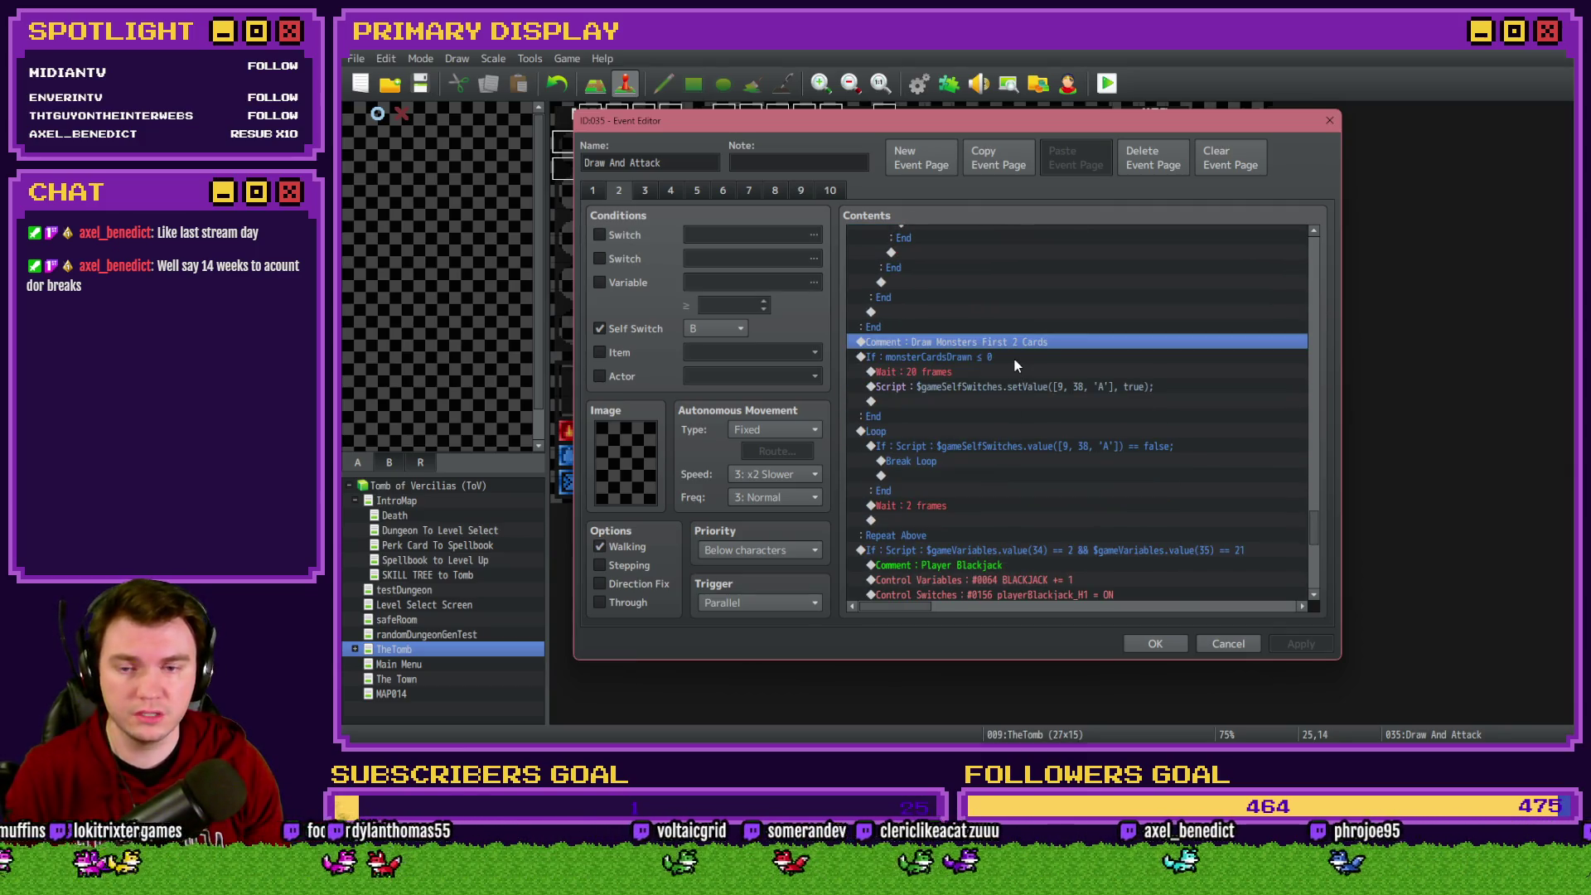
{"action": "scroll", "coordinate": [1014, 360], "scroll_direction": "down", "scroll_amount": 3}
{"action": "key", "text": "ctrl+v"}
Review the monster-card drawing blocks, close the event editor and launch a playtest
{"action": "scroll", "coordinate": [1013, 361], "scroll_direction": "up", "scroll_amount": 3}
{"action": "left_click", "coordinate": [993, 340]}
{"action": "left_click", "coordinate": [994, 415]}
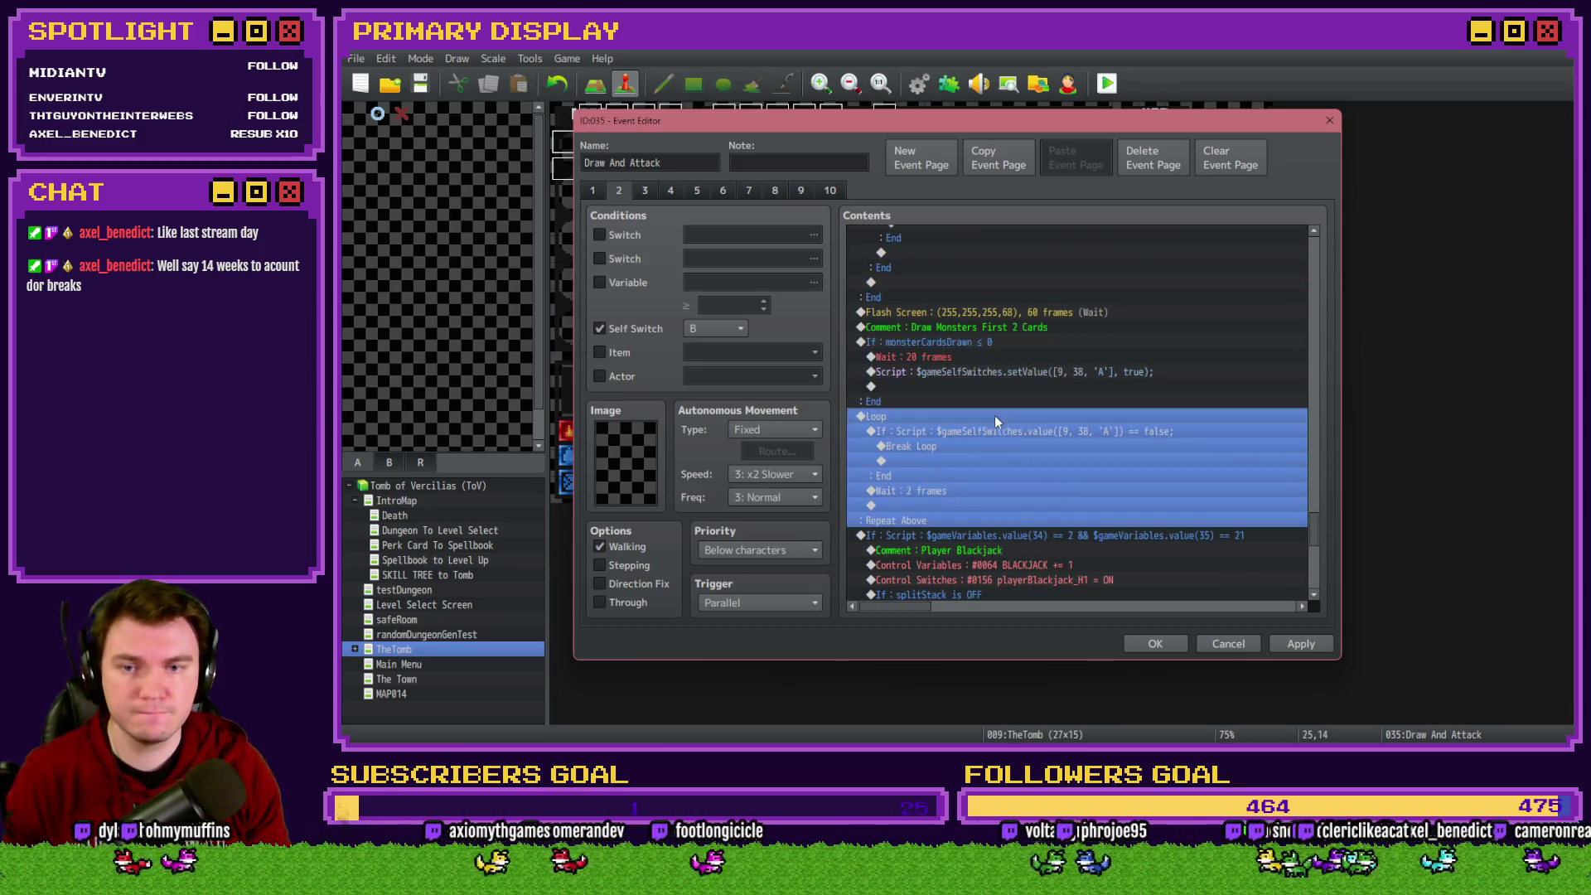
{"action": "left_click", "coordinate": [1155, 644]}
{"action": "left_click", "coordinate": [1107, 83]}
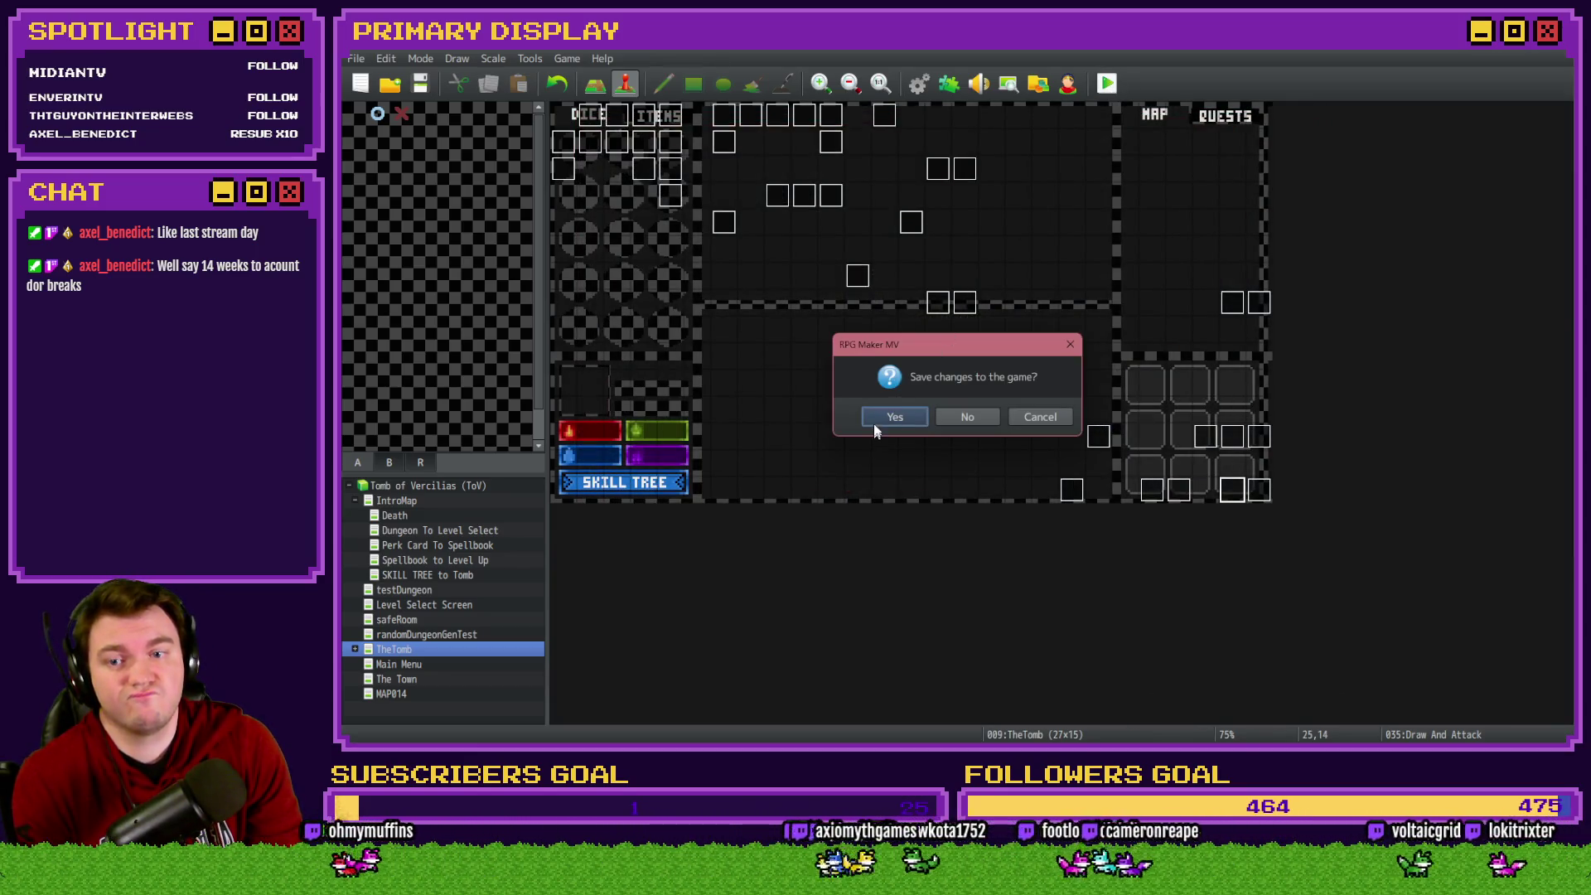
Save the changes, pick the first perk card, and bring up the Super Tools Engine tool kit
{"action": "left_click", "coordinate": [875, 420]}
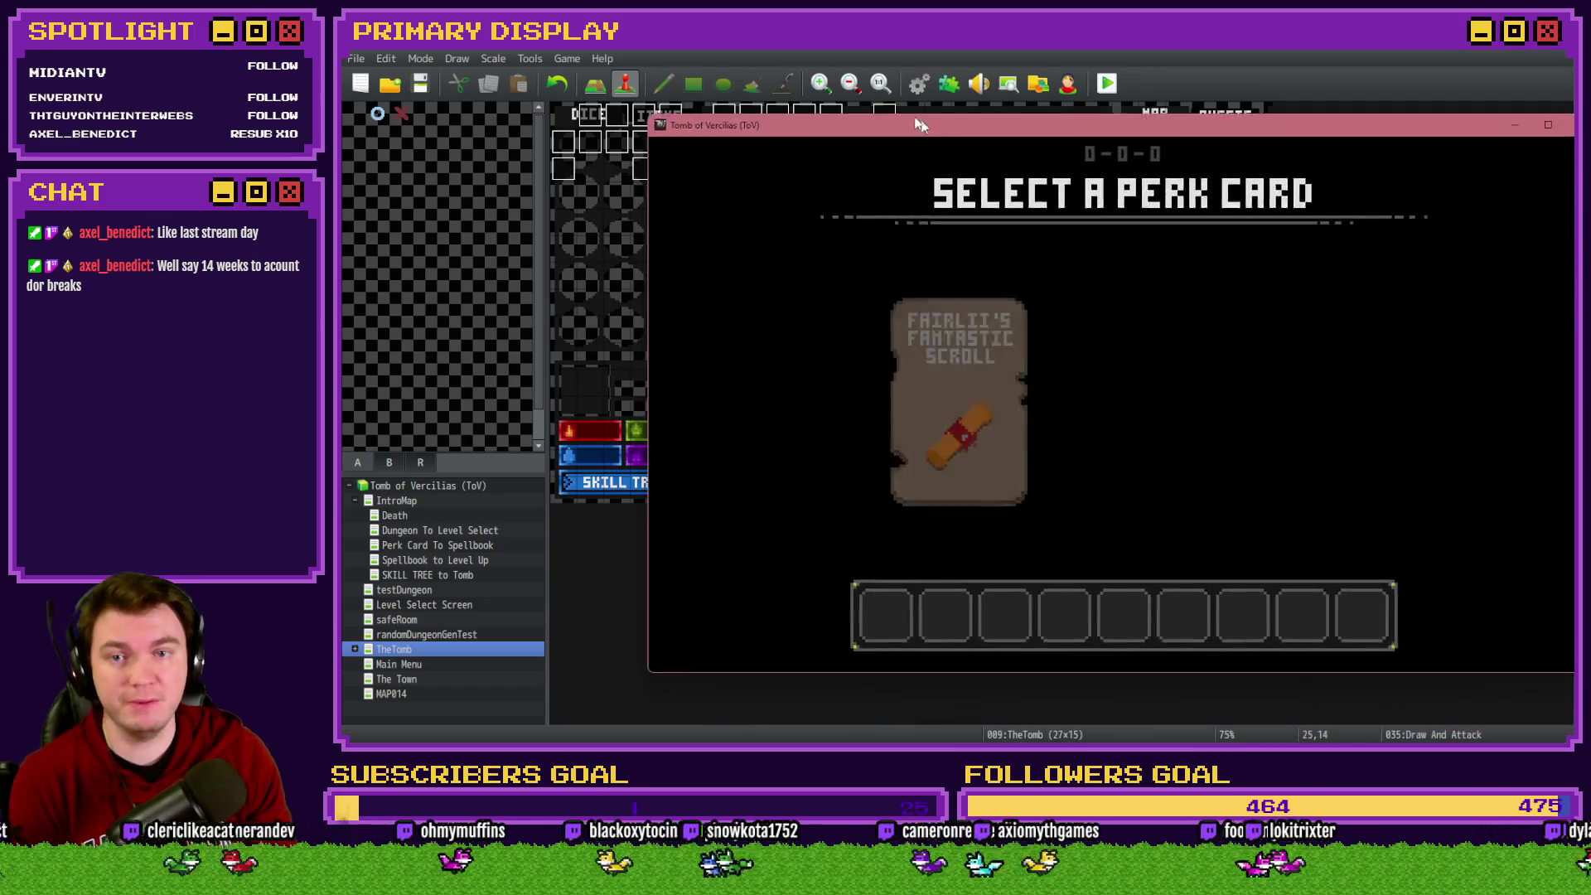
{"action": "left_click", "coordinate": [966, 355]}
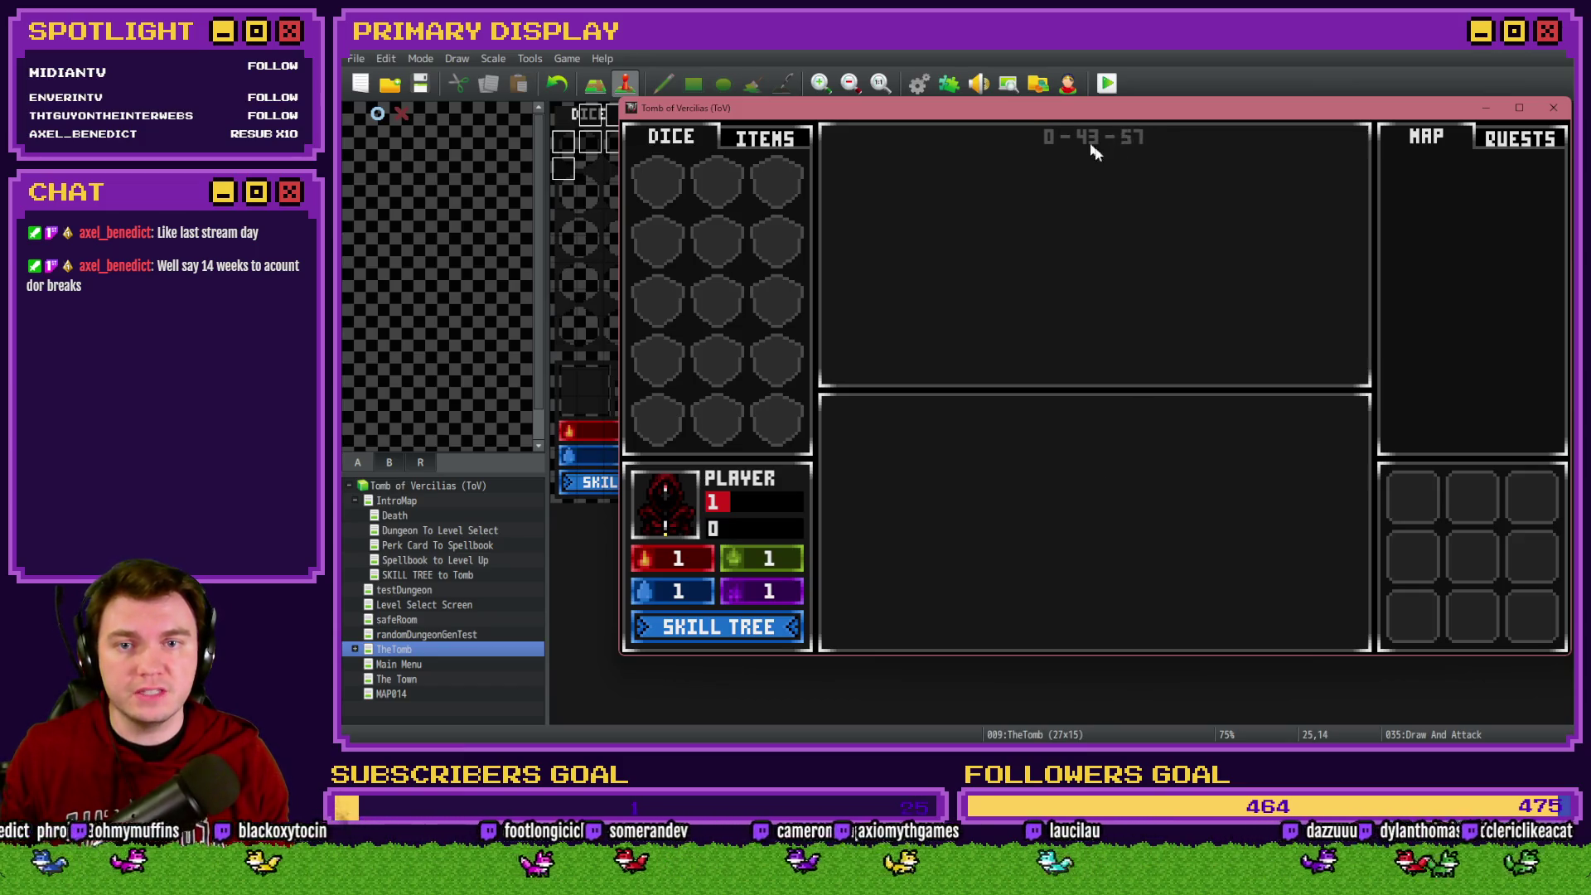
{"action": "key", "text": "F12"}
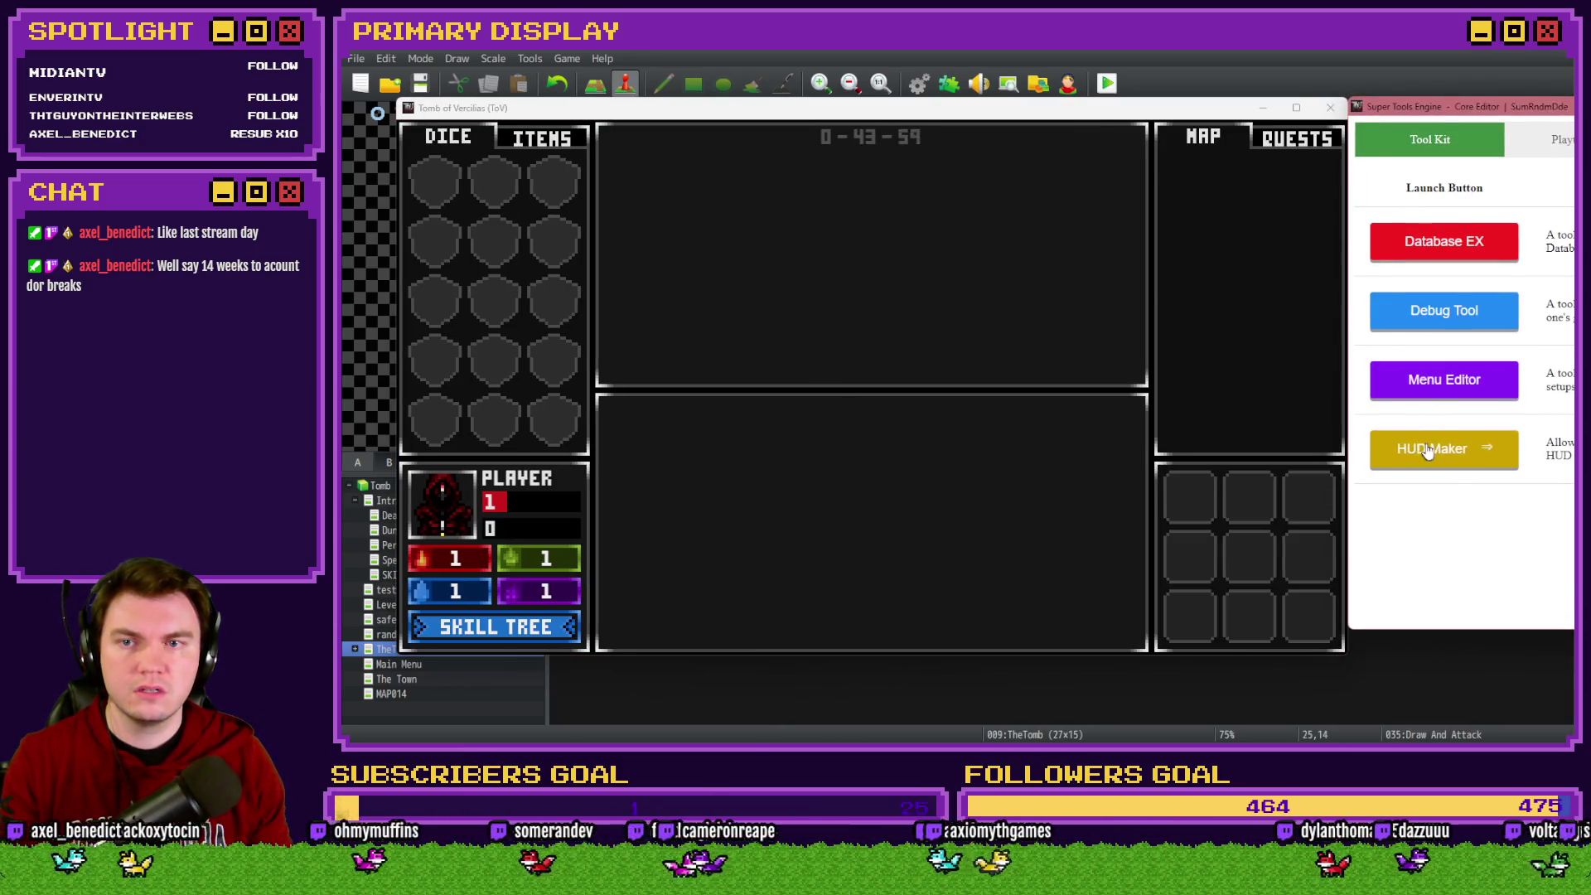
Read the countdown timer text's Value expression in HUD Maker, then close HUD Maker and the playtest
{"action": "left_click", "coordinate": [1441, 449]}
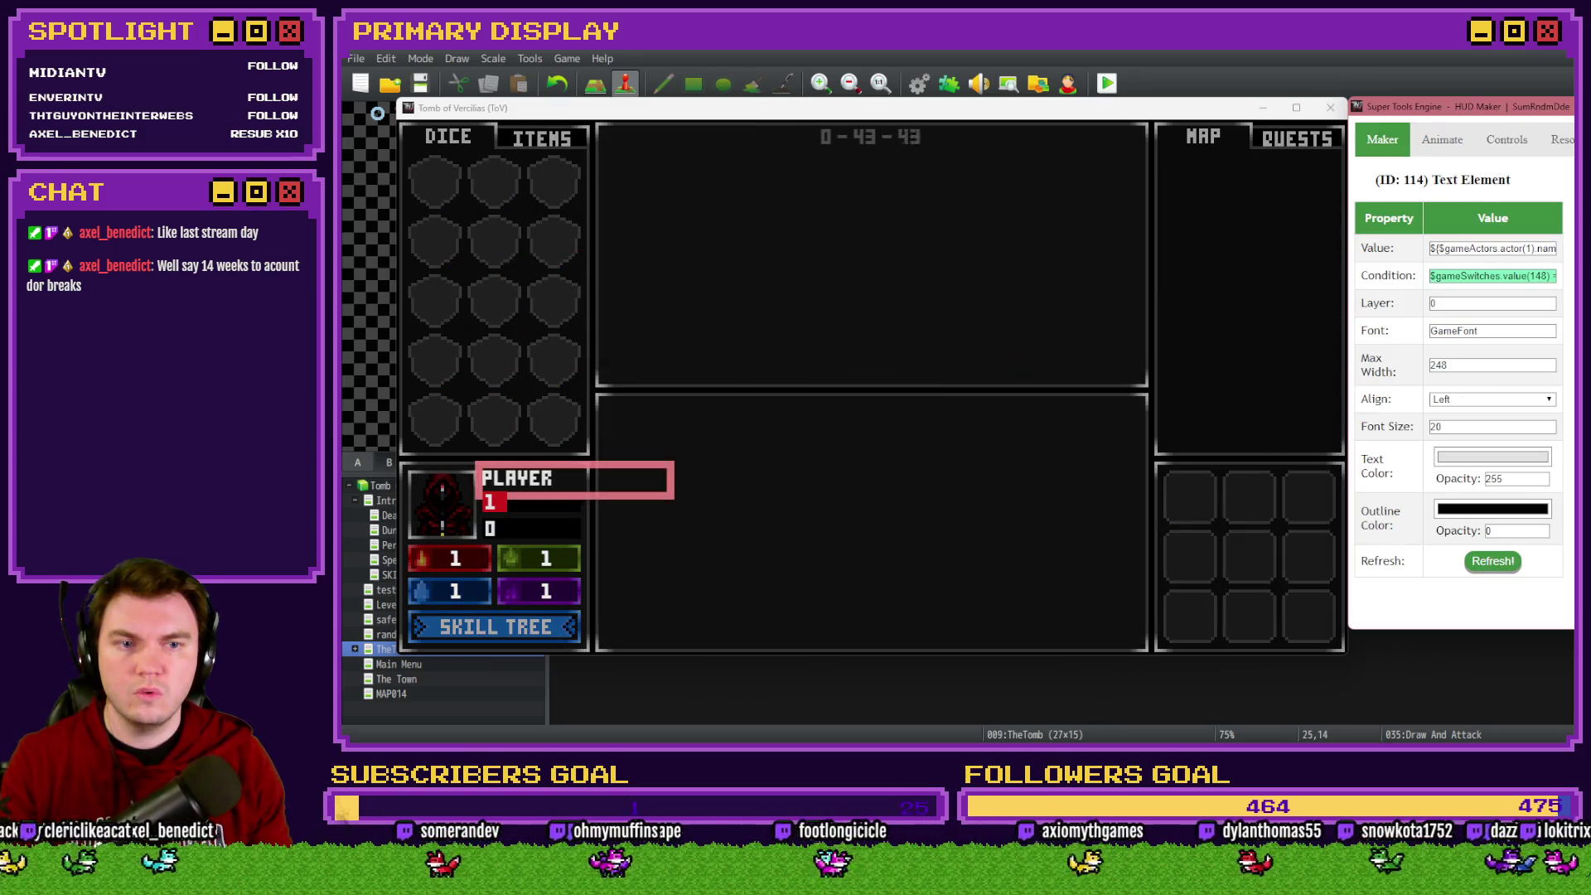
{"action": "left_click", "coordinate": [870, 138]}
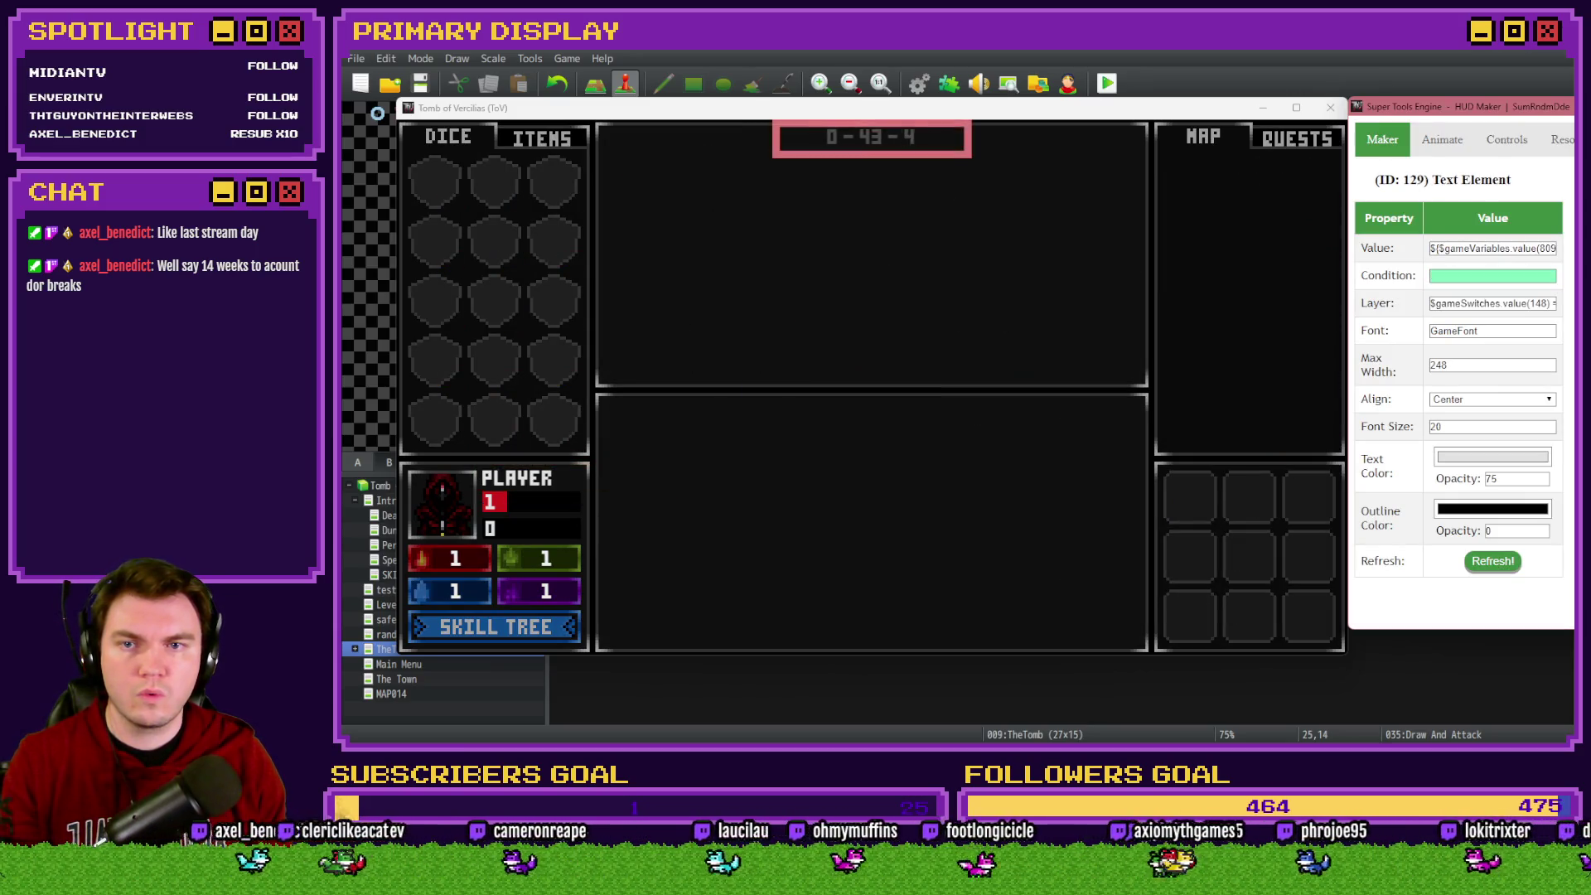
{"action": "left_click", "coordinate": [1519, 245]}
{"action": "key", "text": "Right"}
{"action": "key", "text": "Right"}
{"action": "key", "text": "Right"}
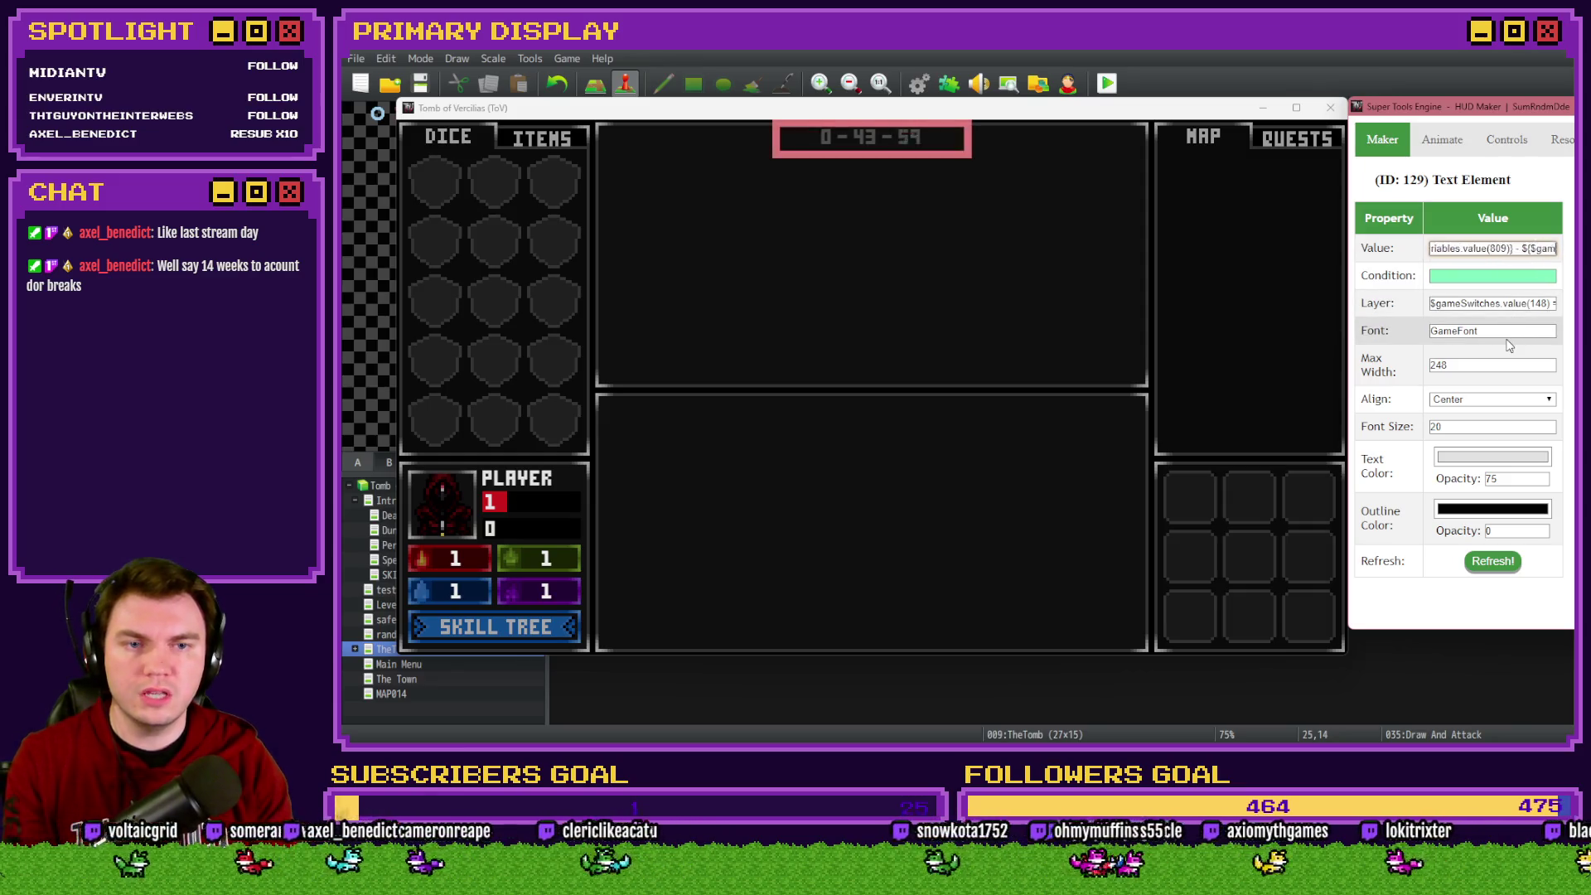
{"action": "key", "text": "Right"}
{"action": "key", "text": "Right"}
{"action": "key", "text": "Right"}
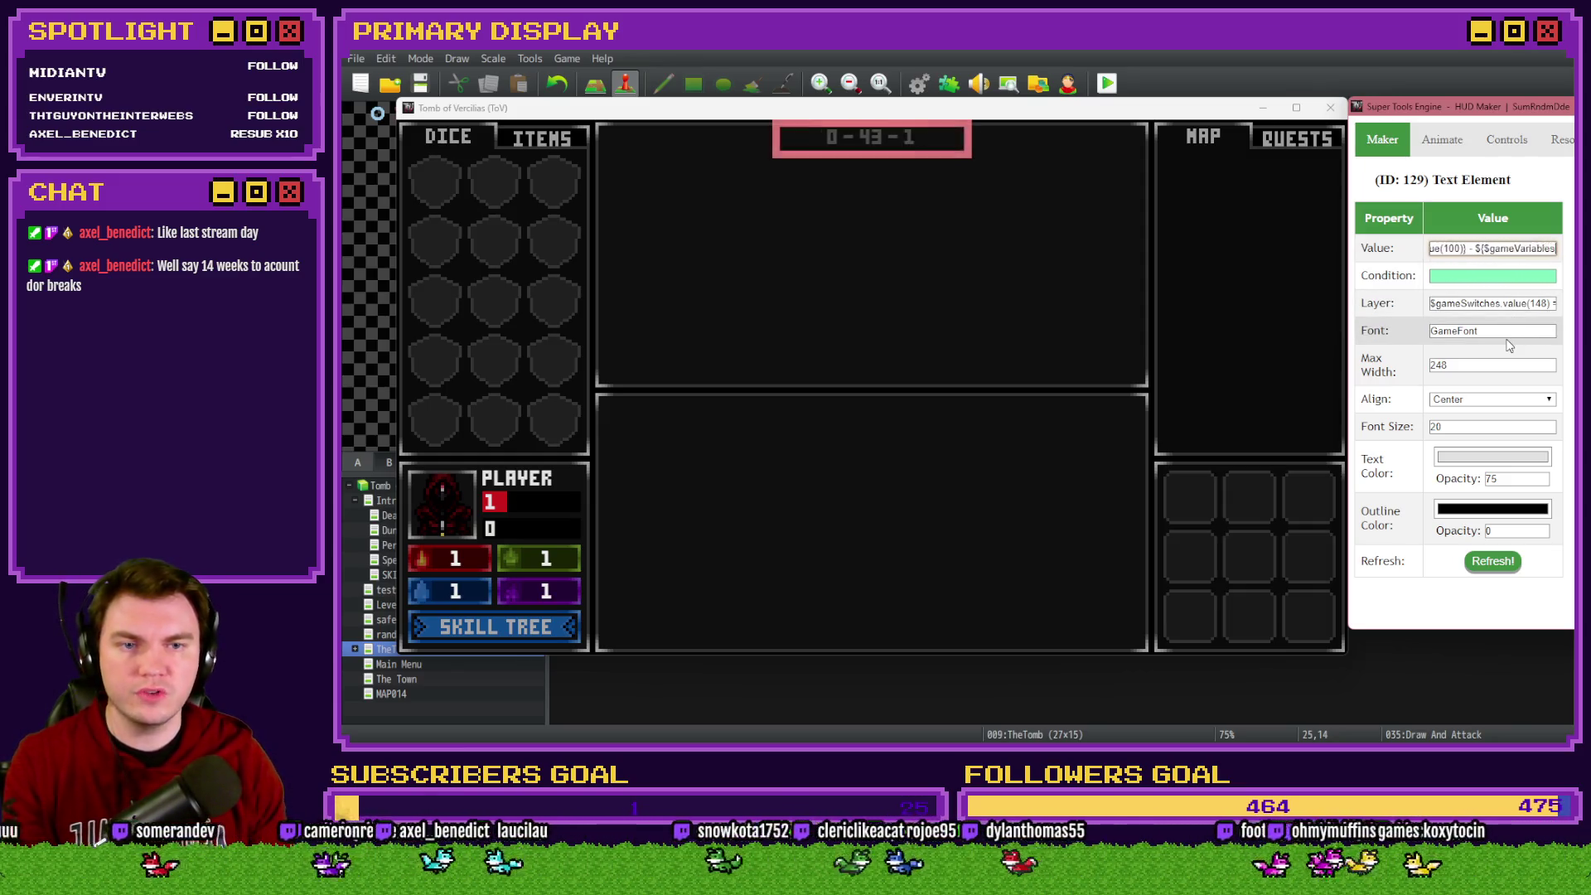
{"action": "left_click", "coordinate": [1557, 107]}
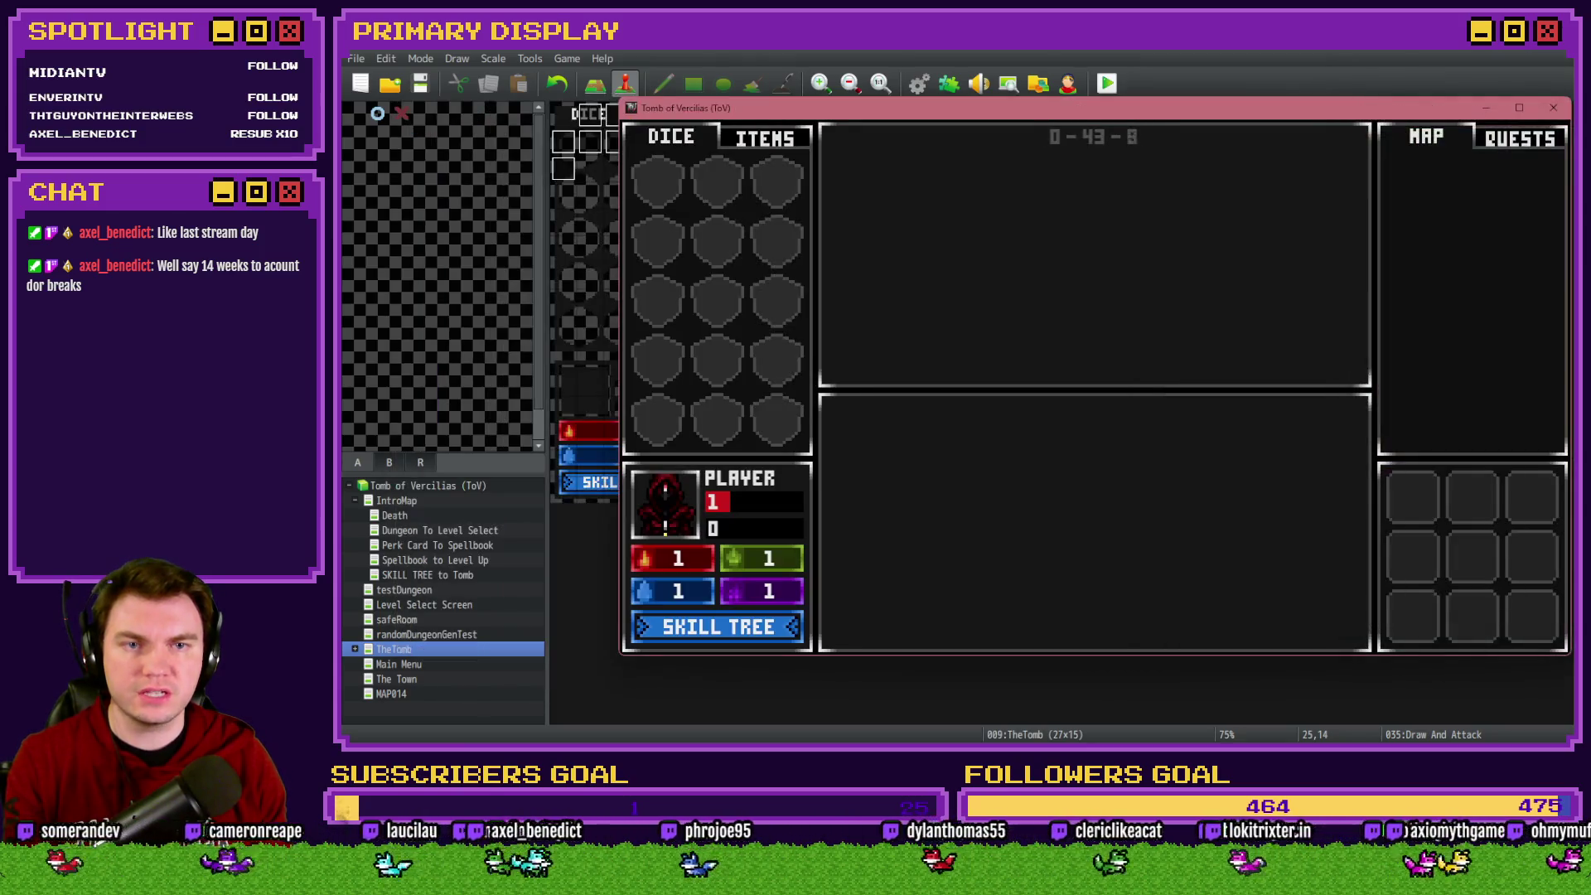
{"action": "left_click", "coordinate": [1554, 109]}
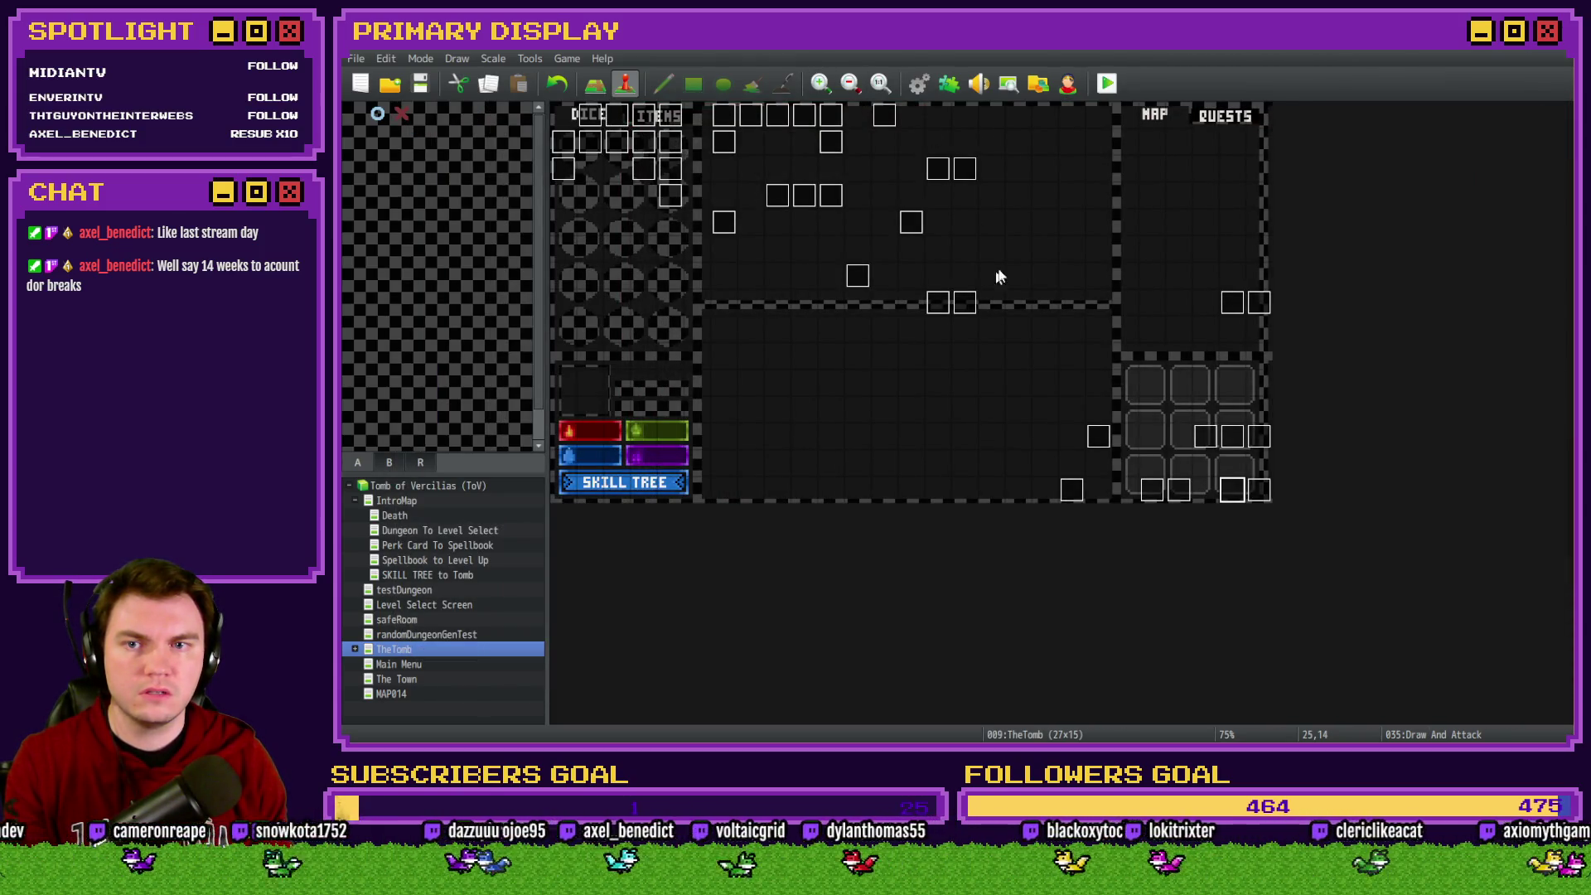
Look up the exit room variable via a new event's variable condition: 0036 startingExitRoom
{"action": "double_click", "coordinate": [992, 276]}
{"action": "left_click", "coordinate": [625, 283]}
{"action": "left_click", "coordinate": [813, 282]}
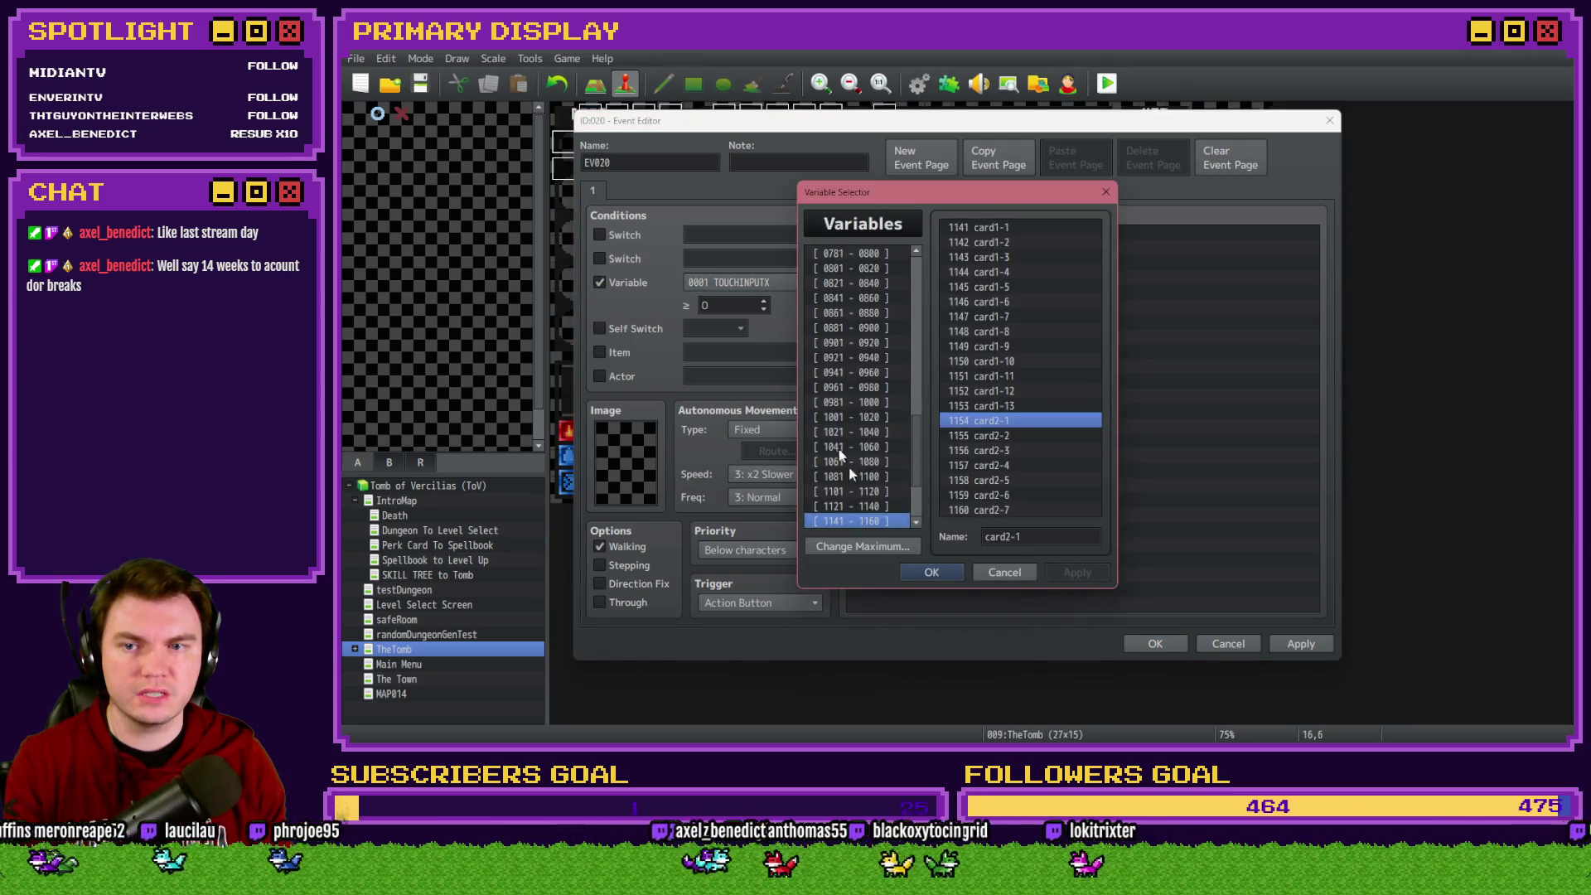
{"action": "left_click", "coordinate": [918, 261]}
{"action": "left_click", "coordinate": [836, 314]}
{"action": "key", "text": "Up"}
{"action": "key", "text": "Up"}
{"action": "key", "text": "Up"}
{"action": "key", "text": "Up"}
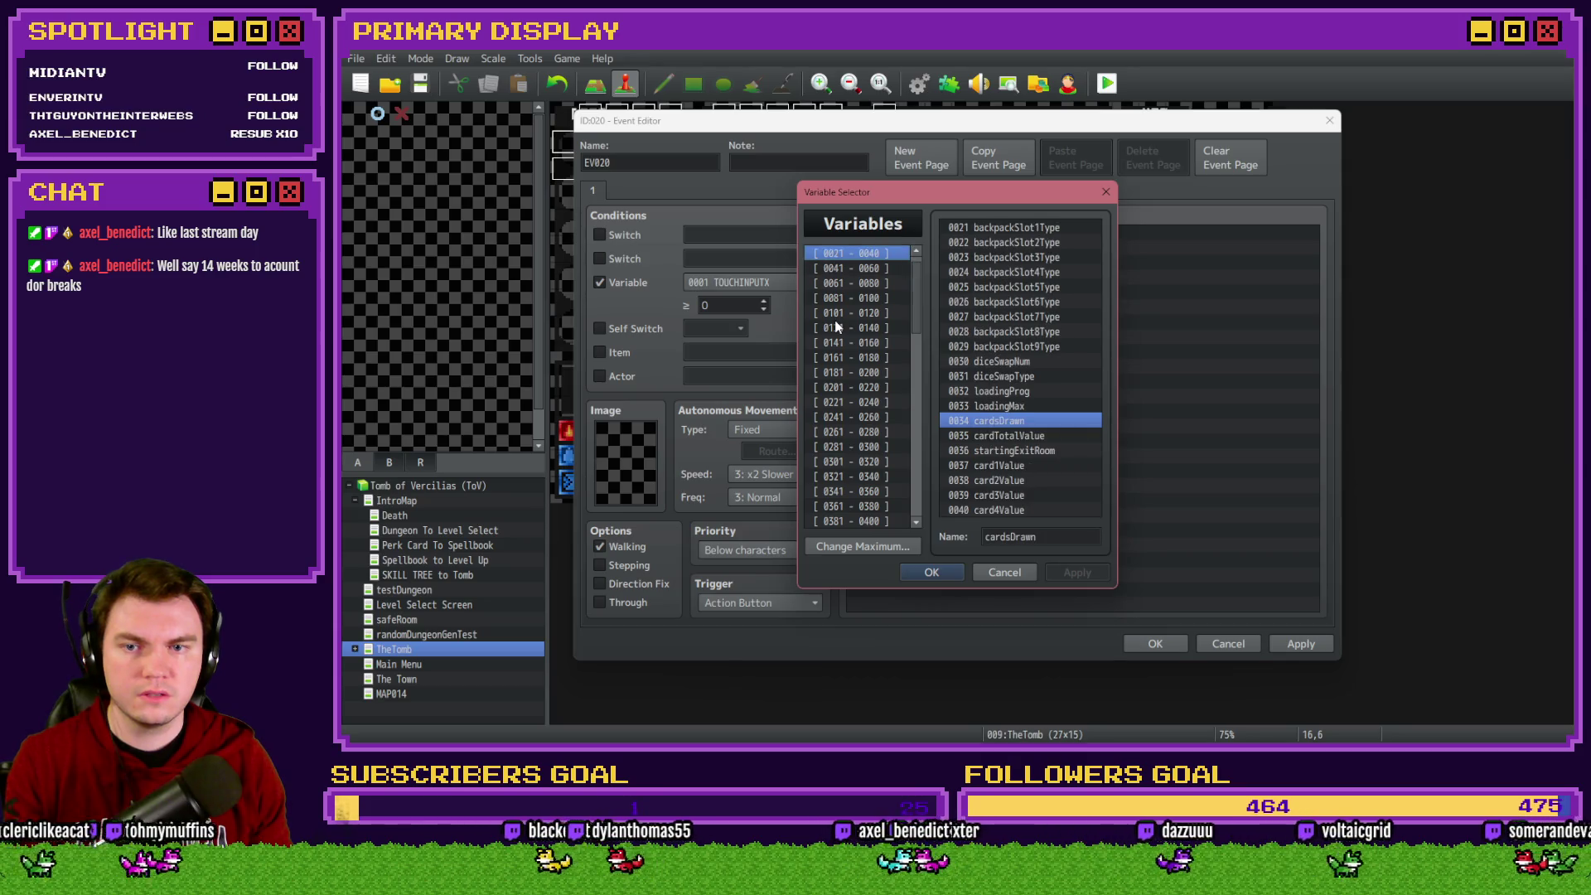
{"action": "left_click", "coordinate": [1018, 451]}
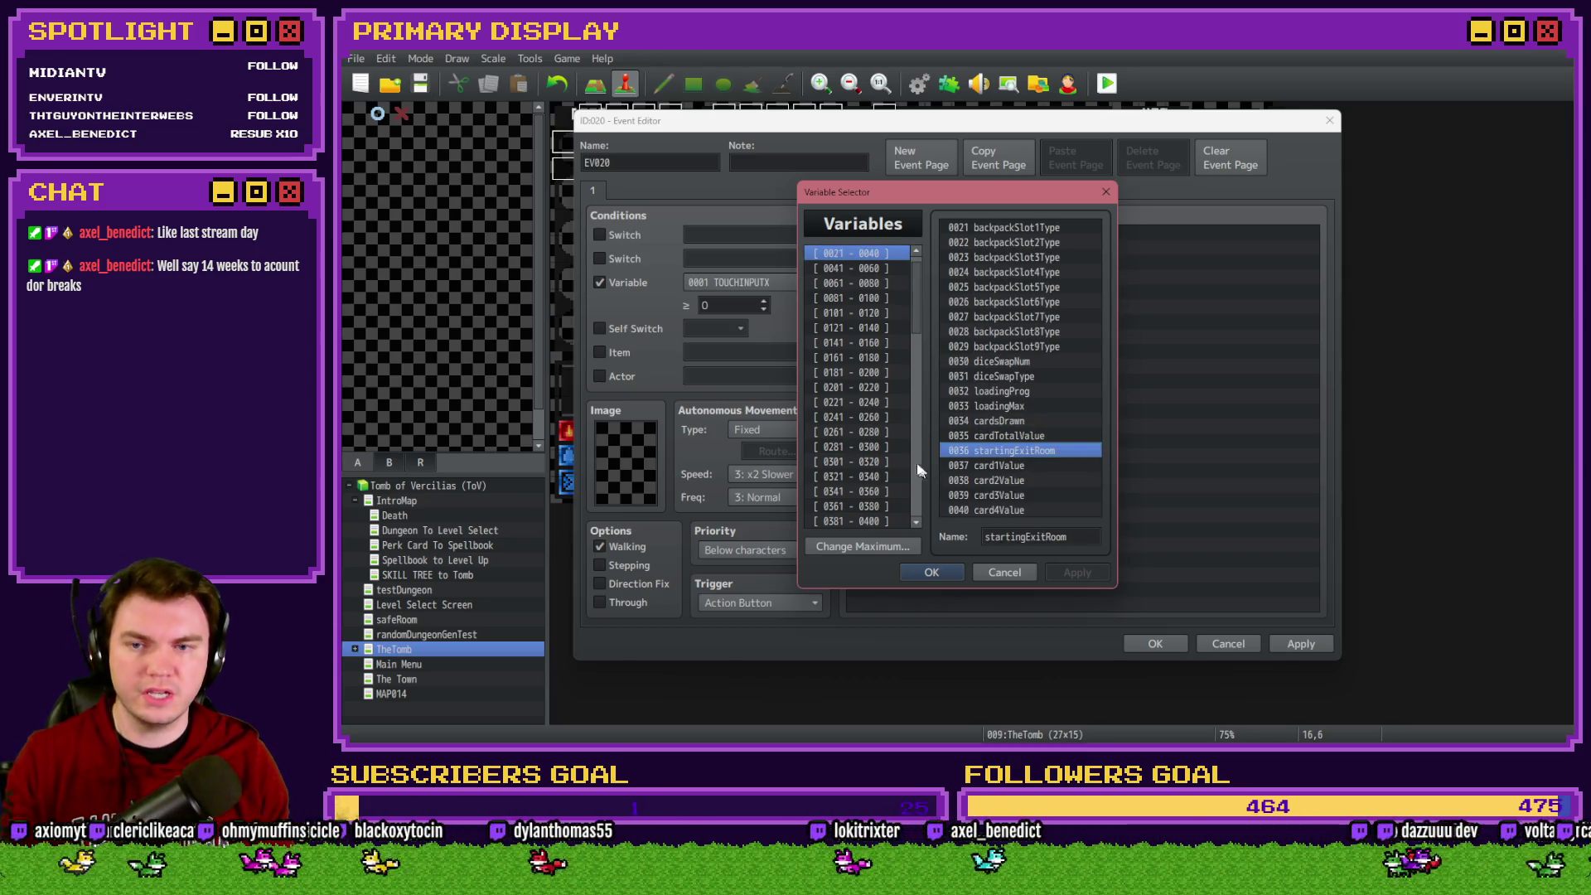
{"action": "left_click", "coordinate": [931, 571]}
Discard the unused new event and open the Database
{"action": "left_click", "coordinate": [1203, 644]}
{"action": "left_click", "coordinate": [934, 415]}
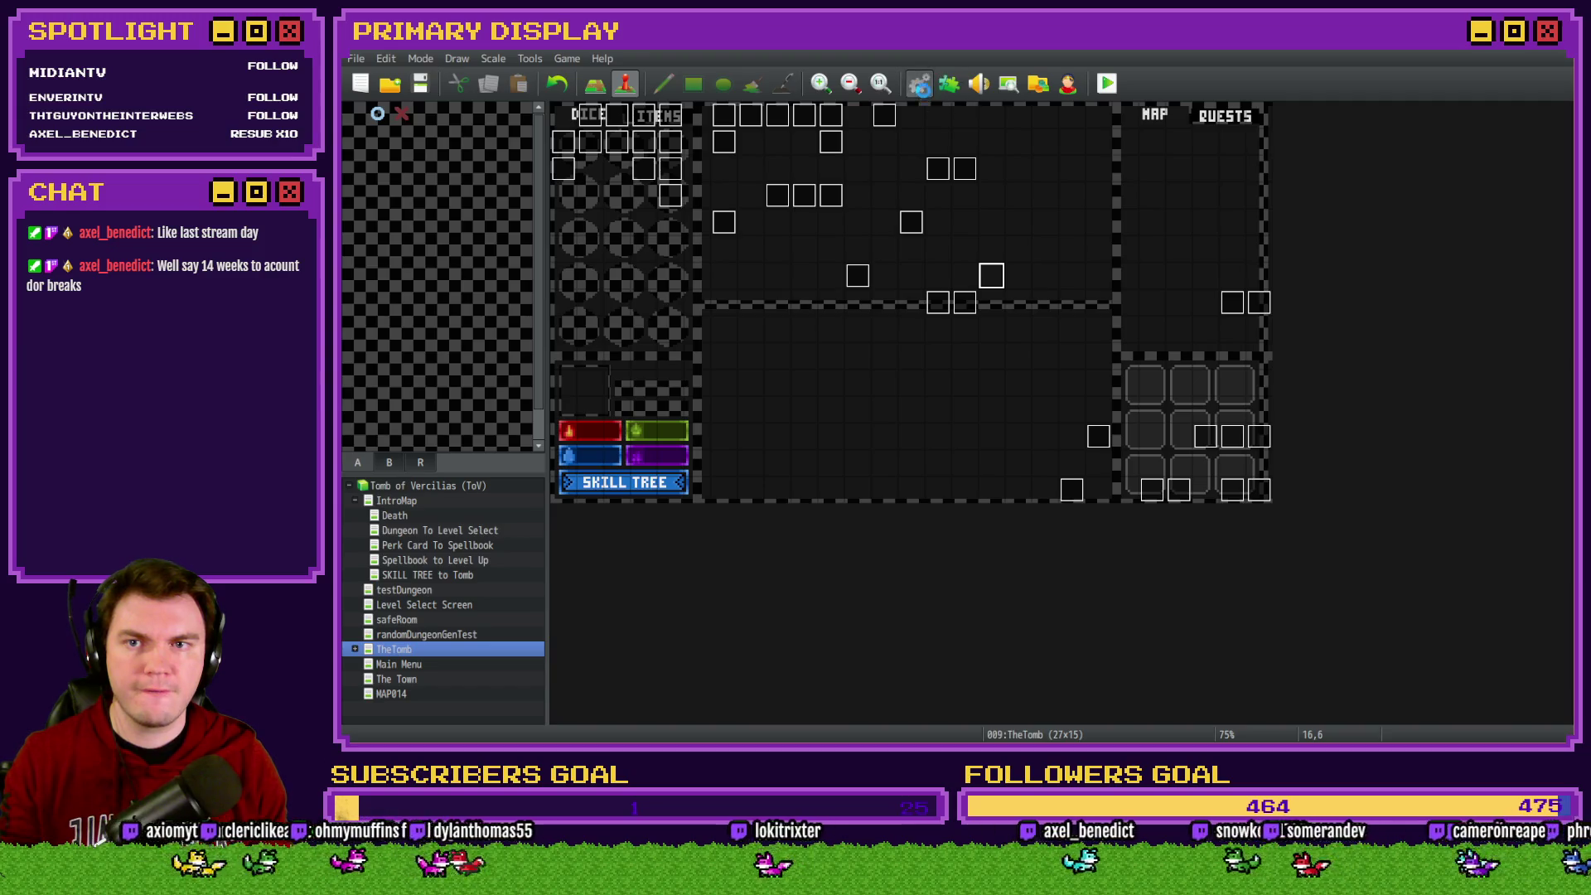
{"action": "left_click", "coordinate": [918, 83]}
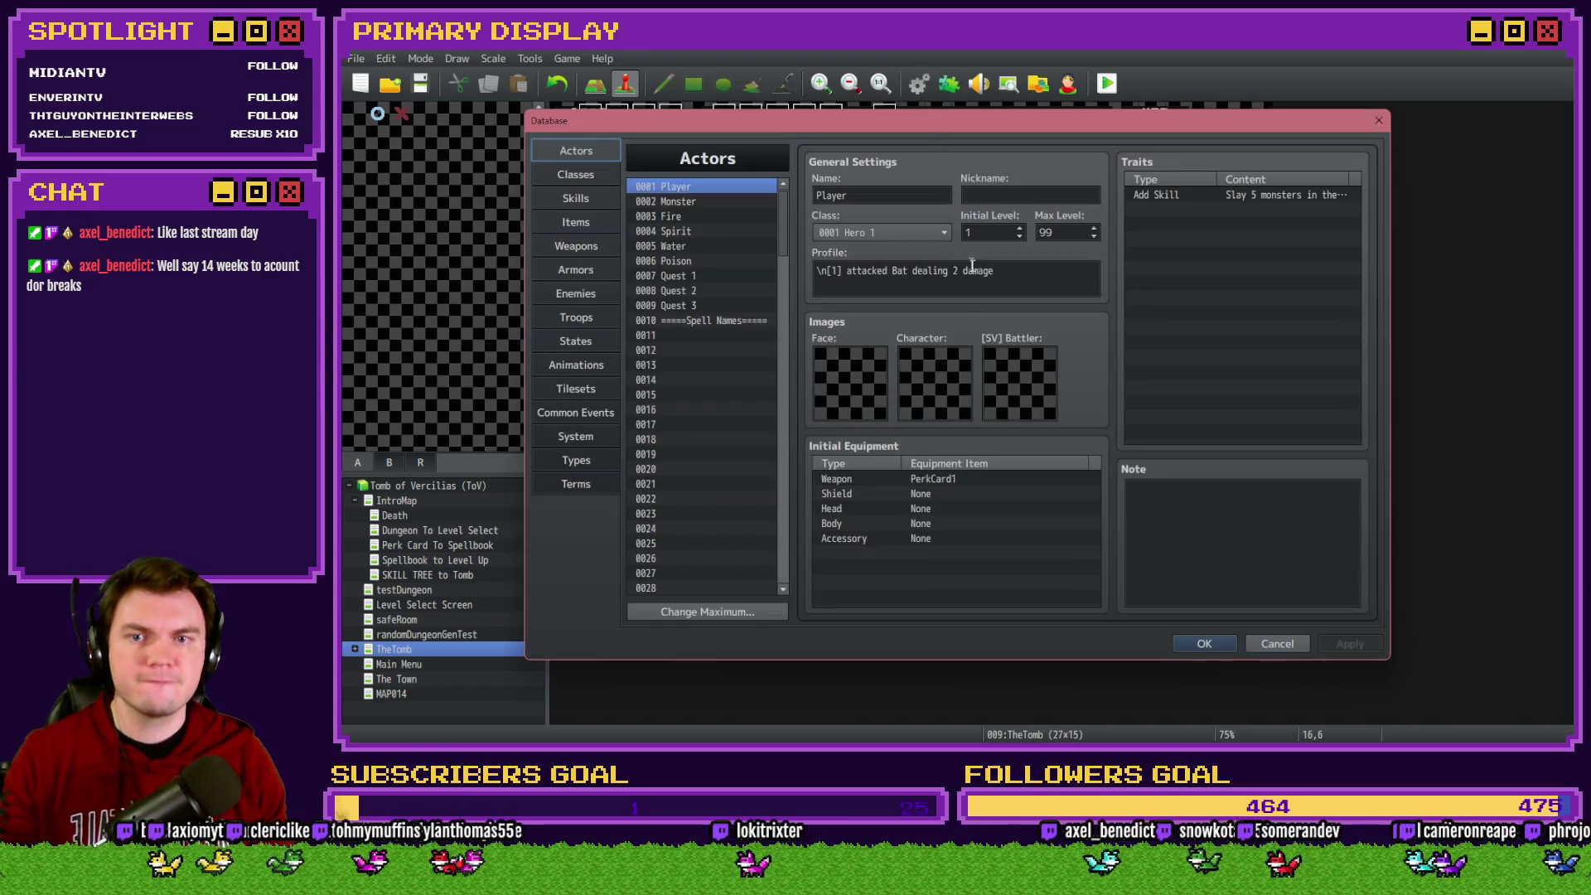
Open the RTG(Spawn) common event and scroll down through its spawn logic
{"action": "left_click", "coordinate": [601, 416]}
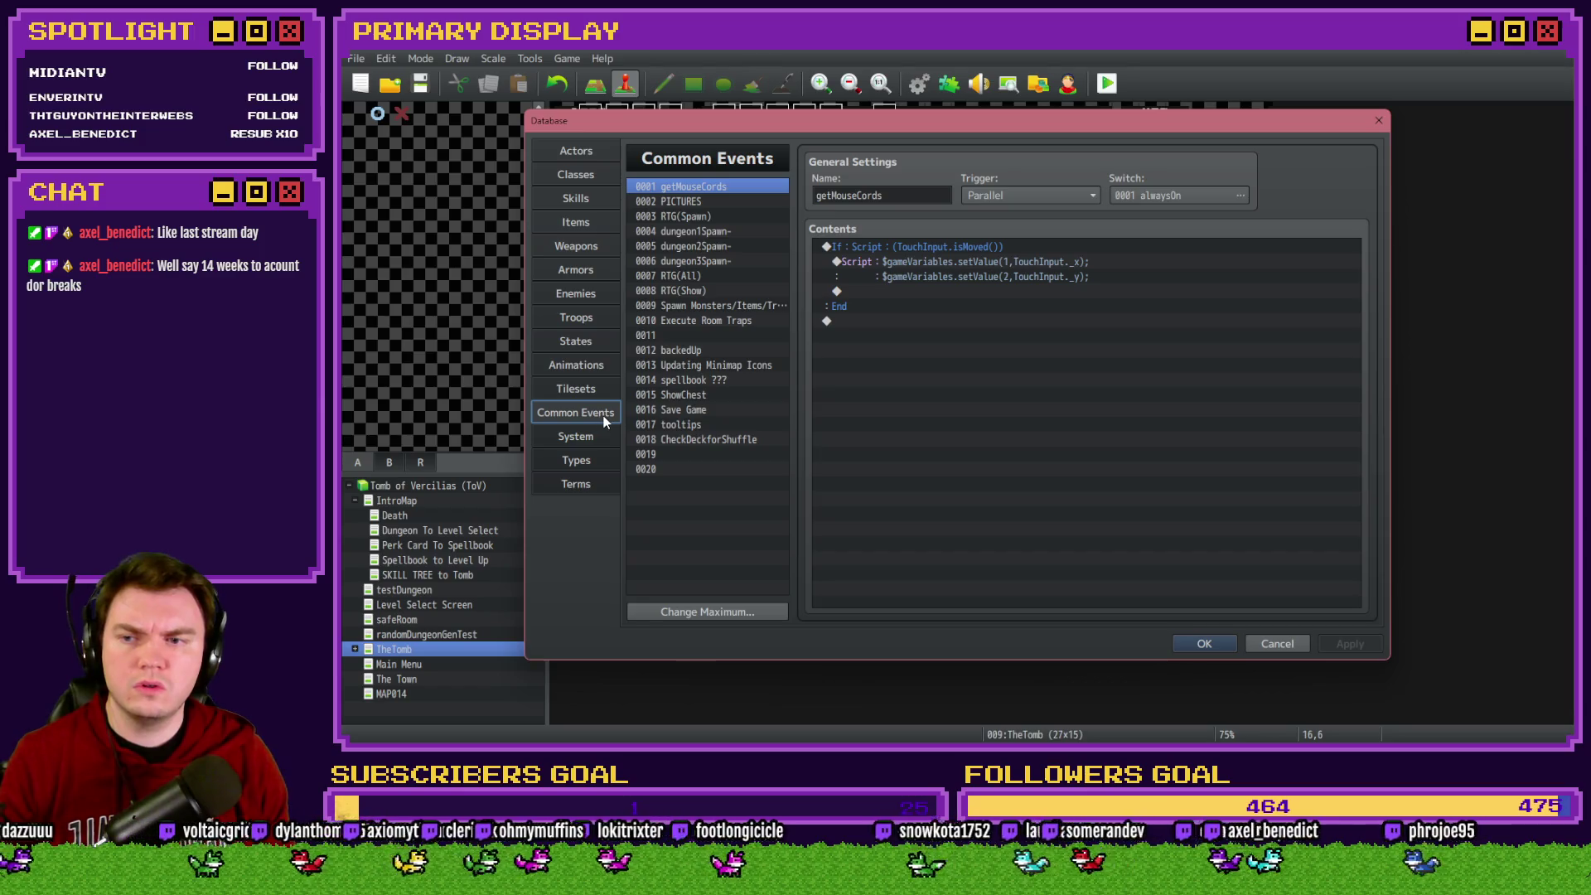
{"action": "left_click", "coordinate": [703, 215]}
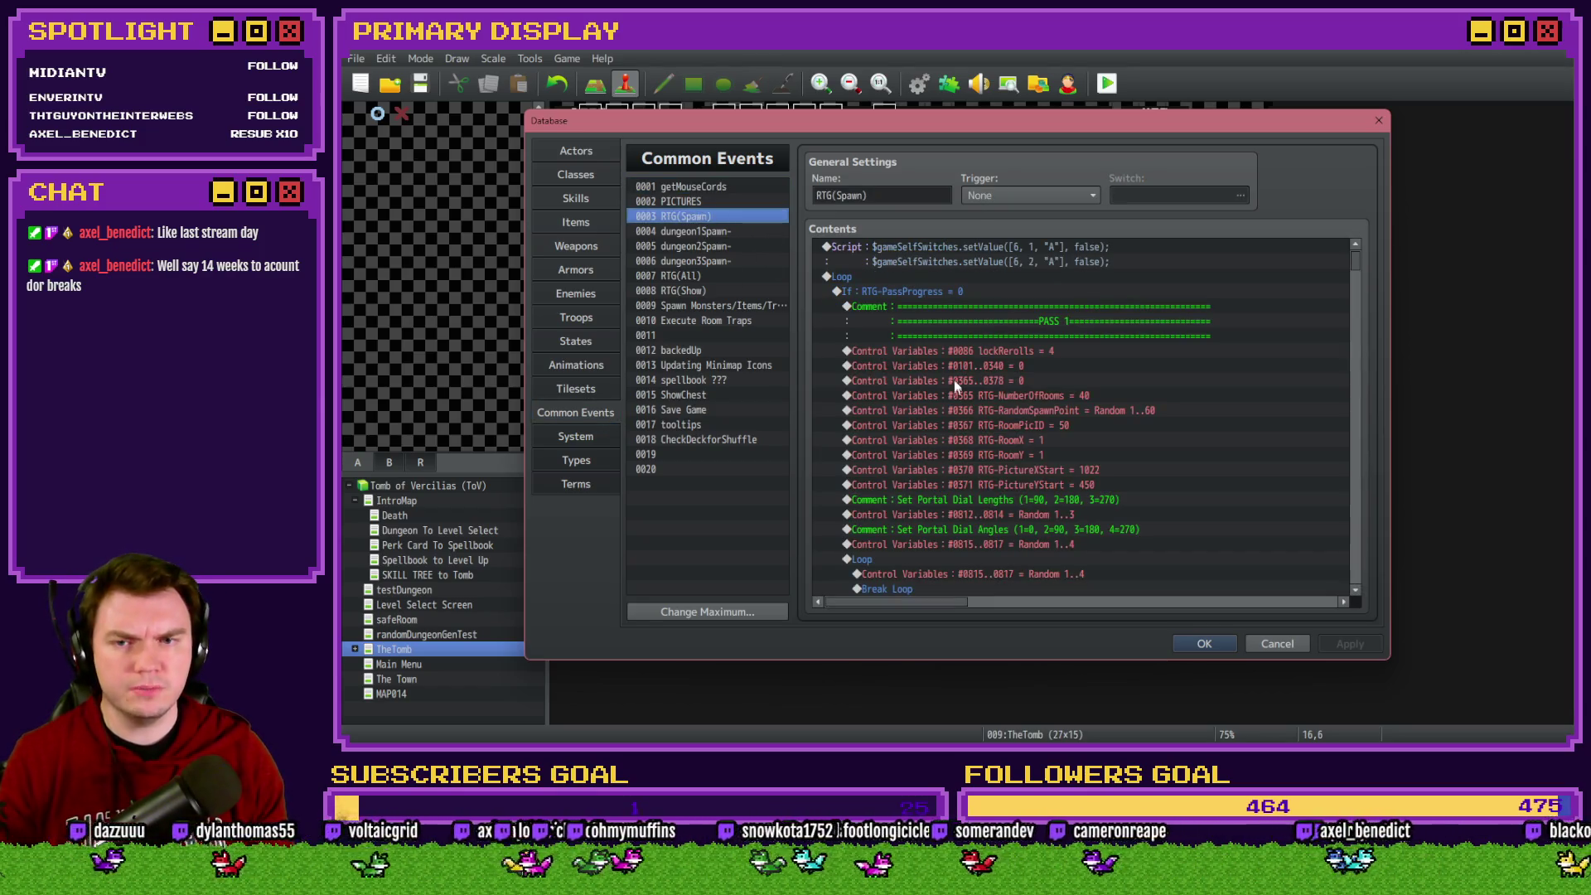
{"action": "scroll", "coordinate": [1024, 490], "scroll_direction": "down", "scroll_amount": 3}
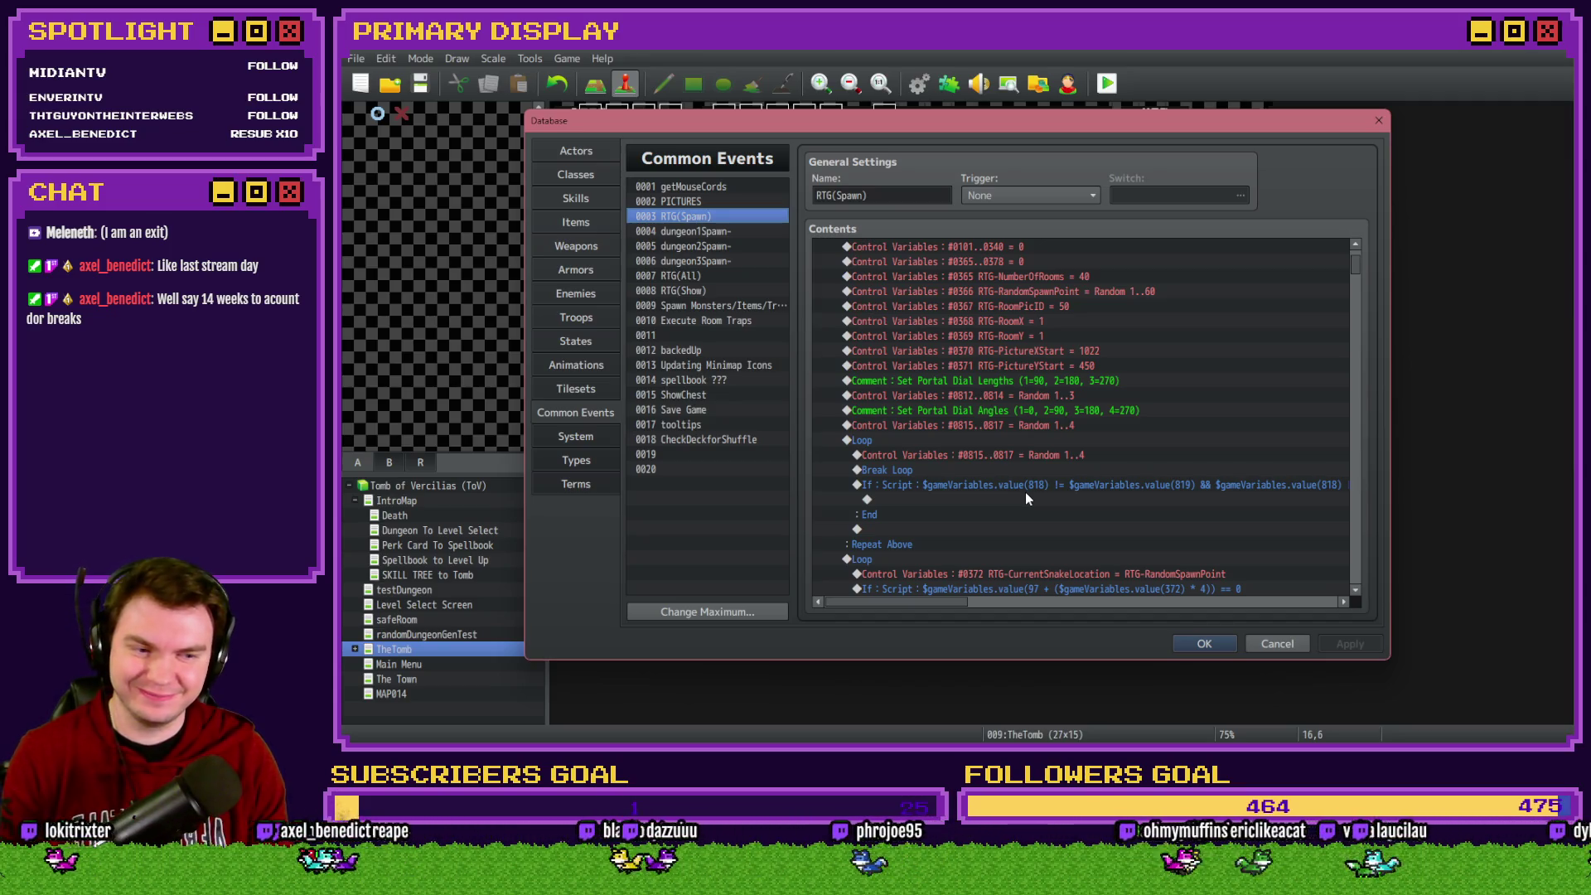
{"action": "scroll", "coordinate": [1031, 490], "scroll_direction": "down", "scroll_amount": 2}
{"action": "scroll", "coordinate": [1030, 495], "scroll_direction": "down", "scroll_amount": 7}
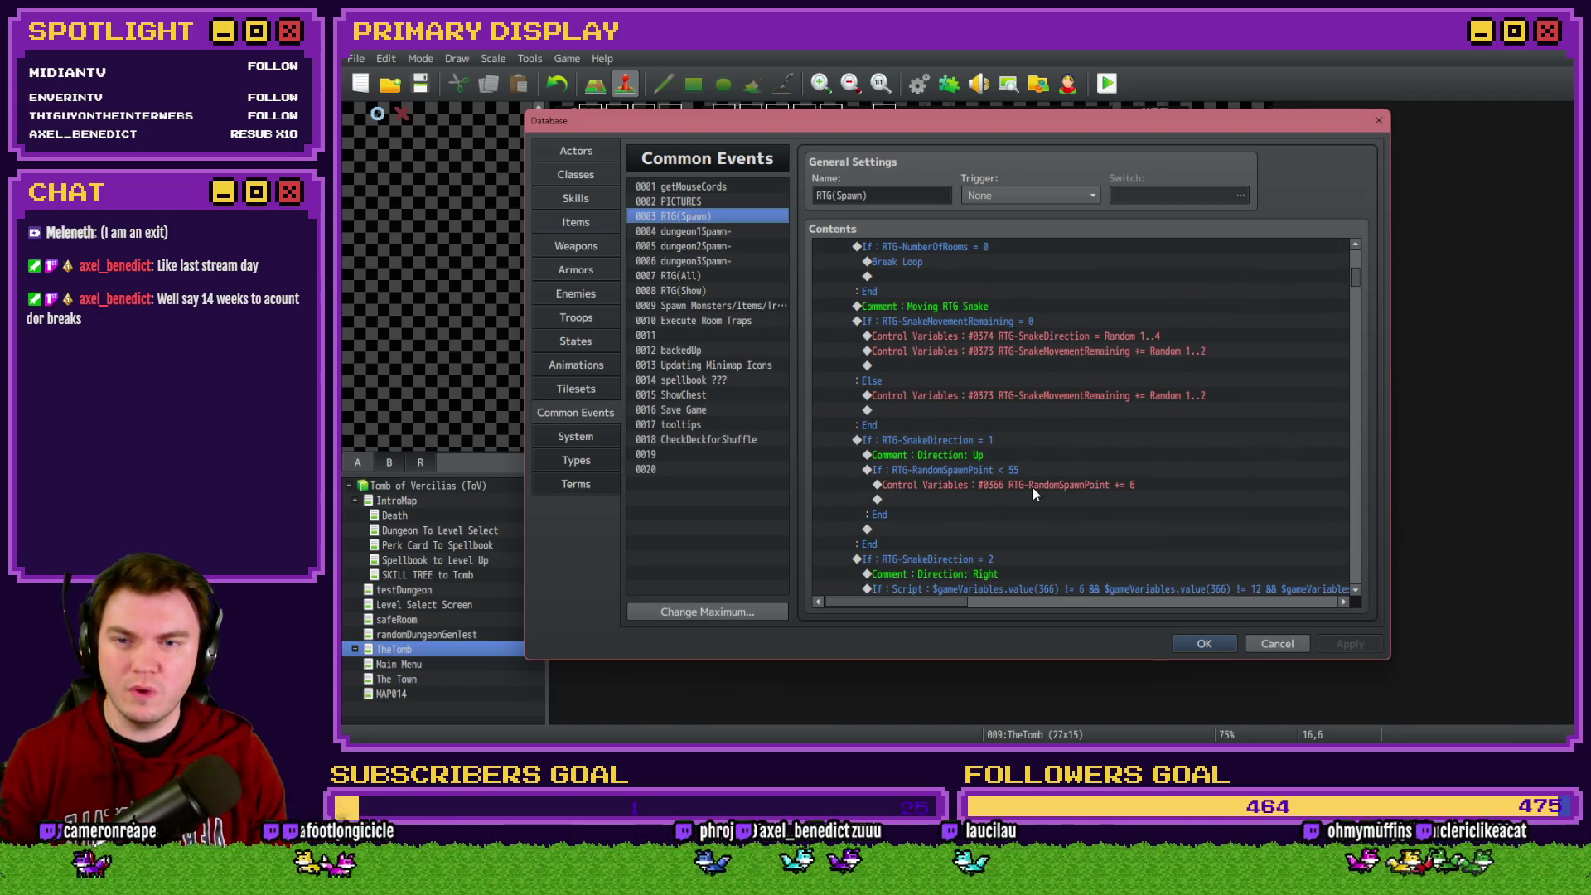
{"action": "scroll", "coordinate": [1032, 487], "scroll_direction": "down", "scroll_amount": 2}
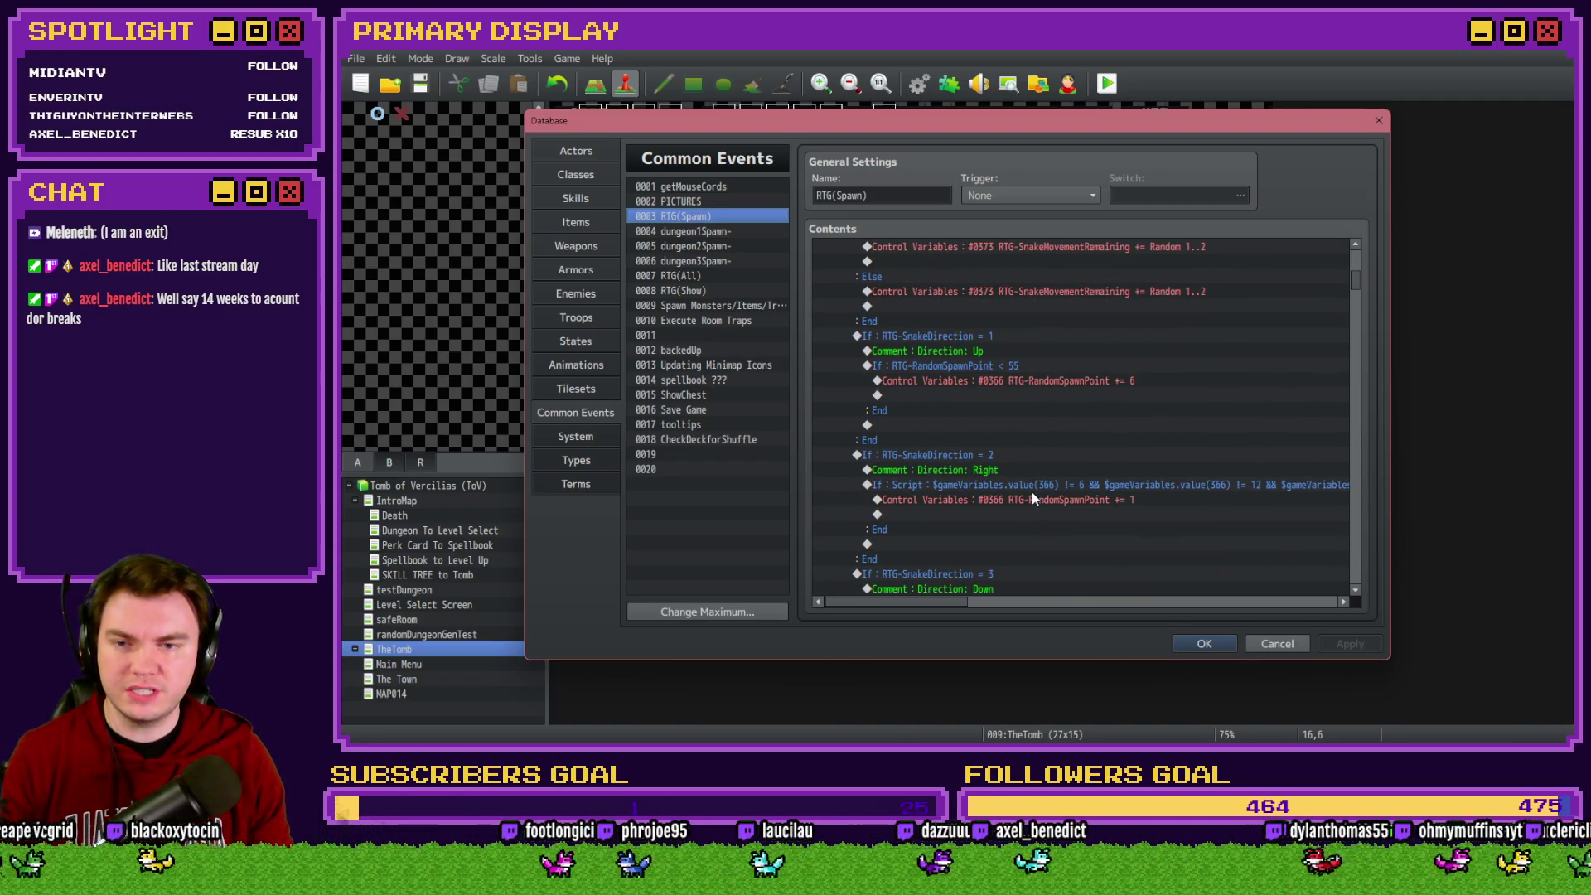
{"action": "scroll", "coordinate": [1031, 494], "scroll_direction": "down", "scroll_amount": 8}
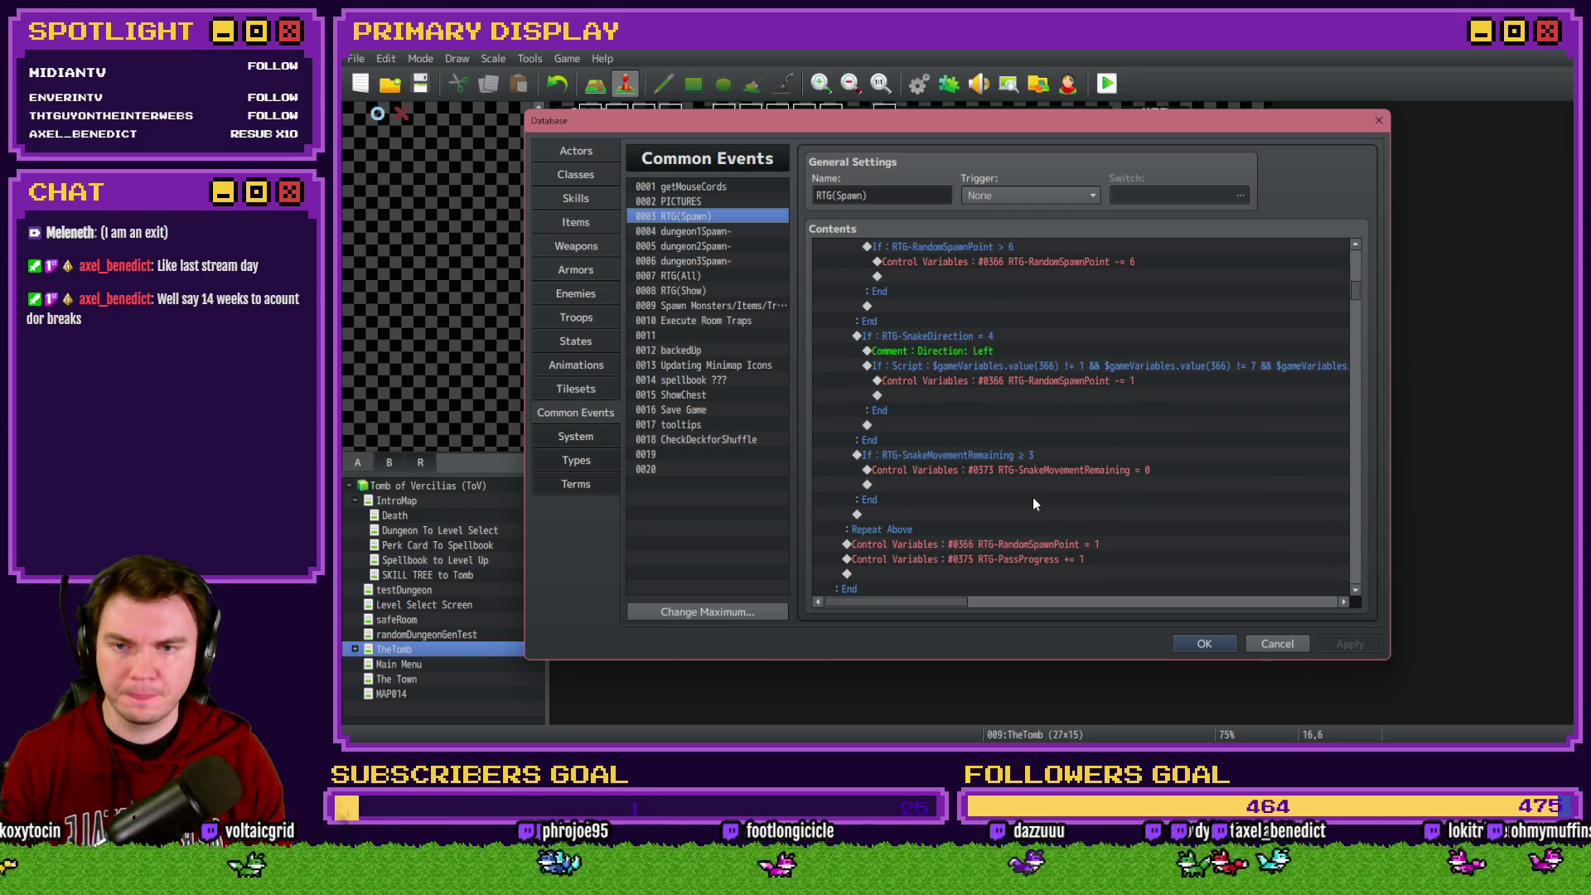
{"action": "scroll", "coordinate": [1032, 498], "scroll_direction": "down", "scroll_amount": 7}
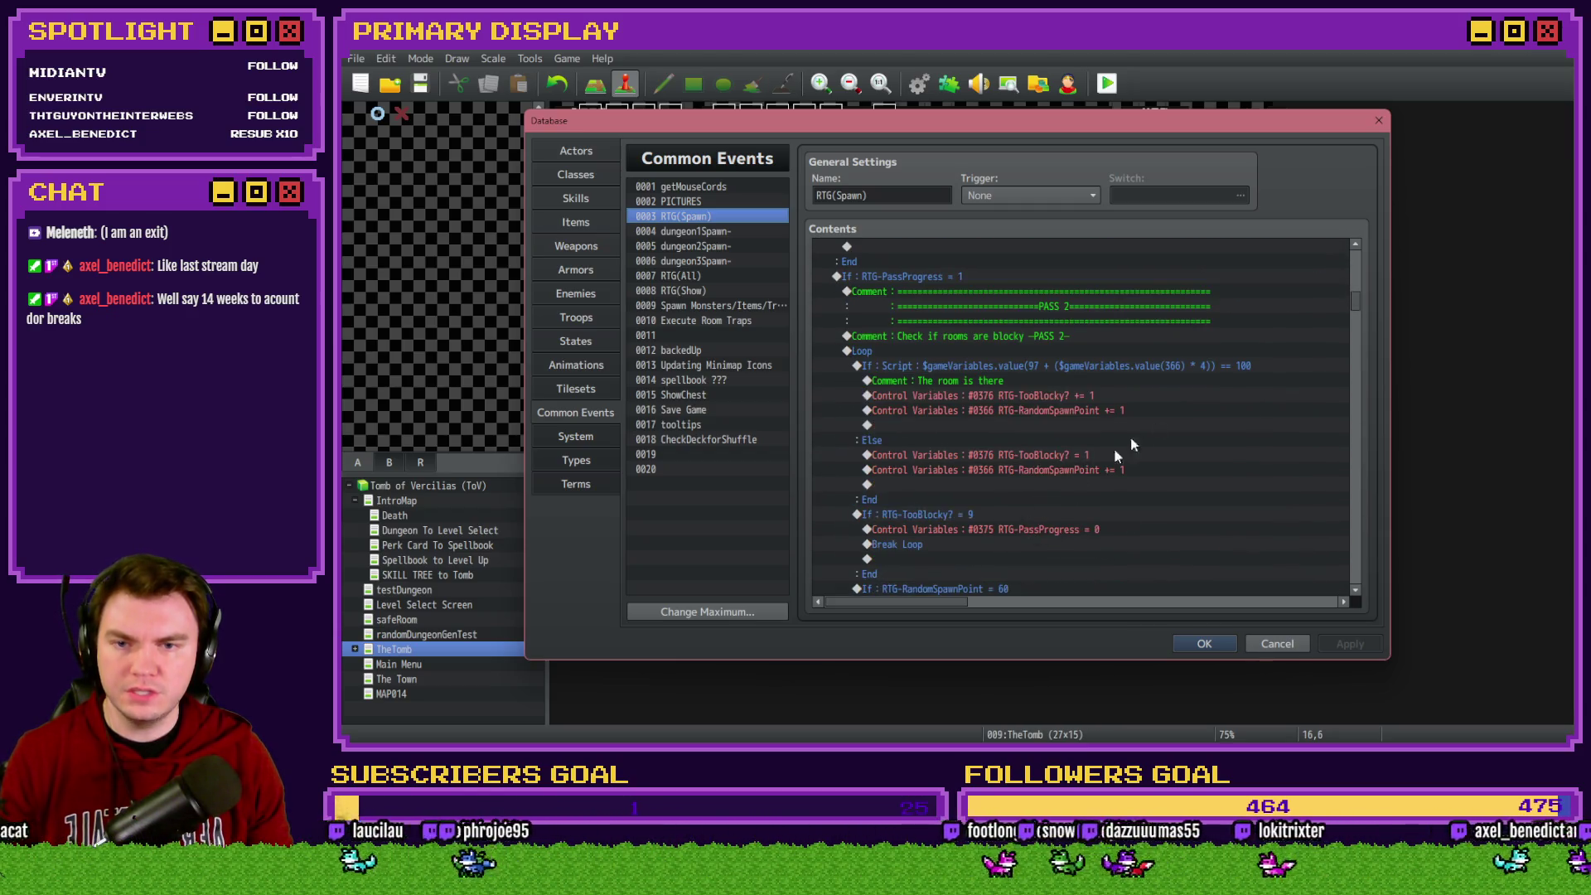
{"action": "left_click_drag", "start_coordinate": [1357, 303], "coordinate": [1347, 485]}
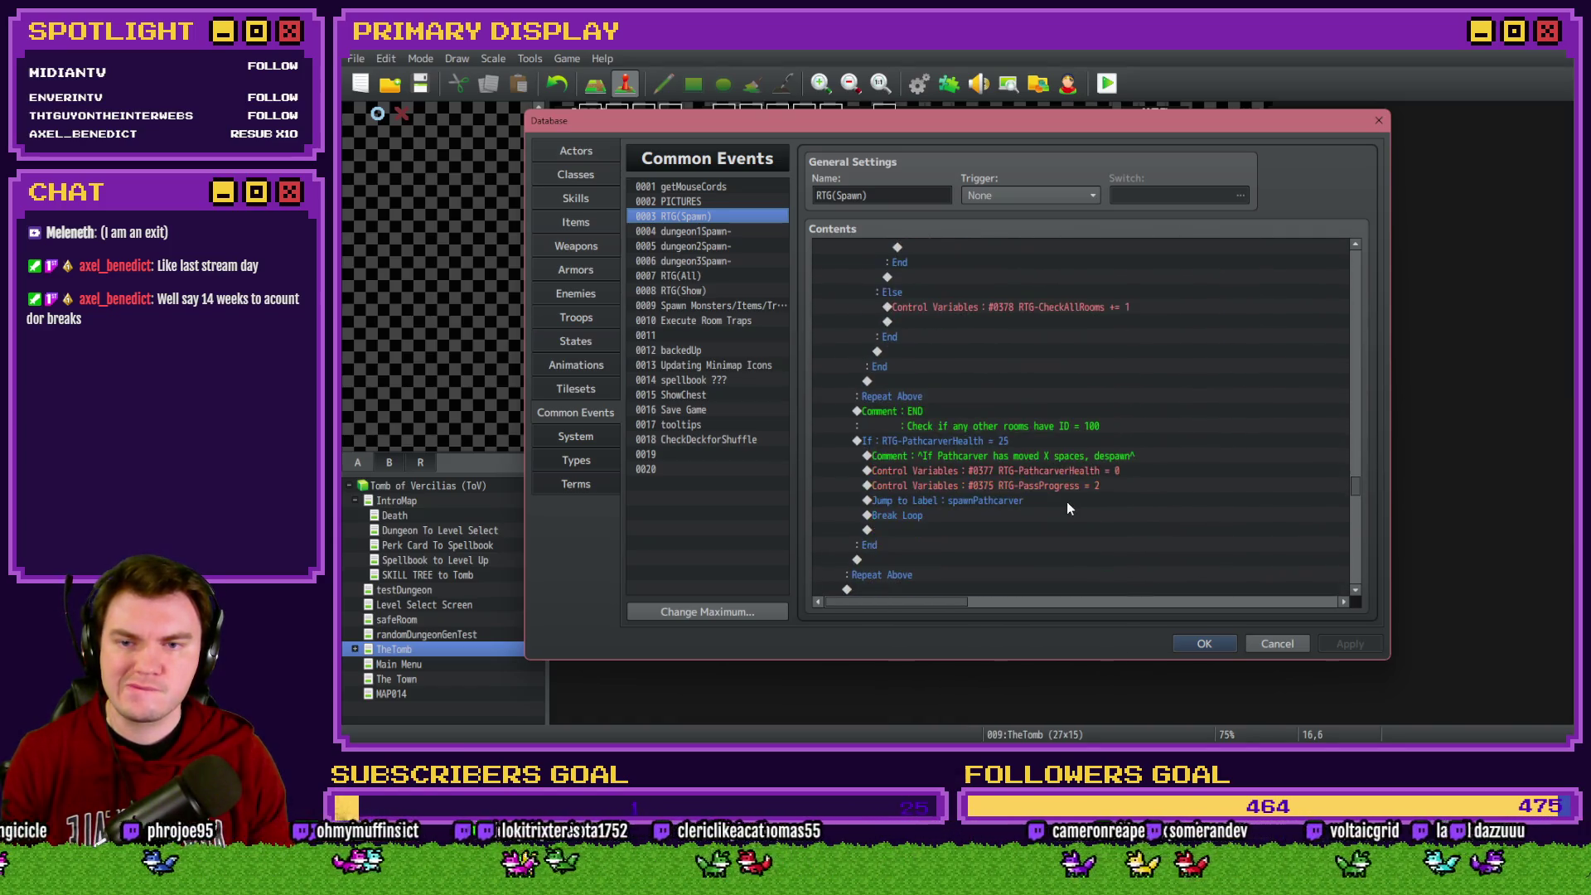
{"action": "scroll", "coordinate": [1067, 504], "scroll_direction": "down", "scroll_amount": 6}
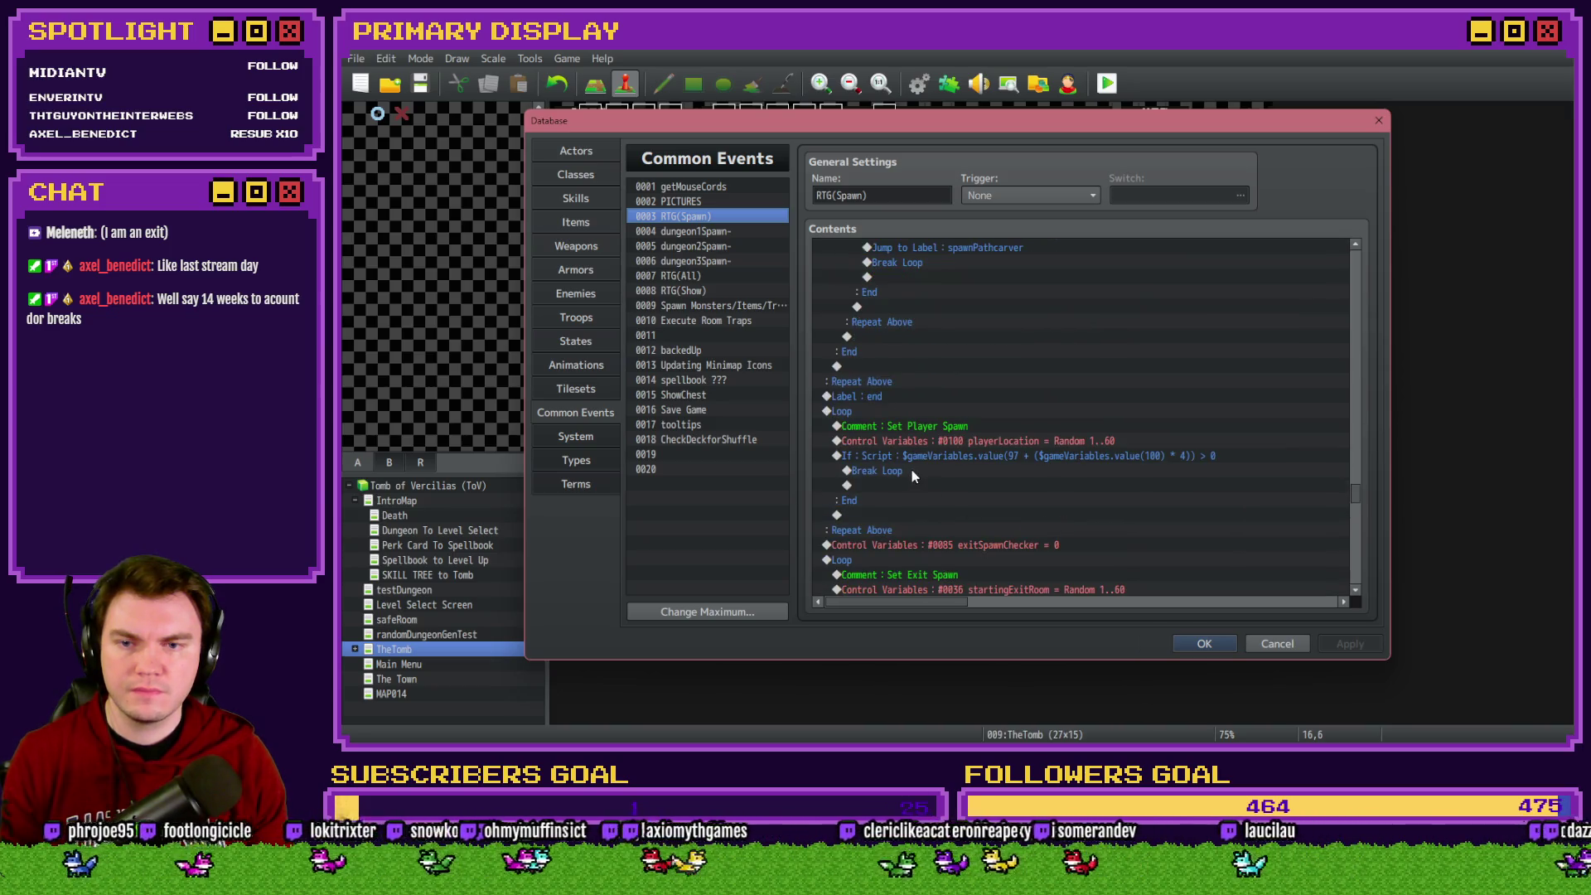
{"action": "scroll", "coordinate": [912, 468], "scroll_direction": "down", "scroll_amount": 2}
Review the Set Player Spawn comment, the player spawn loop and its location check
{"action": "left_click", "coordinate": [907, 335]}
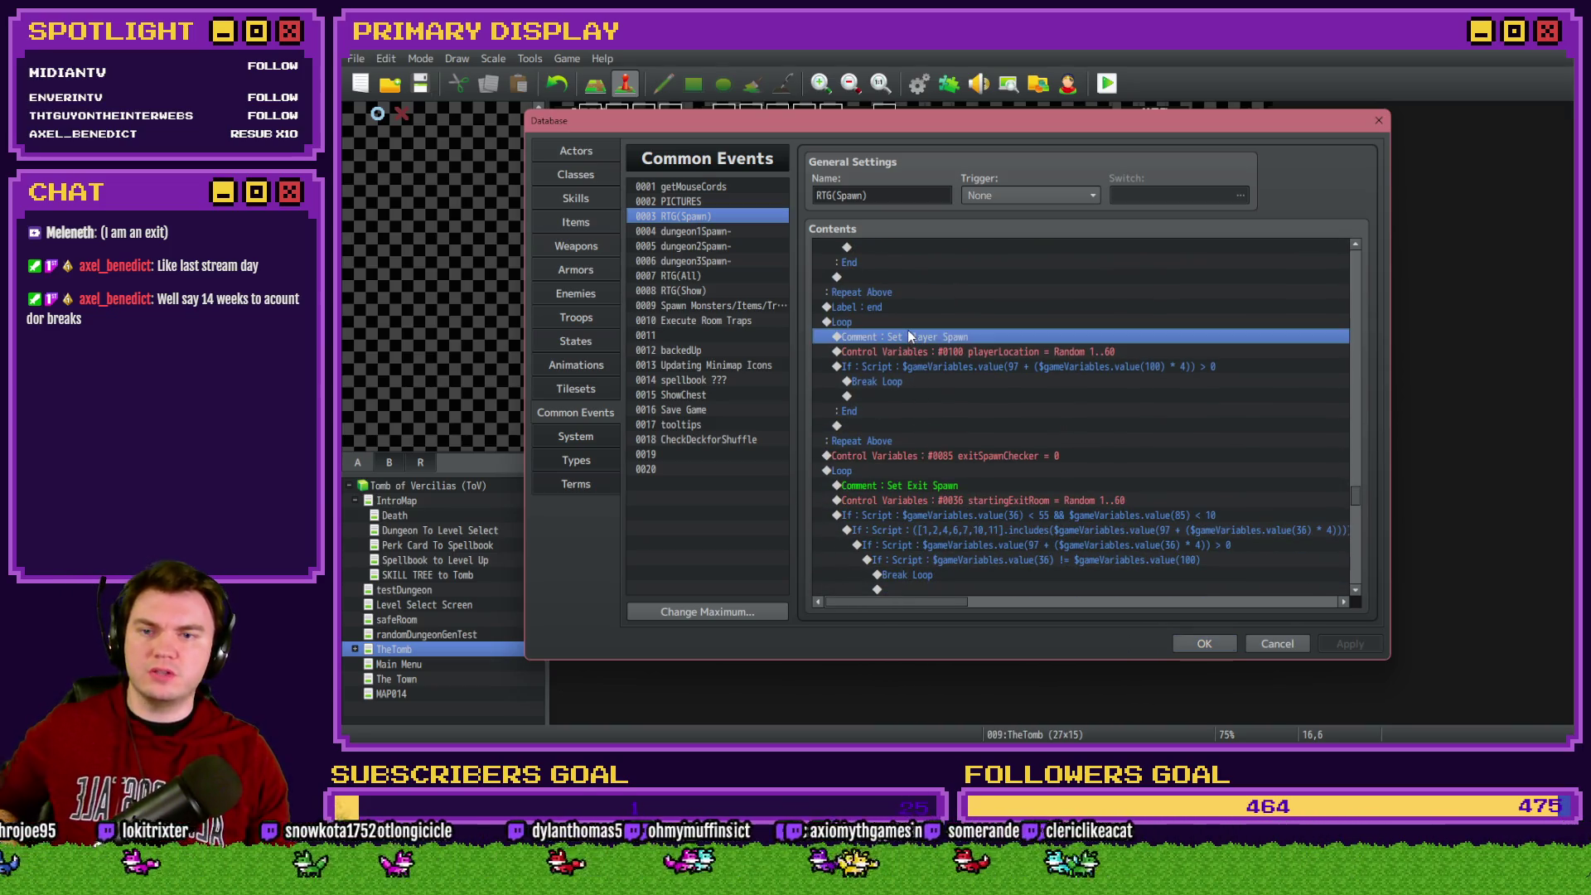
{"action": "left_click", "coordinate": [907, 321]}
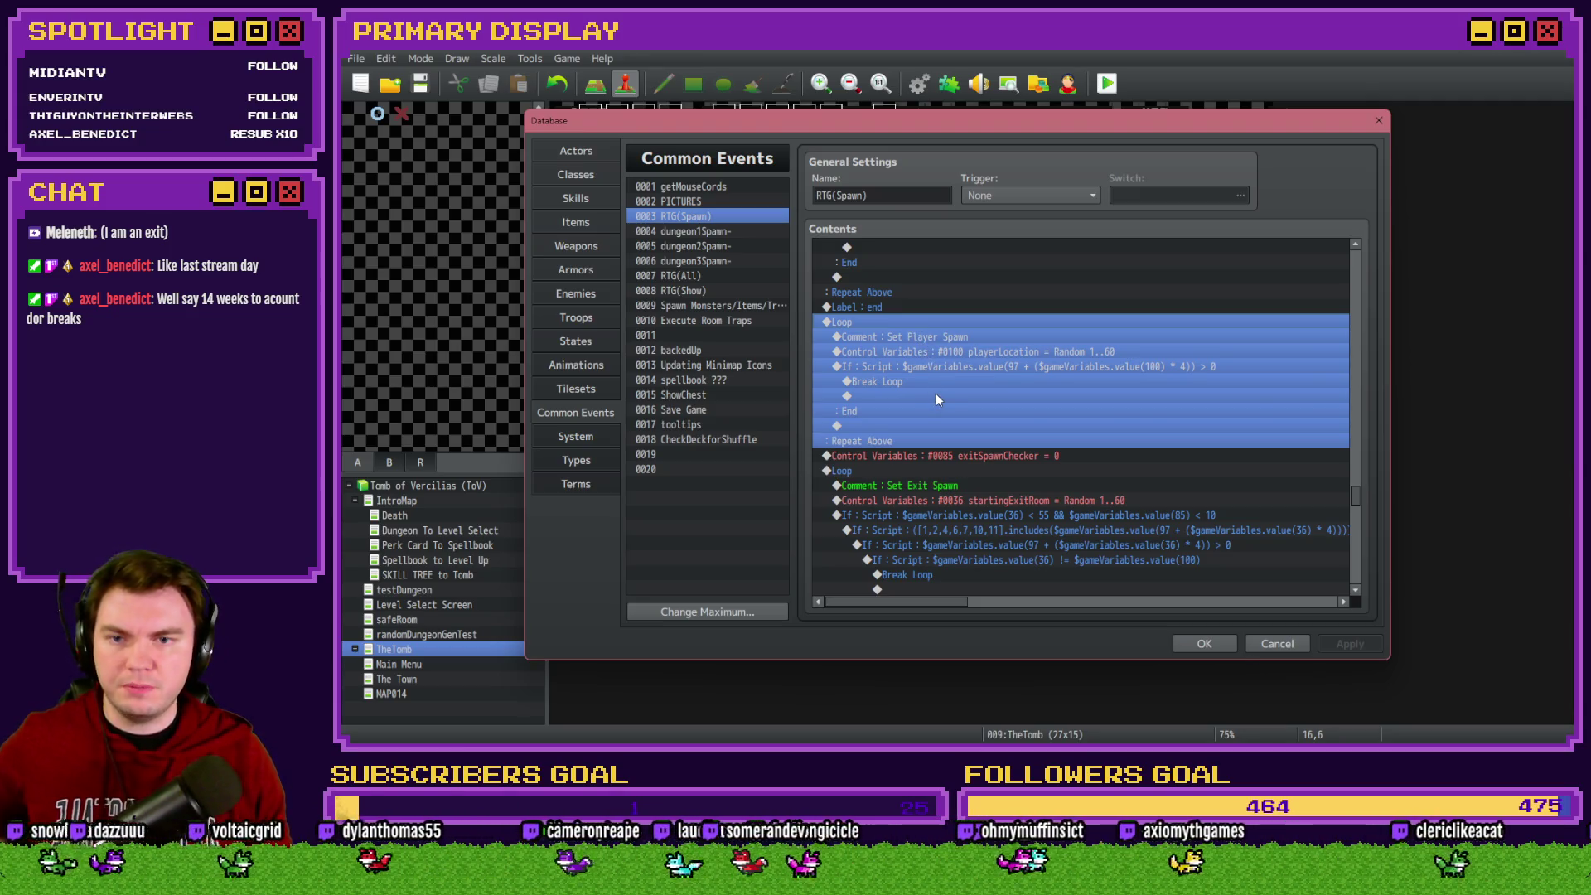
{"action": "left_click", "coordinate": [971, 367]}
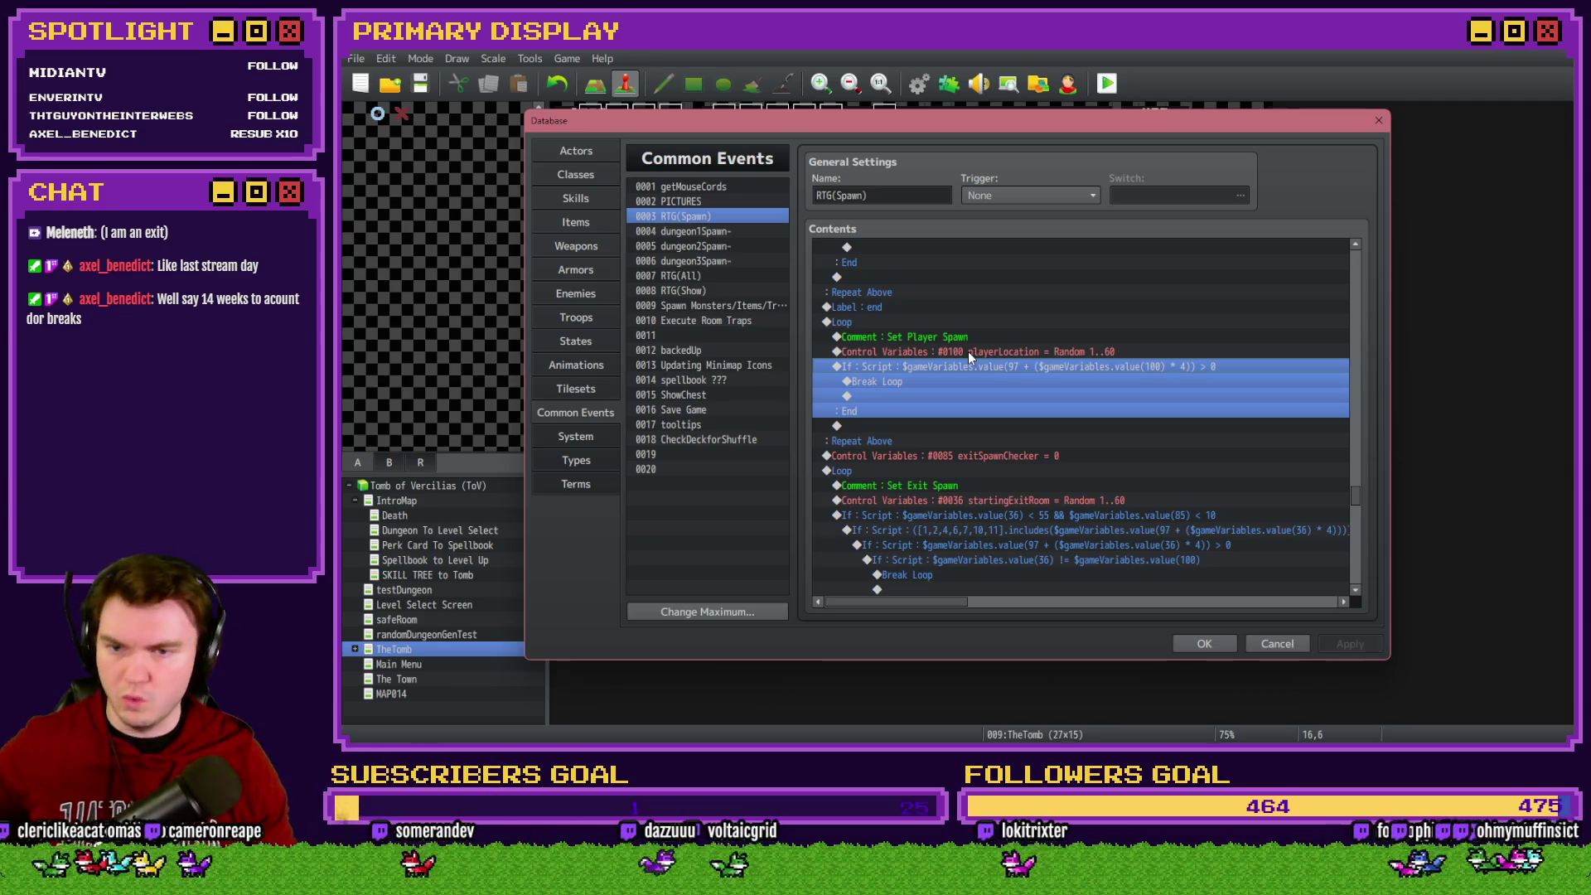
{"action": "scroll", "coordinate": [967, 351], "scroll_direction": "down", "scroll_amount": 2}
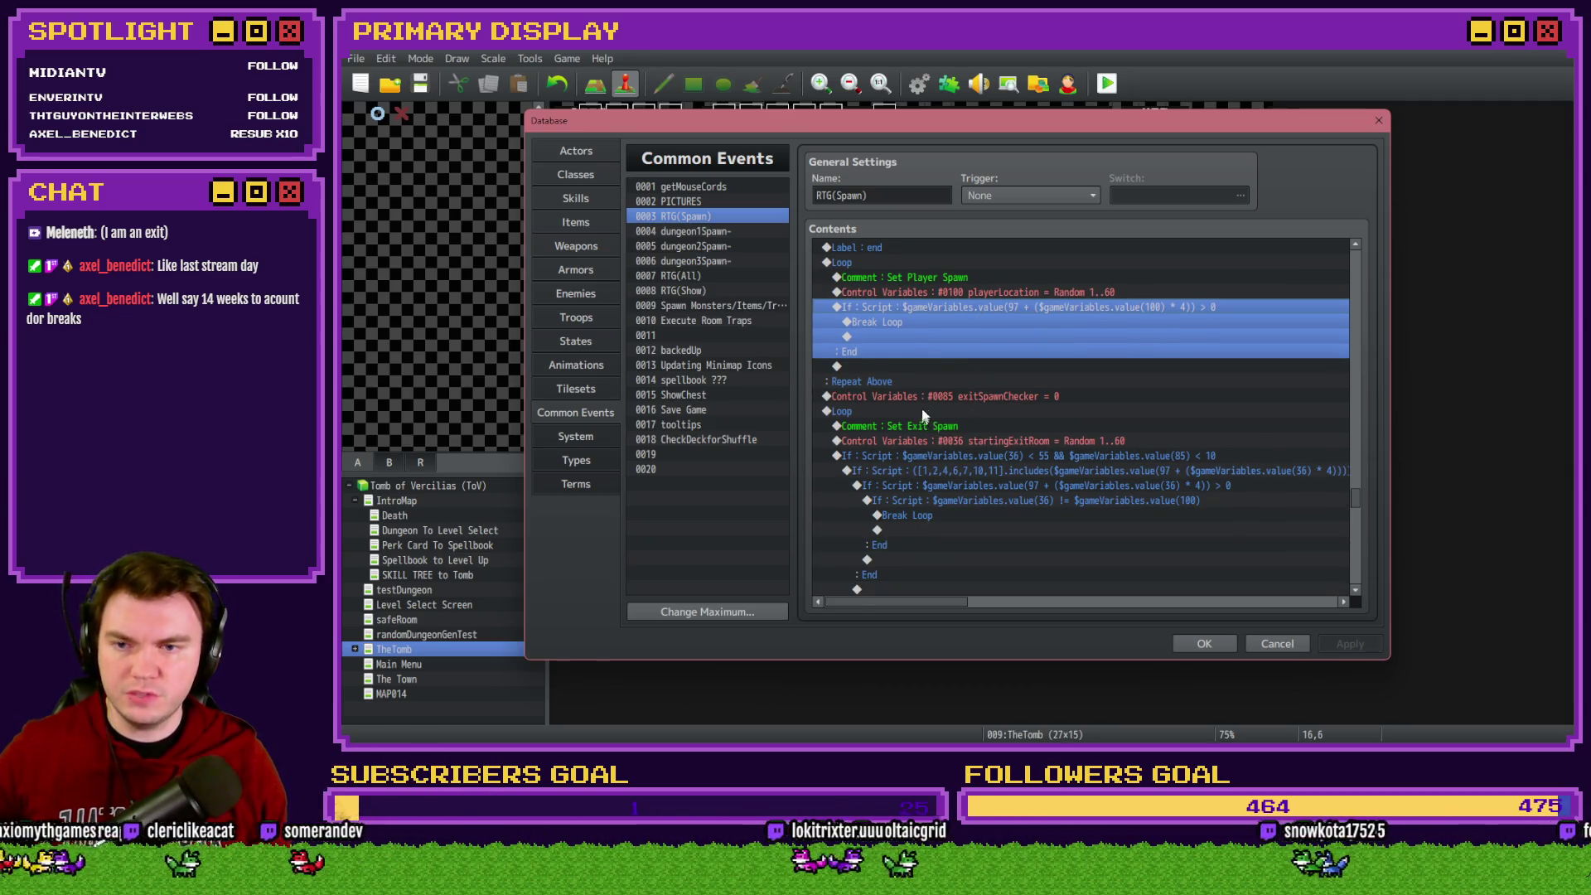
Inspect the exit spawn loop: startingExitRoom assignment, spawn-check If, Break Loop and Control Variables #0036
{"action": "left_click", "coordinate": [922, 410]}
{"action": "scroll", "coordinate": [922, 406], "scroll_direction": "down", "scroll_amount": 3}
{"action": "scroll", "coordinate": [920, 406], "scroll_direction": "down", "scroll_amount": 3}
{"action": "scroll", "coordinate": [908, 401], "scroll_direction": "up", "scroll_amount": 2}
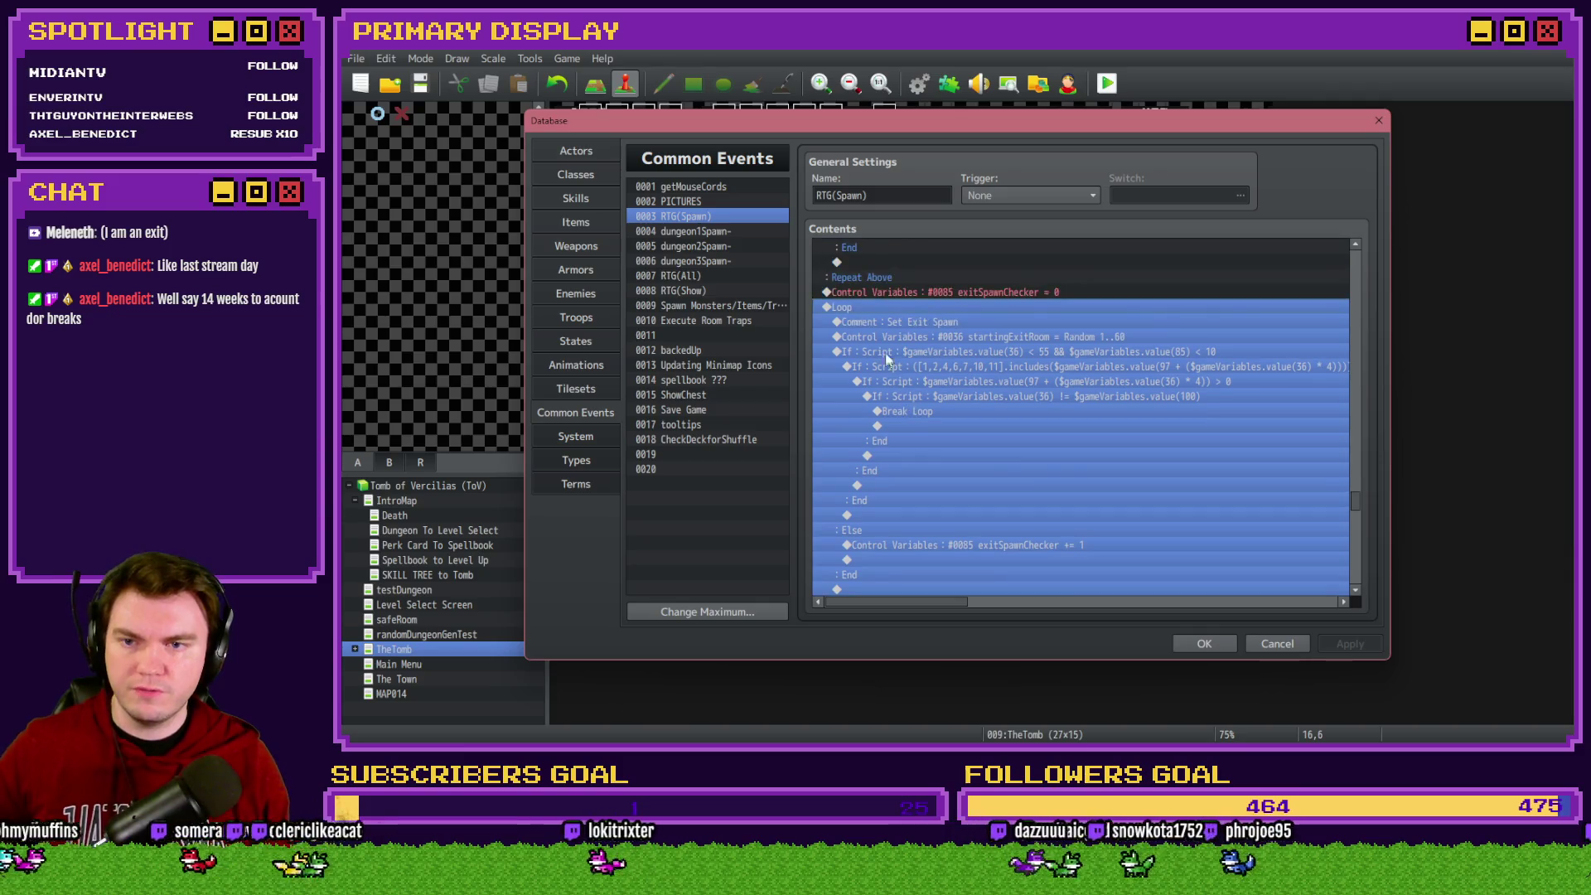
{"action": "left_click", "coordinate": [892, 321]}
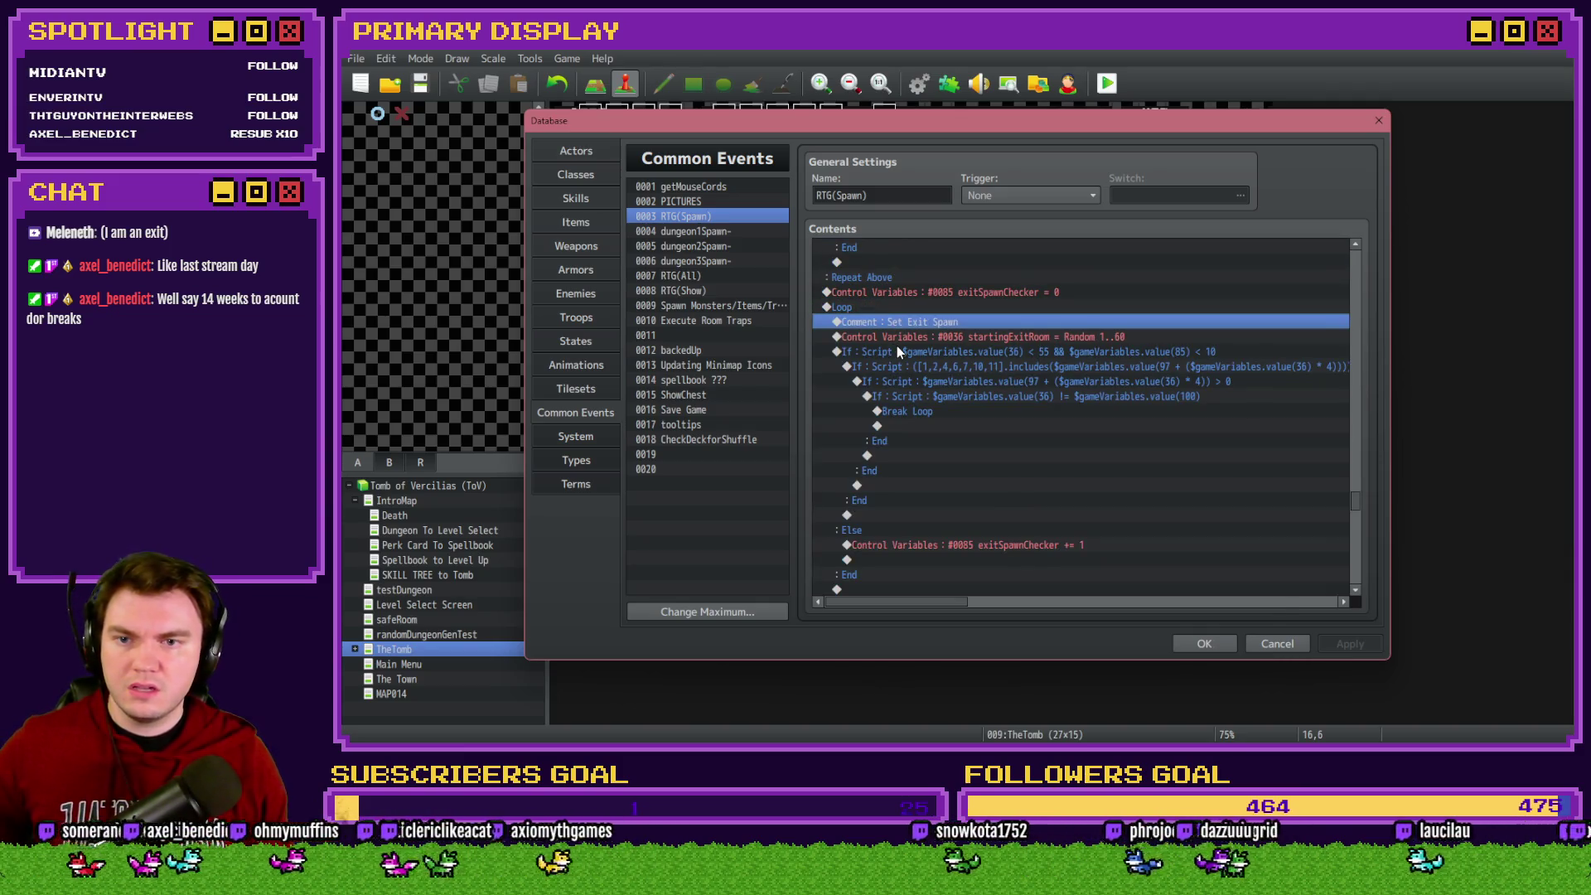
{"action": "left_click", "coordinate": [921, 338]}
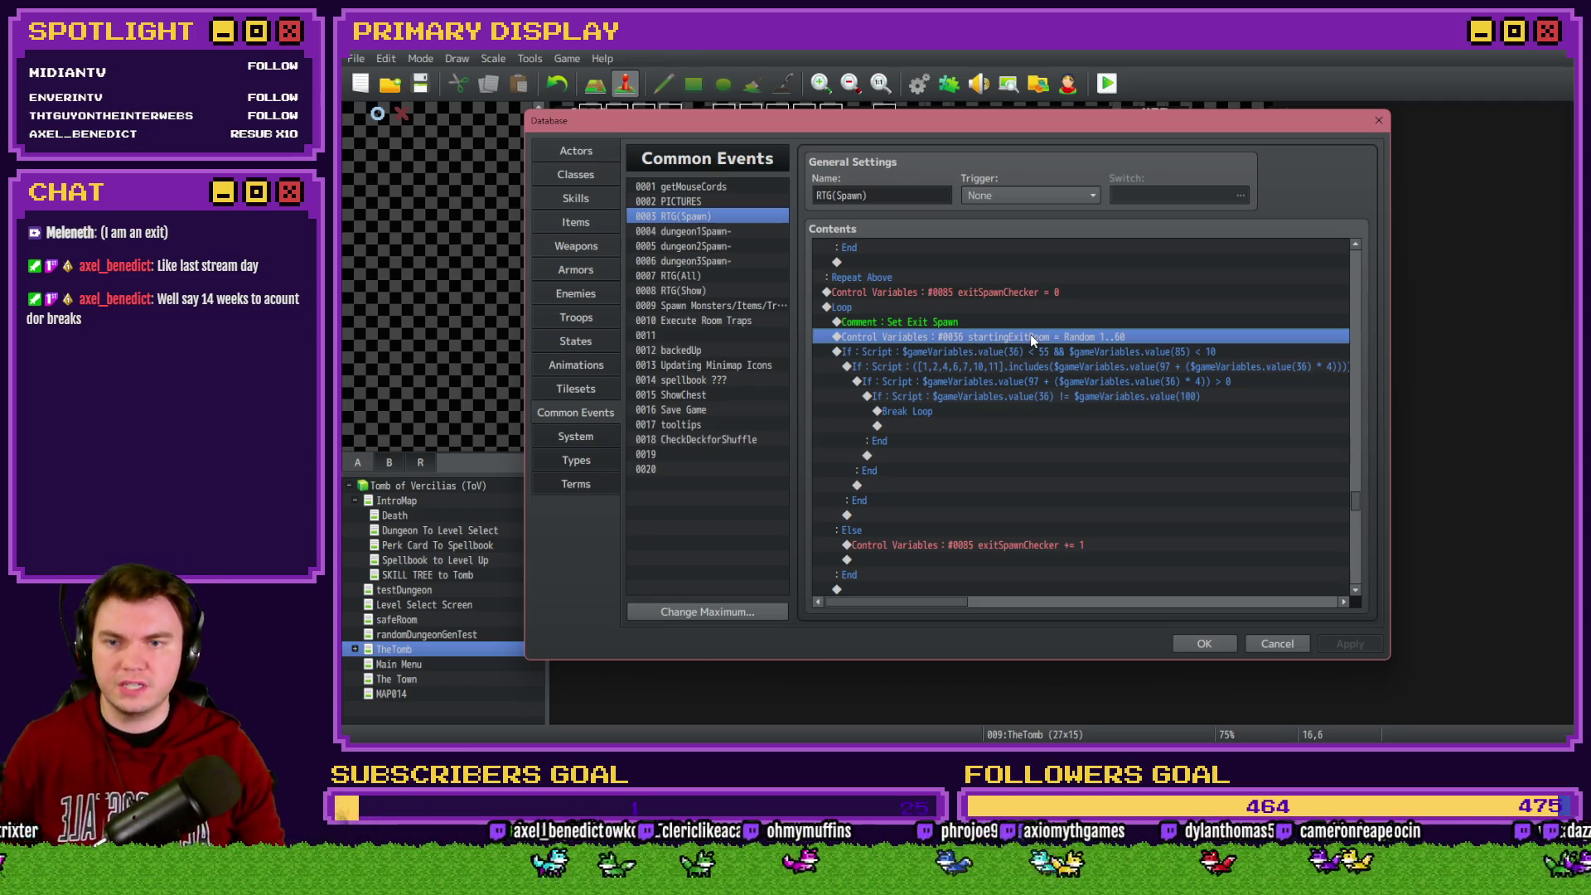
{"action": "left_click", "coordinate": [1006, 353]}
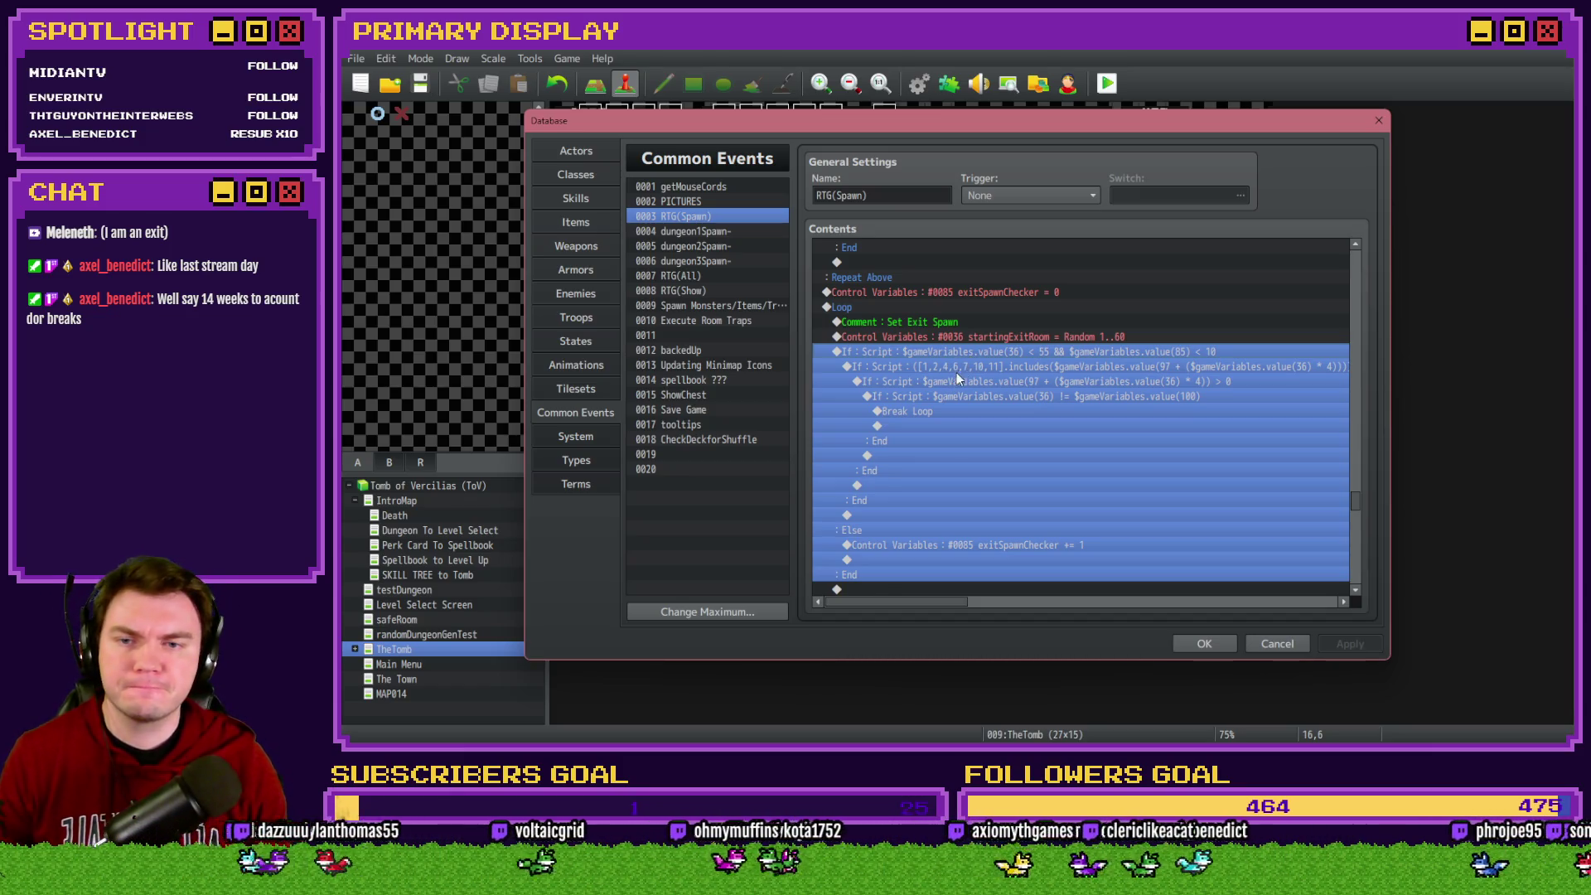
{"action": "left_click", "coordinate": [950, 426]}
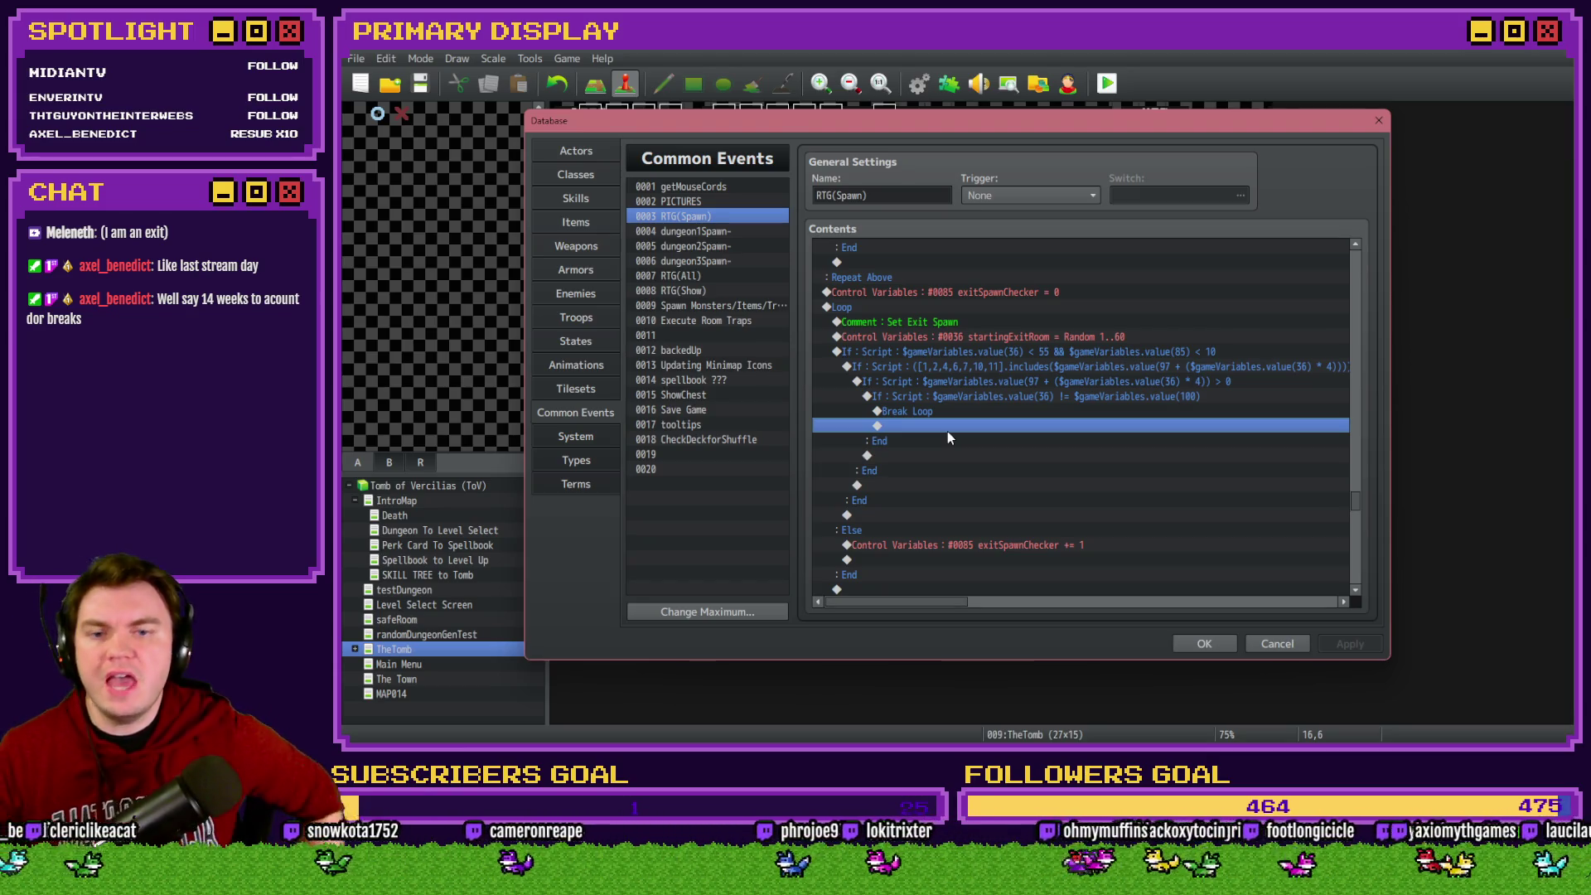
{"action": "left_click", "coordinate": [949, 411]}
{"action": "mouse_move", "coordinate": [953, 400]}
{"action": "left_mouse_down"}
{"action": "mouse_move", "coordinate": [972, 366]}
{"action": "mouse_move", "coordinate": [979, 396]}
{"action": "mouse_move", "coordinate": [986, 374]}
{"action": "left_mouse_up"}
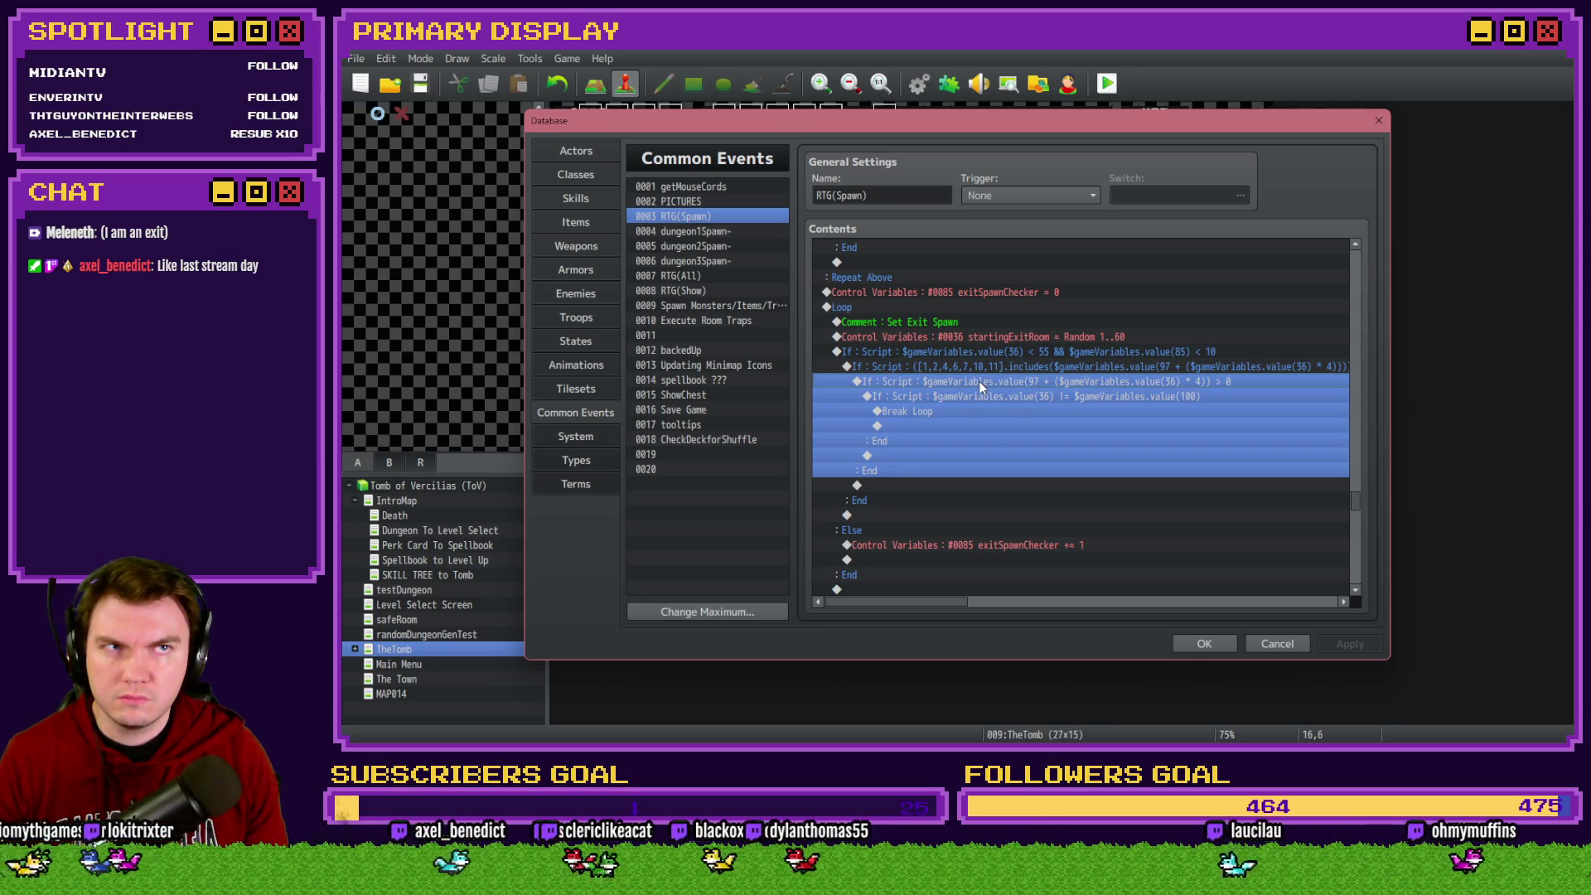
{"action": "left_click_drag", "start_coordinate": [978, 381], "coordinate": [969, 355]}
{"action": "left_click", "coordinate": [974, 335]}
Duplicate the Set Exit Spawn comment and open the copy for editing
{"action": "left_click", "coordinate": [975, 321]}
{"action": "key", "text": "ctrl+c"}
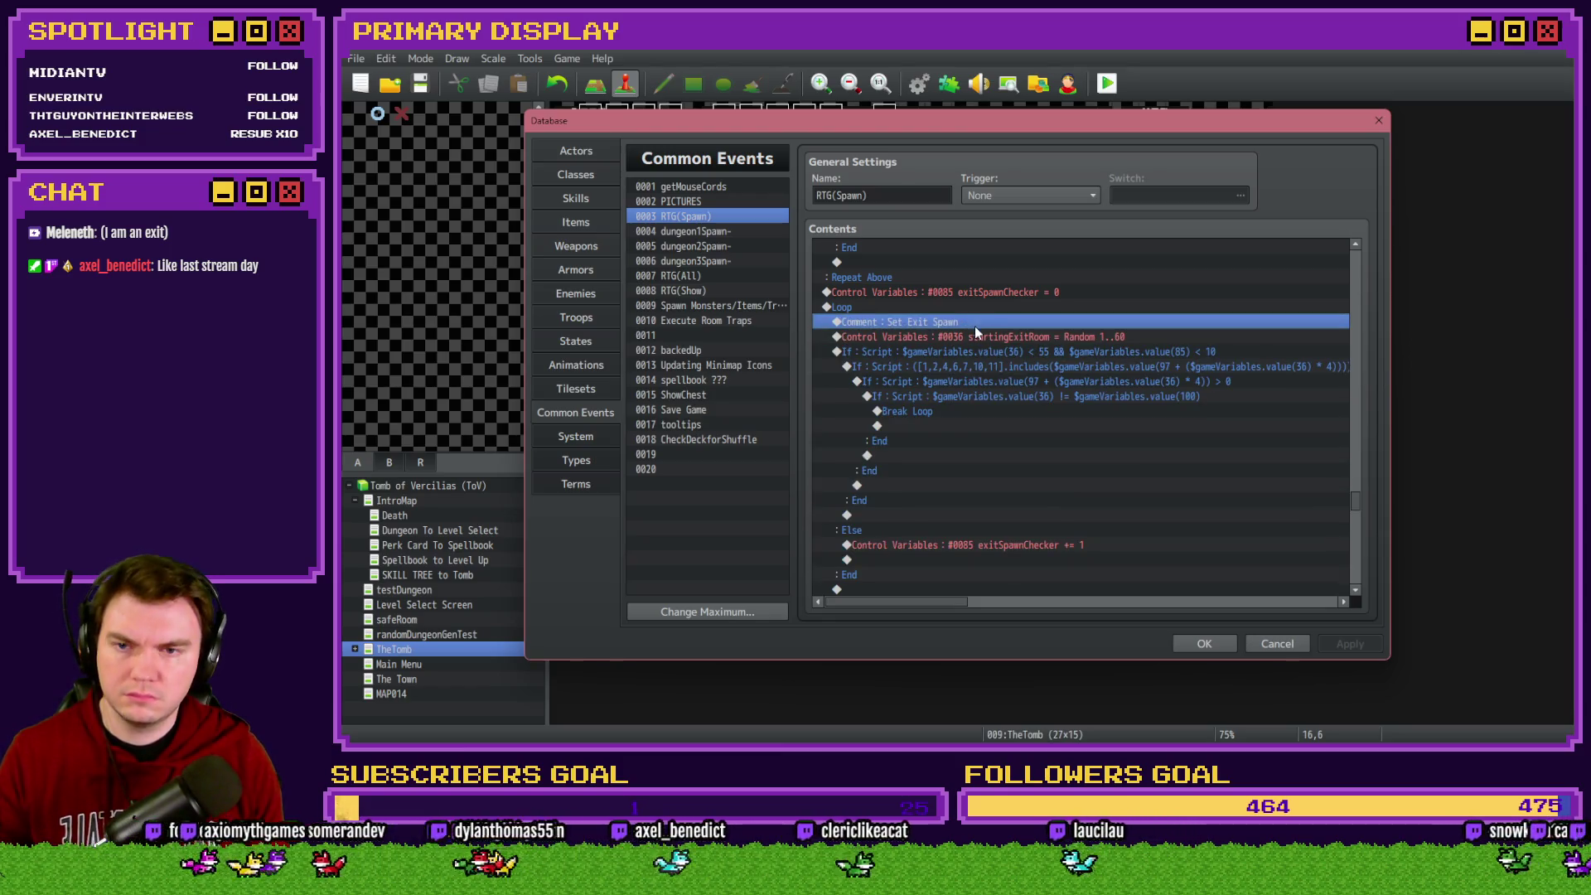
{"action": "key", "text": "ctrl+v"}
{"action": "double_click", "coordinate": [972, 335]}
Replace the comment text with '!!!THIS IS WHERE THE SPAWNING GETS STUCK IN A LOOP!!!!!!!!!!!!!!!'
{"action": "left_click_drag", "start_coordinate": [1029, 369], "coordinate": [911, 365]}
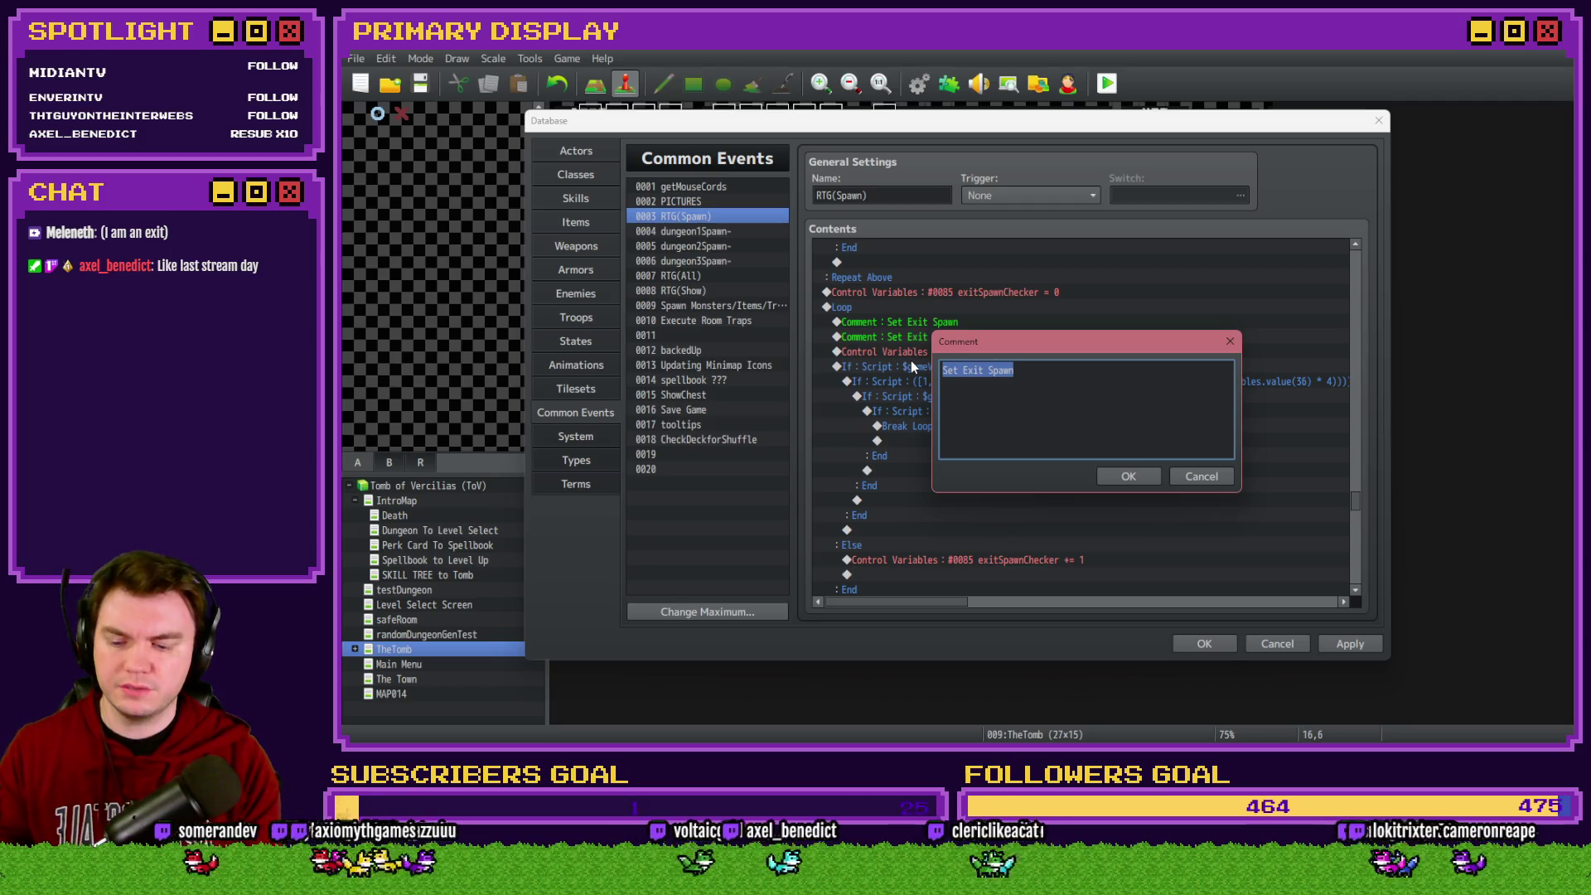
{"action": "key", "text": "BackSpace"}
{"action": "type", "text": "!!!THIS IS WHERE THE SPAWNING "}
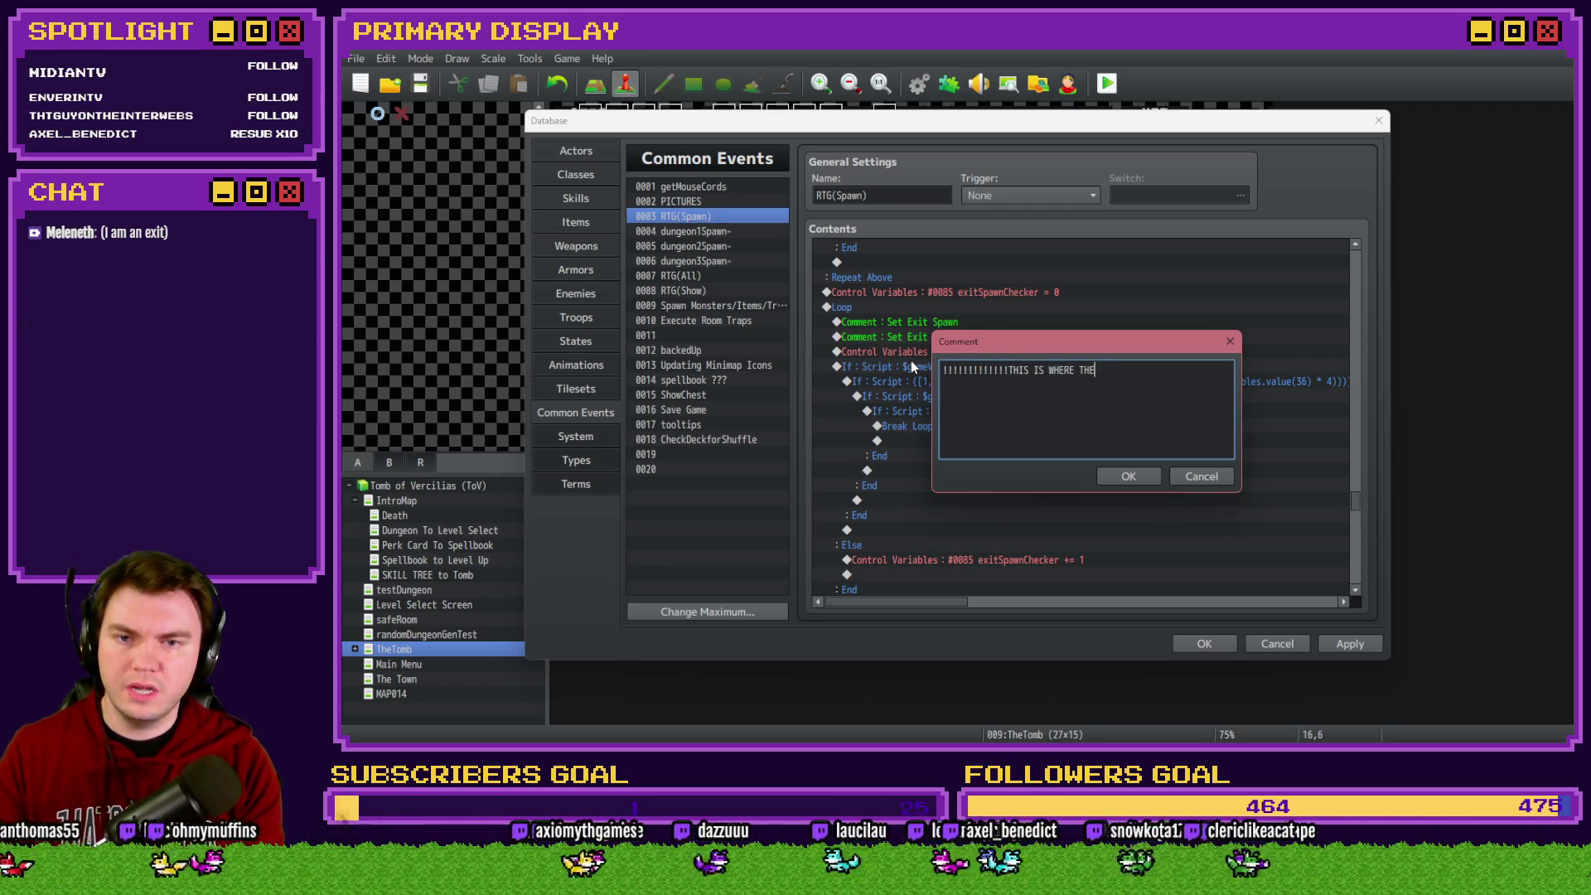
{"action": "type", "text": "GET"}
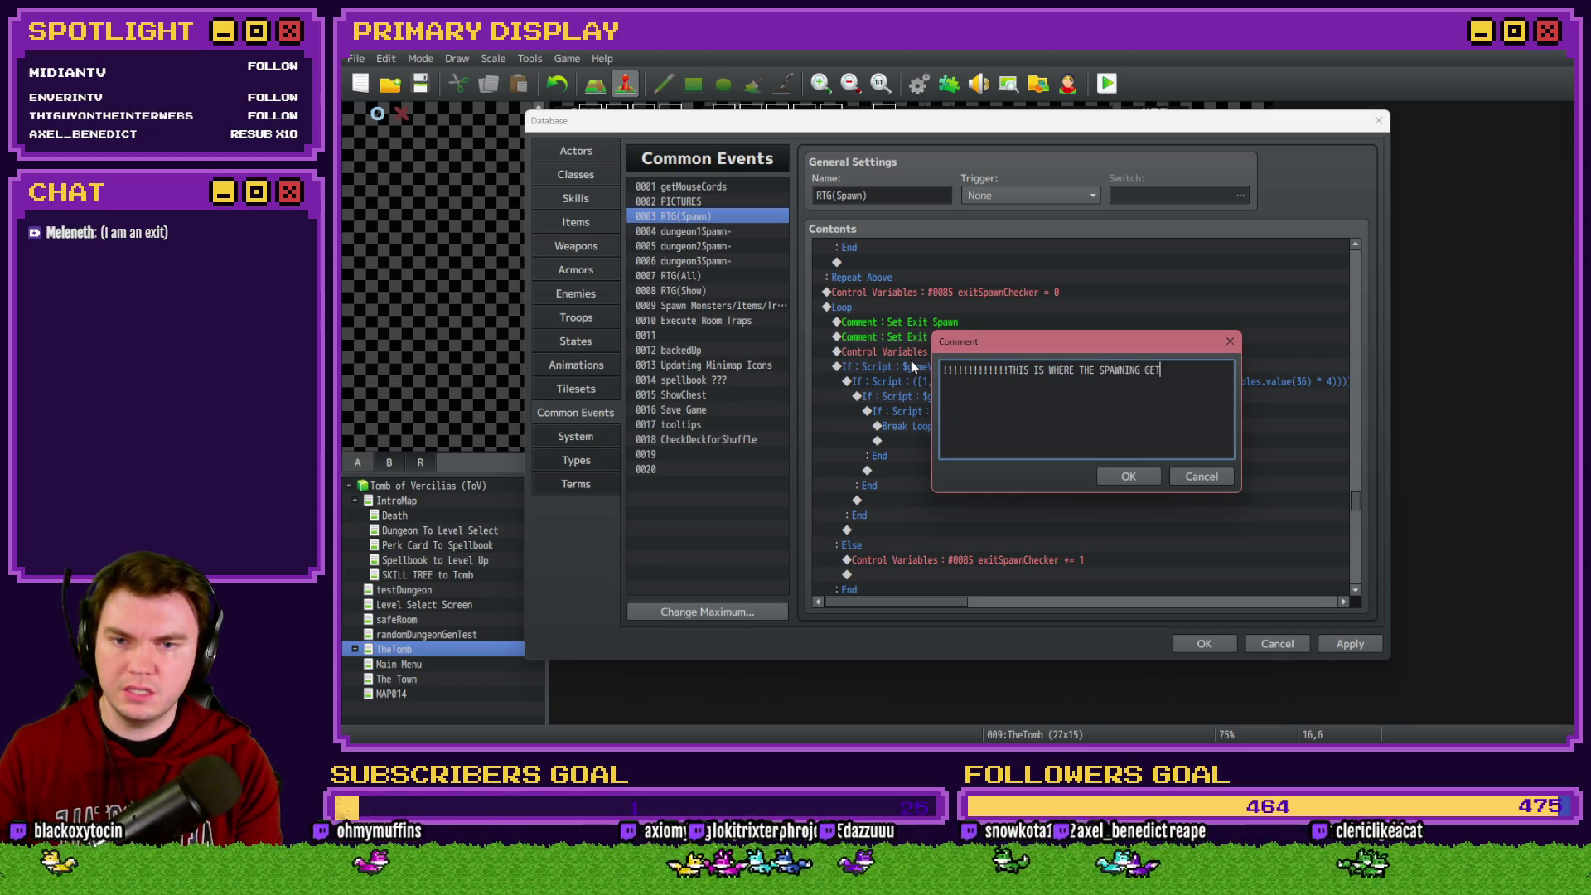
{"action": "type", "text": "S STUCK IN A LOOP!!!!!!!!!!!!!!!"}
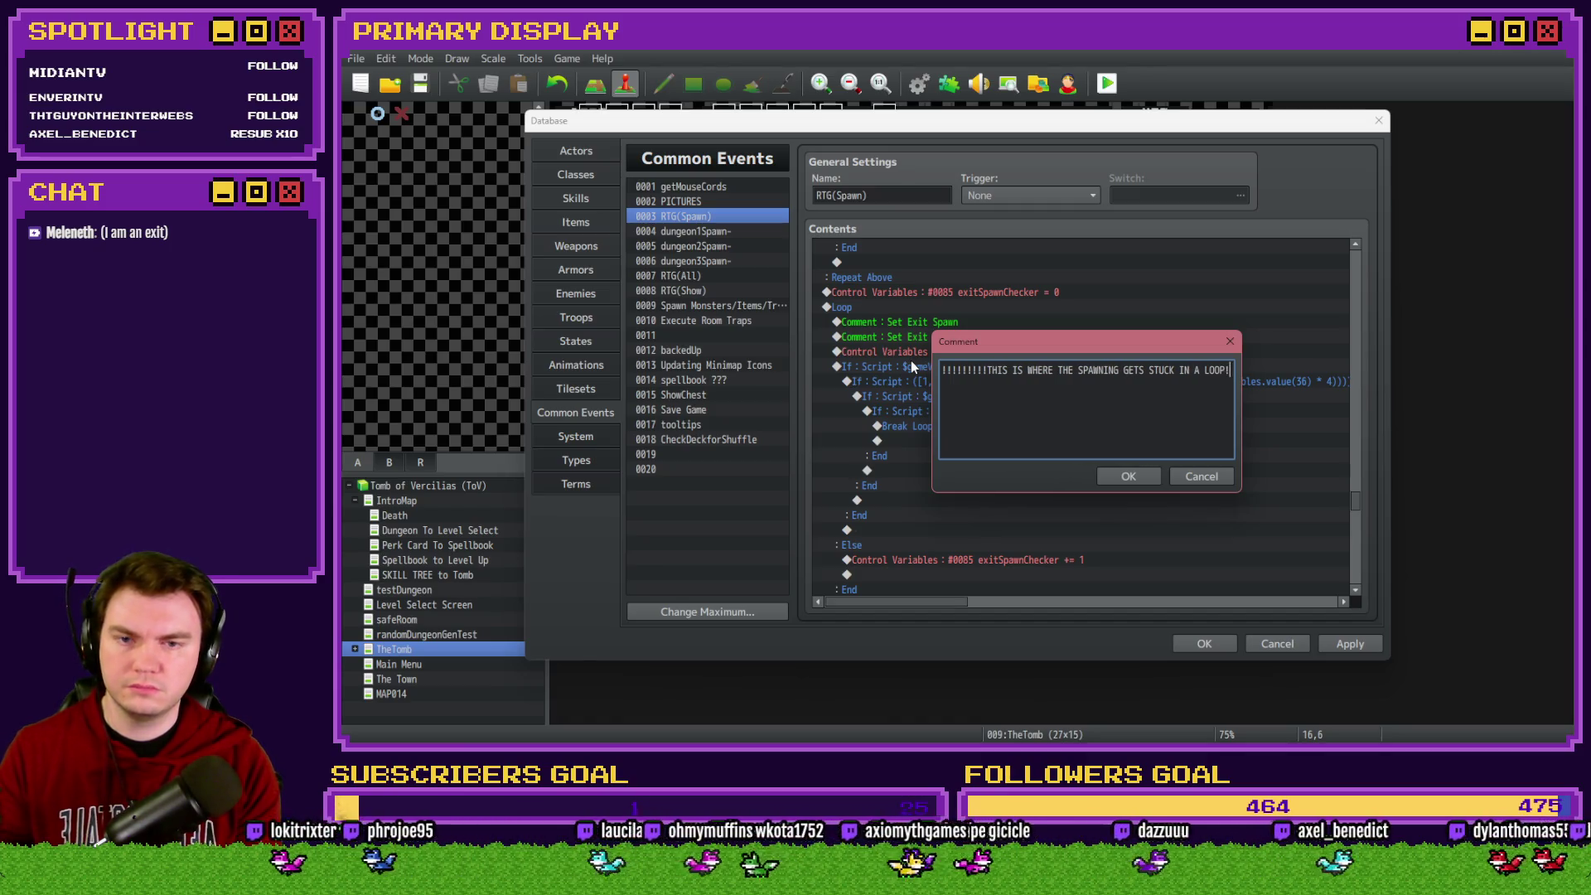
{"action": "key", "text": "ctrl+Return"}
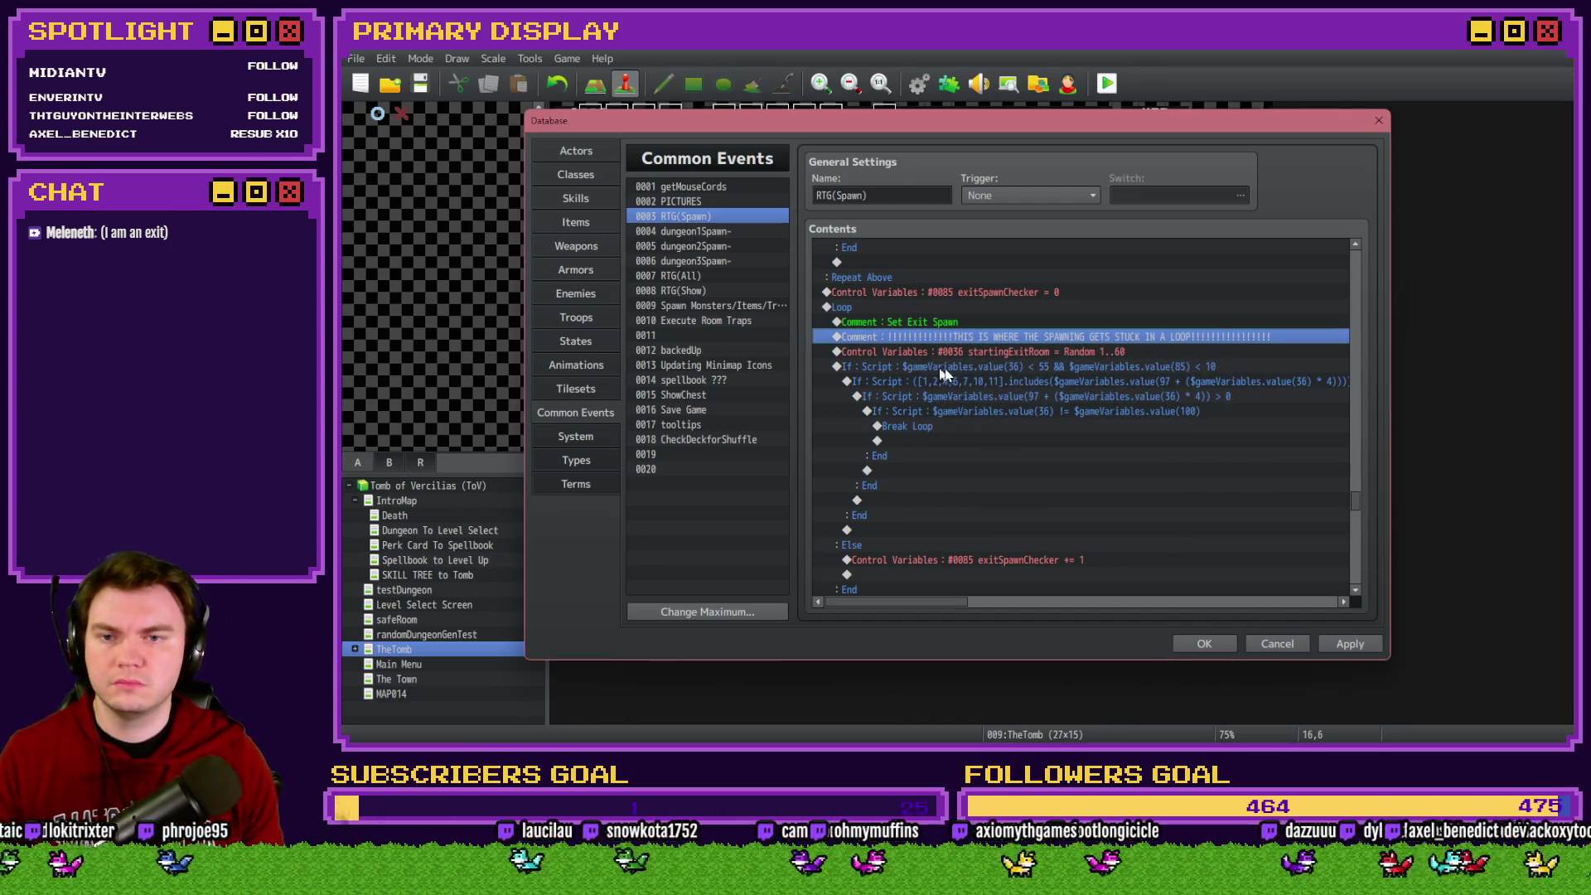
Check the outer and inner If blocks, apply the edits and close the Database
{"action": "left_click", "coordinate": [966, 457]}
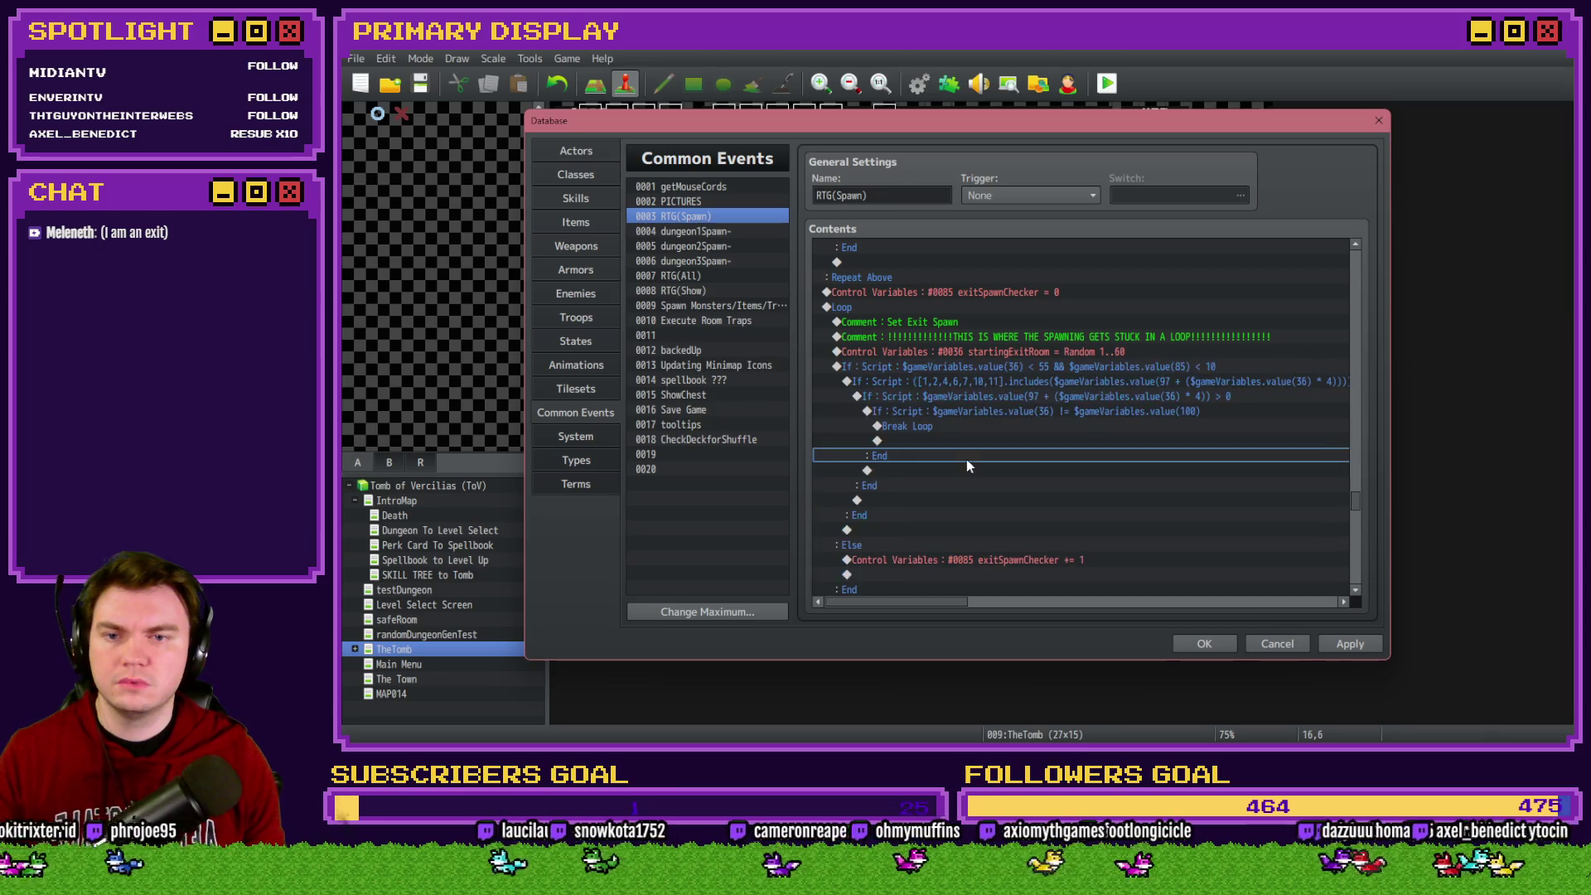
{"action": "left_click", "coordinate": [1019, 370]}
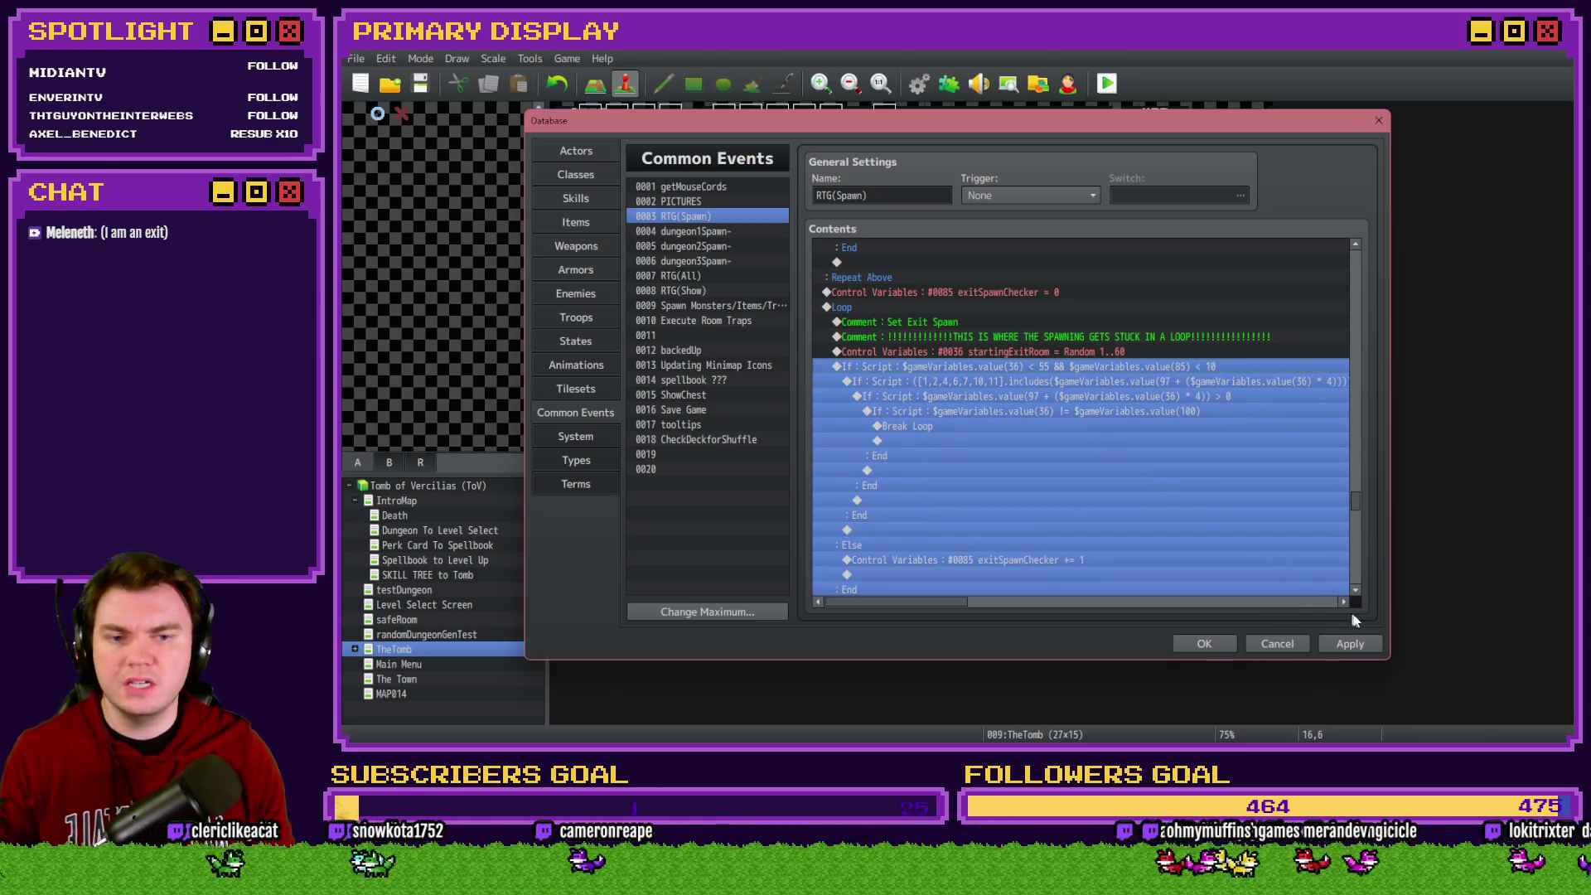
{"action": "left_click", "coordinate": [1349, 644]}
{"action": "left_click", "coordinate": [983, 367]}
{"action": "left_click", "coordinate": [986, 385]}
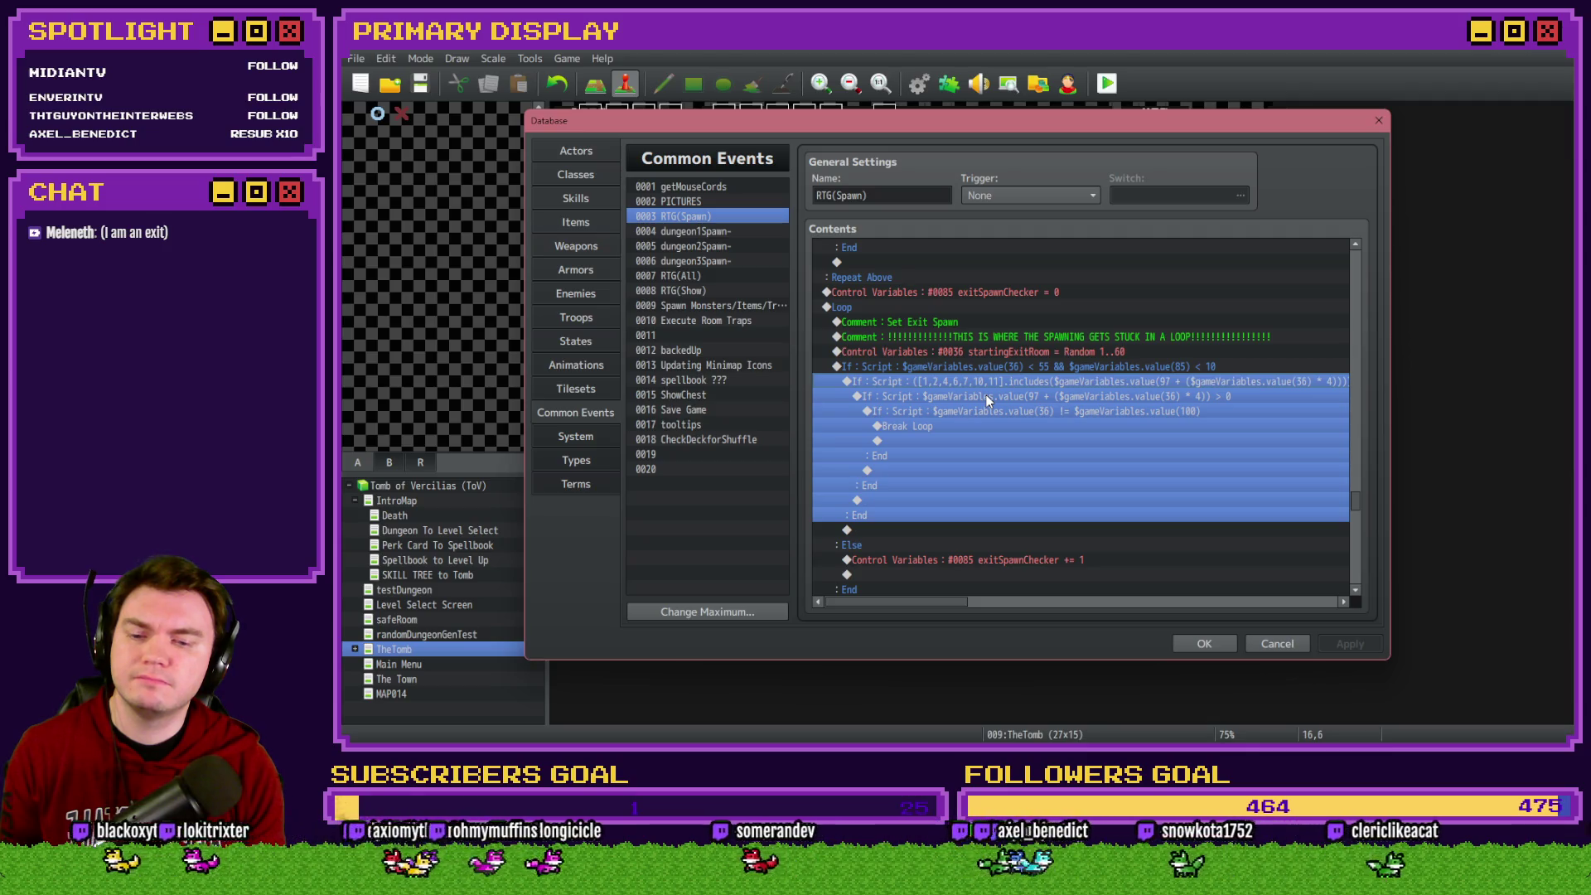
{"action": "left_click", "coordinate": [1204, 643]}
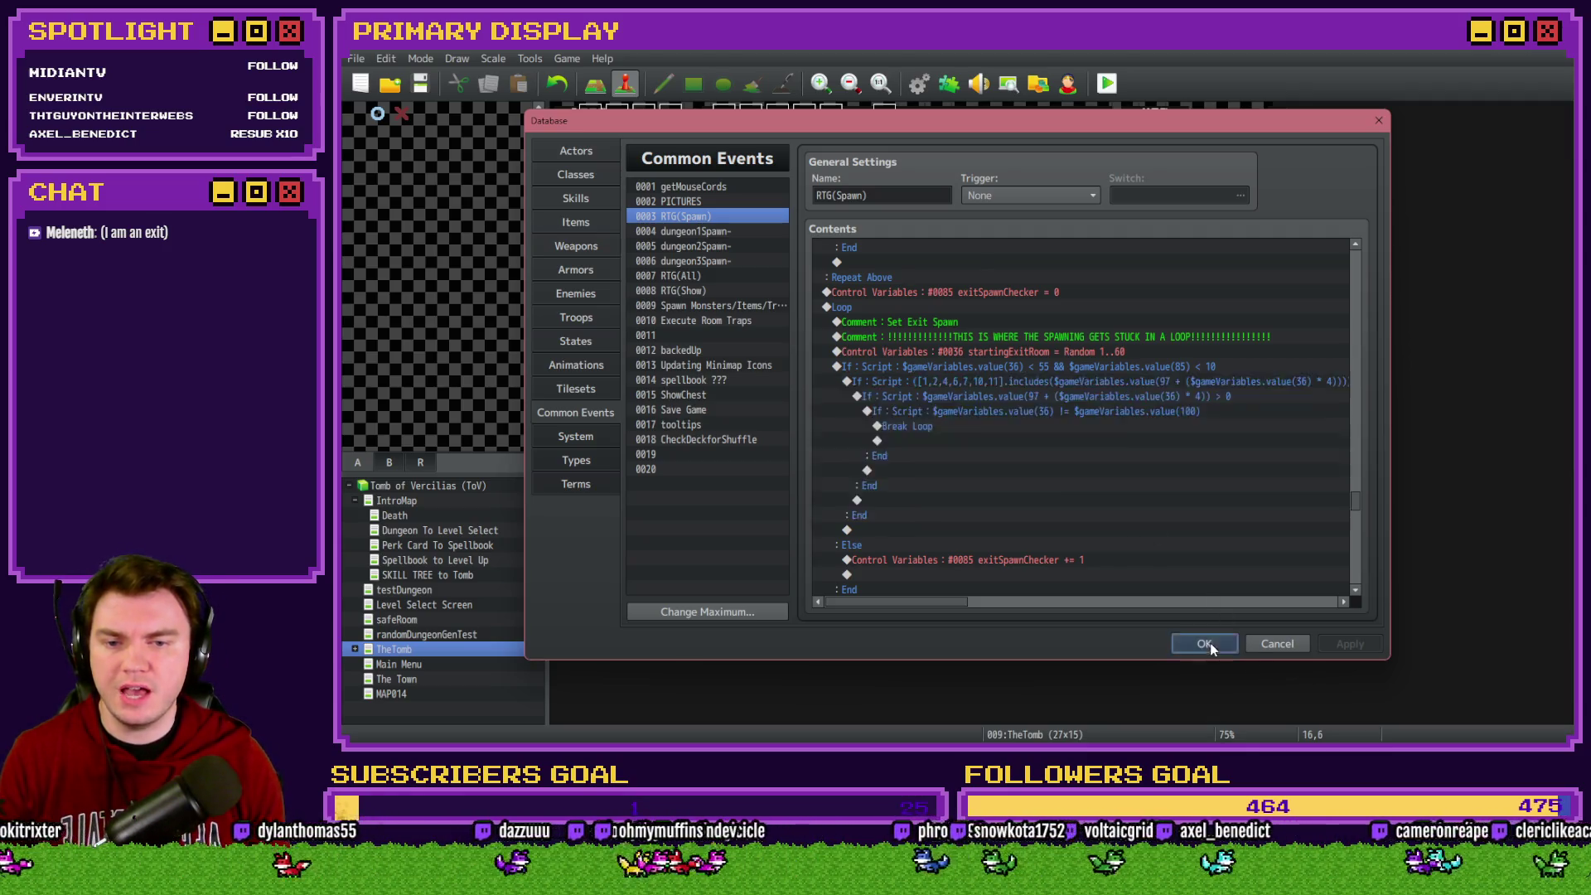
Playtest with the potion perk, split the blackjack pair, then reopen the Draw And Attack event
{"action": "left_click", "coordinate": [1107, 83]}
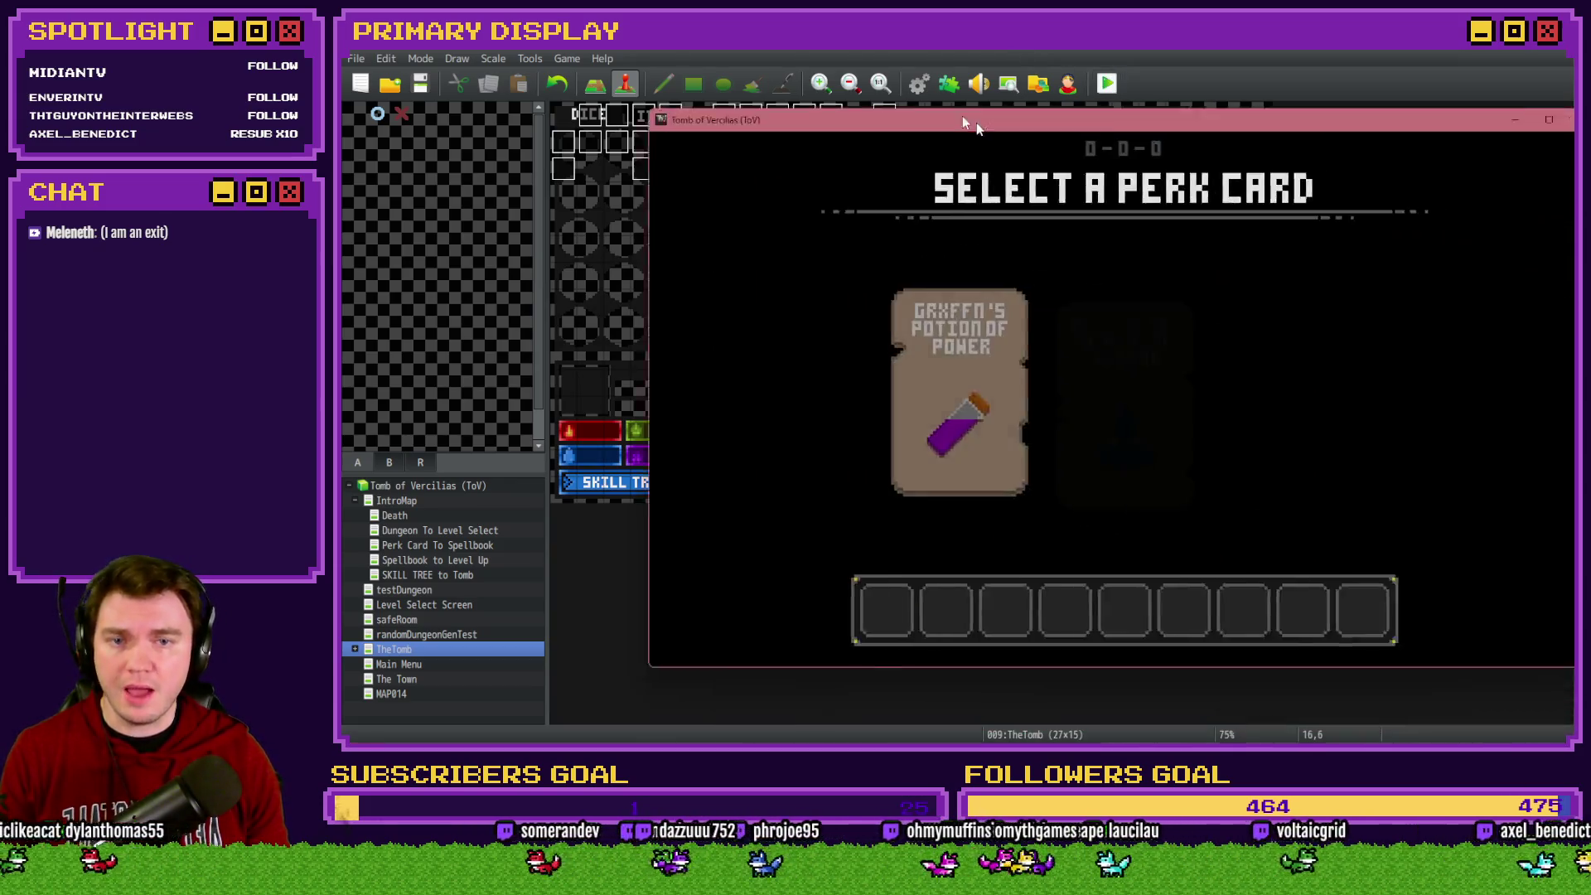
{"action": "left_click_drag", "start_coordinate": [976, 124], "coordinate": [864, 126]}
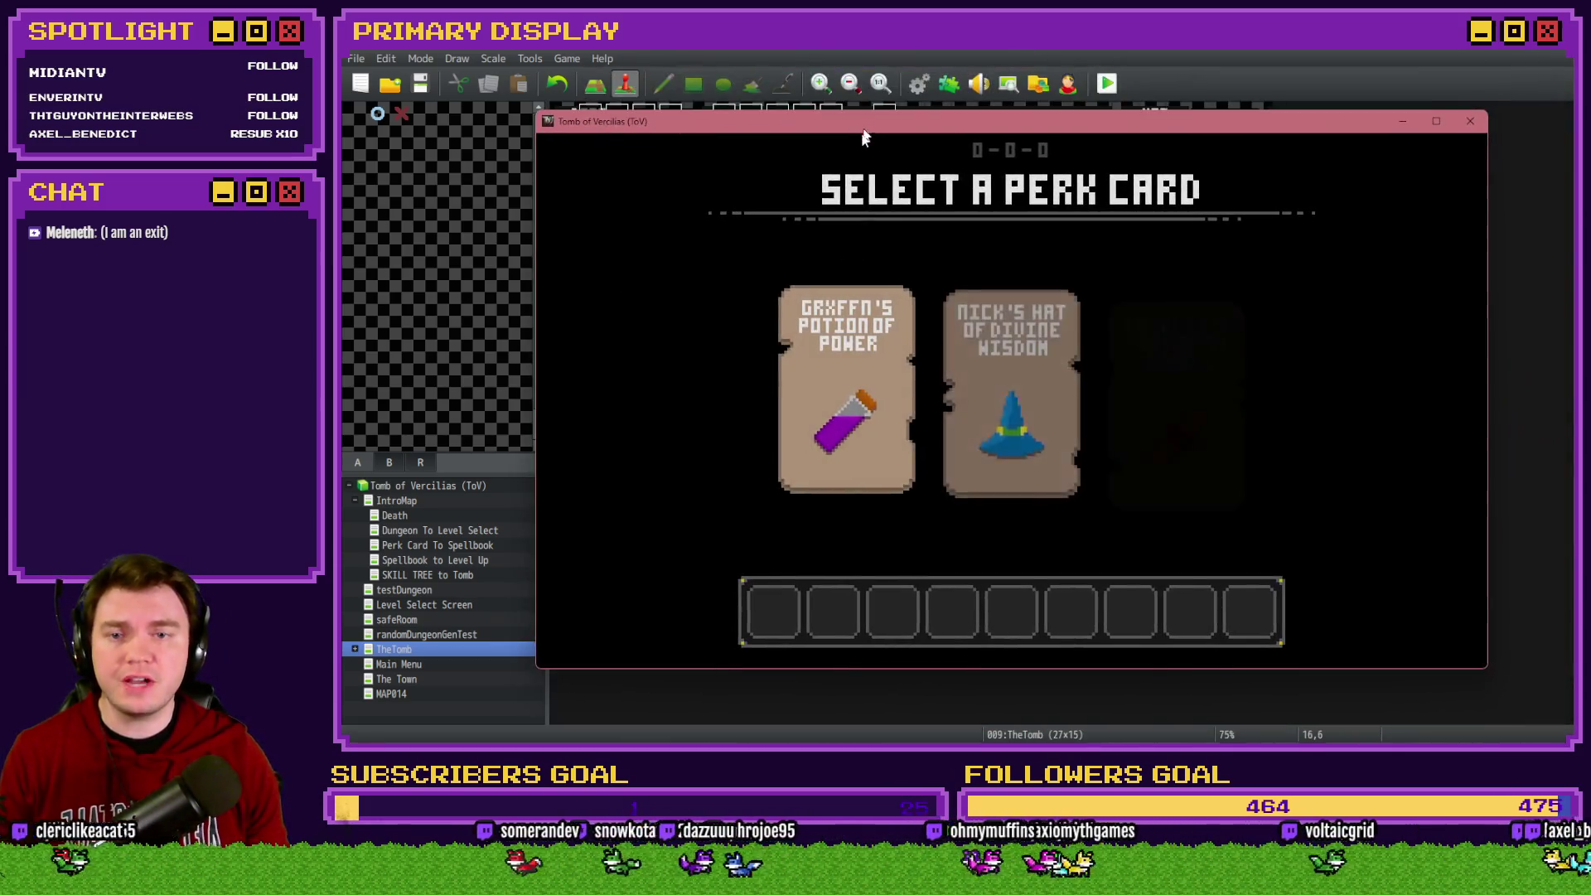
{"action": "left_click", "coordinate": [832, 353]}
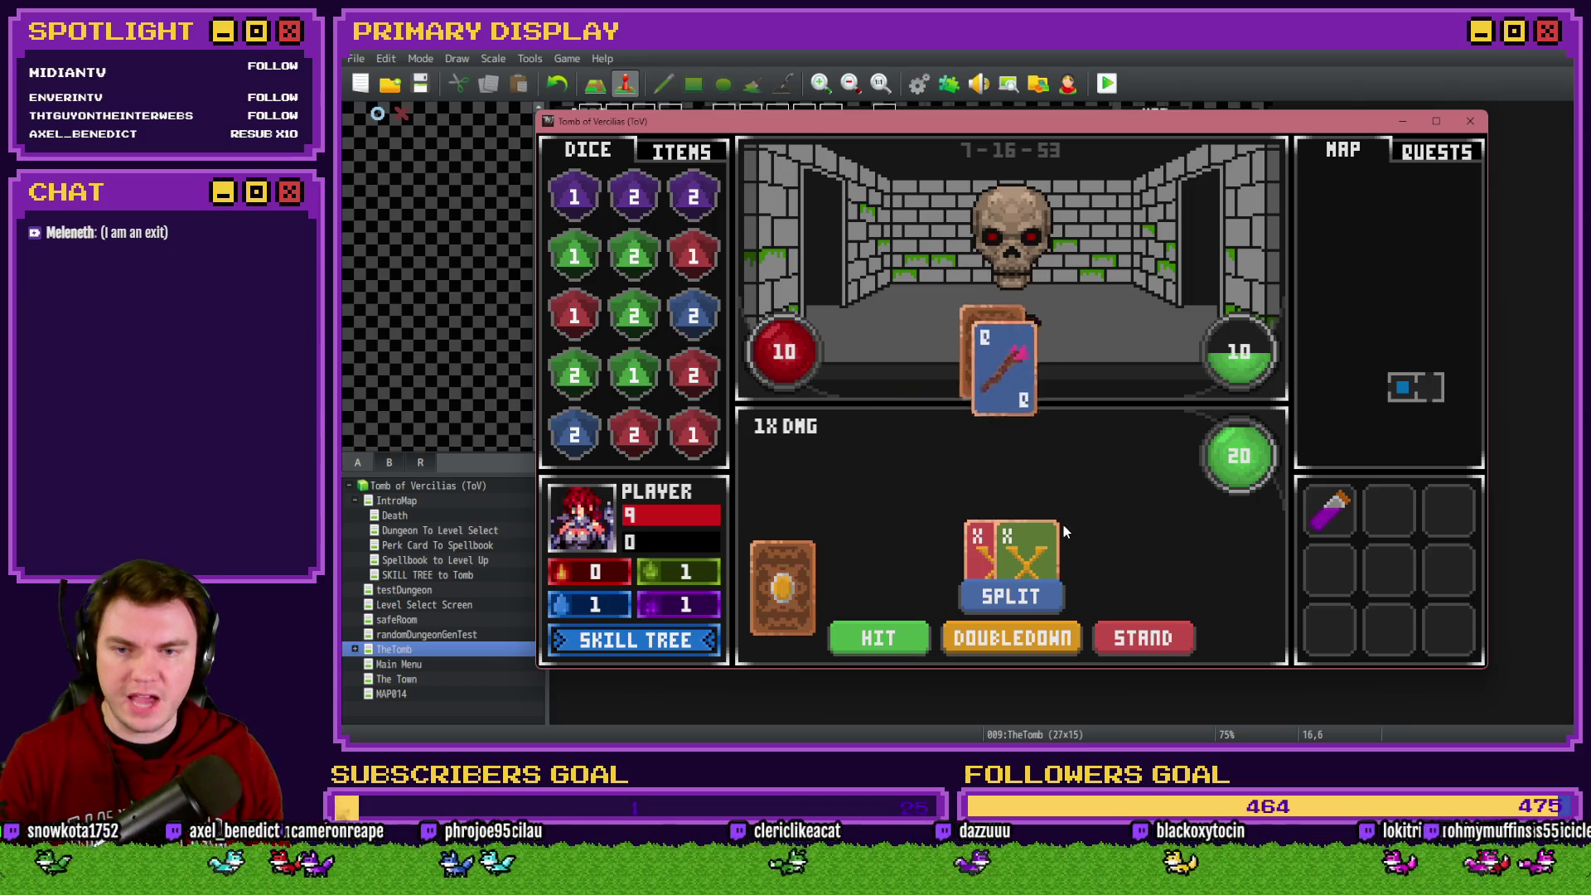
{"action": "left_click", "coordinate": [1049, 595]}
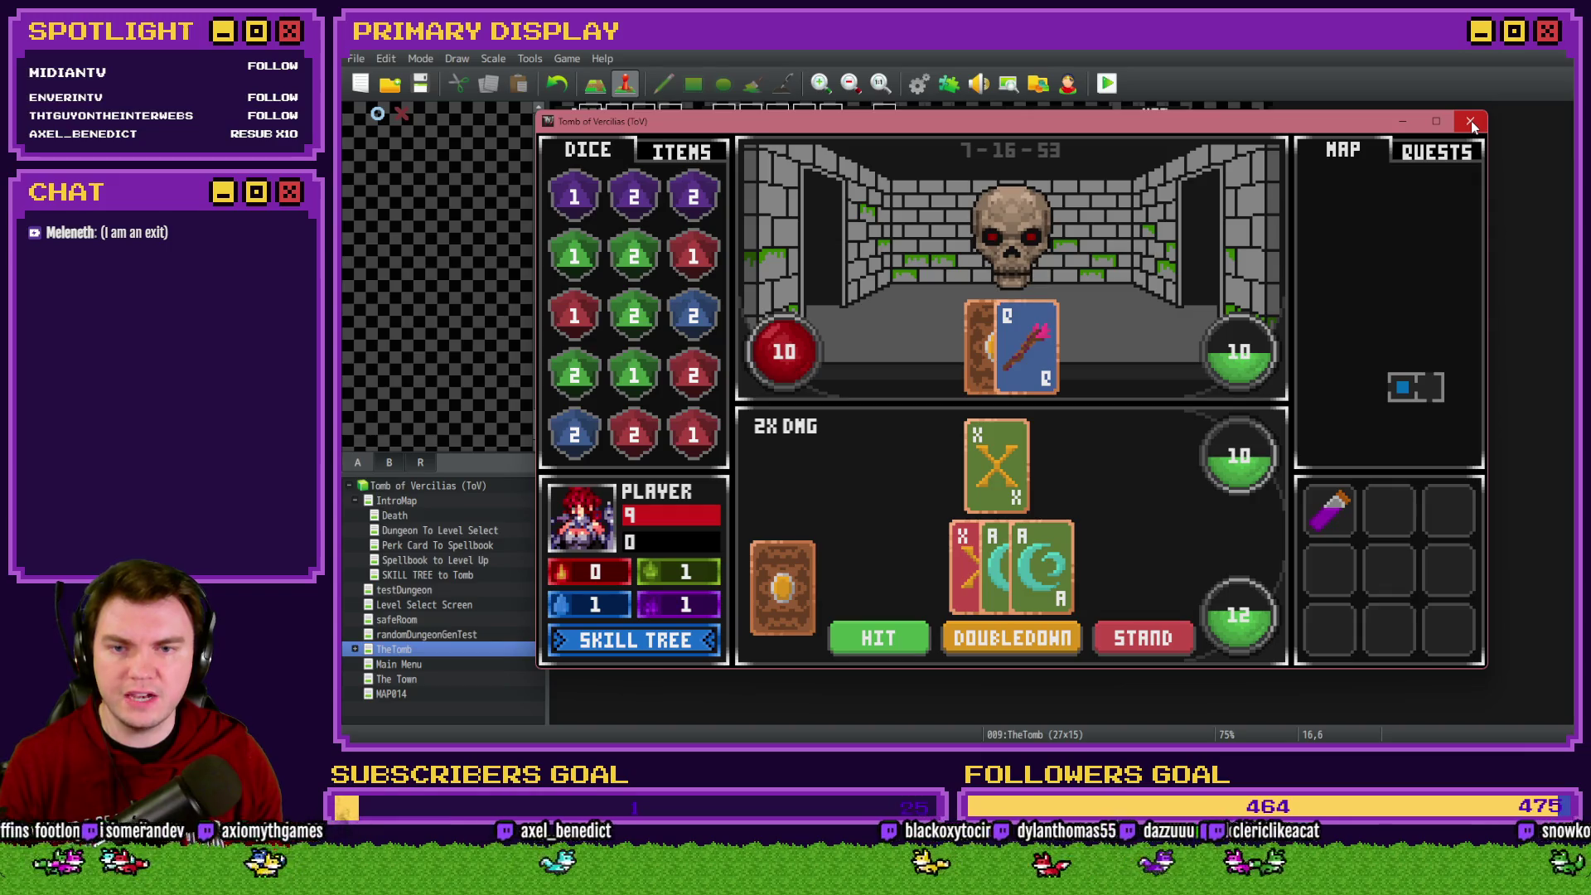
{"action": "left_click", "coordinate": [1471, 122]}
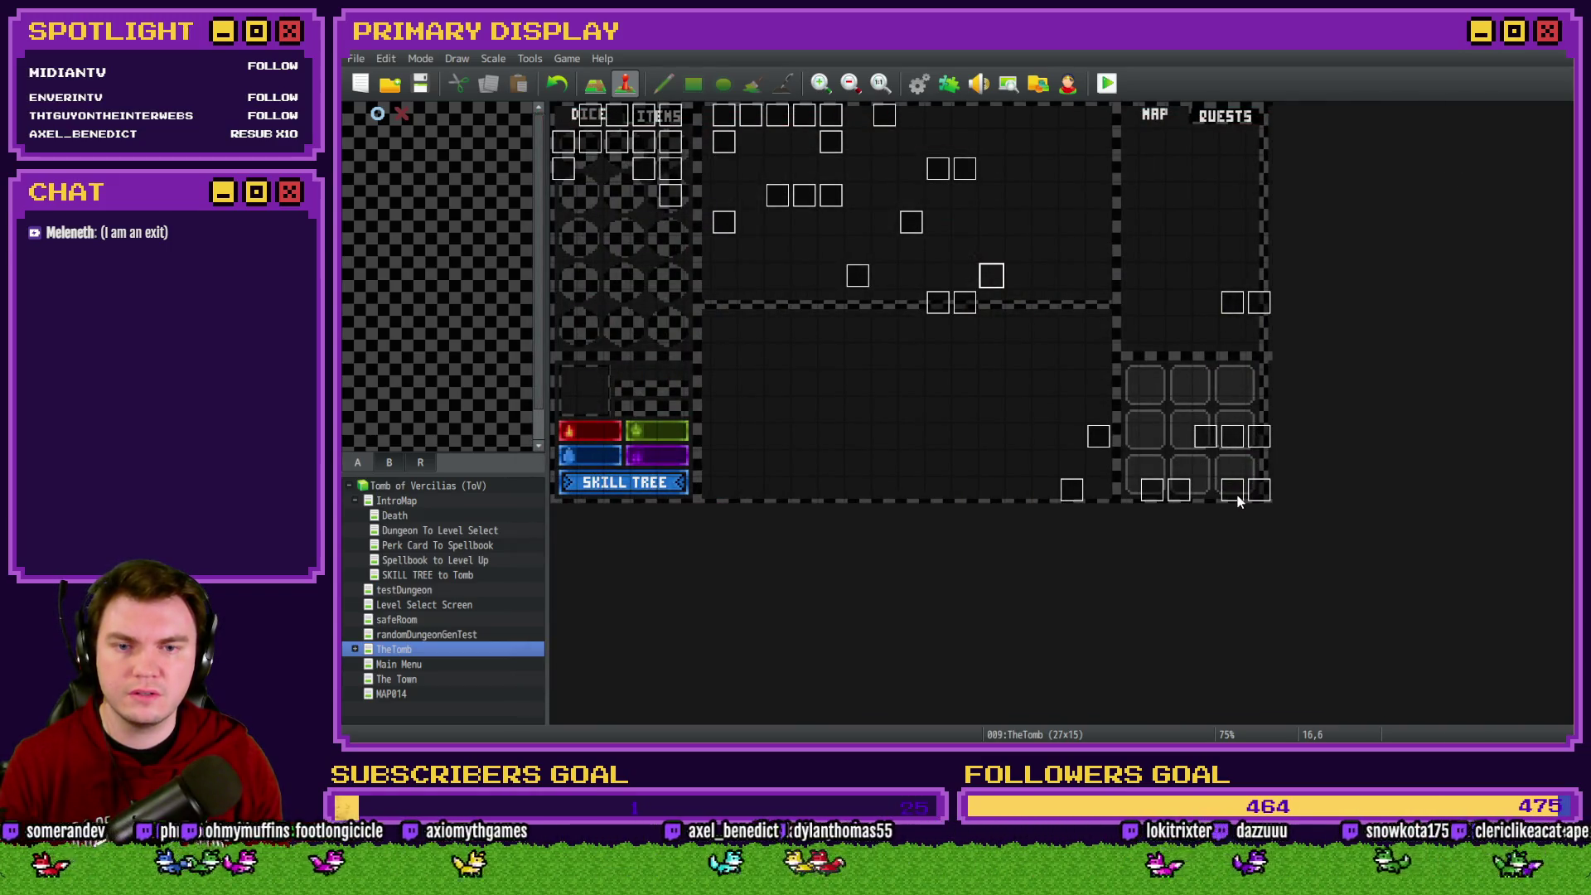
{"action": "double_click", "coordinate": [1237, 497]}
Move Flash Screen from before the monster draw to above the Player Blackjack If, then close the editor
{"action": "scroll", "coordinate": [1131, 311], "scroll_direction": "up", "scroll_amount": 5}
{"action": "left_click_drag", "start_coordinate": [1303, 258], "coordinate": [1306, 522]}
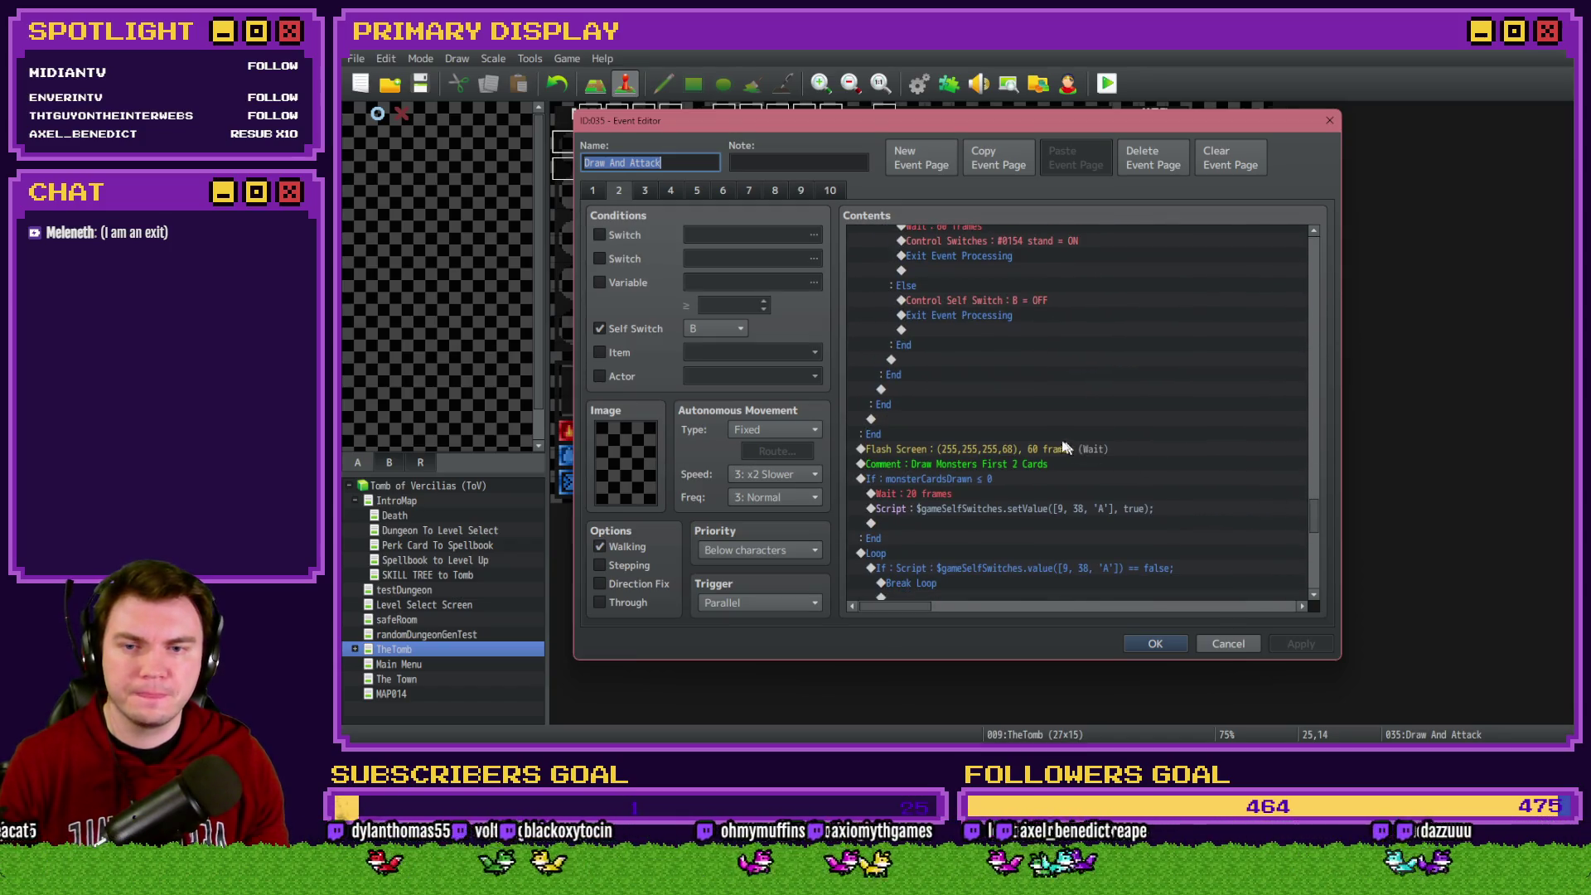
{"action": "left_click", "coordinate": [1069, 448]}
{"action": "key", "text": "Delete"}
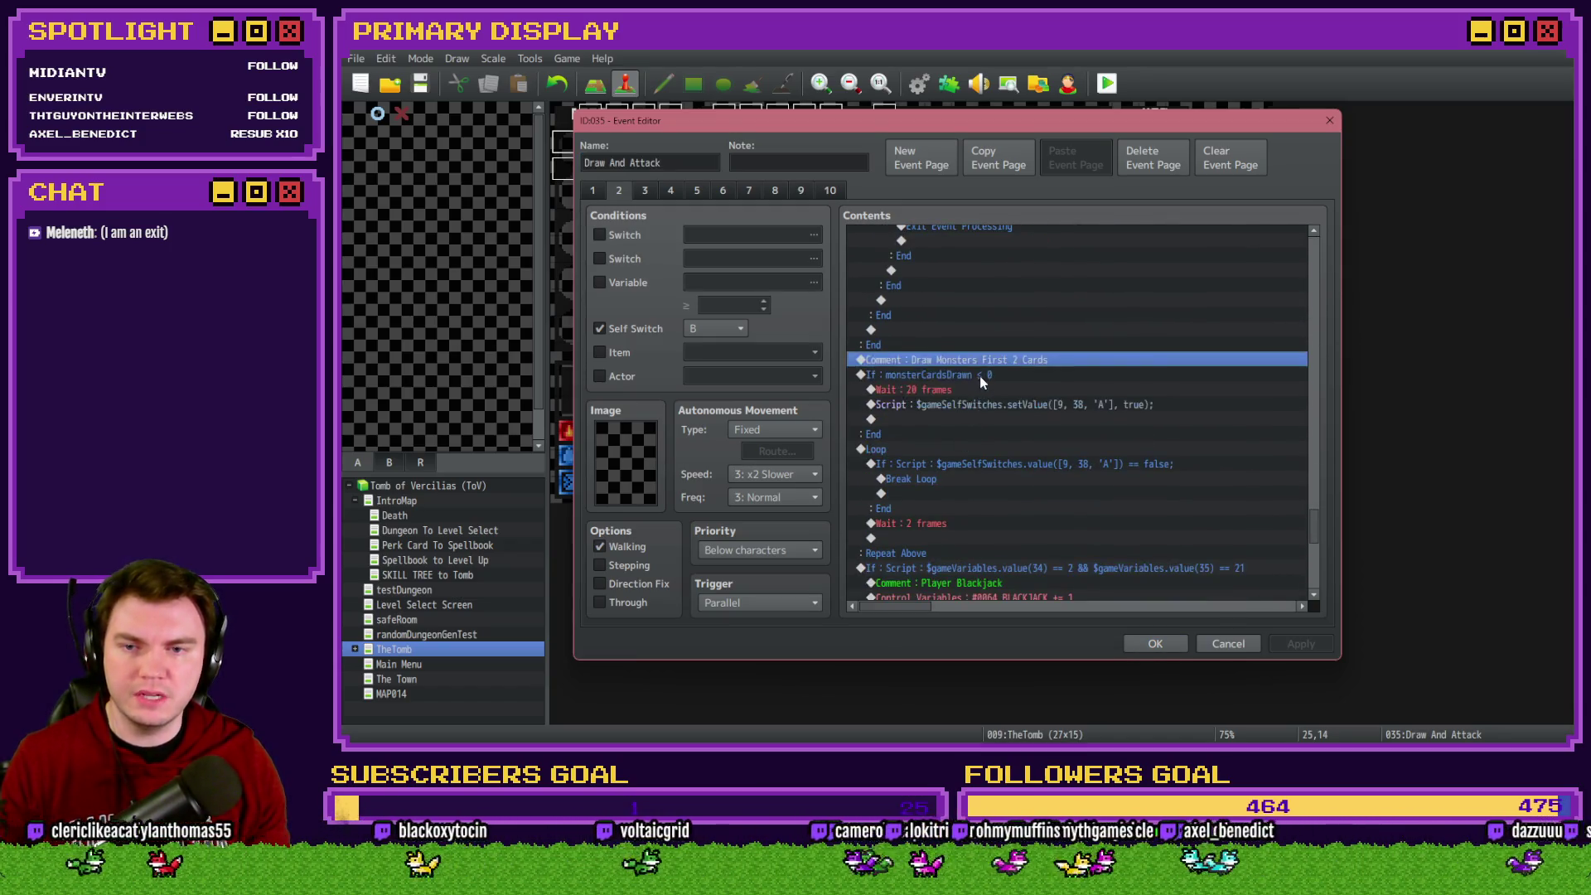
{"action": "left_click", "coordinate": [979, 376]}
{"action": "scroll", "coordinate": [978, 383], "scroll_direction": "down", "scroll_amount": 2}
{"action": "left_click", "coordinate": [968, 365]}
{"action": "scroll", "coordinate": [967, 369], "scroll_direction": "down", "scroll_amount": 2}
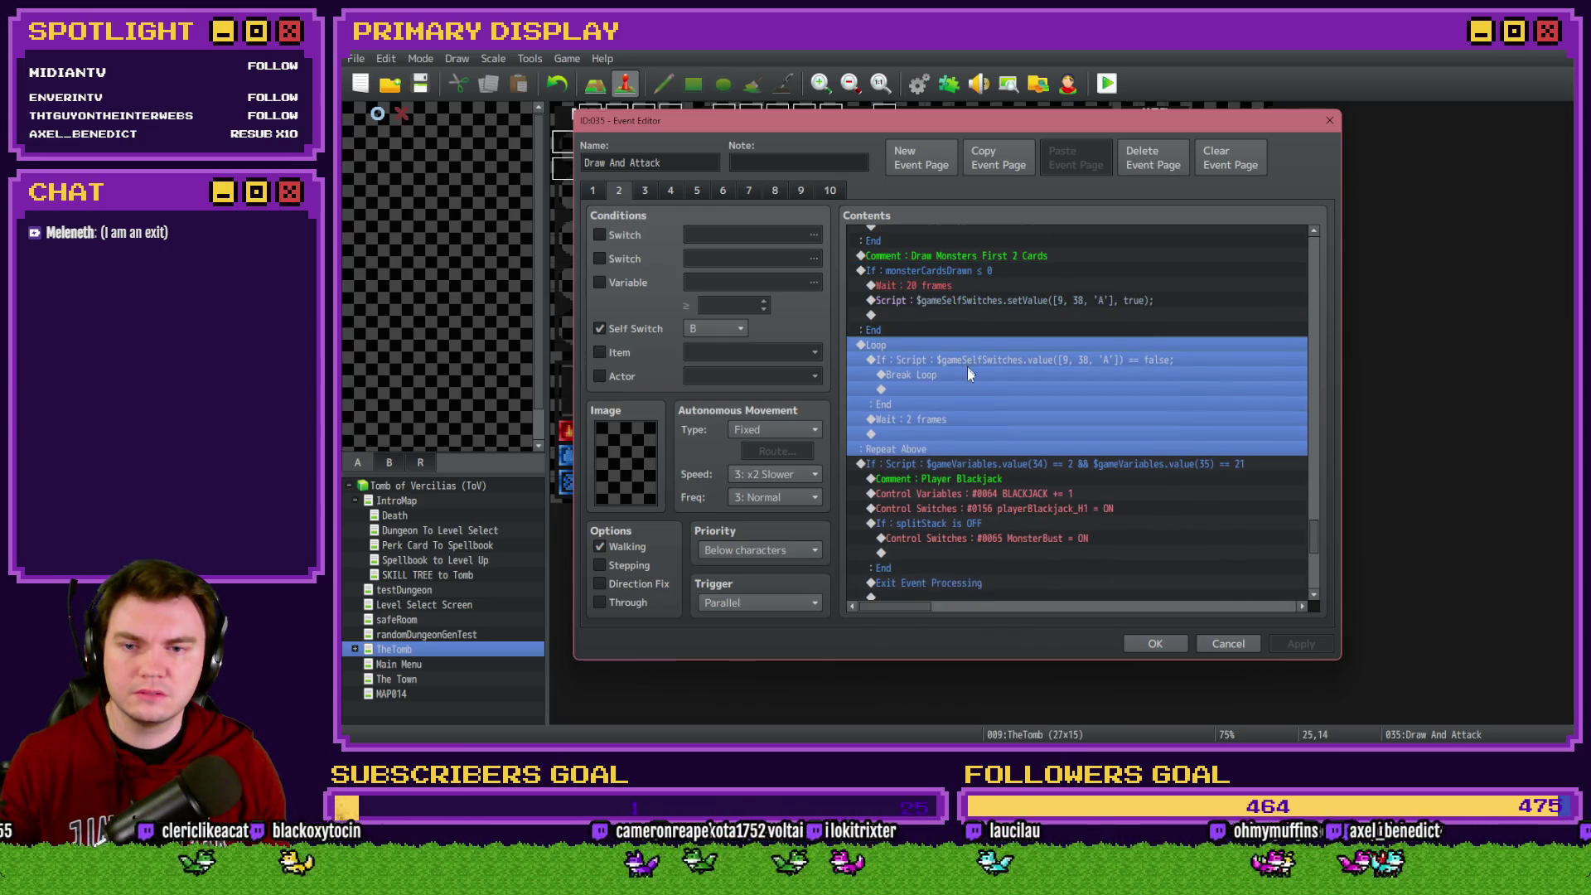
{"action": "left_click", "coordinate": [967, 393]}
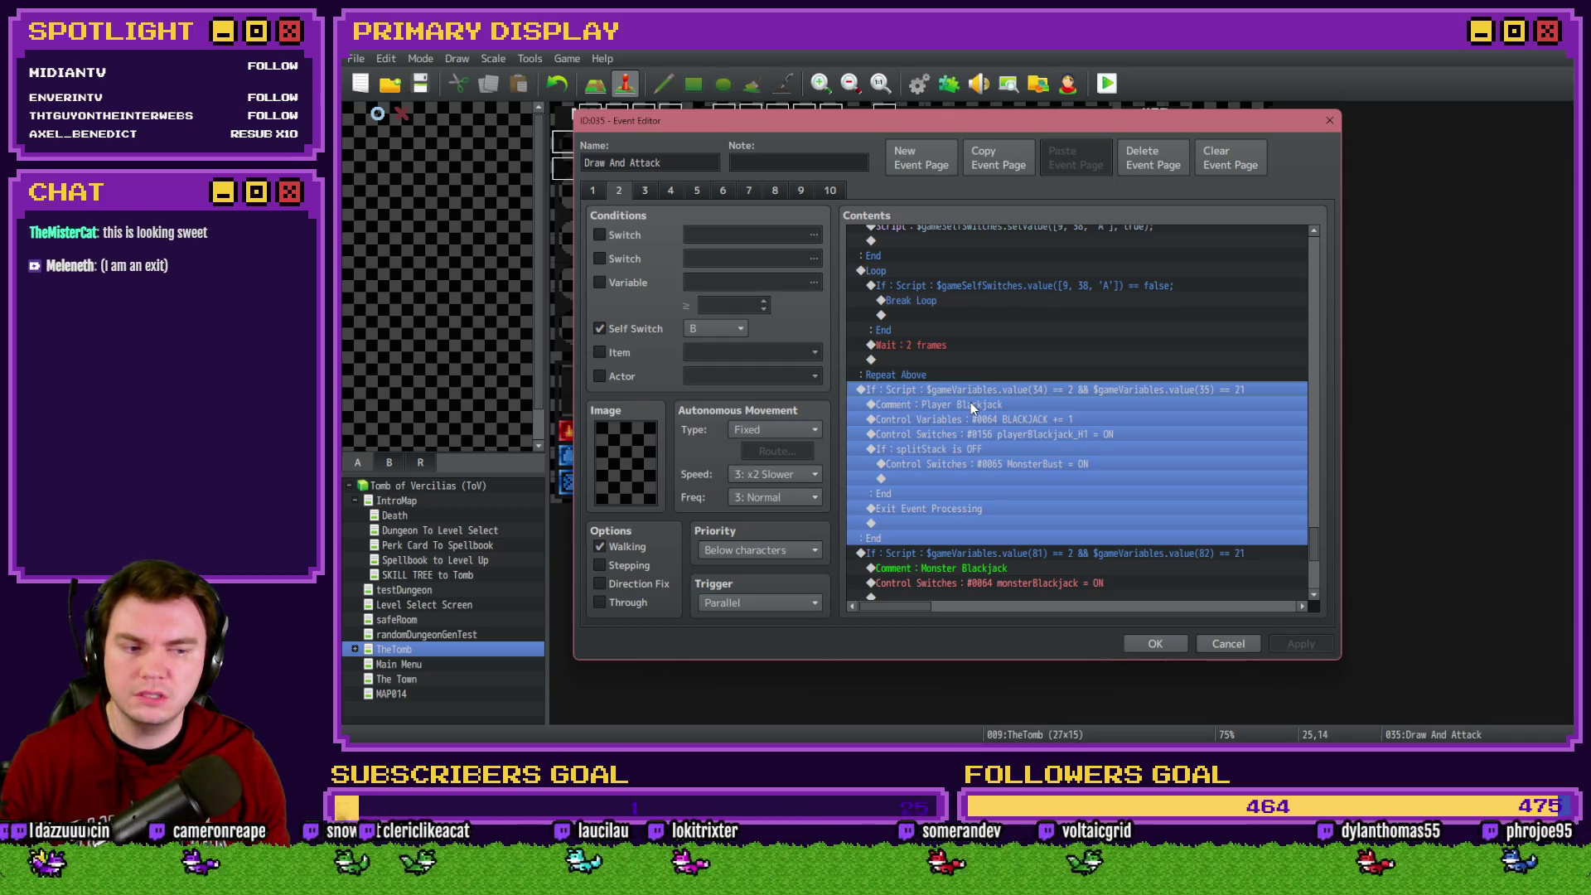
{"action": "key", "text": "ctrl+v"}
{"action": "left_click", "coordinate": [1017, 393]}
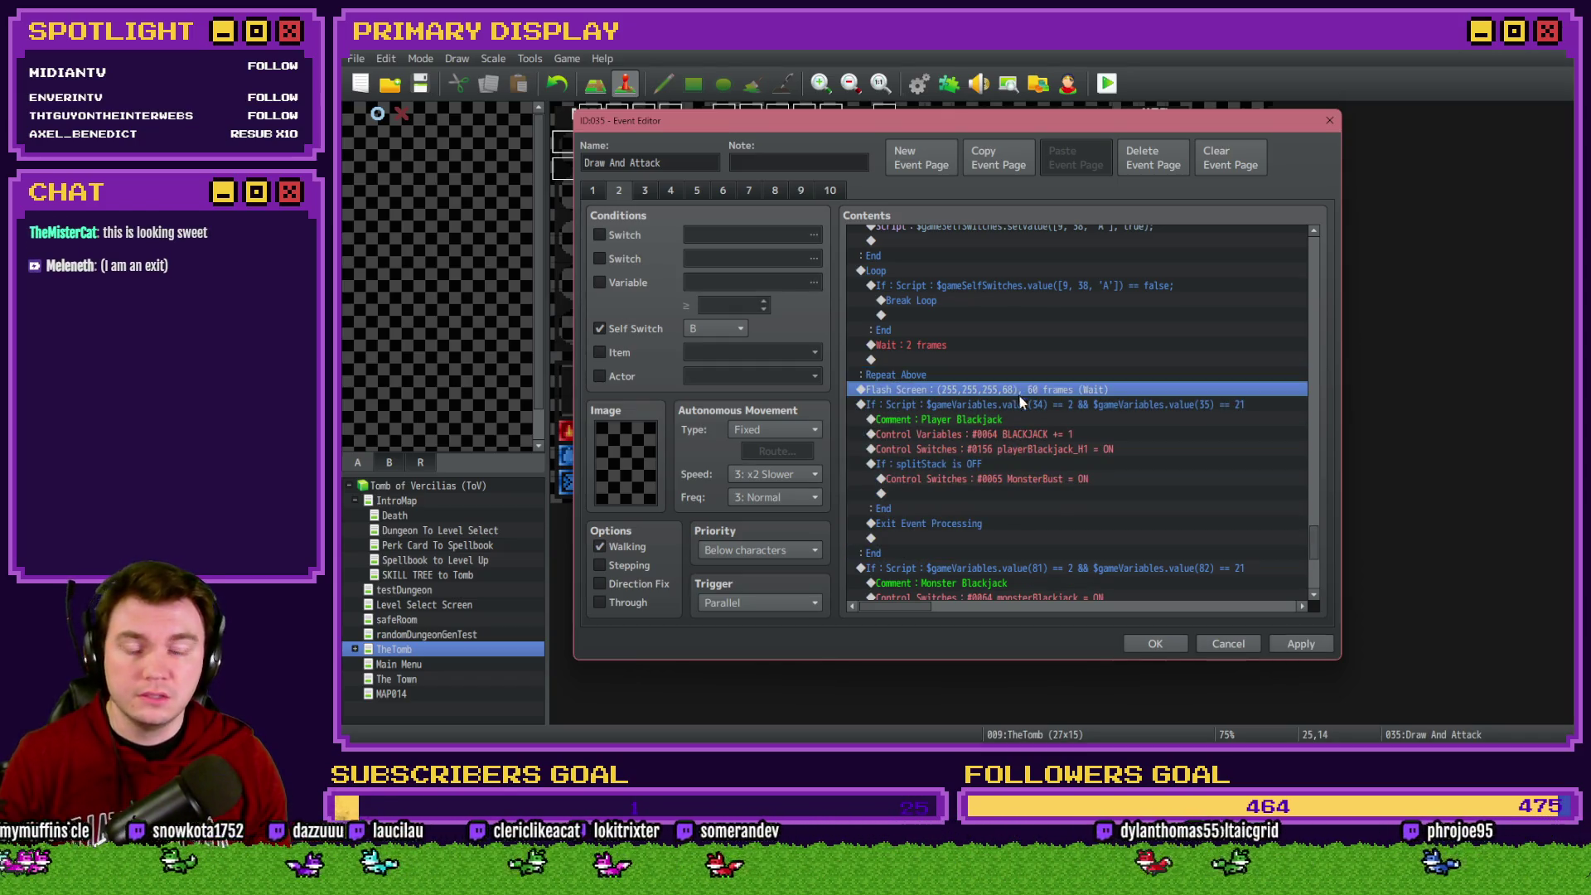
{"action": "left_click", "coordinate": [1155, 644]}
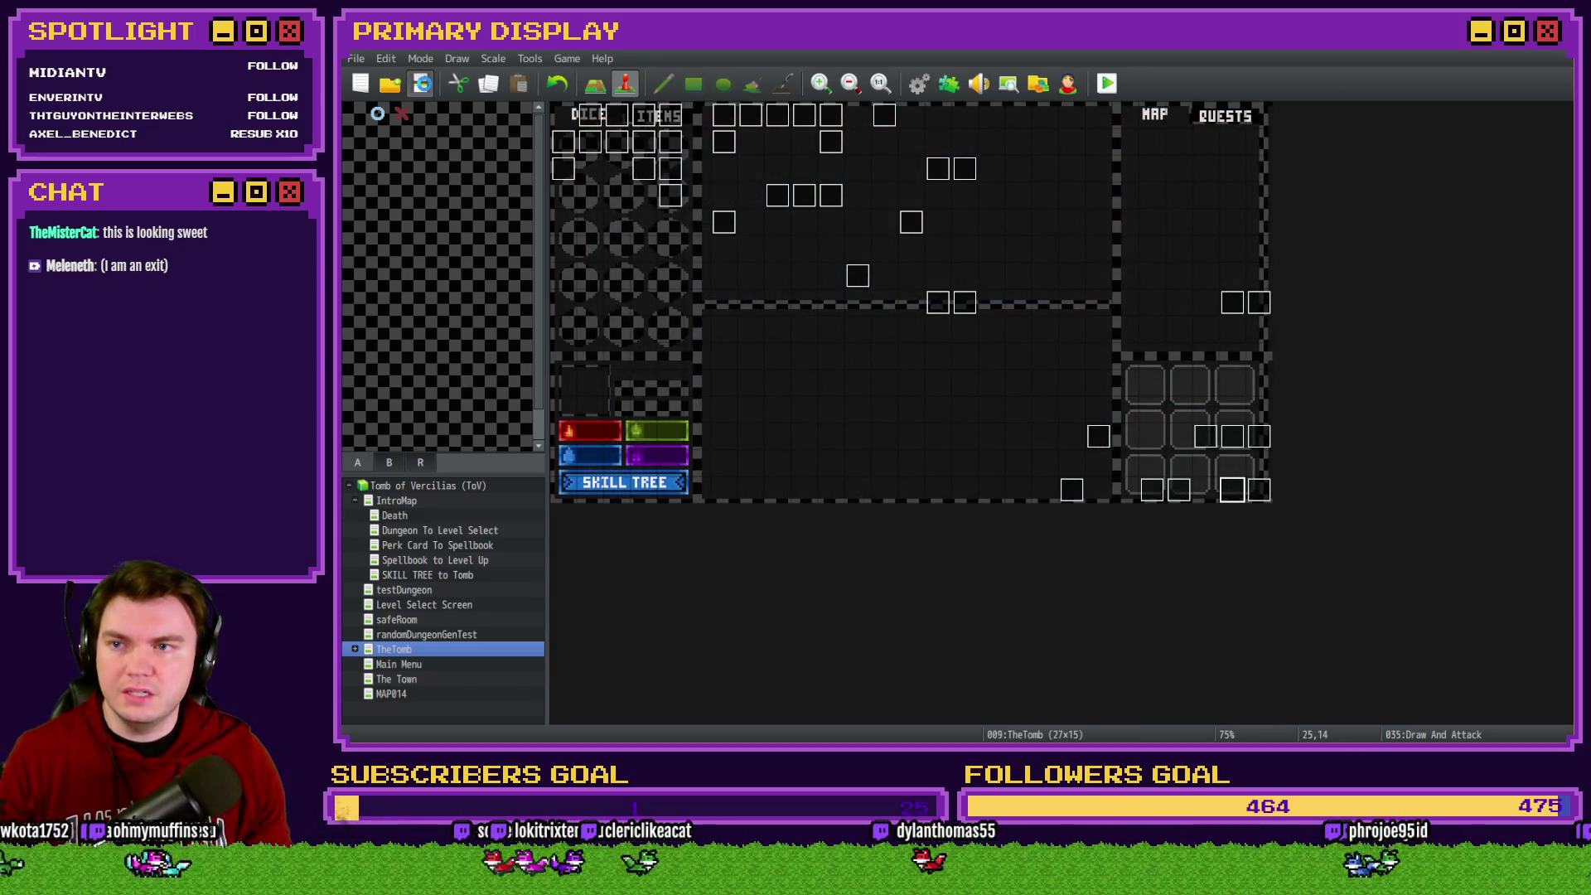
Playtest with the Spiked Pauldron perk, split the pair in a blackjack encounter, and quit
{"action": "left_click", "coordinate": [1107, 83]}
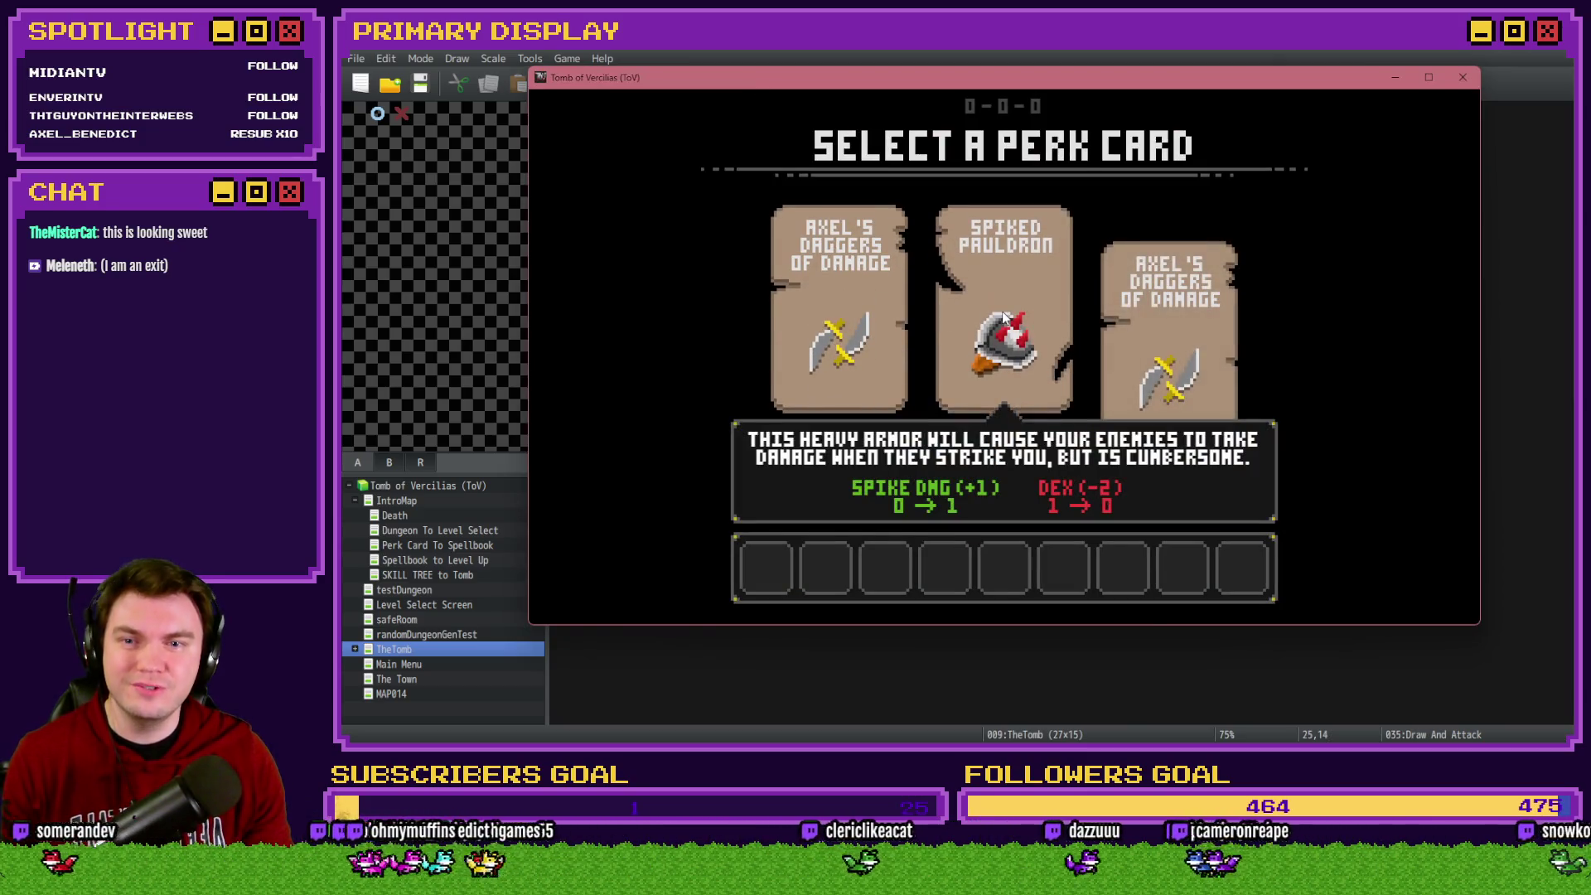
{"action": "left_click", "coordinate": [1004, 318]}
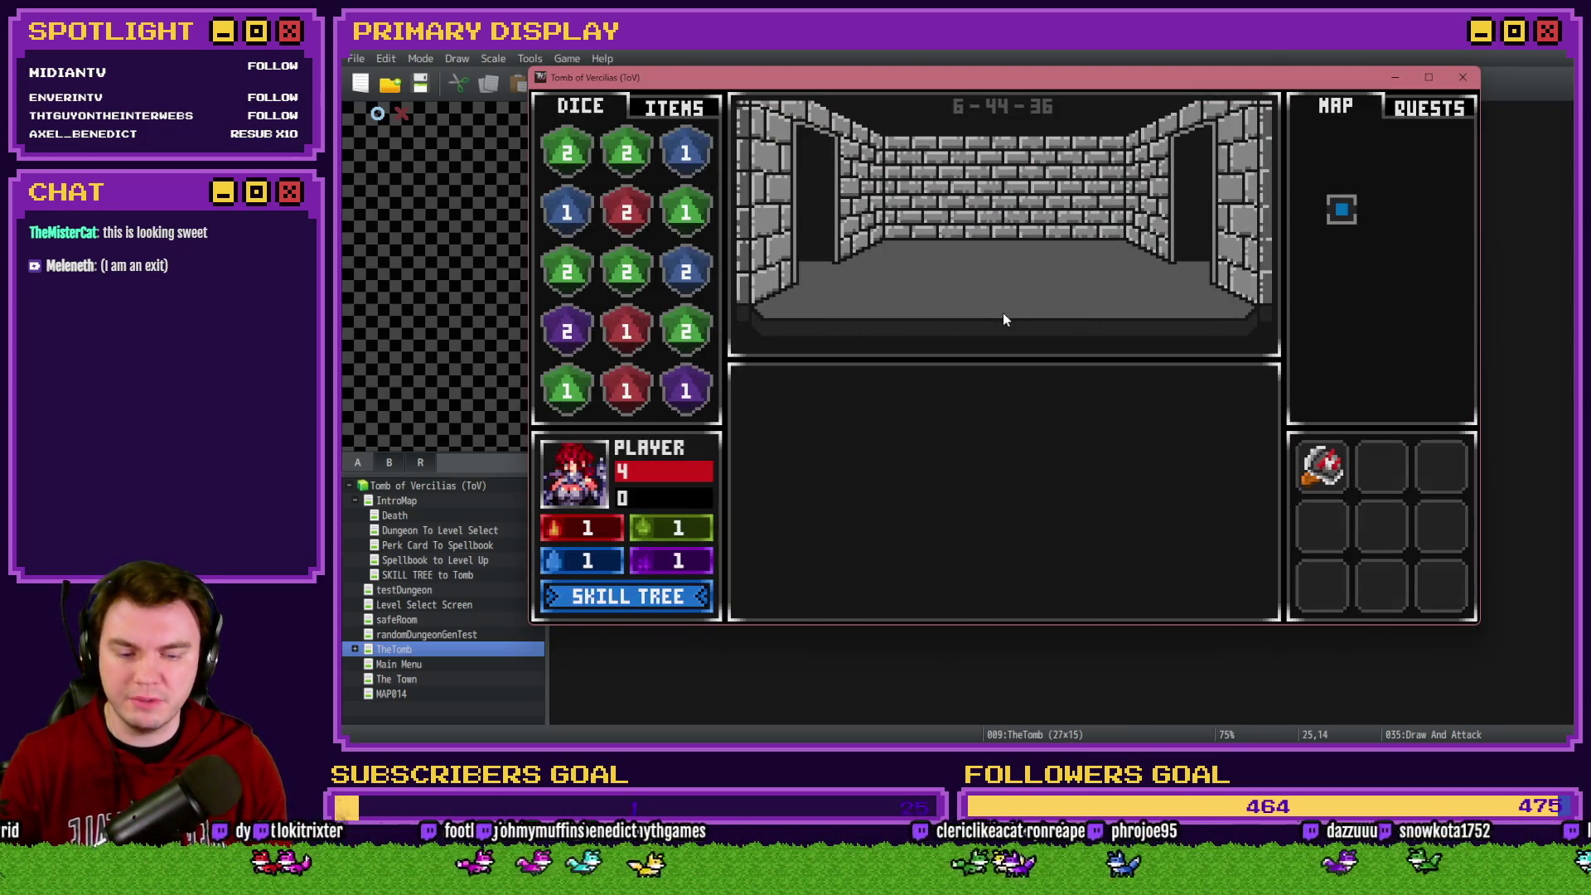
{"action": "left_click", "coordinate": [1006, 320]}
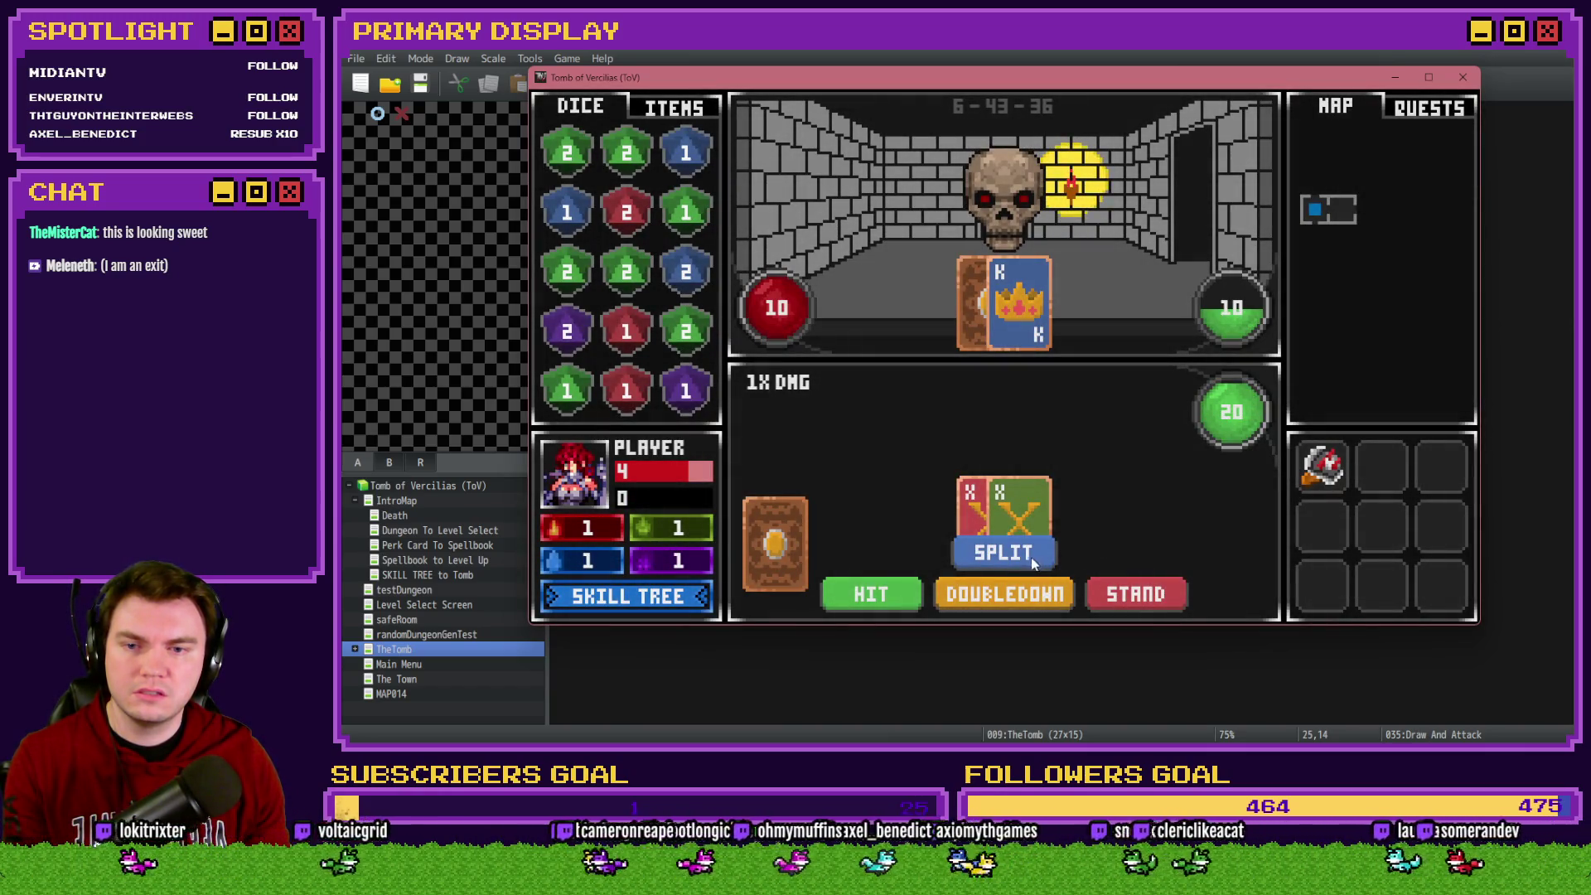
{"action": "left_click", "coordinate": [1033, 555]}
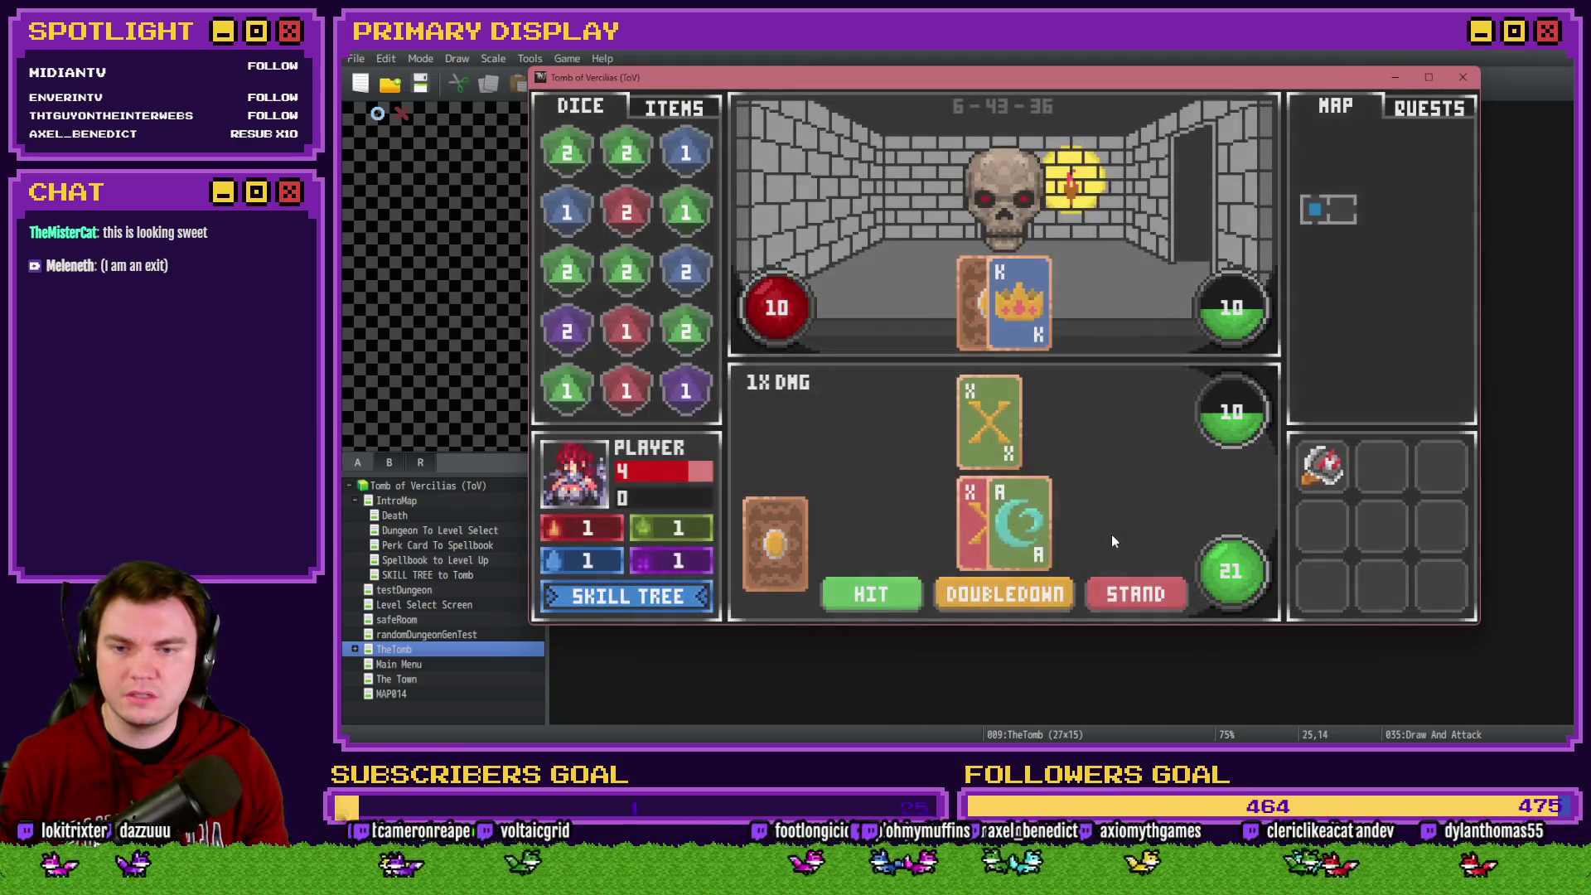
{"action": "key", "text": "alt+F4"}
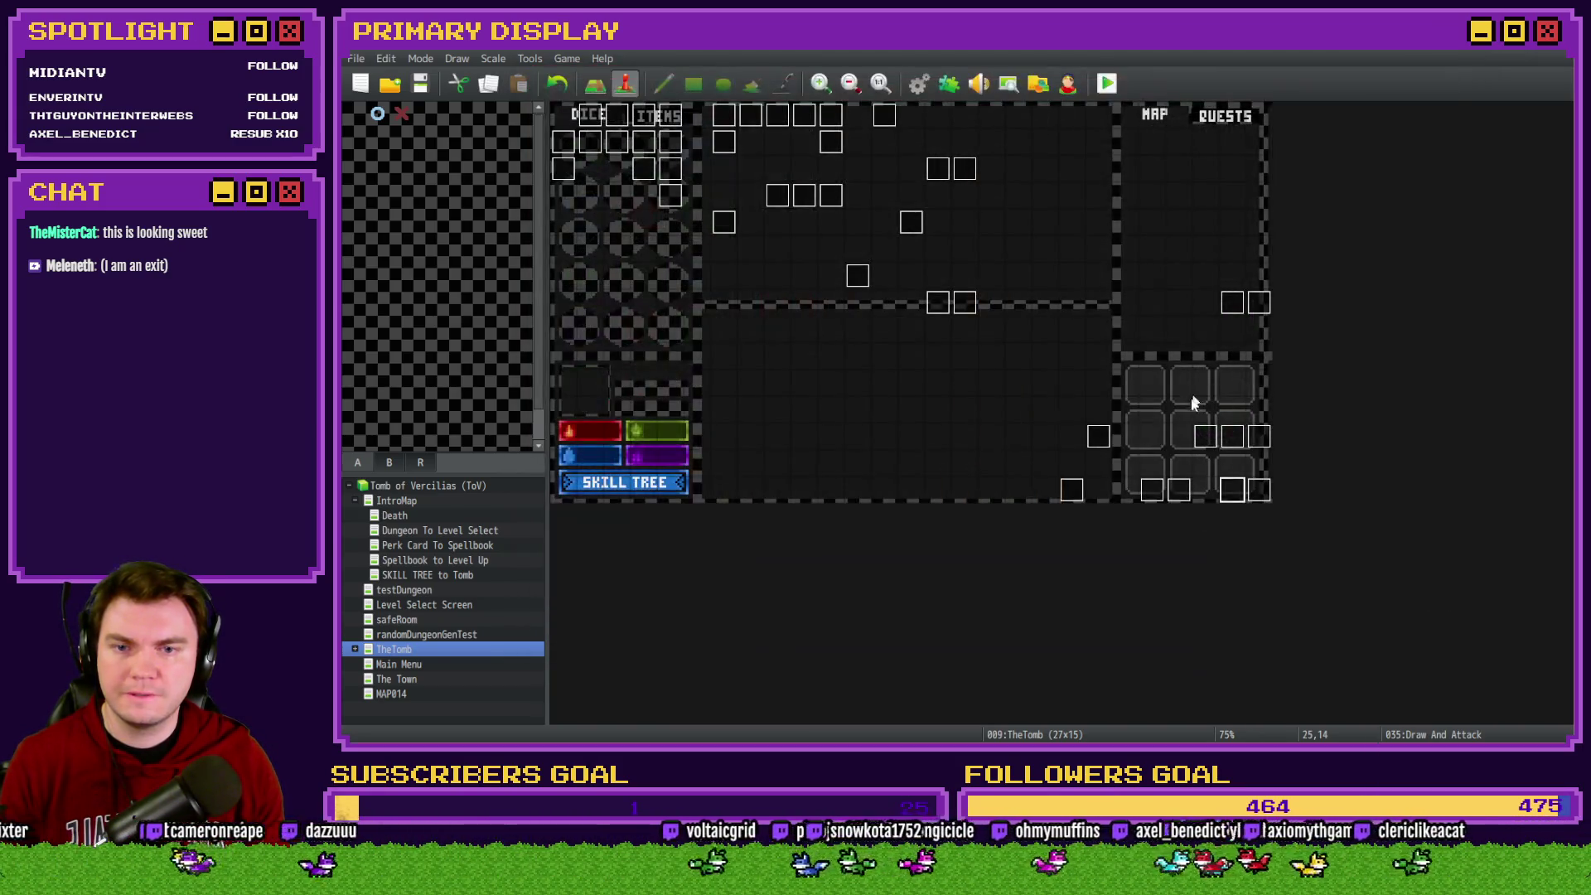
In Draw And Attack, paste the Flash Screen command before the final self switch
{"action": "double_click", "coordinate": [1232, 489]}
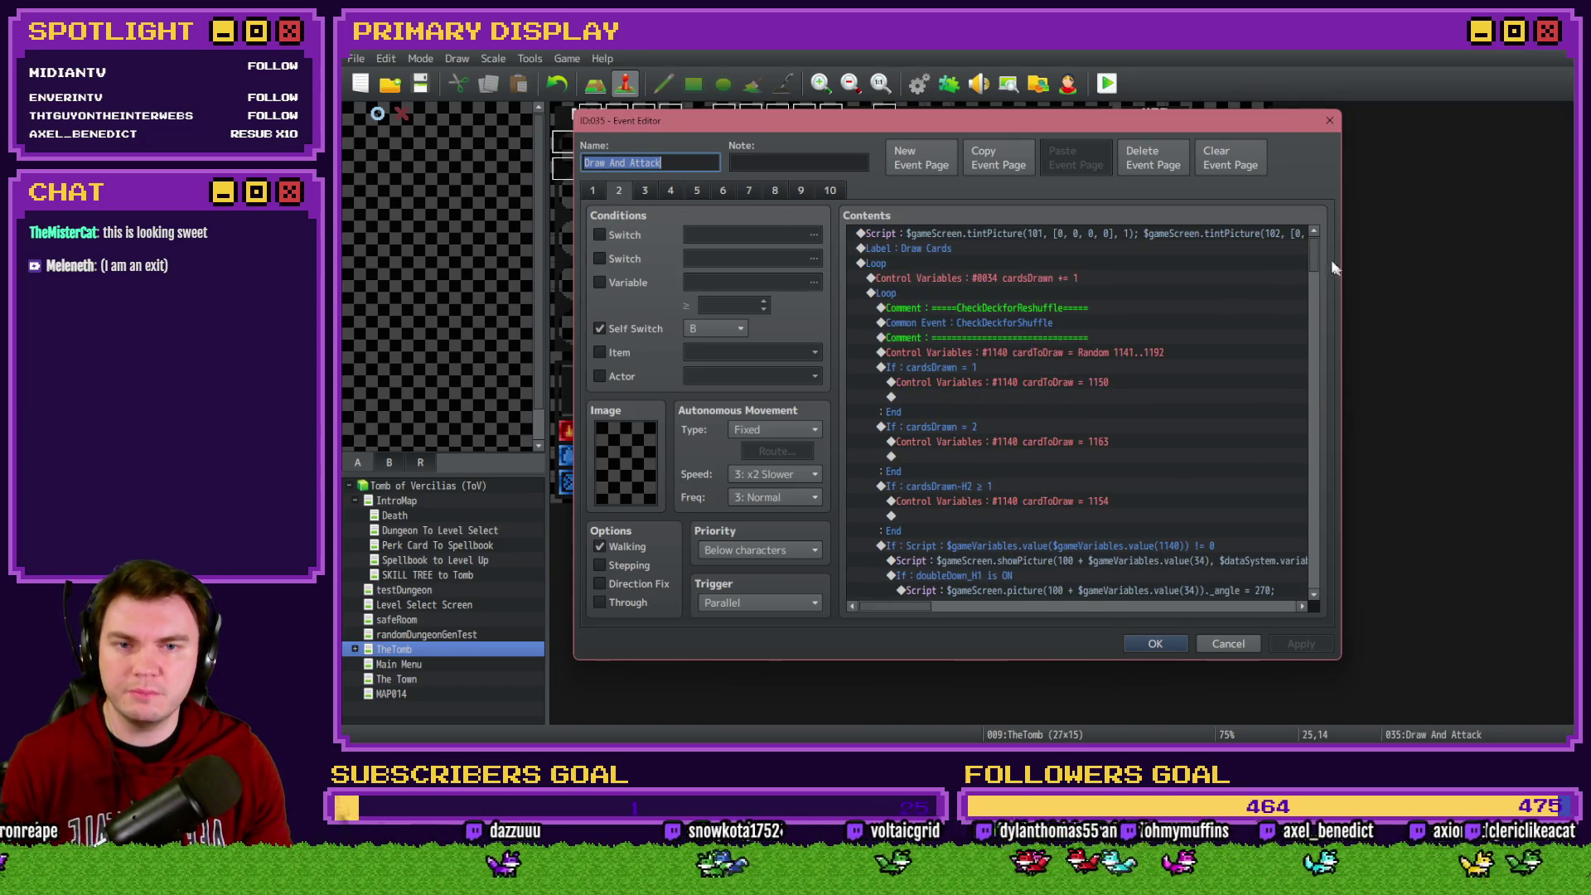
{"action": "left_click_drag", "start_coordinate": [1314, 257], "coordinate": [1360, 544]}
{"action": "left_click", "coordinate": [1118, 287]}
{"action": "key", "text": "shift+Down"}
{"action": "scroll", "coordinate": [1140, 327], "scroll_direction": "down", "scroll_amount": 4}
{"action": "left_click", "coordinate": [992, 491]}
{"action": "left_click", "coordinate": [1016, 576]}
{"action": "key", "text": "ctrl+v"}
{"action": "left_click", "coordinate": [1143, 643]}
Save and playtest with the gauntlets perk, splitting the X pair into two hands
{"action": "left_click", "coordinate": [1106, 83]}
{"action": "left_click", "coordinate": [908, 423]}
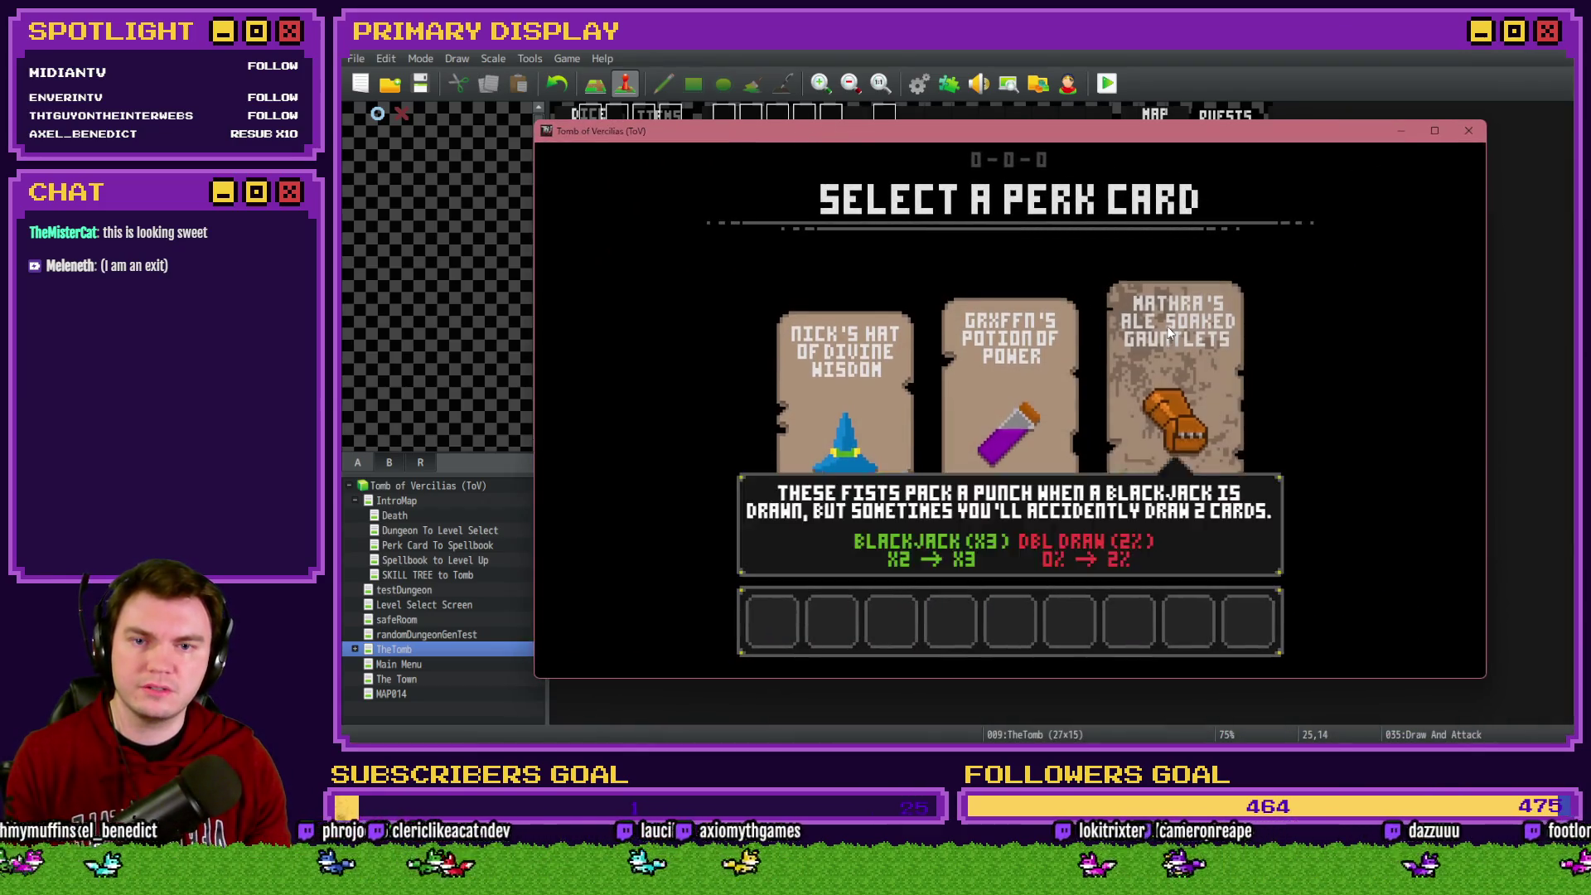
{"action": "left_click", "coordinate": [1172, 334]}
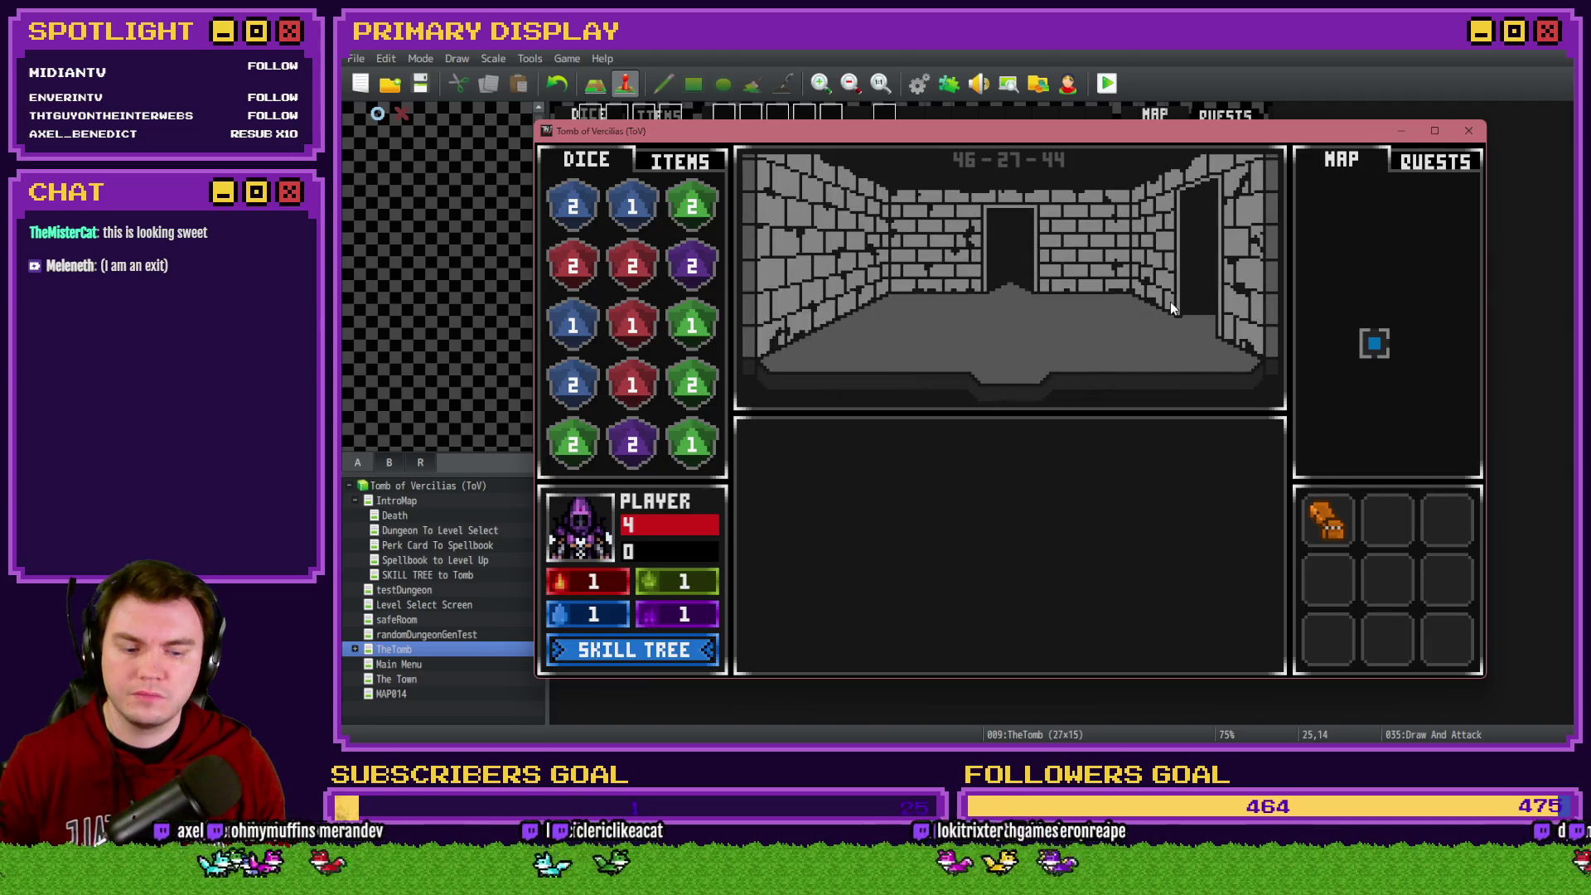
{"action": "key", "text": "Up"}
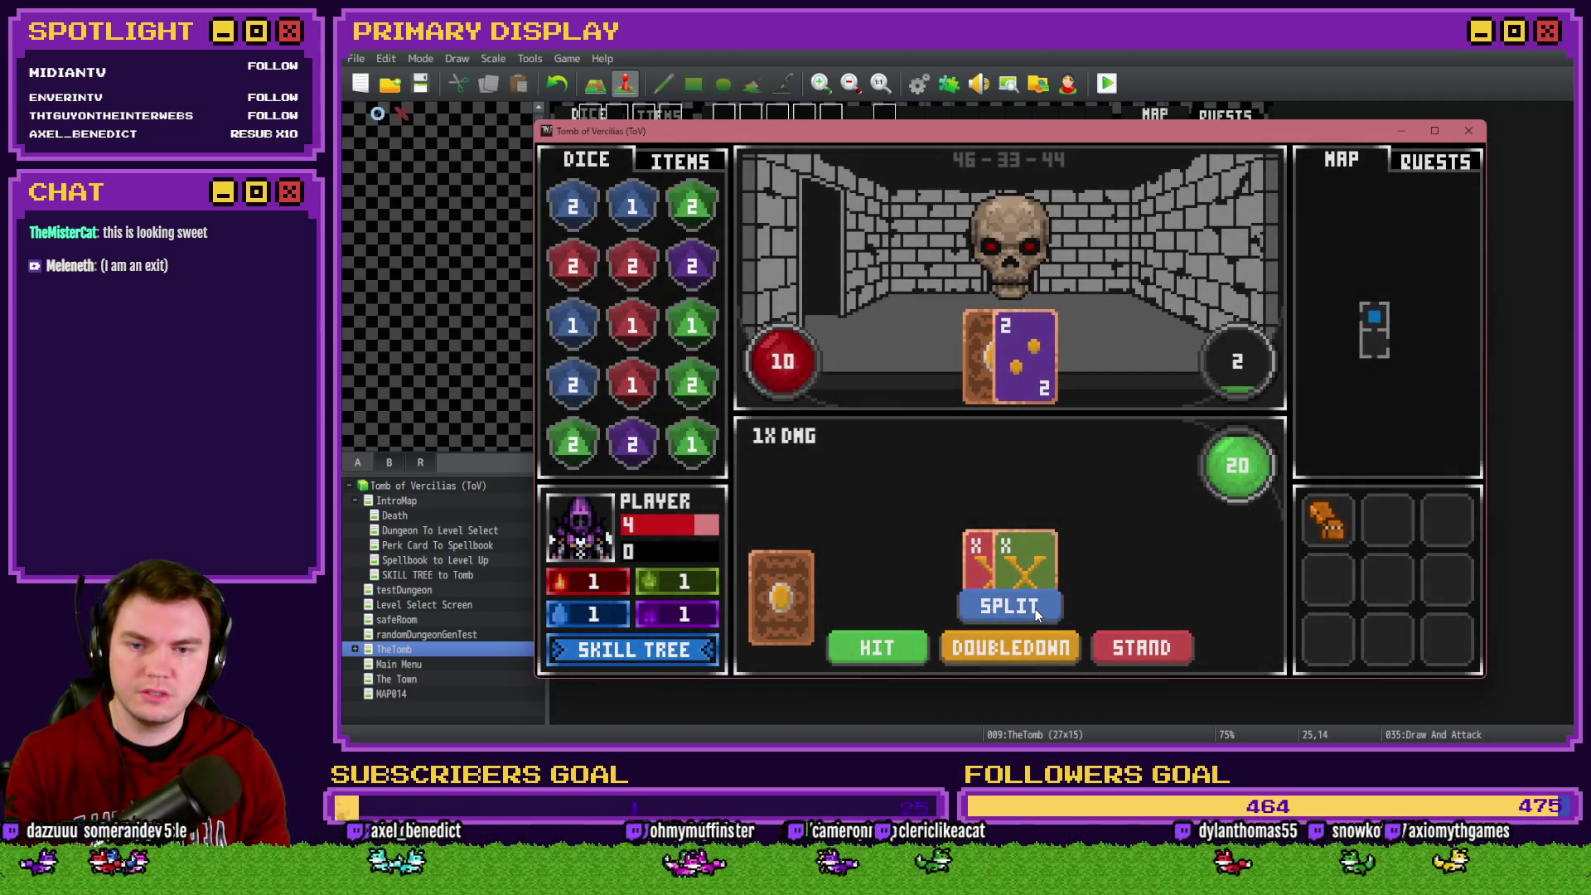
{"action": "left_click", "coordinate": [1036, 608]}
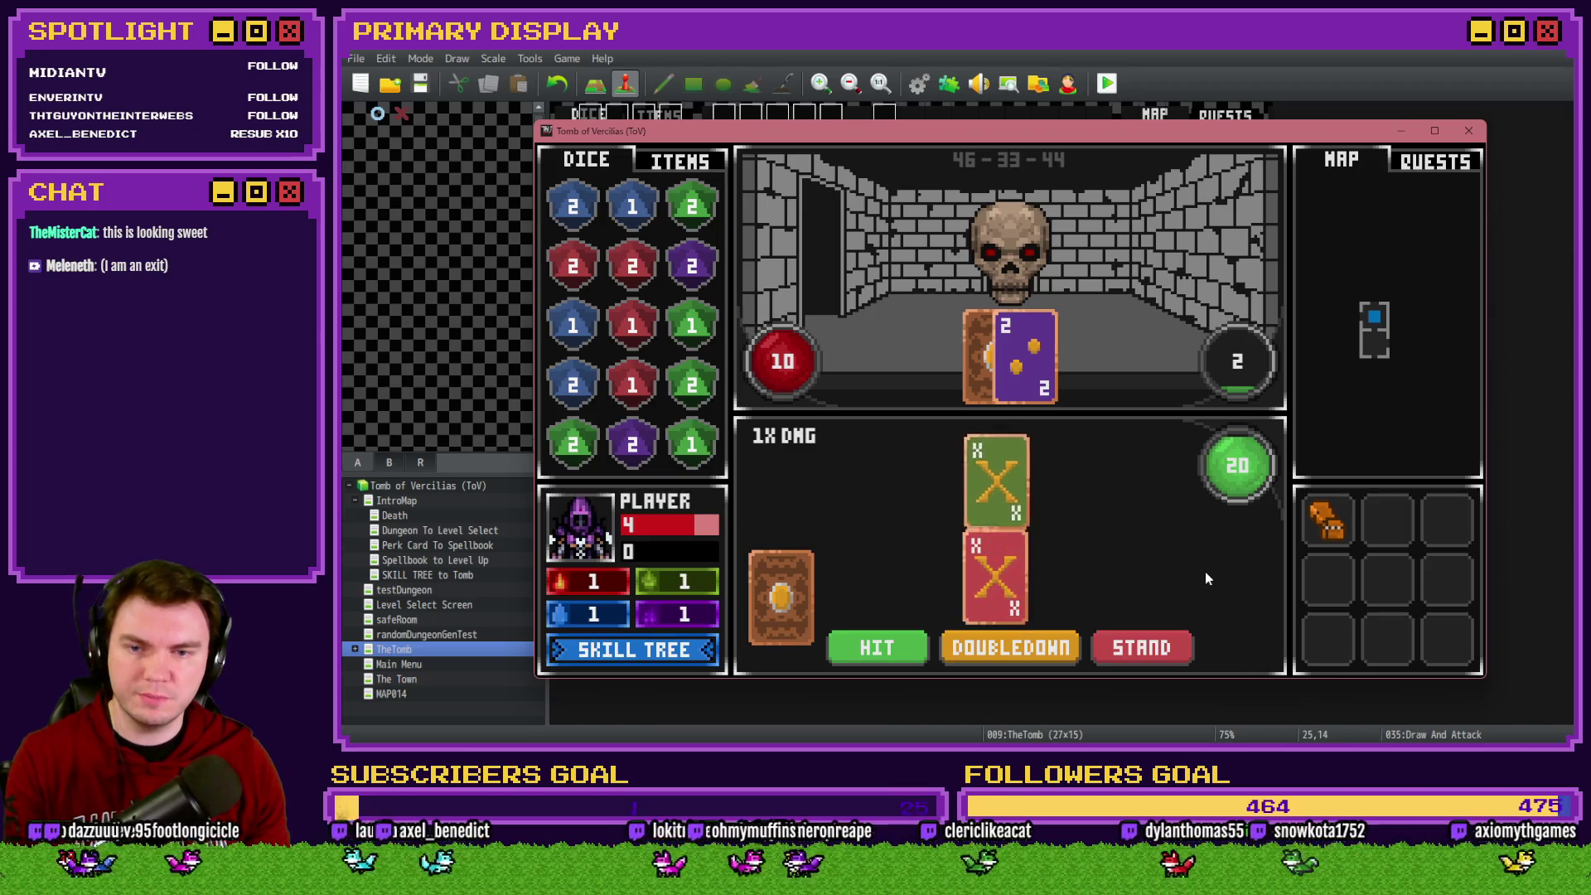
{"action": "left_click", "coordinate": [1464, 131]}
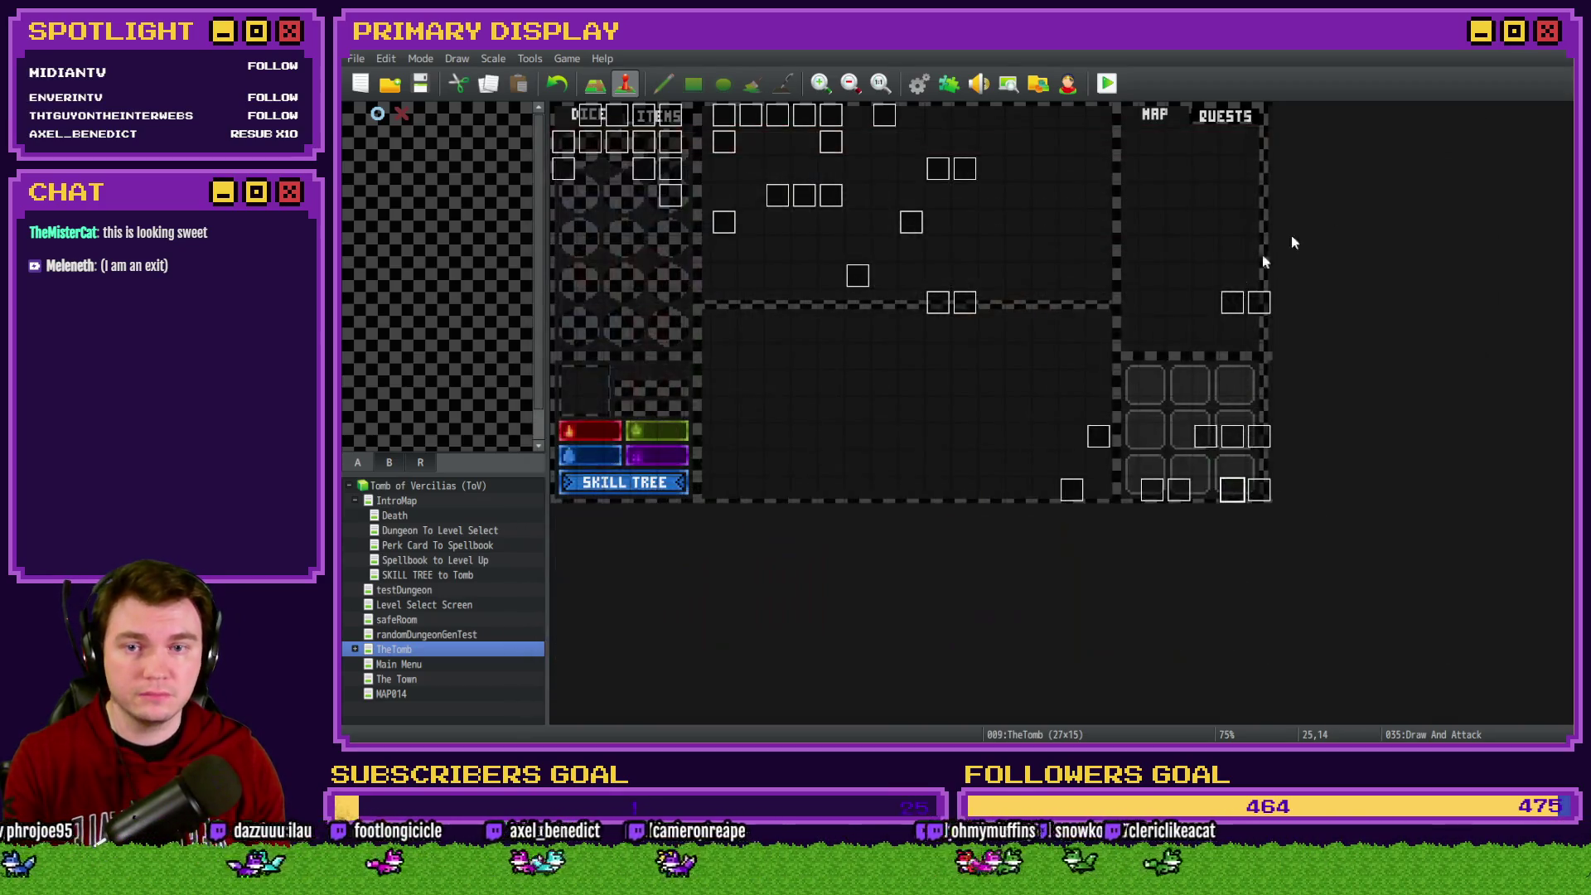
On page 2, move Flash Screen above the split-stack If block, then save and relaunch the playtest
{"action": "double_click", "coordinate": [1234, 488]}
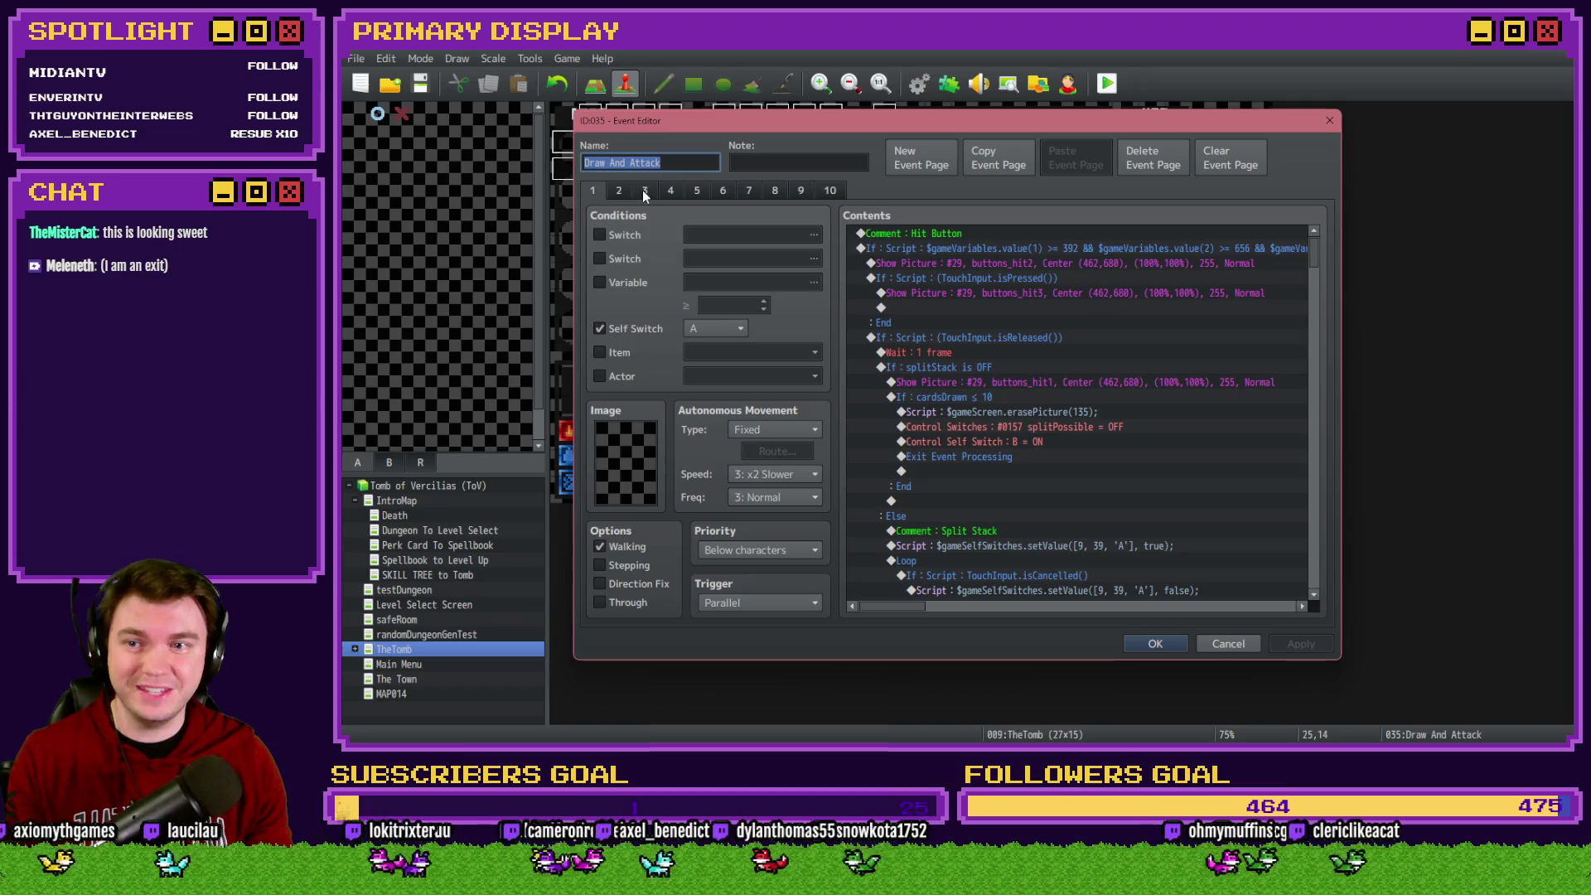
{"action": "left_click", "coordinate": [618, 190]}
{"action": "left_click_drag", "start_coordinate": [1314, 255], "coordinate": [1298, 590]}
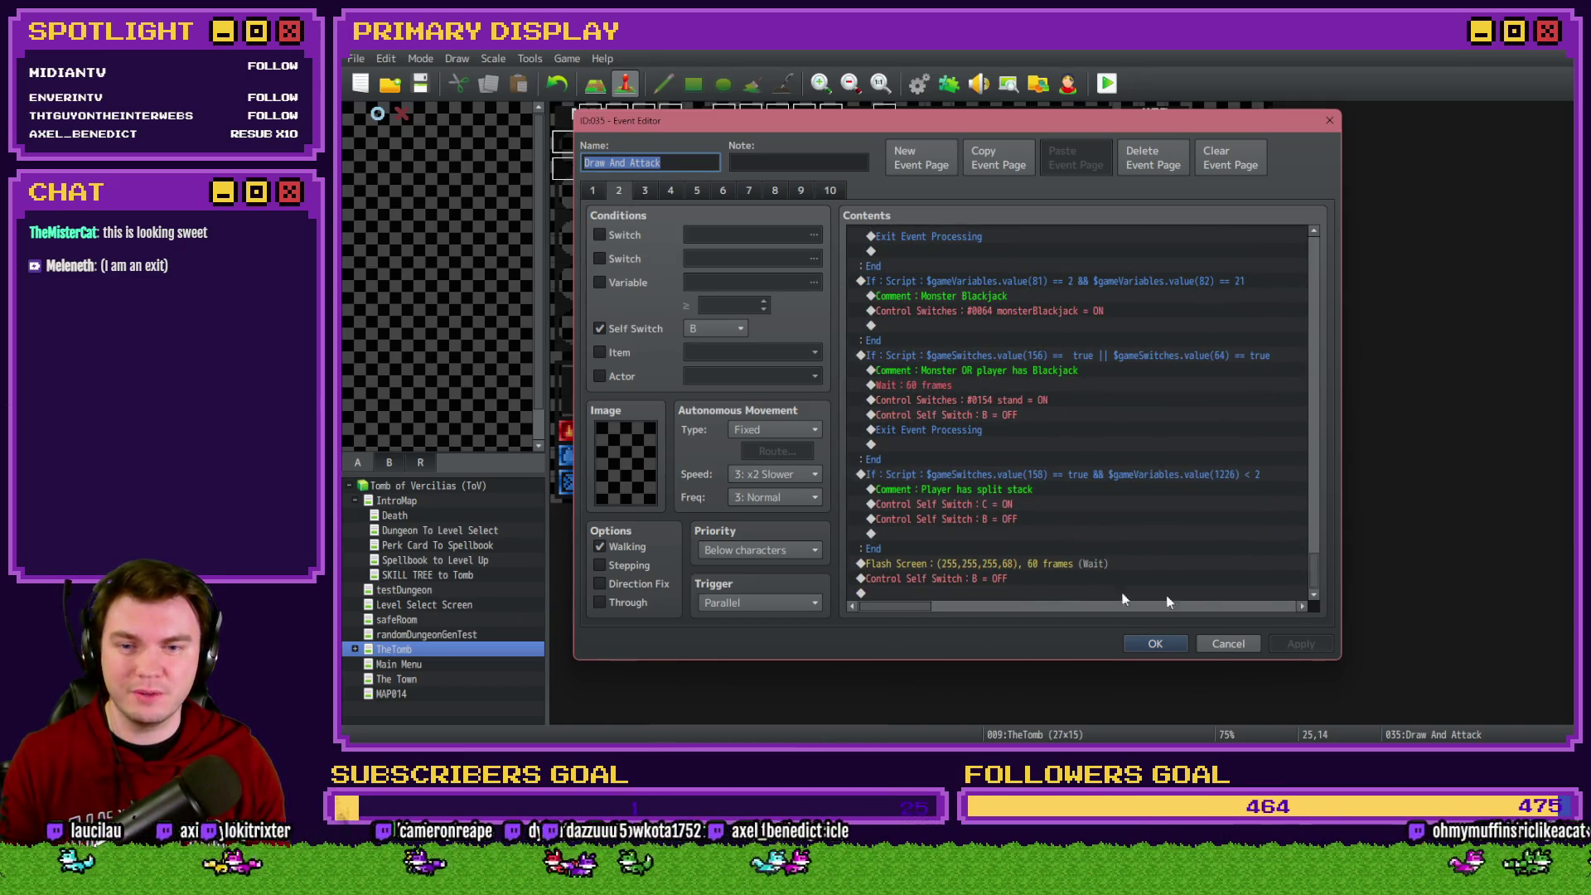
{"action": "left_click", "coordinate": [1022, 561]}
{"action": "key", "text": "ctrl+x"}
{"action": "left_click", "coordinate": [1041, 489]}
{"action": "key", "text": "ctrl+v"}
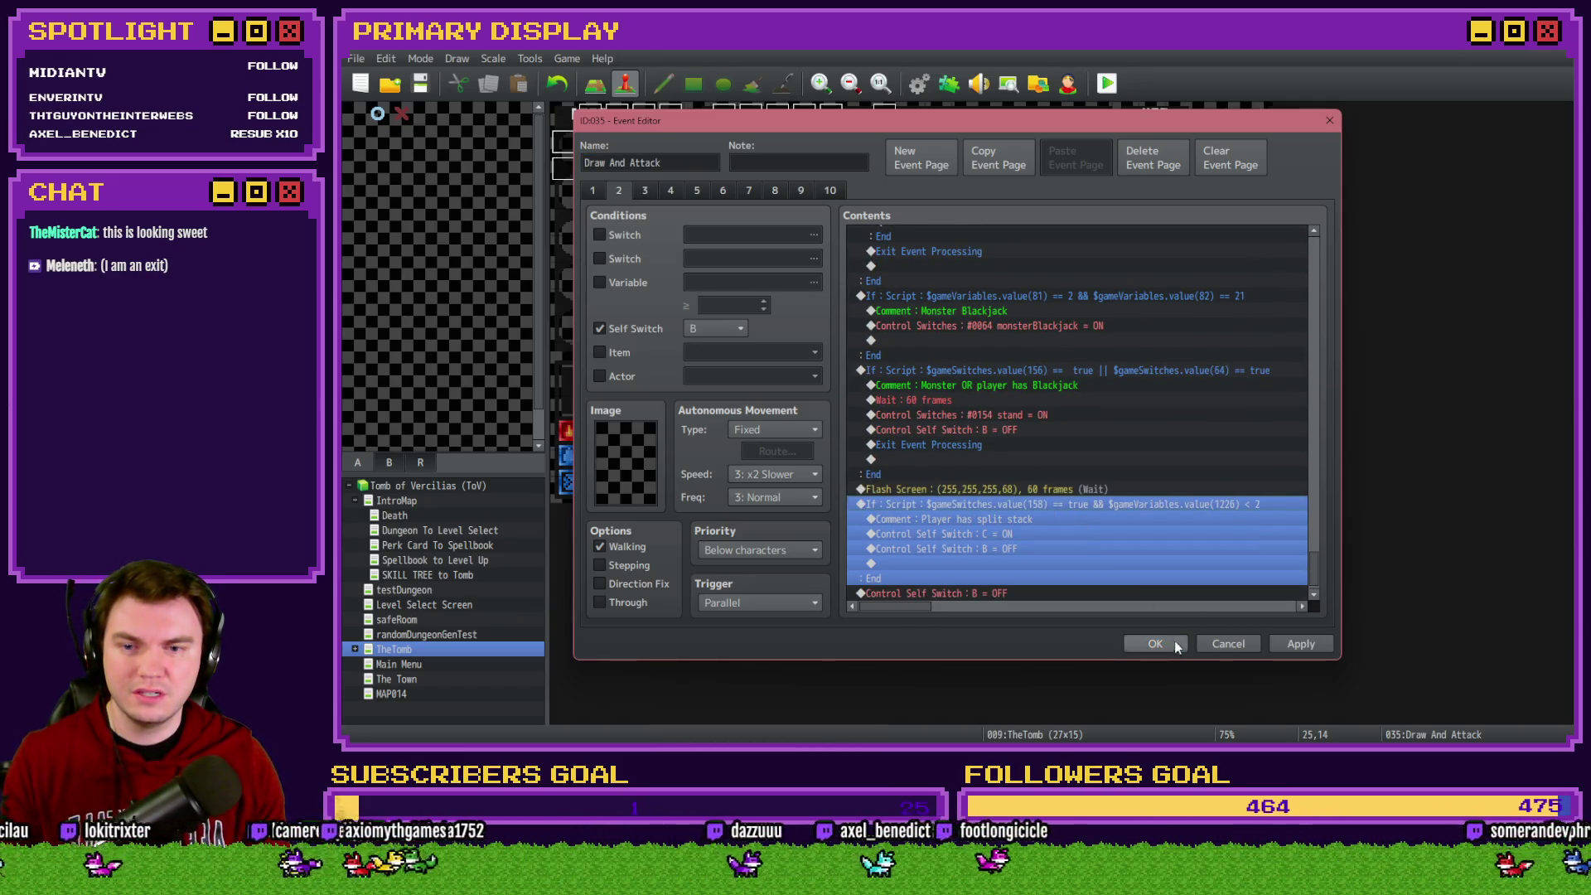
{"action": "left_click", "coordinate": [1155, 643]}
{"action": "left_click", "coordinate": [1107, 83]}
{"action": "left_click", "coordinate": [916, 417]}
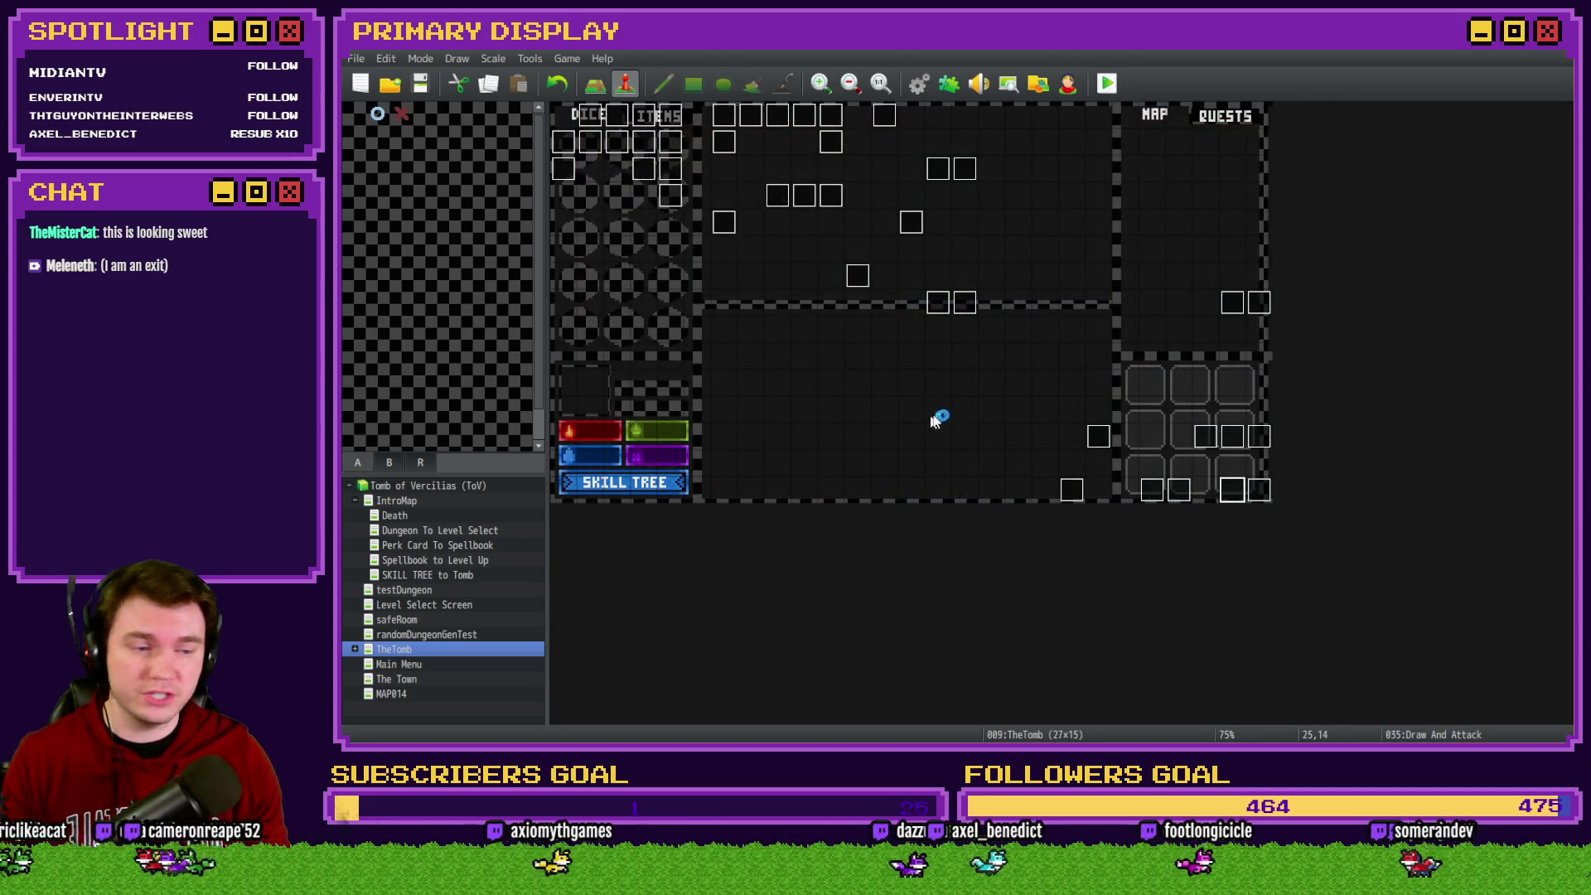
Center the game window and take the scroll perk card to enter the dungeon
{"action": "left_click_drag", "start_coordinate": [1438, 283], "coordinate": [875, 138]}
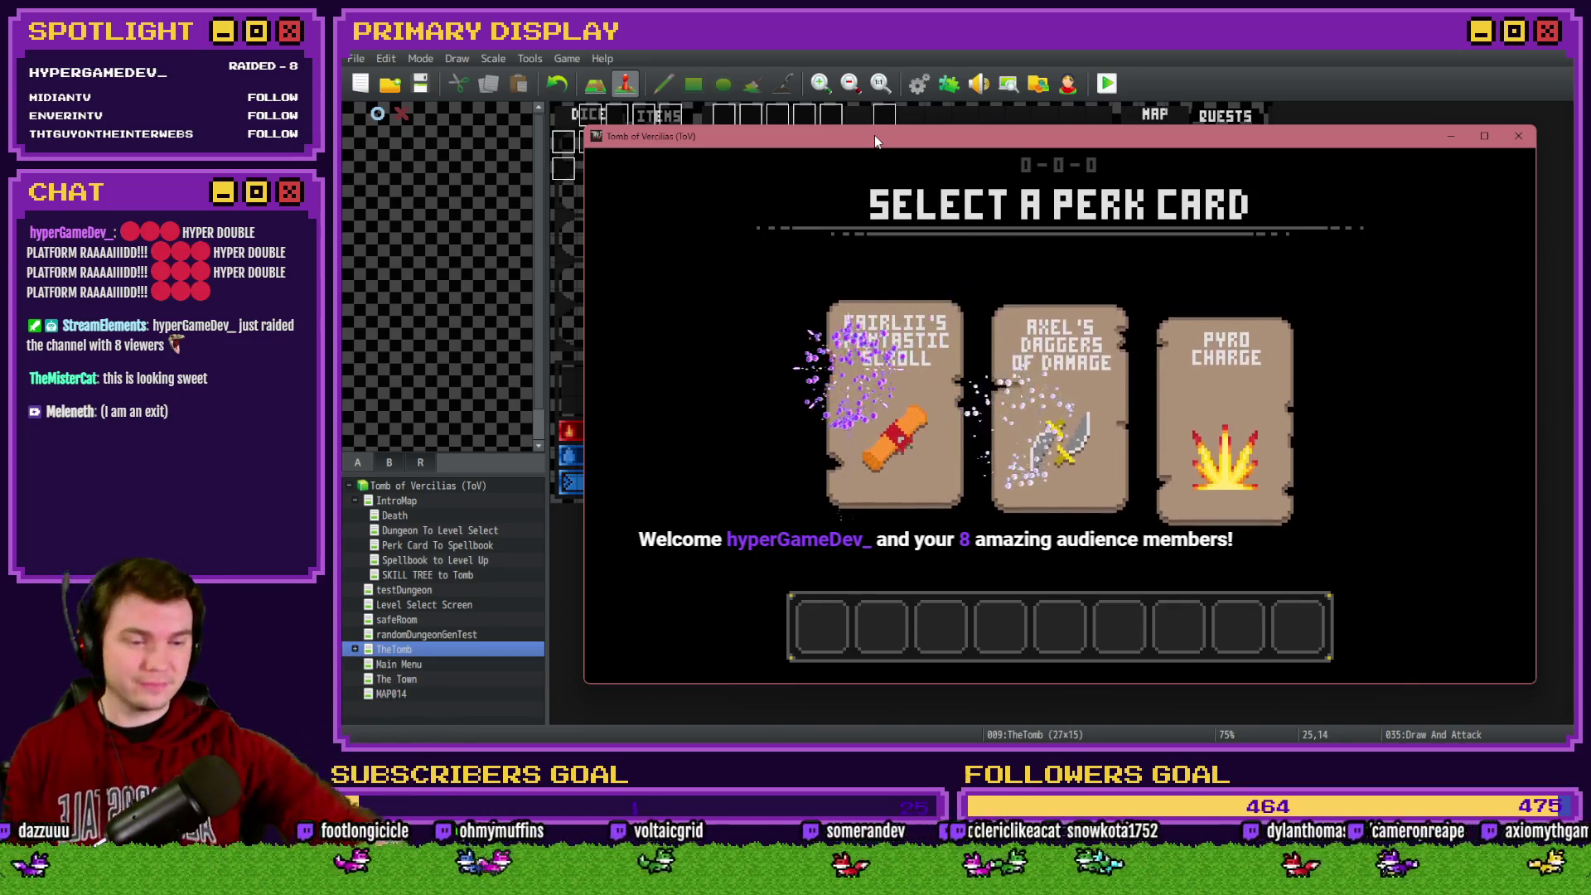
{"action": "mouse_move", "coordinate": [1069, 410]}
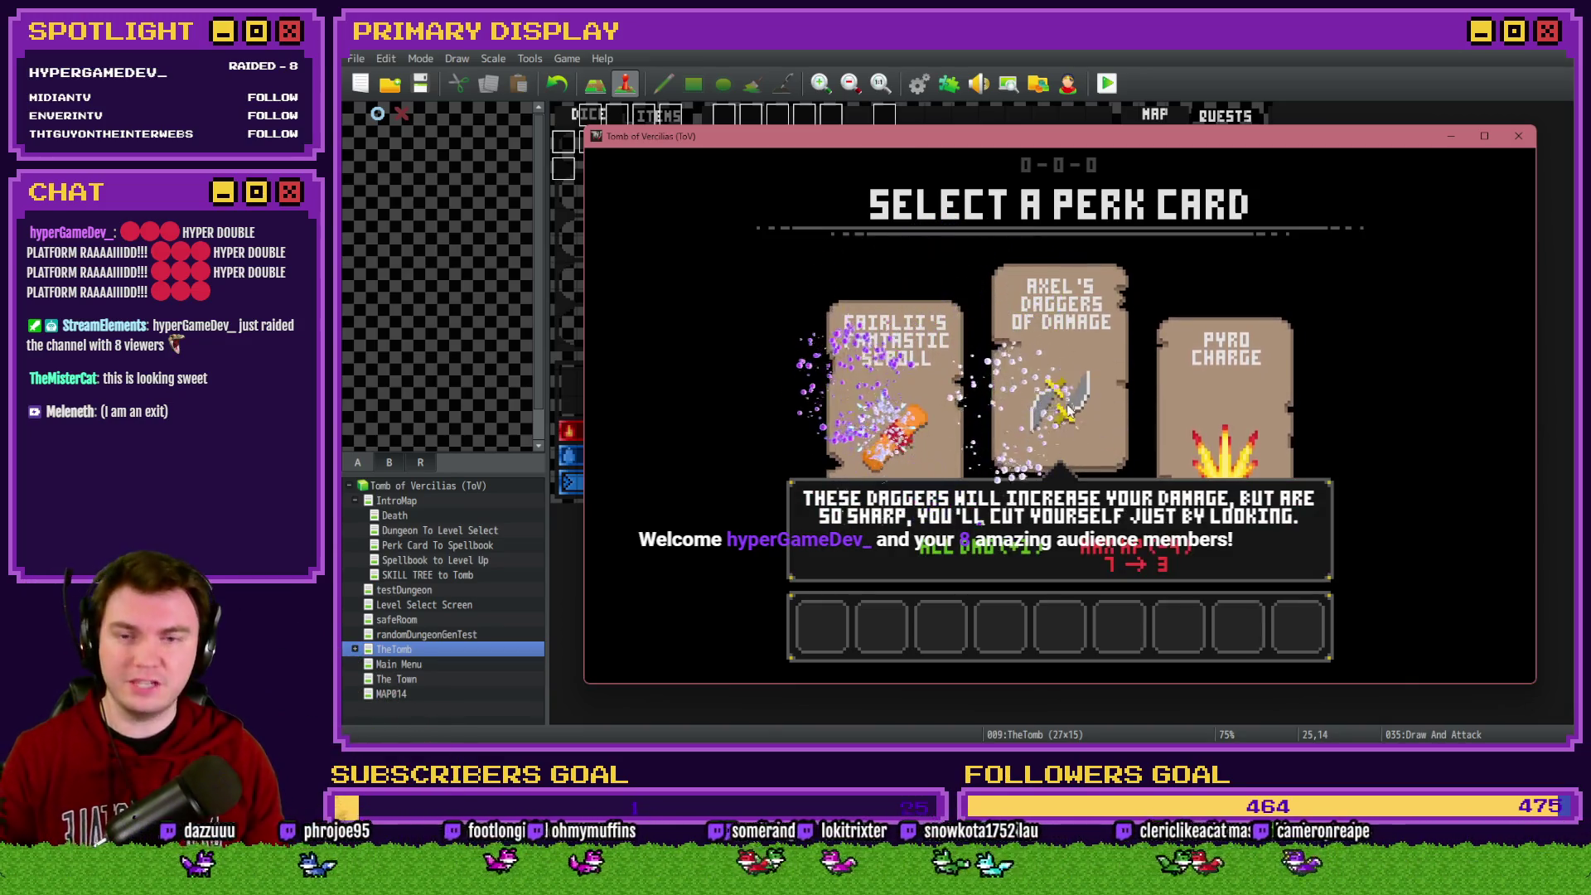
{"action": "left_click", "coordinate": [947, 405]}
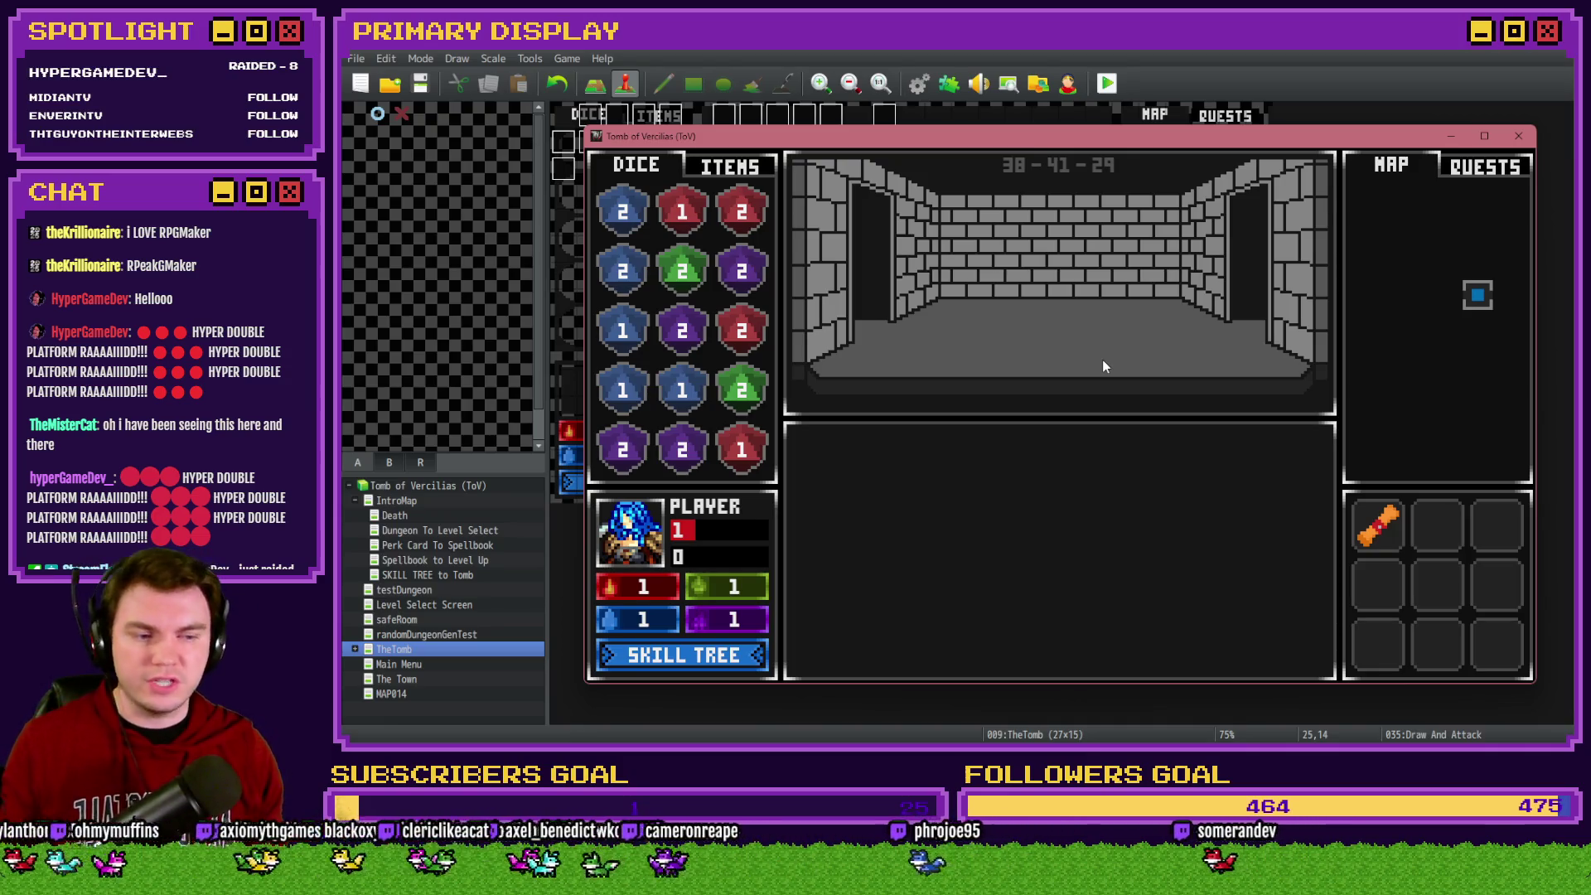
Walk into the orc, split the X pair into two hands in fullscreen, then quit
{"action": "key", "text": "Up"}
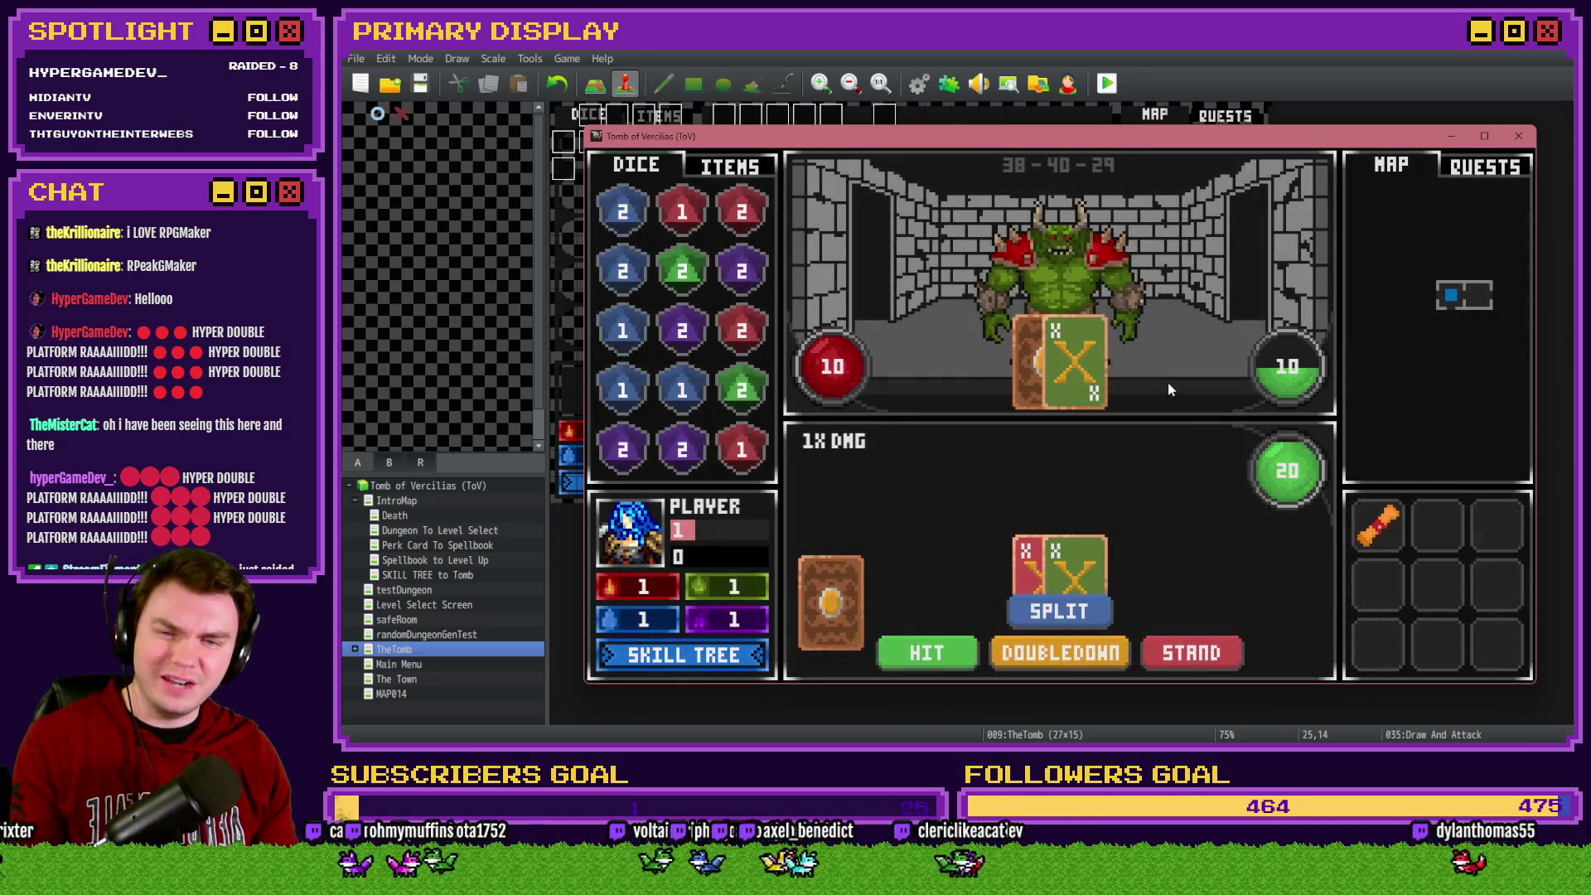
{"action": "left_click", "coordinate": [1077, 617]}
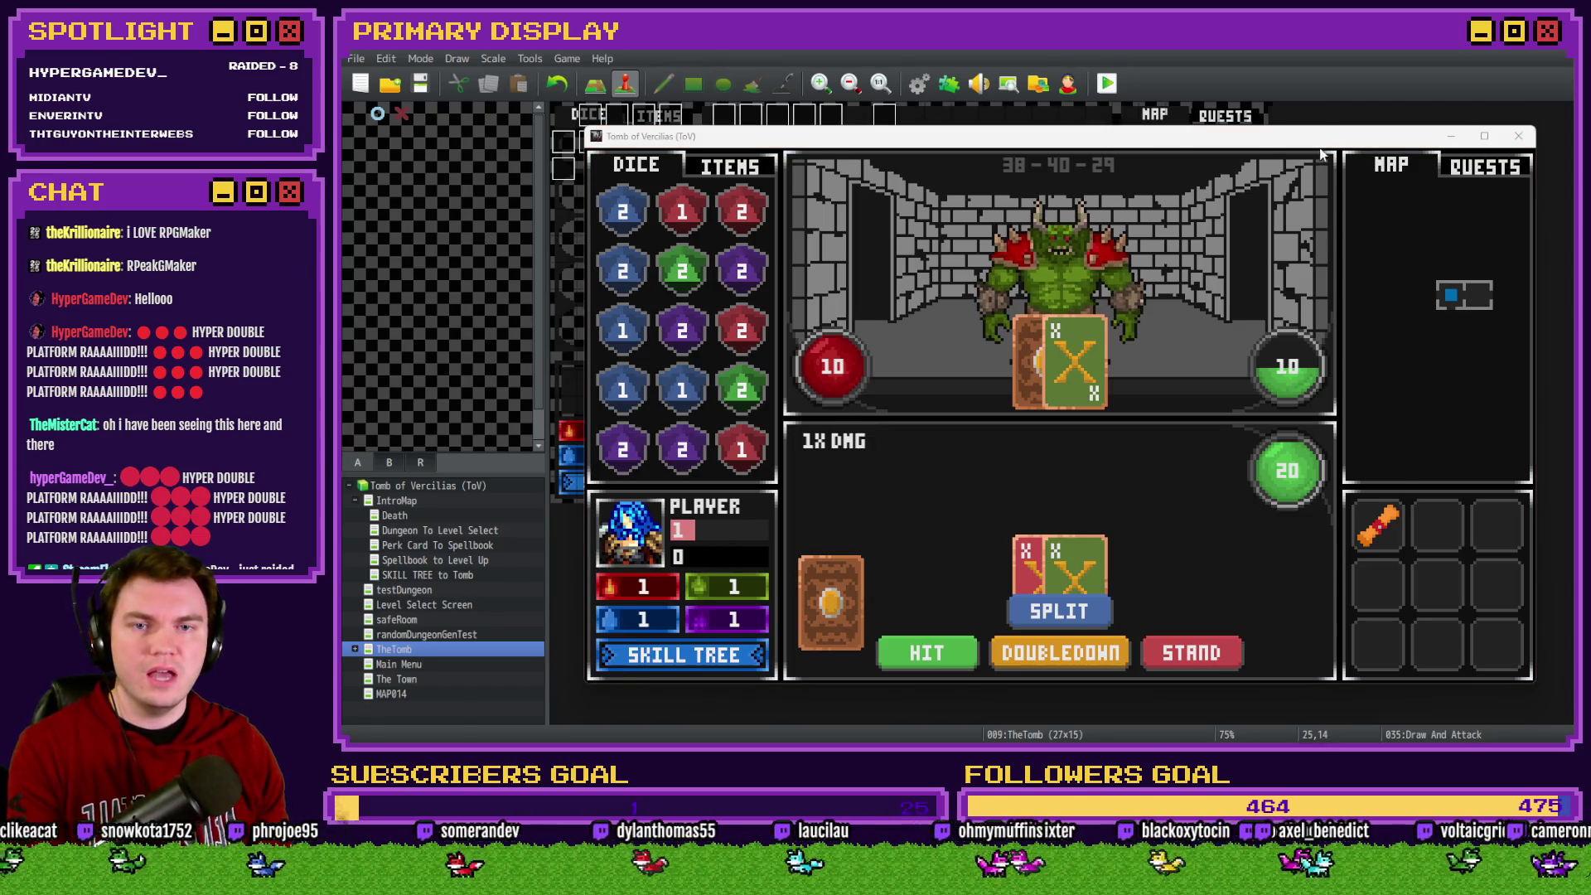
{"action": "key", "text": "F4"}
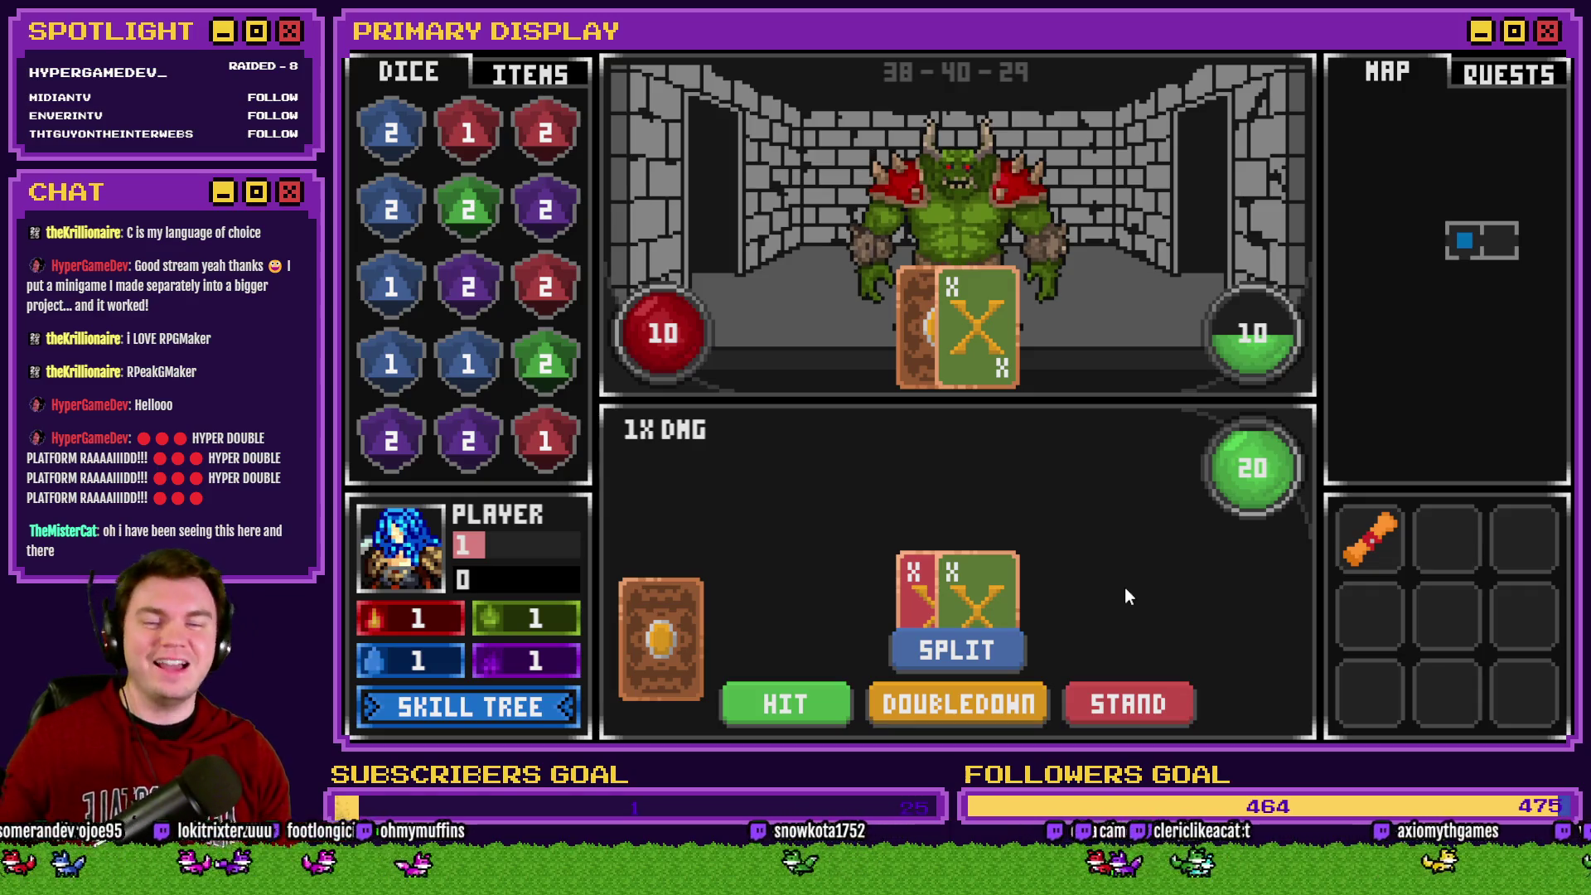
{"action": "left_click", "coordinate": [967, 659]}
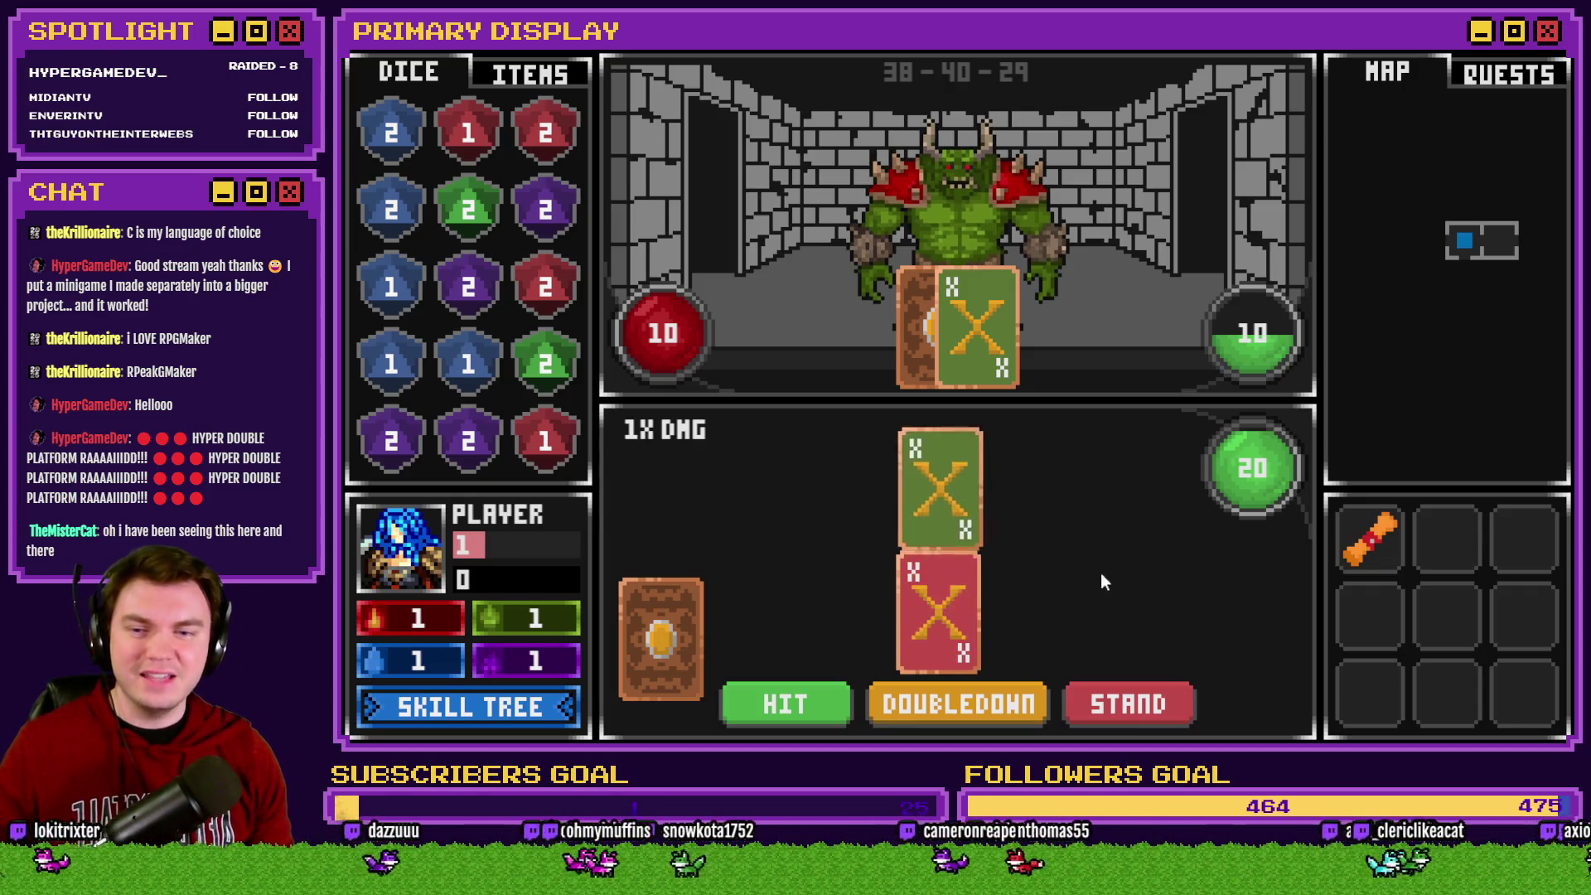
{"action": "left_click", "coordinate": [1546, 31]}
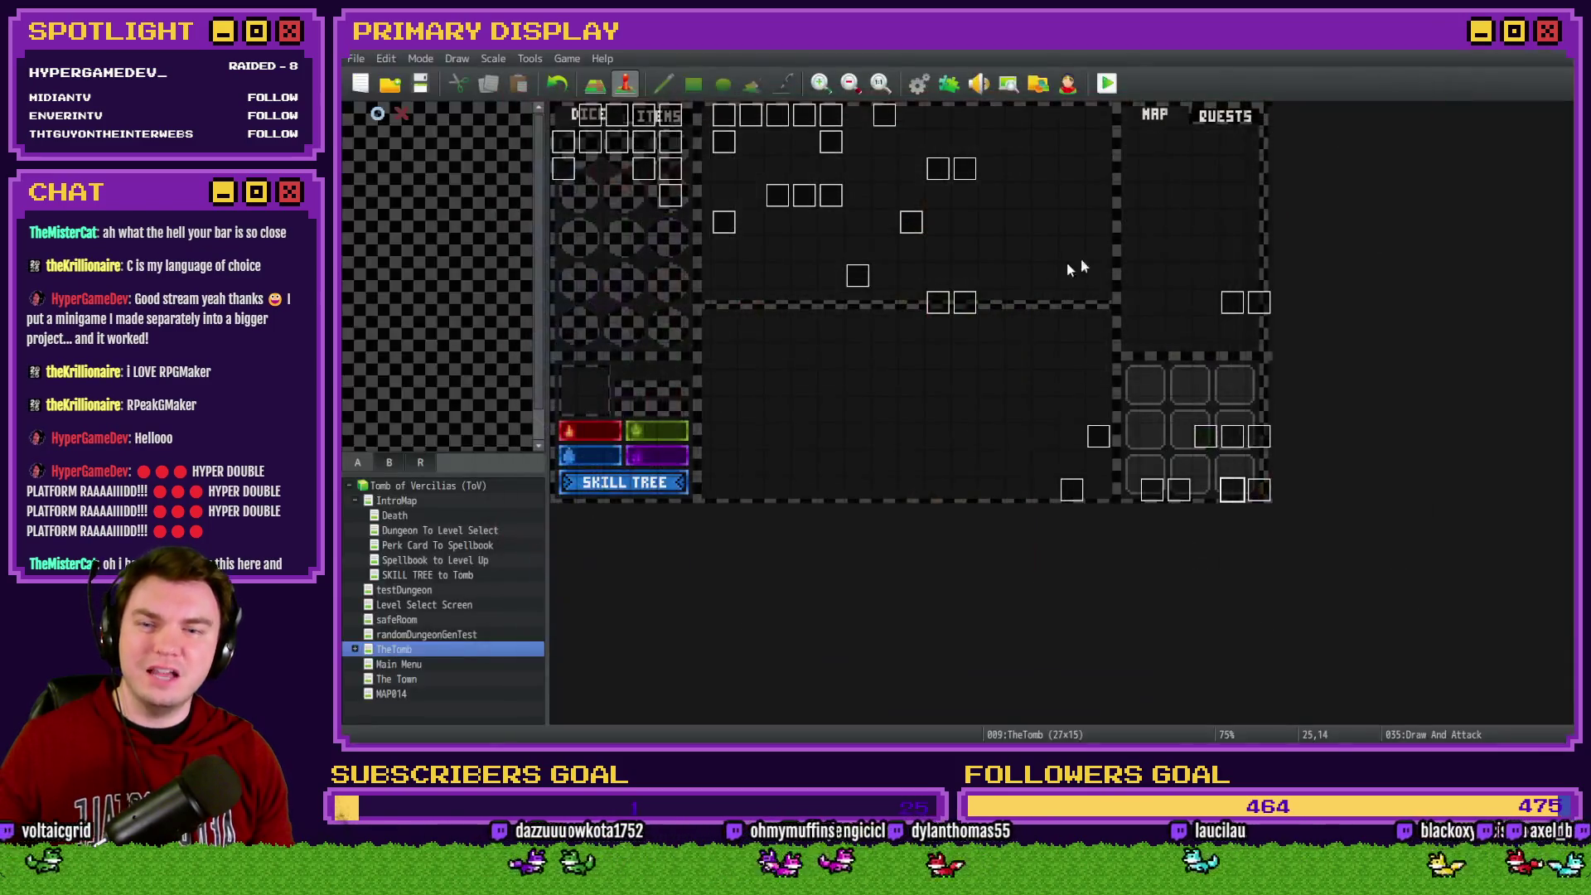
Check the If $gameSwitches(158) split-stack block on Draw And Attack's page 2, then playtest again
{"action": "double_click", "coordinate": [1229, 493]}
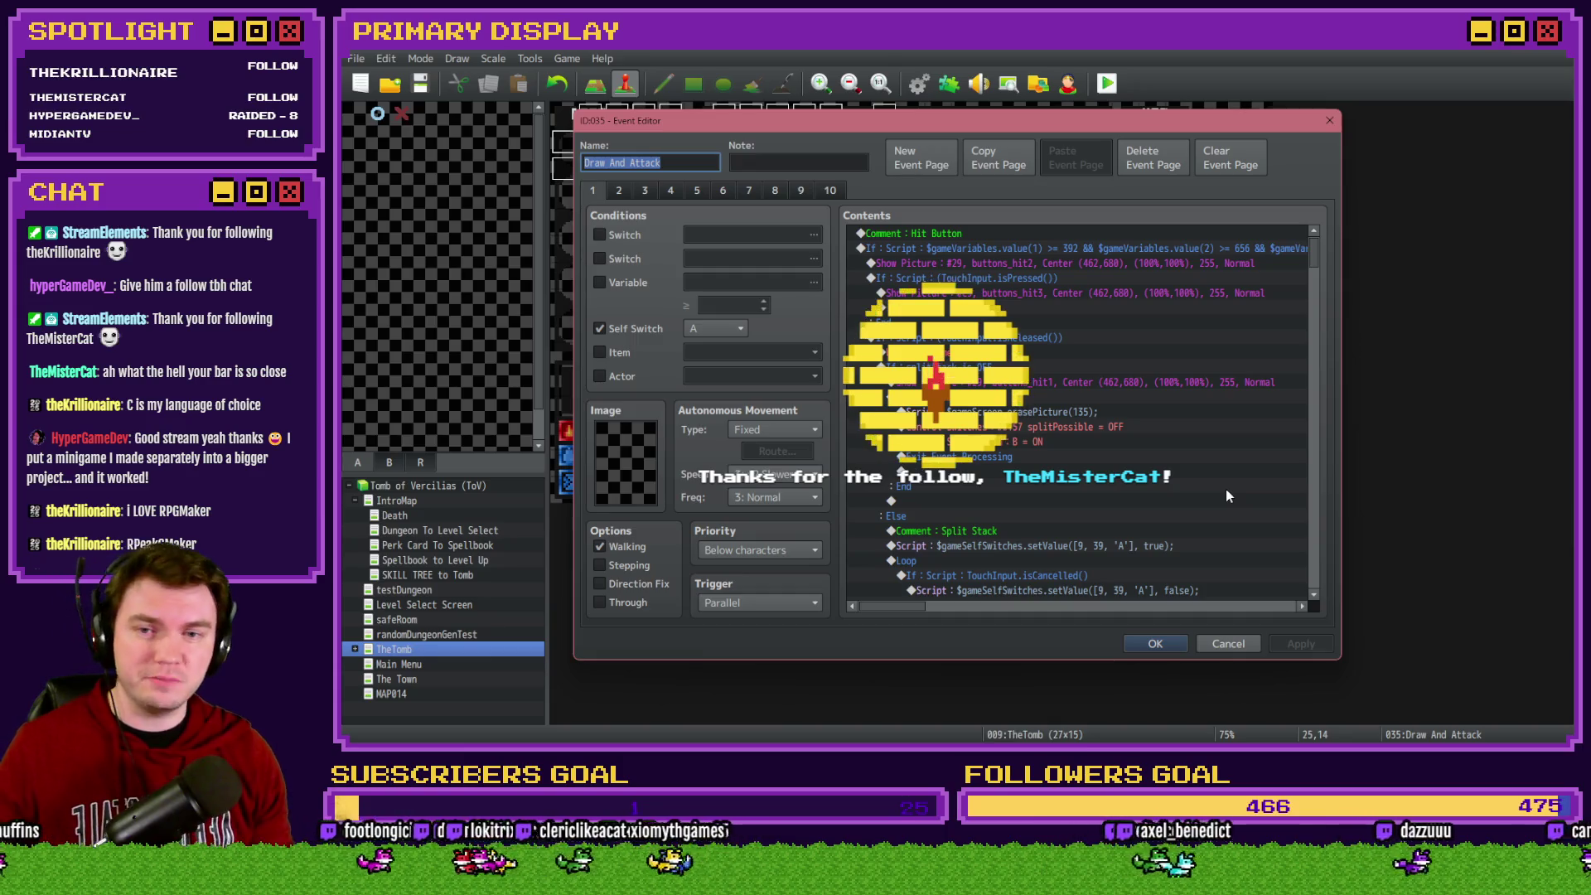
{"action": "left_click", "coordinate": [618, 196]}
{"action": "left_click_drag", "start_coordinate": [1306, 258], "coordinate": [1330, 593]}
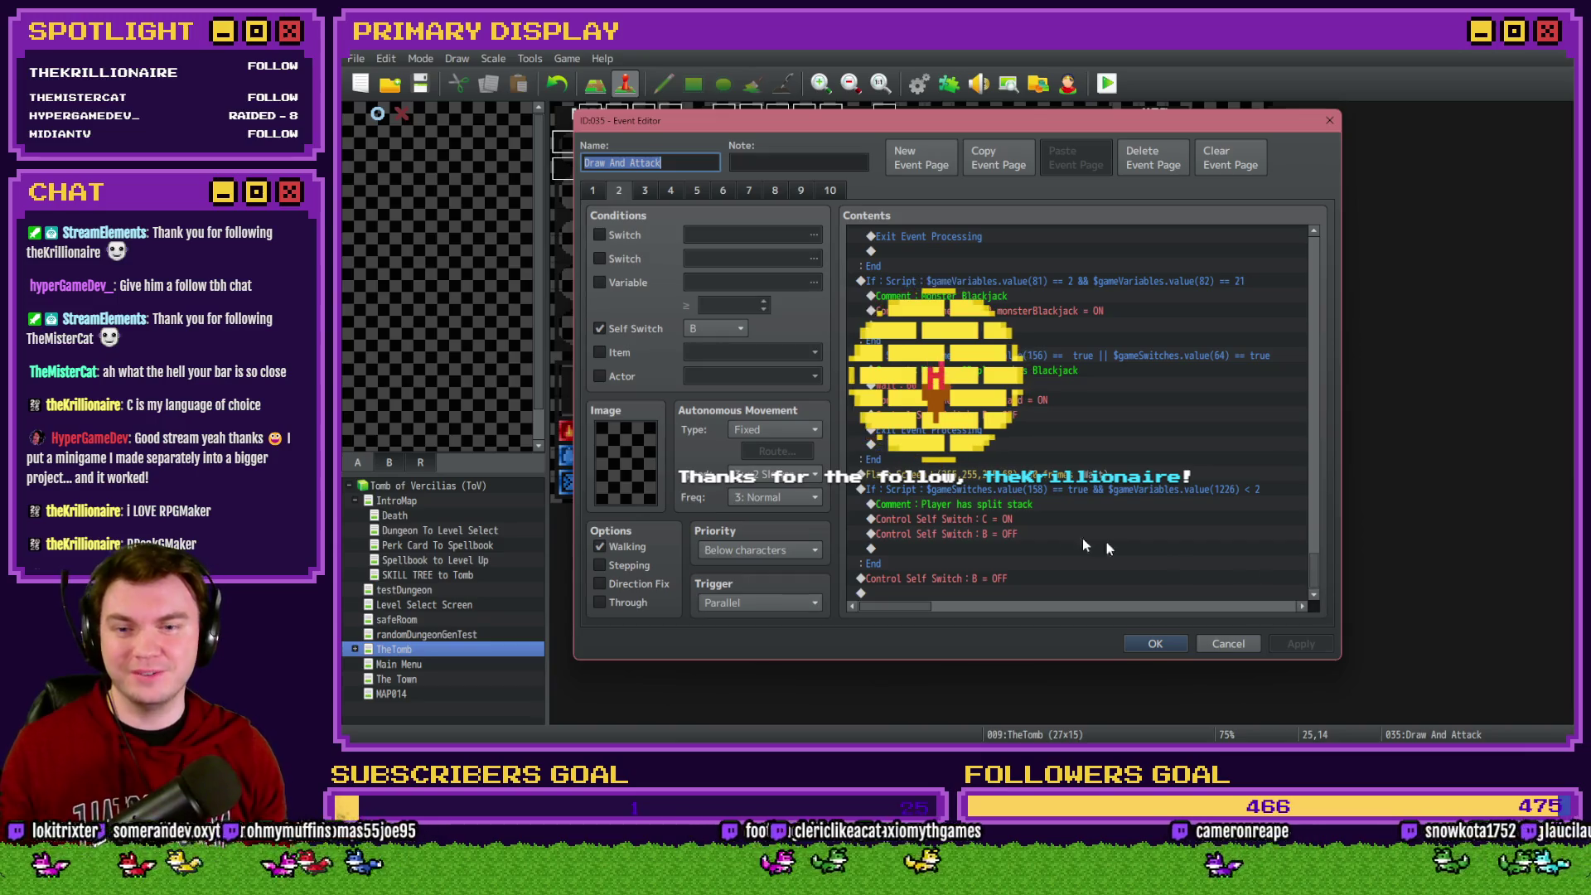
{"action": "left_click", "coordinate": [1077, 489]}
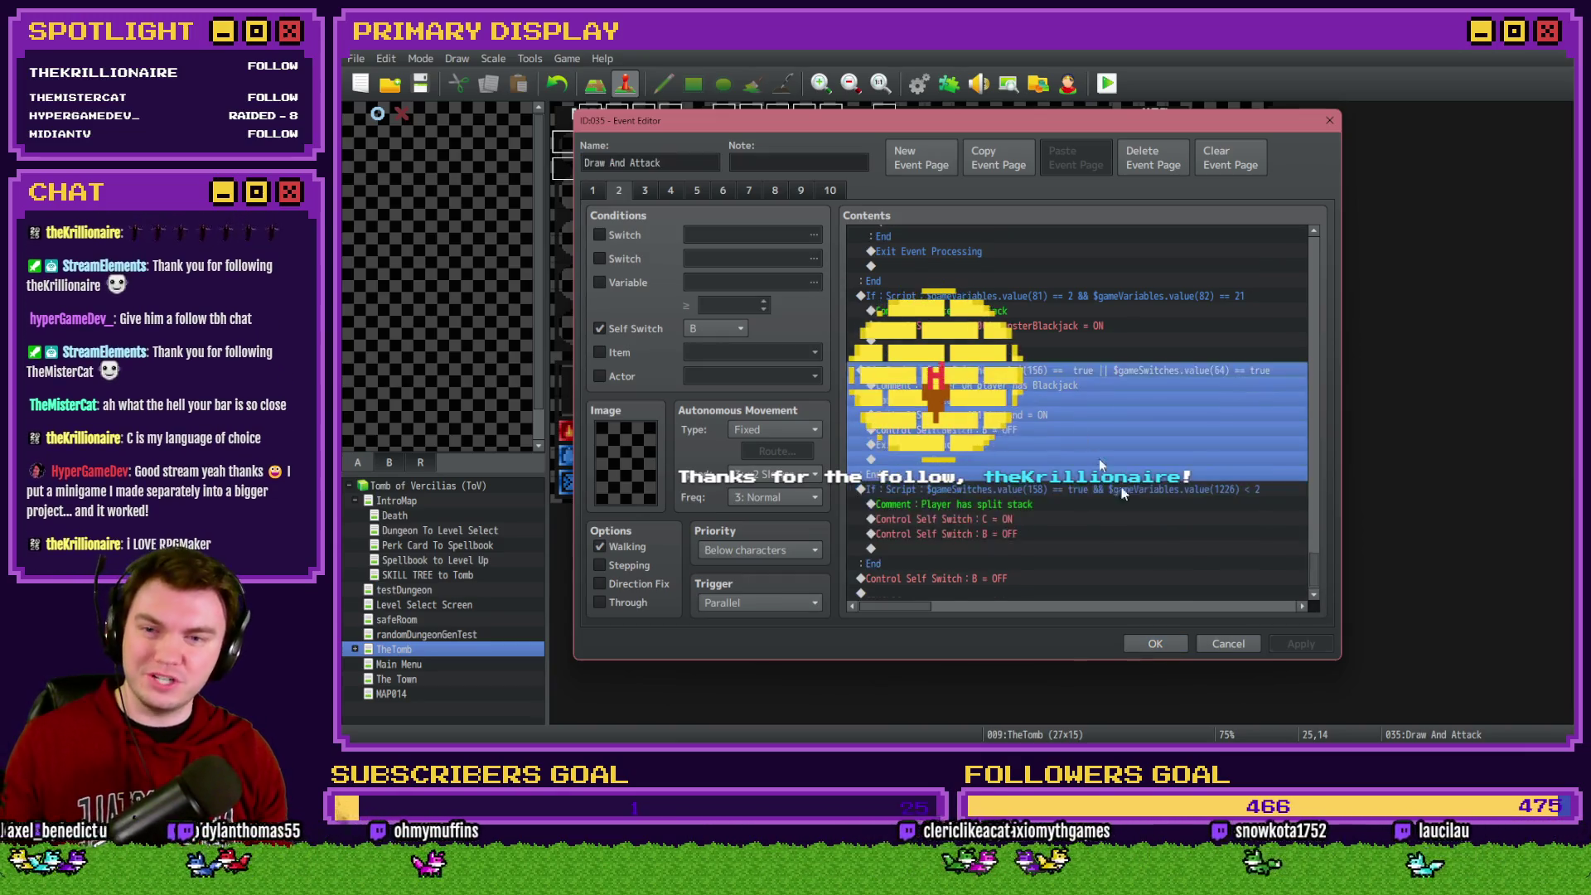
{"action": "left_click", "coordinate": [1154, 643]}
{"action": "left_click", "coordinate": [1110, 88]}
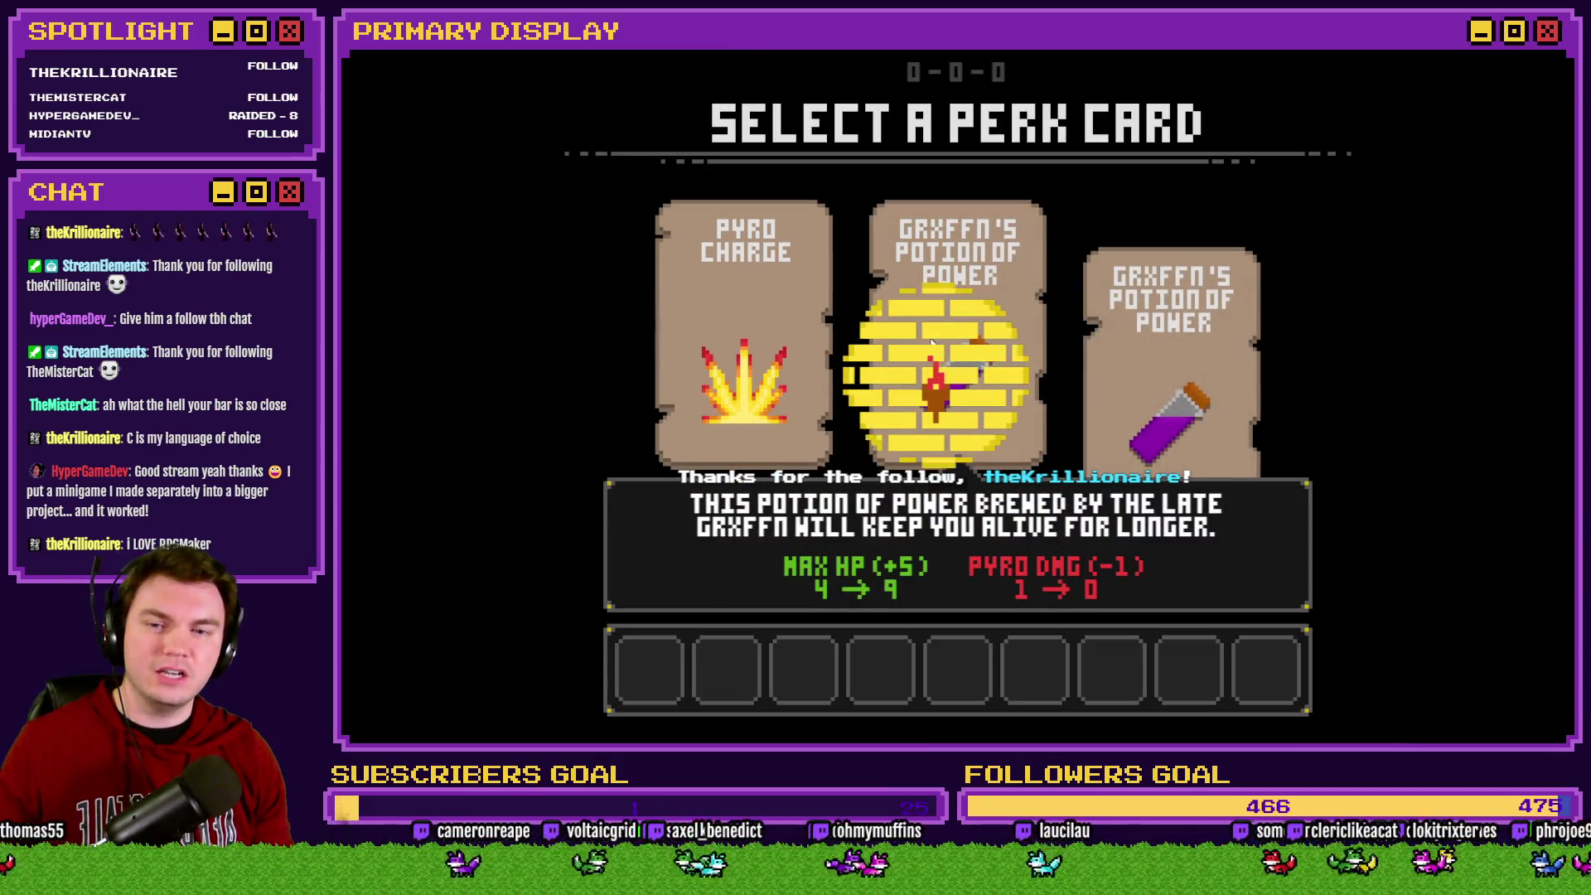
Take the potion perk, split the X pair against the skull, and close the test
{"action": "left_click", "coordinate": [976, 260]}
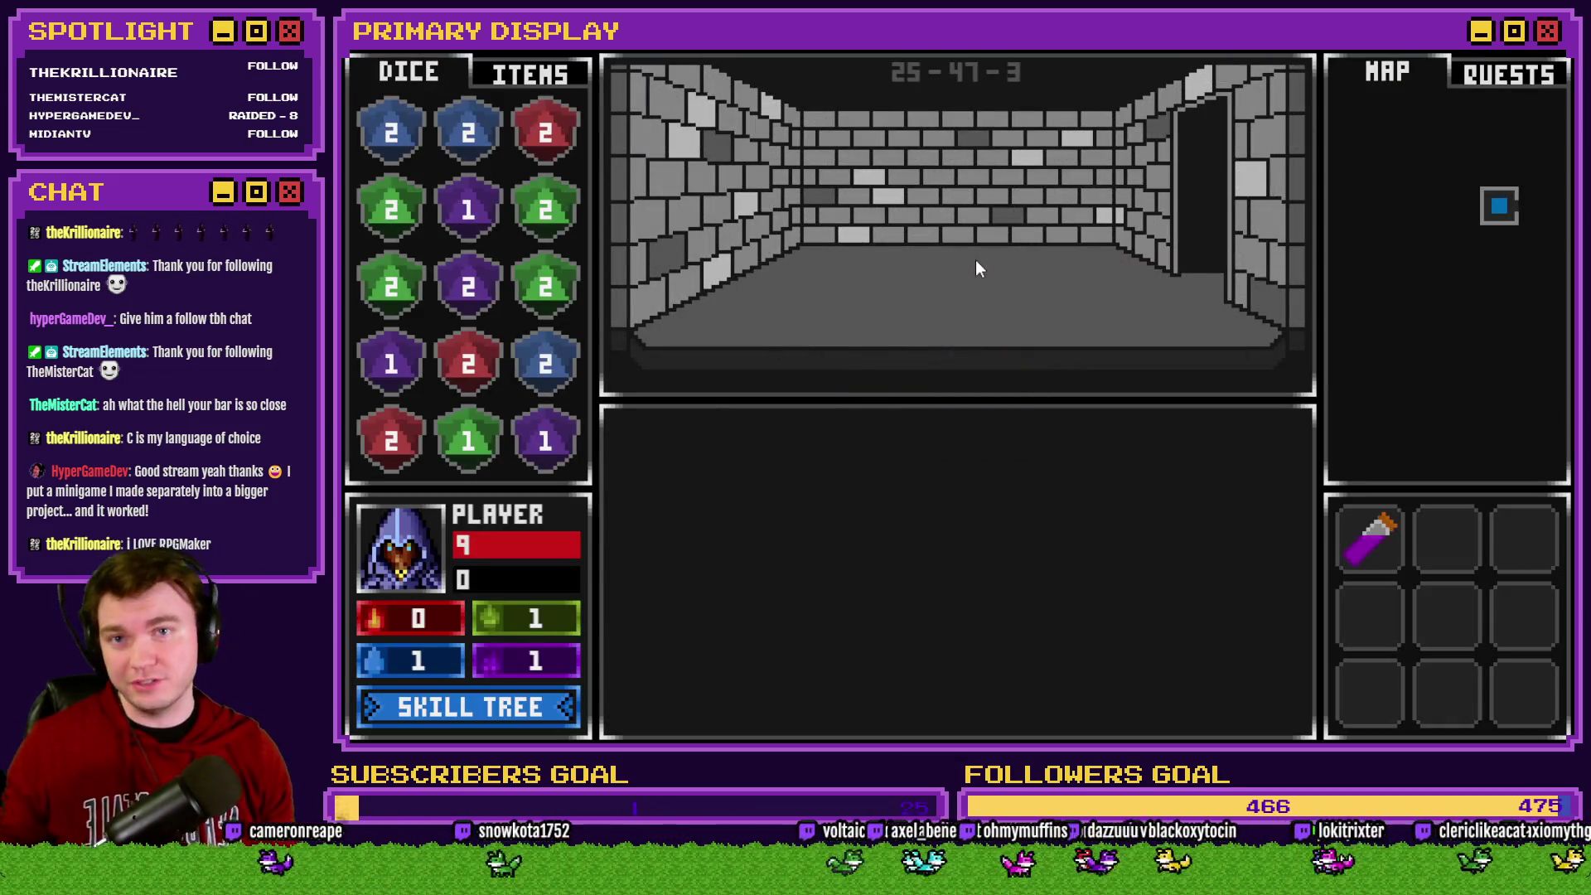
{"action": "key", "text": "w"}
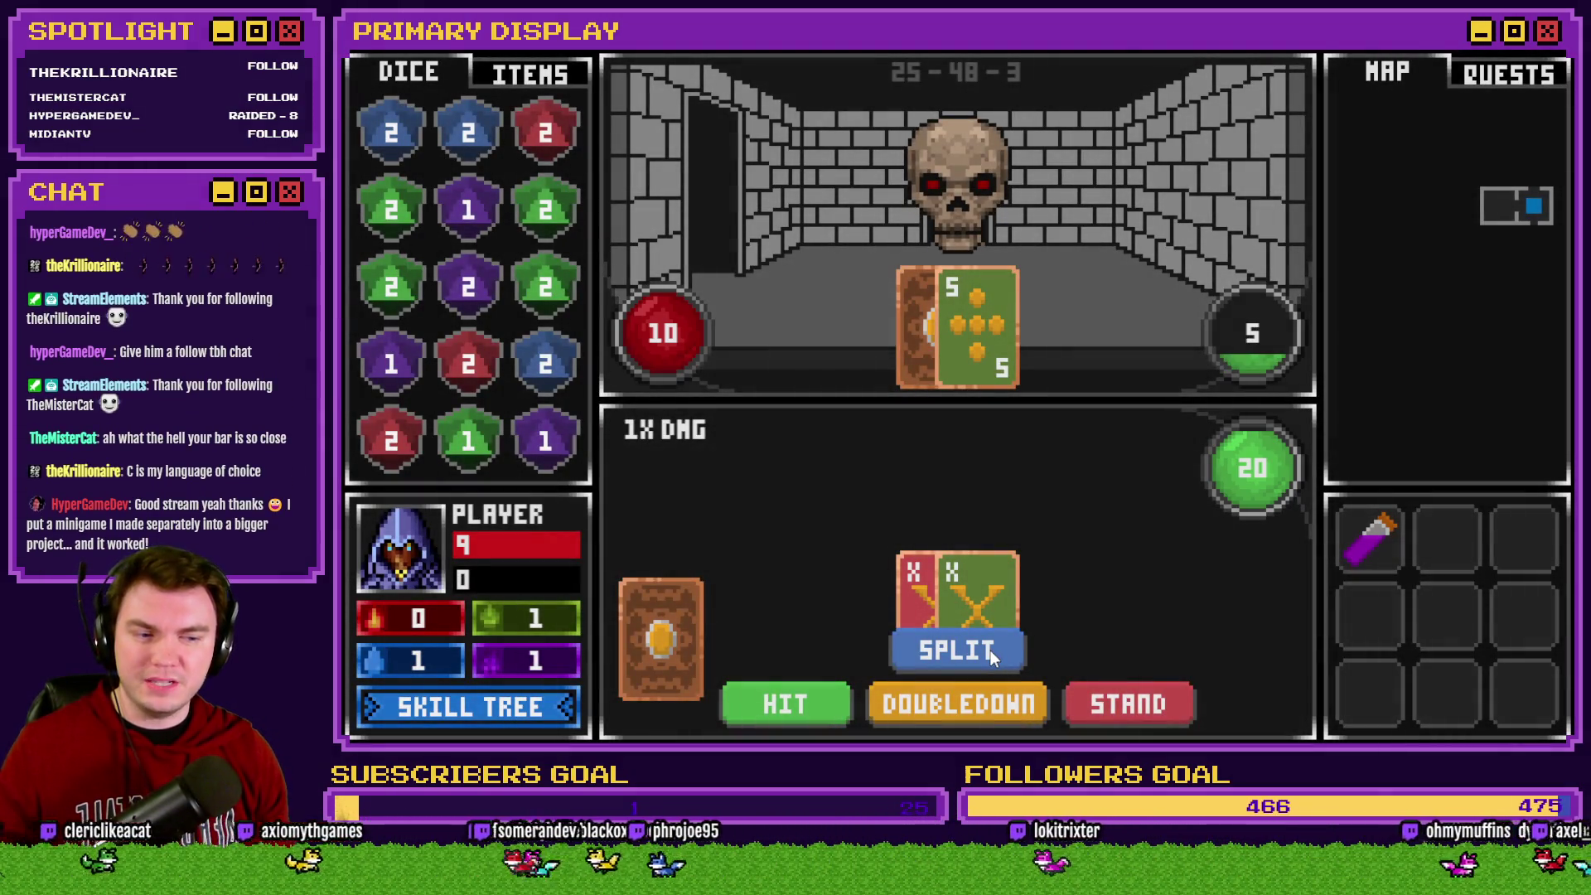
{"action": "left_click", "coordinate": [991, 650]}
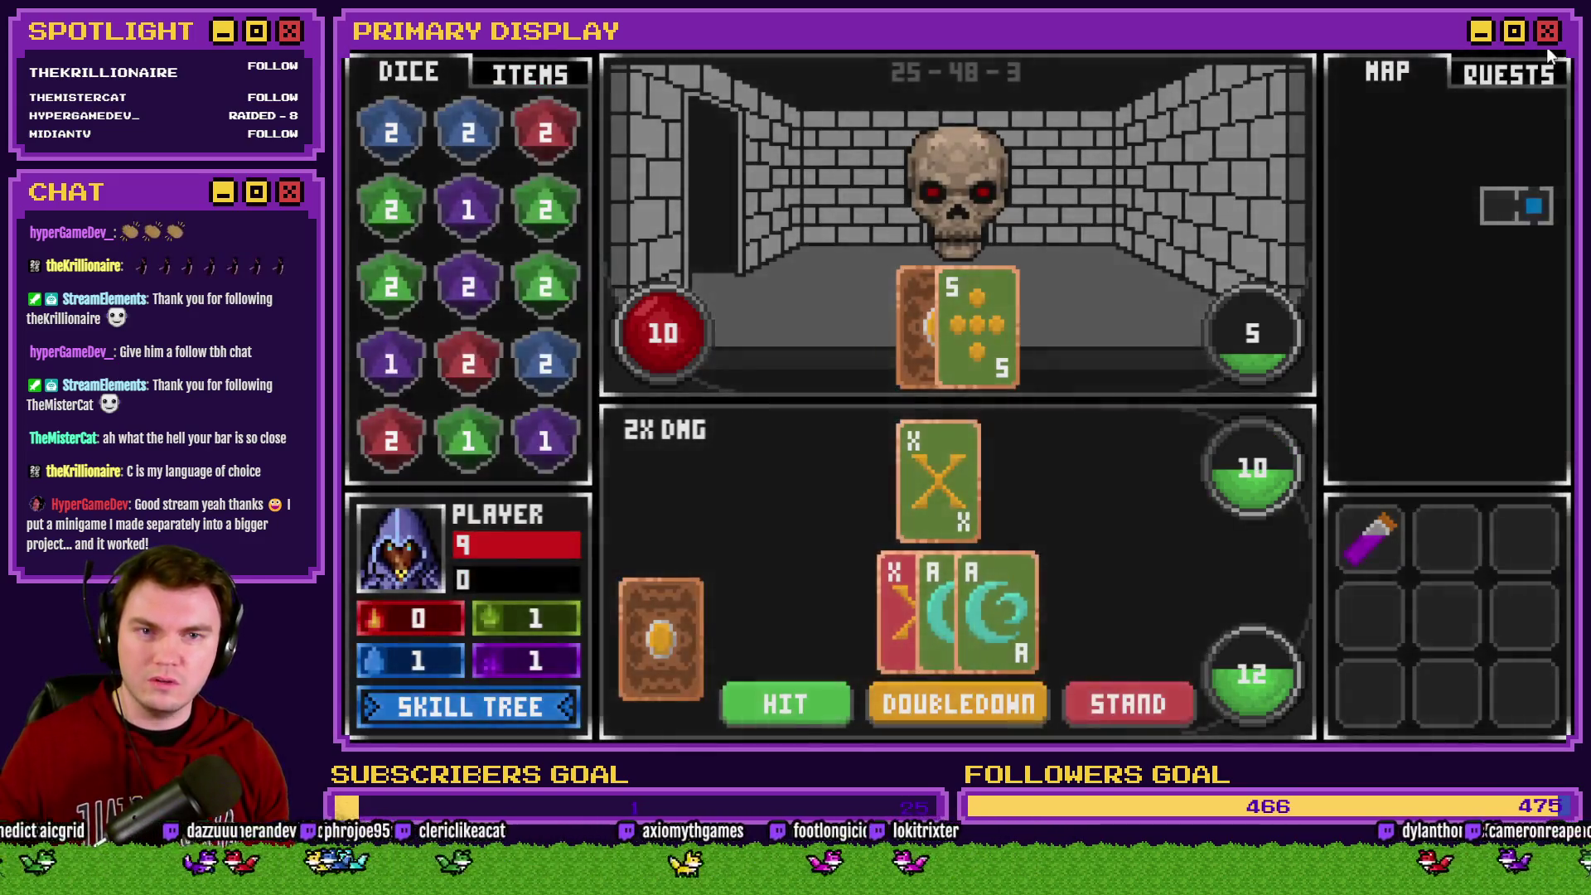
{"action": "left_click", "coordinate": [1546, 46]}
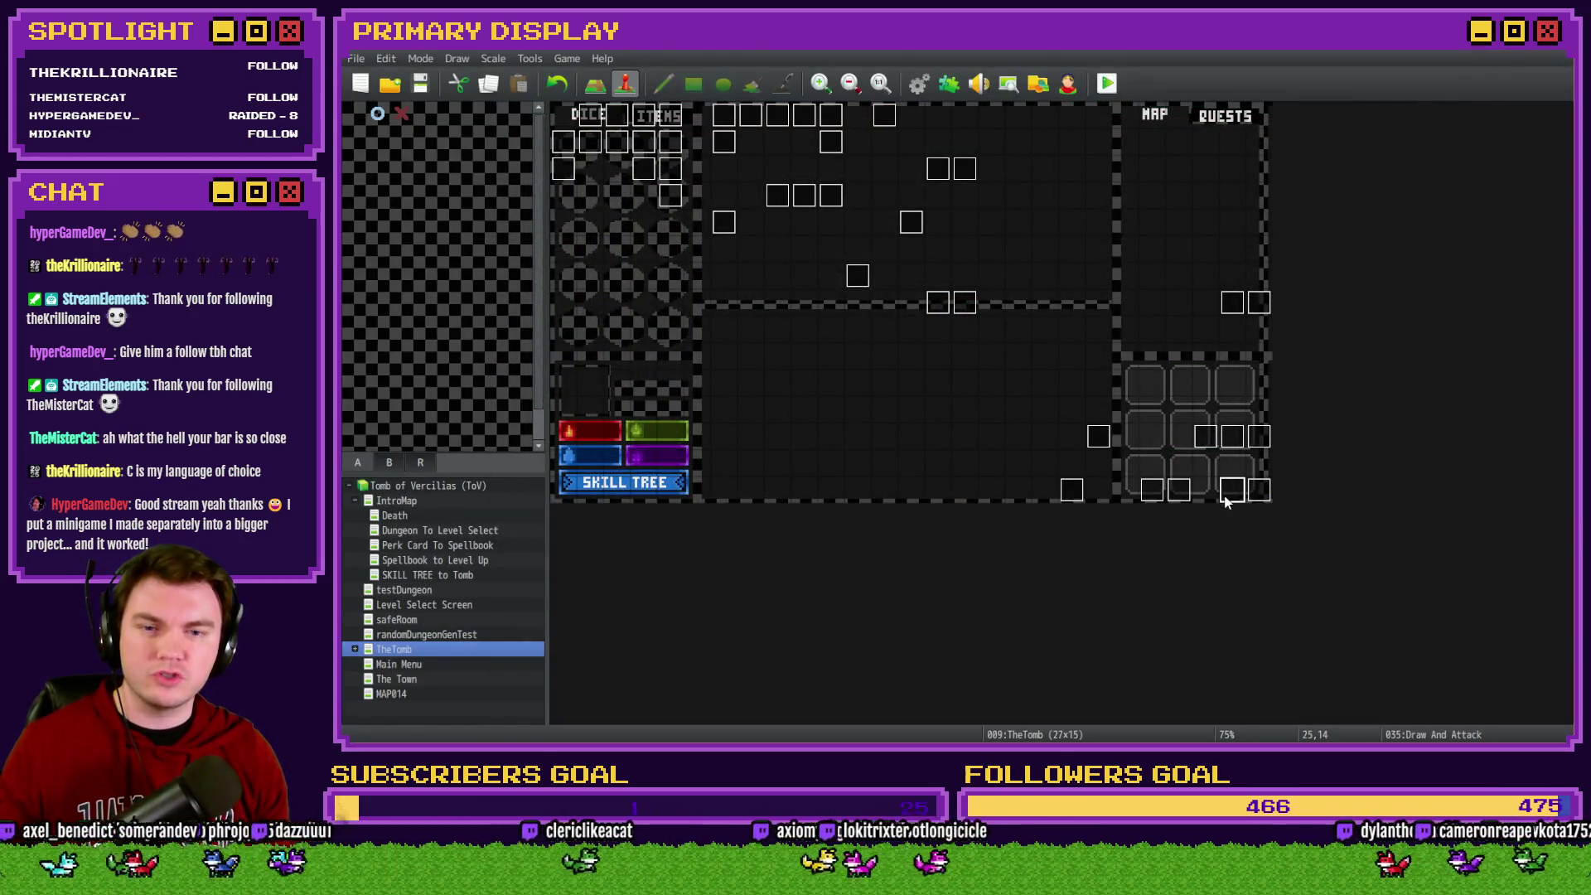
Review Draw And Attack's page 2 from the CheckDeckforReshuffle comment, then split the X pair again and exit
{"action": "double_click", "coordinate": [1232, 489]}
{"action": "left_click", "coordinate": [618, 190]}
{"action": "left_click", "coordinate": [1185, 307]}
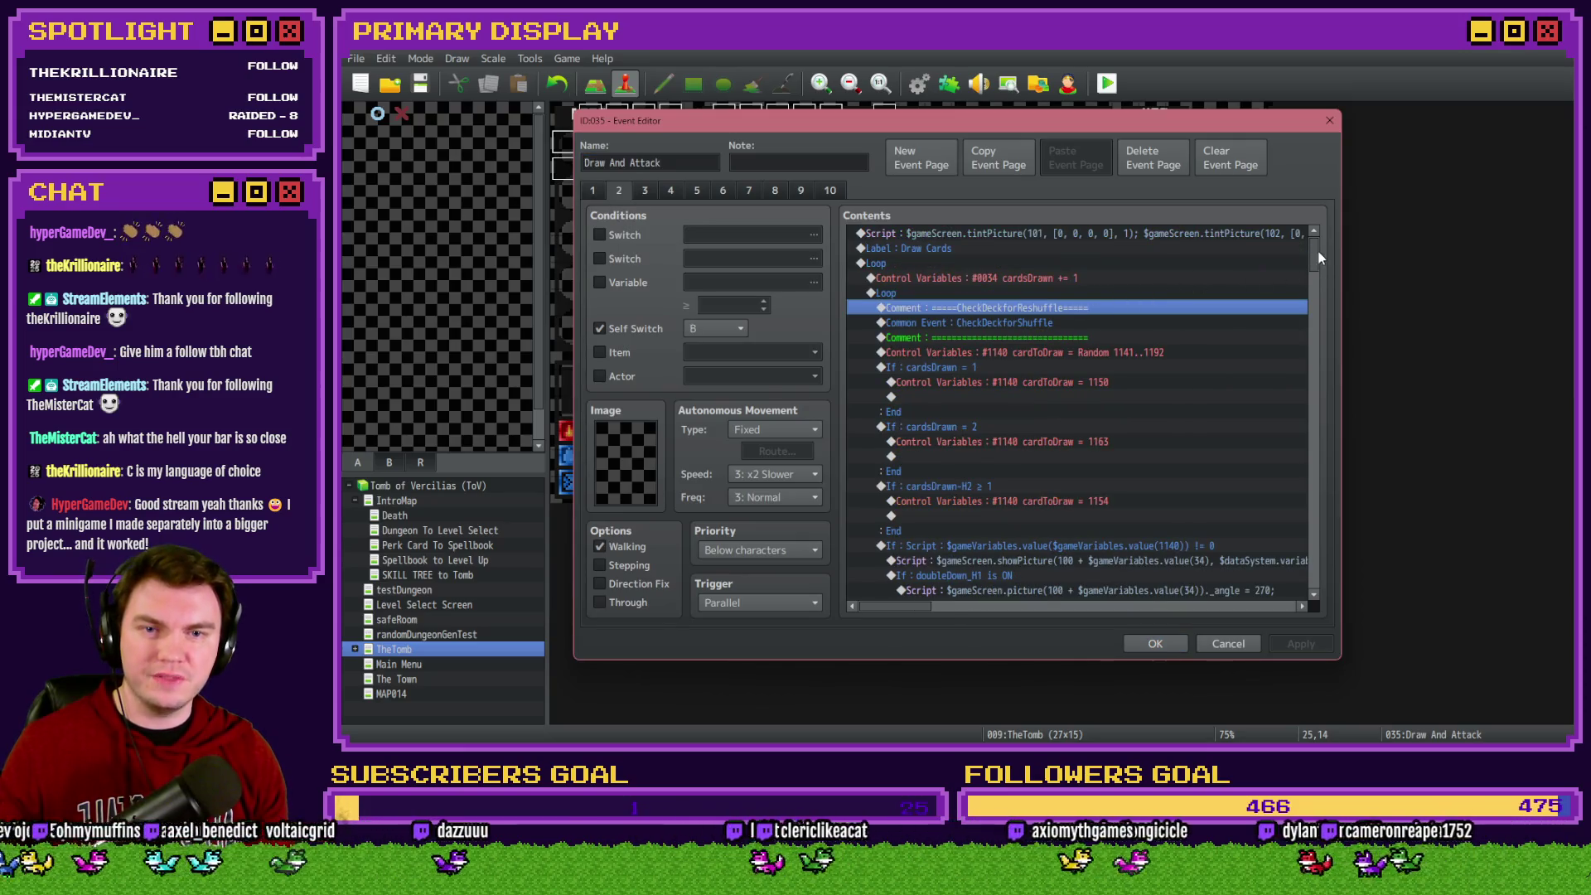
{"action": "left_click_drag", "start_coordinate": [1318, 251], "coordinate": [1324, 605]}
{"action": "left_click", "coordinate": [1016, 354]}
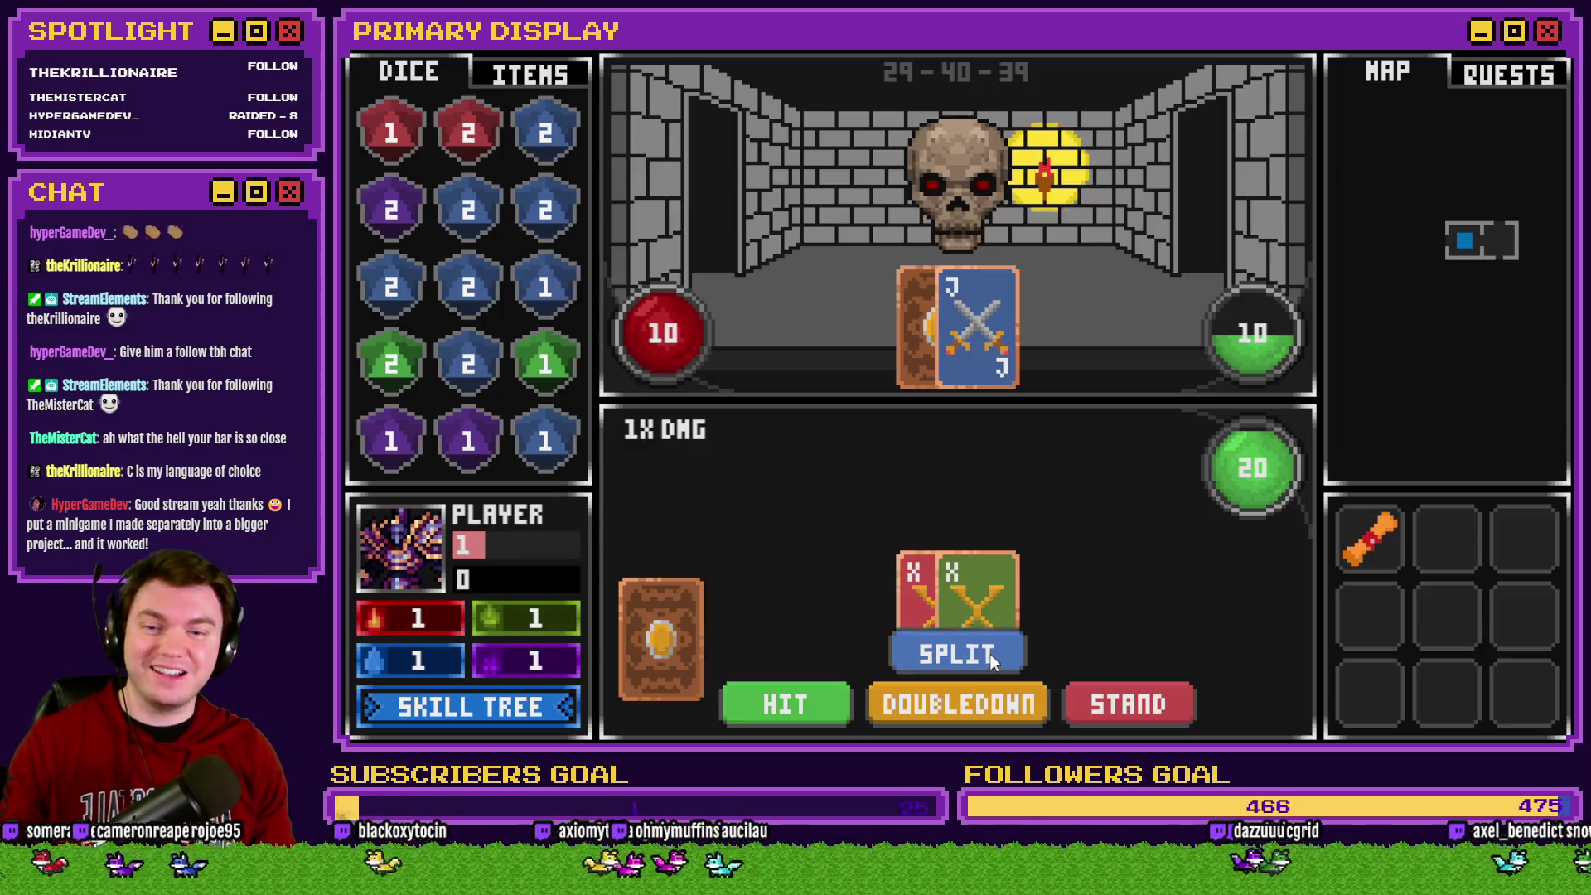
{"action": "left_click", "coordinate": [991, 656]}
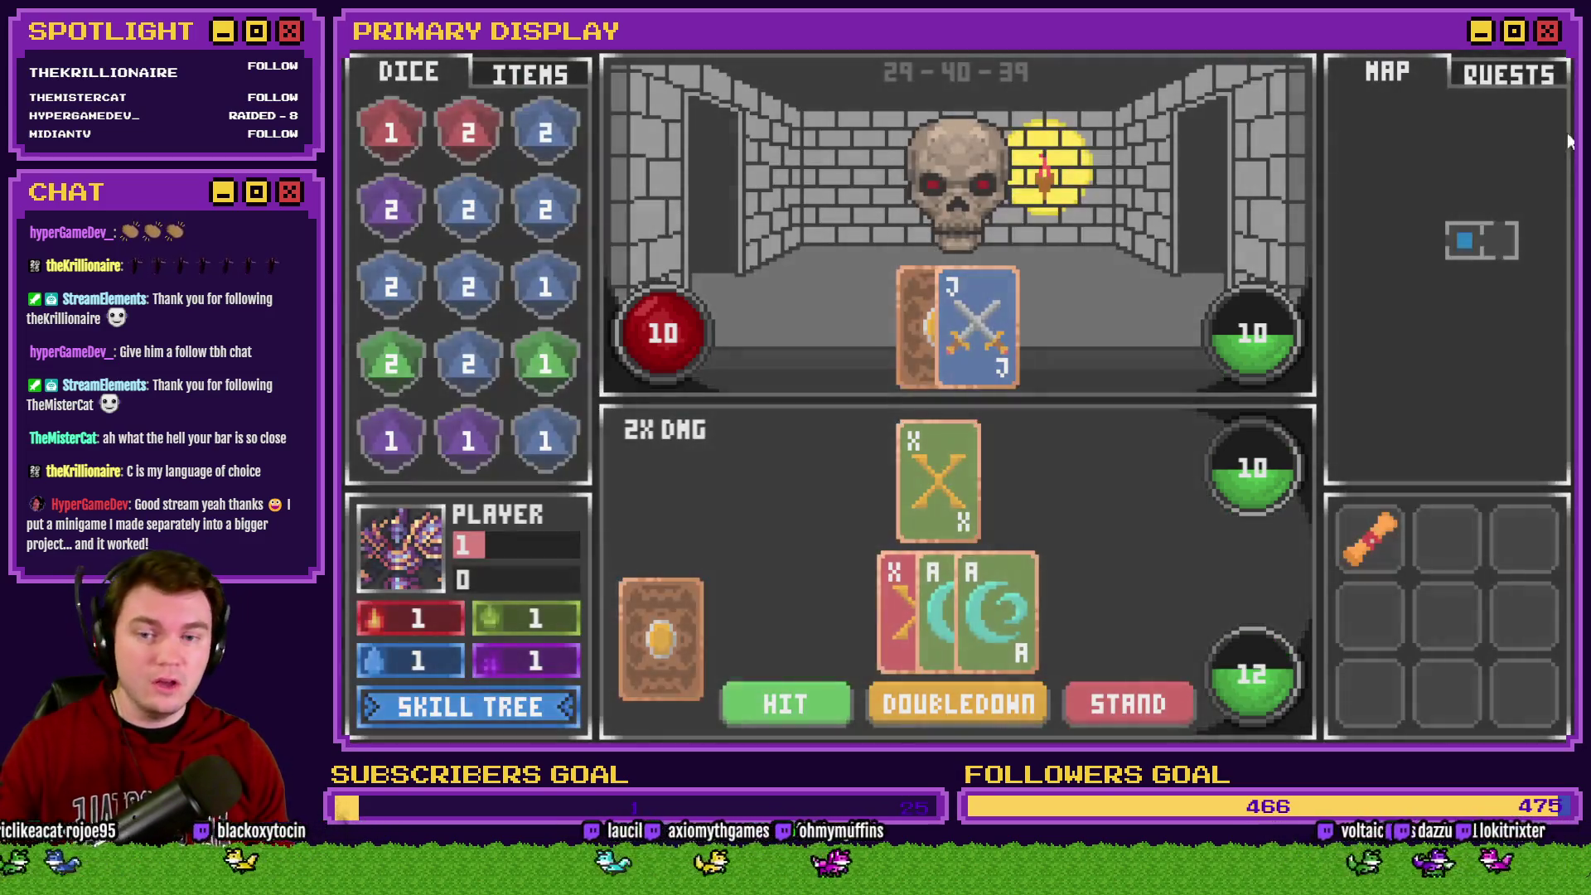
{"action": "key", "text": "alt+F4"}
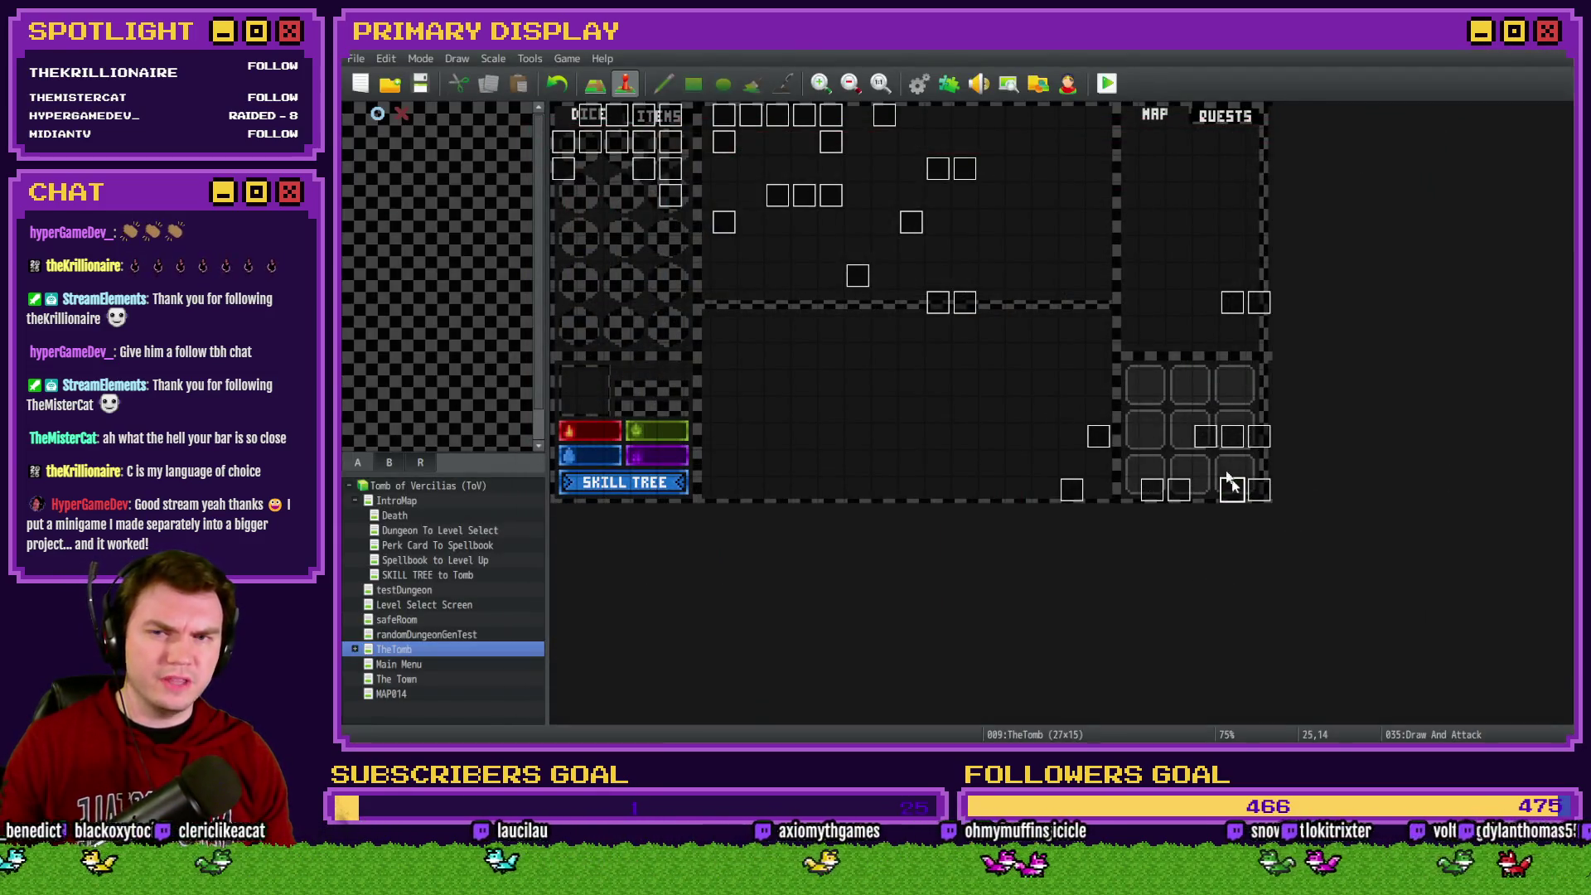
Reopen Draw And Attack and select the If Script …value(35) == 21 player blackjack branch
{"action": "double_click", "coordinate": [1232, 489]}
{"action": "left_click_drag", "start_coordinate": [1311, 262], "coordinate": [1301, 552]}
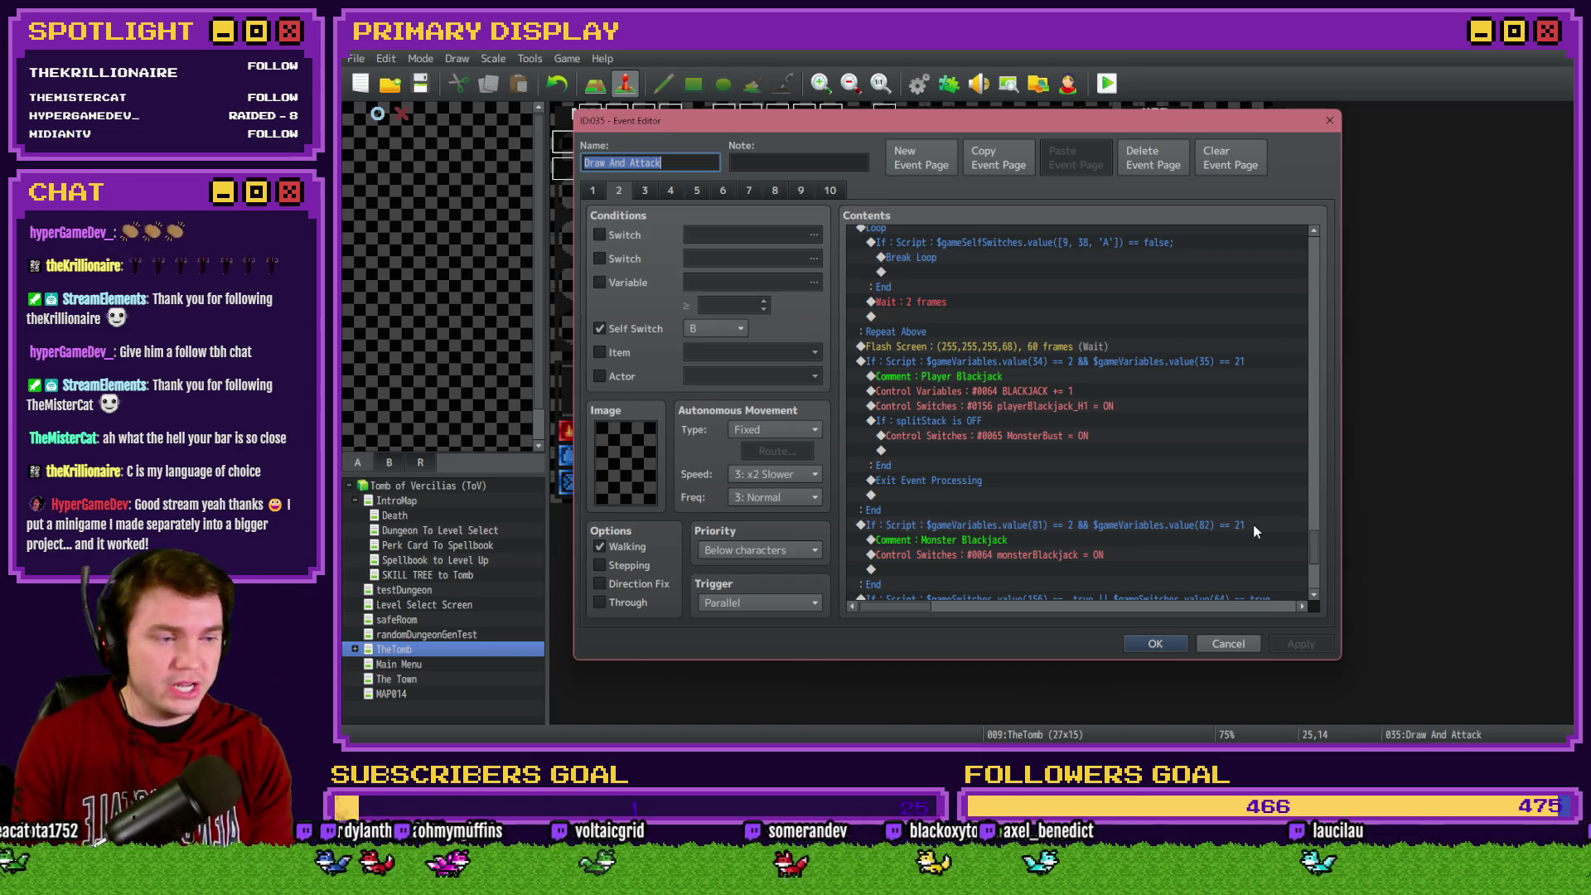
{"action": "left_click", "coordinate": [1121, 366]}
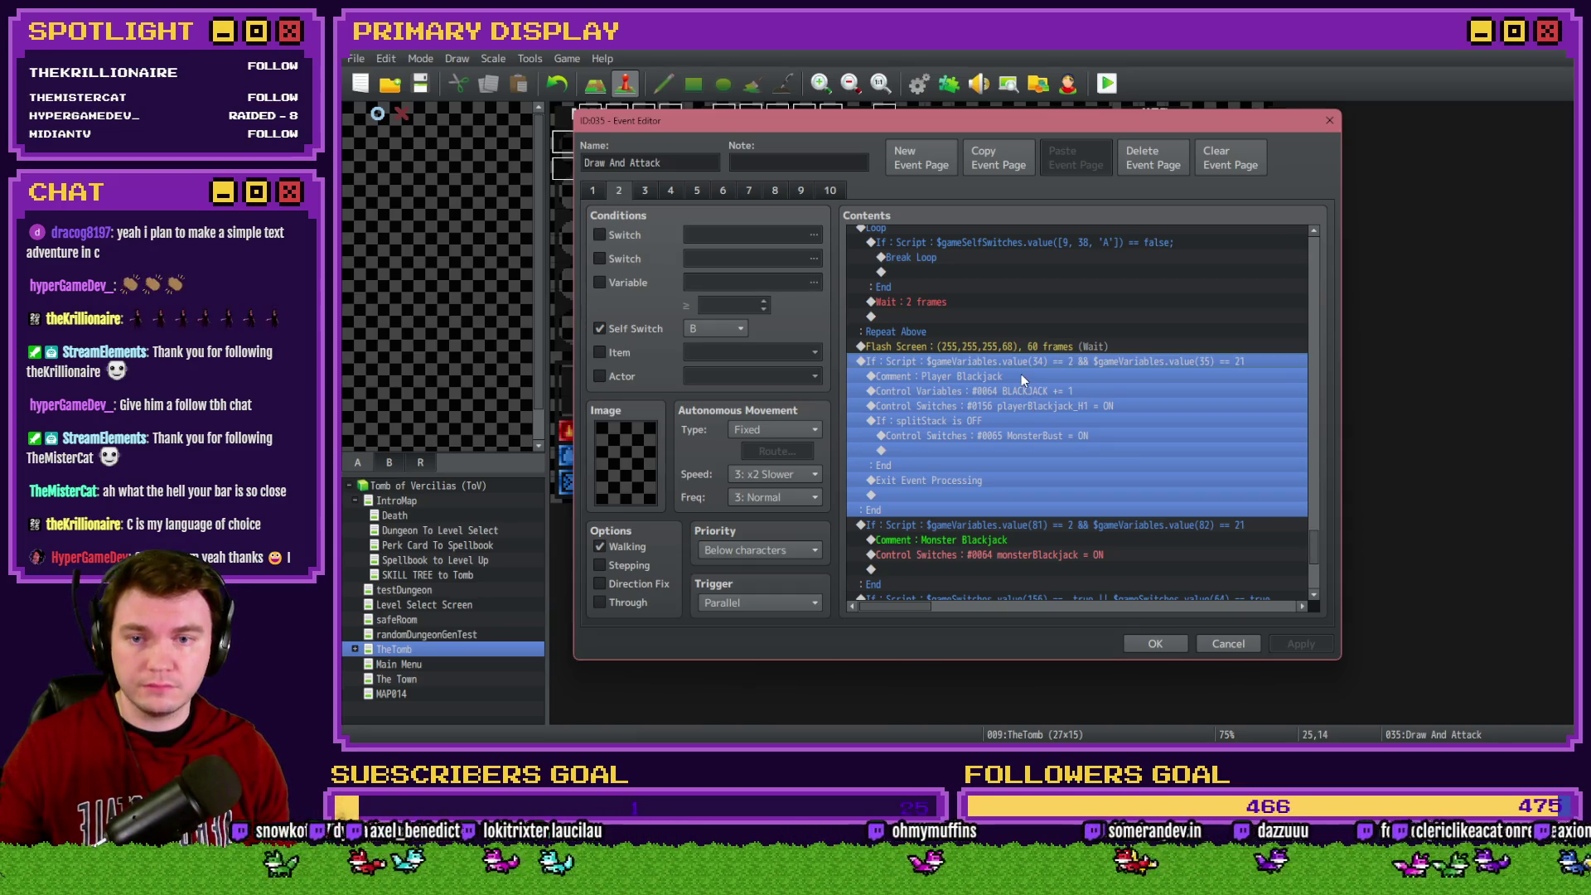
Review the Player Blackjack branch's commands, from the comment down to Exit Event Processing
{"action": "left_click", "coordinate": [1021, 376]}
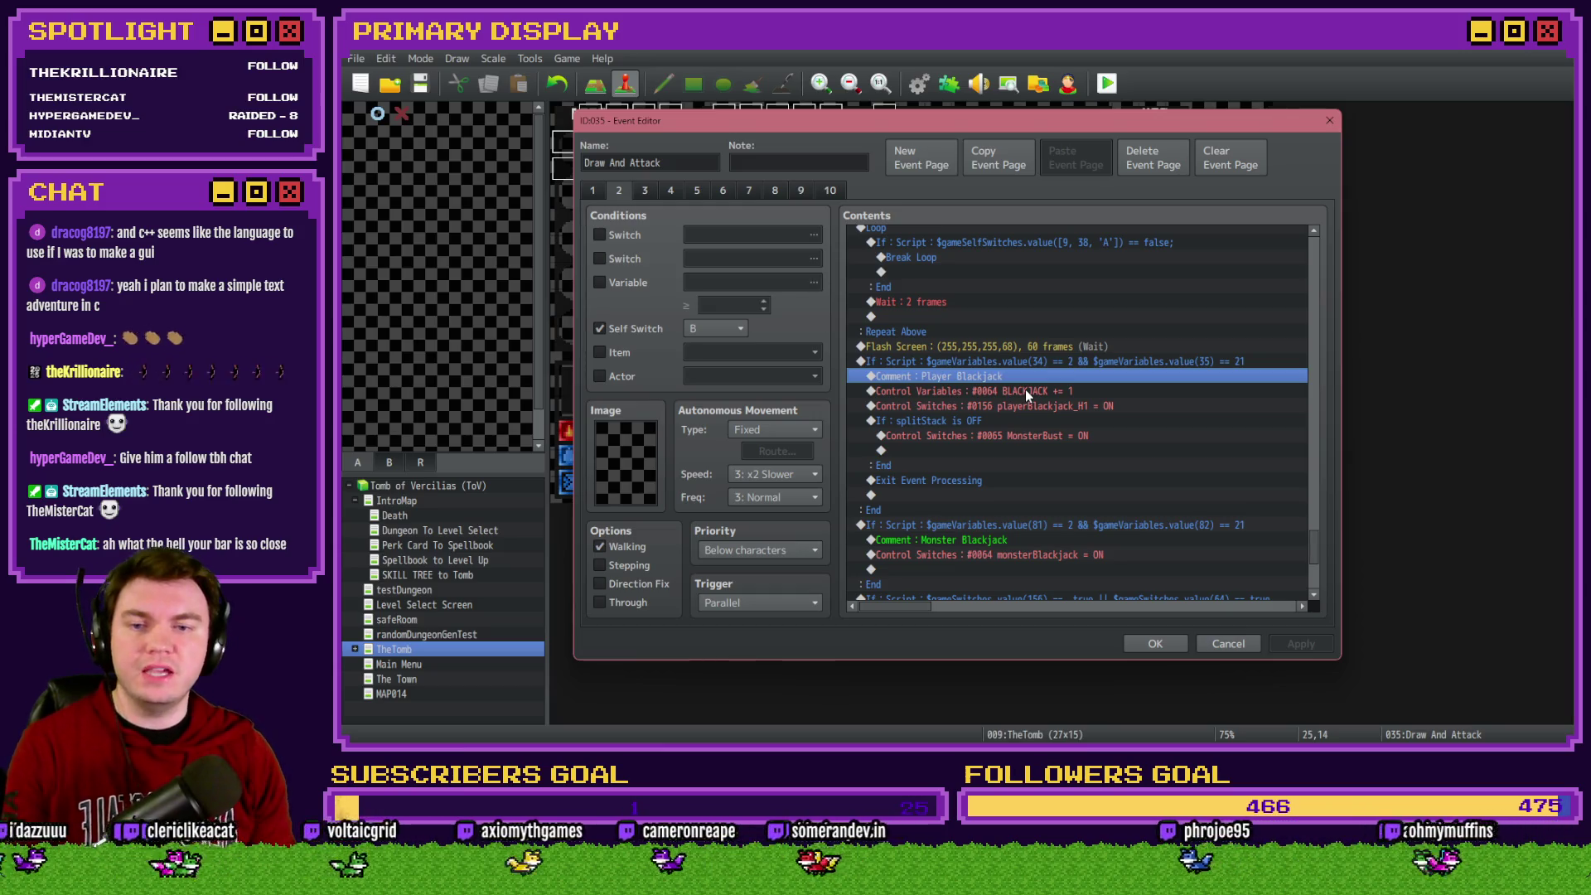
{"action": "left_click", "coordinate": [1025, 389]}
{"action": "left_click", "coordinate": [1052, 408]}
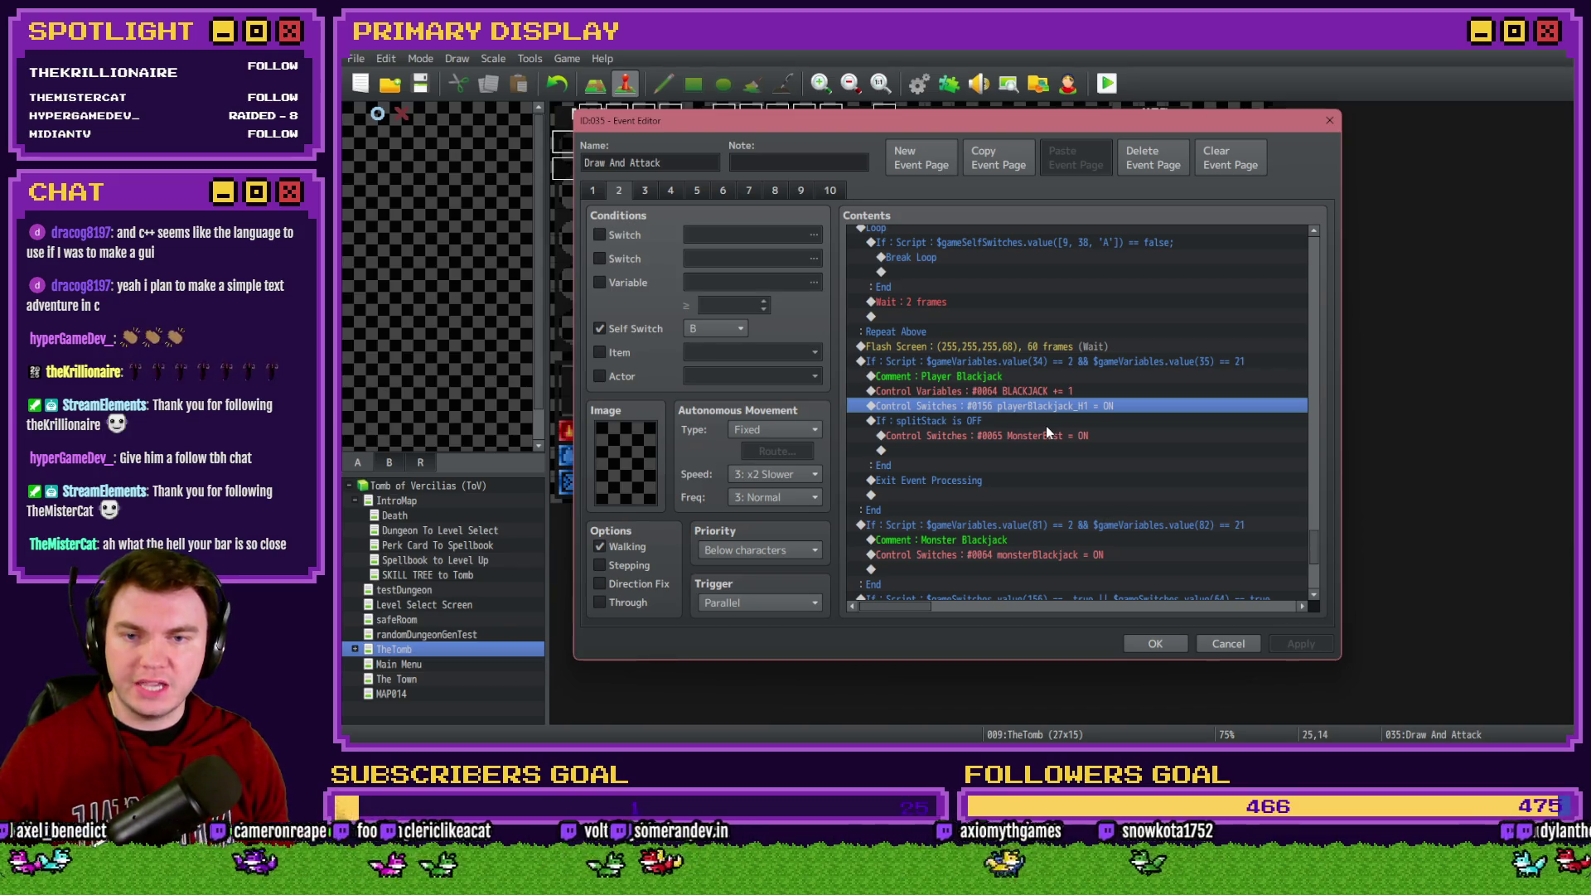
{"action": "left_click", "coordinate": [1046, 427]}
{"action": "left_click", "coordinate": [1050, 420]}
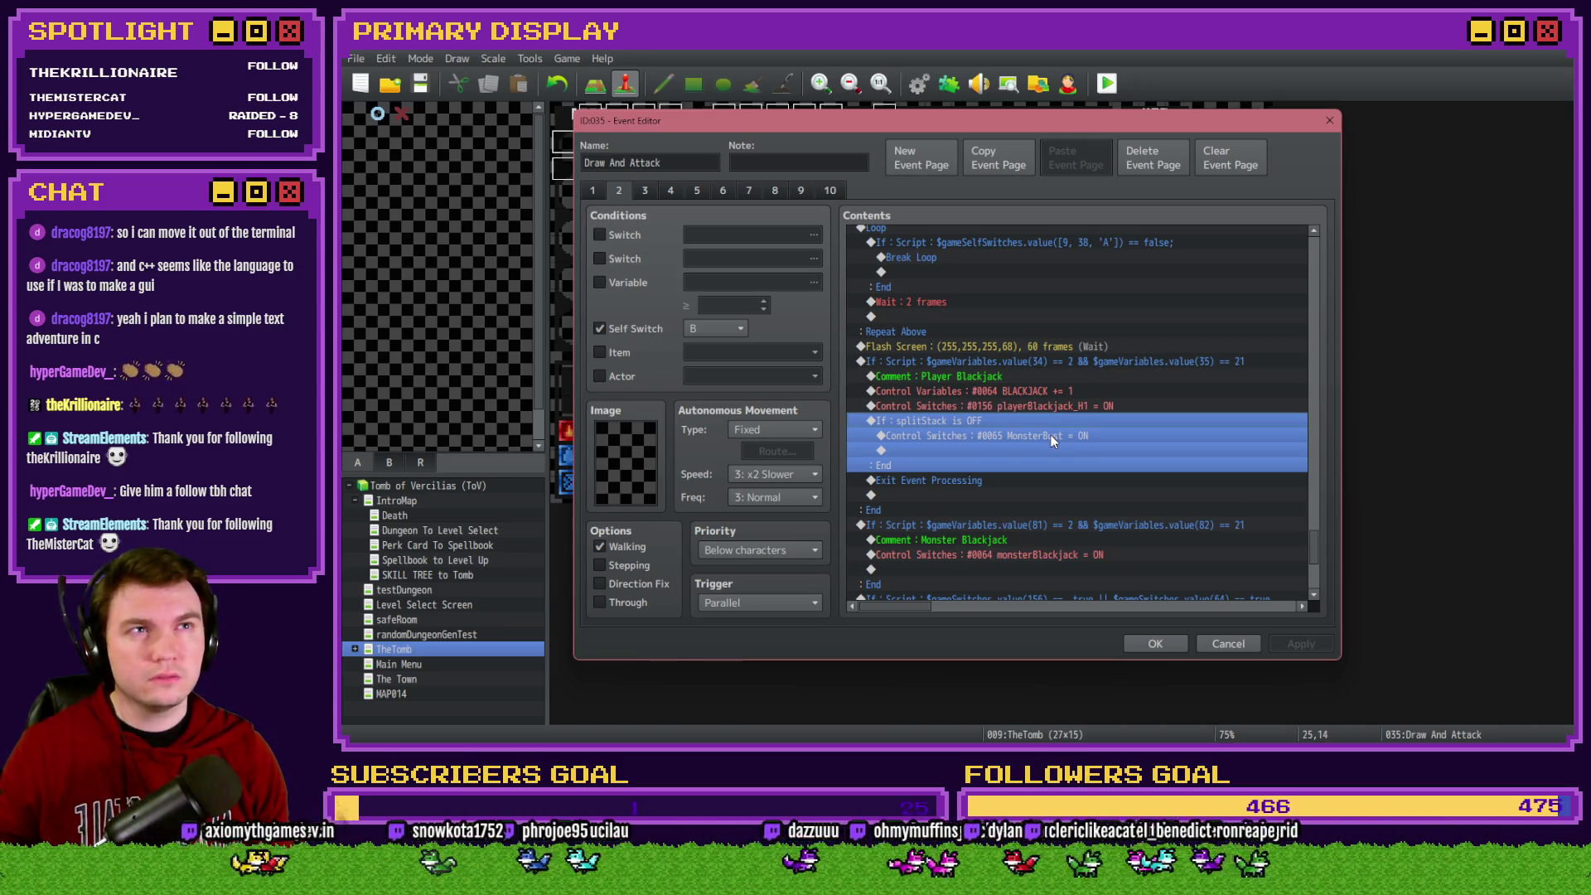
{"action": "left_click", "coordinate": [1018, 481]}
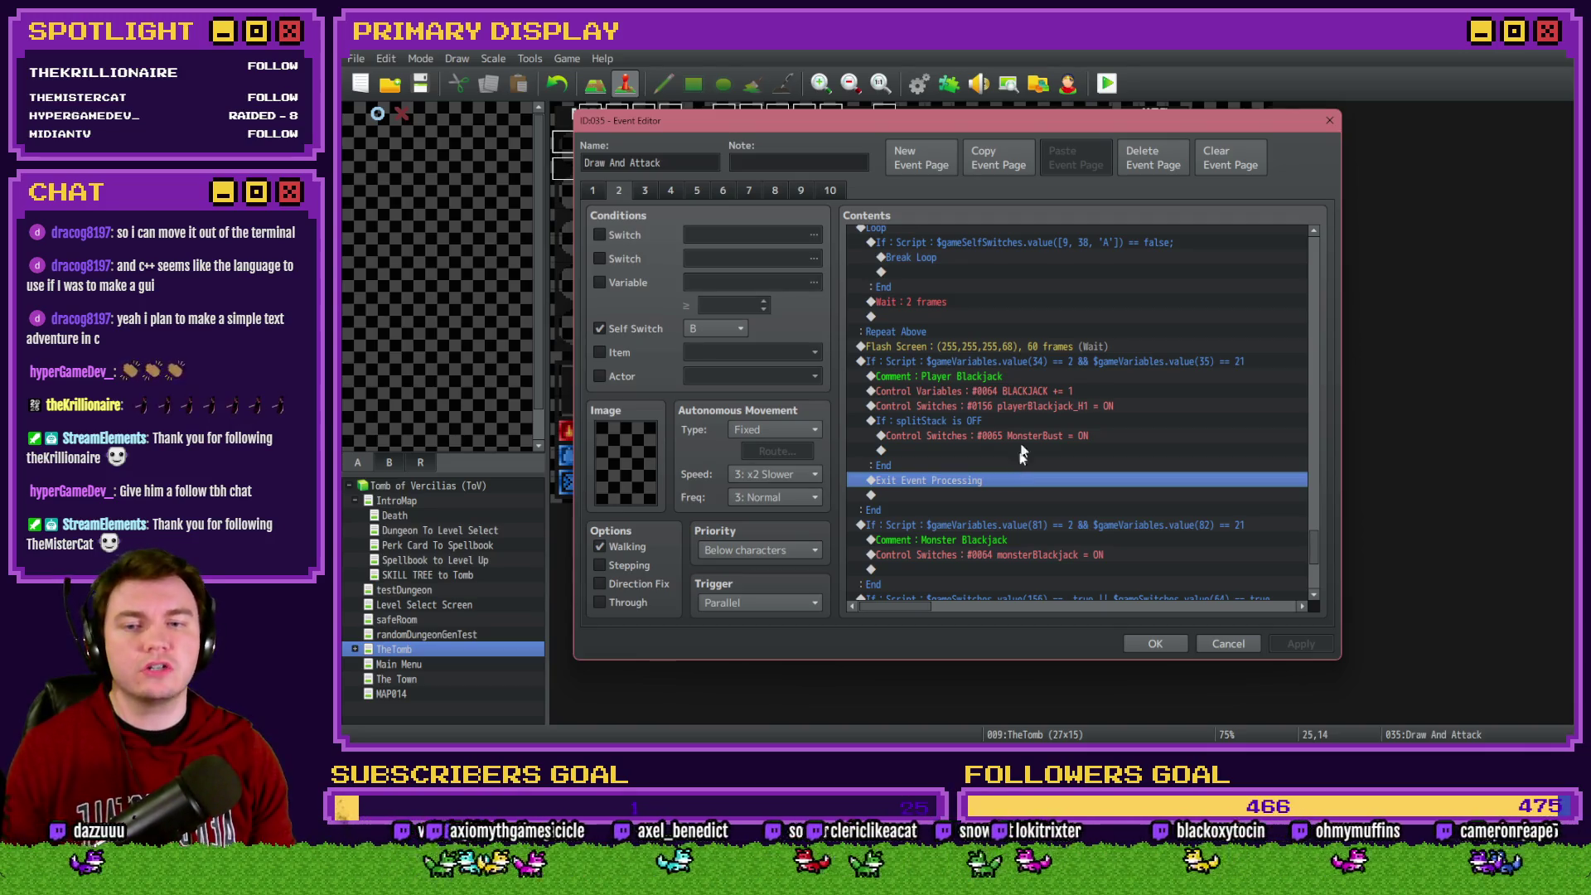
Move Flash Screen into the Player Blackjack branch before the splitStack check, then playtest
{"action": "left_click", "coordinate": [1031, 348]}
{"action": "key", "text": "Delete"}
{"action": "left_click", "coordinate": [994, 404]}
{"action": "key", "text": "ctrl+z"}
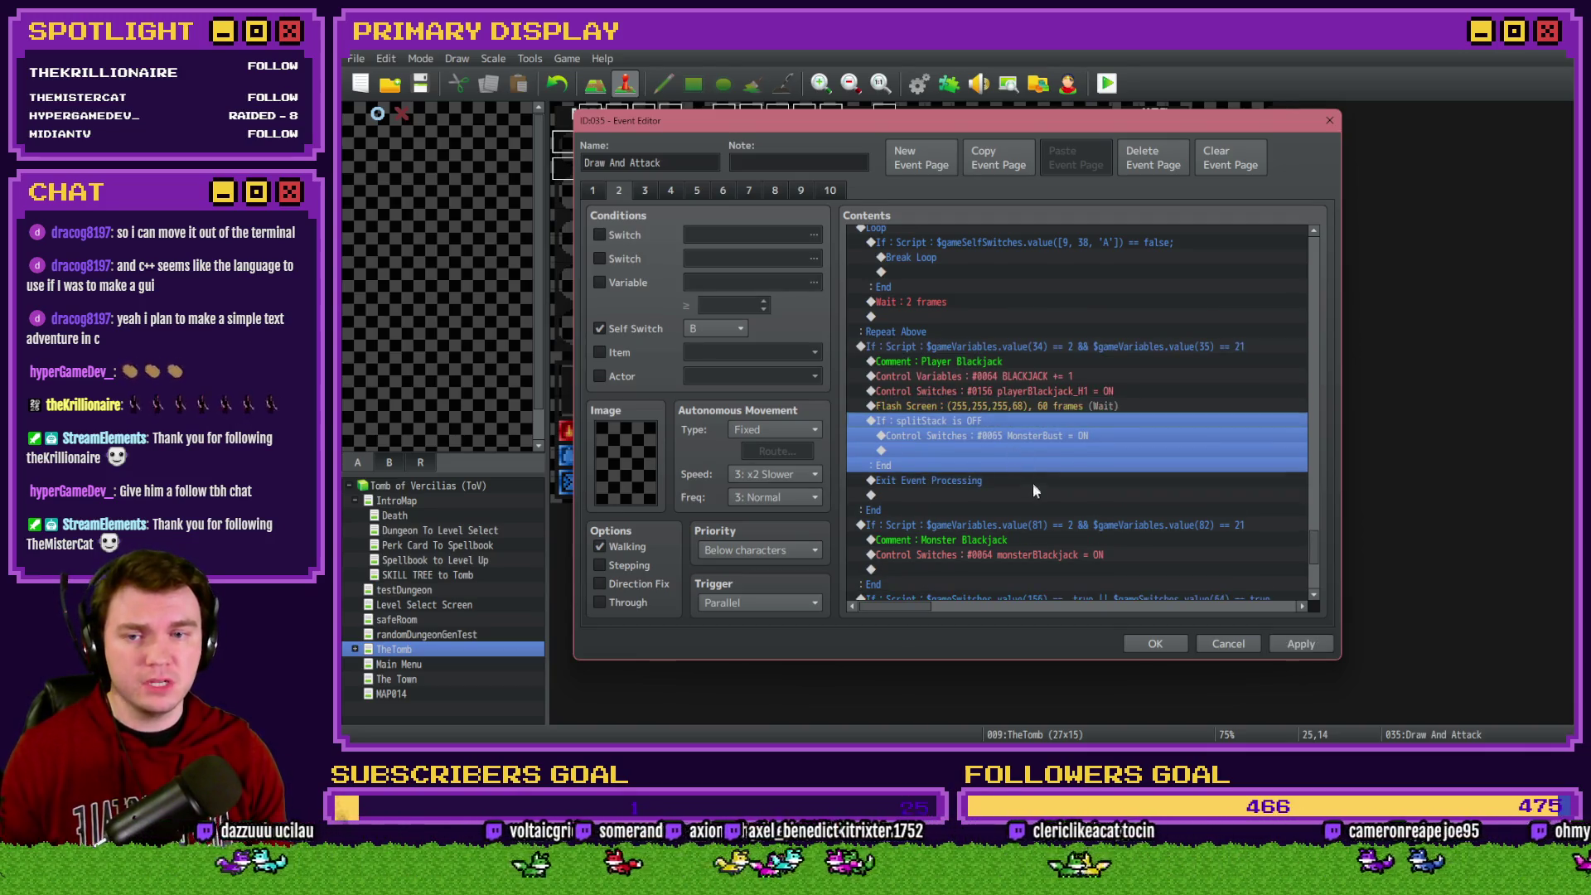
{"action": "double_click", "coordinate": [968, 420]}
{"action": "key", "text": "Escape"}
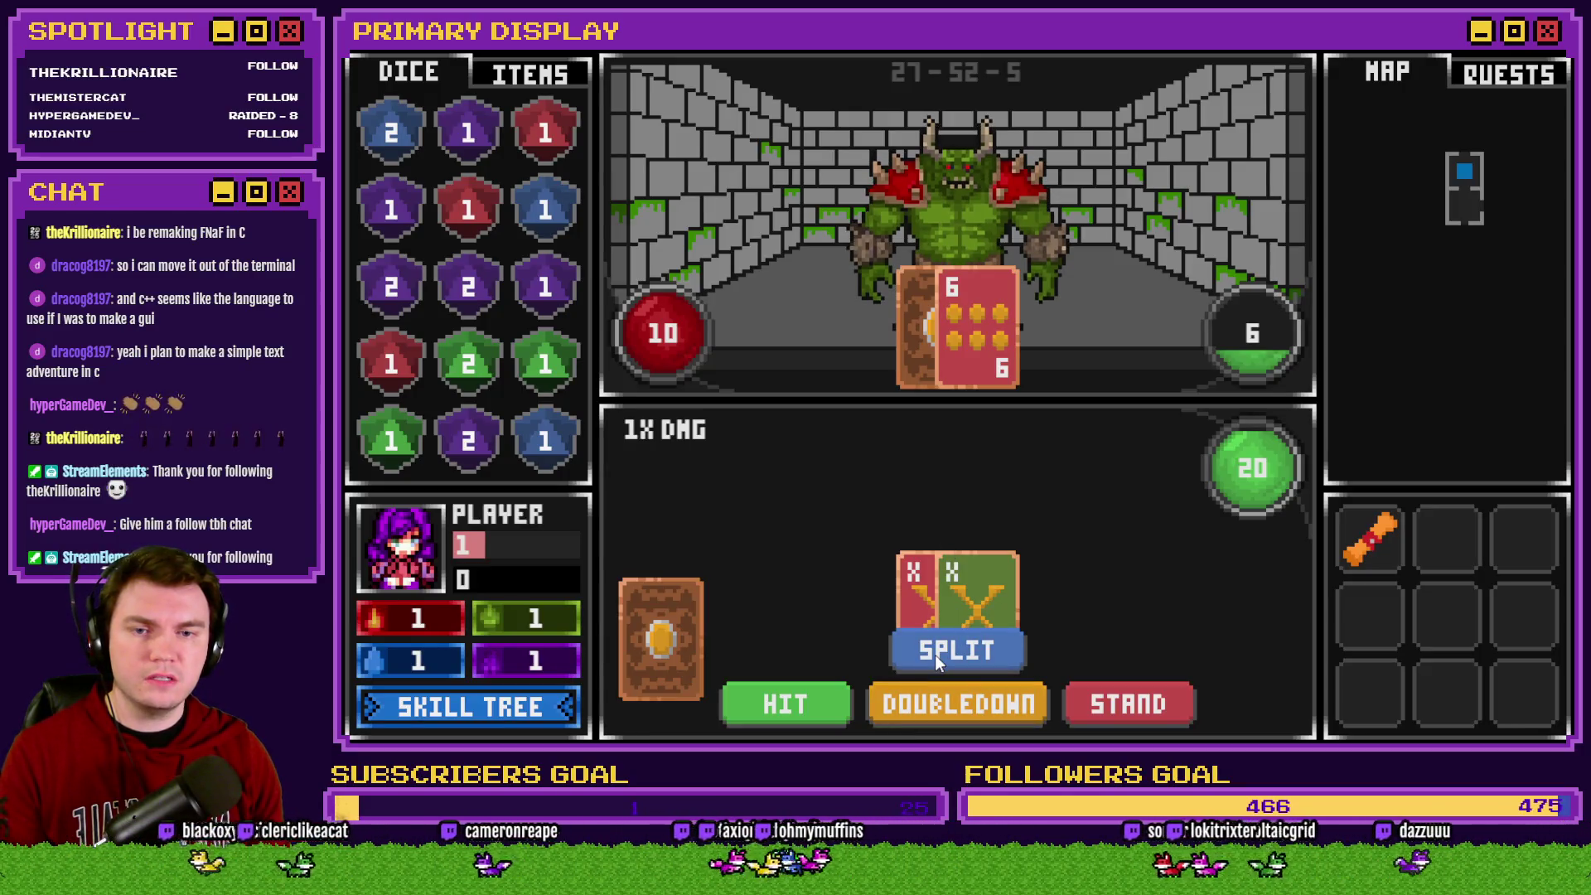
Split the pair in battle, confirm switches 156 playerBlackjack_H1 and 158 splitStack are ON, then close the playtest
{"action": "left_click", "coordinate": [937, 656]}
{"action": "key", "text": "F1"}
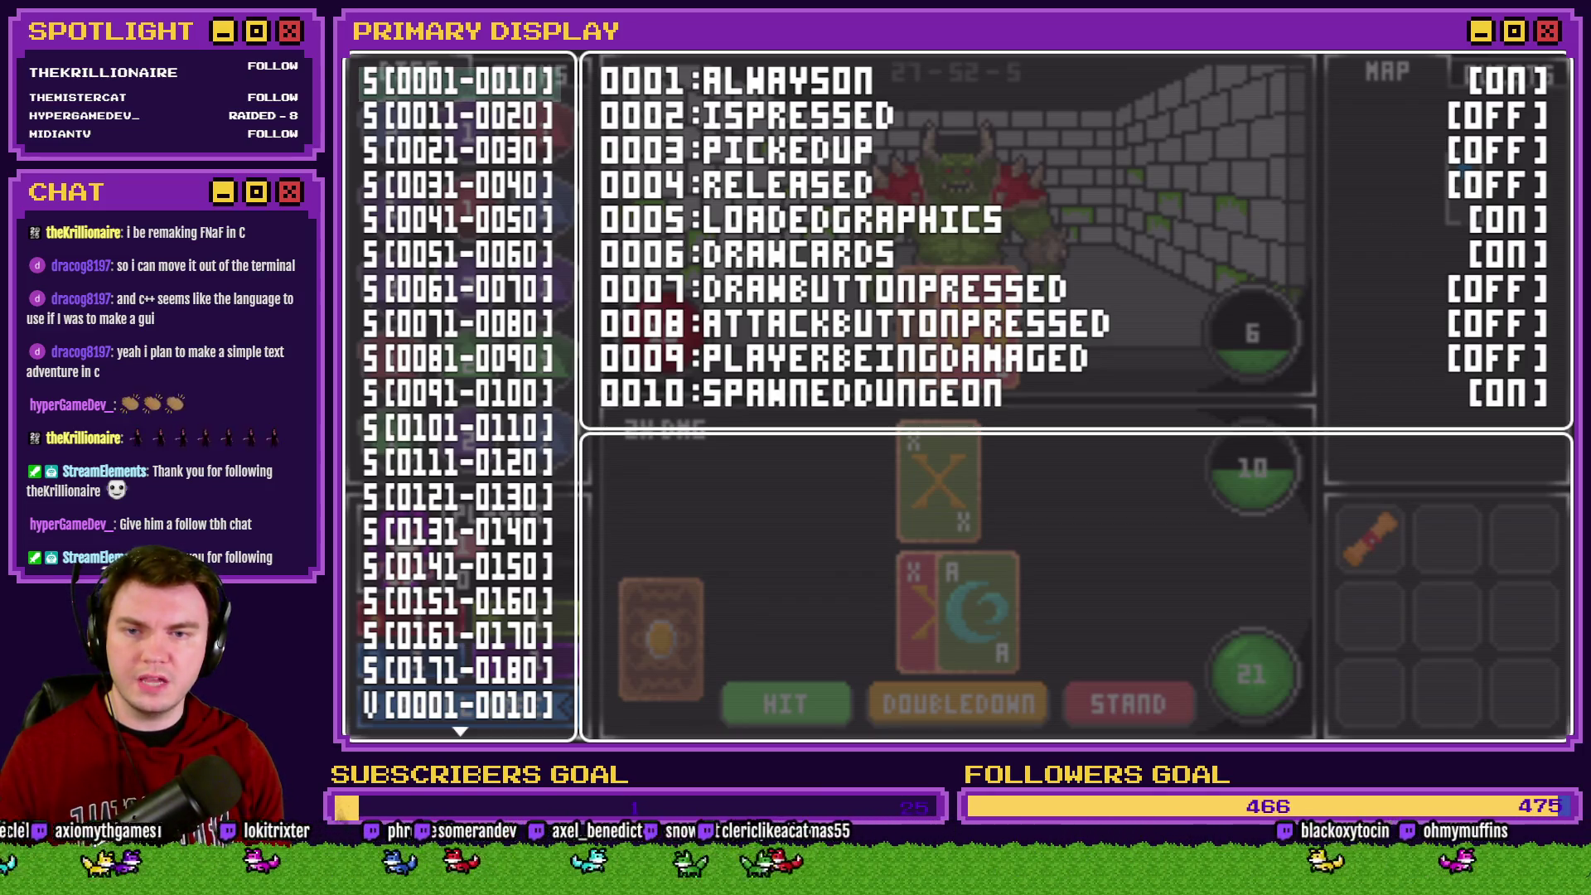
{"action": "left_click", "coordinate": [429, 615]}
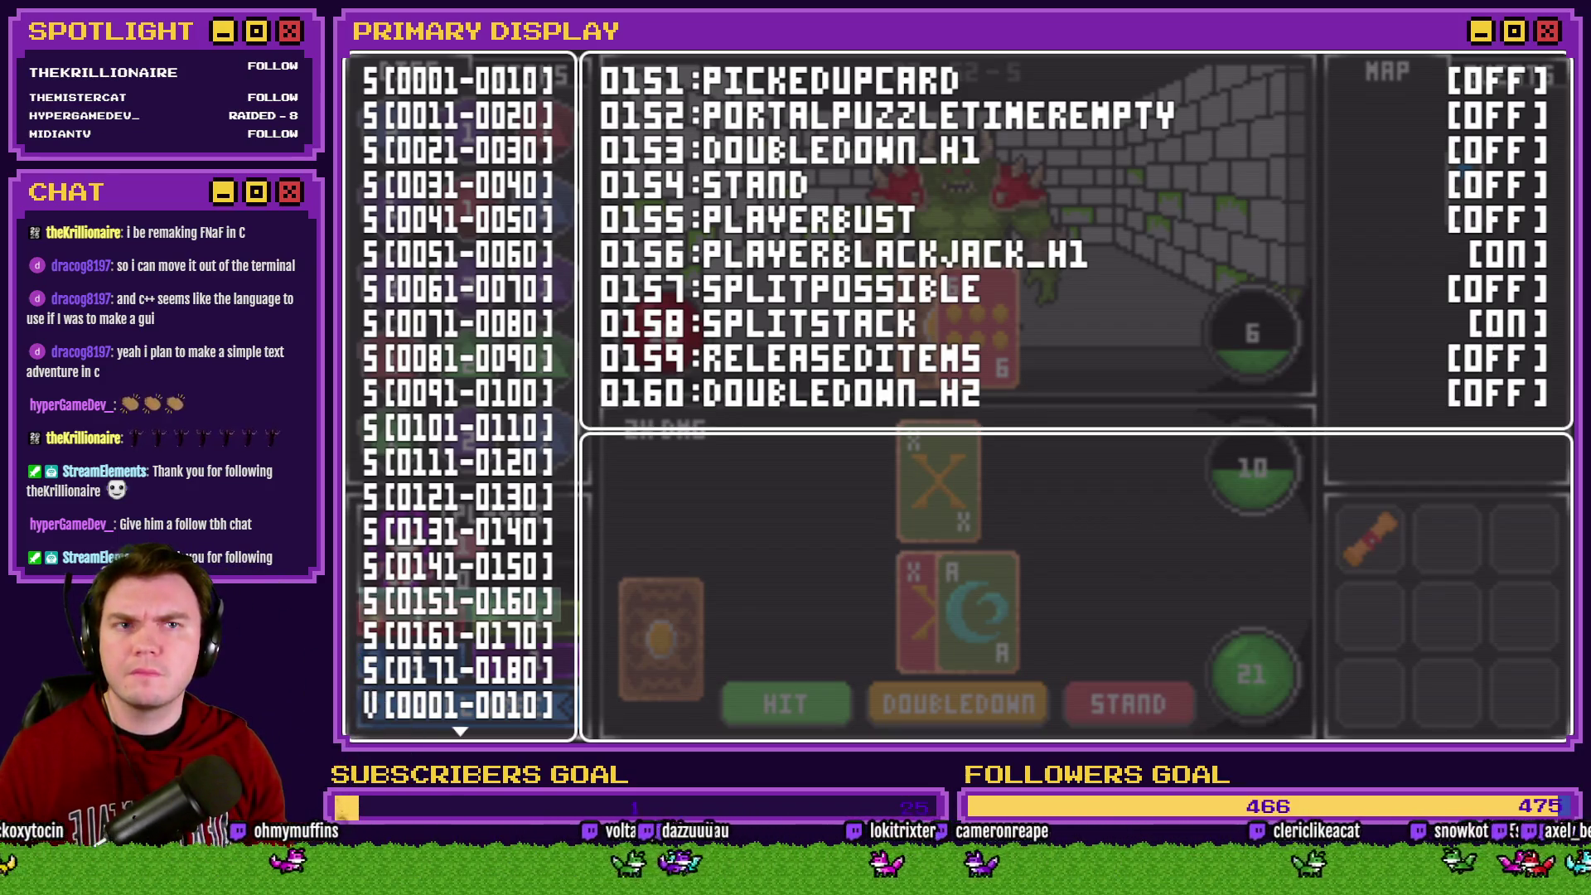
{"action": "key", "text": "alt+F4"}
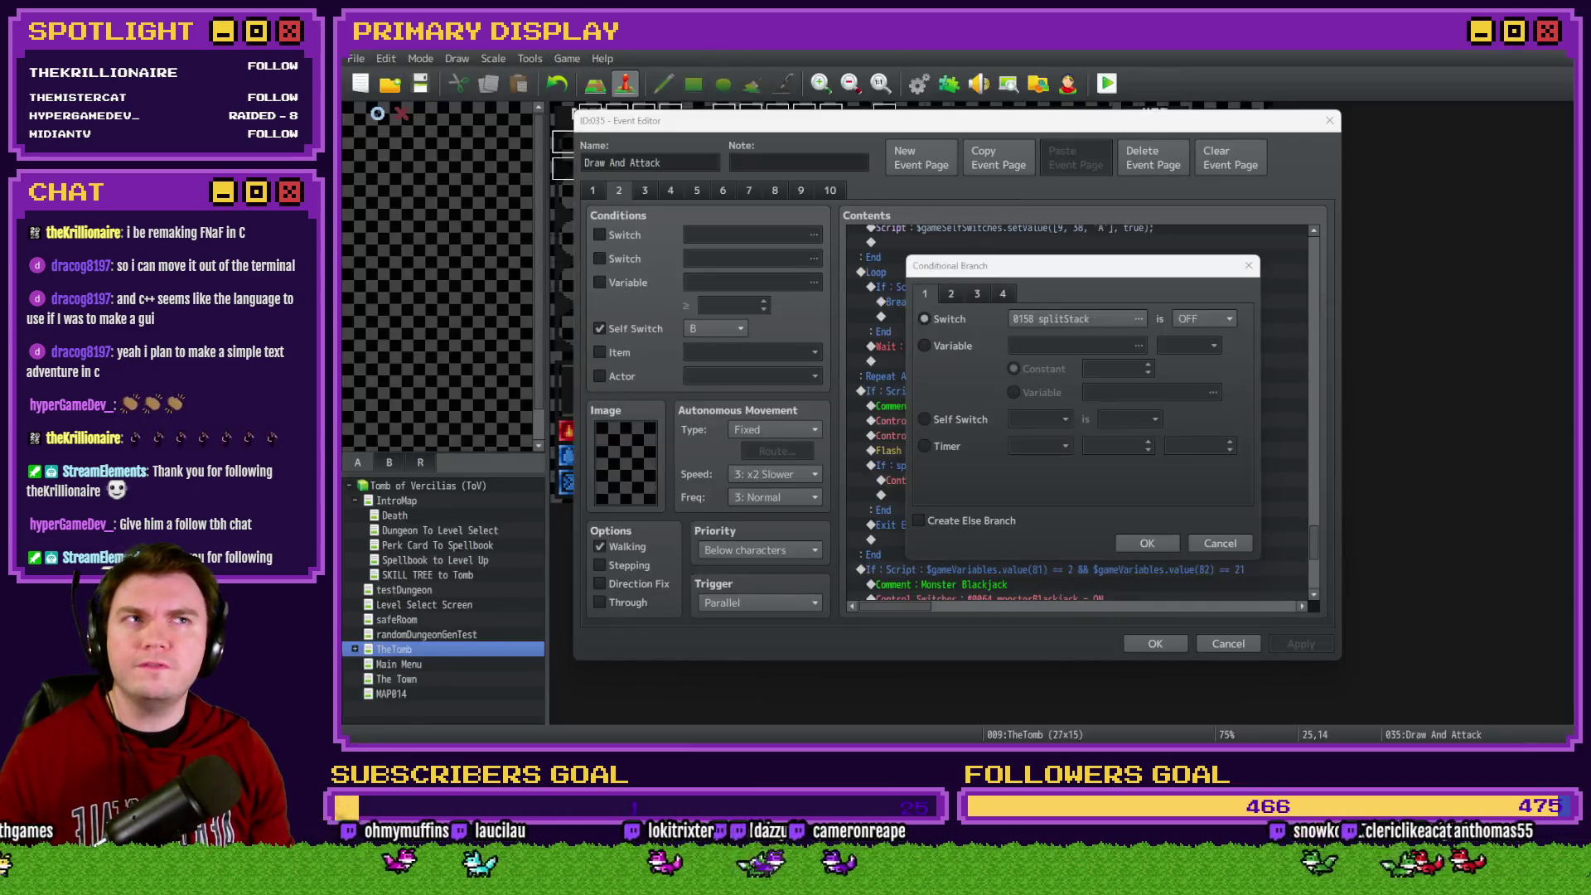
Dismiss the condition dialog unchanged and add an Else section to the splitStack is OFF branch
{"action": "left_click", "coordinate": [1120, 292]}
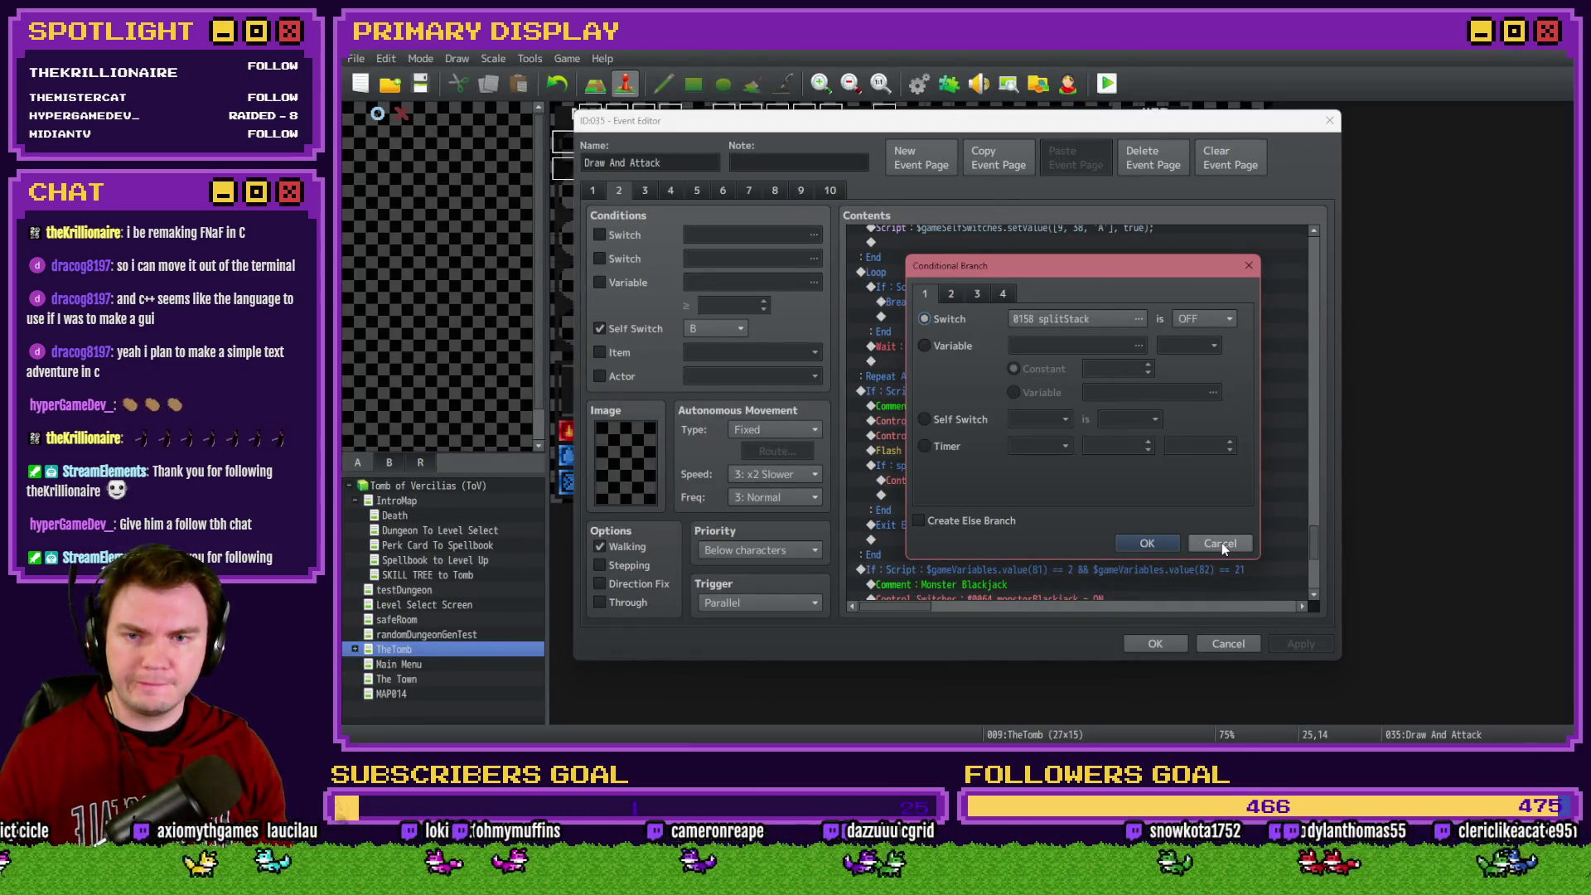
{"action": "left_click", "coordinate": [1146, 543]}
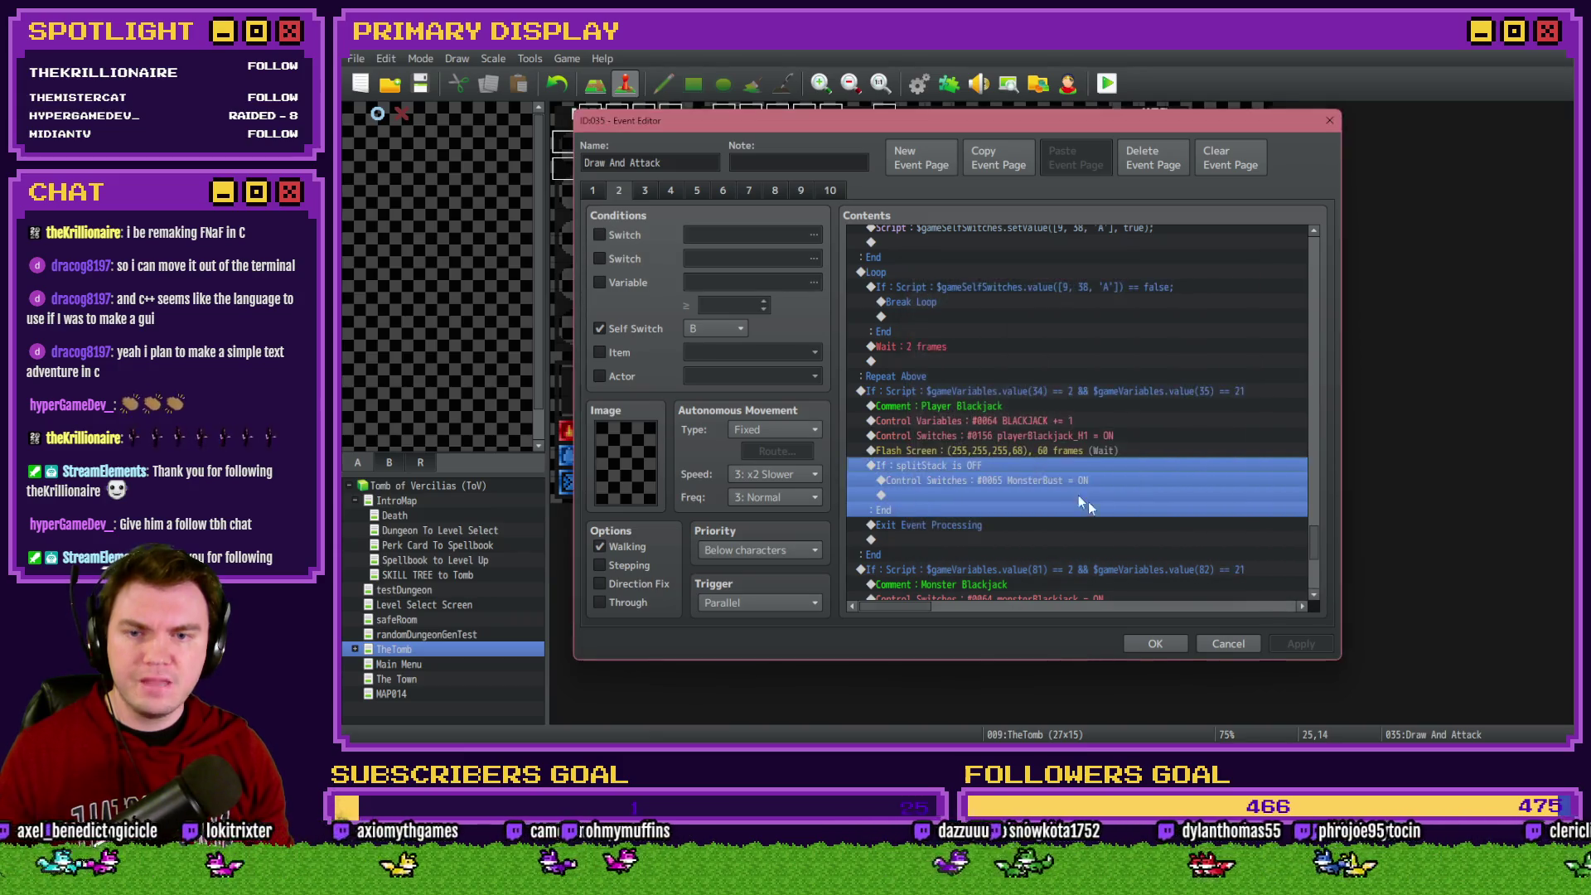
{"action": "left_click", "coordinate": [1034, 479]}
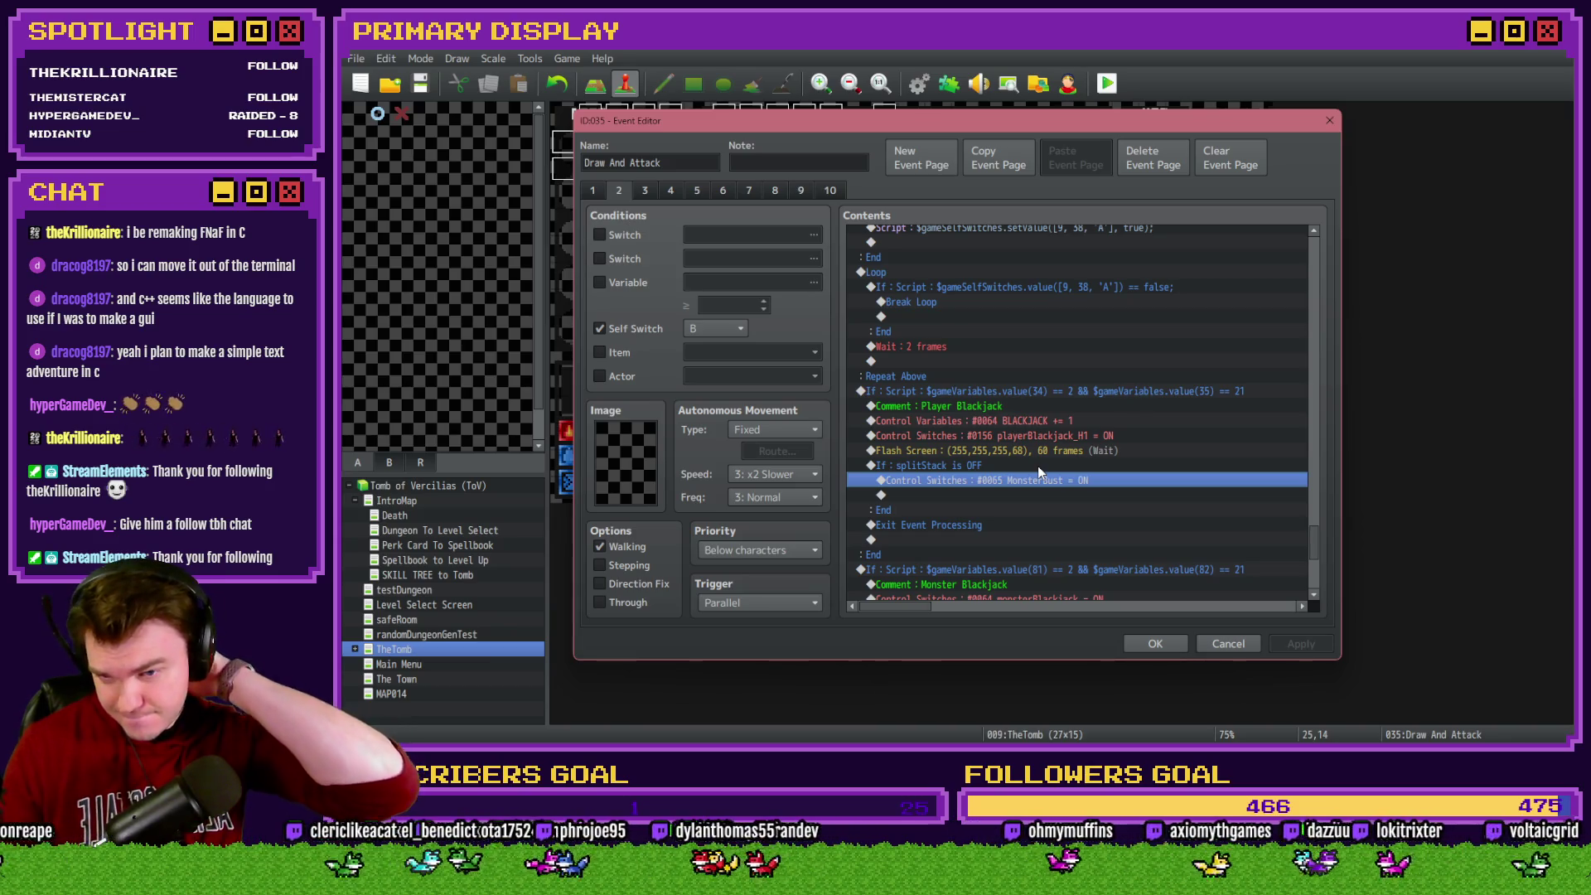
{"action": "left_click", "coordinate": [1038, 466]}
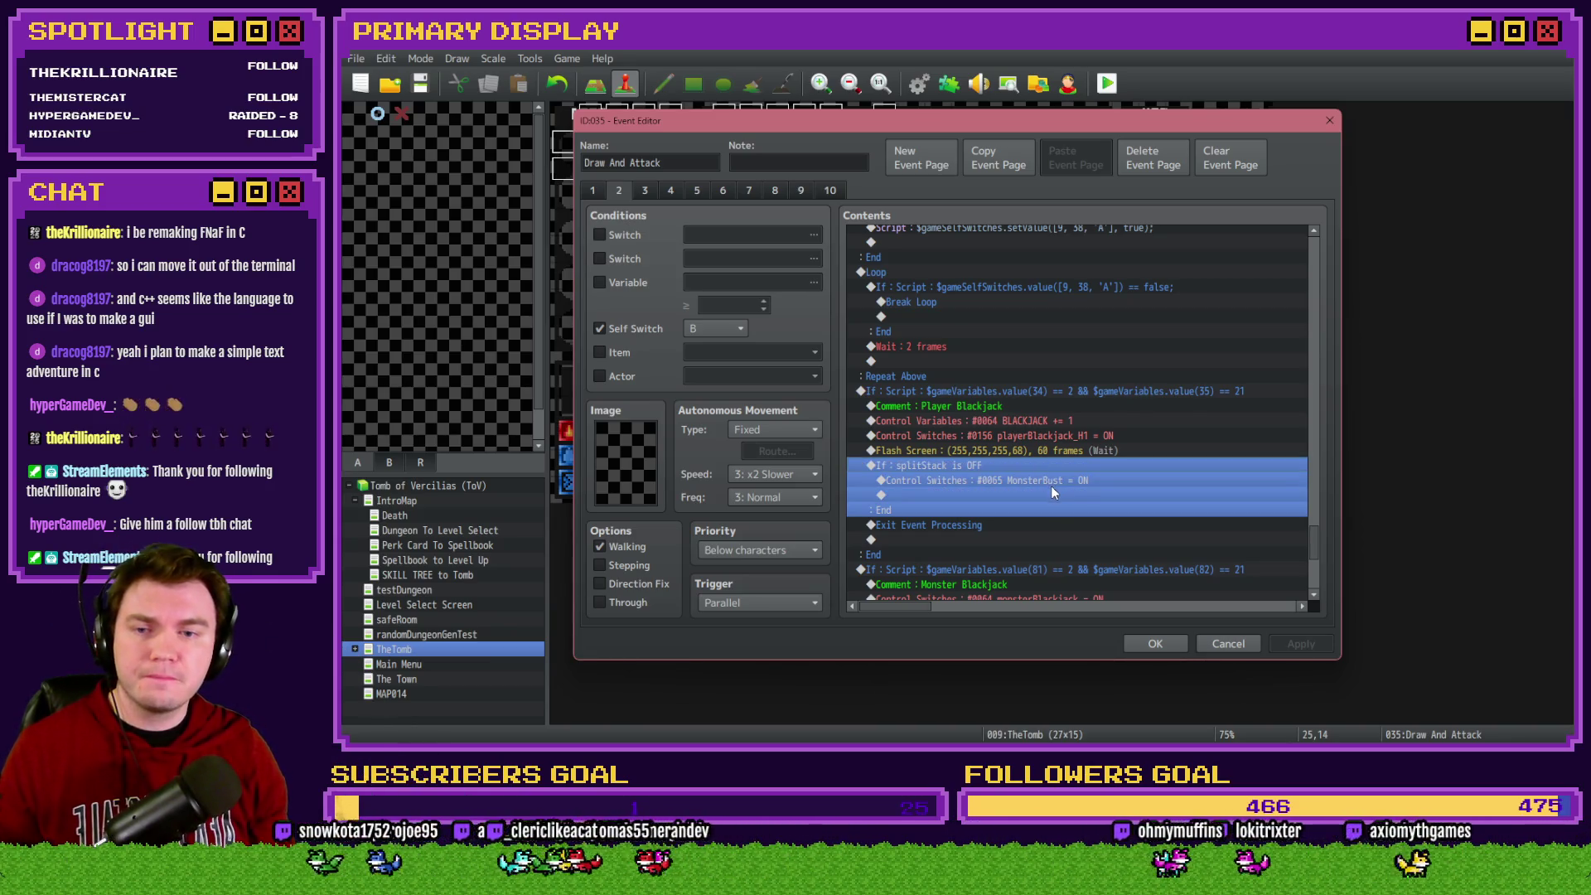
{"action": "double_click", "coordinate": [1051, 489]}
{"action": "left_click", "coordinate": [918, 520]}
{"action": "left_click", "coordinate": [1148, 544]}
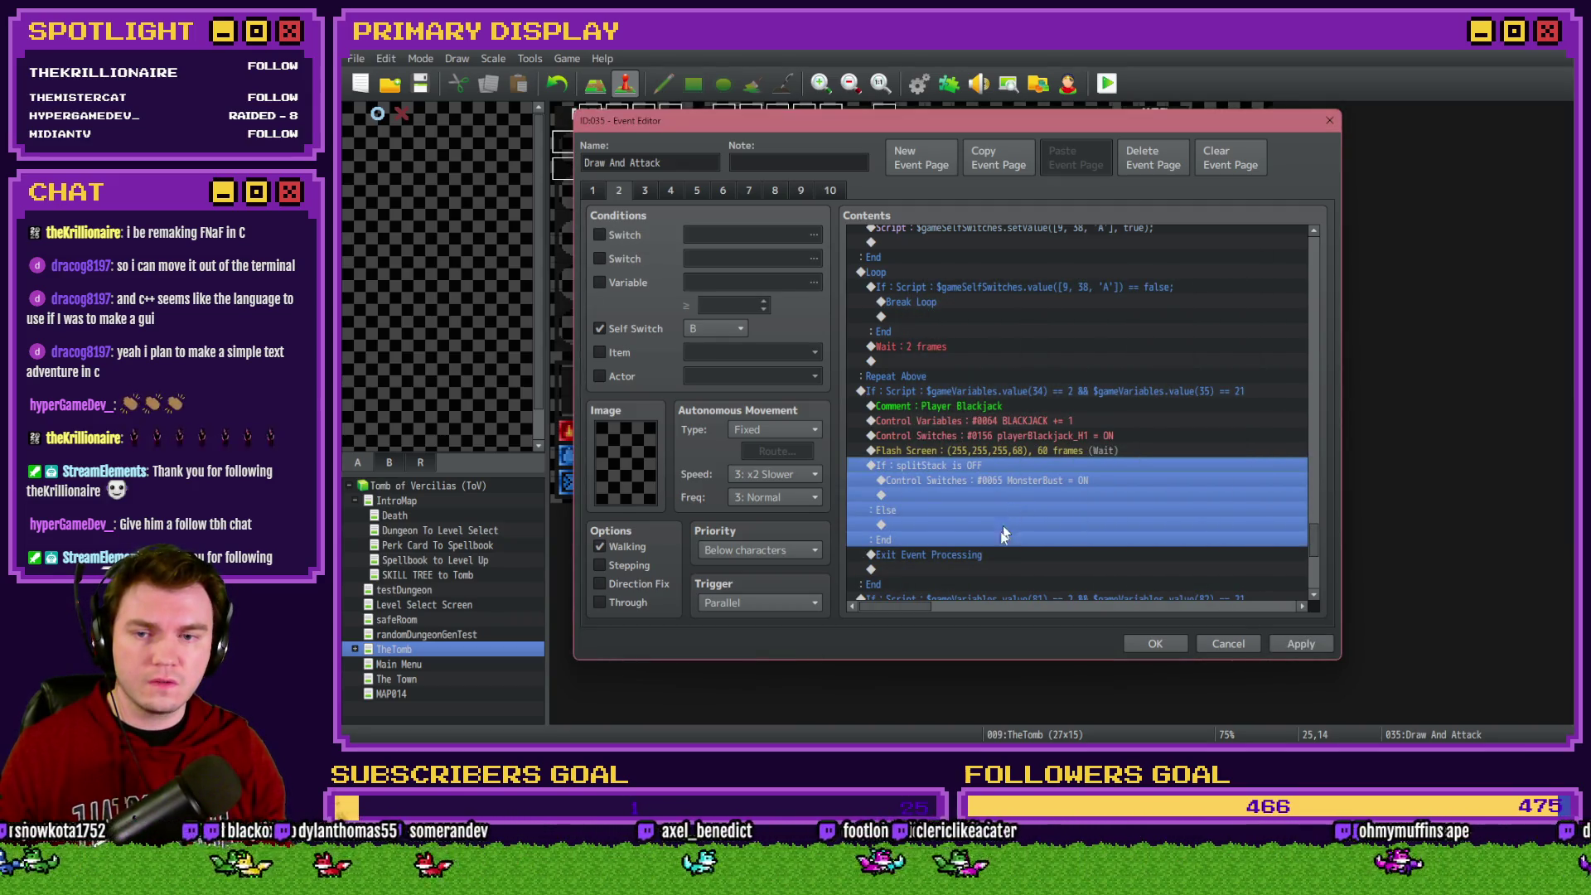
Nest Exit Event Processing inside the splitStack is OFF branch, remove the Else, and save the event
{"action": "scroll", "coordinate": [1006, 519], "scroll_direction": "down", "scroll_amount": 3}
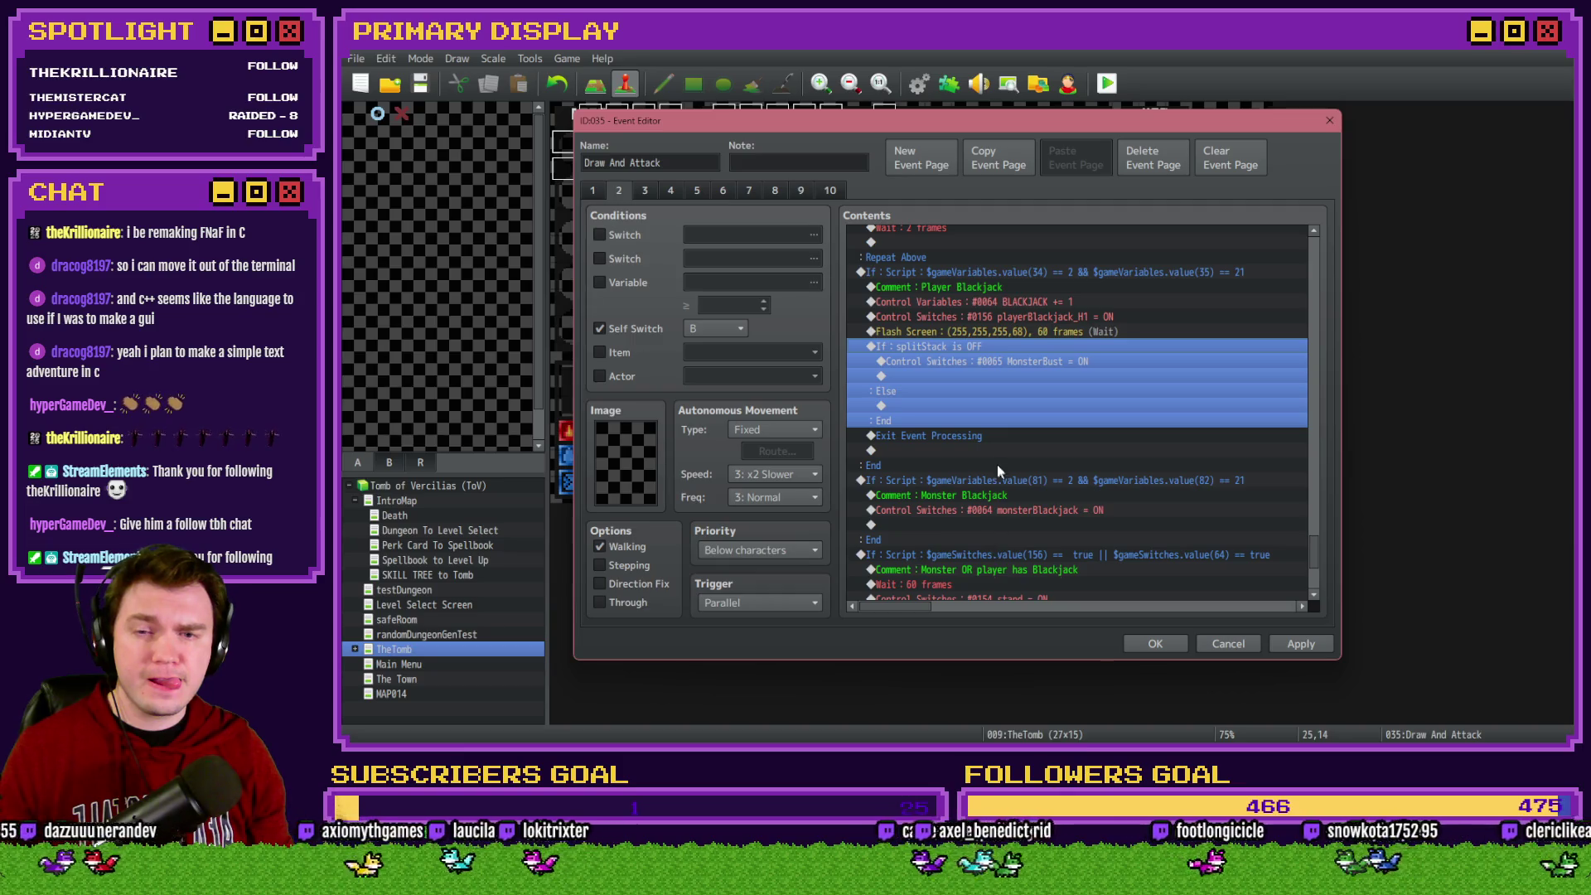
{"action": "left_click", "coordinate": [997, 439]}
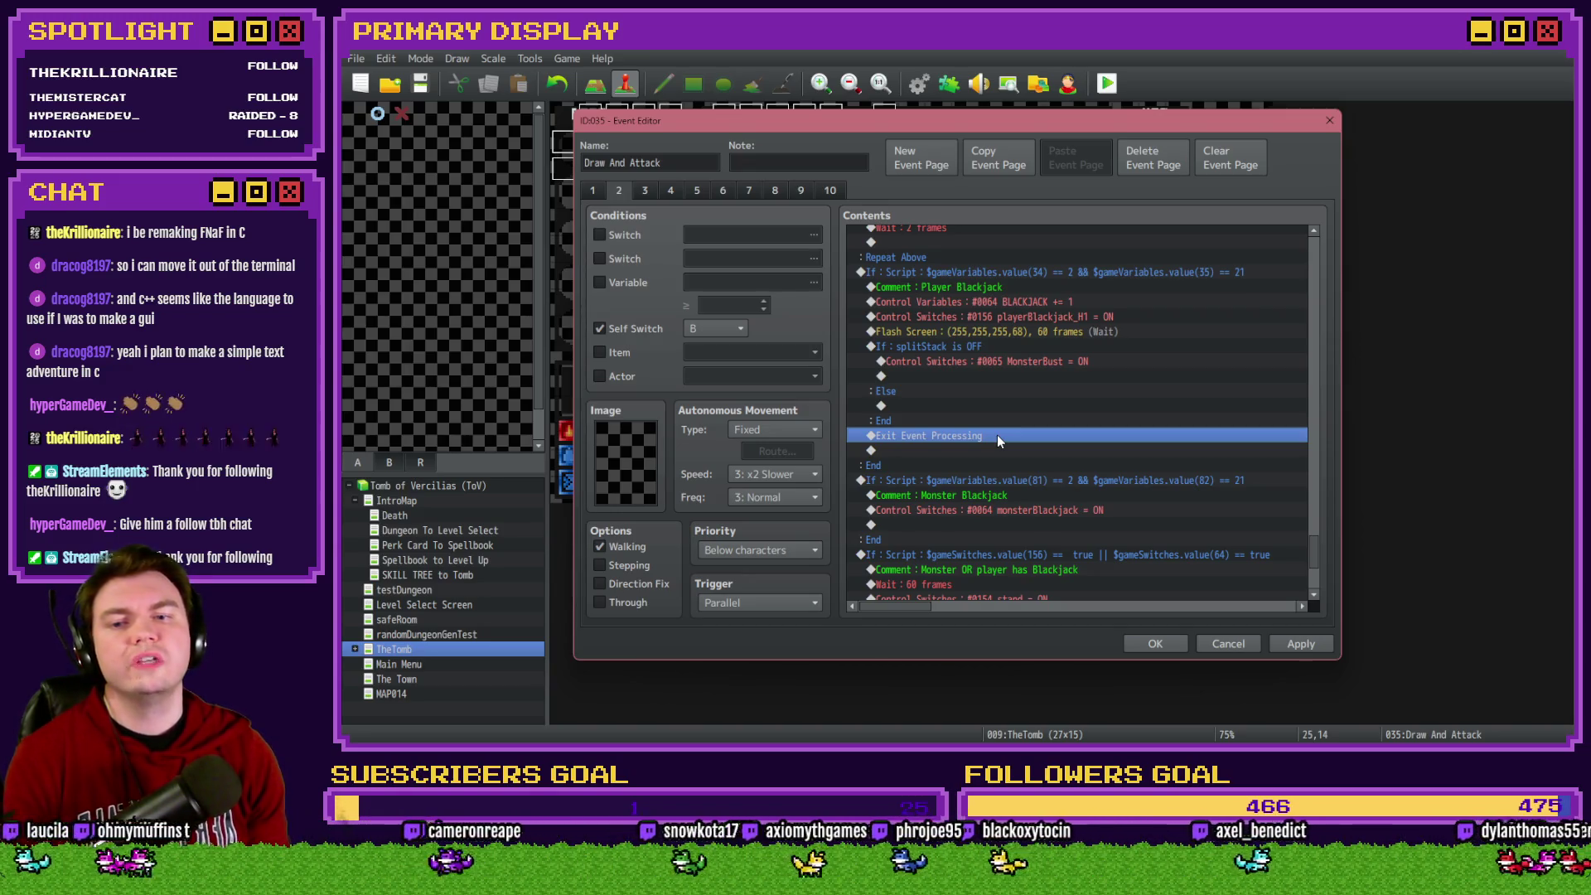
{"action": "key", "text": "Delete"}
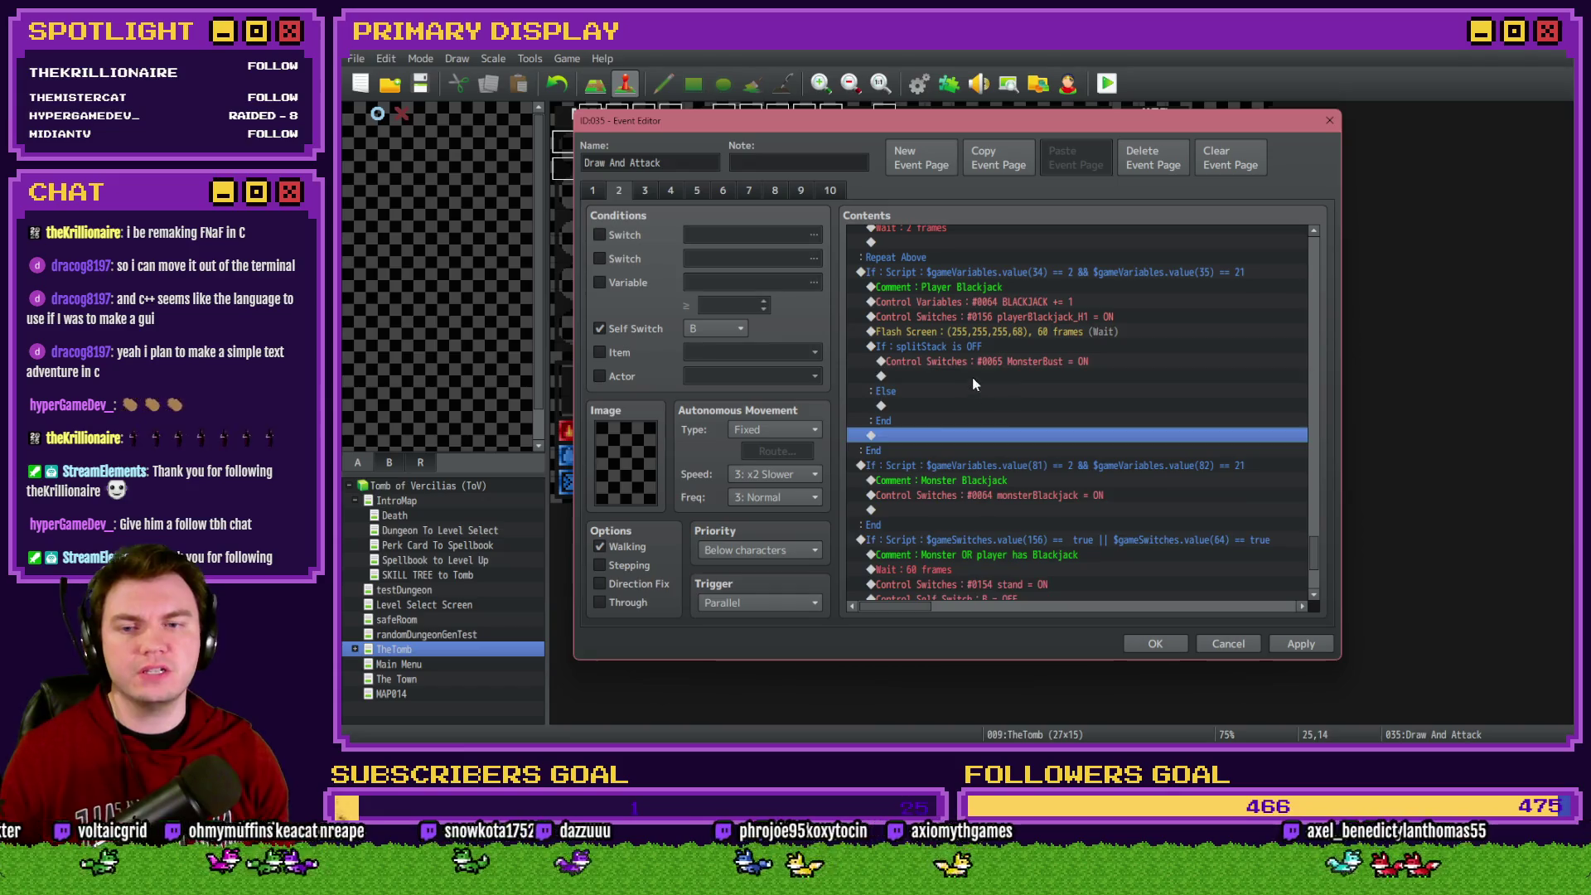
{"action": "left_click", "coordinate": [972, 376]}
{"action": "key", "text": "ctrl+v"}
{"action": "double_click", "coordinate": [920, 347]}
{"action": "left_click", "coordinate": [1062, 527]}
{"action": "left_click", "coordinate": [1121, 537]}
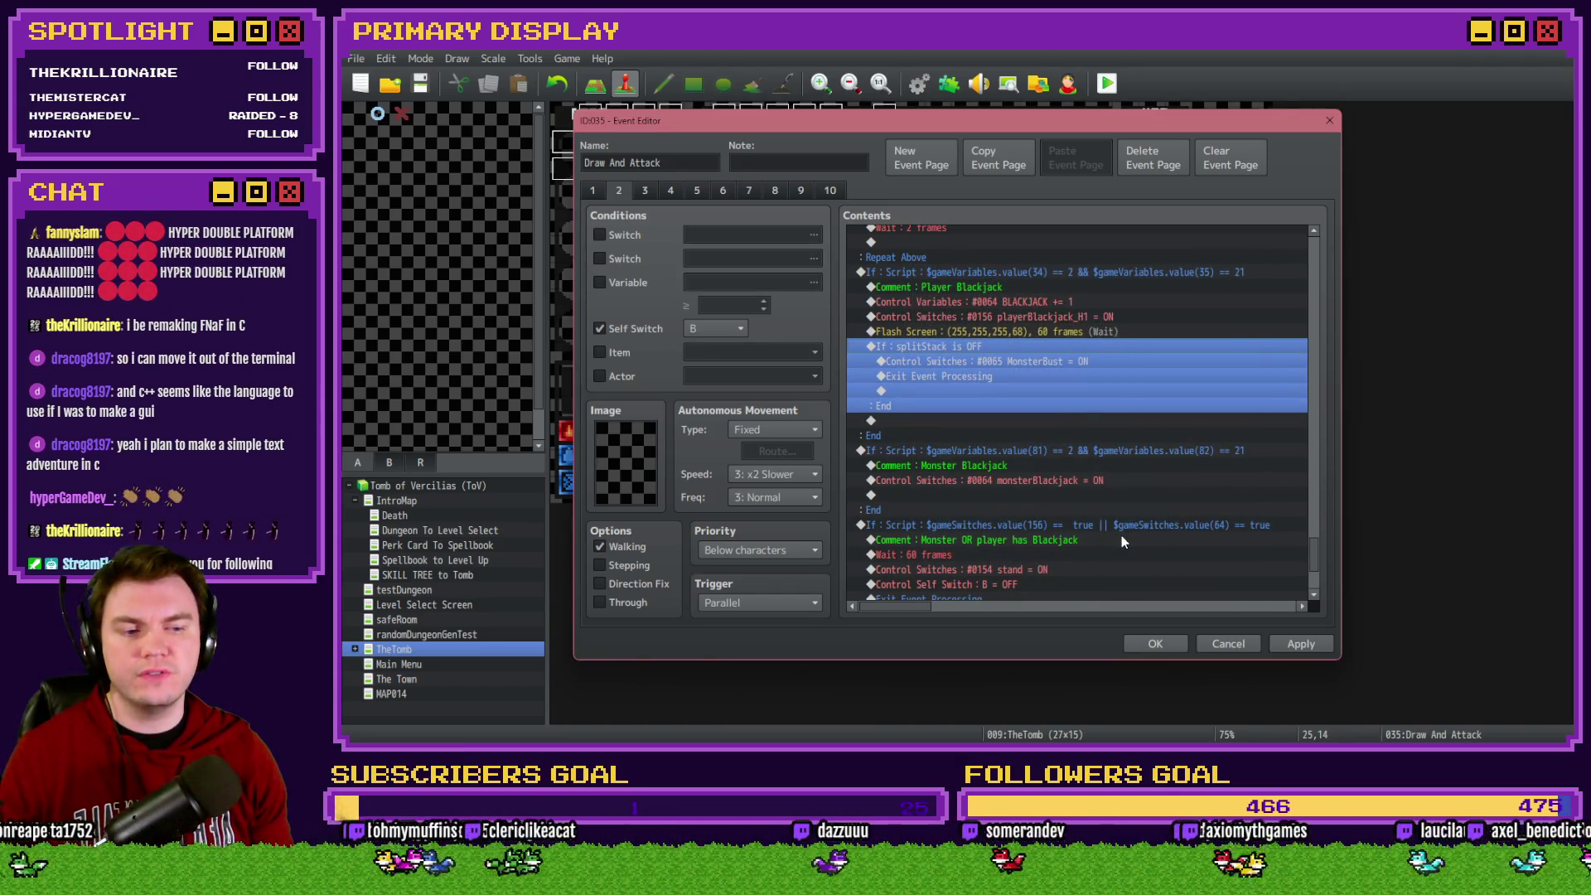
{"action": "left_click", "coordinate": [1148, 645]}
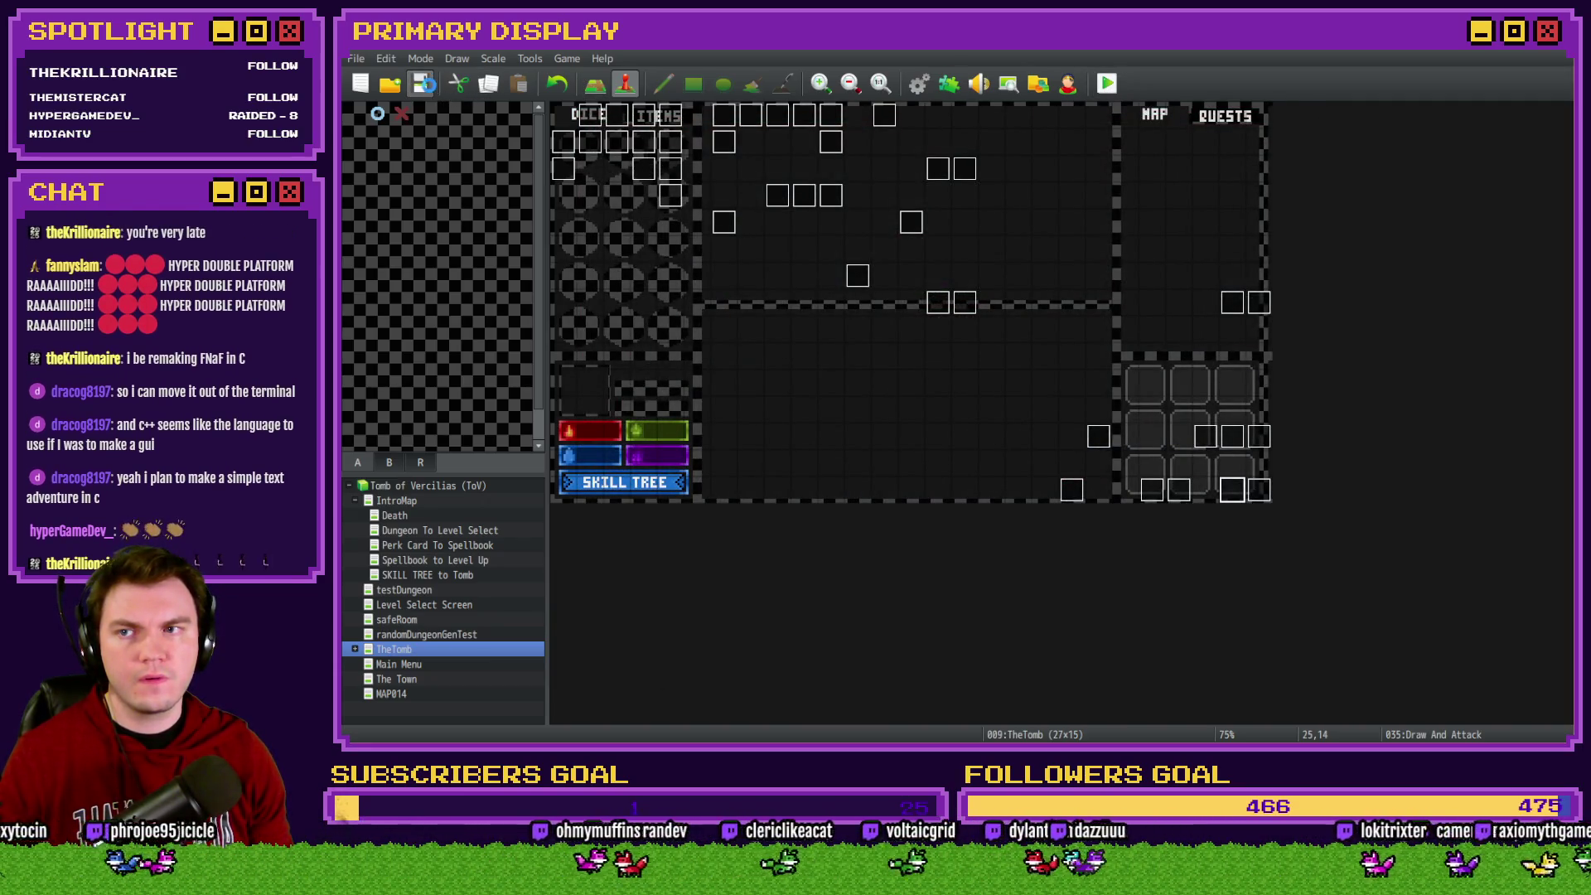
Reset the running playtest and take the Nathra's Ale Soaked Gauntlets perk
{"action": "key", "text": "alt+Tab"}
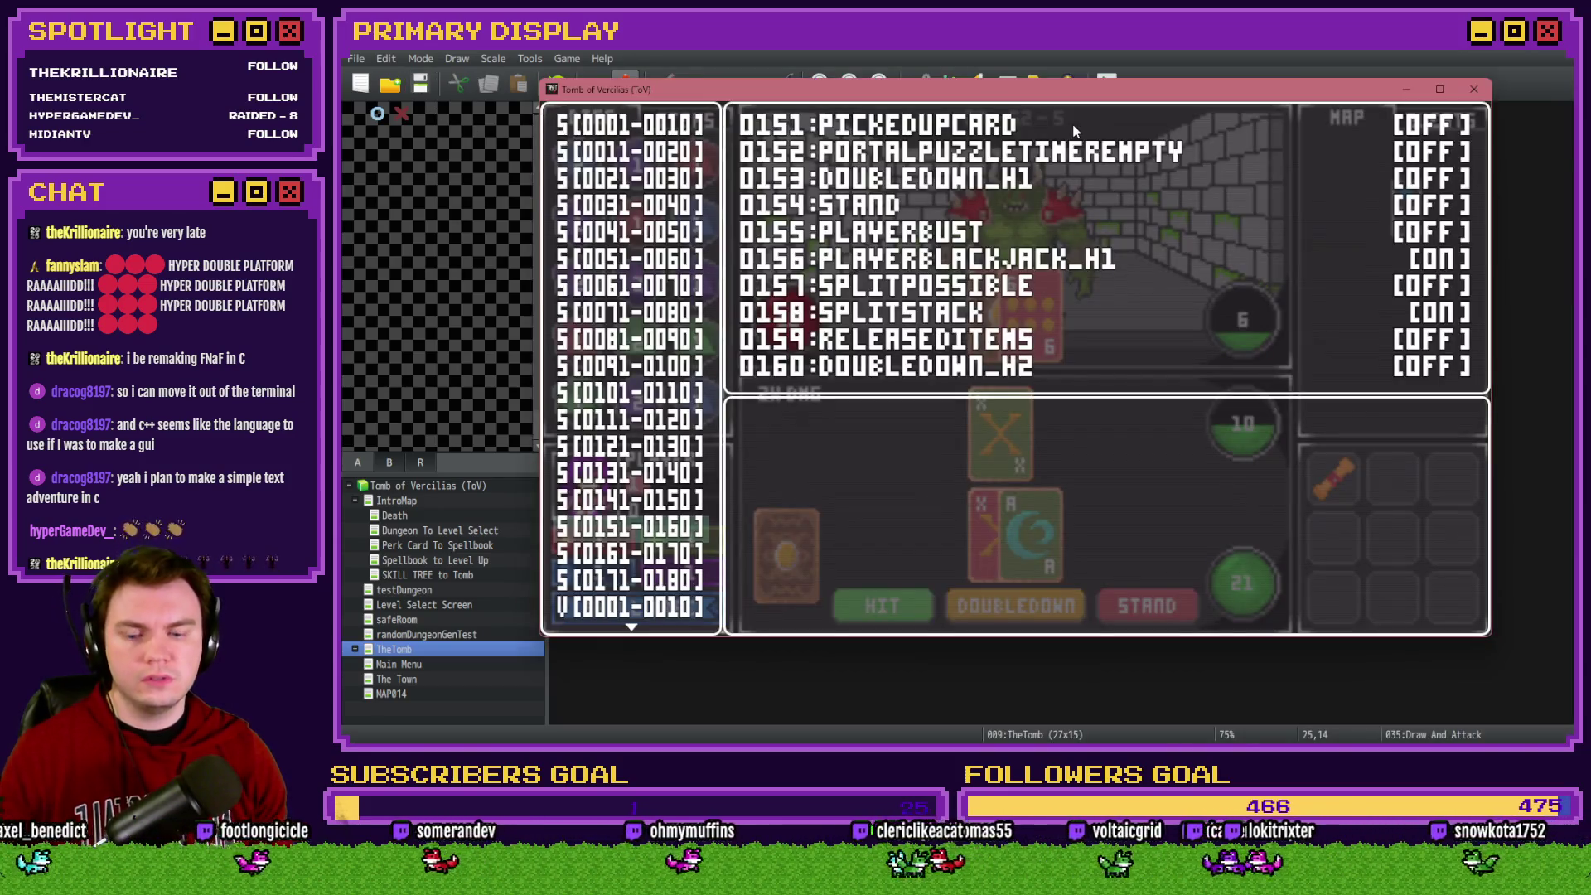
{"action": "key", "text": "Escape"}
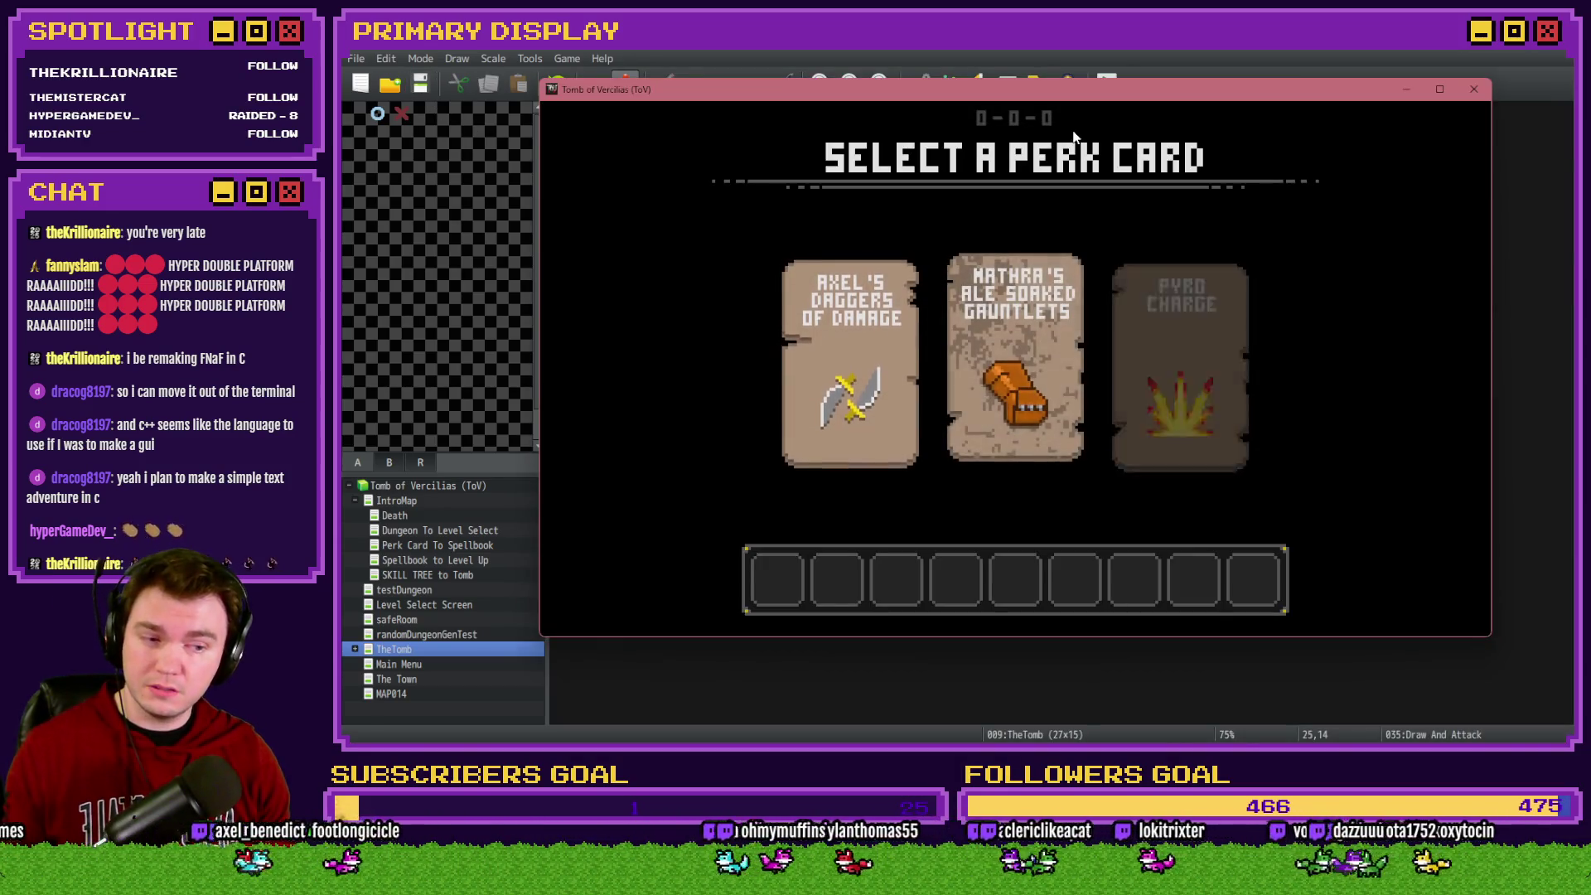
{"action": "left_click", "coordinate": [1019, 283]}
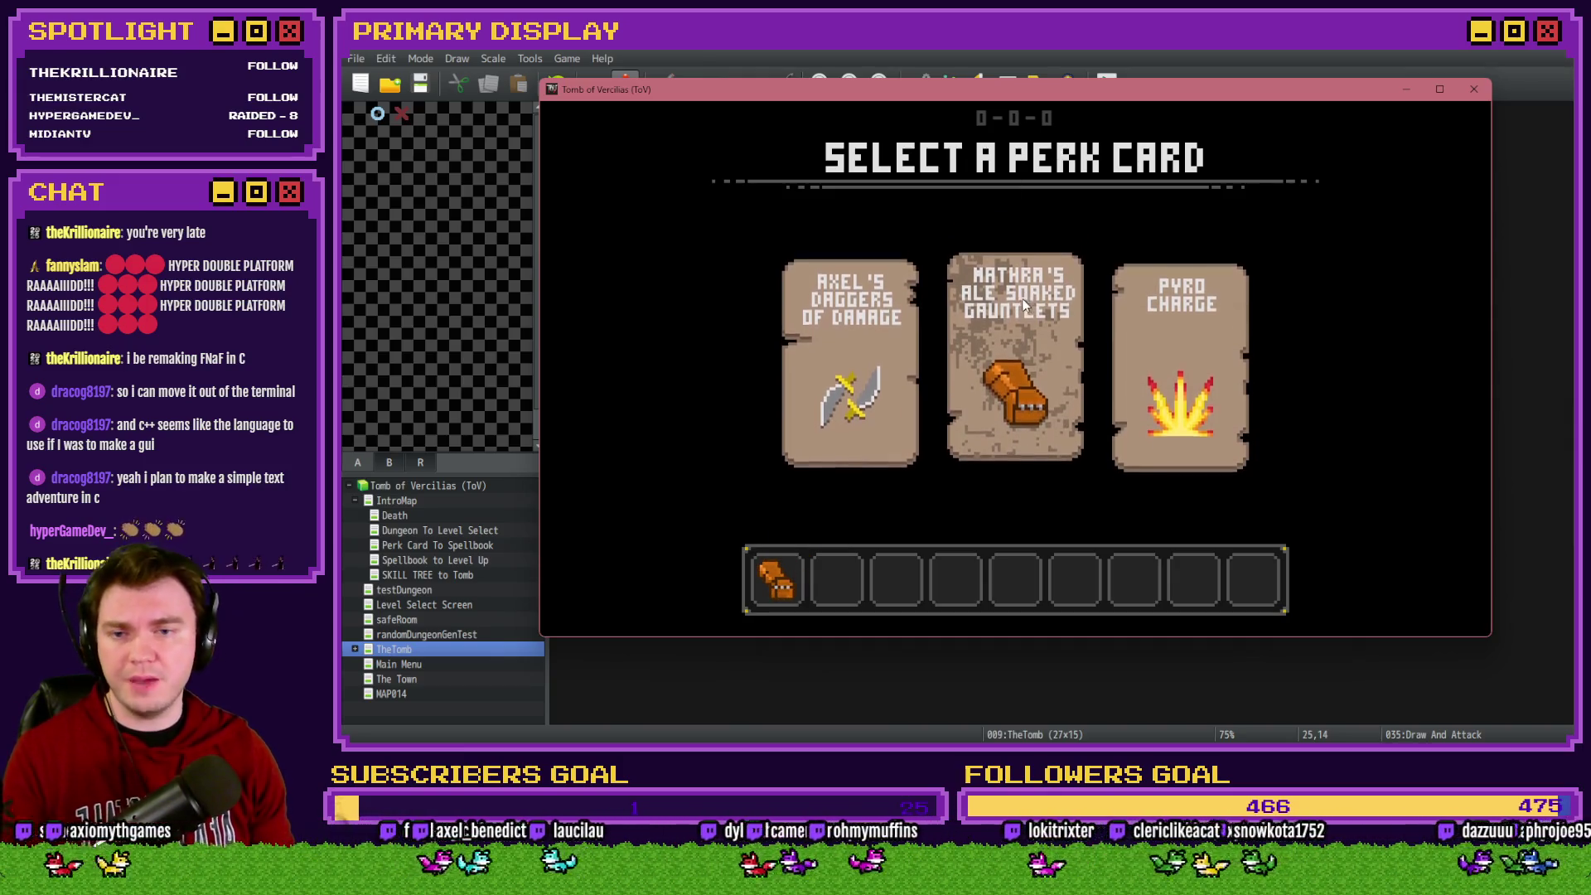
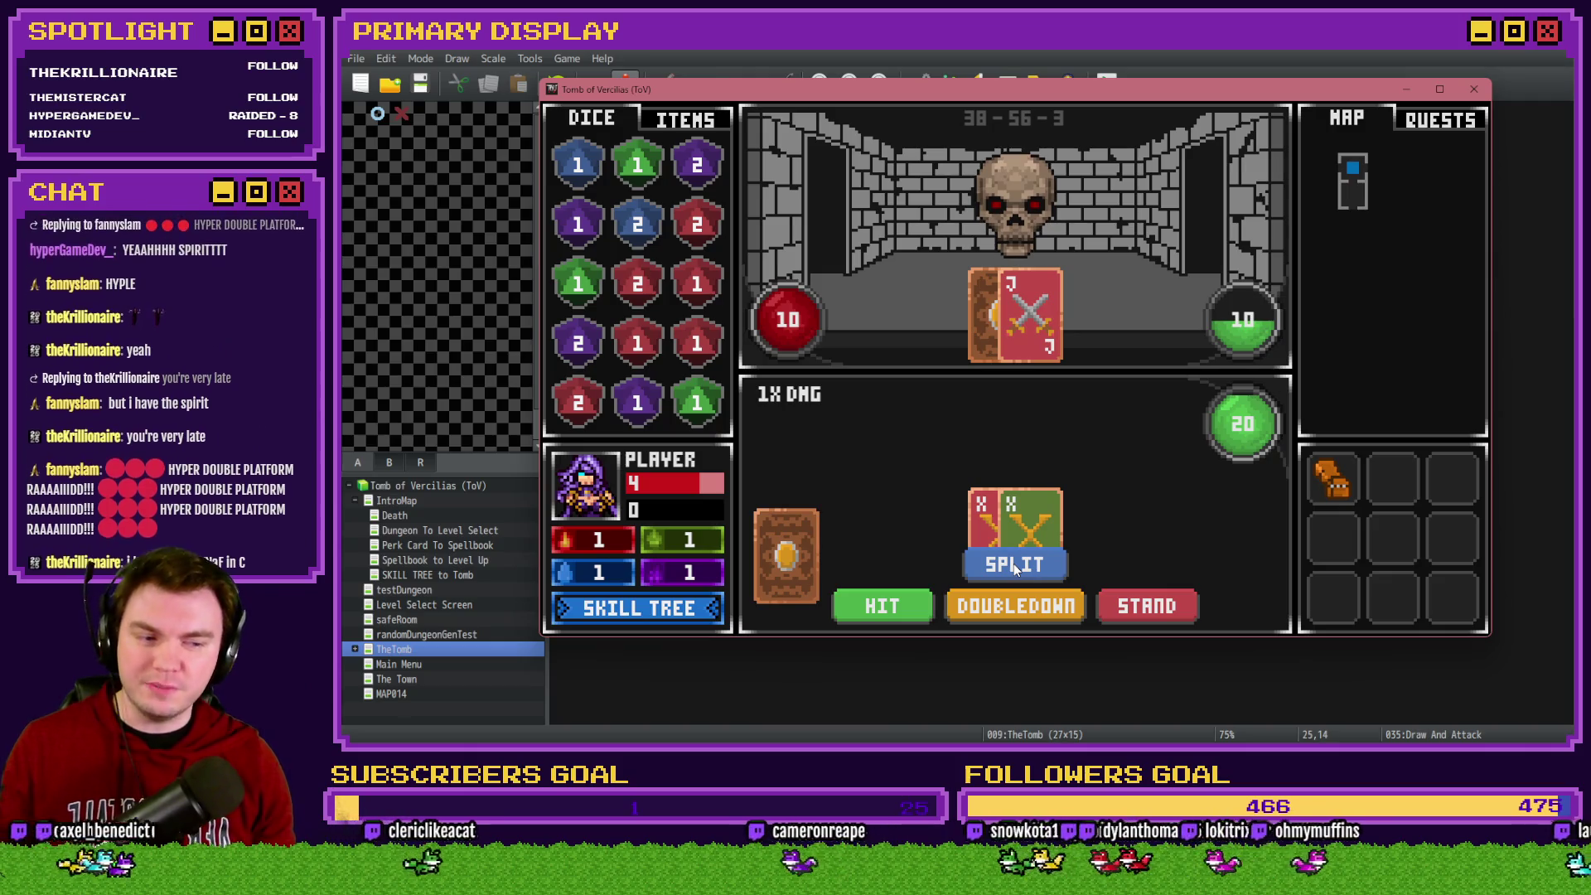
Split the X pair, then open Draw And Attack page 2 and select the splitStack is OFF block
{"action": "left_click", "coordinate": [1012, 563]}
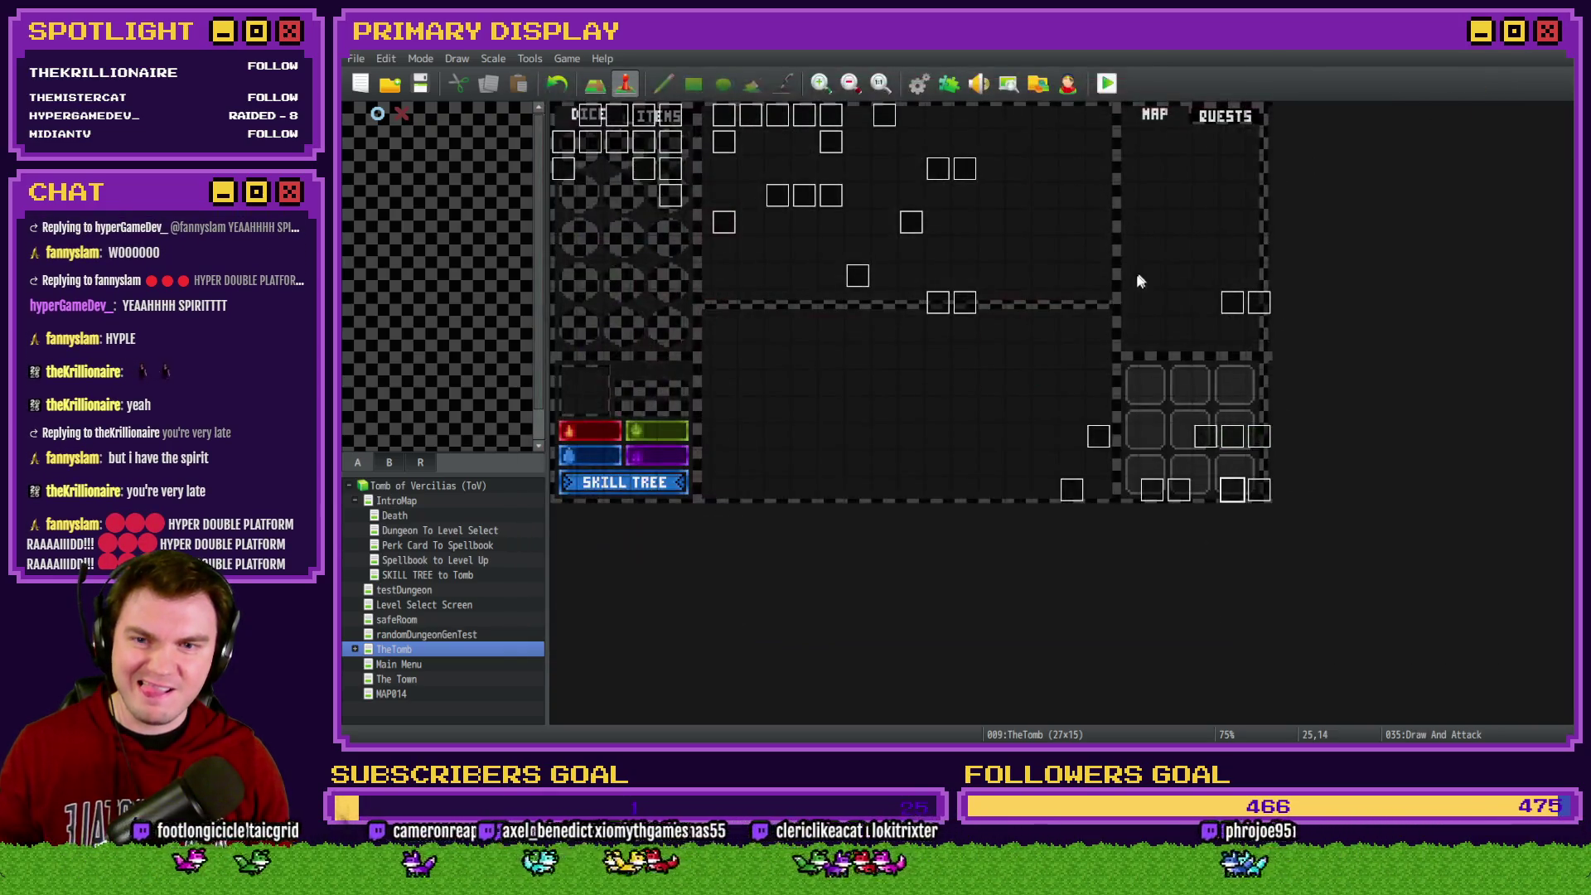
{"action": "double_click", "coordinate": [1240, 493]}
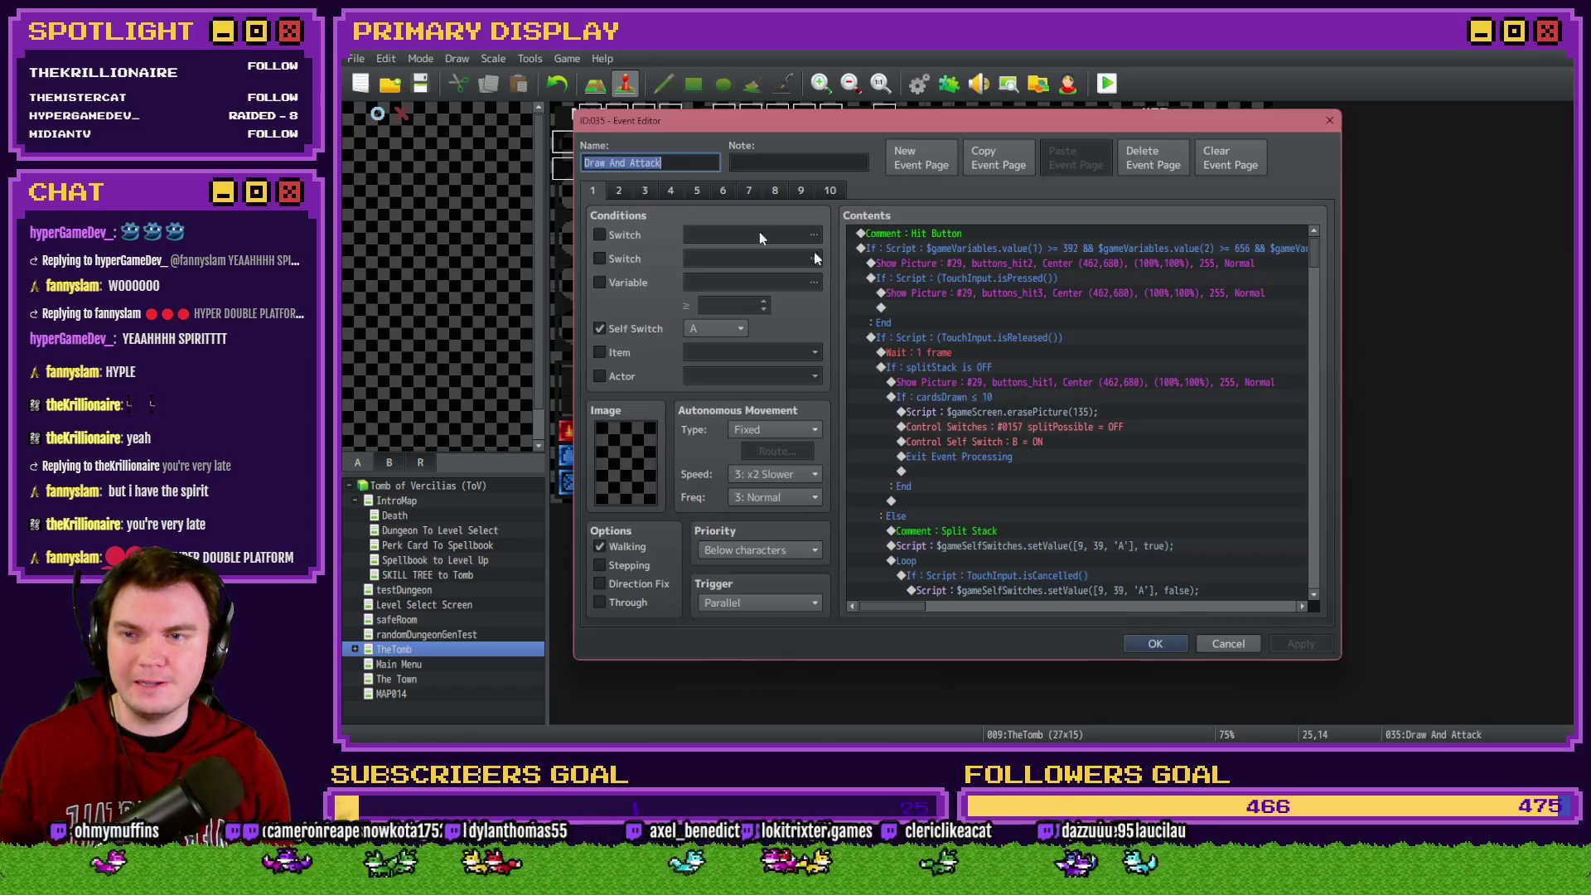
{"action": "left_click", "coordinate": [616, 191]}
{"action": "left_click_drag", "start_coordinate": [1314, 249], "coordinate": [1325, 539]}
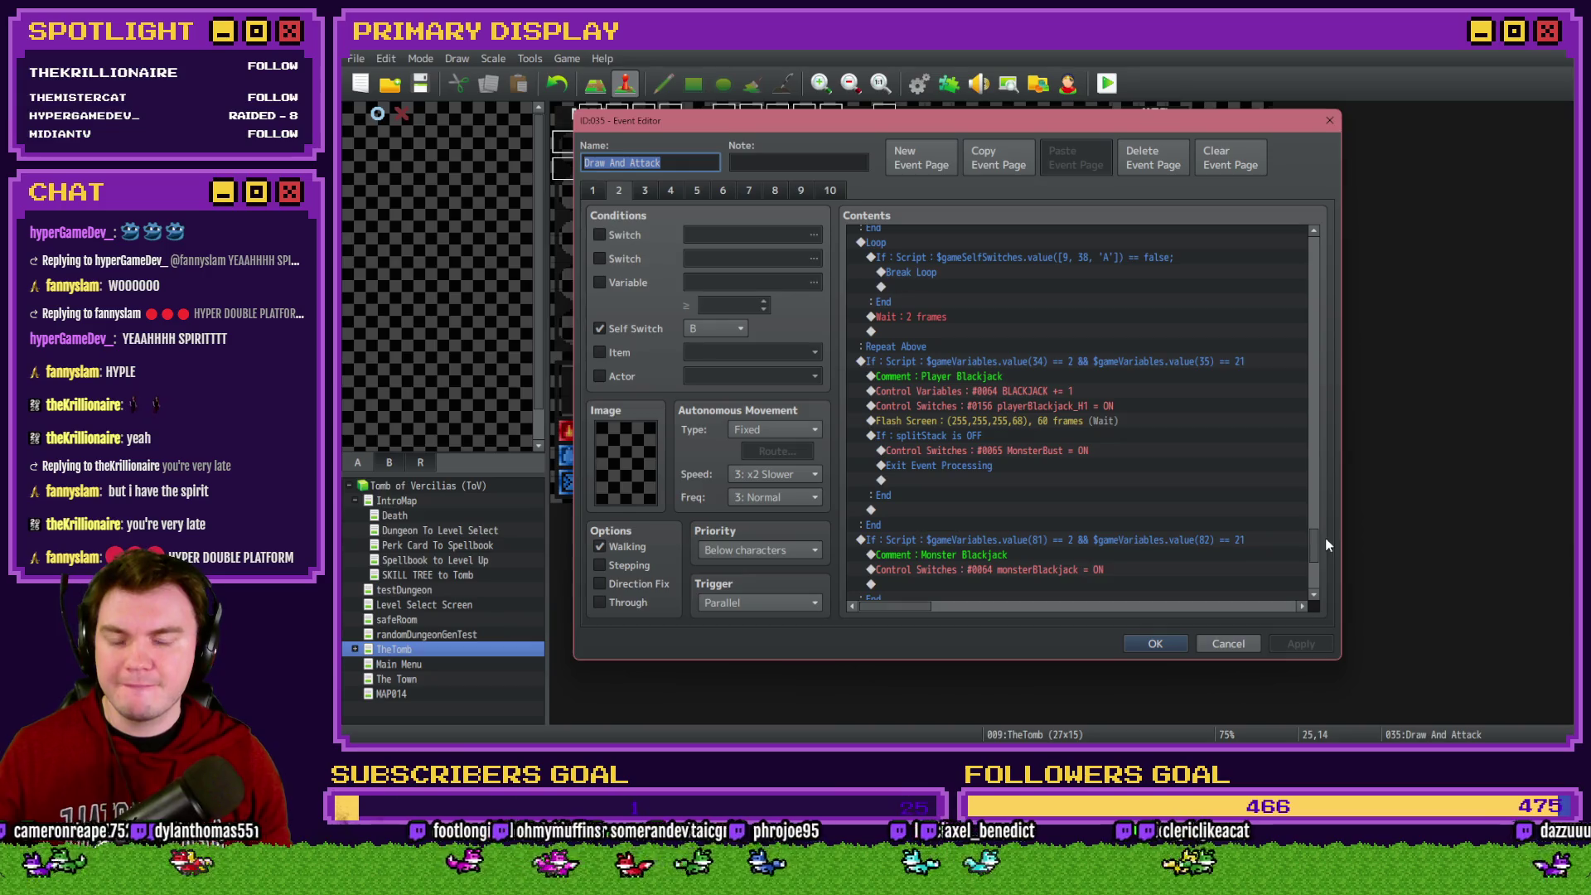
{"action": "left_click", "coordinate": [1022, 440]}
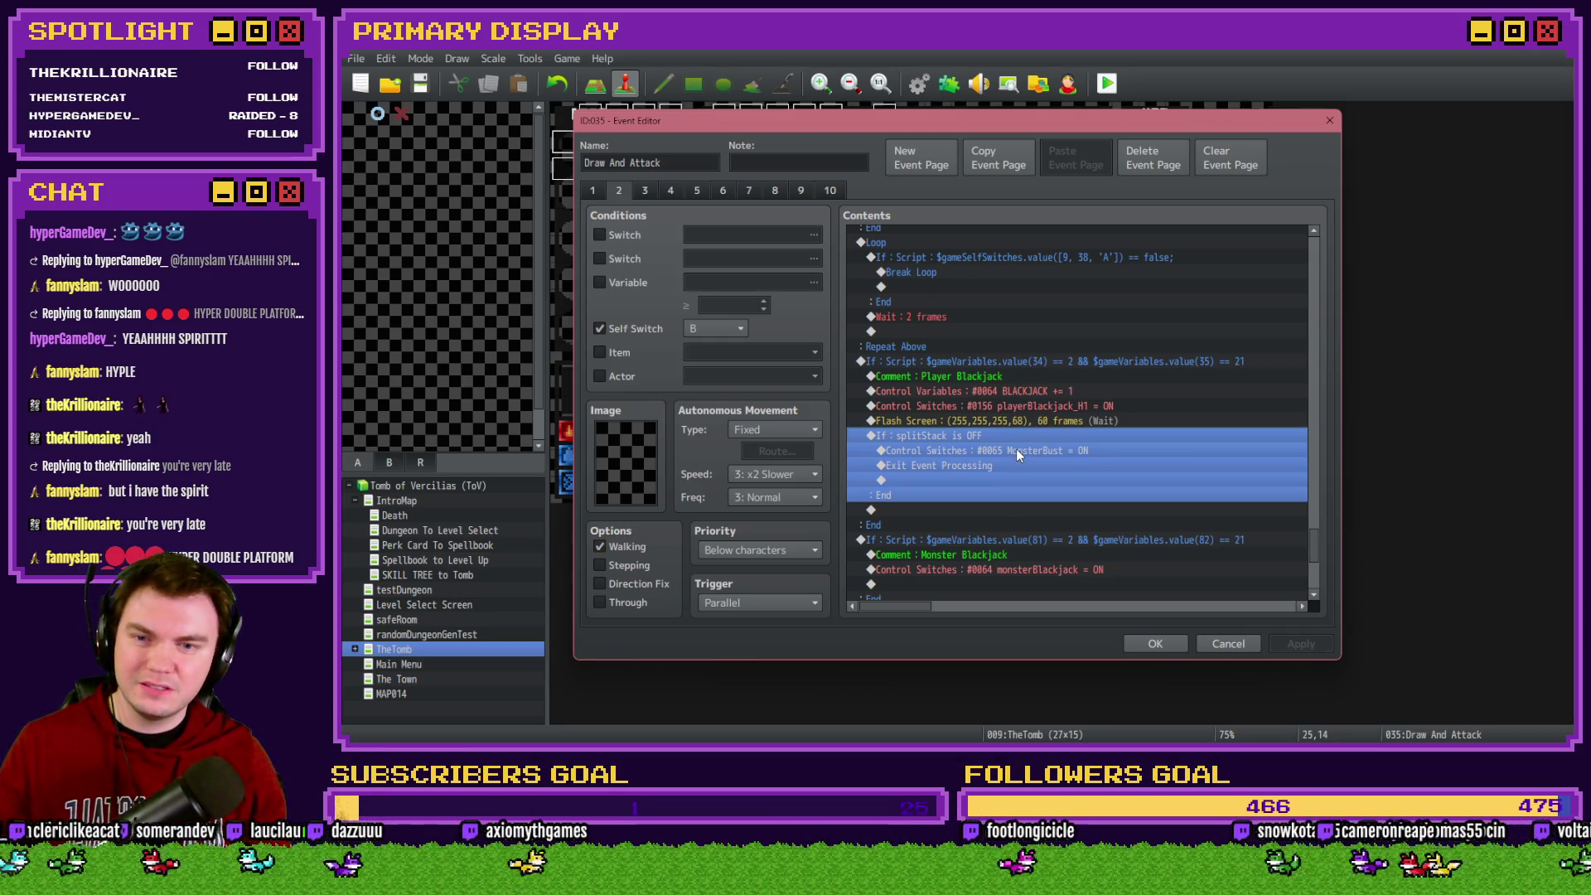
{"action": "left_click", "coordinate": [1016, 449]}
{"action": "left_click", "coordinate": [1025, 436]}
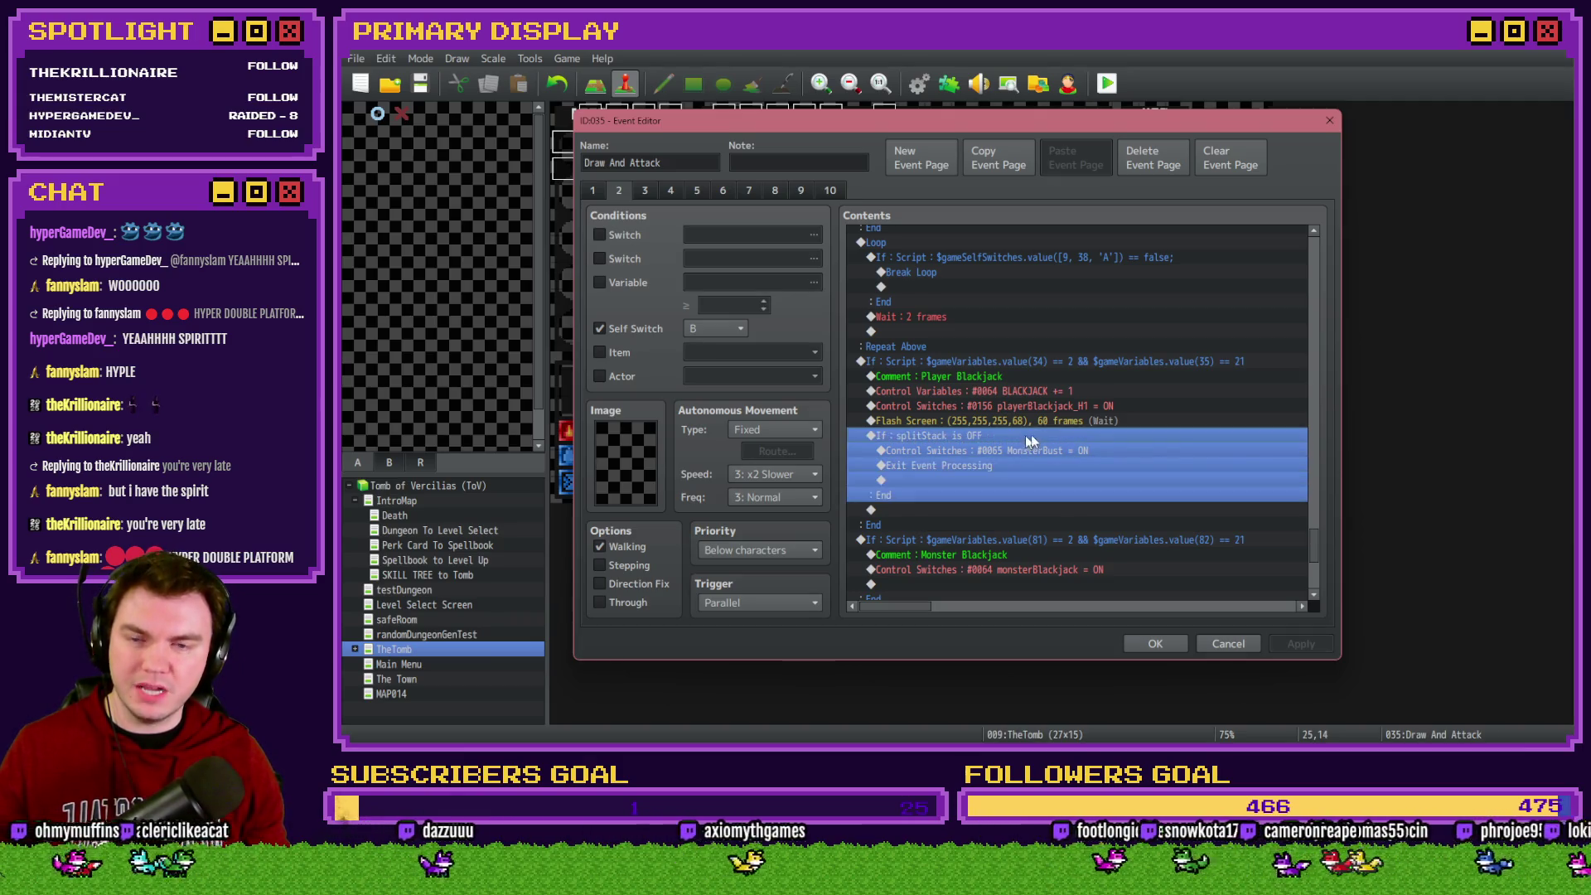
{"action": "scroll", "coordinate": [1318, 555], "scroll_direction": "down", "scroll_amount": 2}
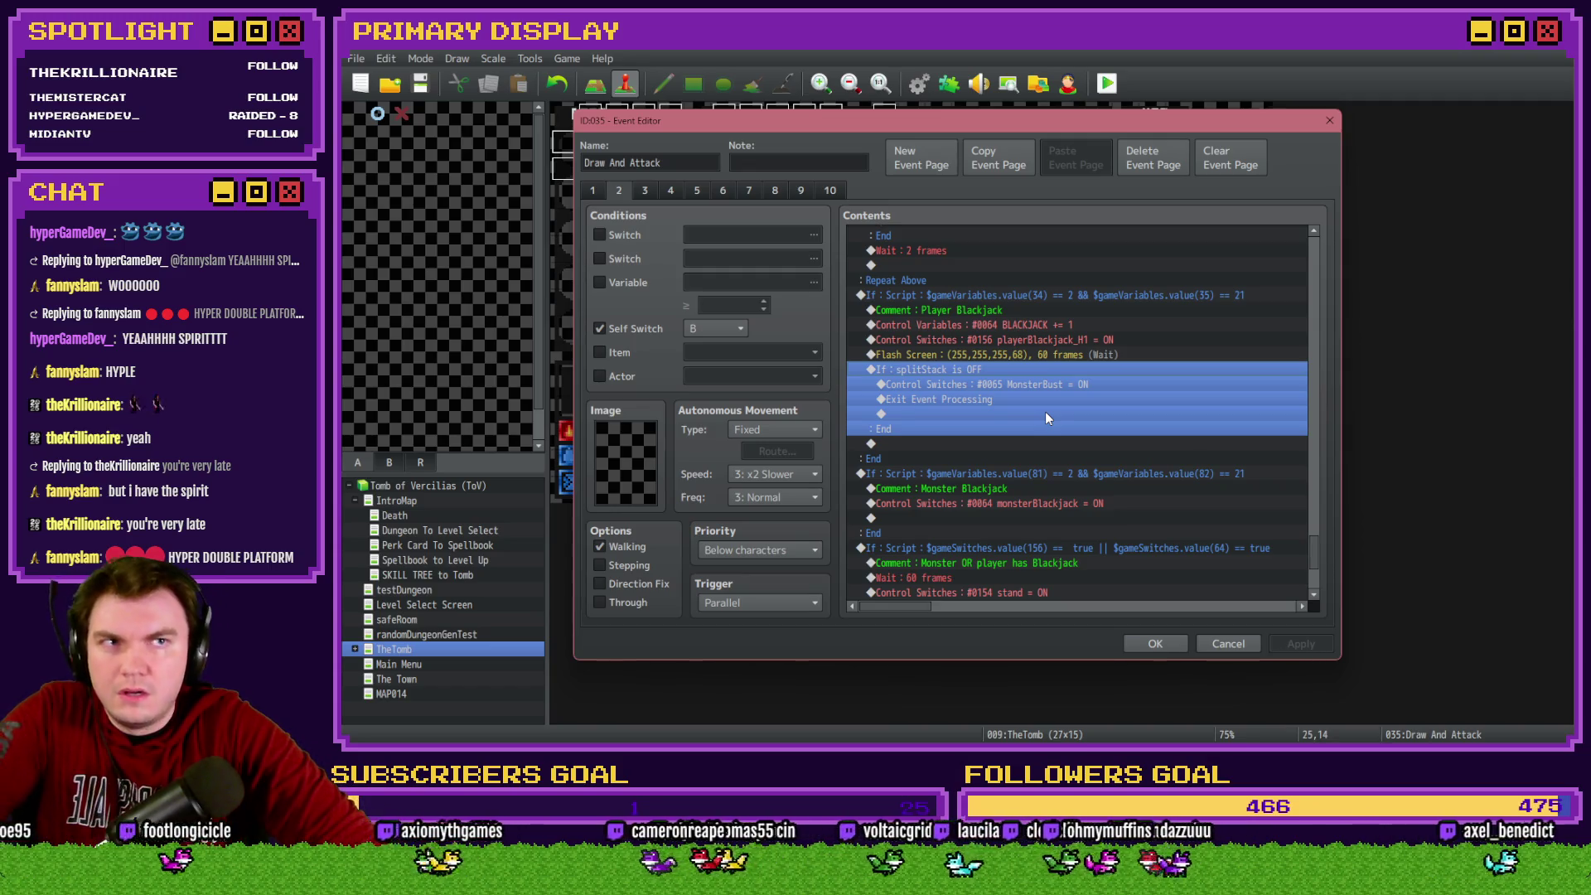
{"action": "scroll", "coordinate": [1046, 418], "scroll_direction": "down", "scroll_amount": 4}
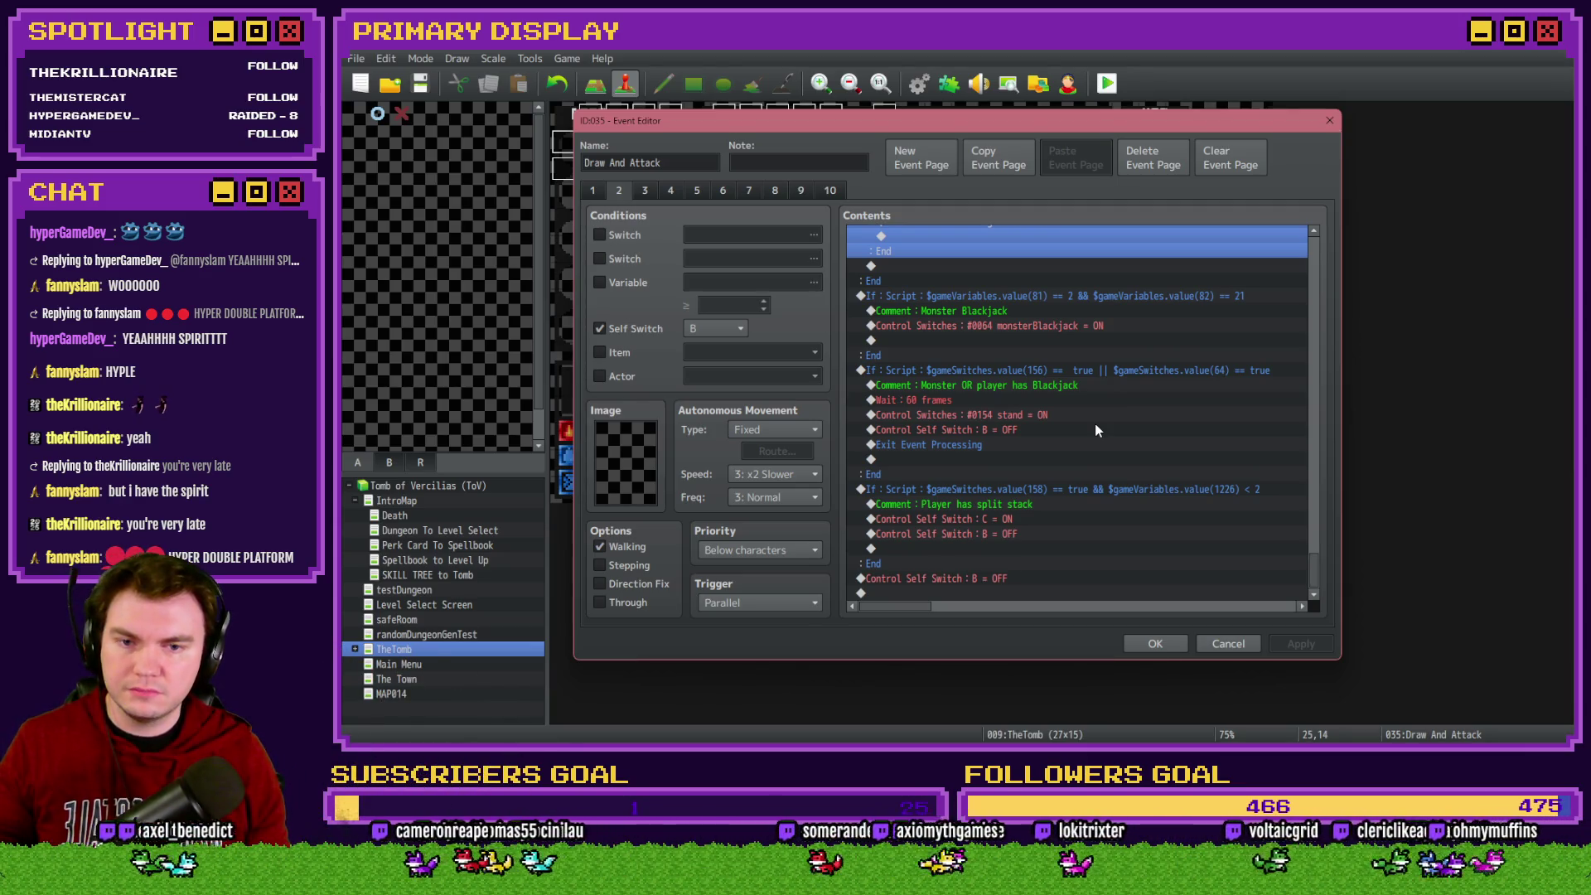
{"action": "left_click", "coordinate": [1034, 520]}
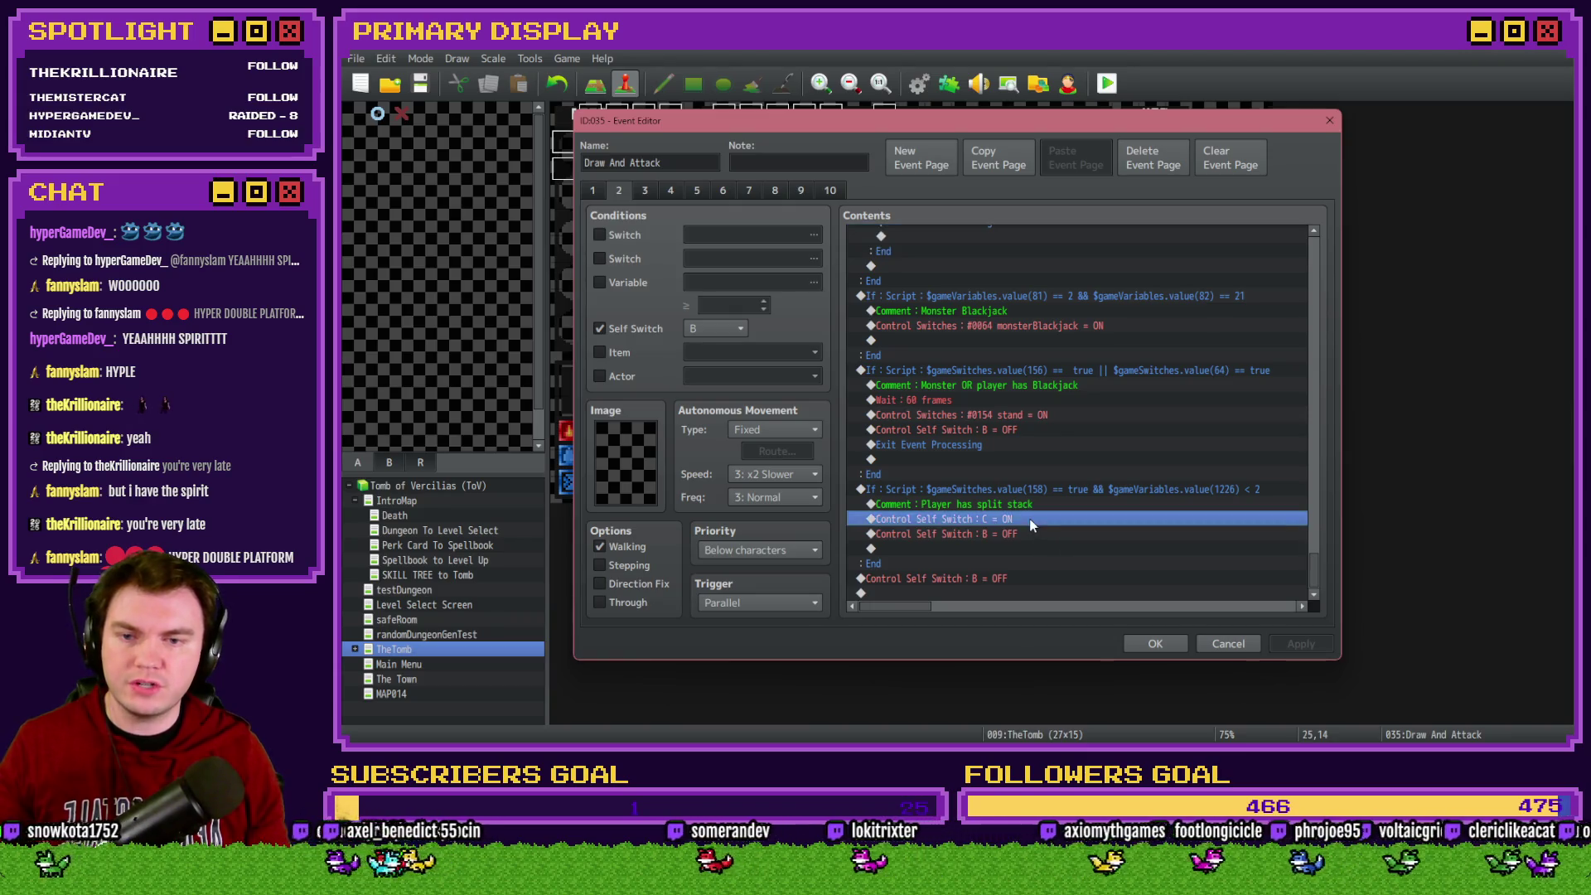
{"action": "left_click", "coordinate": [1034, 536]}
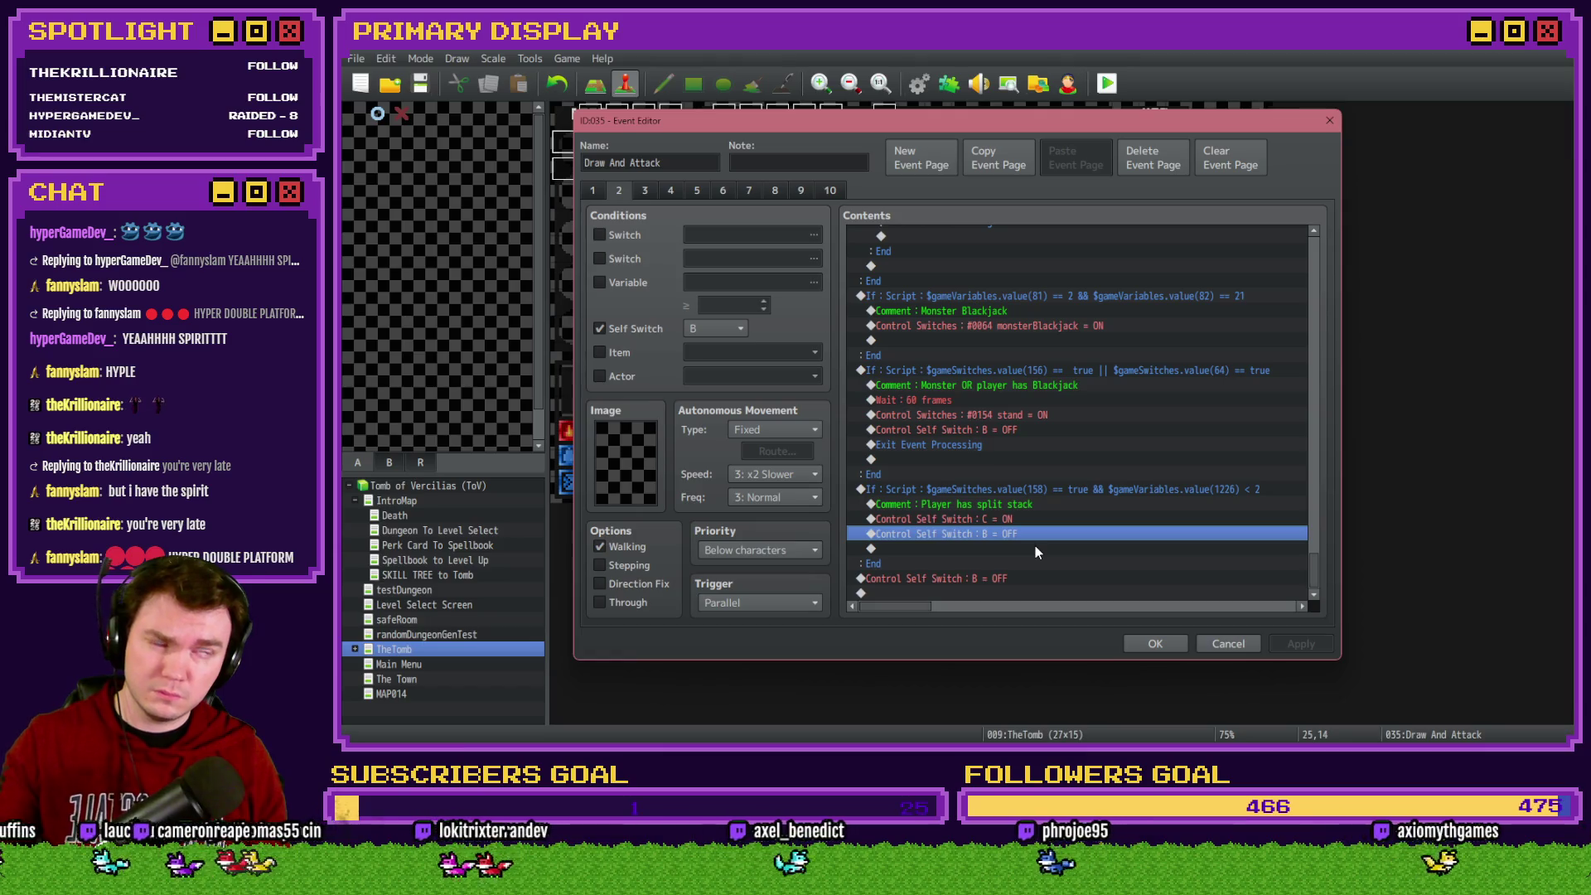
{"action": "scroll", "coordinate": [1032, 546], "scroll_direction": "up", "scroll_amount": 4}
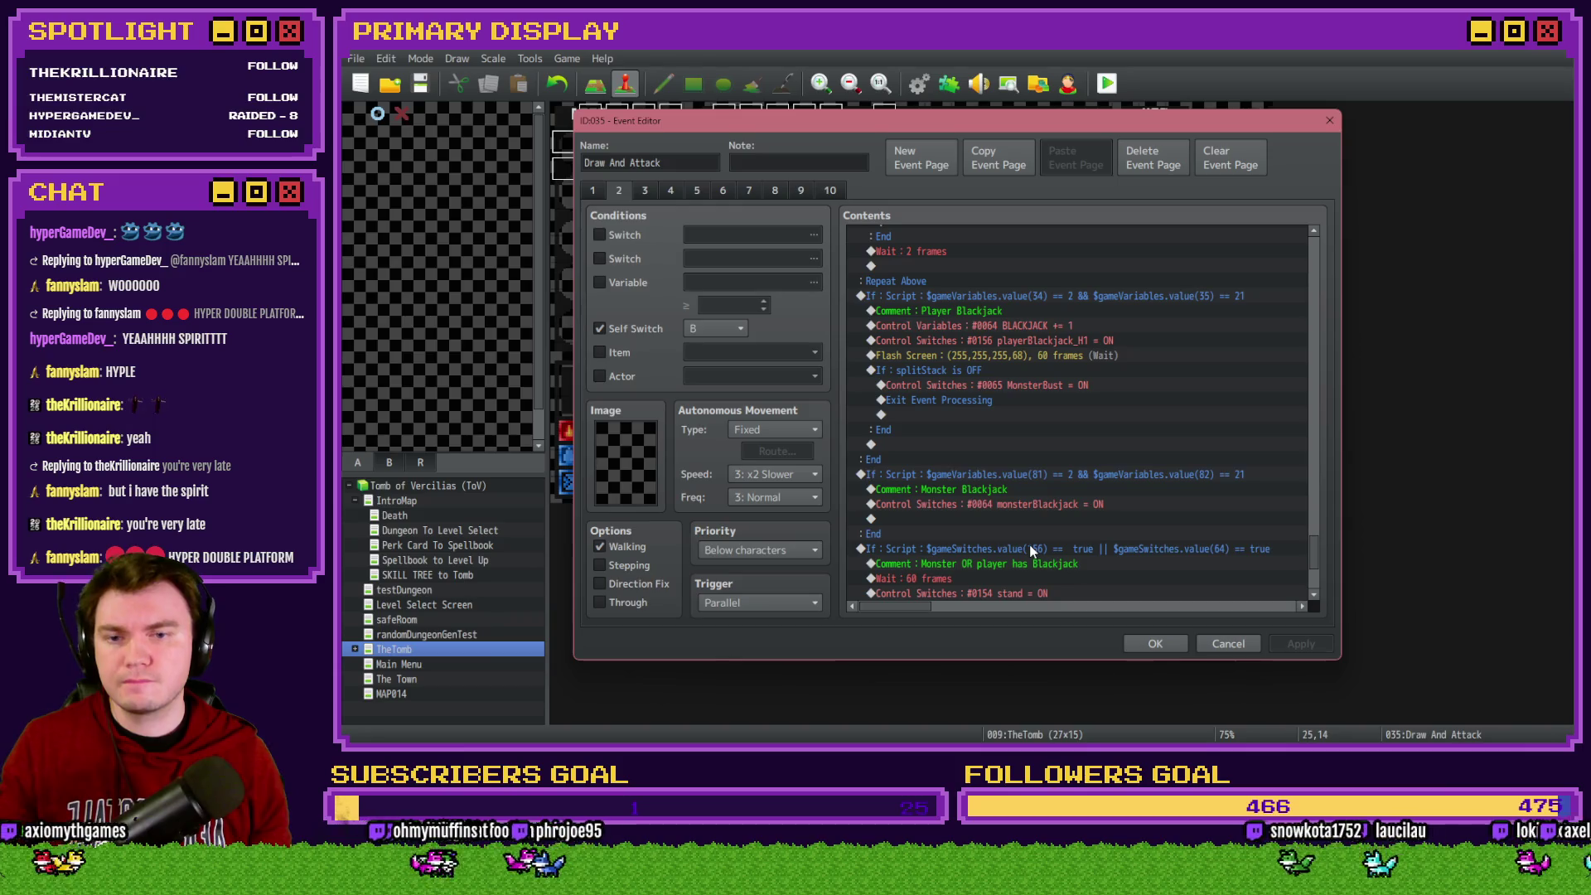
{"action": "scroll", "coordinate": [1030, 550], "scroll_direction": "down", "scroll_amount": 2}
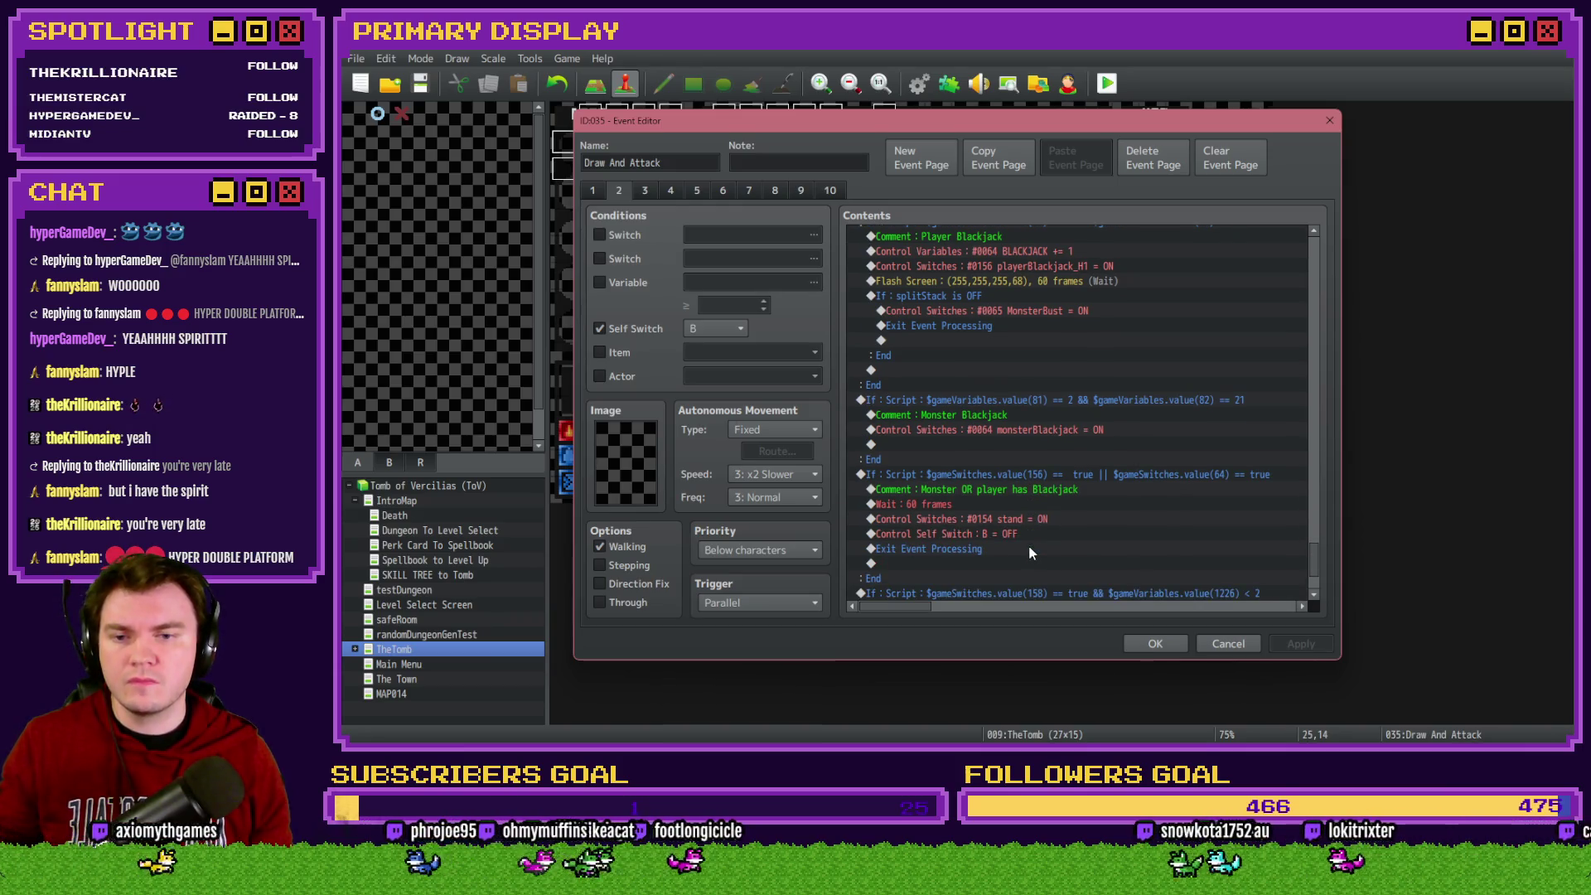
{"action": "scroll", "coordinate": [1028, 551], "scroll_direction": "up", "scroll_amount": 2}
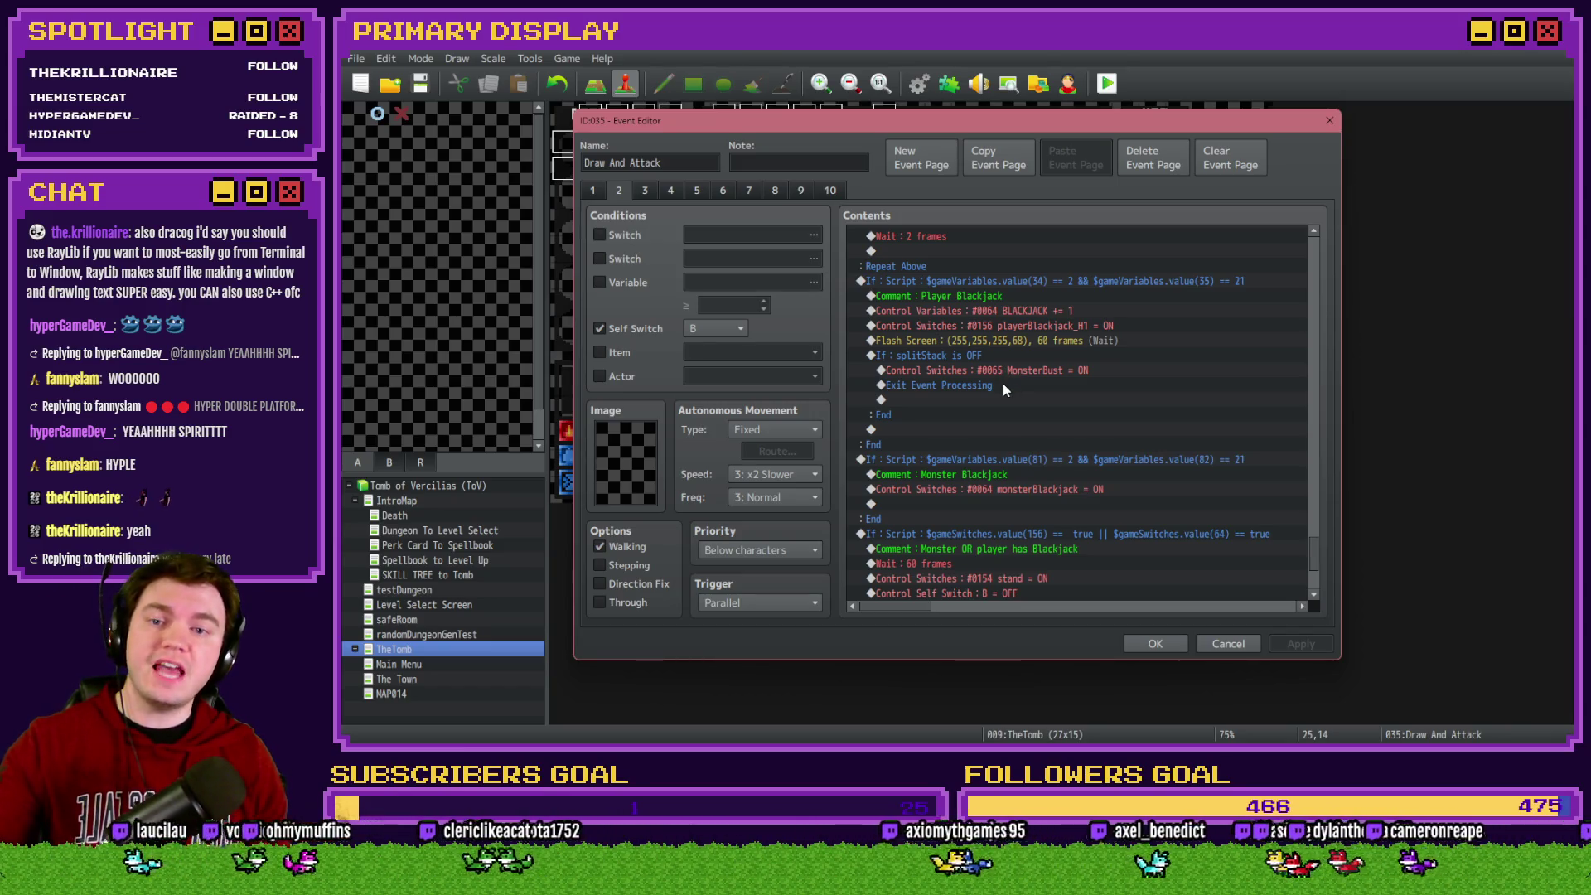
Select the If splitStack is OFF block near Flash Screen and cut it from the list
{"action": "left_click", "coordinate": [996, 356]}
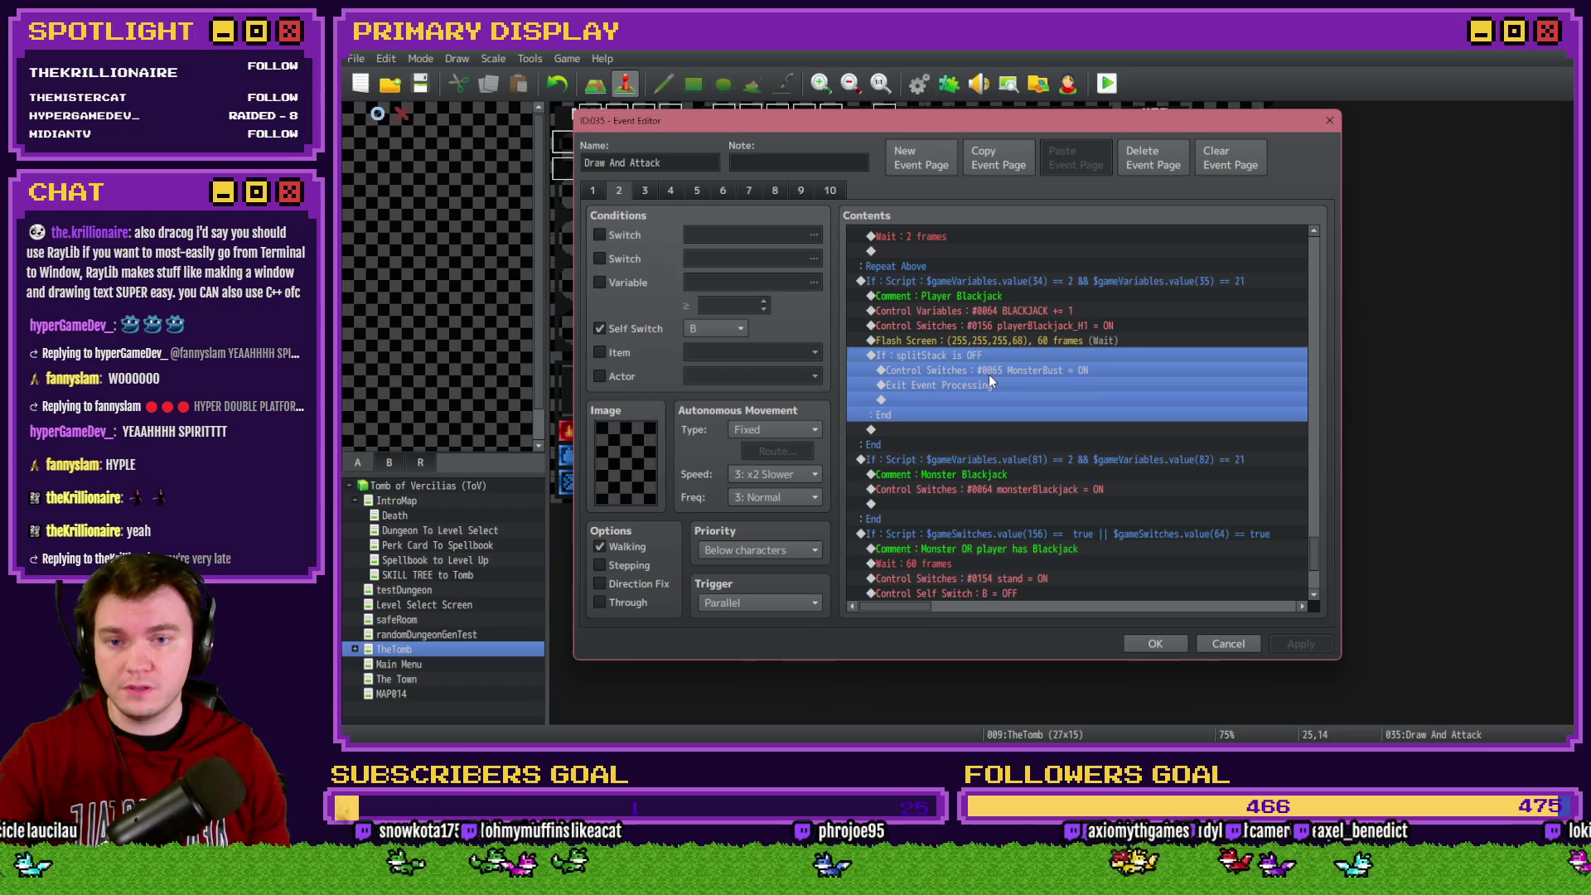
{"action": "left_click", "coordinate": [990, 372]}
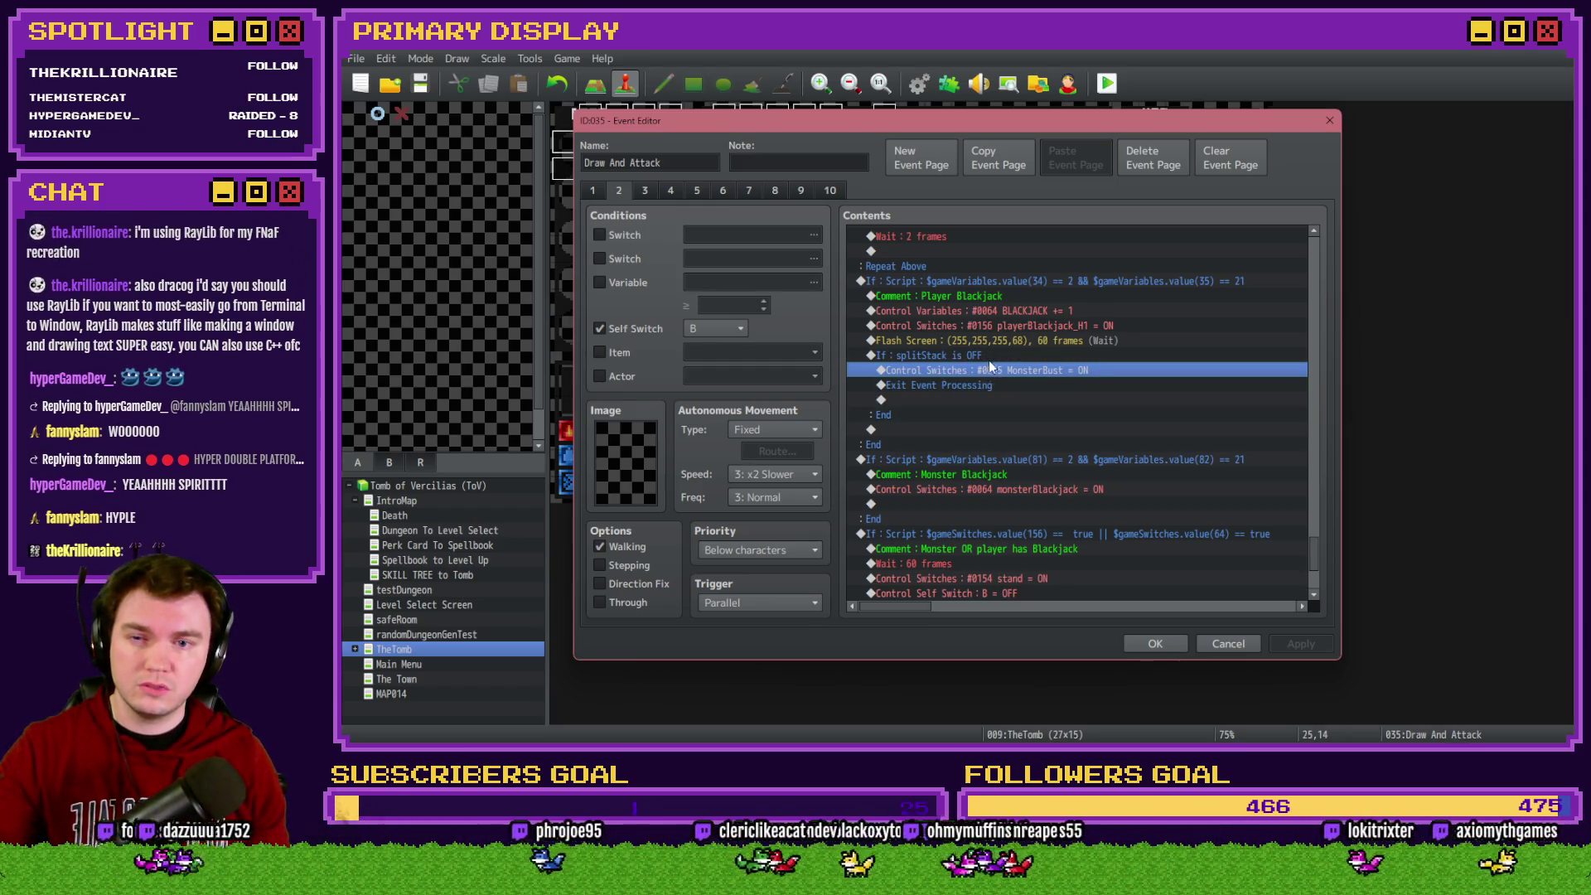
{"action": "left_click", "coordinate": [988, 360]}
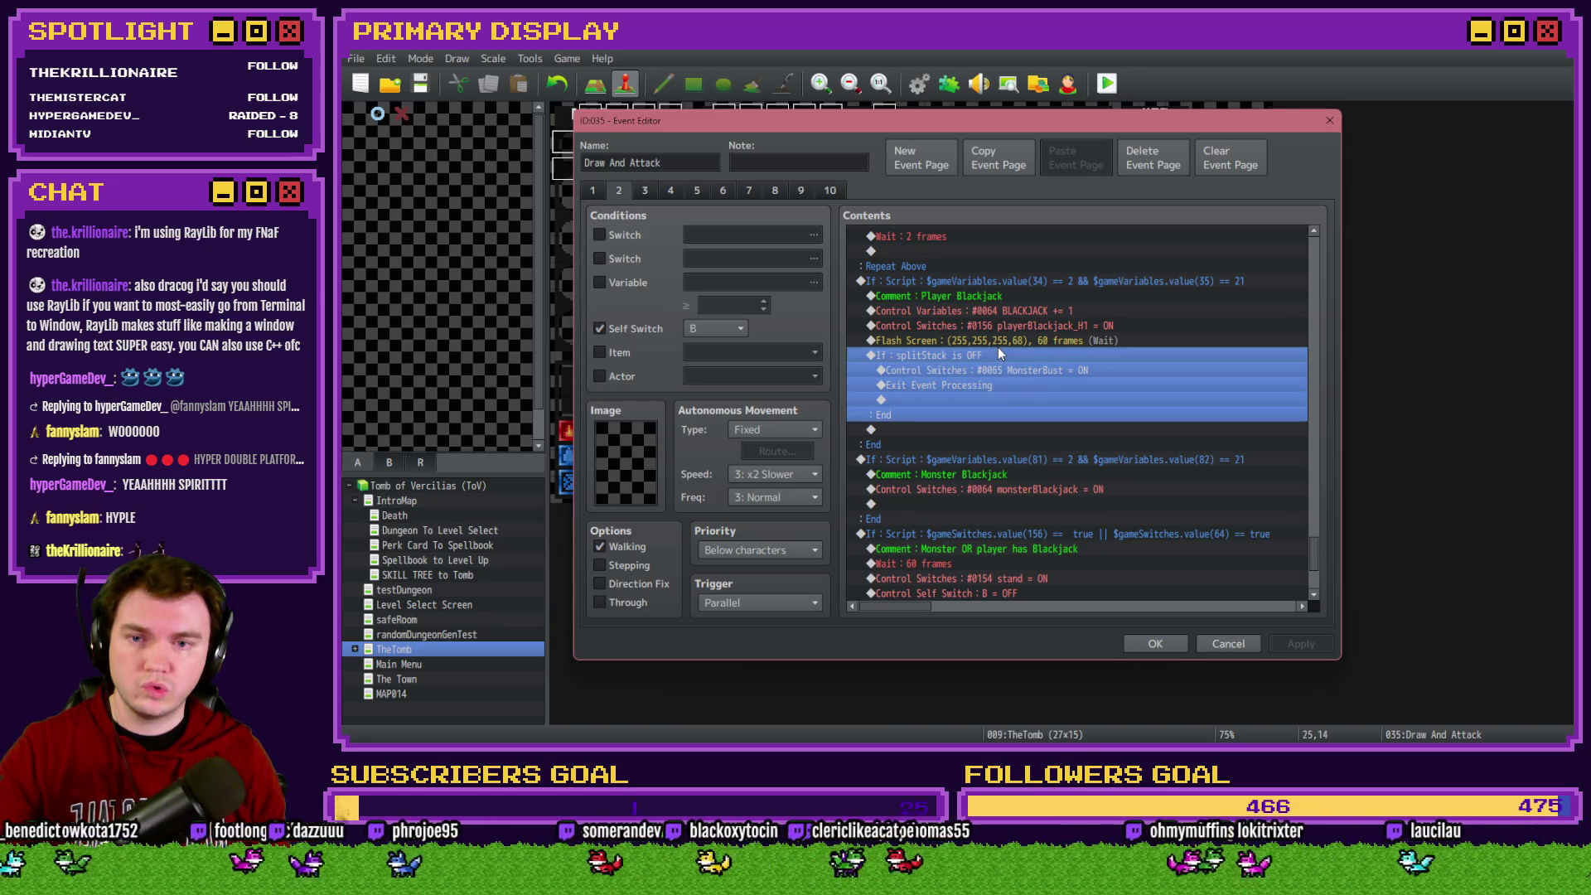
{"action": "left_click", "coordinate": [1000, 343]}
{"action": "left_click", "coordinate": [993, 355]}
{"action": "key", "text": "Delete"}
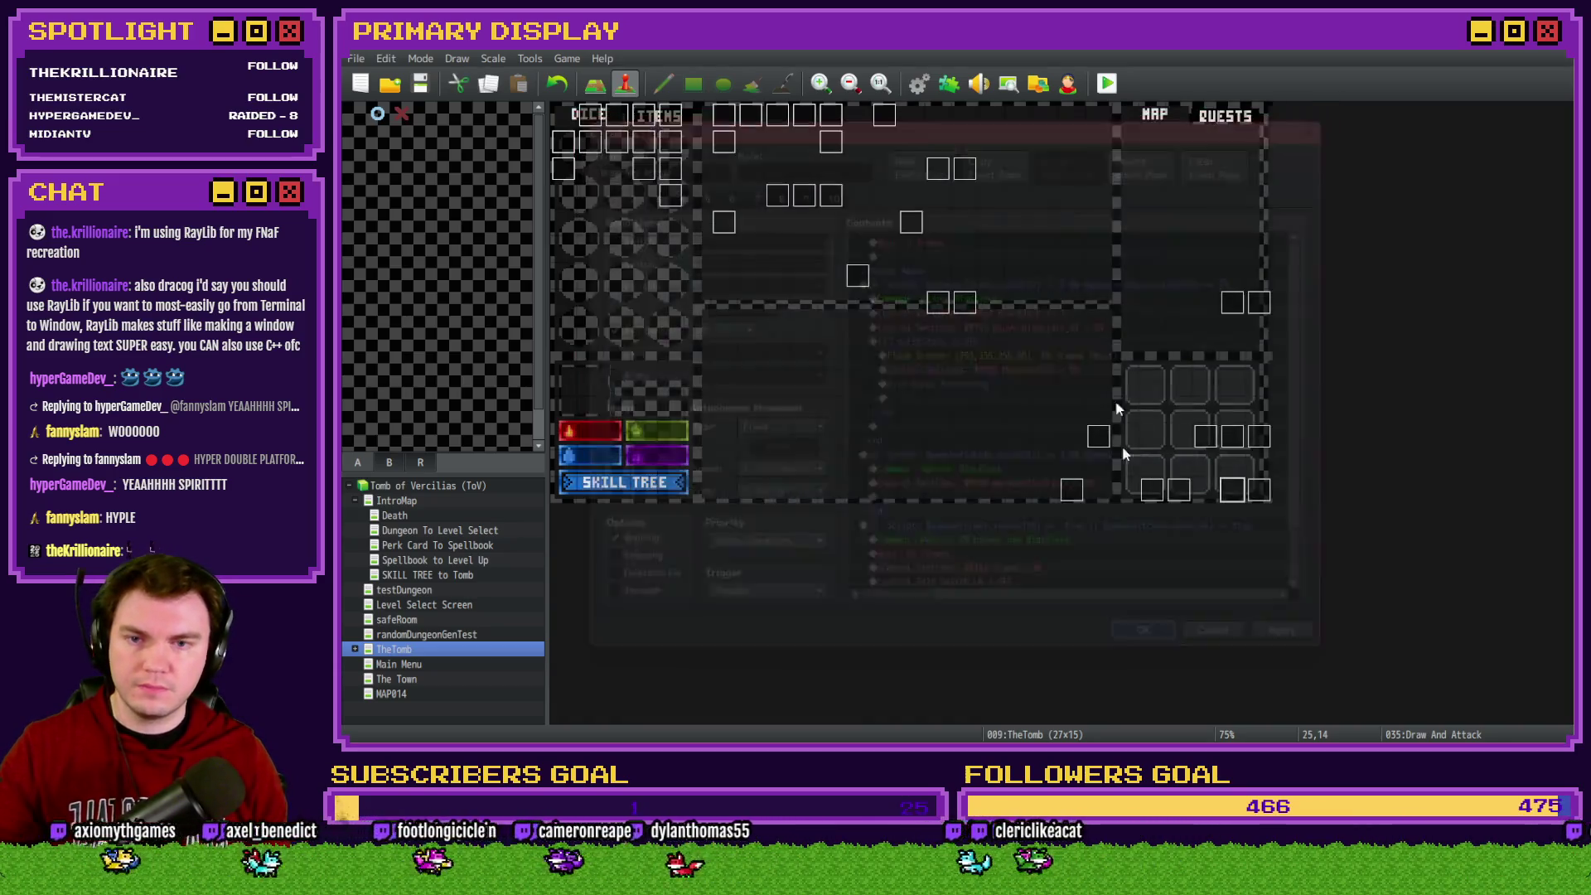
Playtest with the Spiked Pauldron perk and split the X pair against the monster
{"action": "left_click", "coordinate": [1107, 83]}
{"action": "key", "text": "Return"}
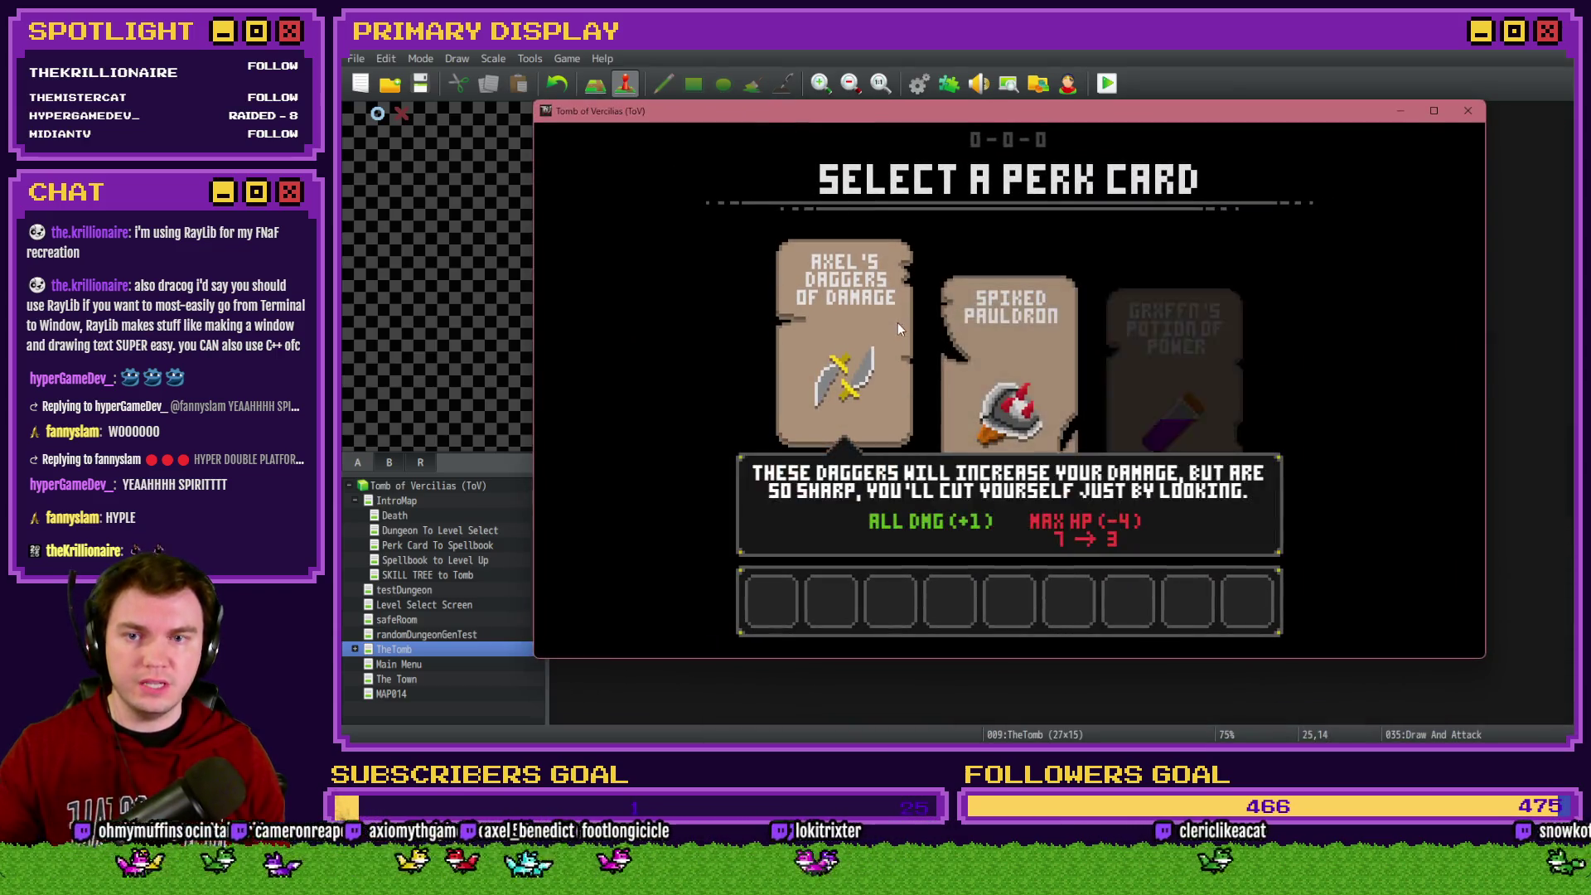
{"action": "left_click", "coordinate": [961, 330]}
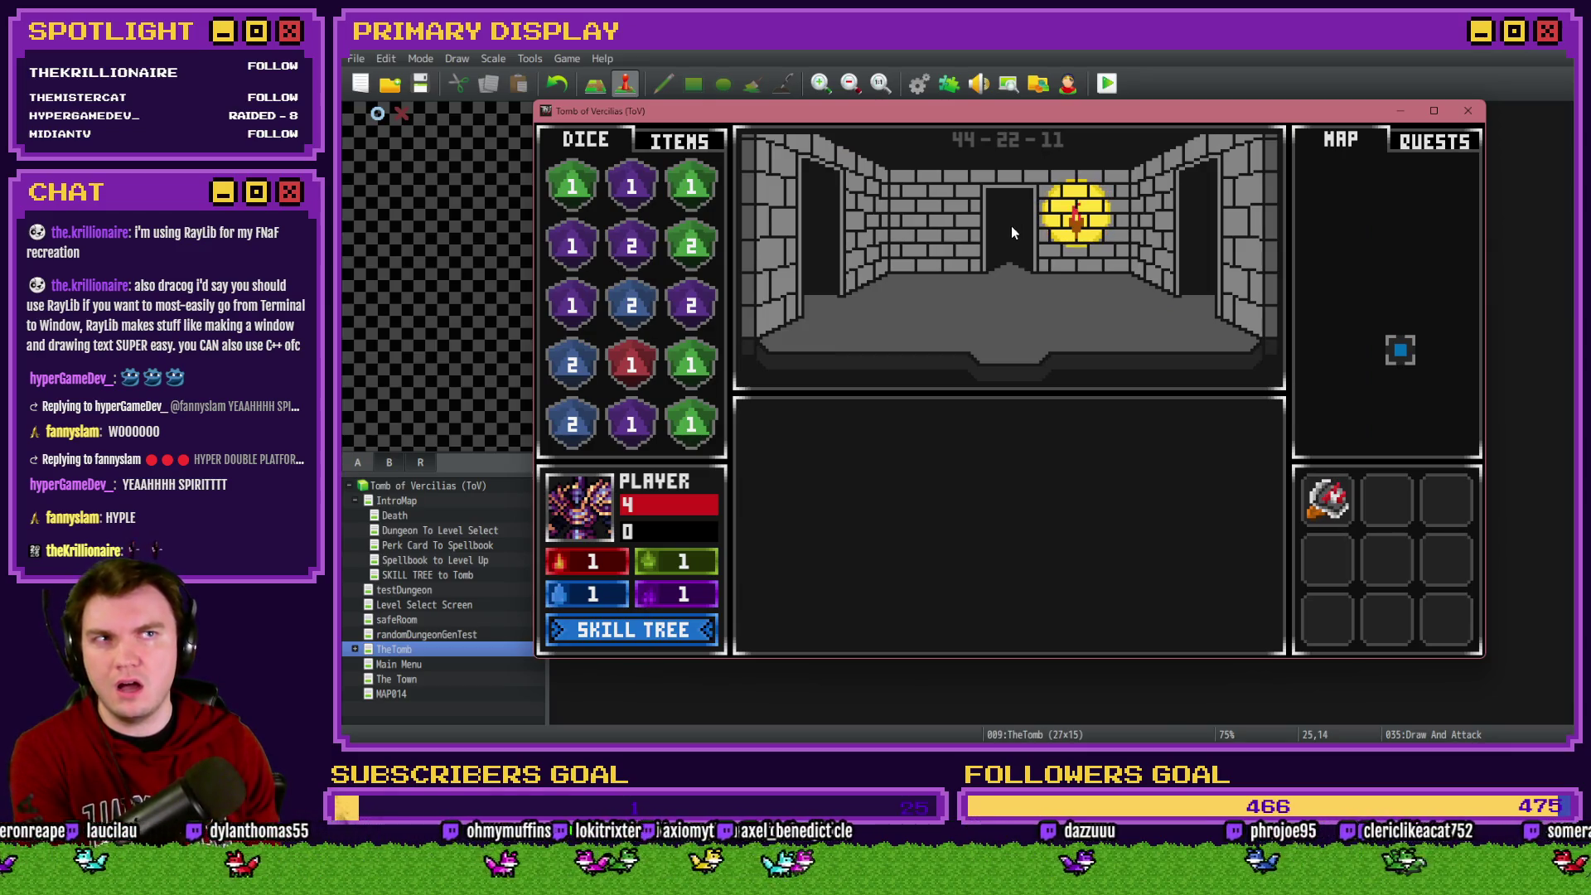
{"action": "key", "text": "Up"}
{"action": "key", "text": "Up"}
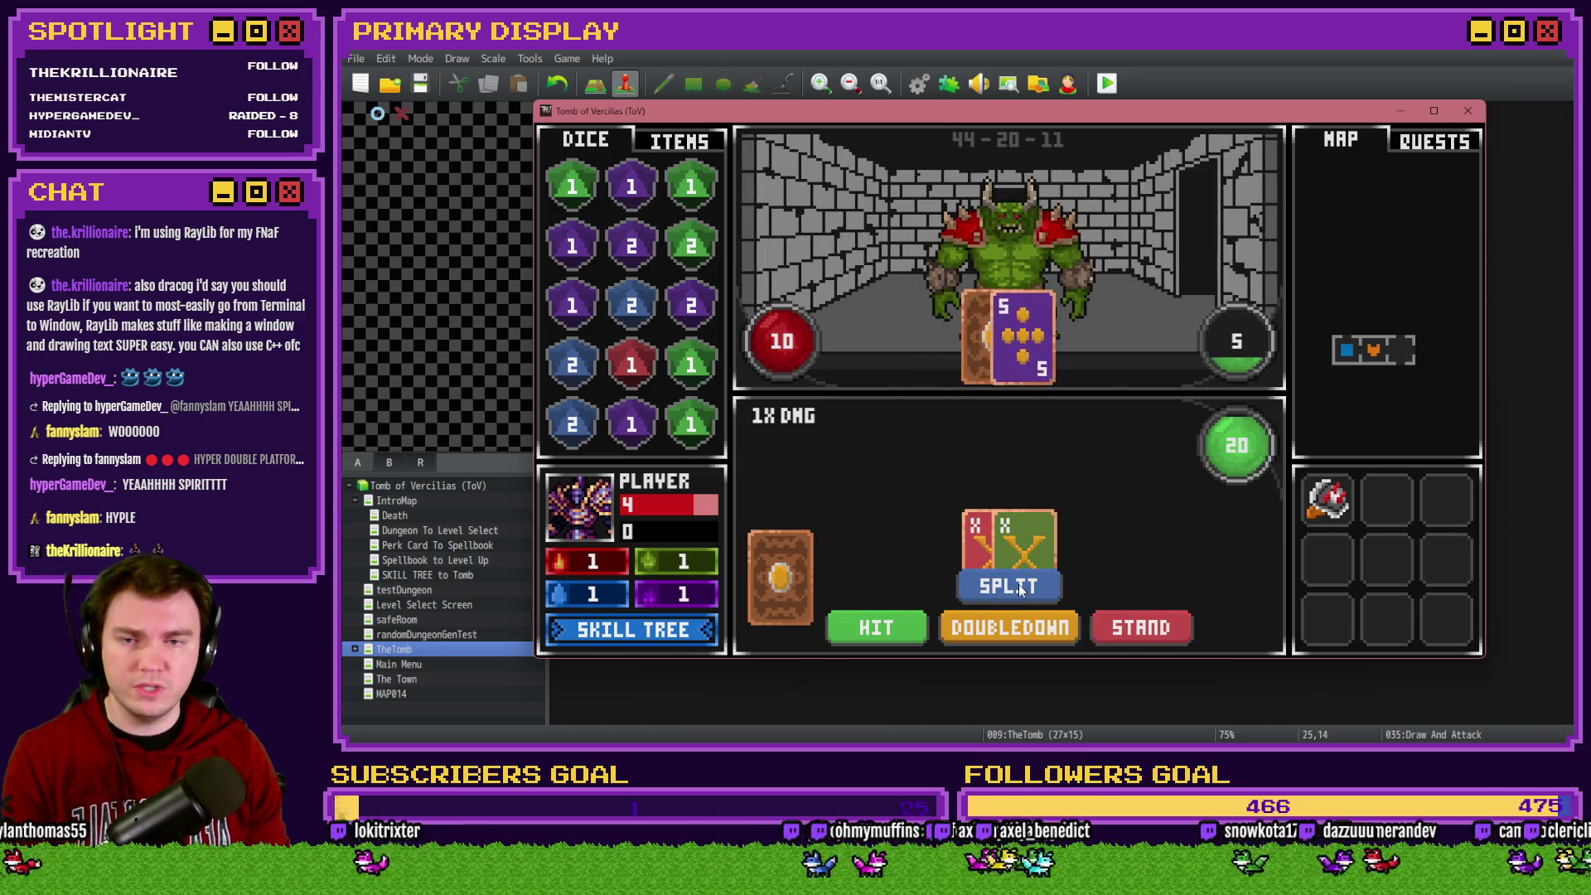
{"action": "left_click", "coordinate": [1021, 586]}
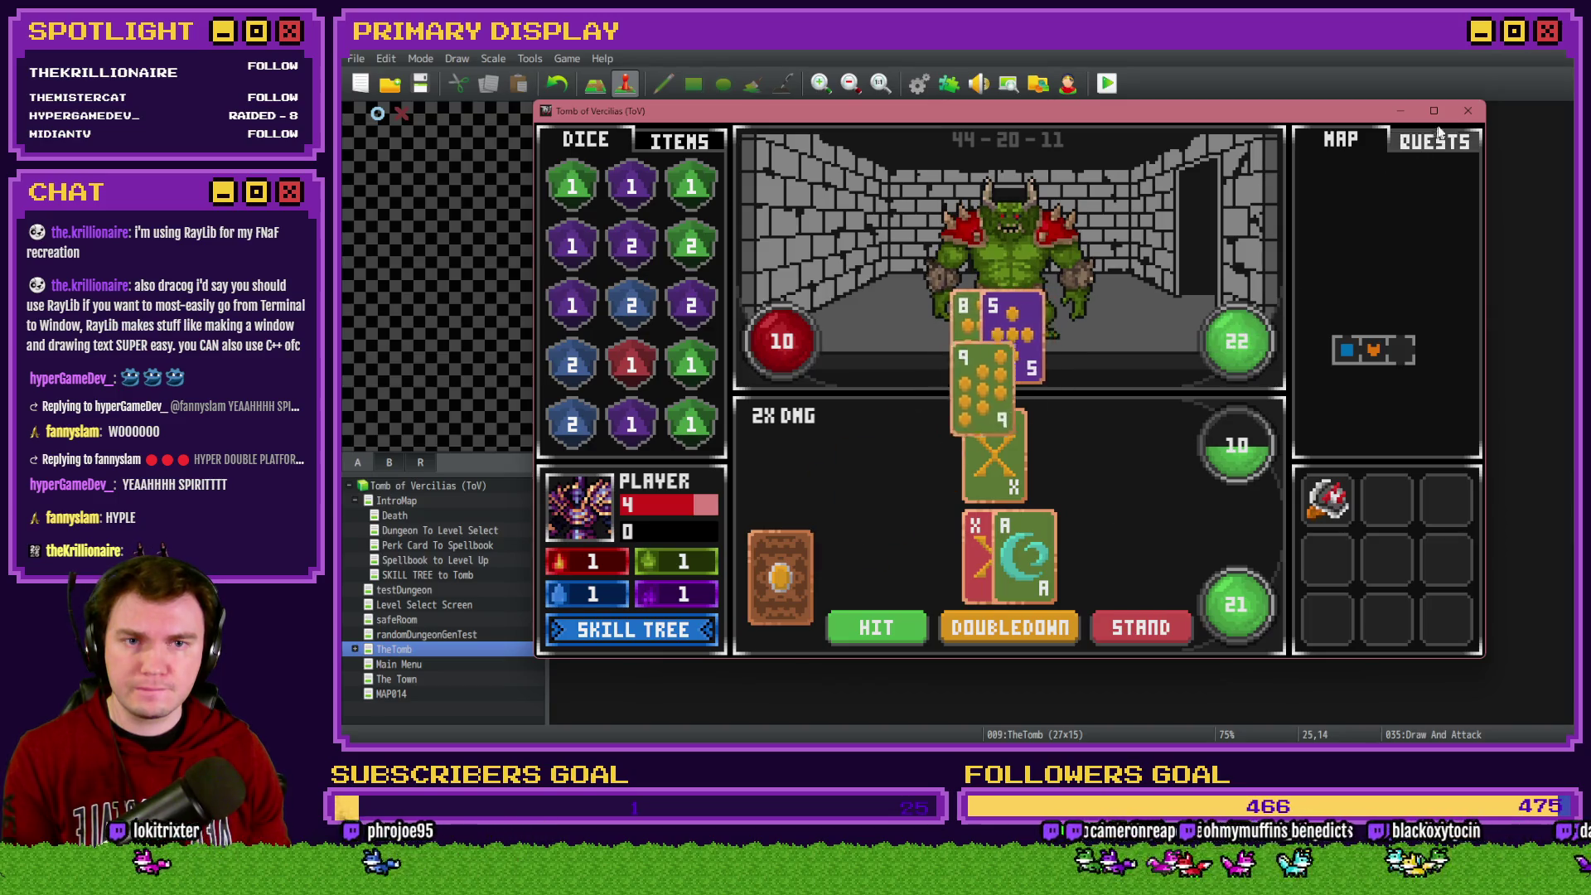
End the playtest and reopen Draw And Attack on page 2, scrolled to the blackjack checks
{"action": "left_click", "coordinate": [1467, 111]}
{"action": "key", "text": "Return"}
{"action": "left_click", "coordinate": [618, 190]}
{"action": "left_click_drag", "start_coordinate": [1312, 248], "coordinate": [1284, 578]}
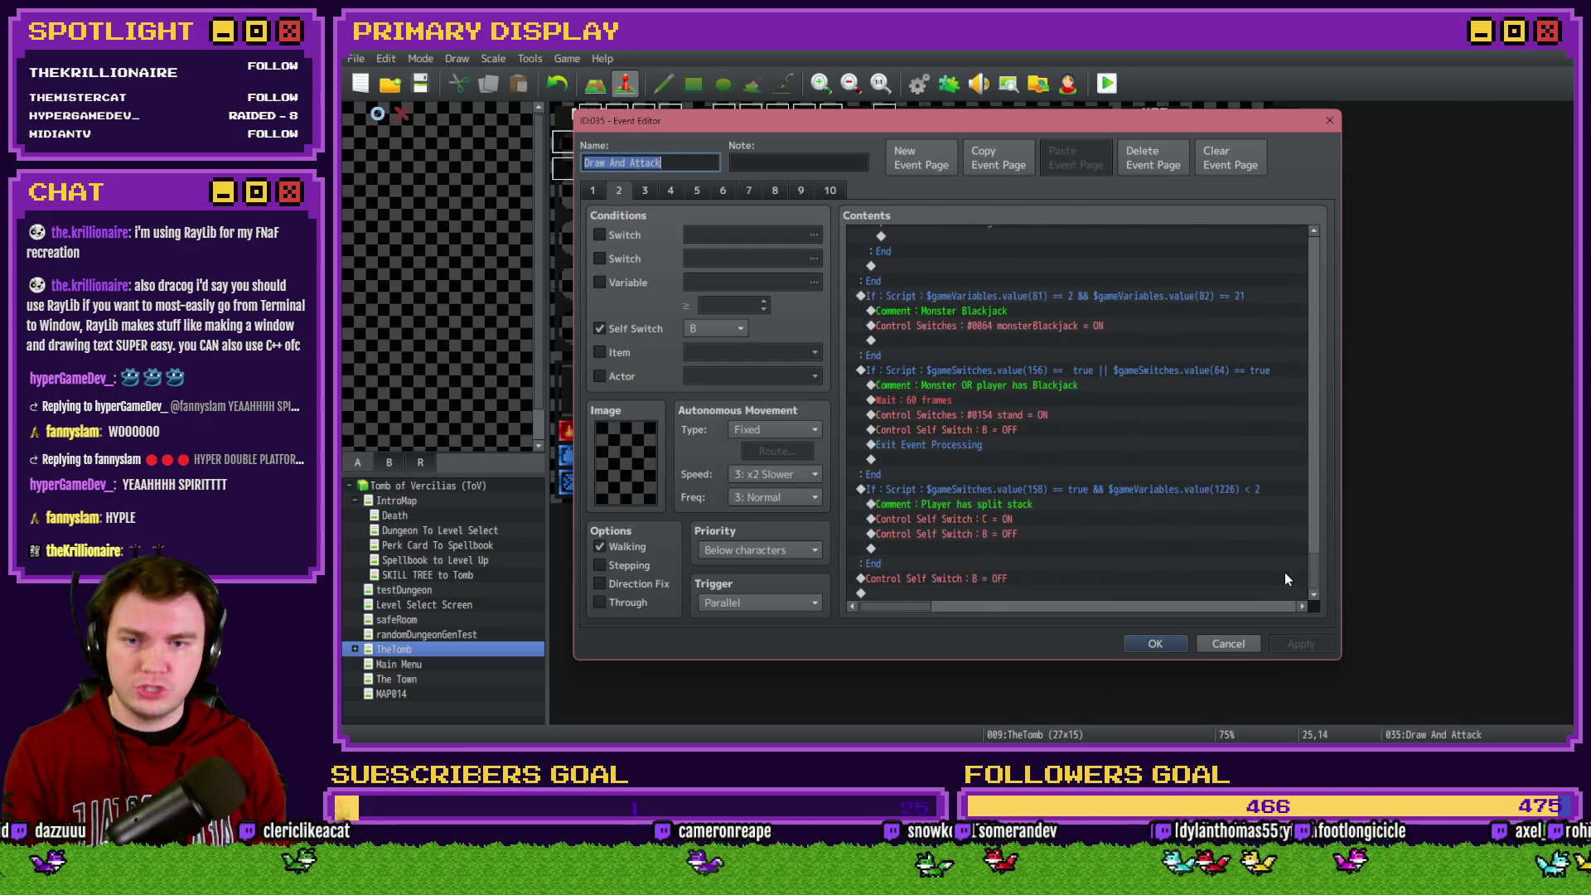
{"action": "scroll", "coordinate": [1126, 538], "scroll_direction": "up", "scroll_amount": 3}
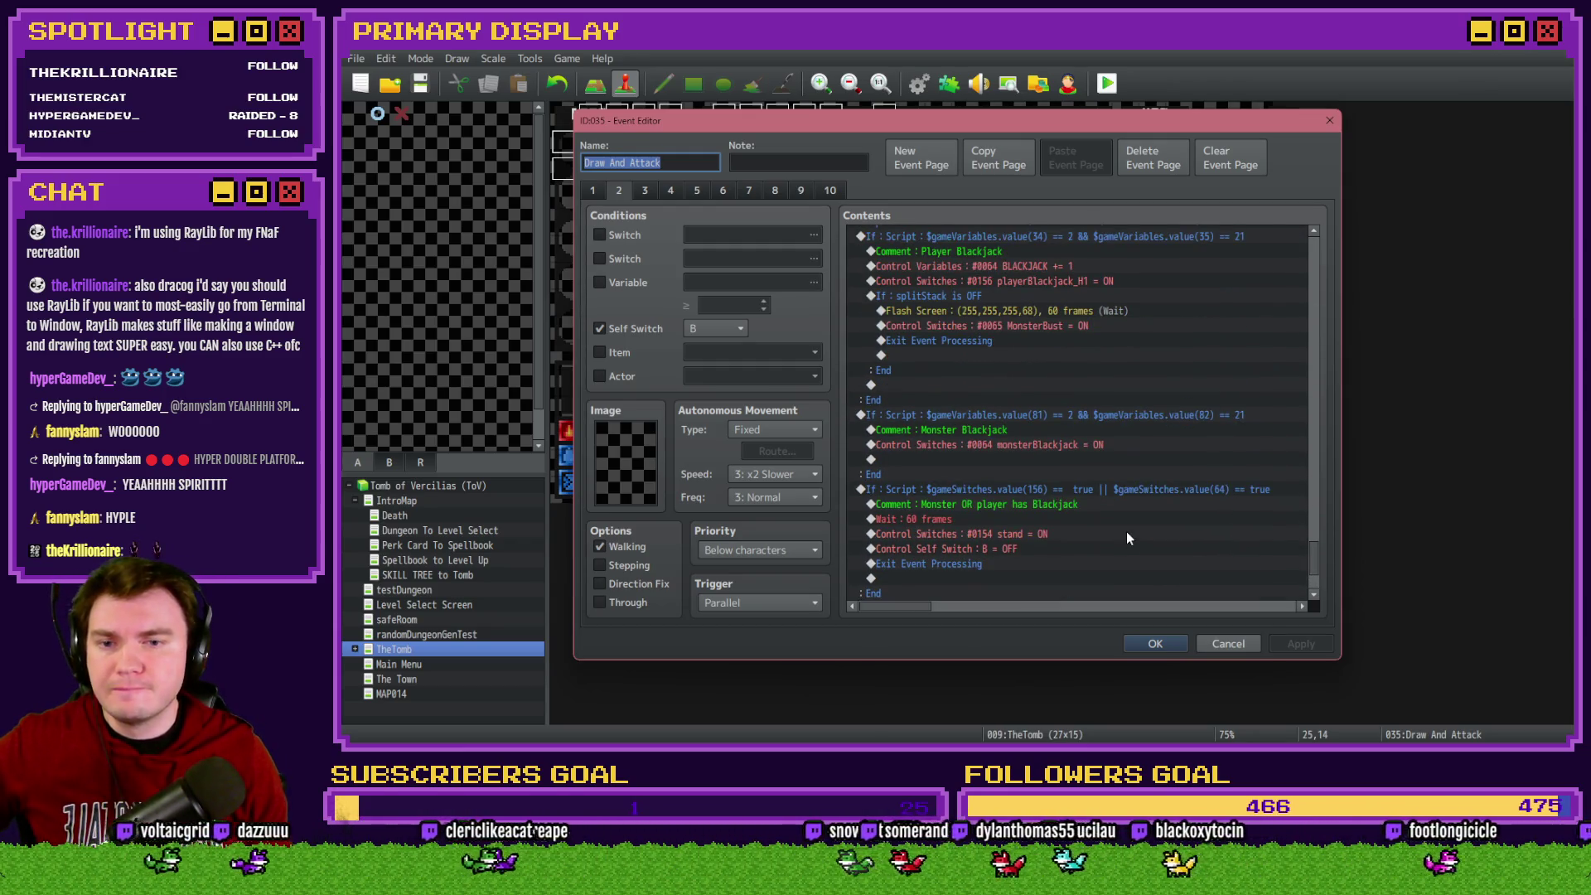
{"action": "scroll", "coordinate": [1126, 537], "scroll_direction": "down", "scroll_amount": 3}
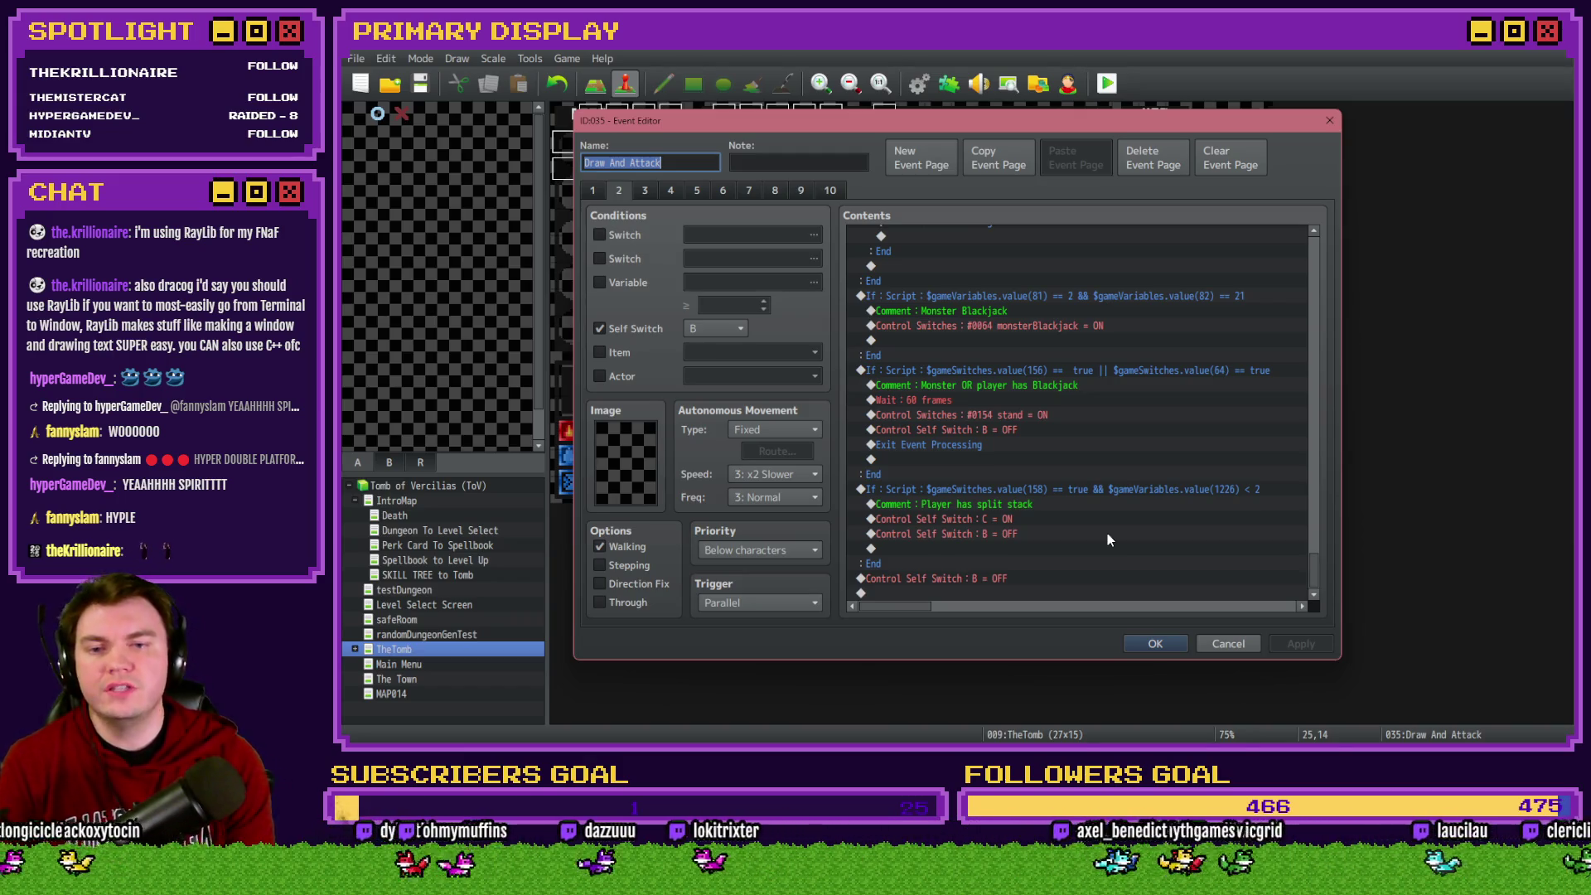
{"action": "left_click", "coordinate": [970, 373]}
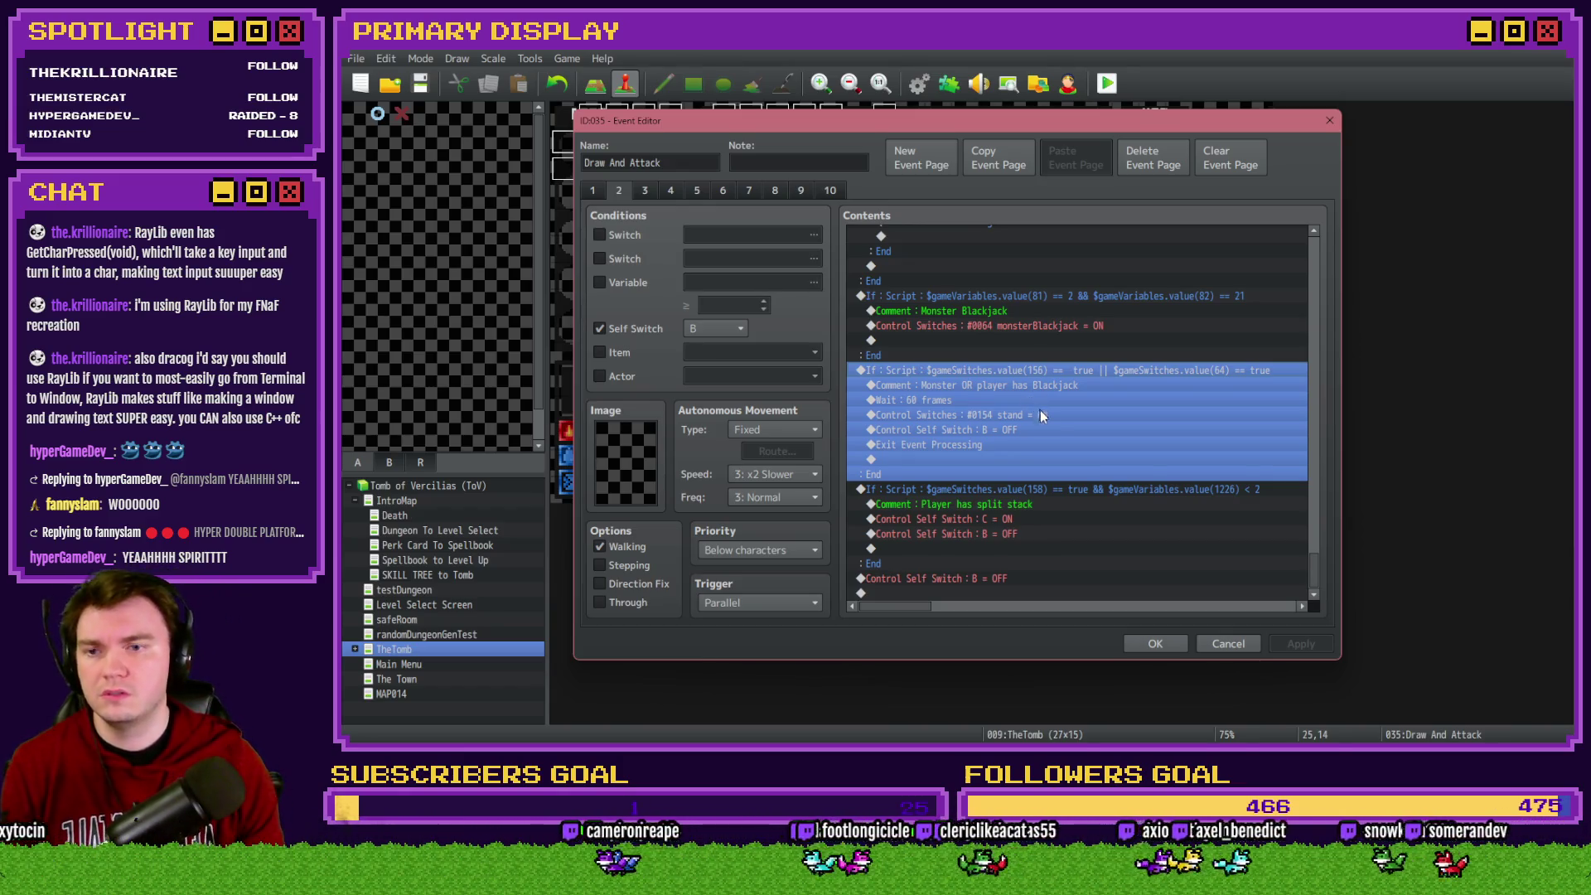
Give the splitStack is OFF condition an Else branch and delete its Flash Screen command
{"action": "scroll", "coordinate": [1039, 410], "scroll_direction": "up", "scroll_amount": 2}
{"action": "scroll", "coordinate": [1049, 448], "scroll_direction": "up", "scroll_amount": 1}
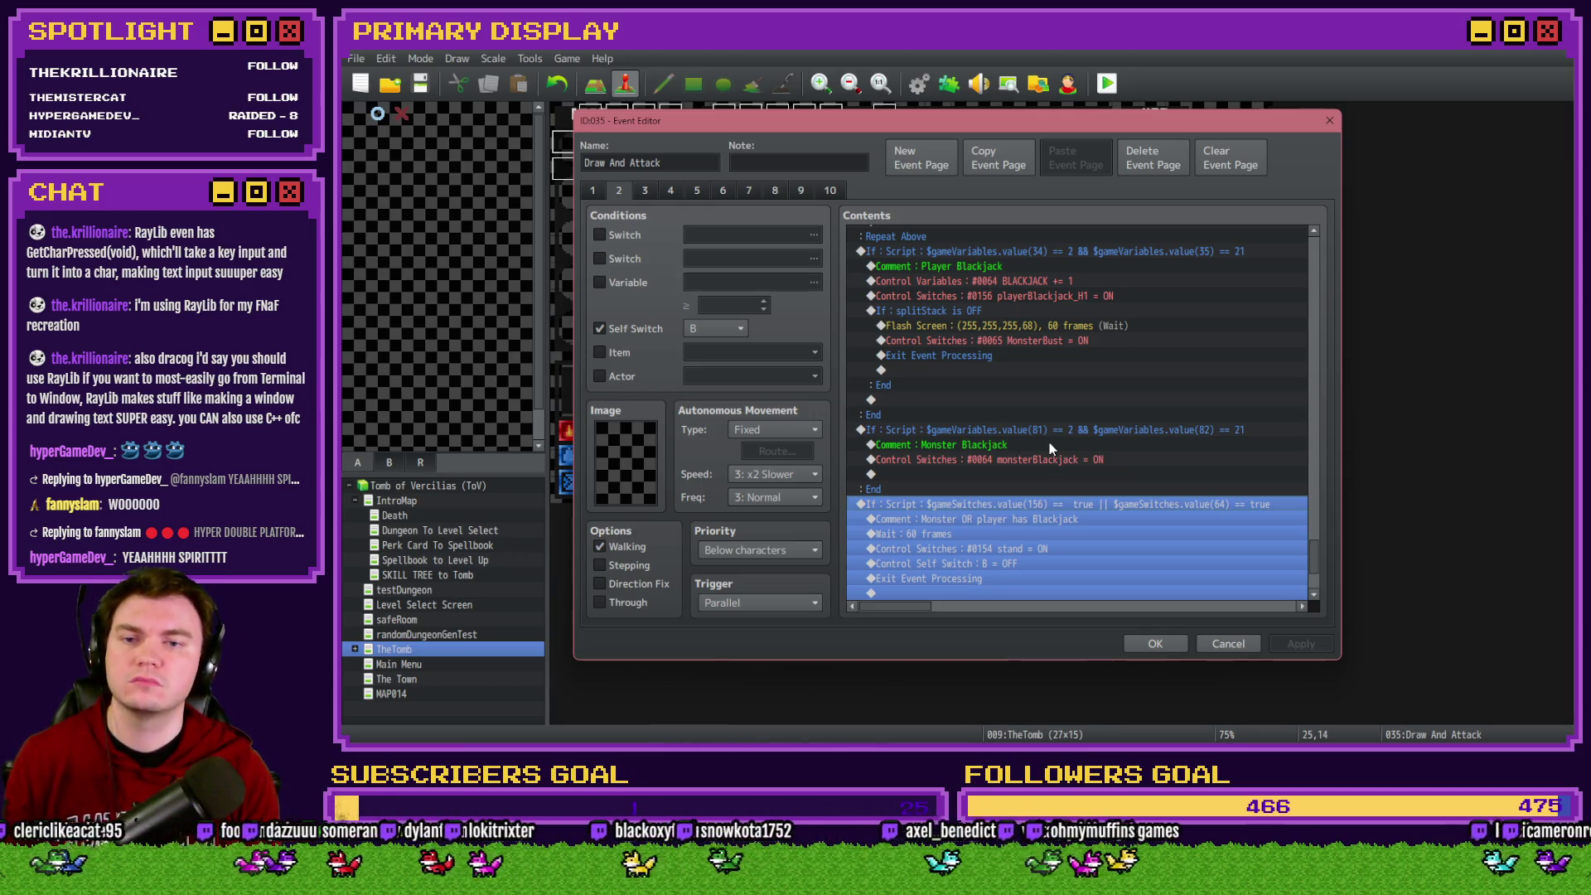
{"action": "double_click", "coordinate": [999, 314]}
{"action": "left_click", "coordinate": [1177, 546]}
{"action": "left_click", "coordinate": [1027, 326]}
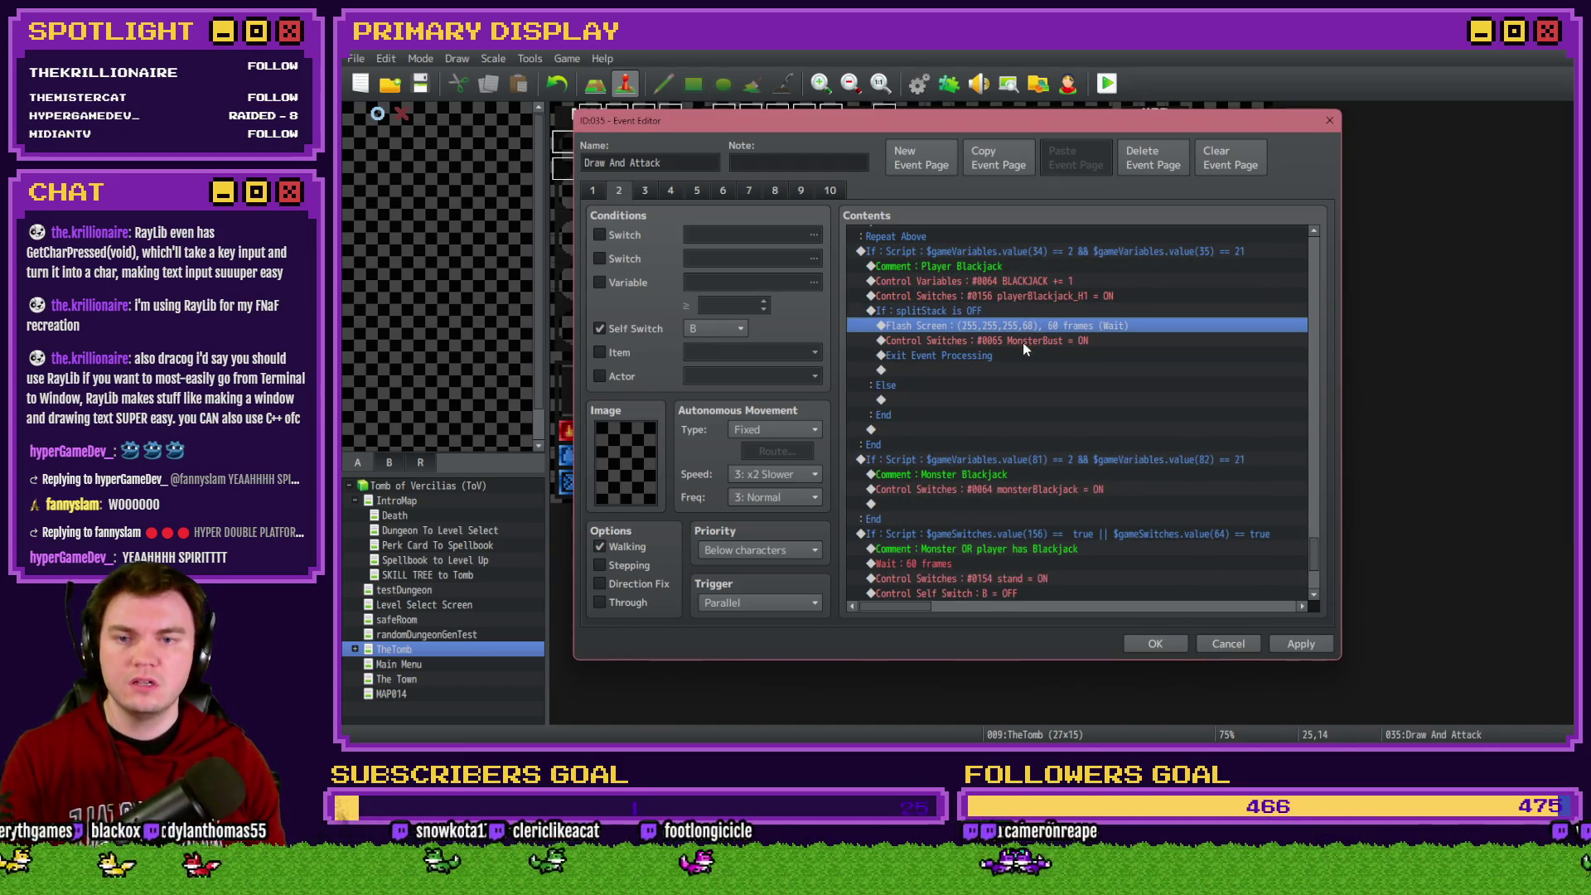
{"action": "key", "text": "Delete"}
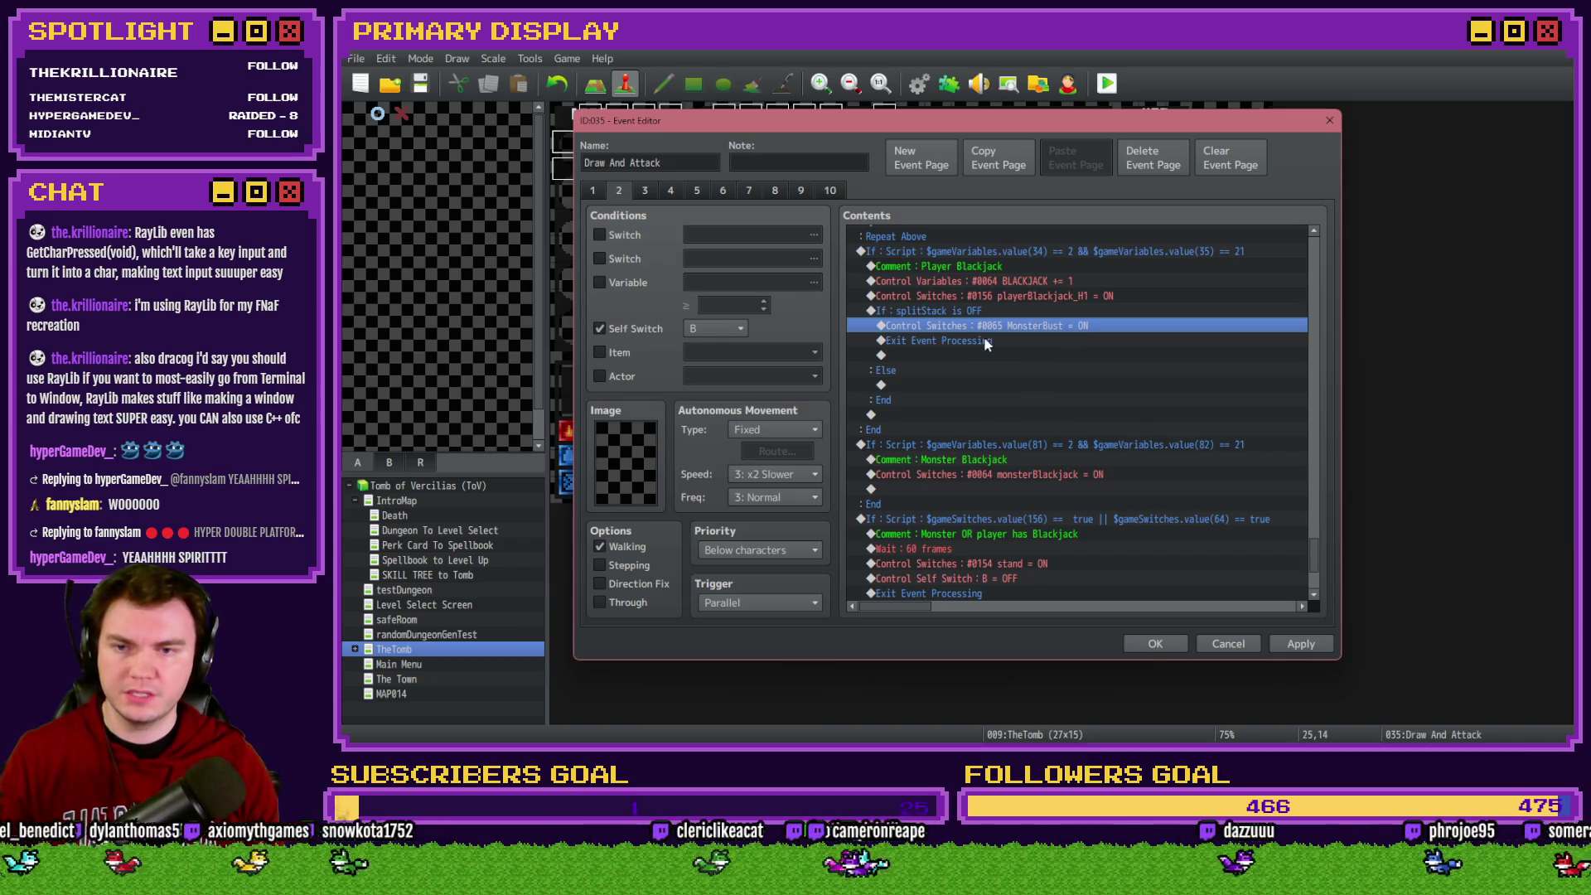
{"action": "left_click", "coordinate": [988, 342]}
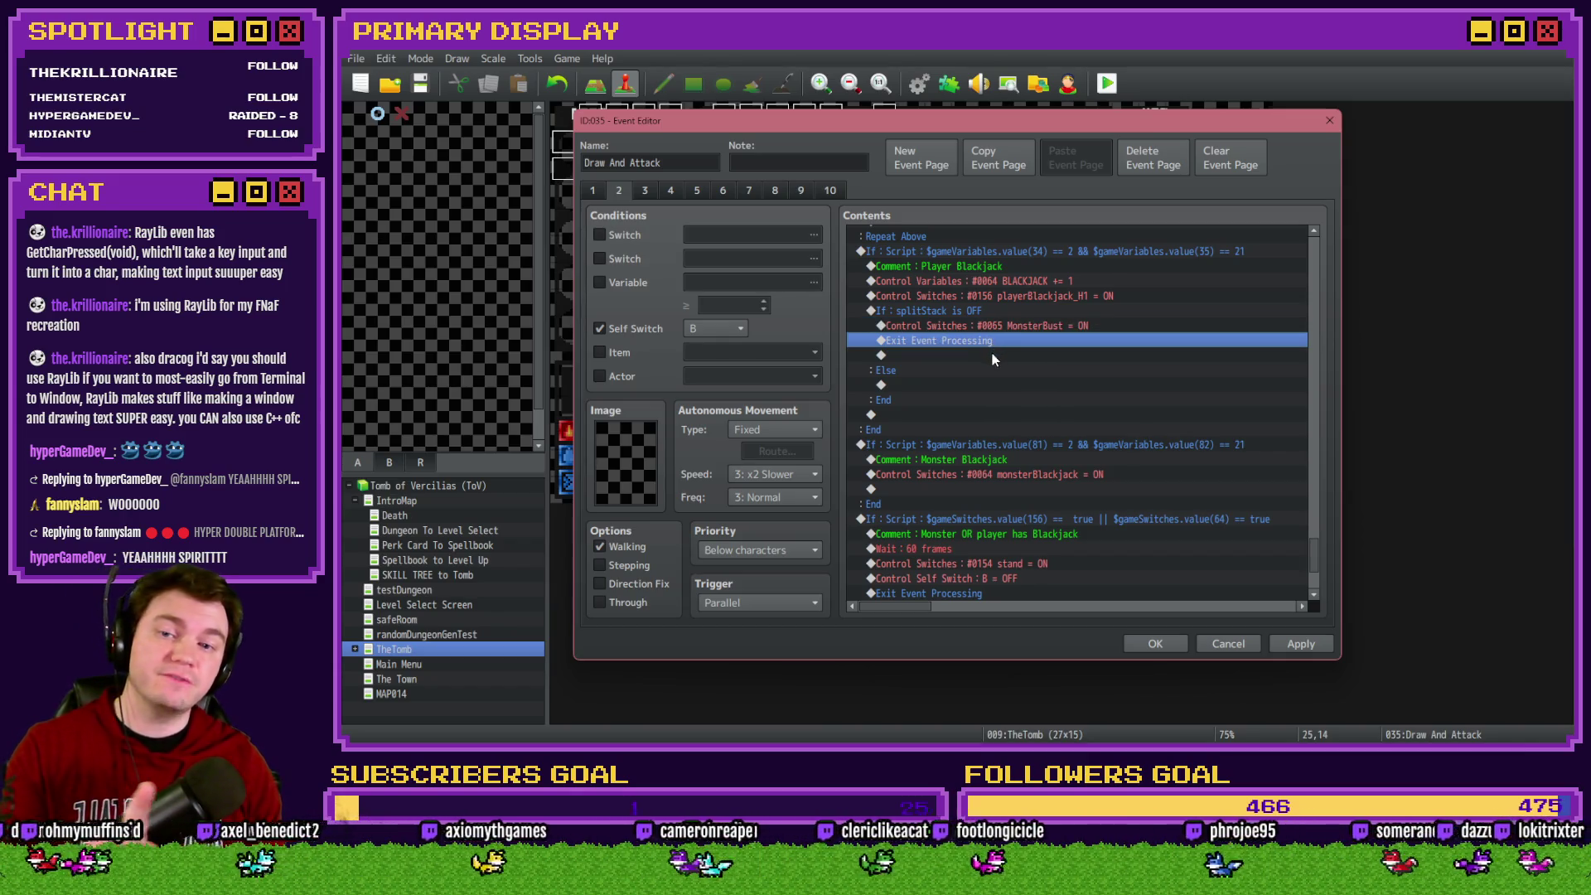
Move the $gameSwitches.value(158) split-stack If block into the Else branch
{"action": "scroll", "coordinate": [1011, 410], "scroll_direction": "down", "scroll_amount": 3}
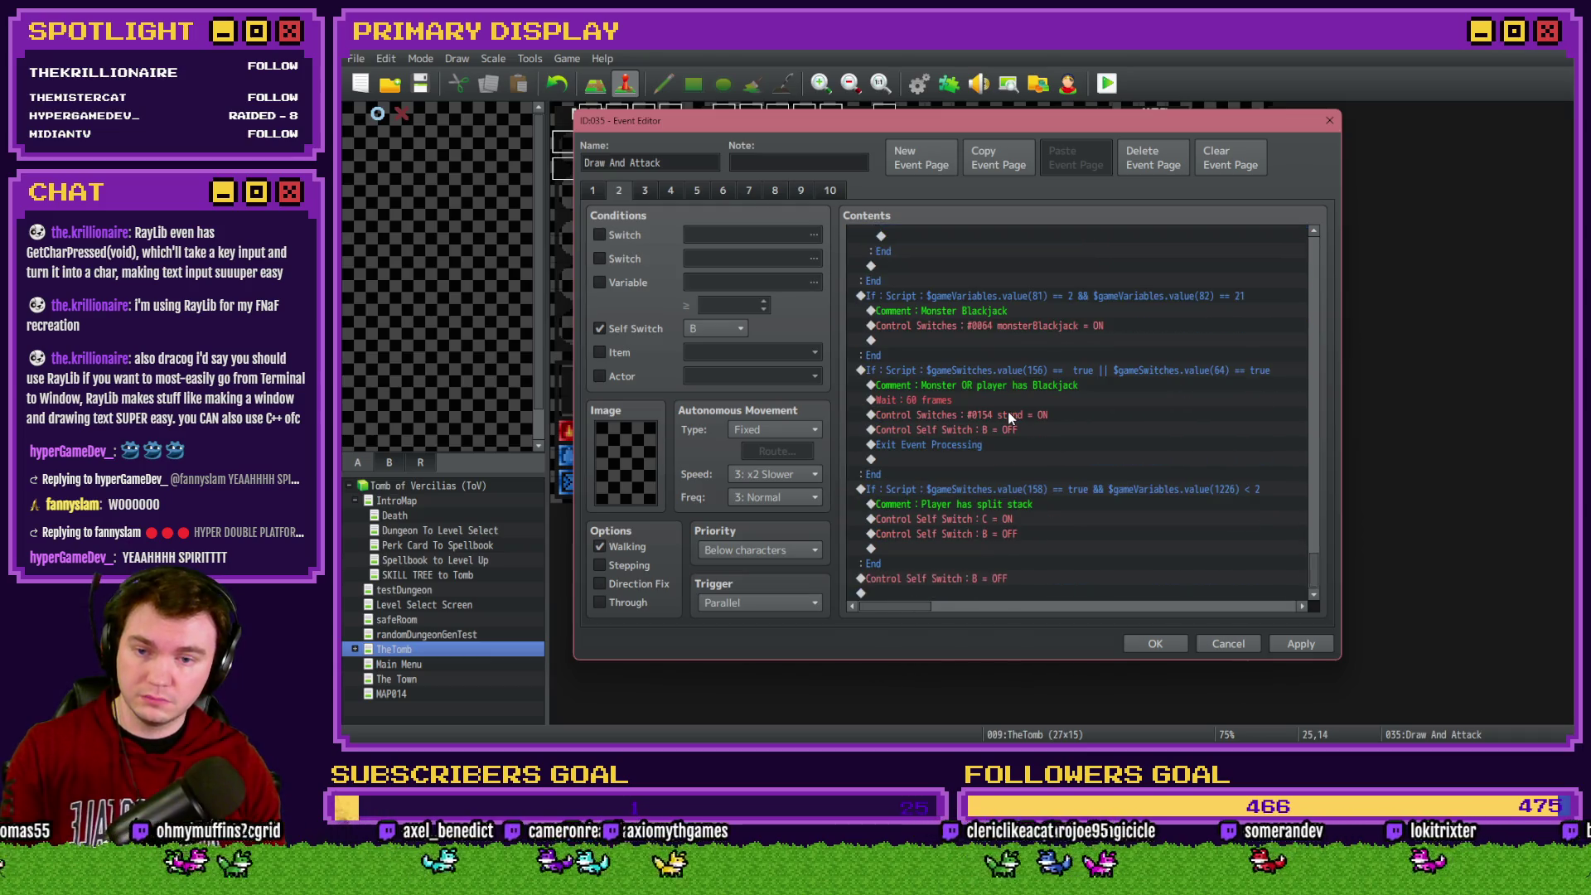
{"action": "left_click", "coordinate": [1019, 489]}
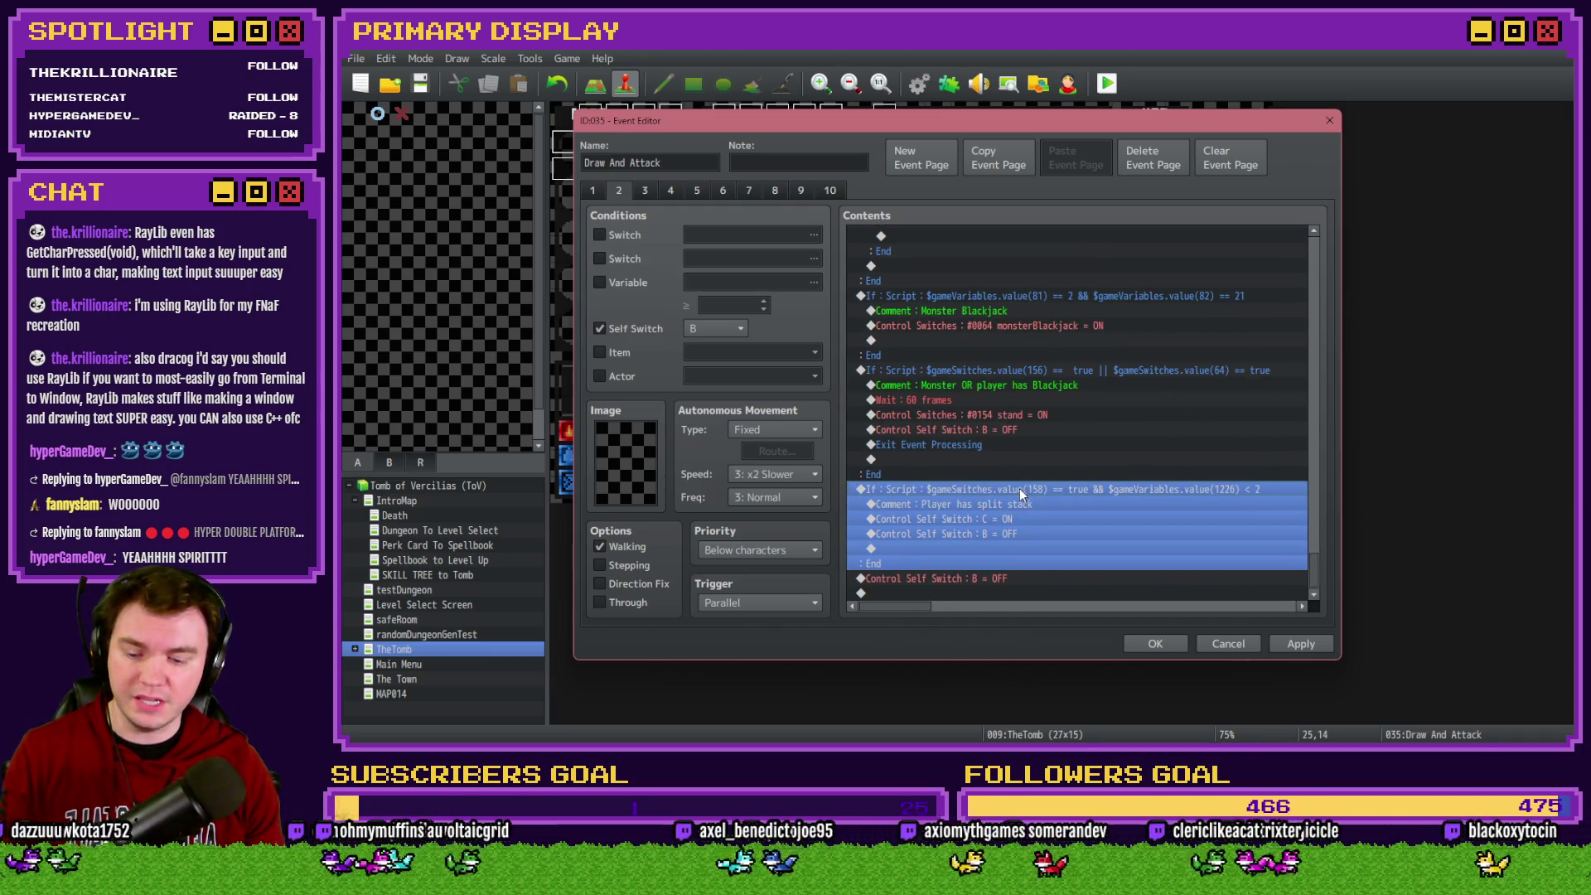
{"action": "key", "text": "ctrl+x"}
{"action": "left_click", "coordinate": [939, 386]}
{"action": "key", "text": "ctrl+v"}
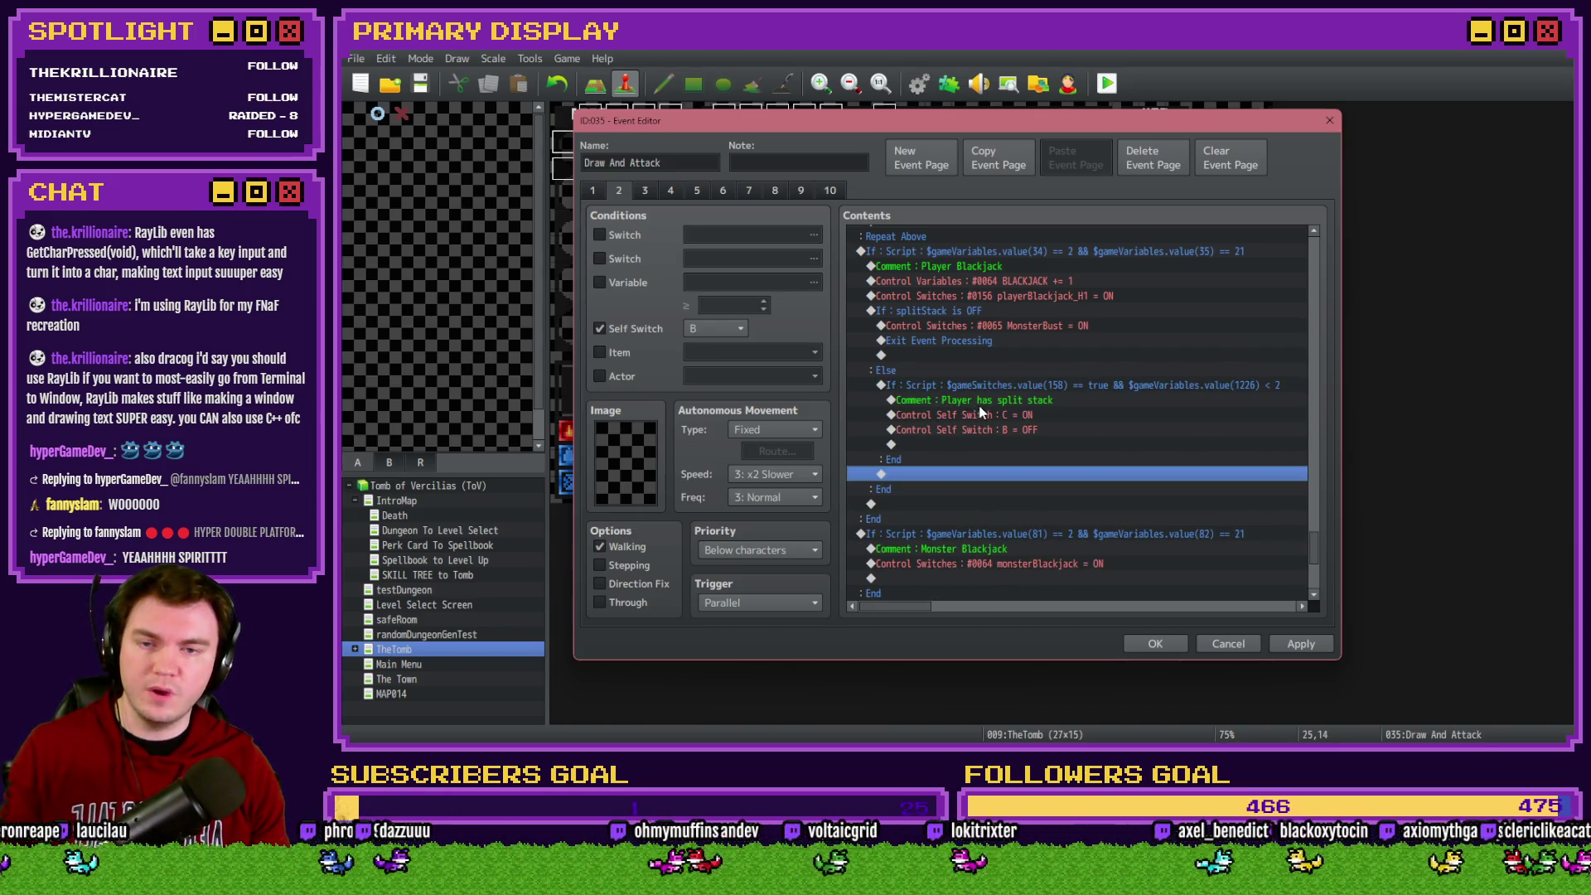
Add Exit Event Processing after Self Switch B = OFF in the split-stack branch and confirm
{"action": "left_click", "coordinate": [1056, 401]}
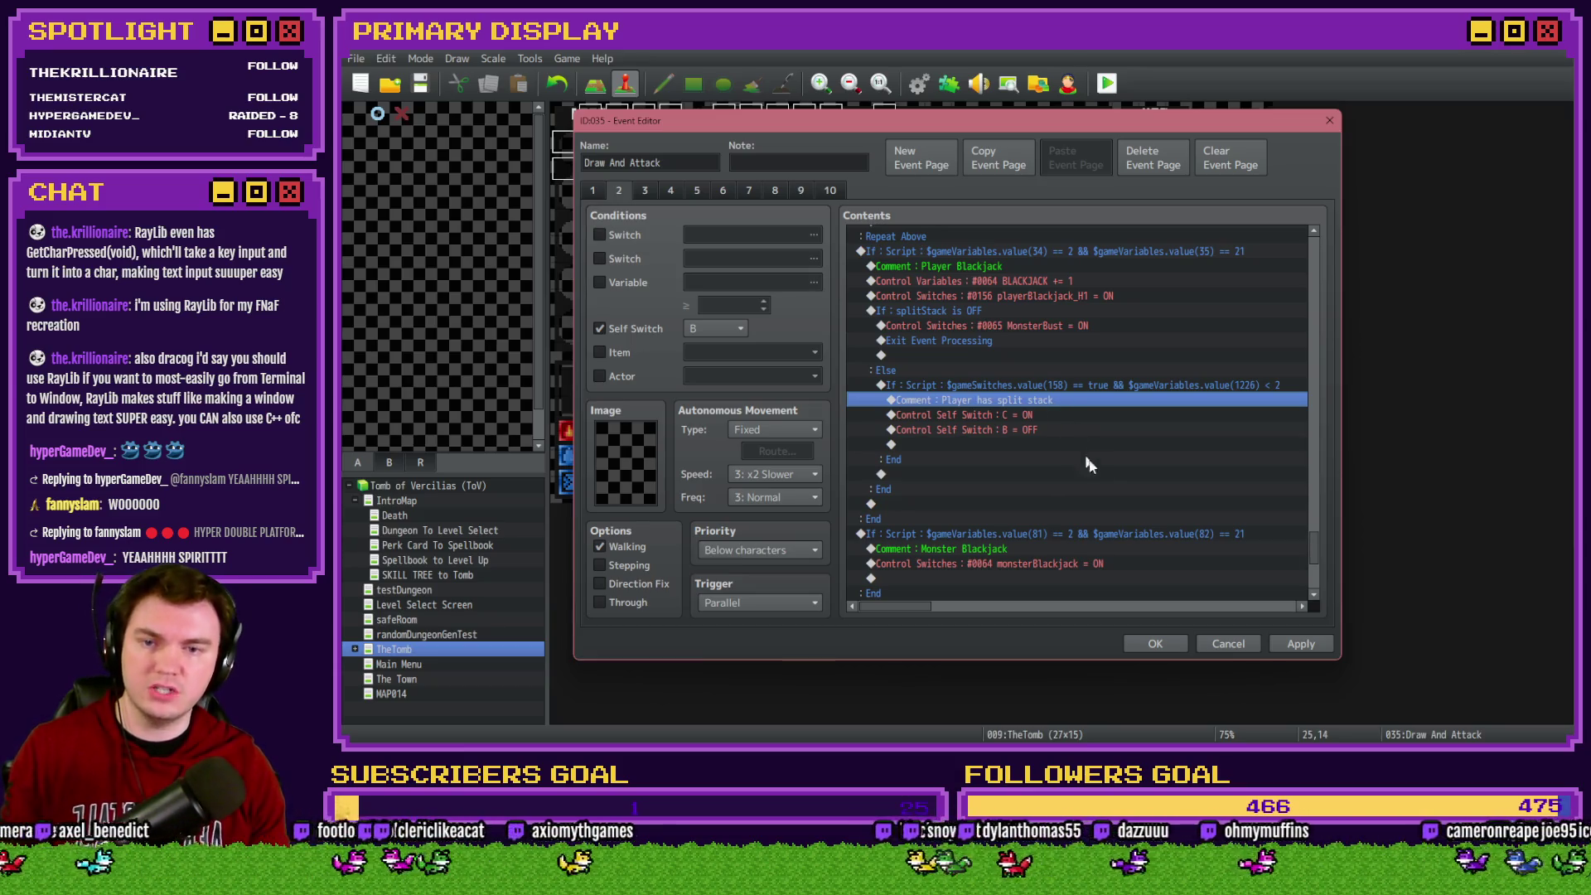
{"action": "left_click", "coordinate": [953, 342]}
{"action": "key", "text": "ctrl+v"}
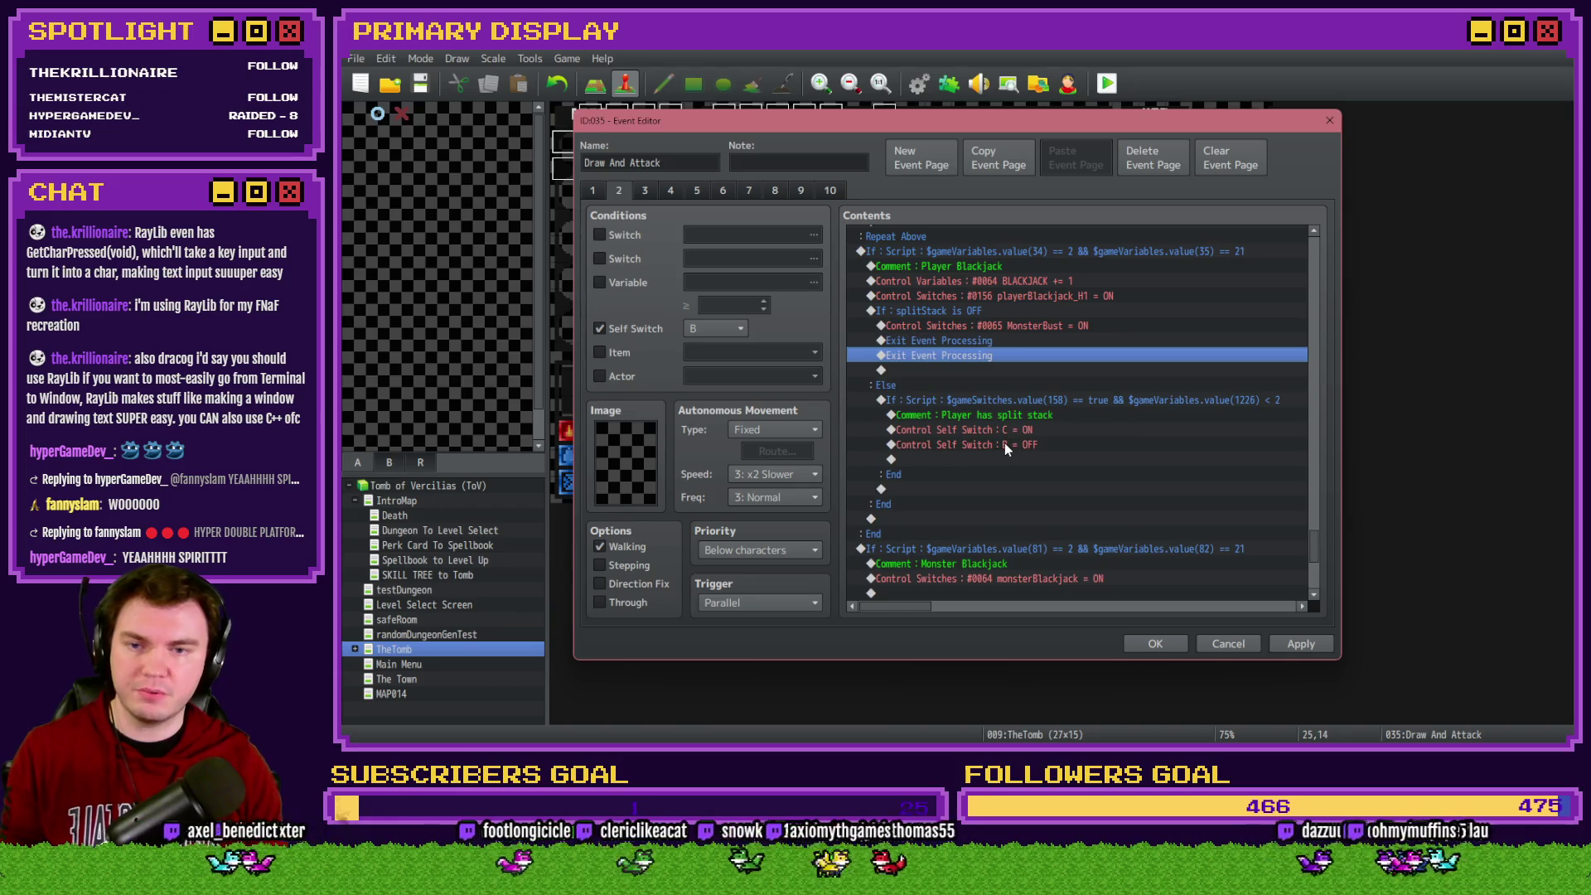
{"action": "key", "text": "Delete"}
{"action": "left_click", "coordinate": [1006, 445]}
{"action": "key", "text": "ctrl+v"}
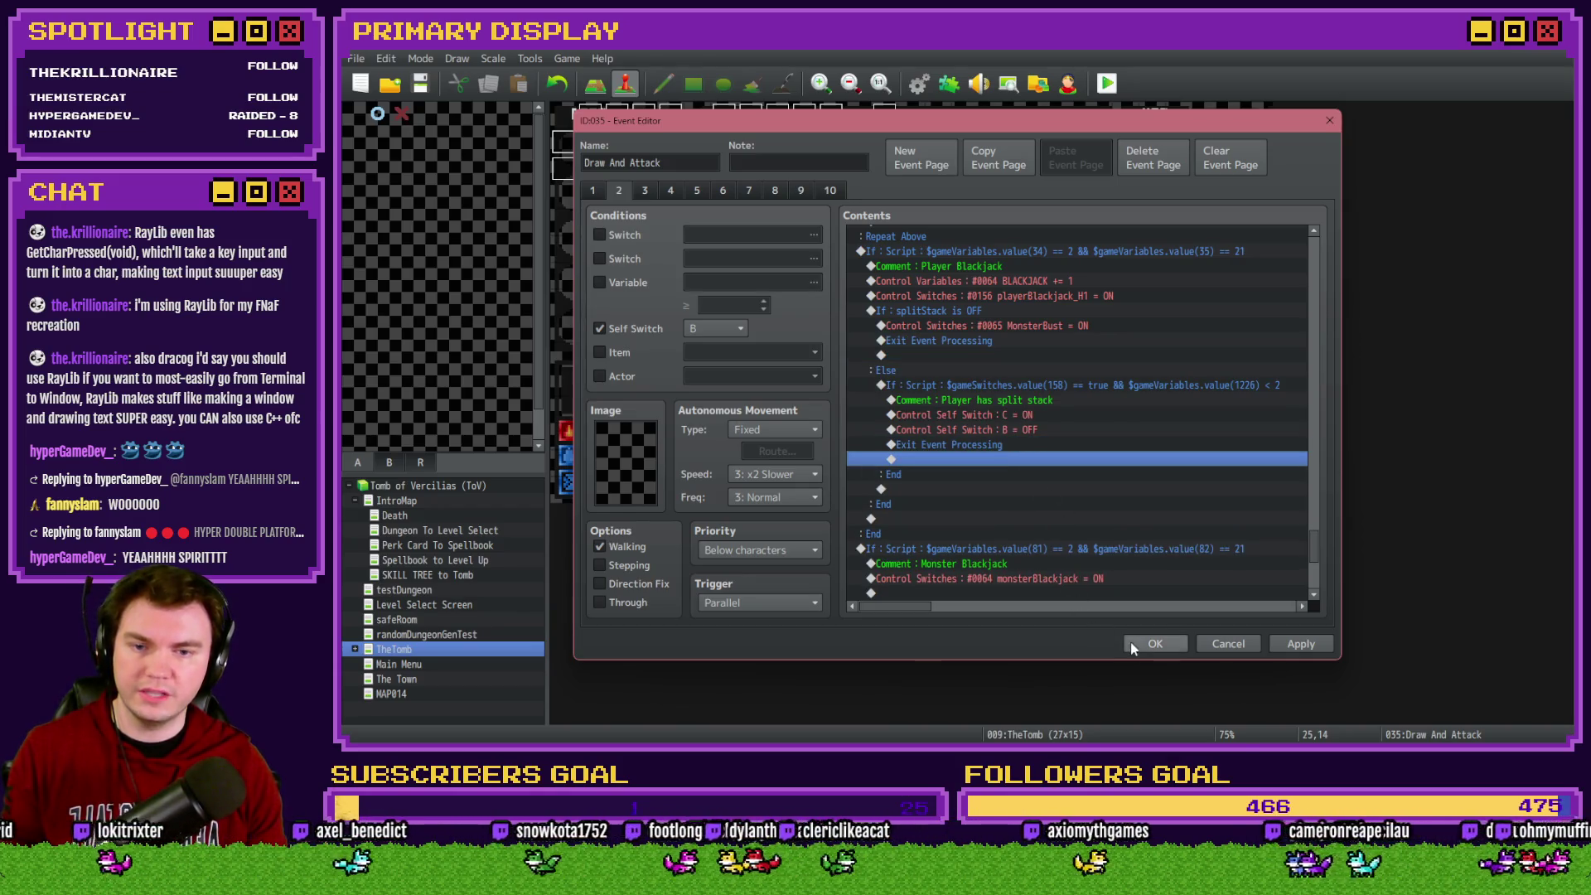
{"action": "left_click", "coordinate": [1140, 646]}
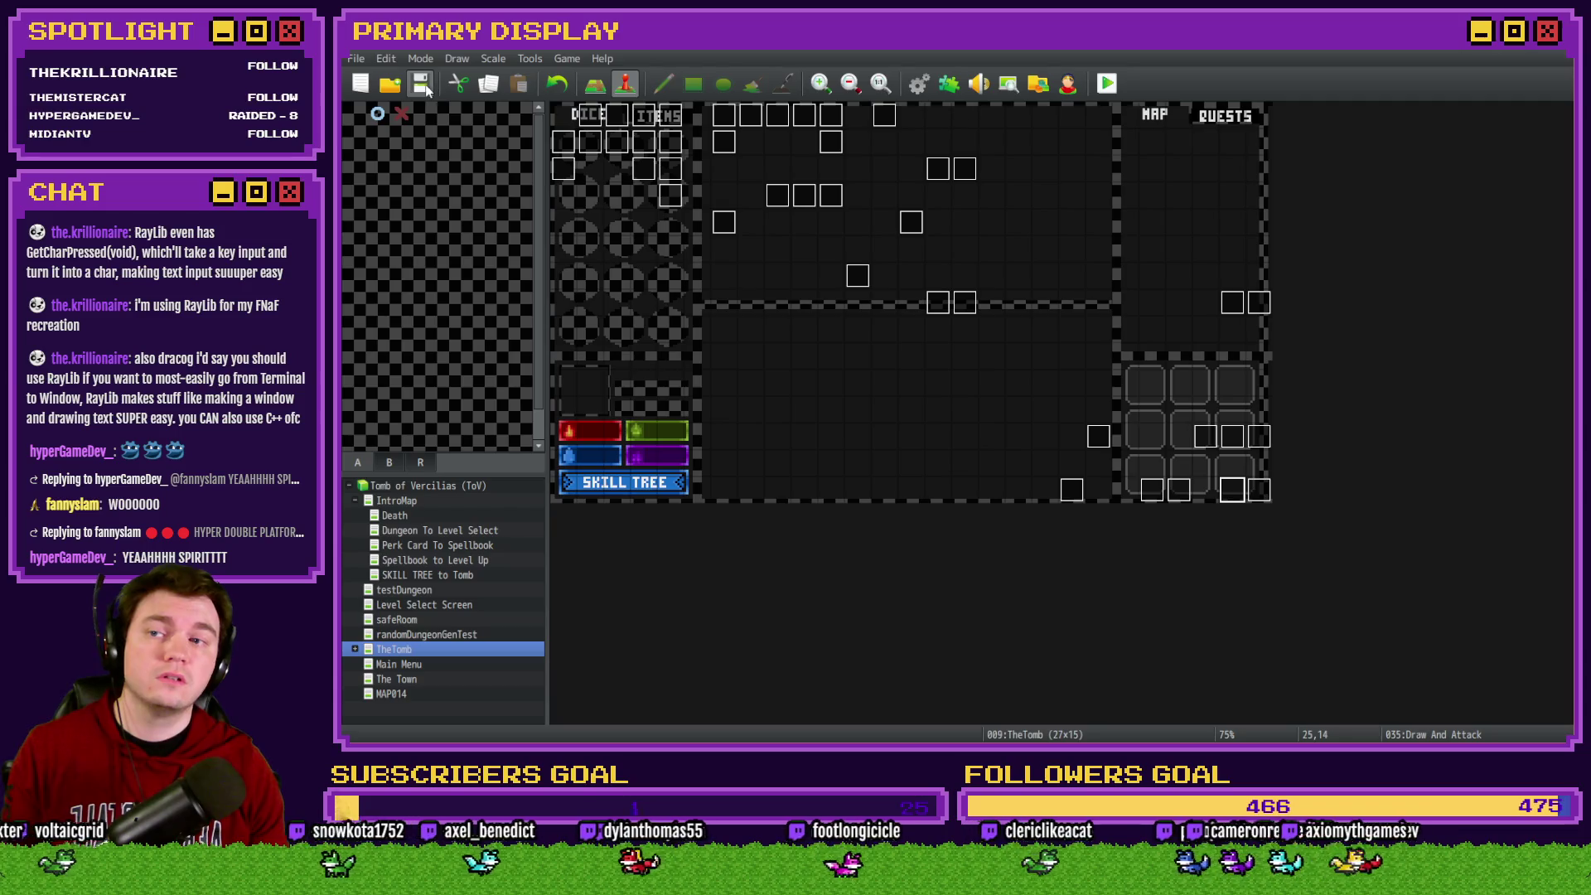
Playtest with a perk card, meet the skeleton, split the X pair and draw onto the top hand
{"action": "left_click", "coordinate": [1107, 83]}
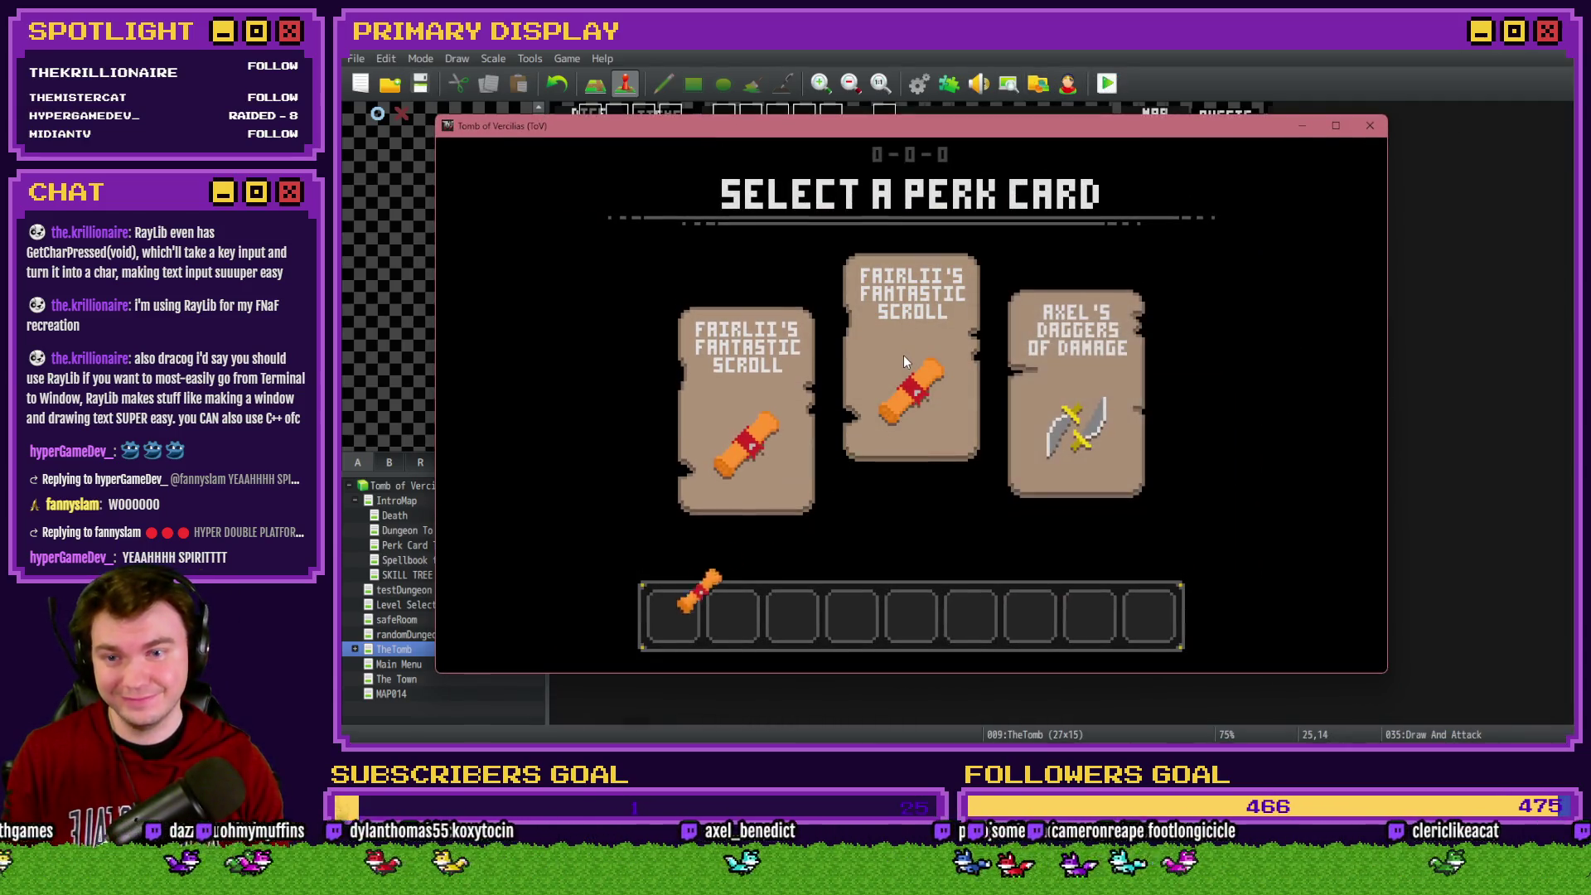
{"action": "left_click", "coordinate": [908, 364]}
{"action": "key", "text": "Up"}
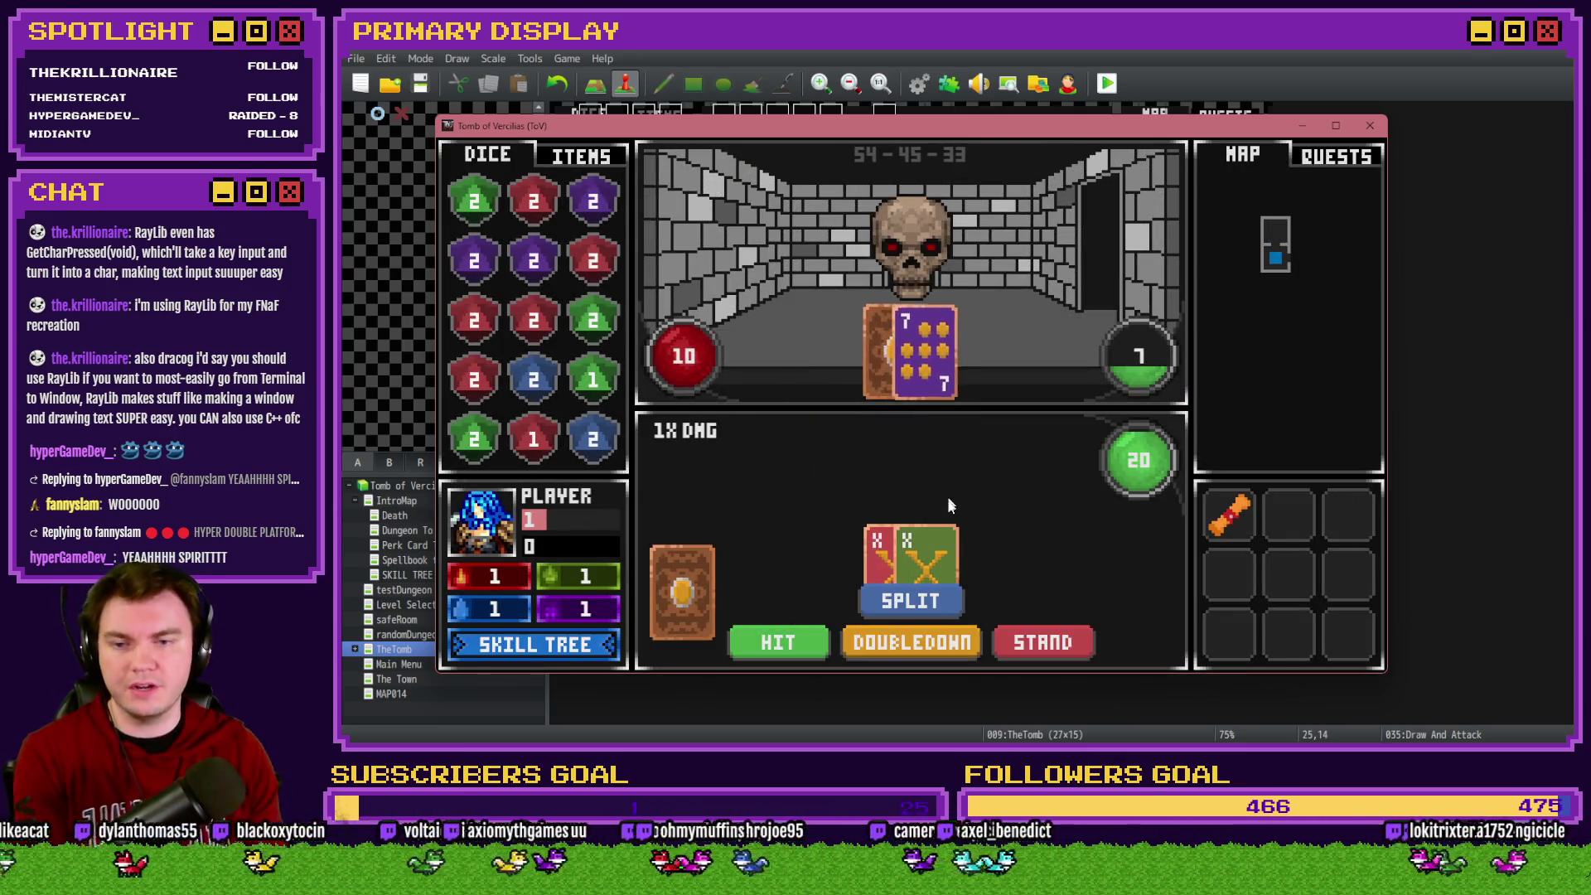
{"action": "left_click", "coordinate": [933, 602]}
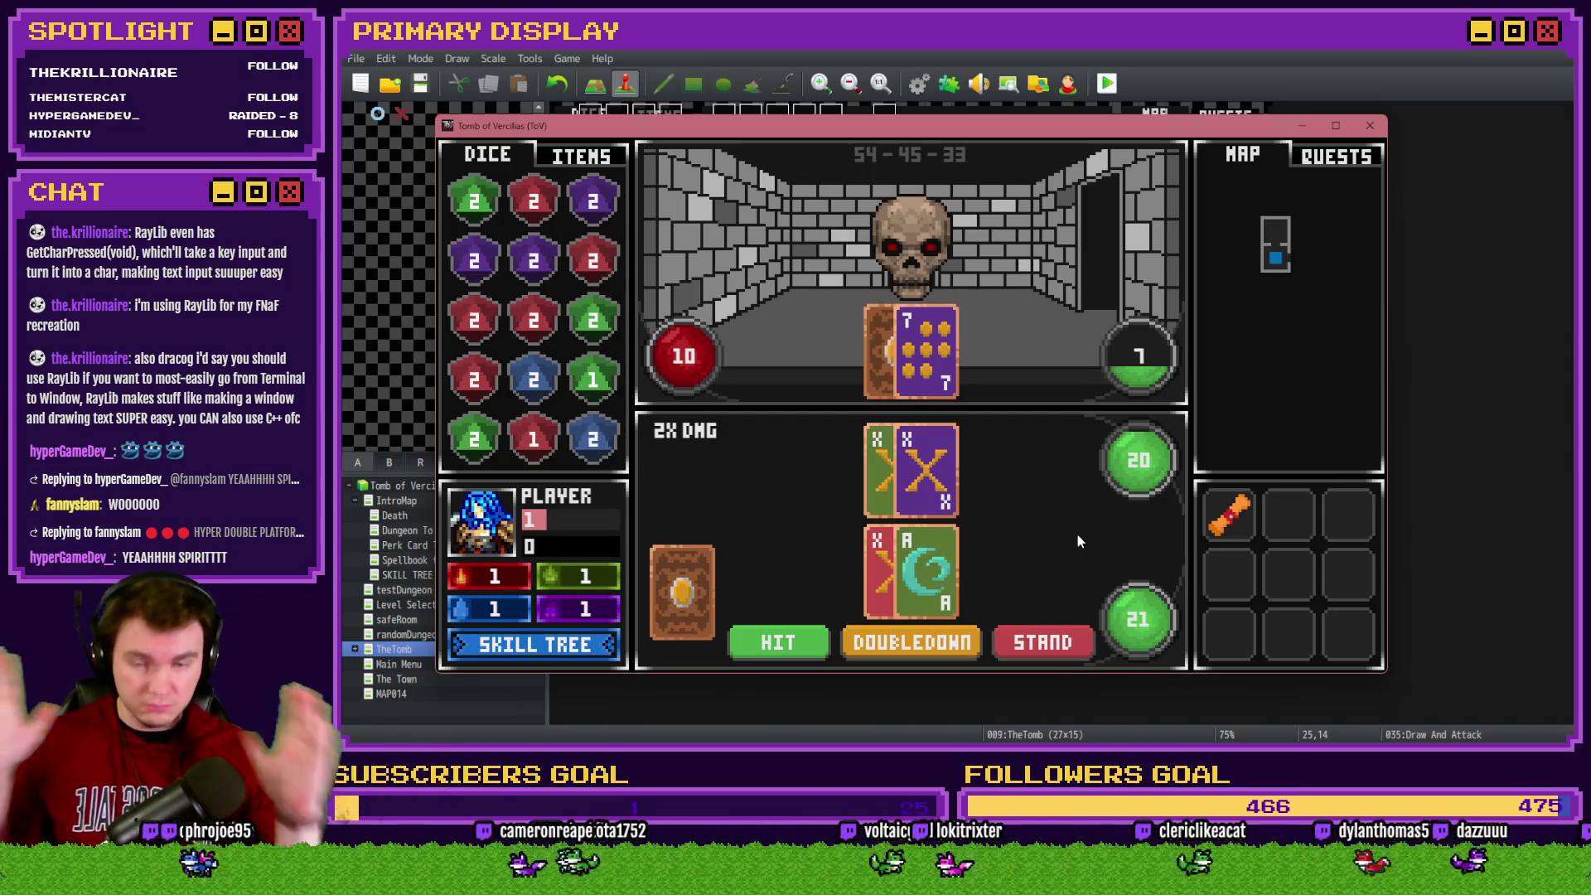
{"action": "mouse_move", "coordinate": [682, 592]}
{"action": "left_mouse_down"}
{"action": "mouse_move", "coordinate": [793, 574]}
{"action": "mouse_move", "coordinate": [907, 480]}
{"action": "left_mouse_up"}
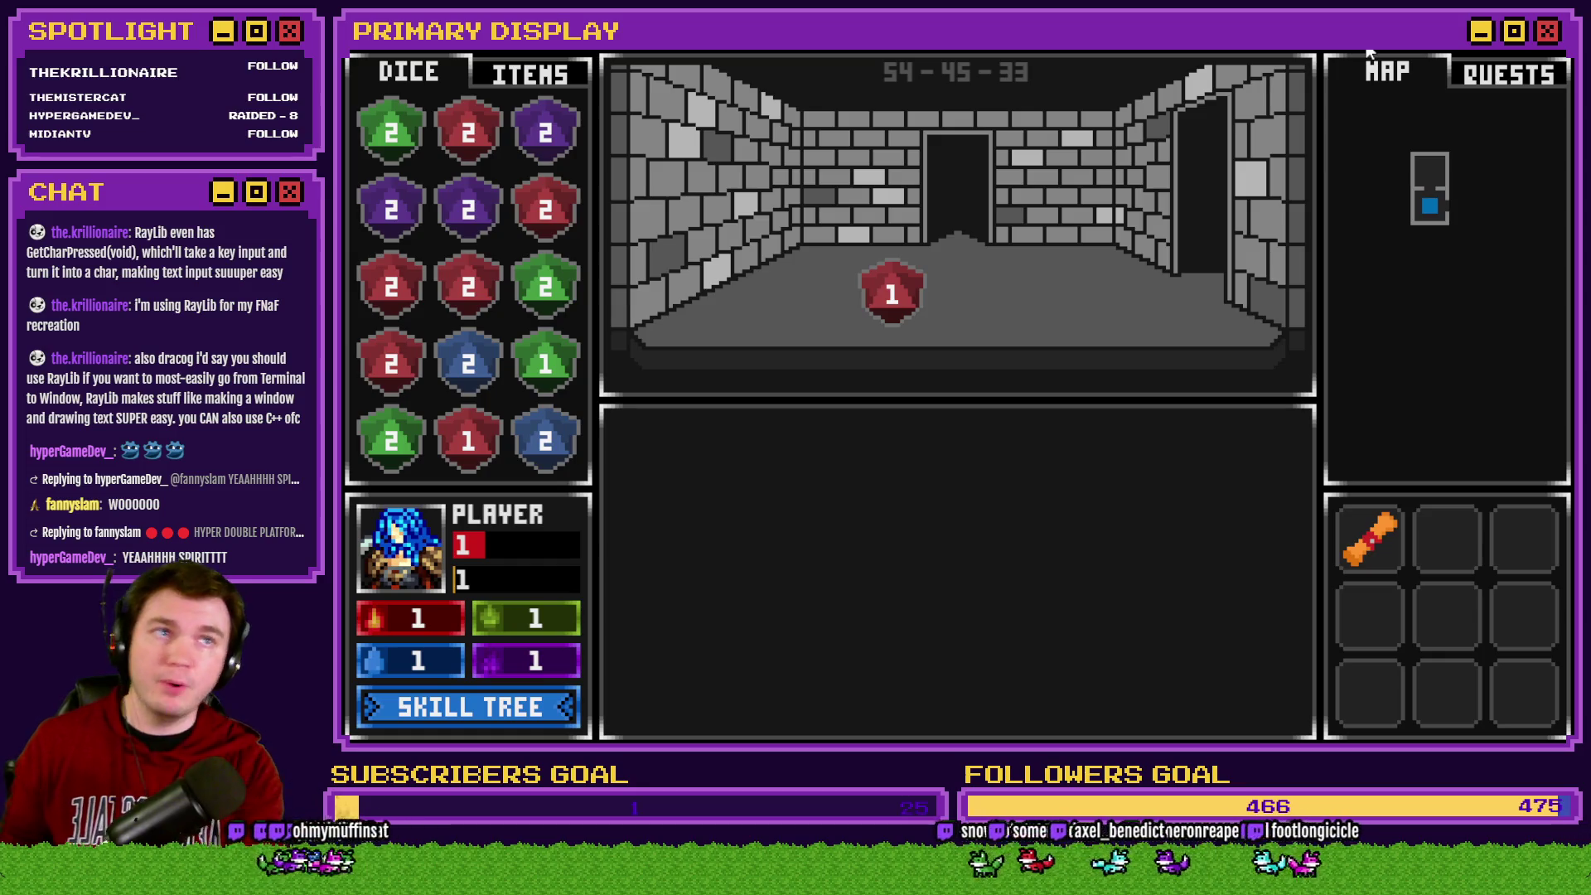
Restart the playtest with the potion perk, split the X pair against the skull enemy, and stand
{"action": "key", "text": "w"}
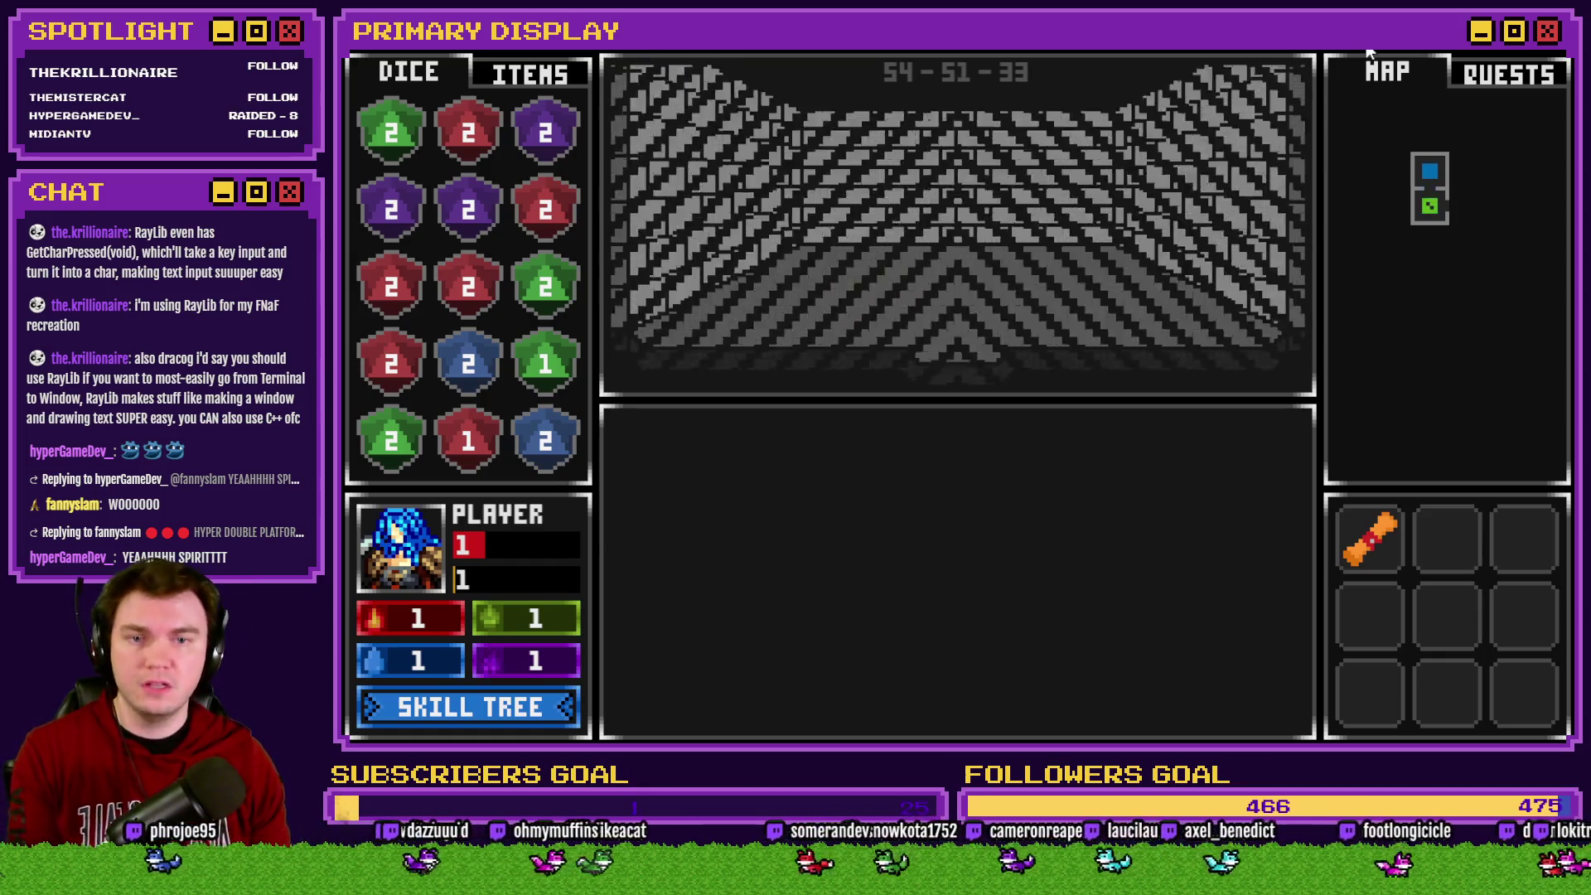
{"action": "key", "text": "alt+F4"}
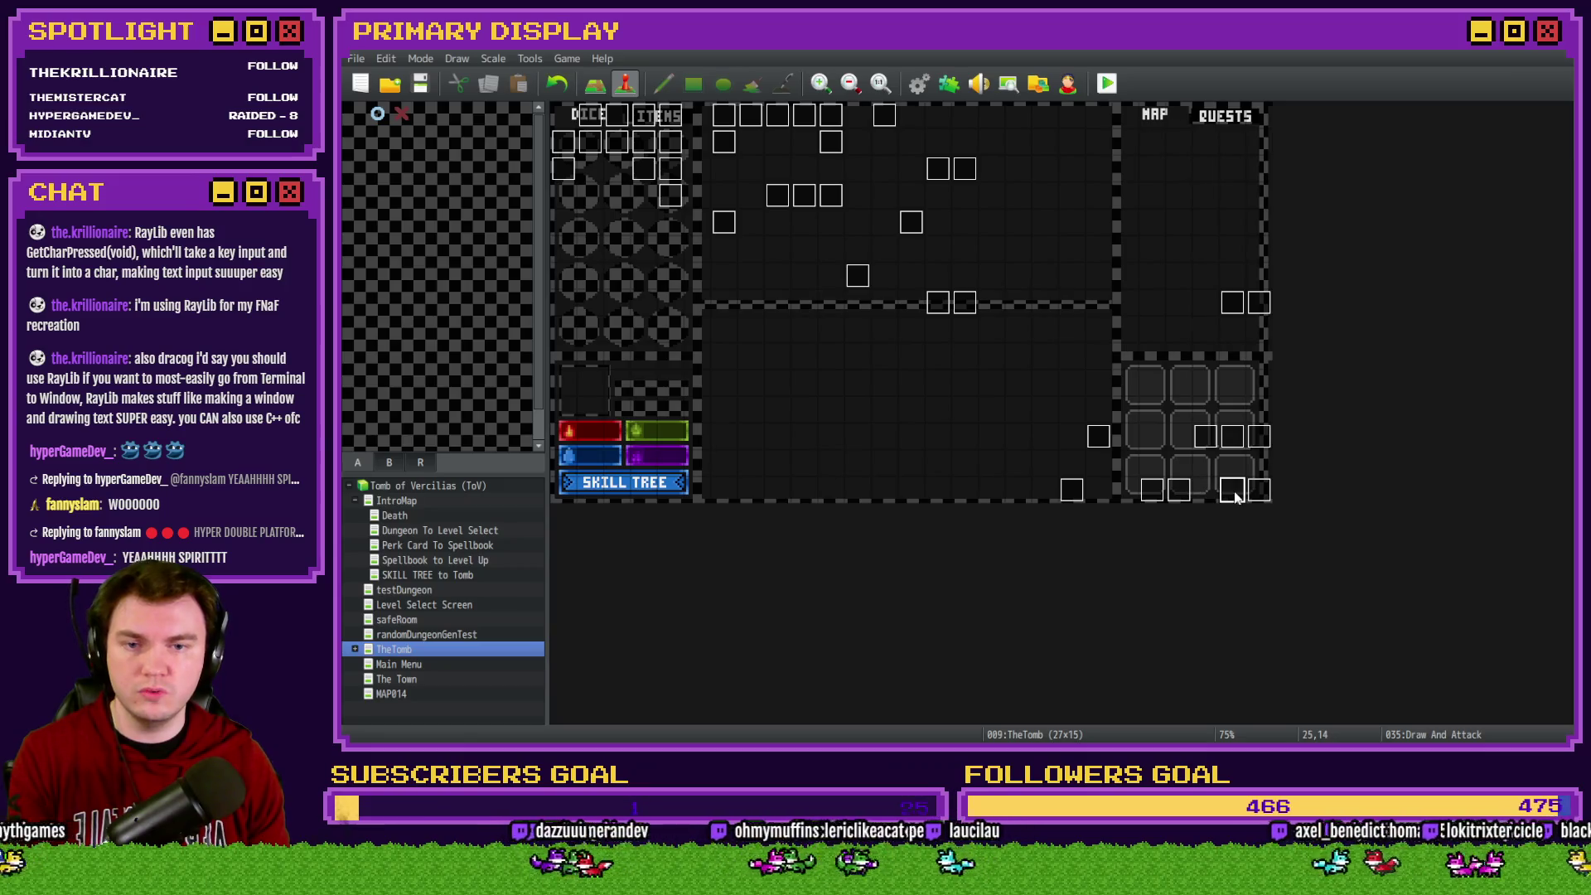
{"action": "left_click", "coordinate": [1099, 77]}
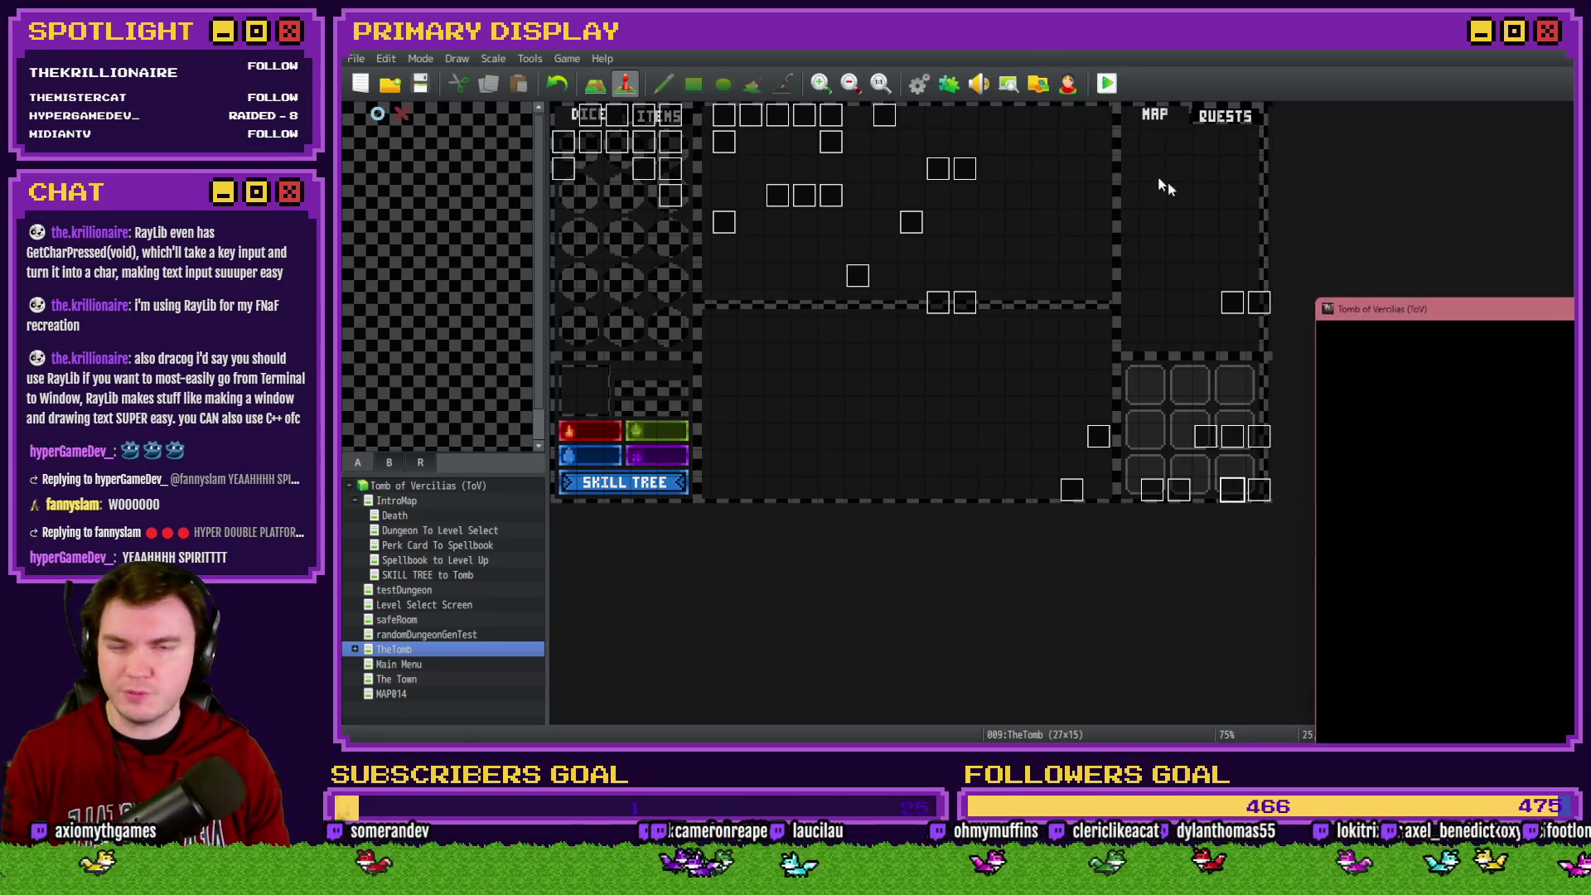
{"action": "left_click", "coordinate": [933, 323]}
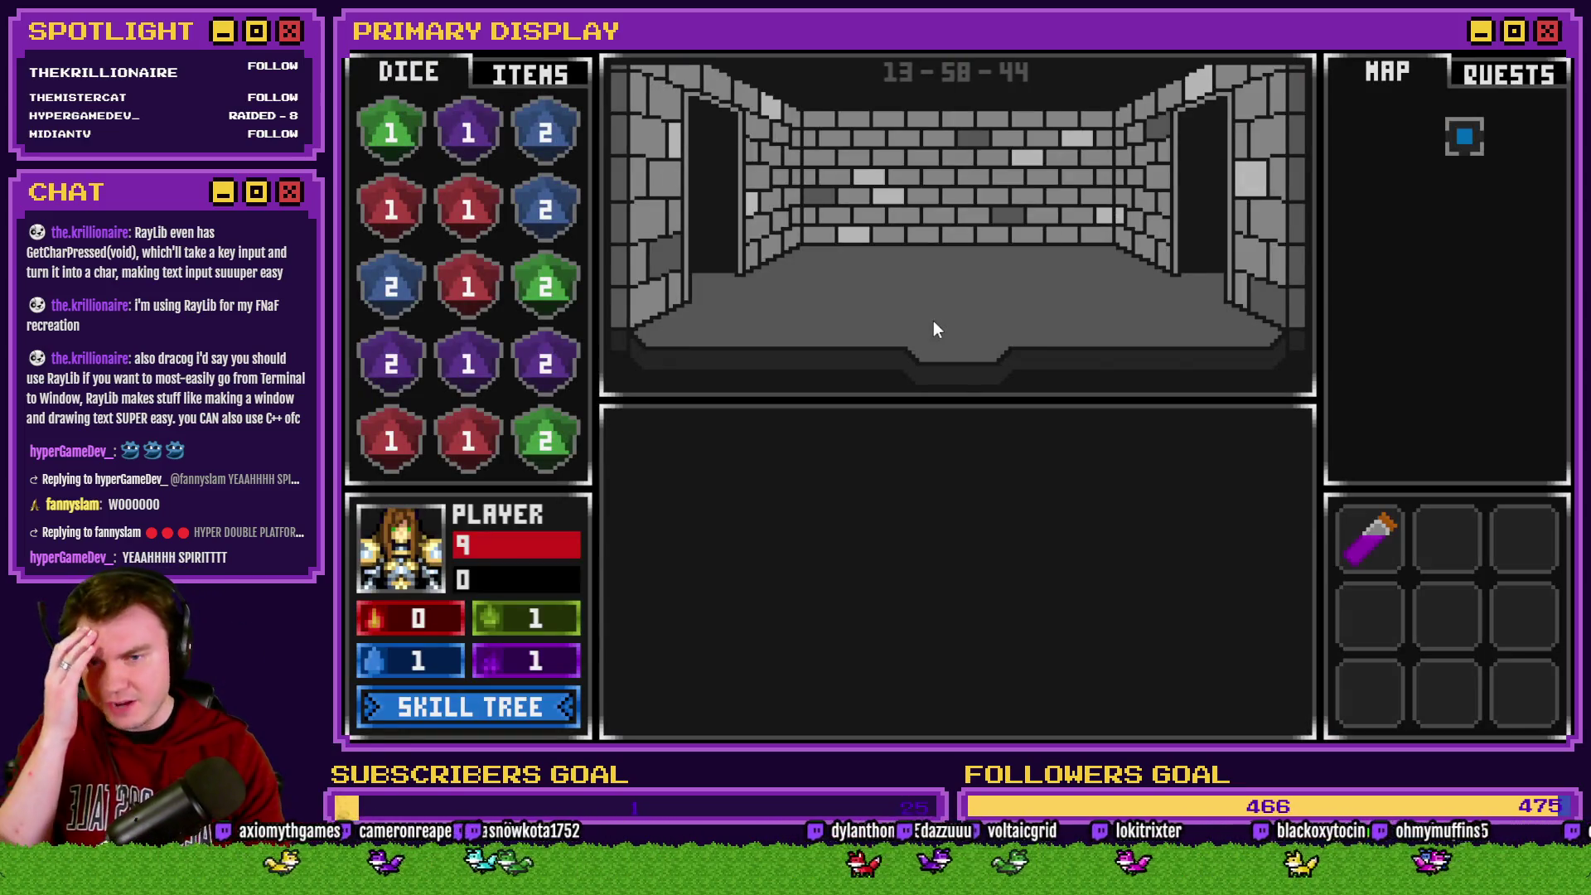
{"action": "key", "text": "w"}
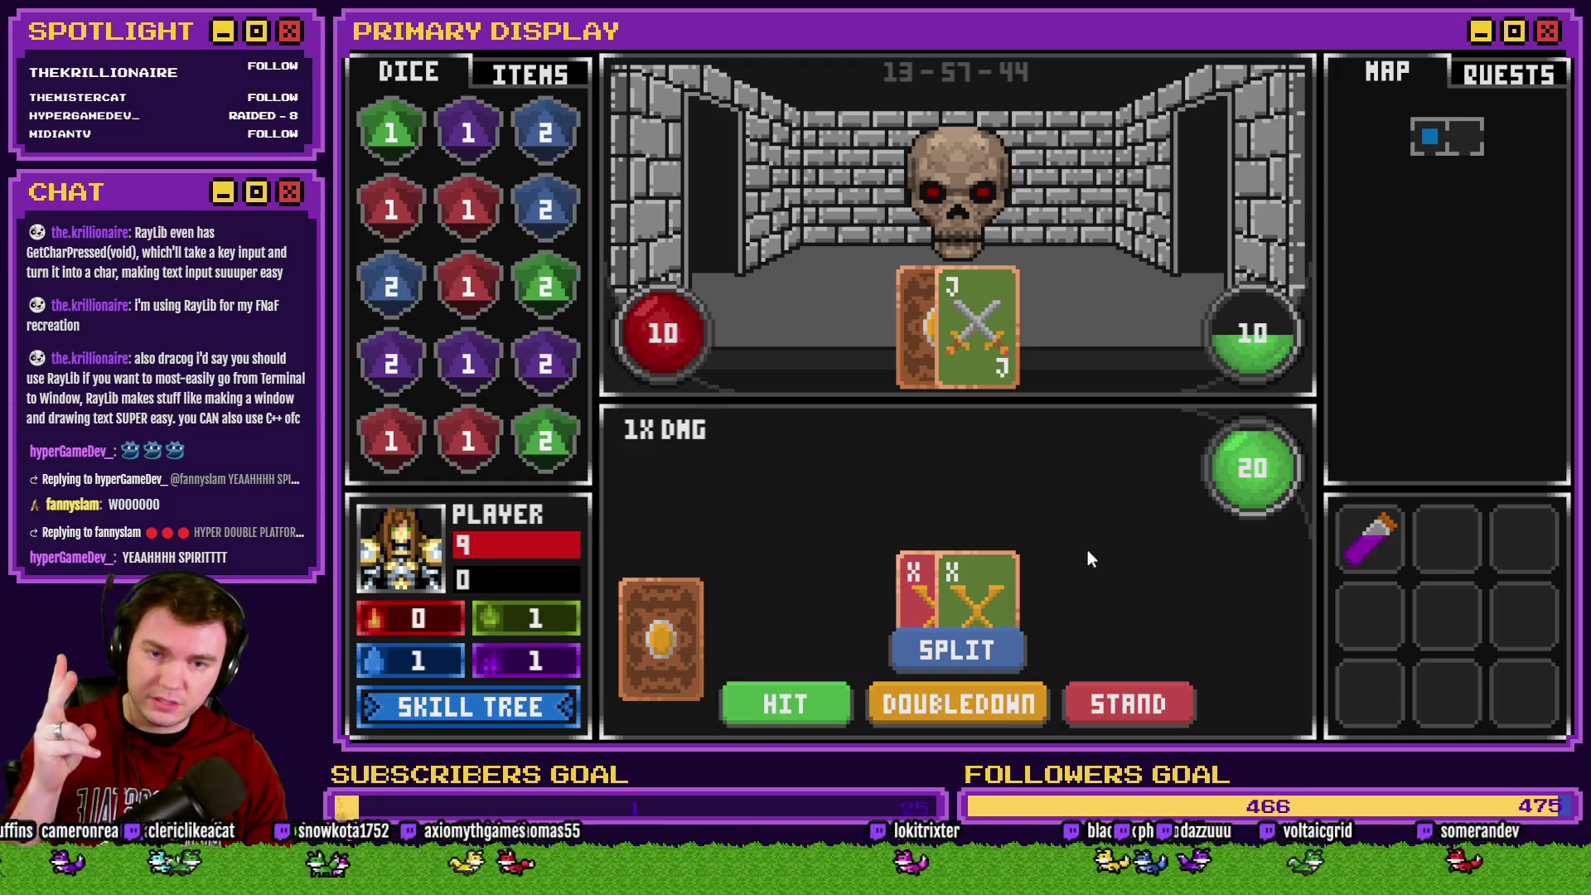
{"action": "left_click", "coordinate": [998, 668]}
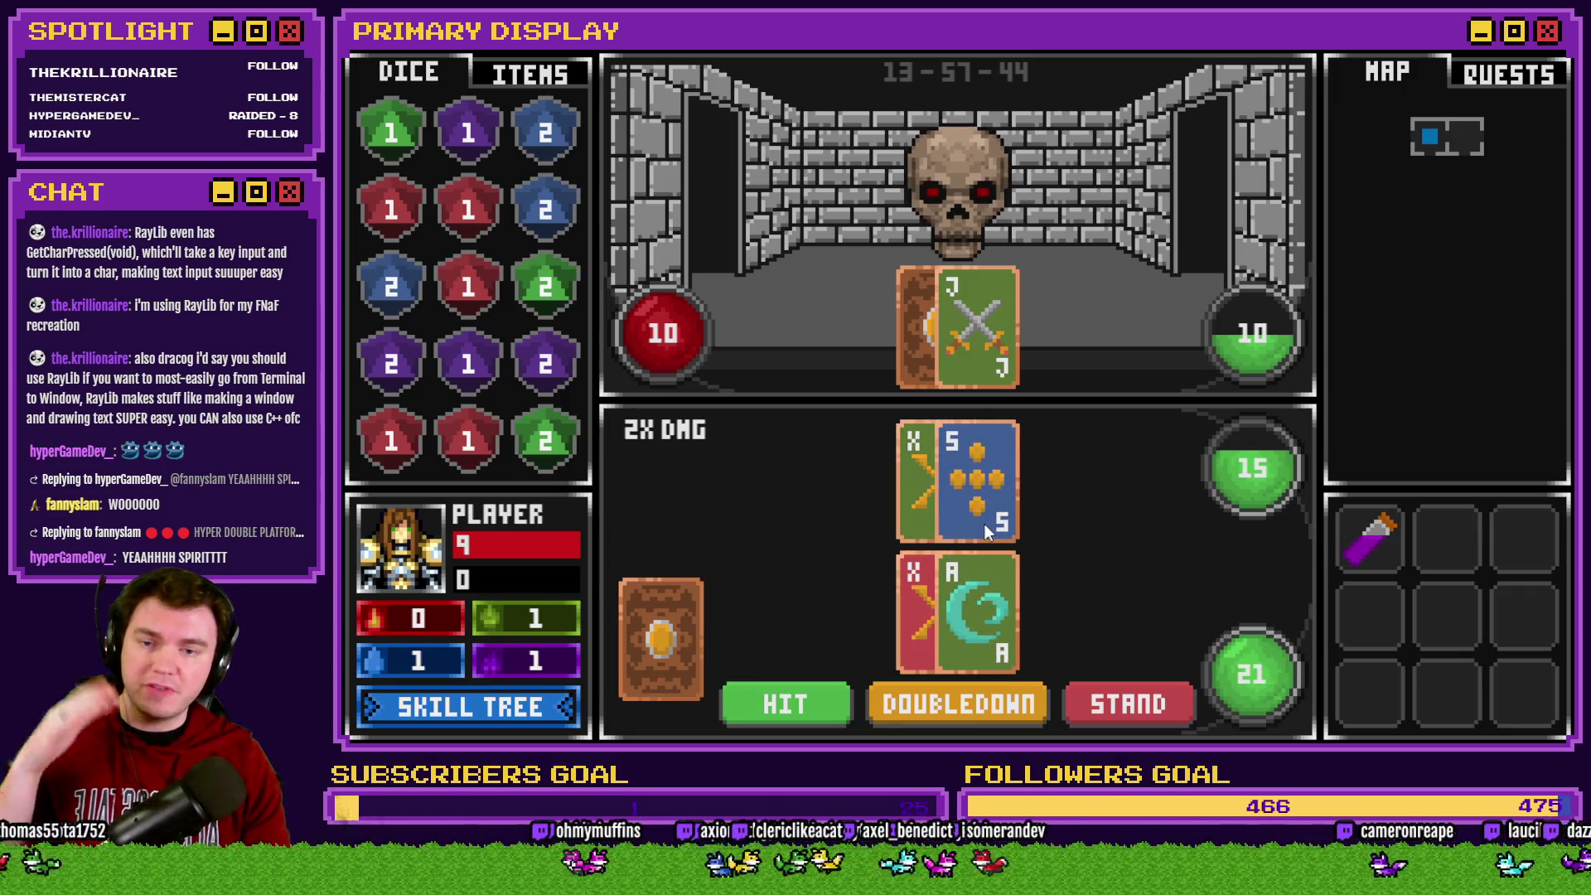
{"action": "left_click", "coordinate": [1121, 707]}
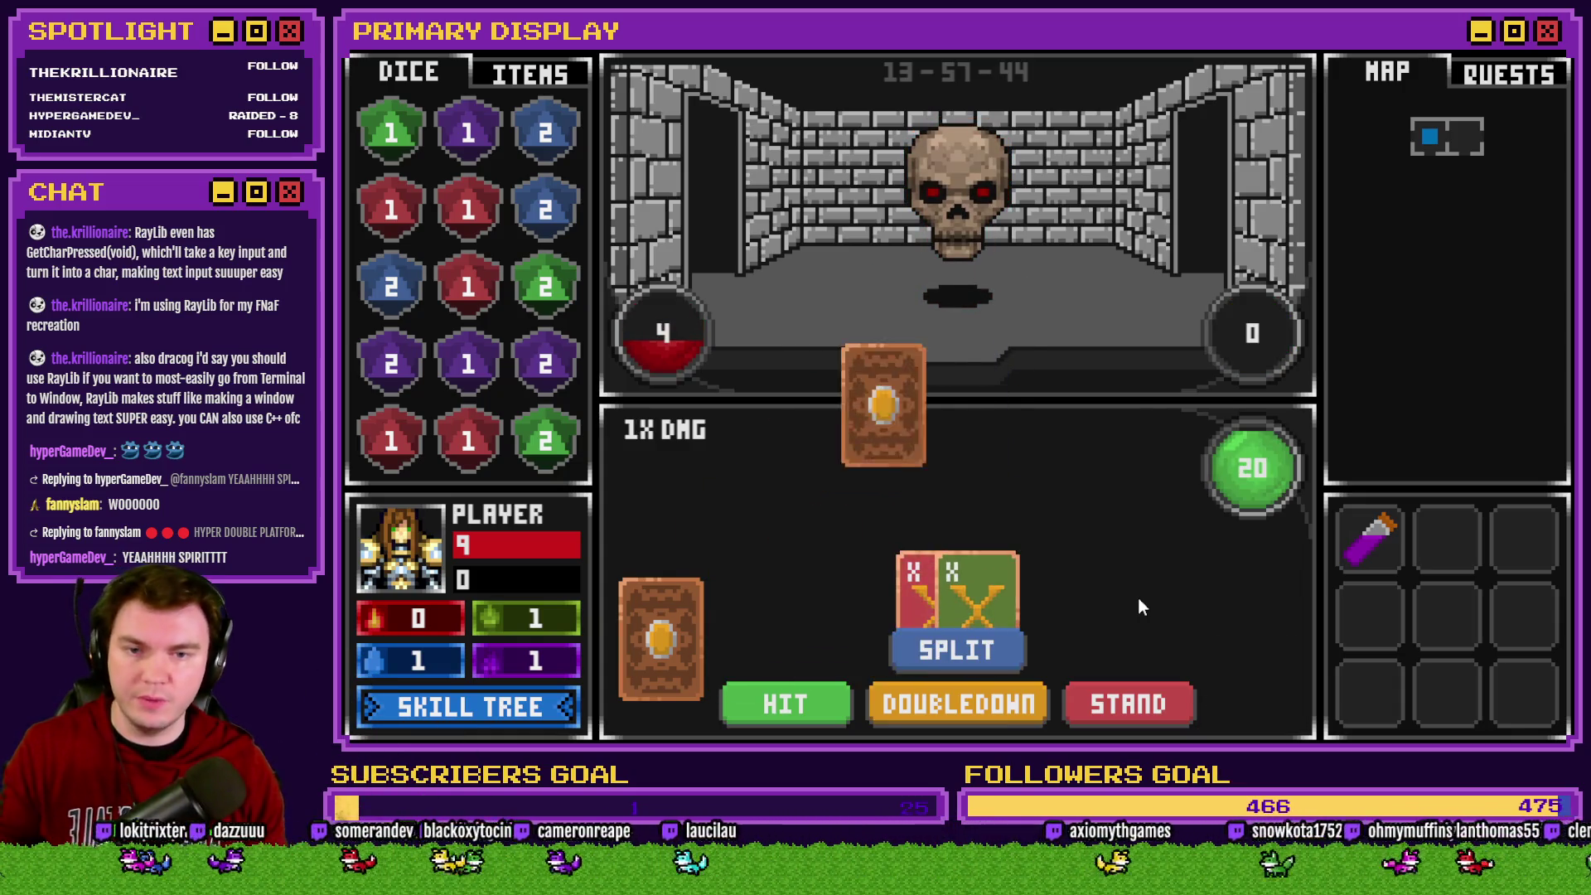
Split the new X pair, double down on the 6 hand, and stand with both hands at 21
{"action": "left_click", "coordinate": [993, 653]}
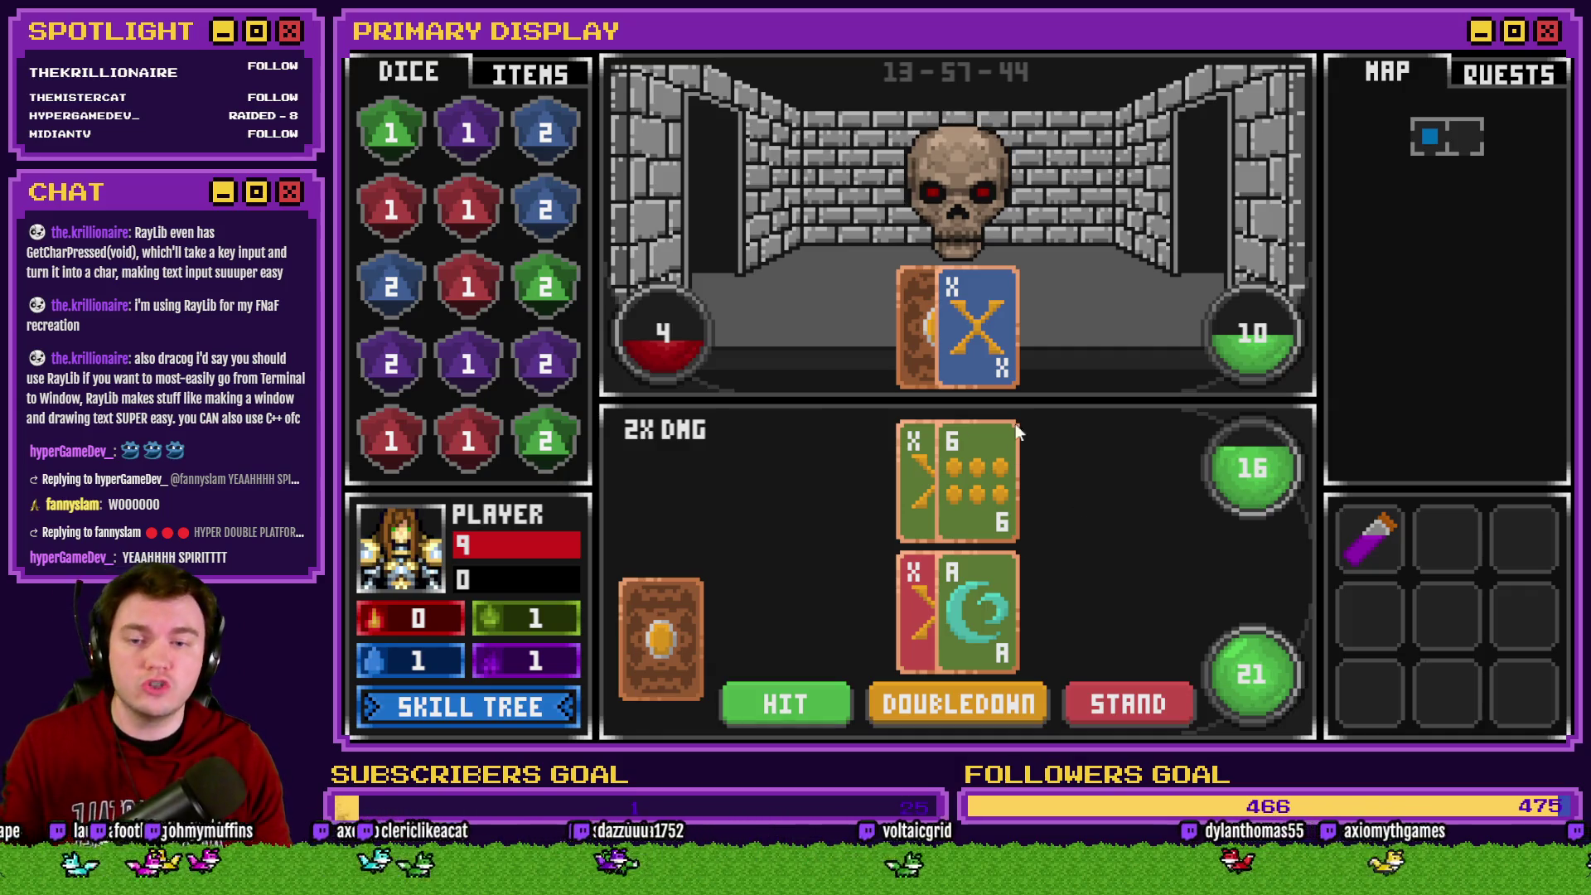
{"action": "left_click", "coordinate": [824, 714]}
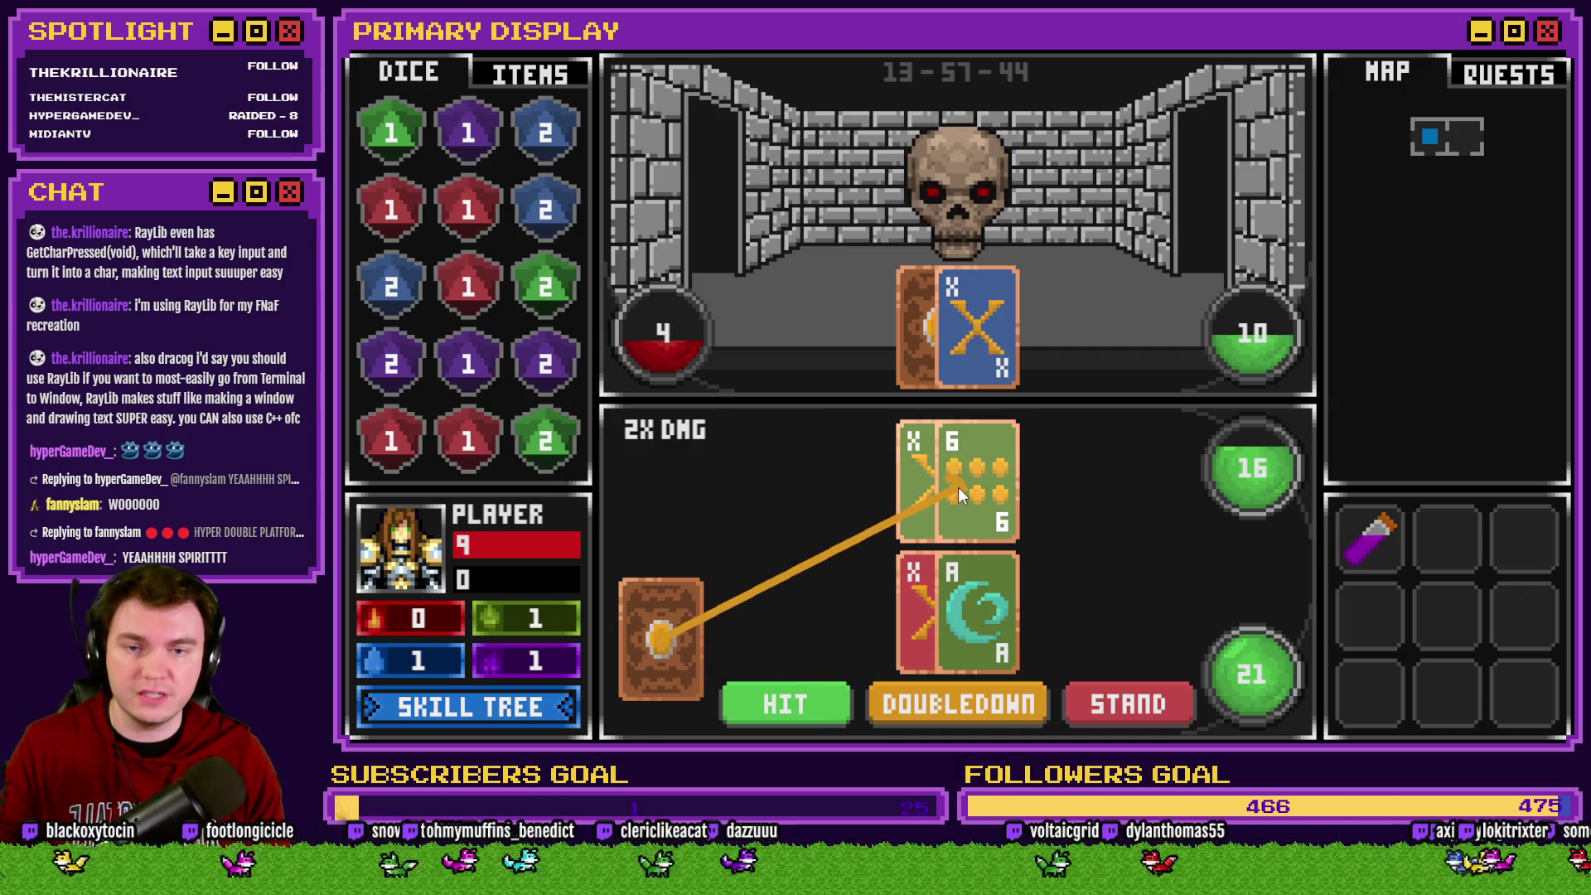
{"action": "right_click", "coordinate": [839, 550]}
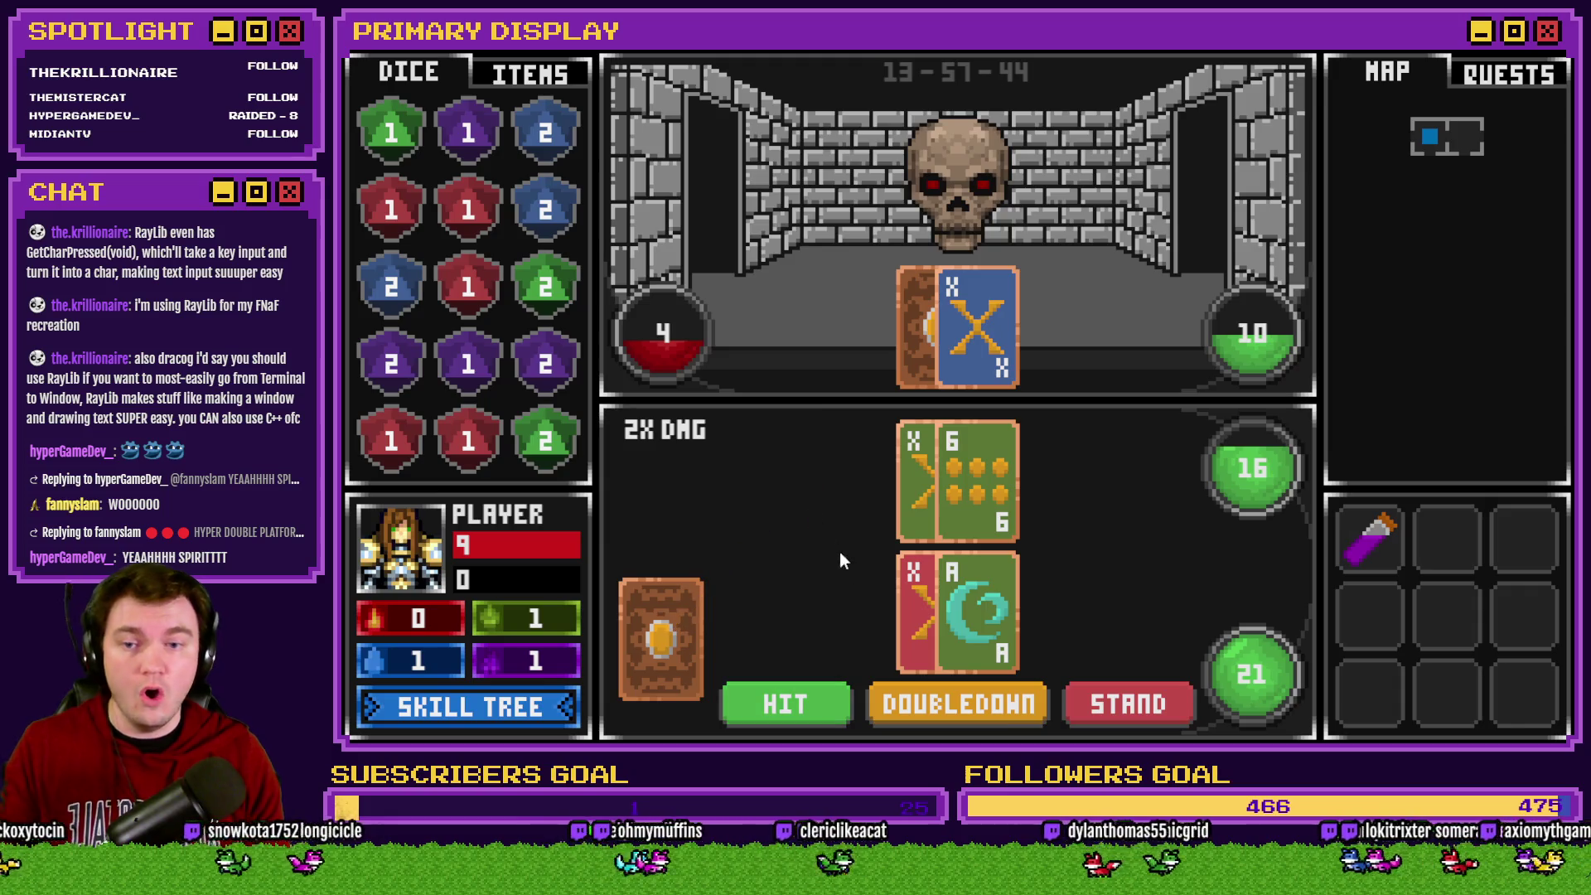
{"action": "left_click", "coordinate": [951, 708]}
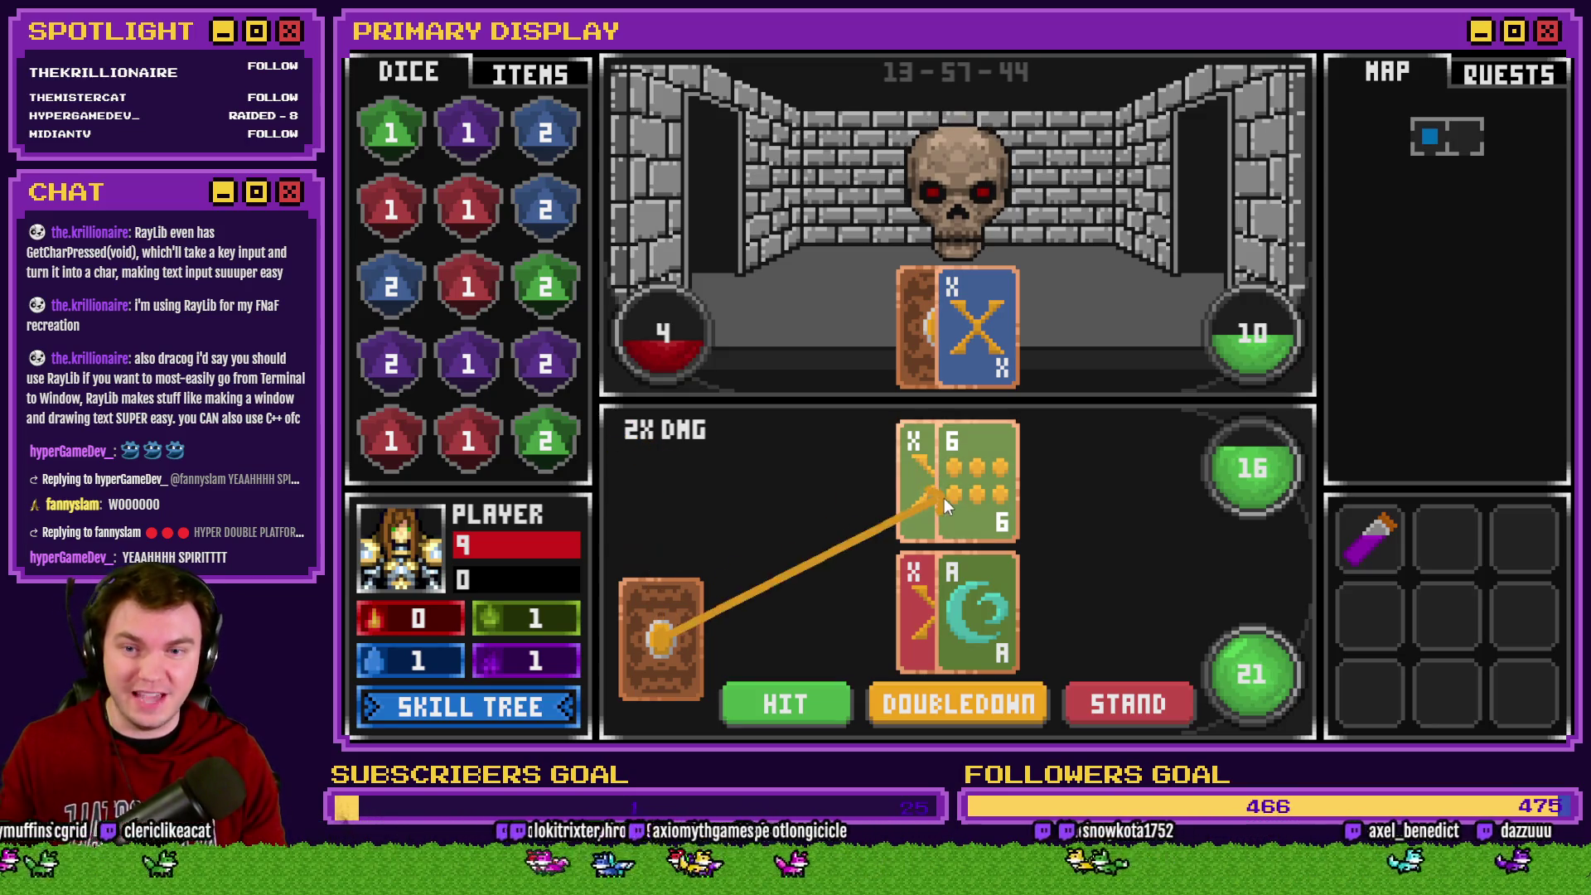
{"action": "left_click", "coordinate": [945, 497]}
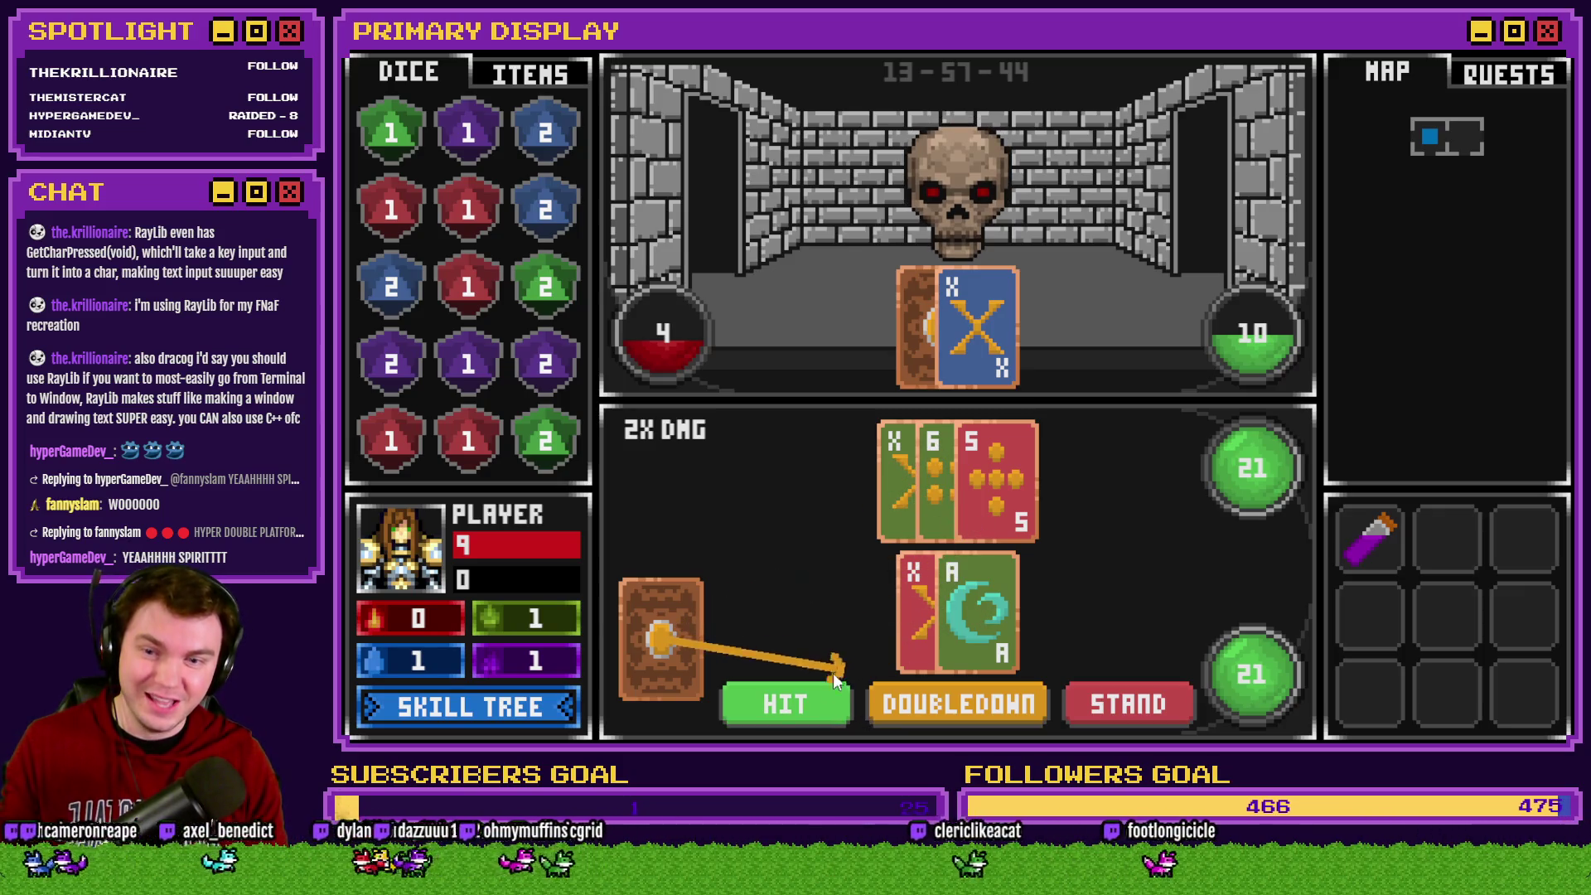
{"action": "left_click", "coordinate": [1089, 698]}
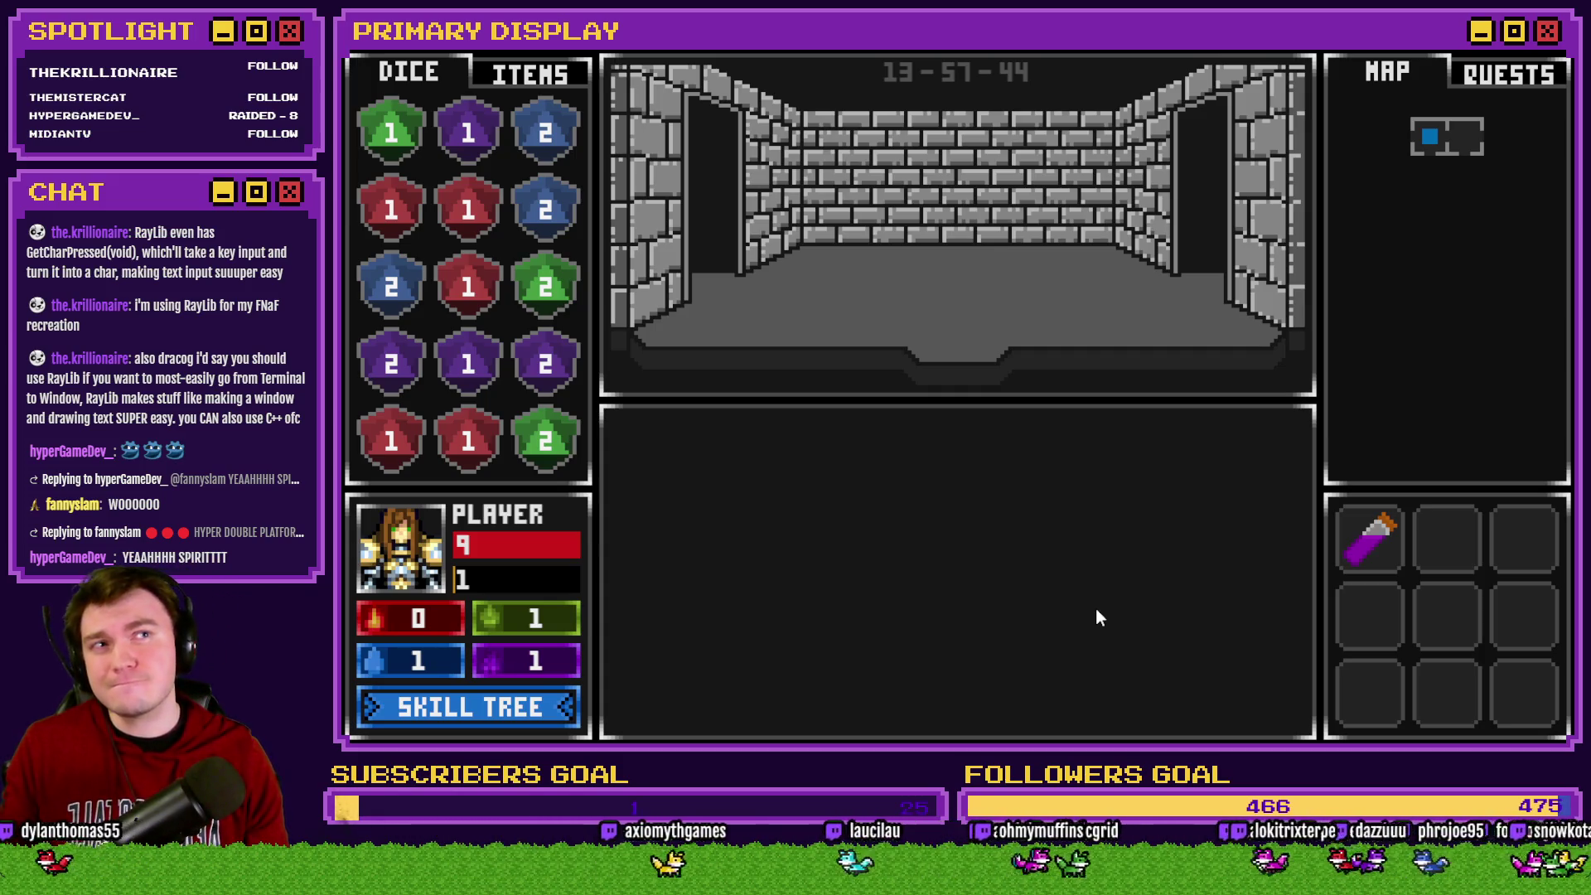
Against the orc, split twice, hit the upper hands, then collect the dropped green die
{"action": "key", "text": "w"}
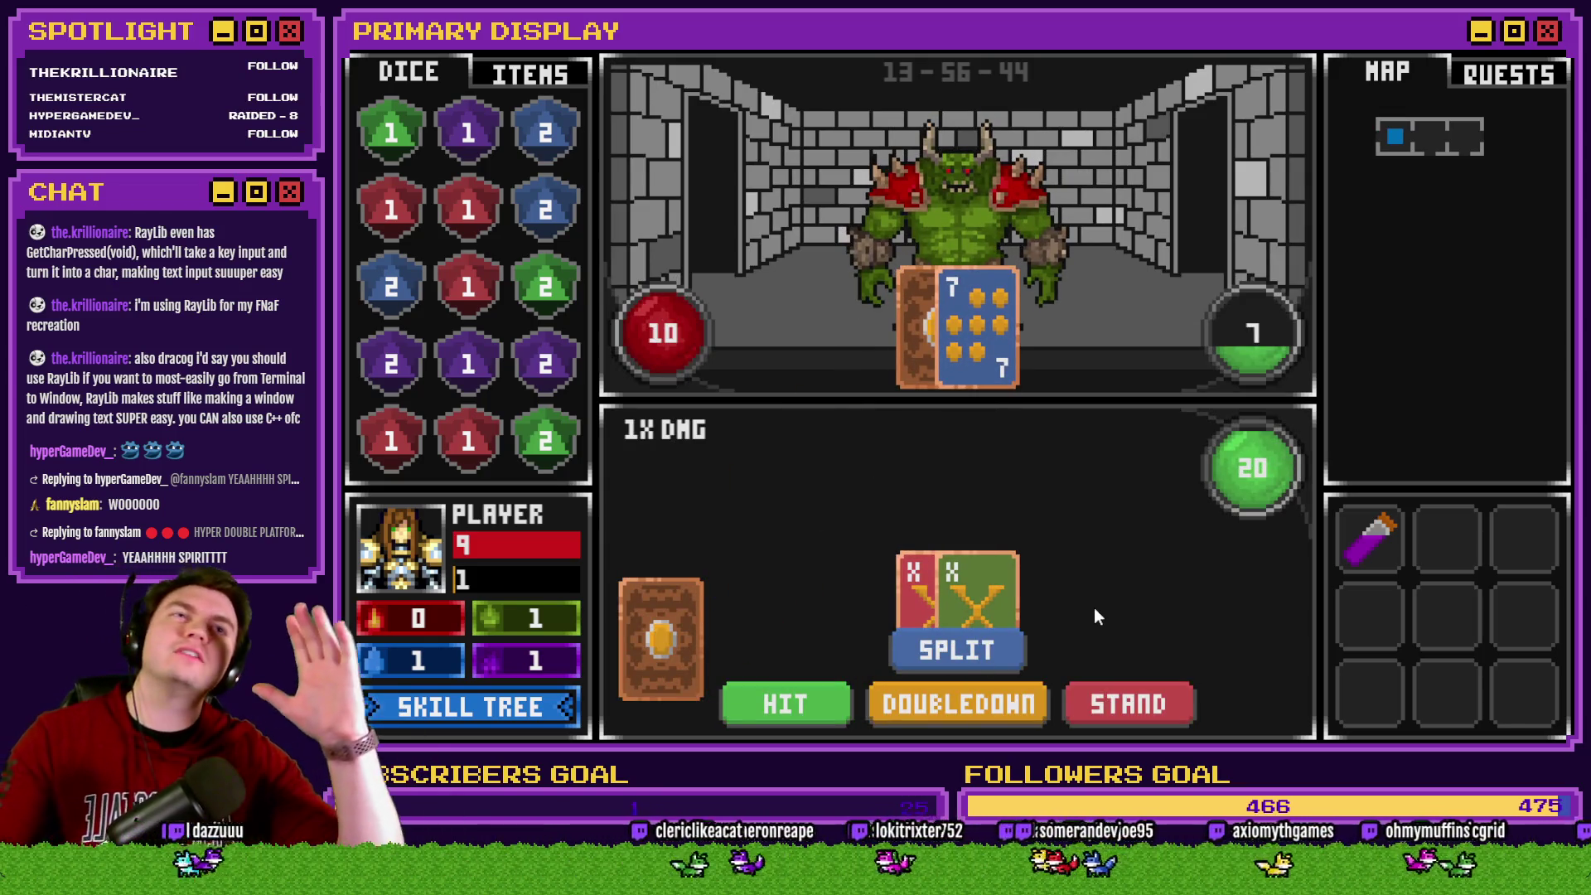
{"action": "left_click", "coordinate": [977, 651]}
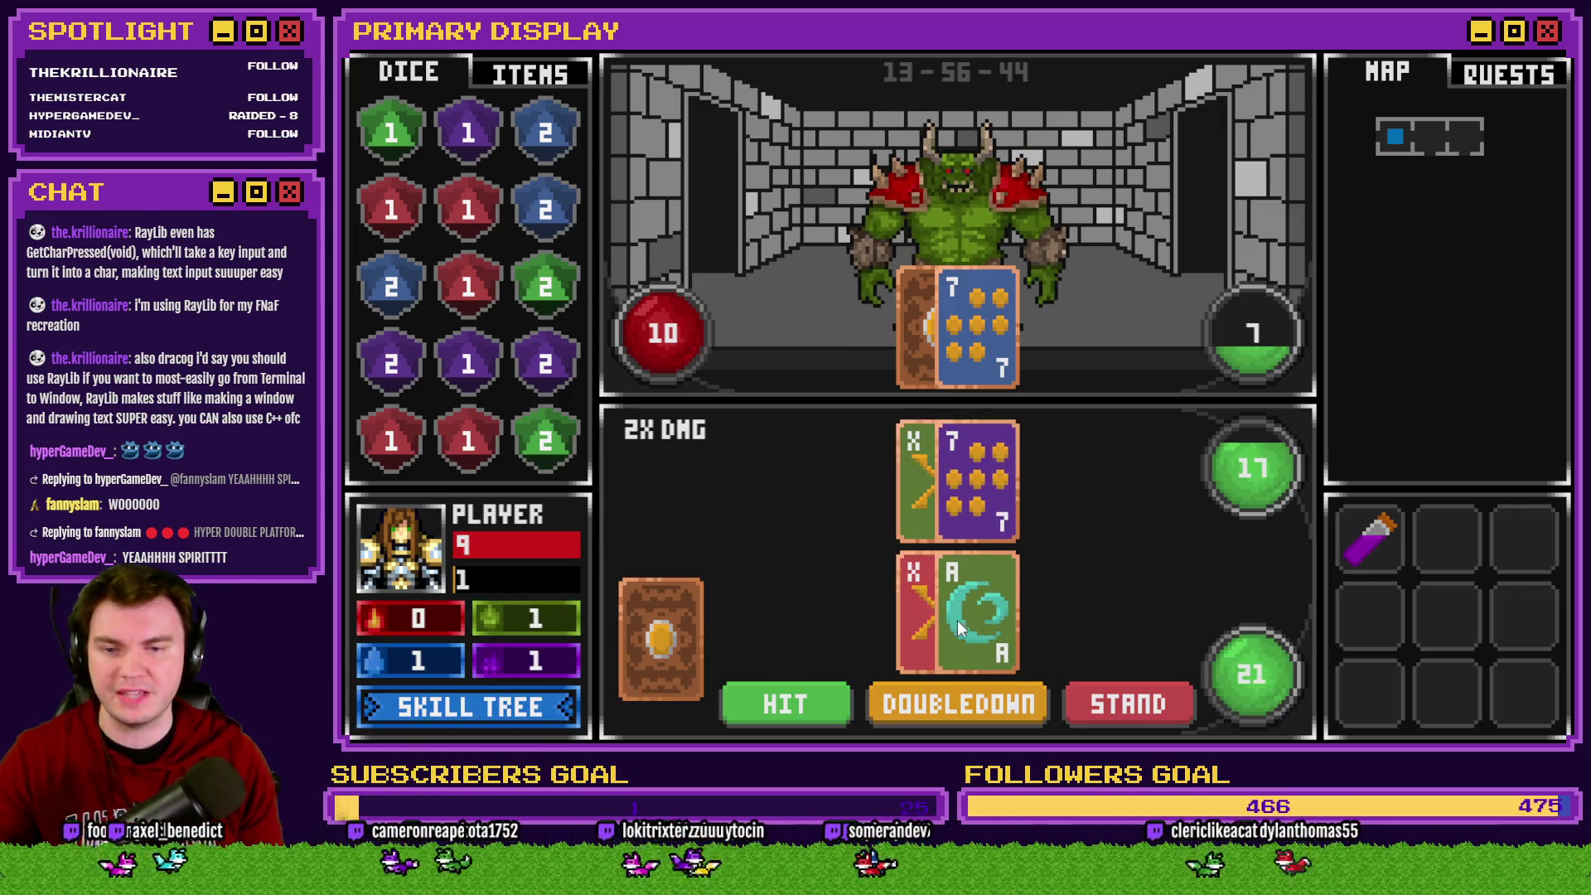
{"action": "left_click", "coordinate": [829, 692]}
{"action": "left_click", "coordinate": [959, 481]}
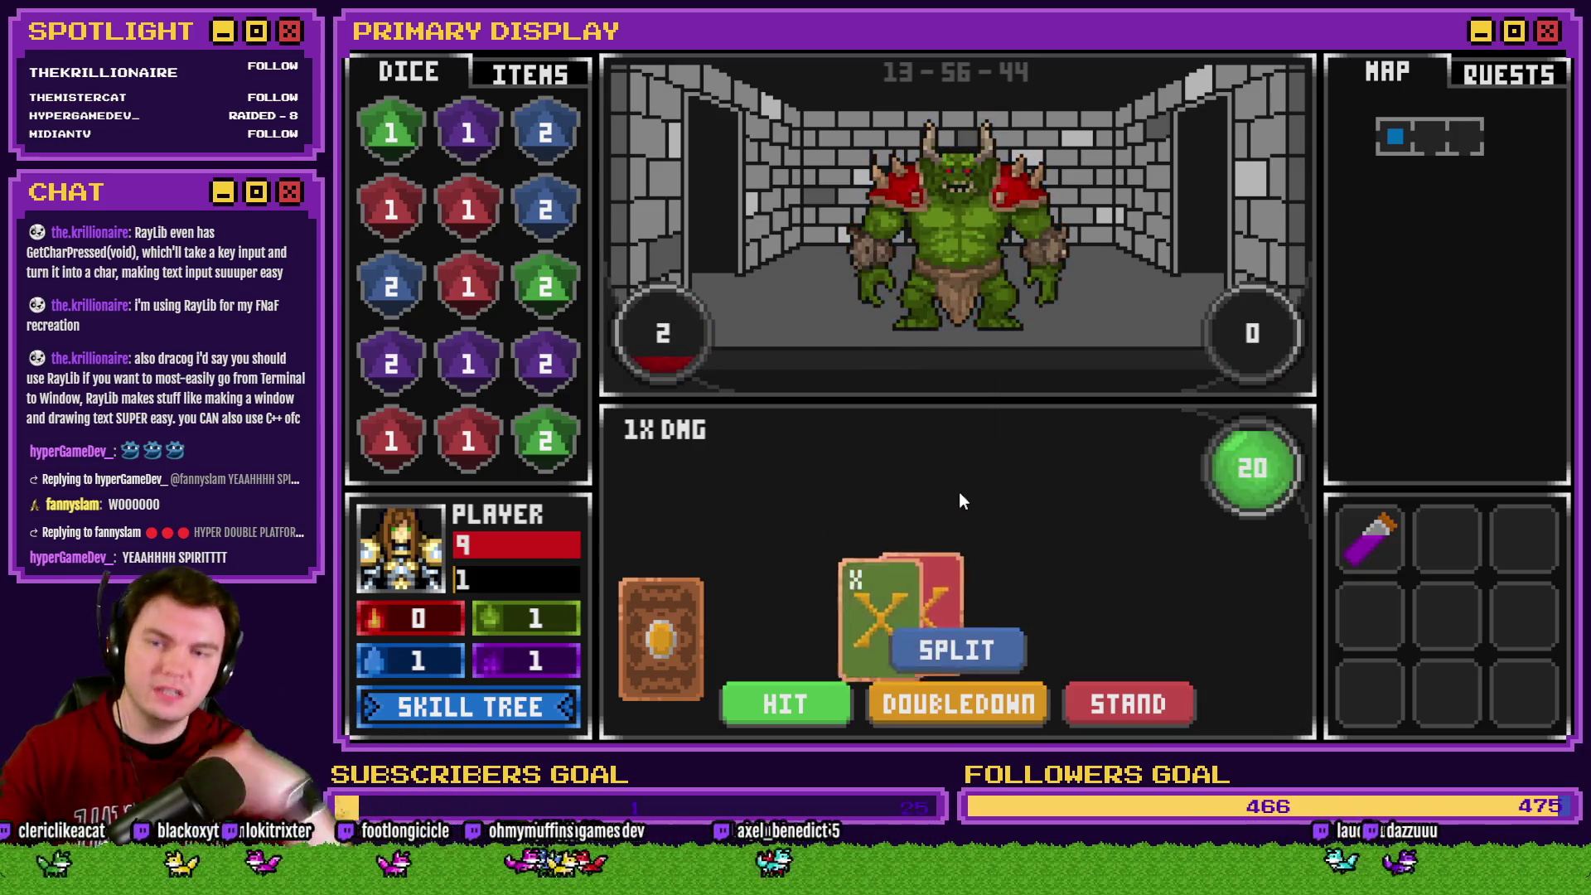
{"action": "left_click", "coordinate": [962, 649]}
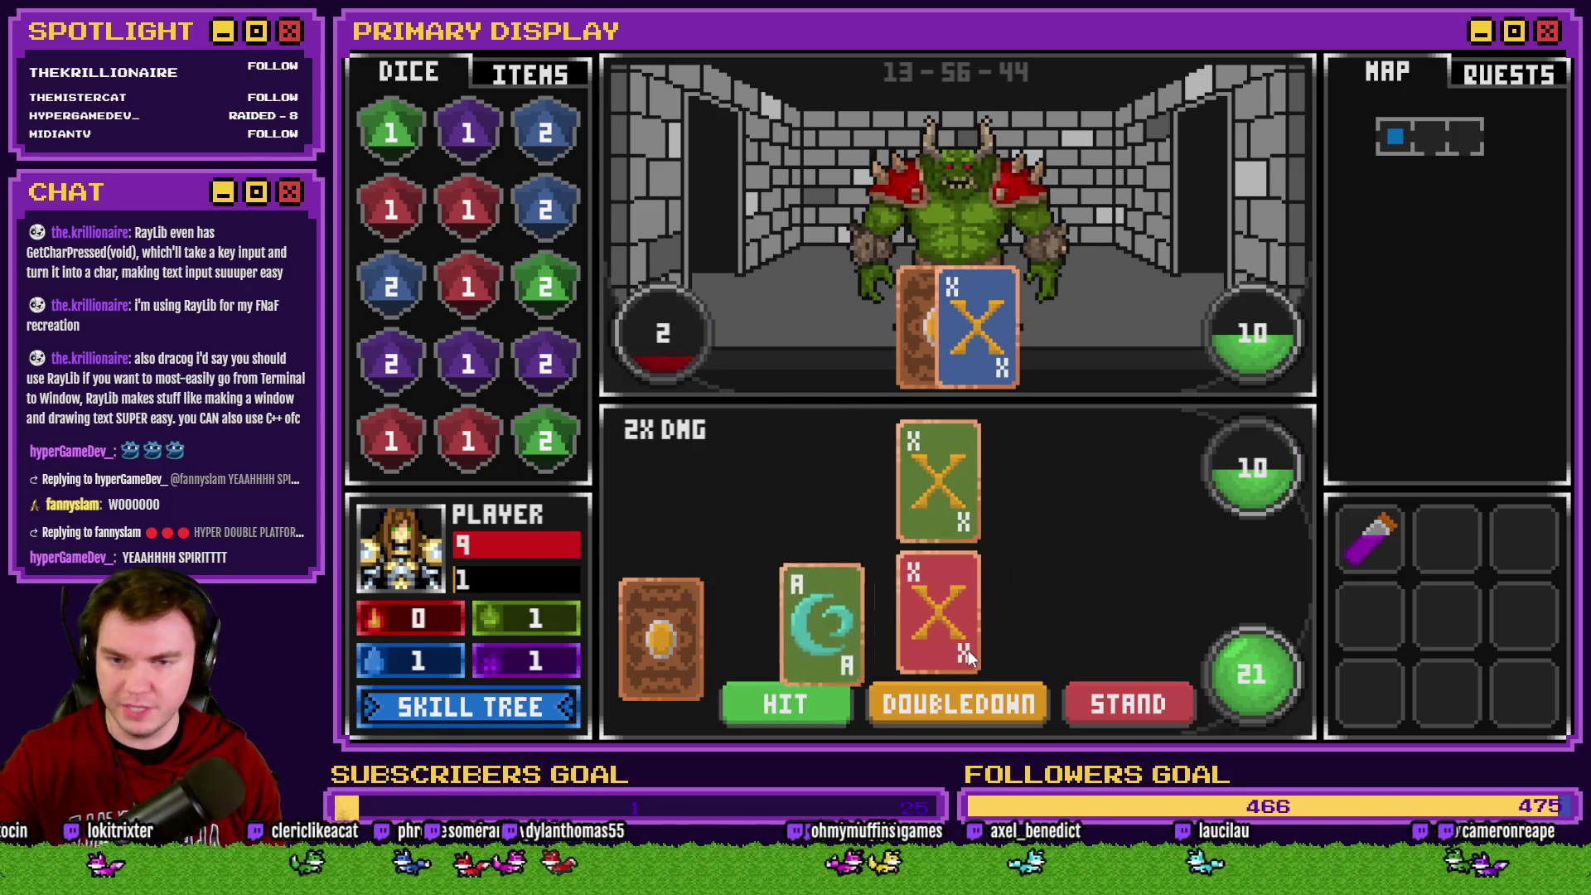
{"action": "left_click", "coordinate": [778, 719]}
{"action": "left_click", "coordinate": [921, 498]}
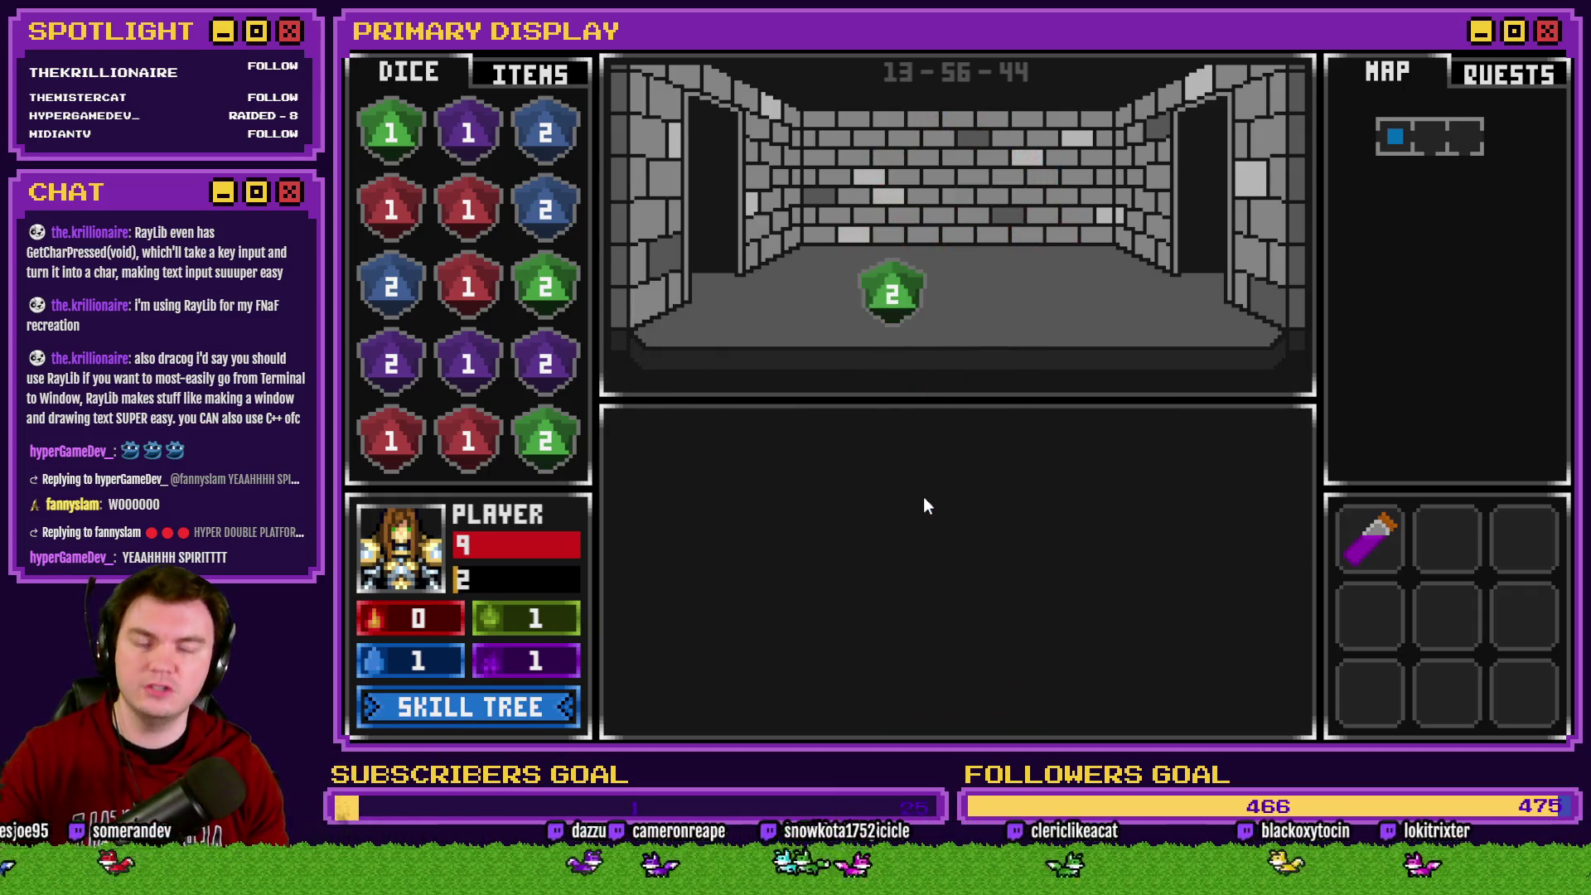
{"action": "left_click", "coordinate": [898, 322]}
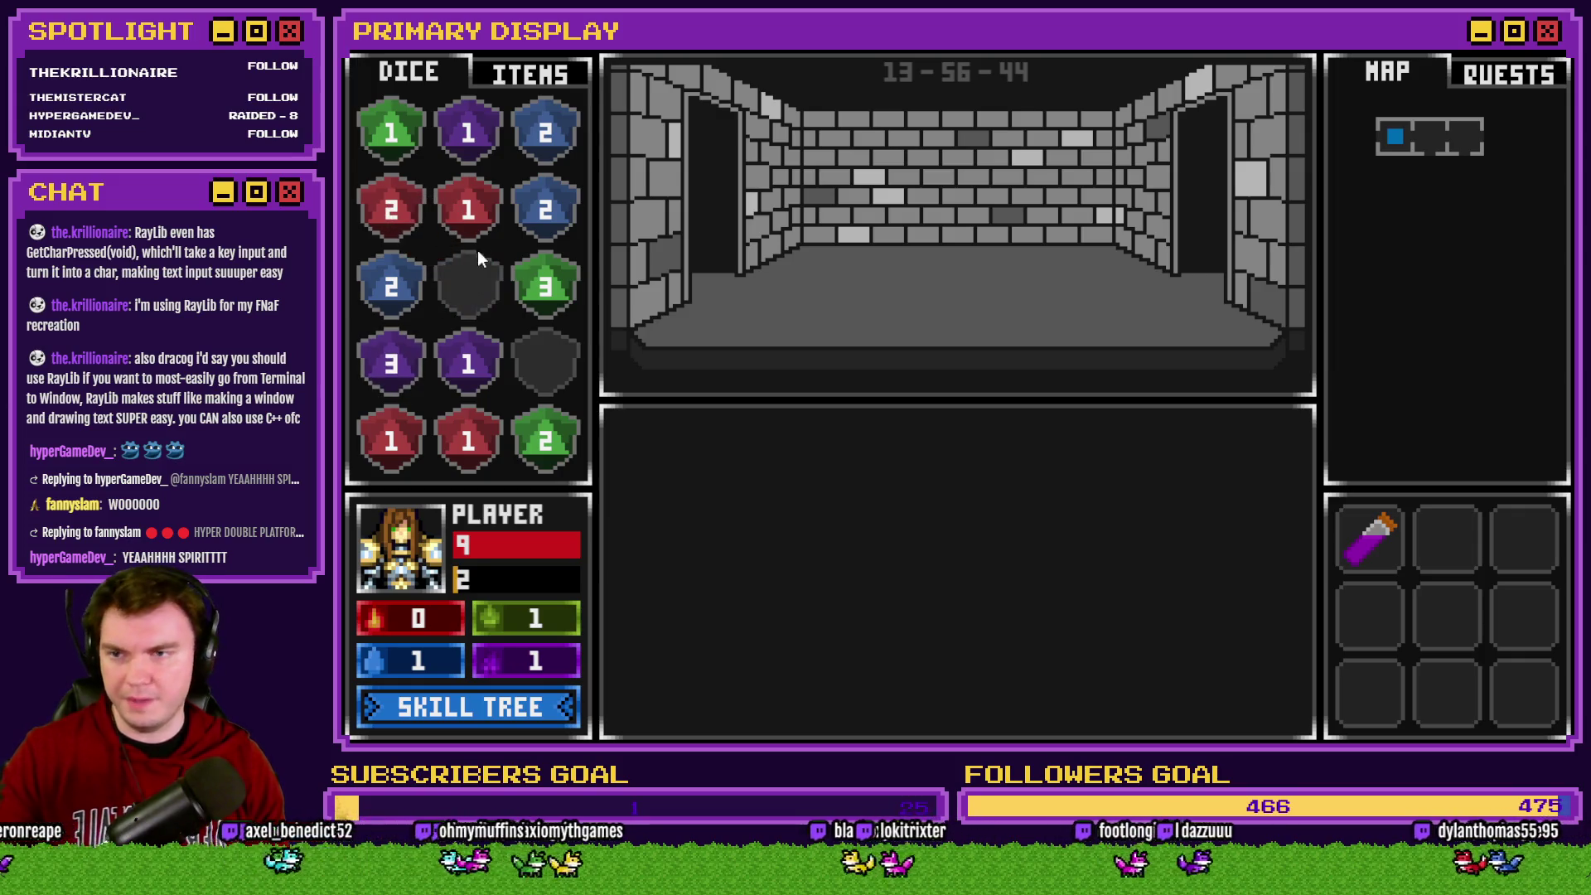
Merge the red 1, purple 1 and blue 2 dice pairs, then advance into the next room
{"action": "left_click_drag", "start_coordinate": [469, 217], "coordinate": [391, 439]}
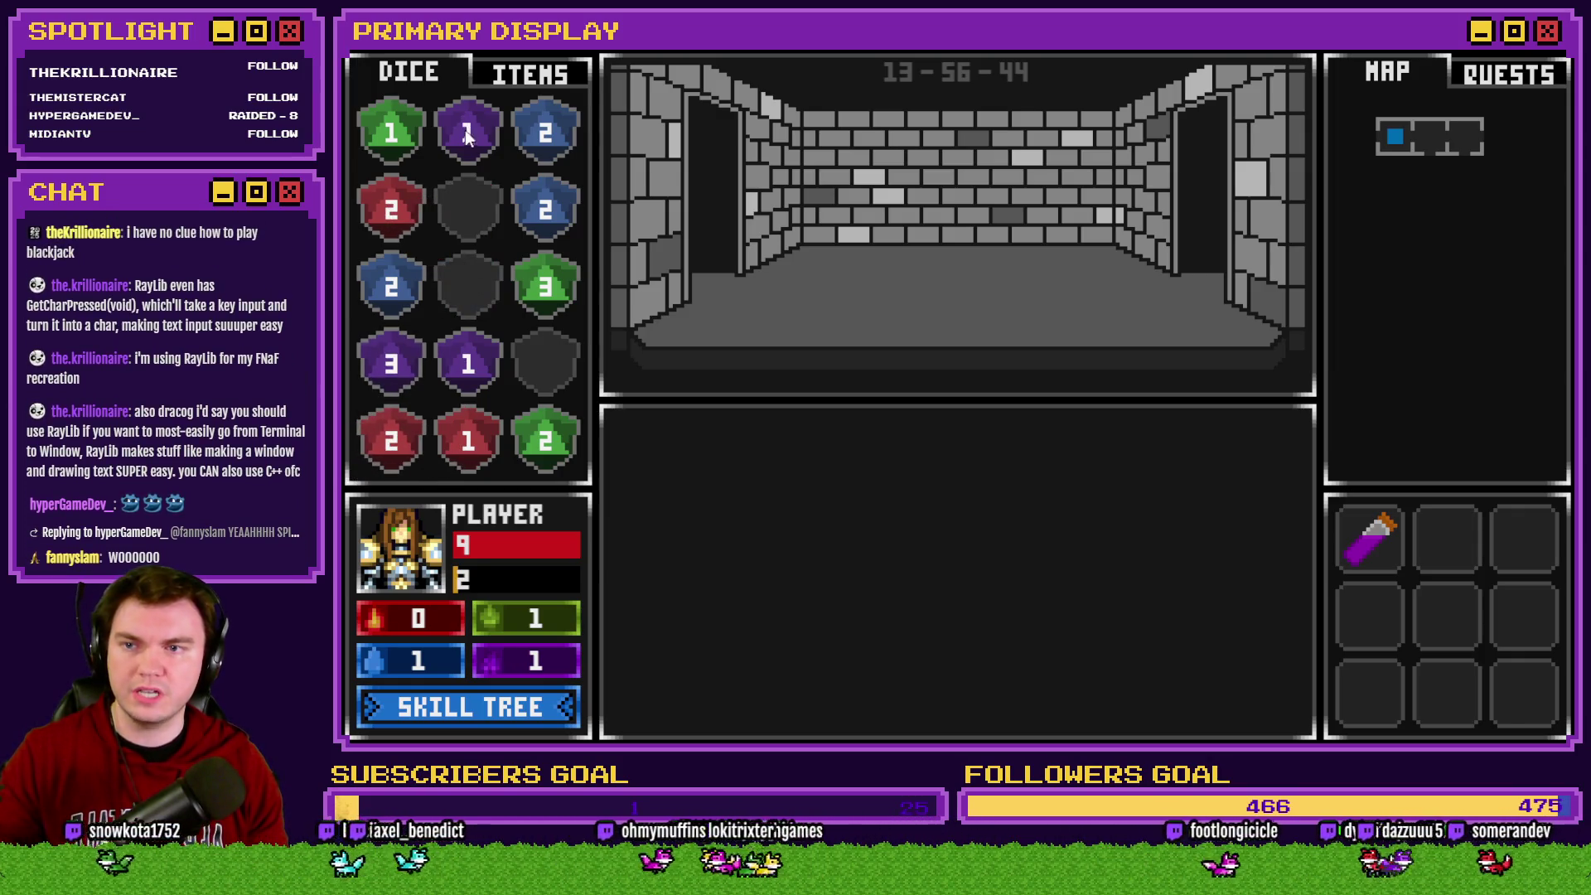
{"action": "left_click_drag", "start_coordinate": [465, 126], "coordinate": [464, 379]}
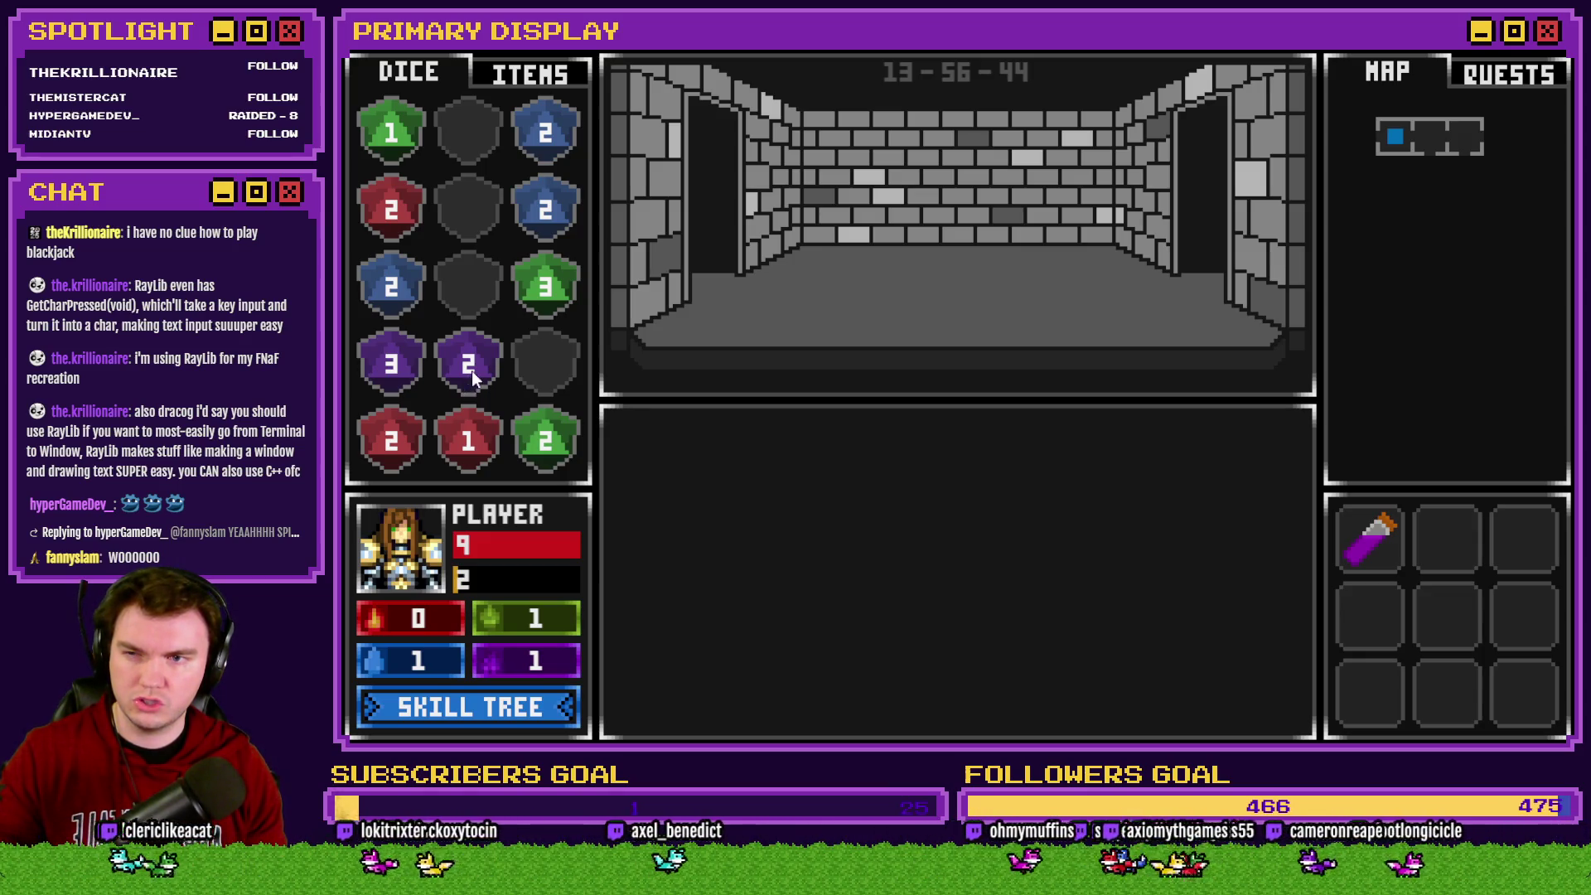
{"action": "left_click_drag", "start_coordinate": [544, 209], "coordinate": [531, 149]}
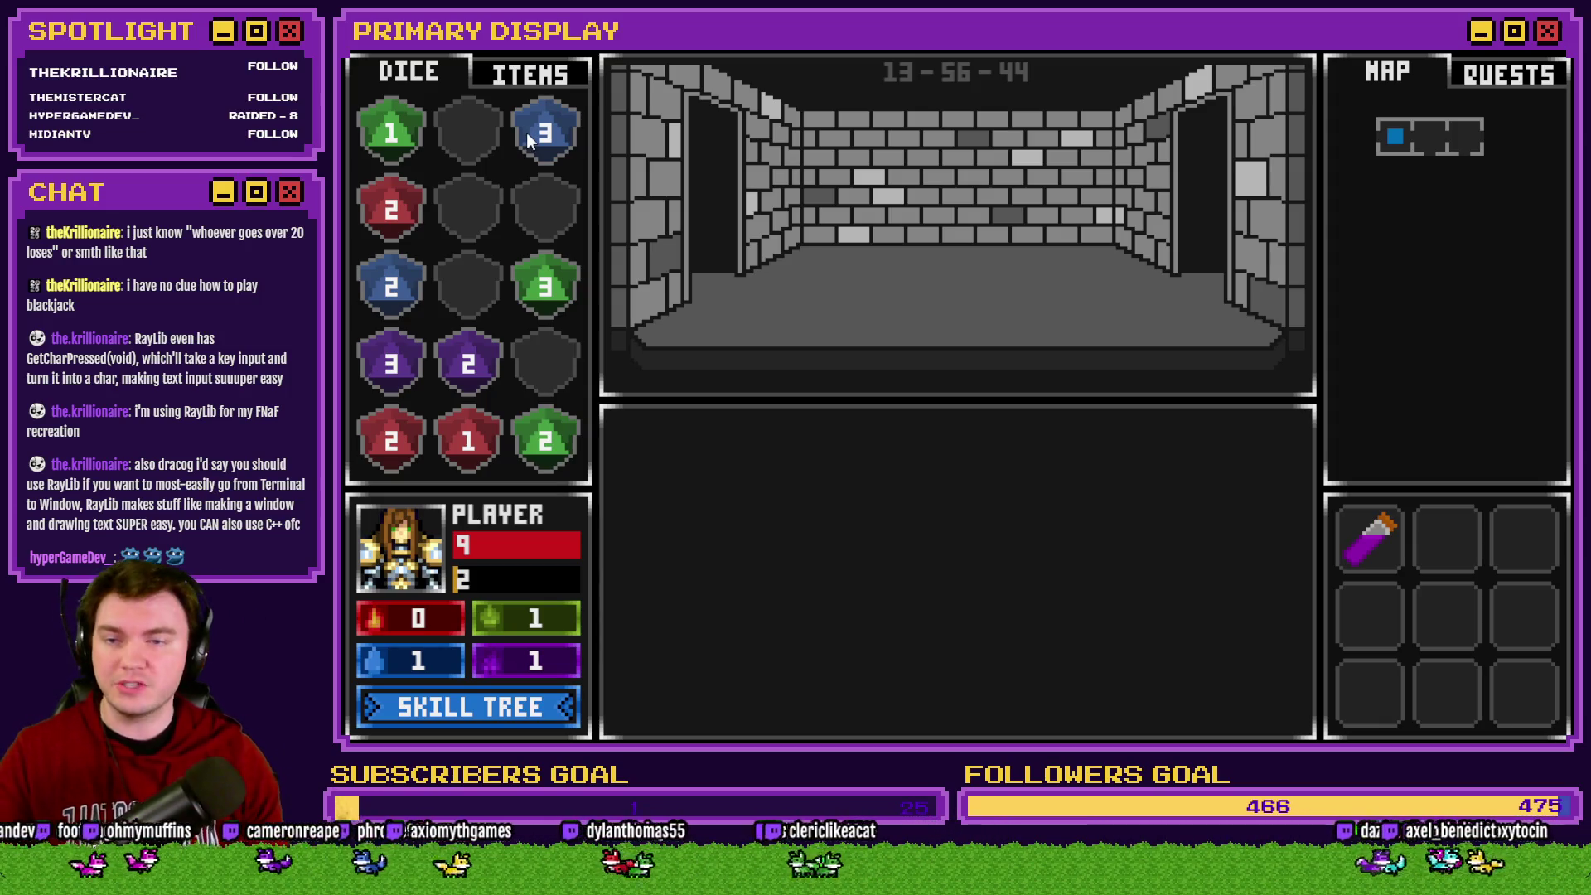
{"action": "key", "text": "w"}
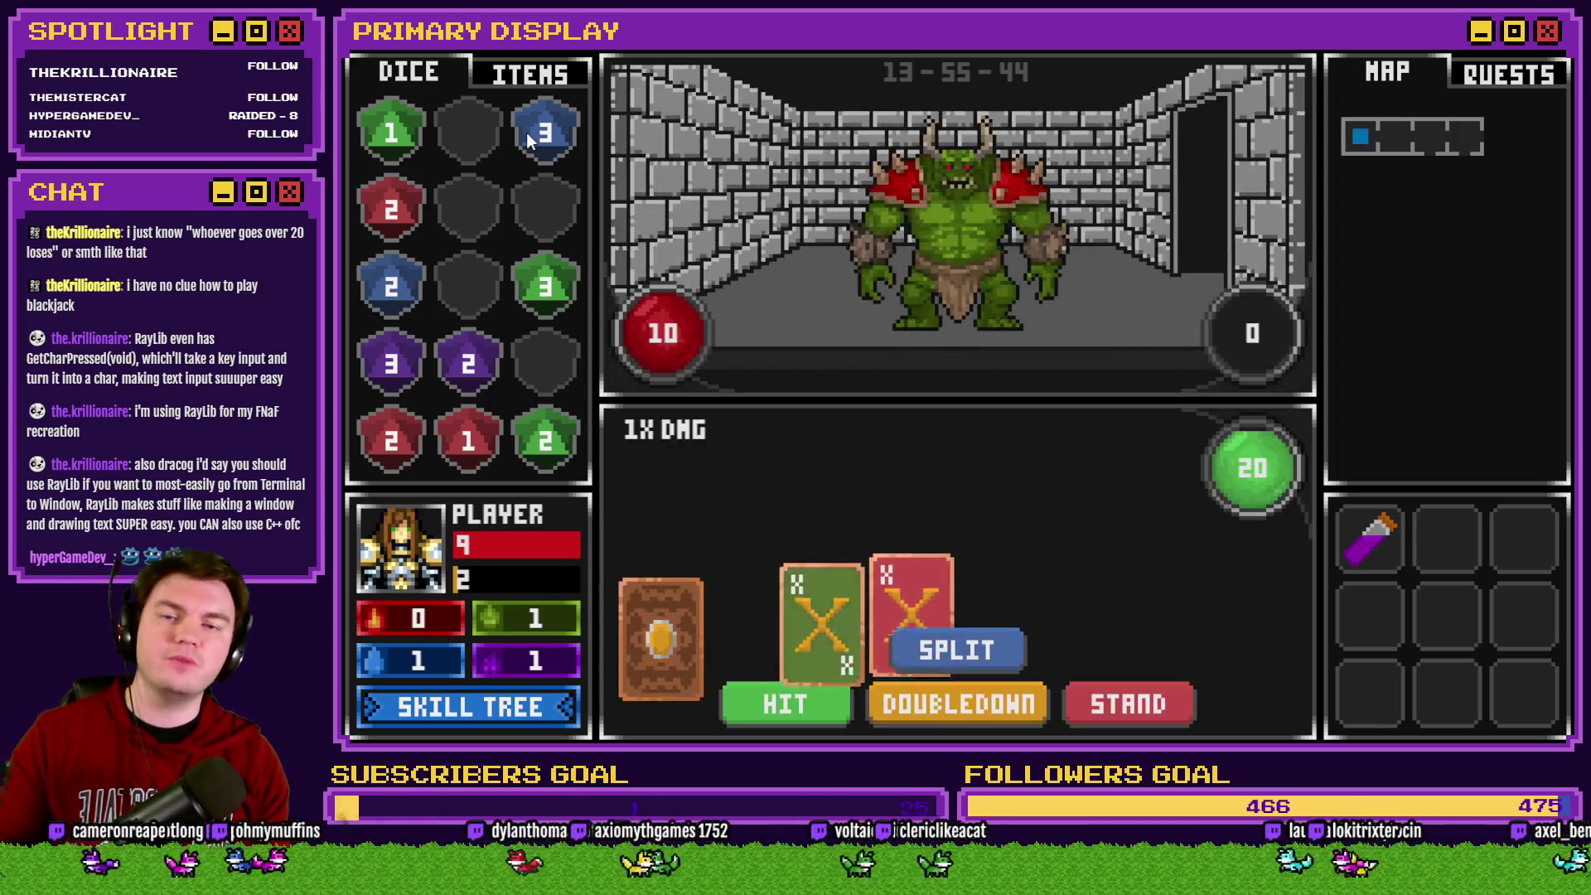
On Draw And Attack page 2, move the Random 1141..1192 card-draw row above If : Script
{"action": "left_click", "coordinate": [1553, 58]}
{"action": "double_click", "coordinate": [1231, 491]}
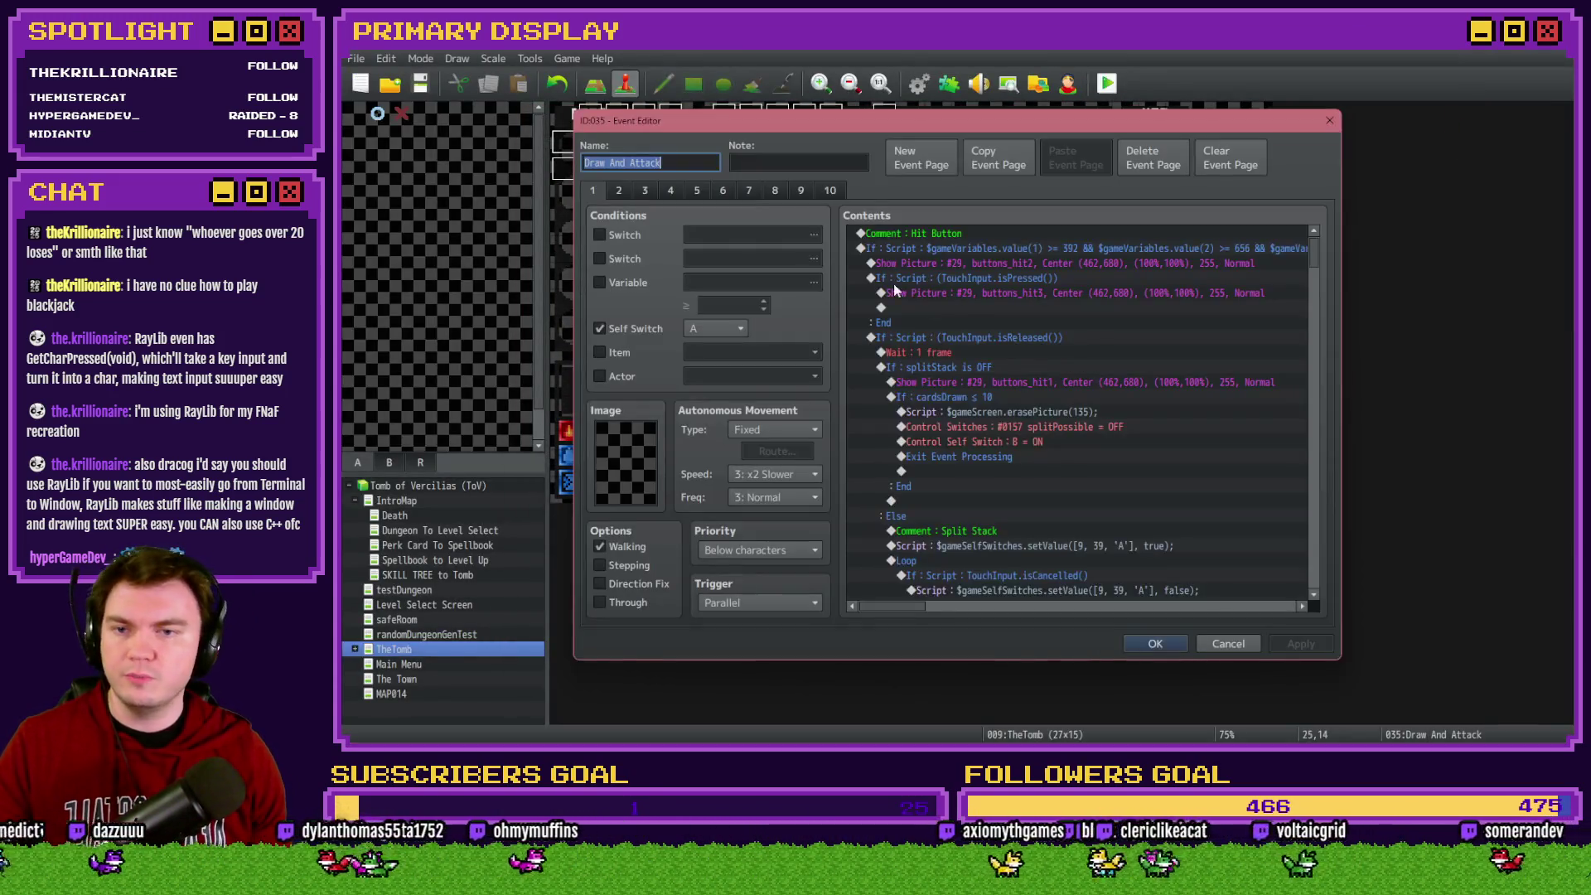
{"action": "left_click", "coordinate": [619, 191]}
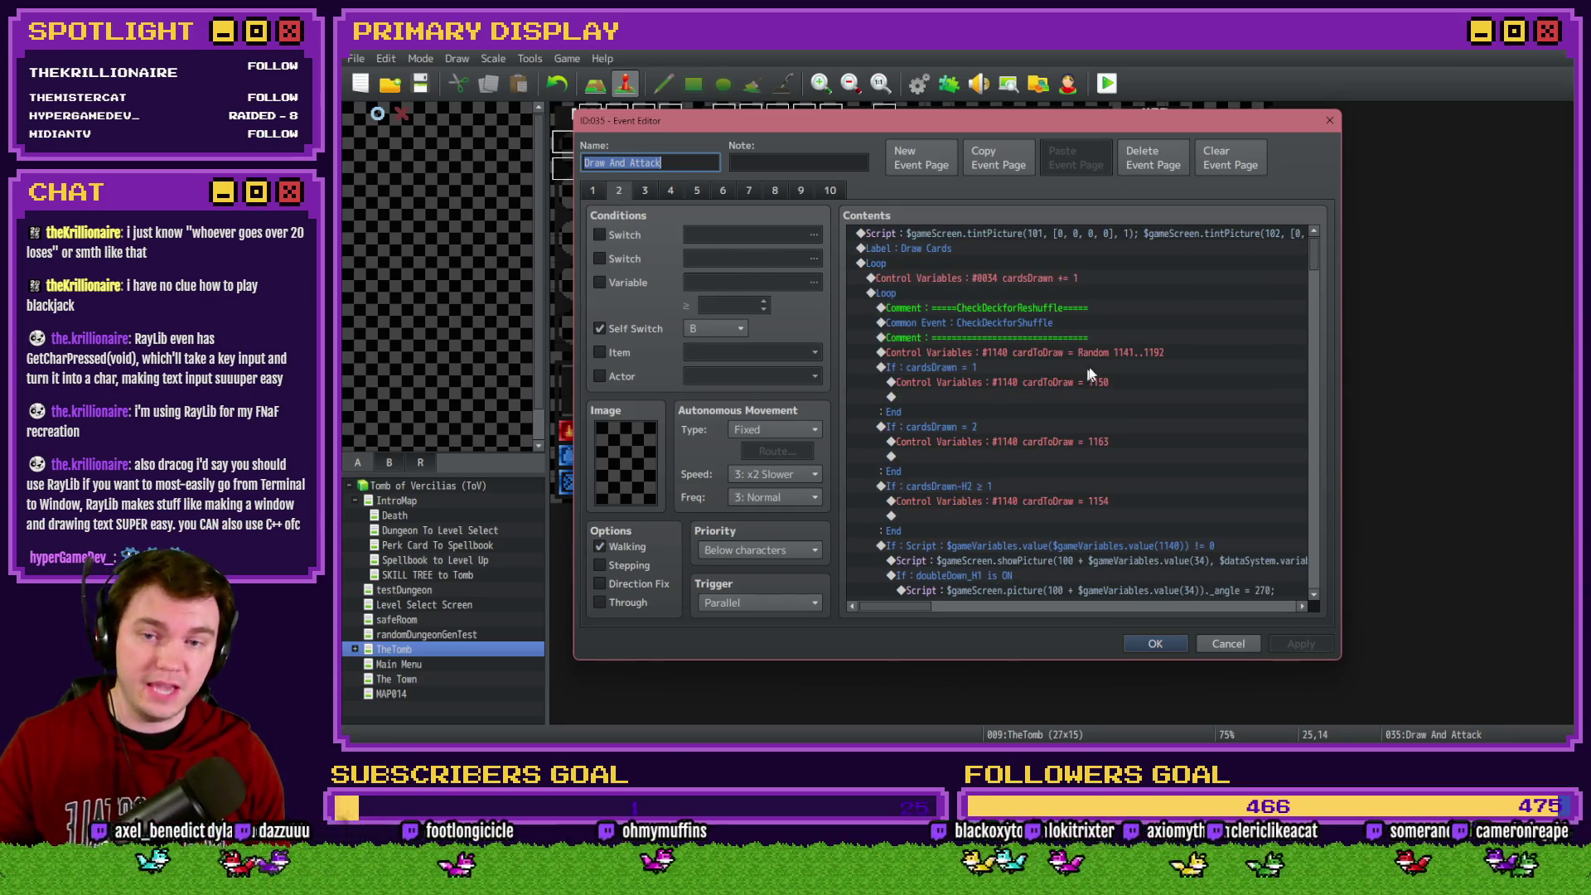
{"action": "left_click", "coordinate": [1101, 354]}
{"action": "key", "text": "Delete"}
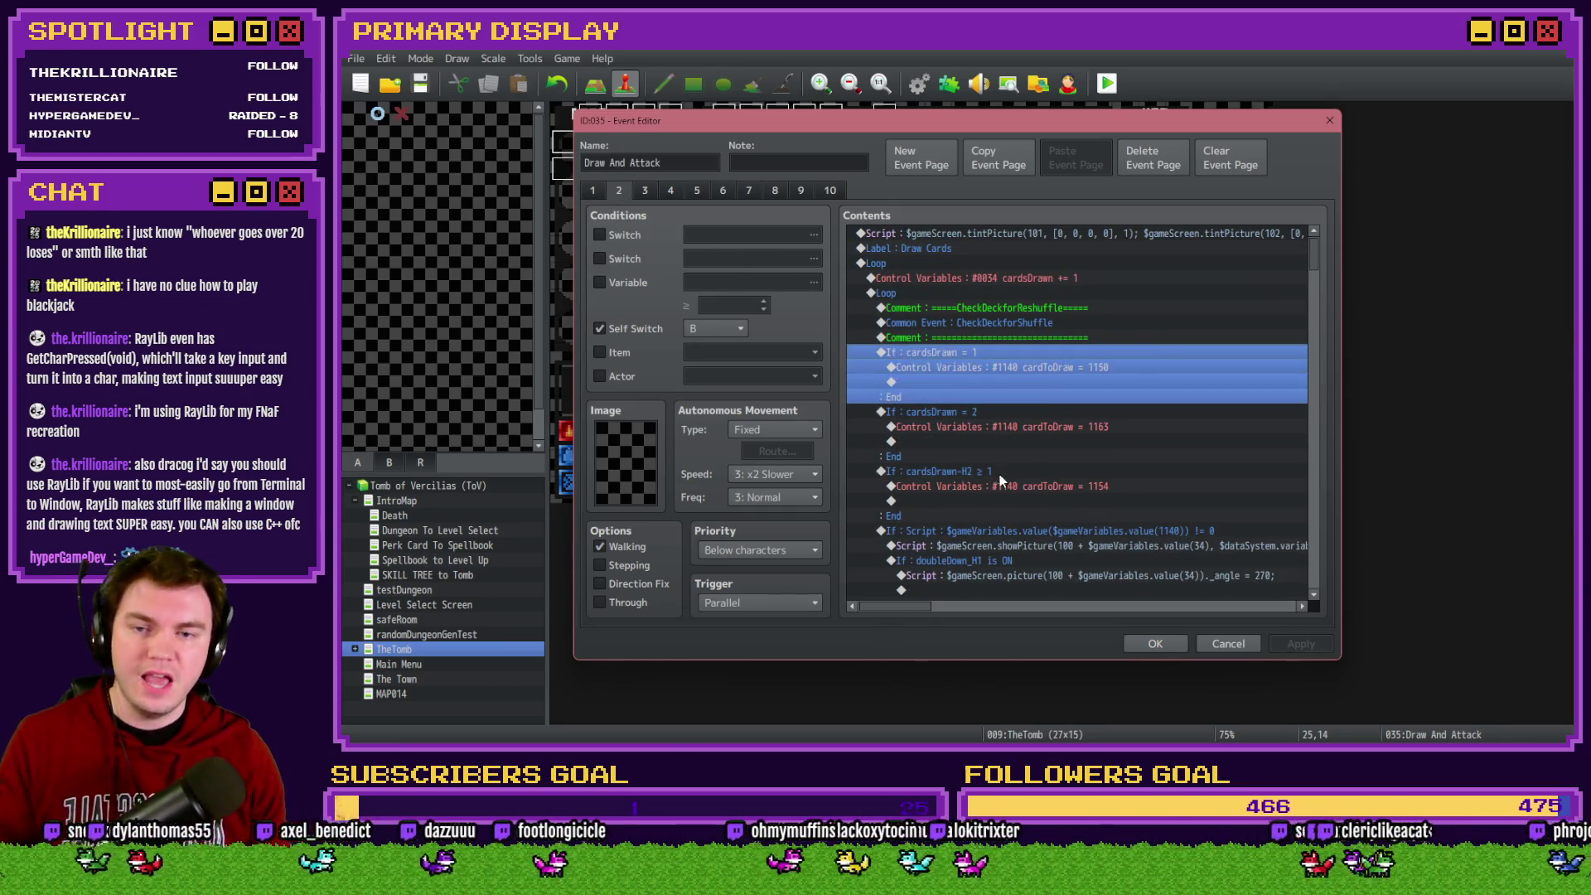
{"action": "left_click", "coordinate": [999, 473]}
{"action": "left_click", "coordinate": [993, 530]}
{"action": "key", "text": "ctrl+v"}
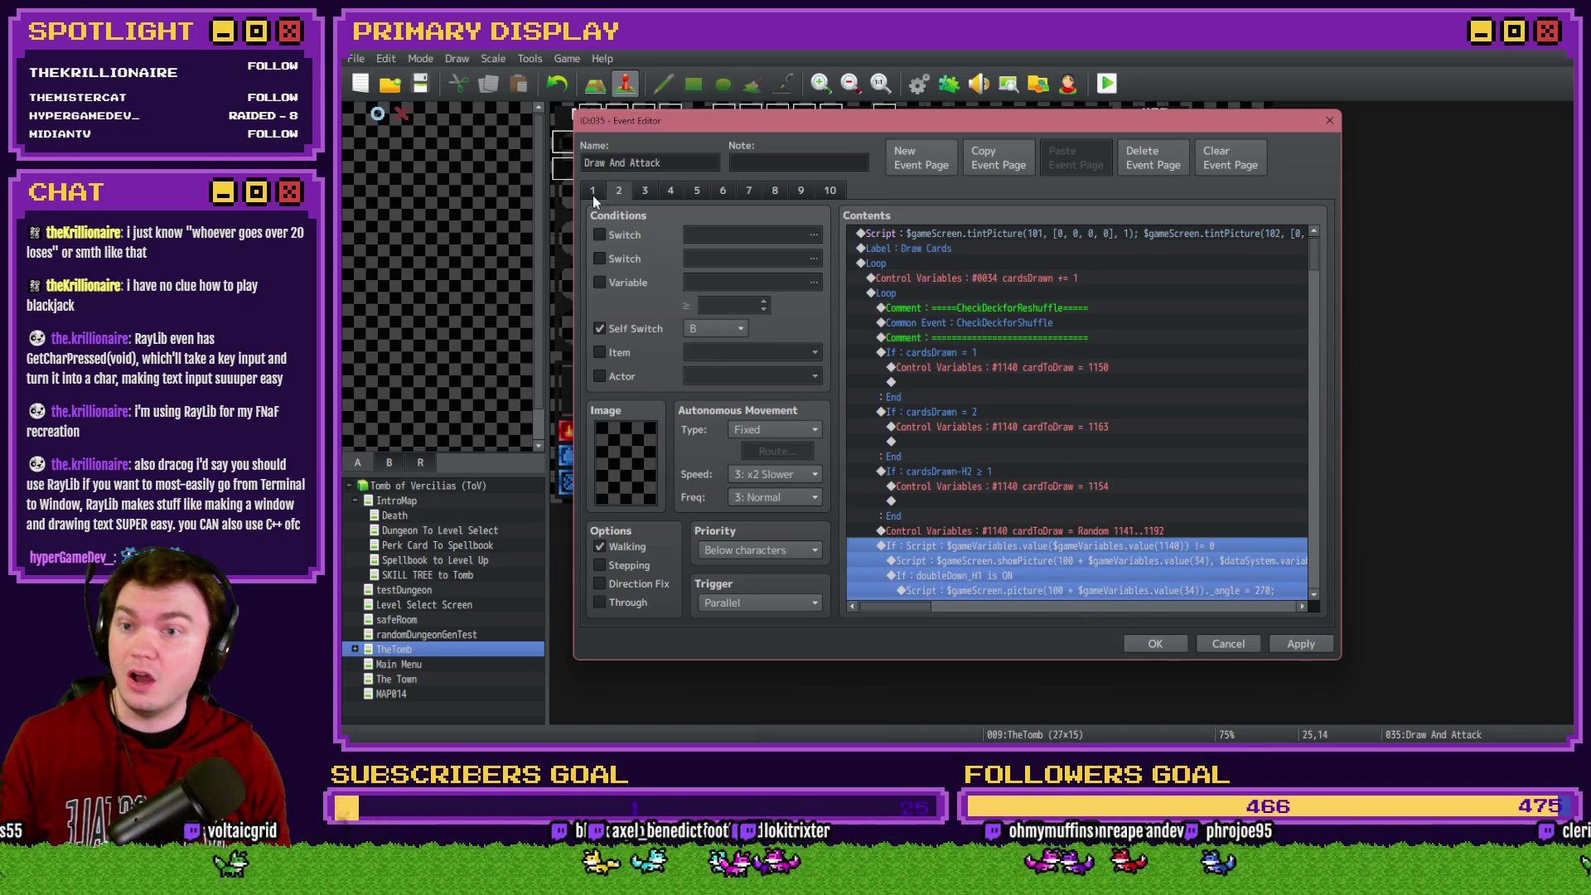
Review page 3, close the event editor, and save to start a new playtest
{"action": "left_click", "coordinate": [636, 193]}
{"action": "scroll", "coordinate": [1059, 350], "scroll_direction": "down", "scroll_amount": 2}
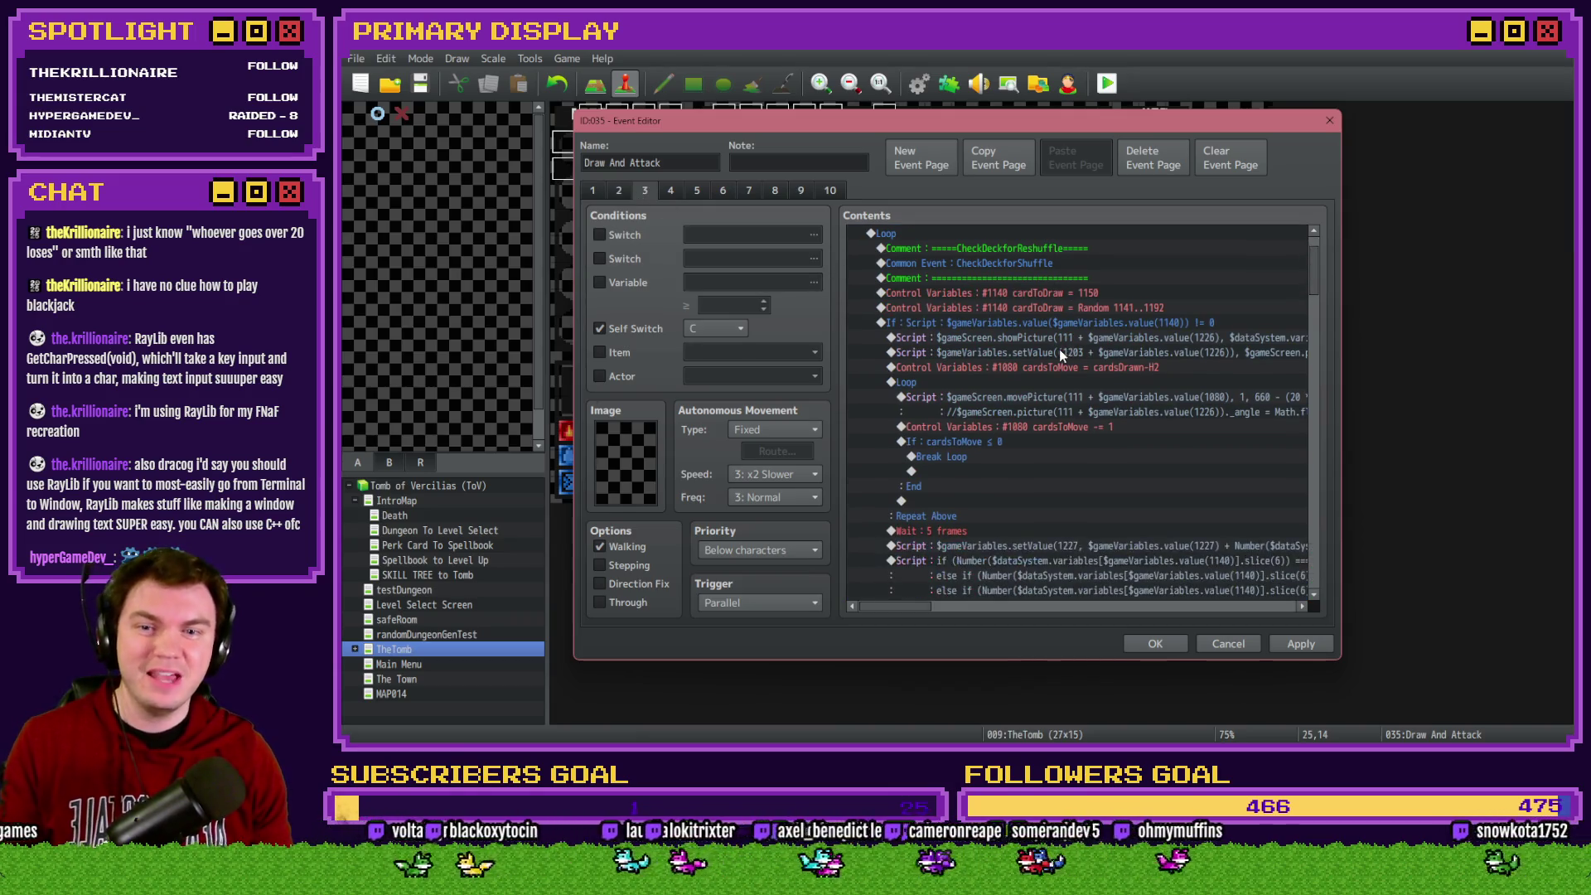
{"action": "scroll", "coordinate": [1077, 403], "scroll_direction": "up", "scroll_amount": 2}
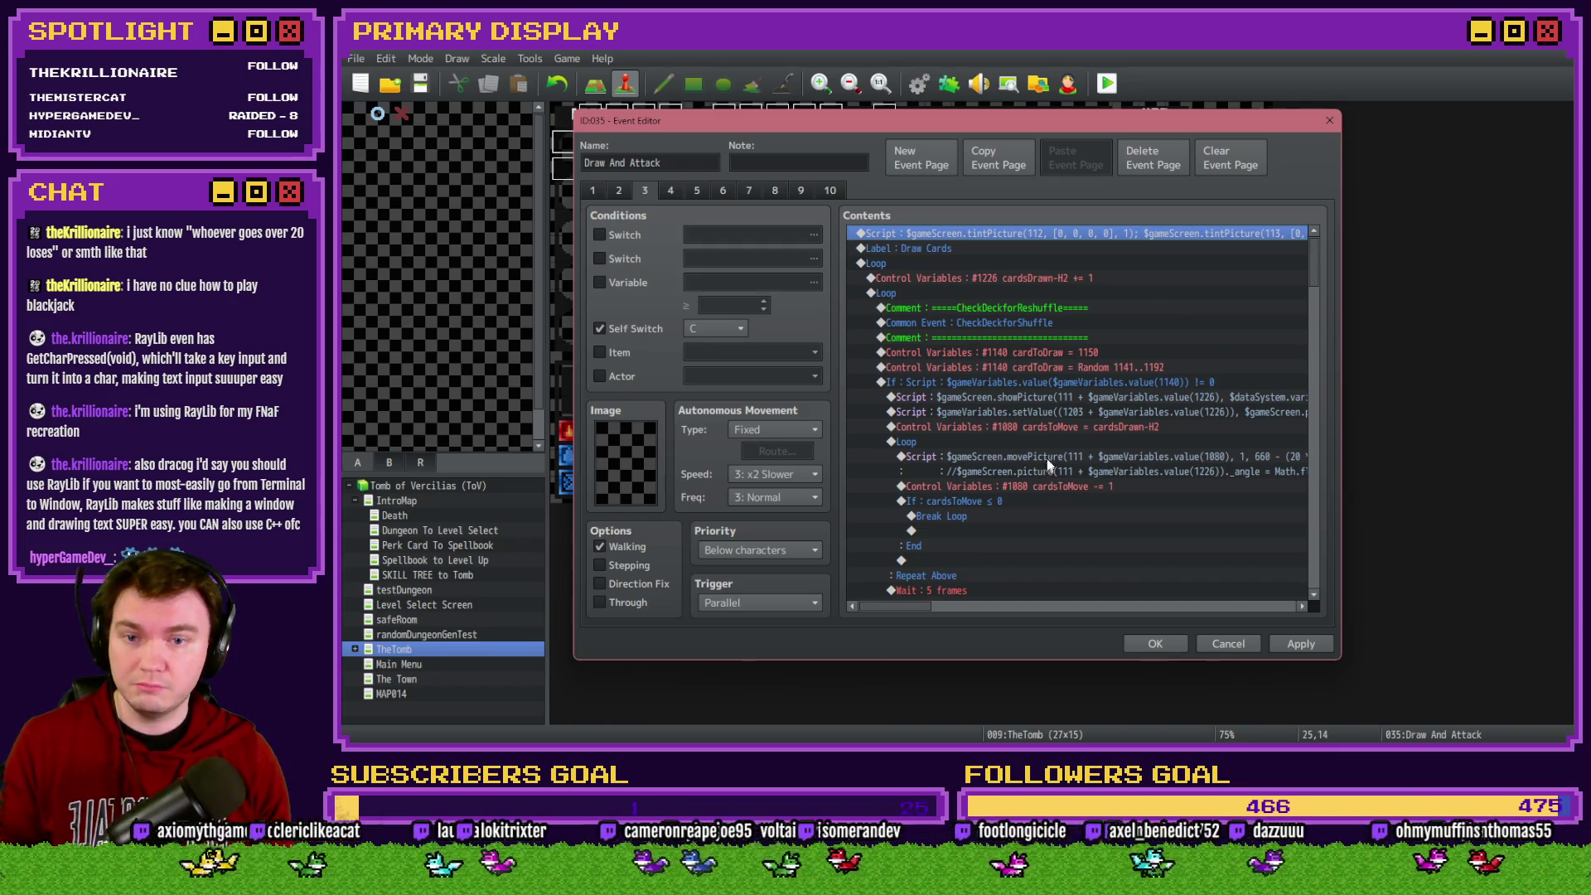
{"action": "key", "text": "Escape"}
{"action": "left_click", "coordinate": [1106, 84]}
{"action": "left_click", "coordinate": [894, 416]}
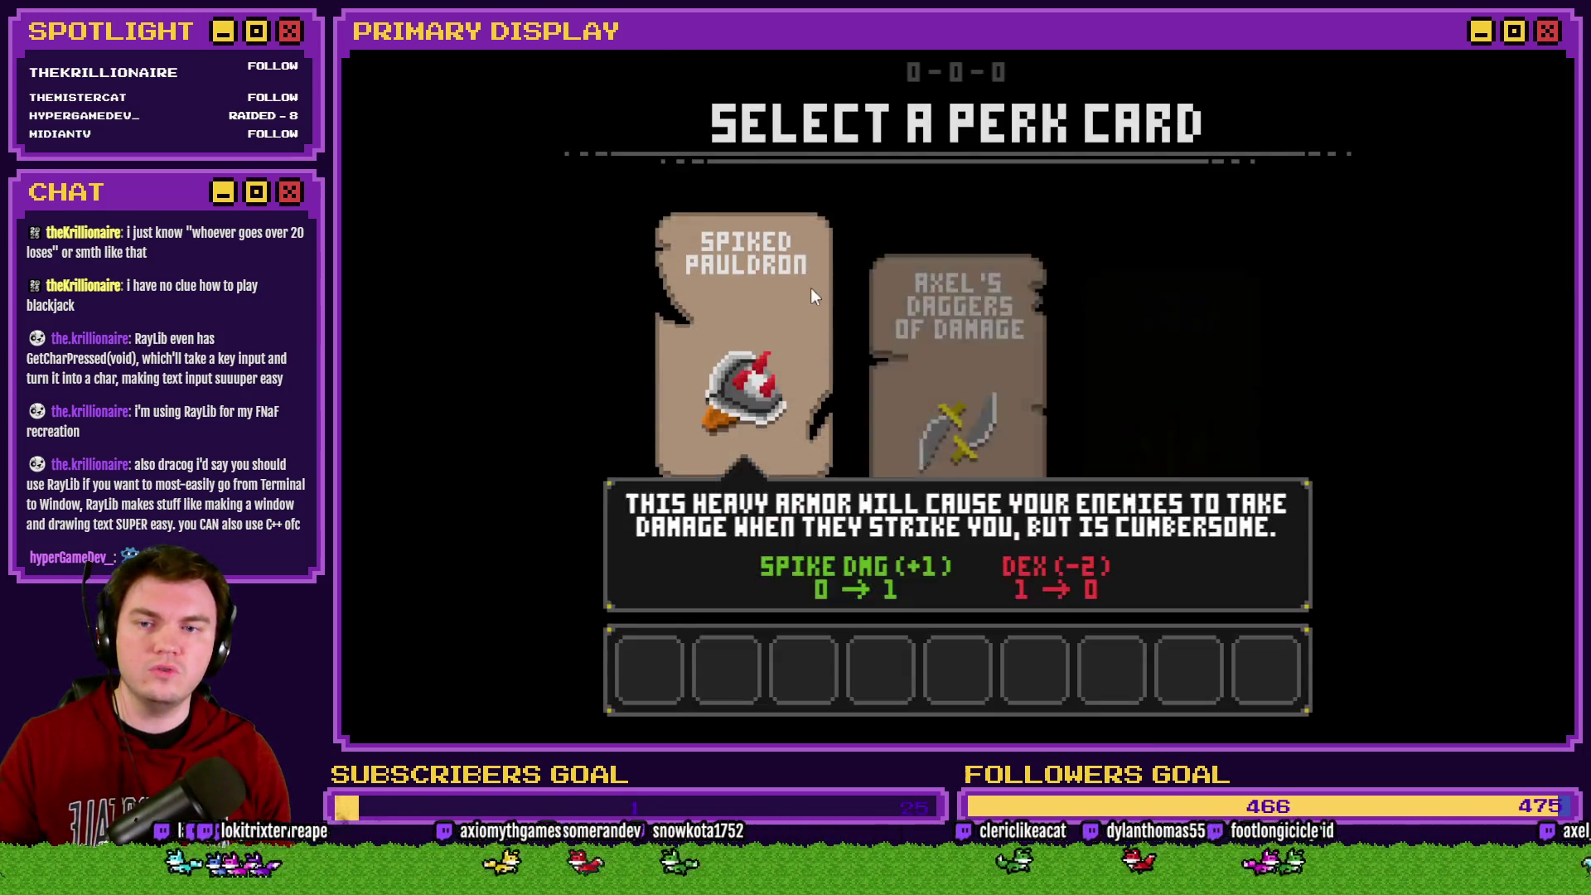
Choose the Spiked Pauldron perk and step forward into the orc's room
{"action": "left_click", "coordinate": [810, 292]}
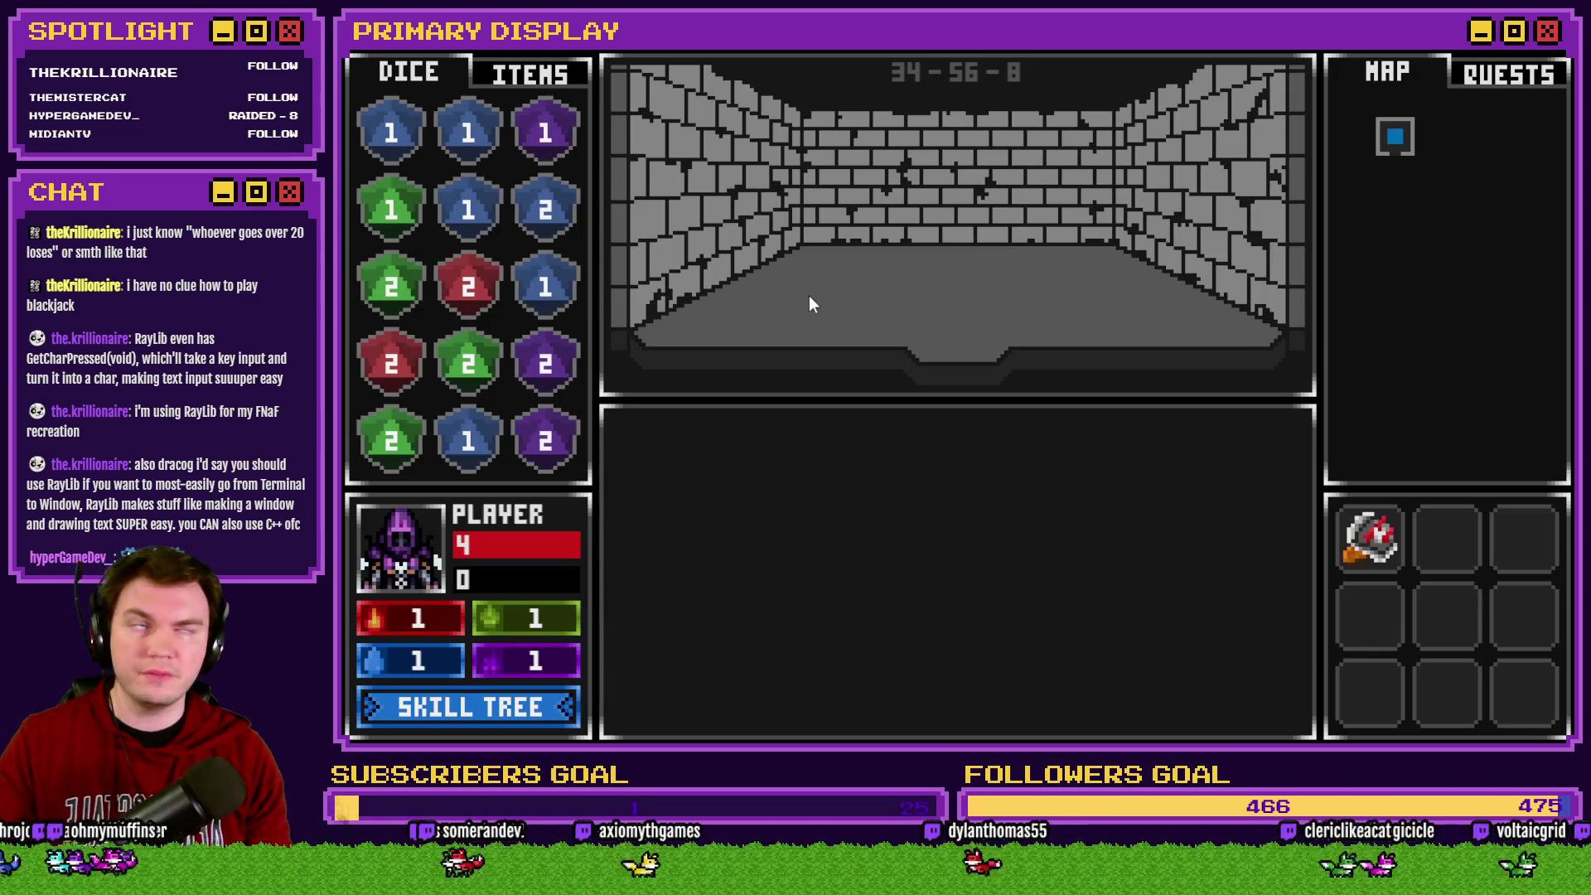
{"action": "key", "text": "w"}
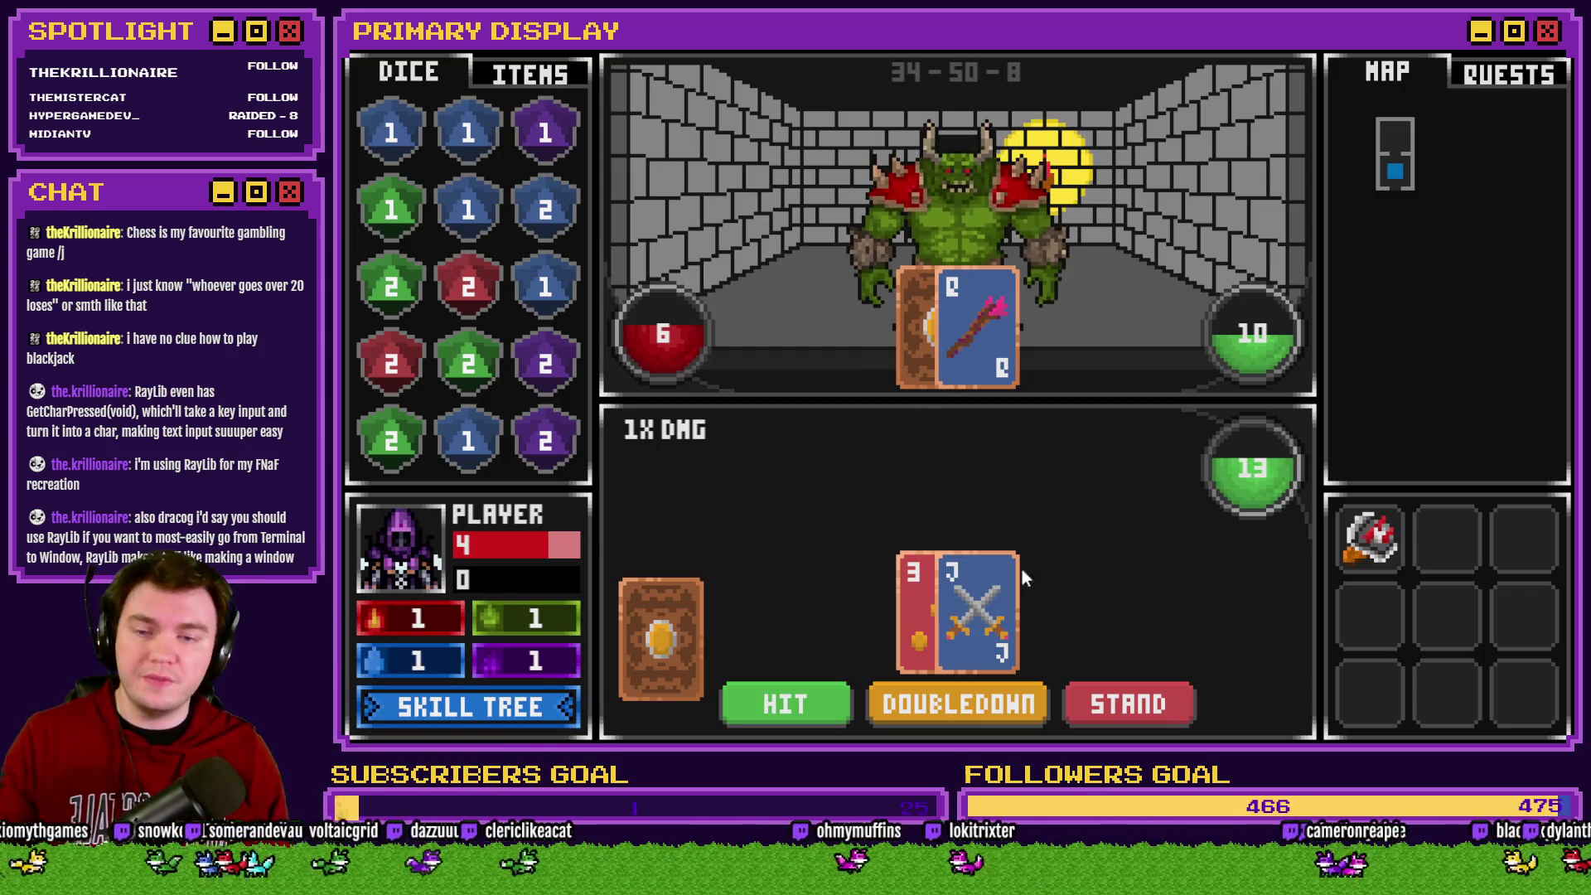
Hit once, then stand on the following hands until Q and 7 ties at 17
{"action": "left_click", "coordinate": [800, 706]}
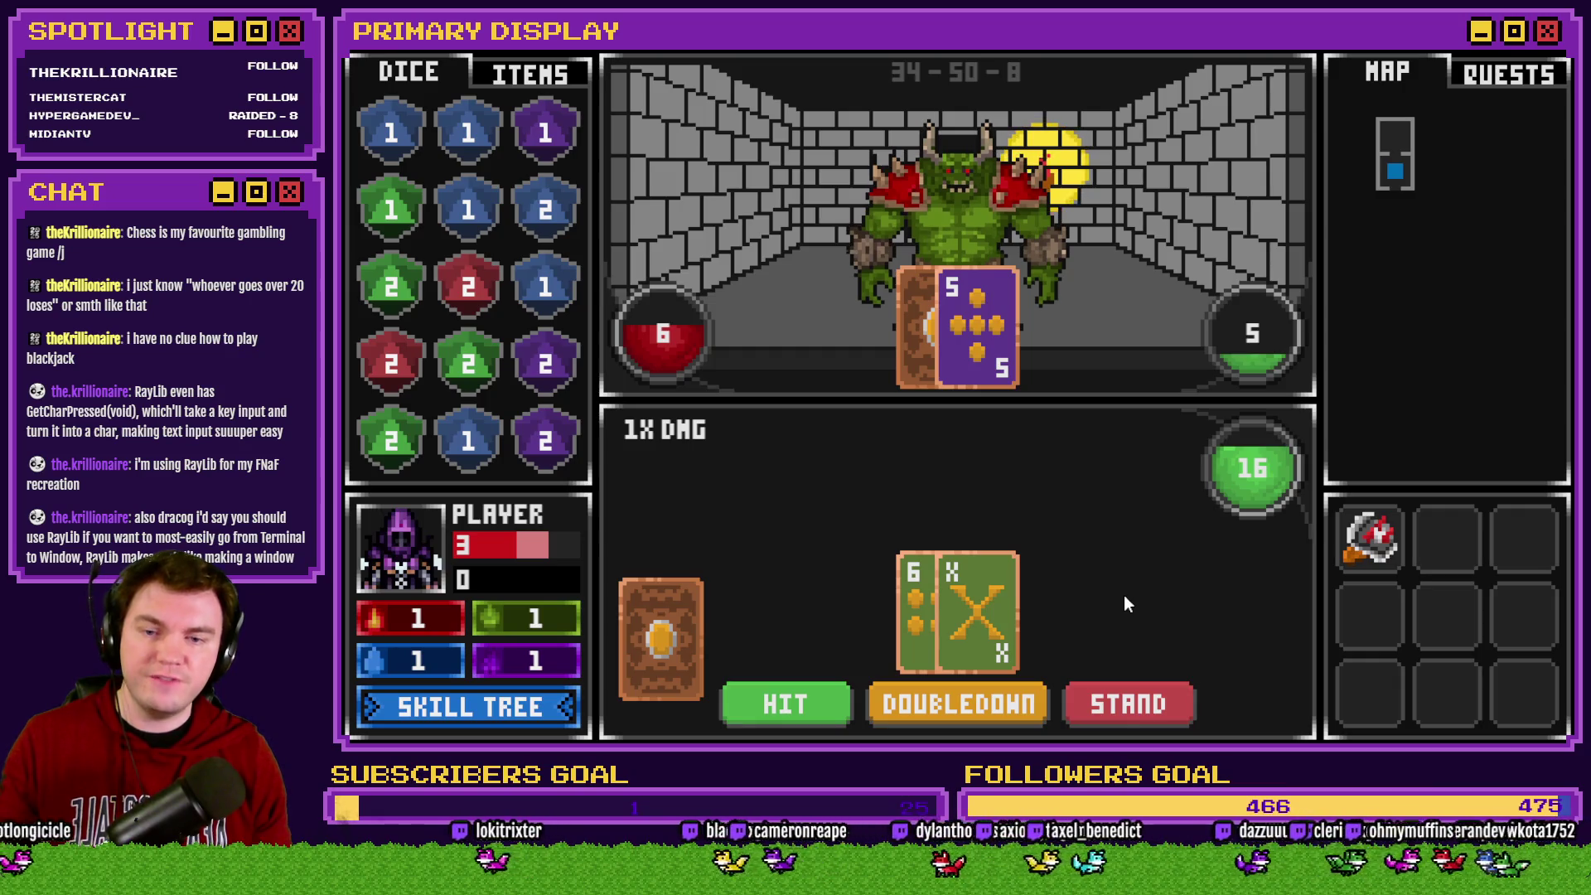
{"action": "left_click", "coordinate": [1144, 710]}
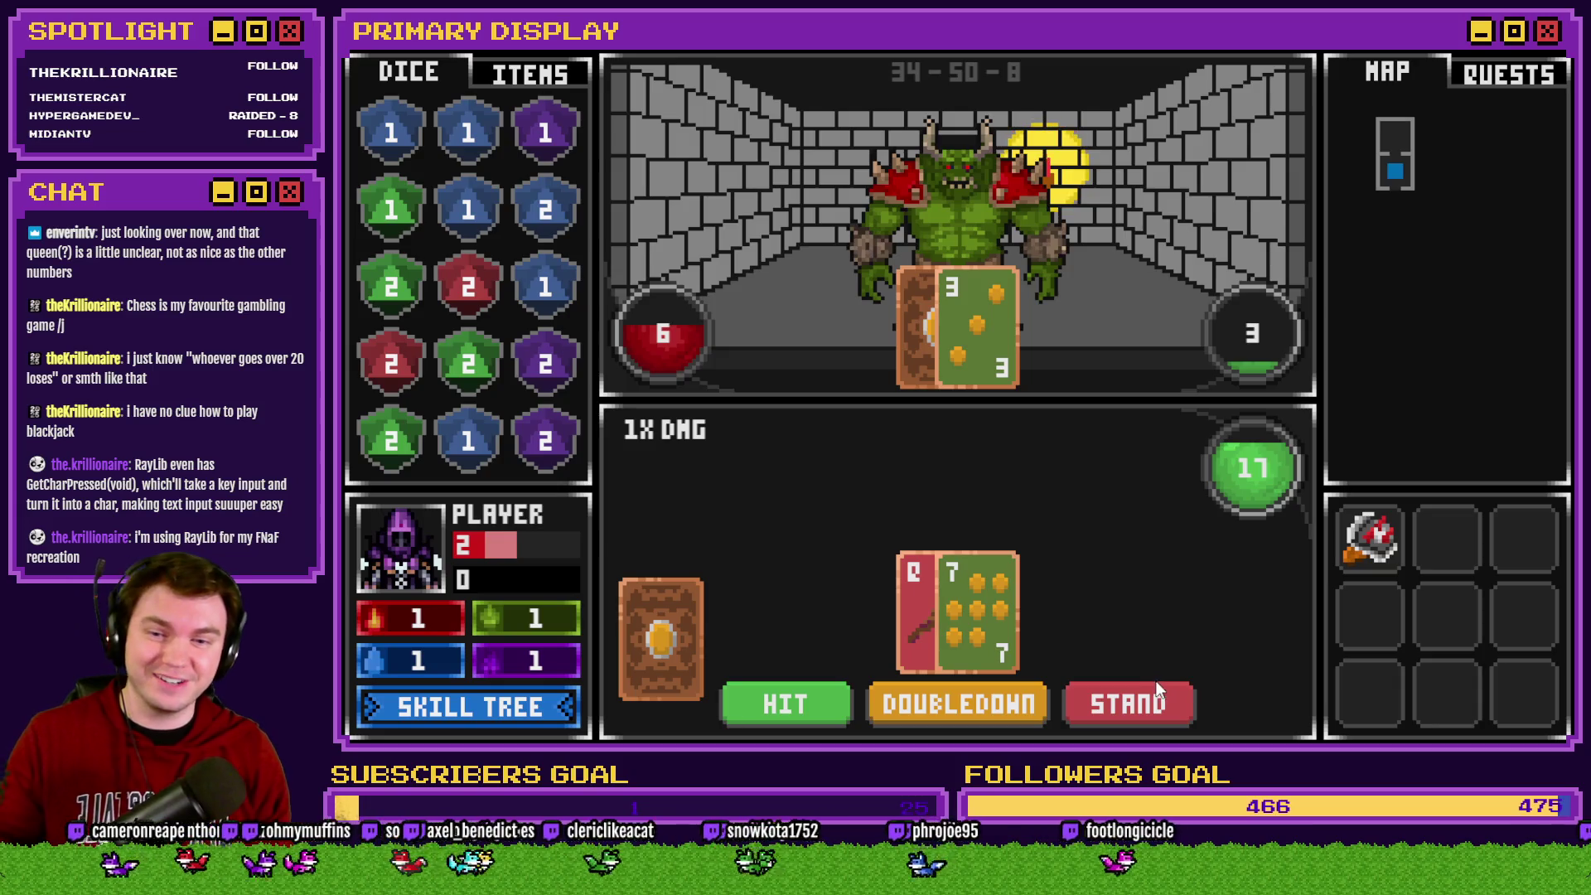
{"action": "left_click", "coordinate": [1147, 703]}
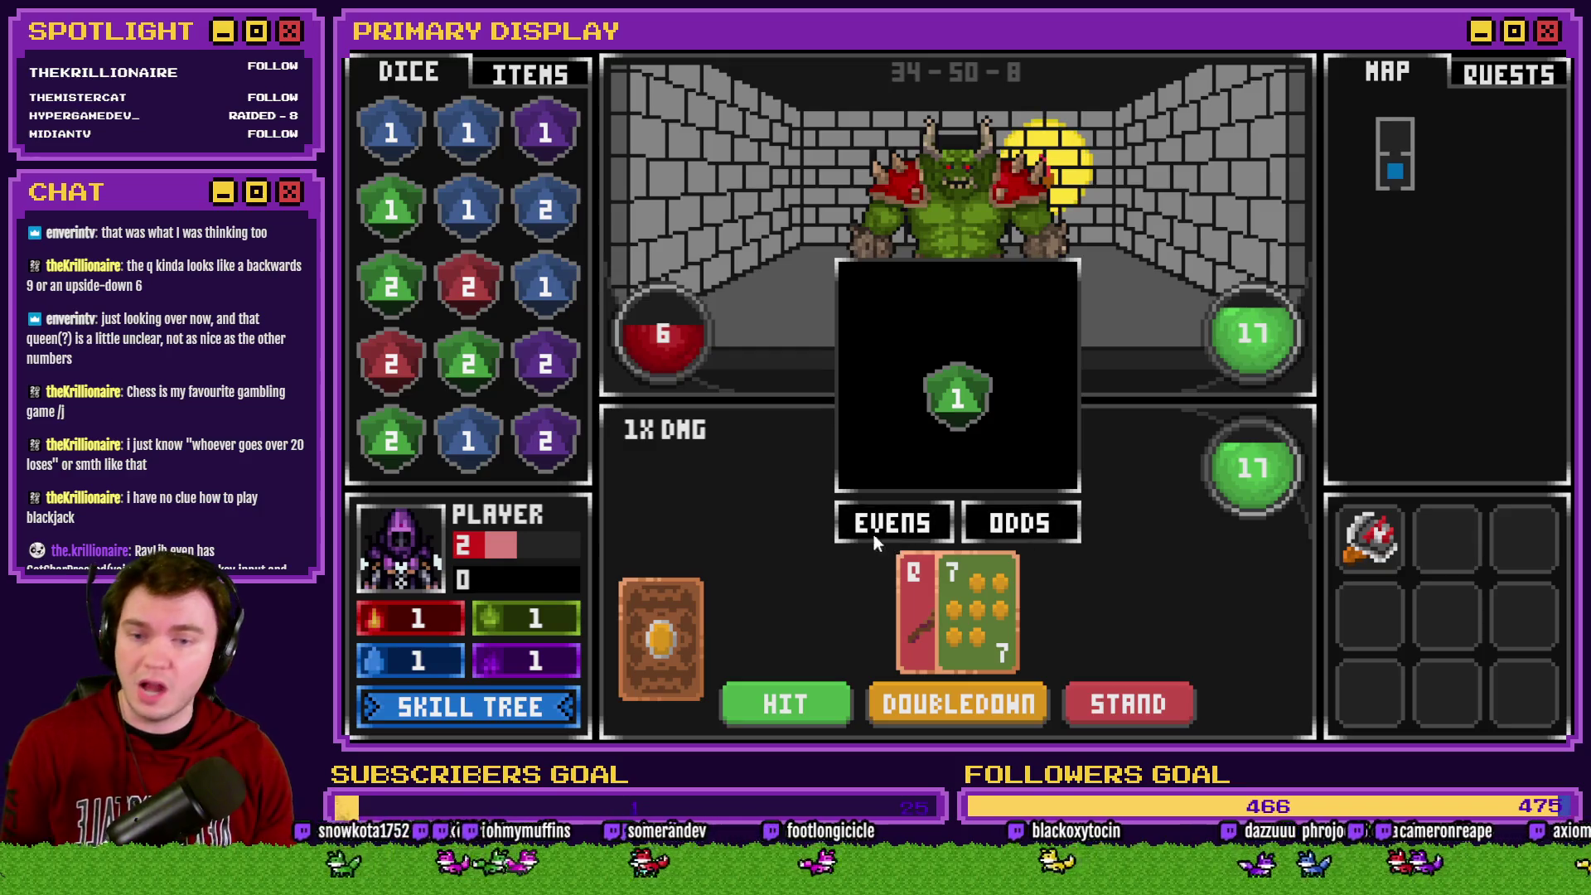
Guess EVENS on the tie-break die, then wait for a new Q and J hand against the orc's 4
{"action": "left_click", "coordinate": [929, 528]}
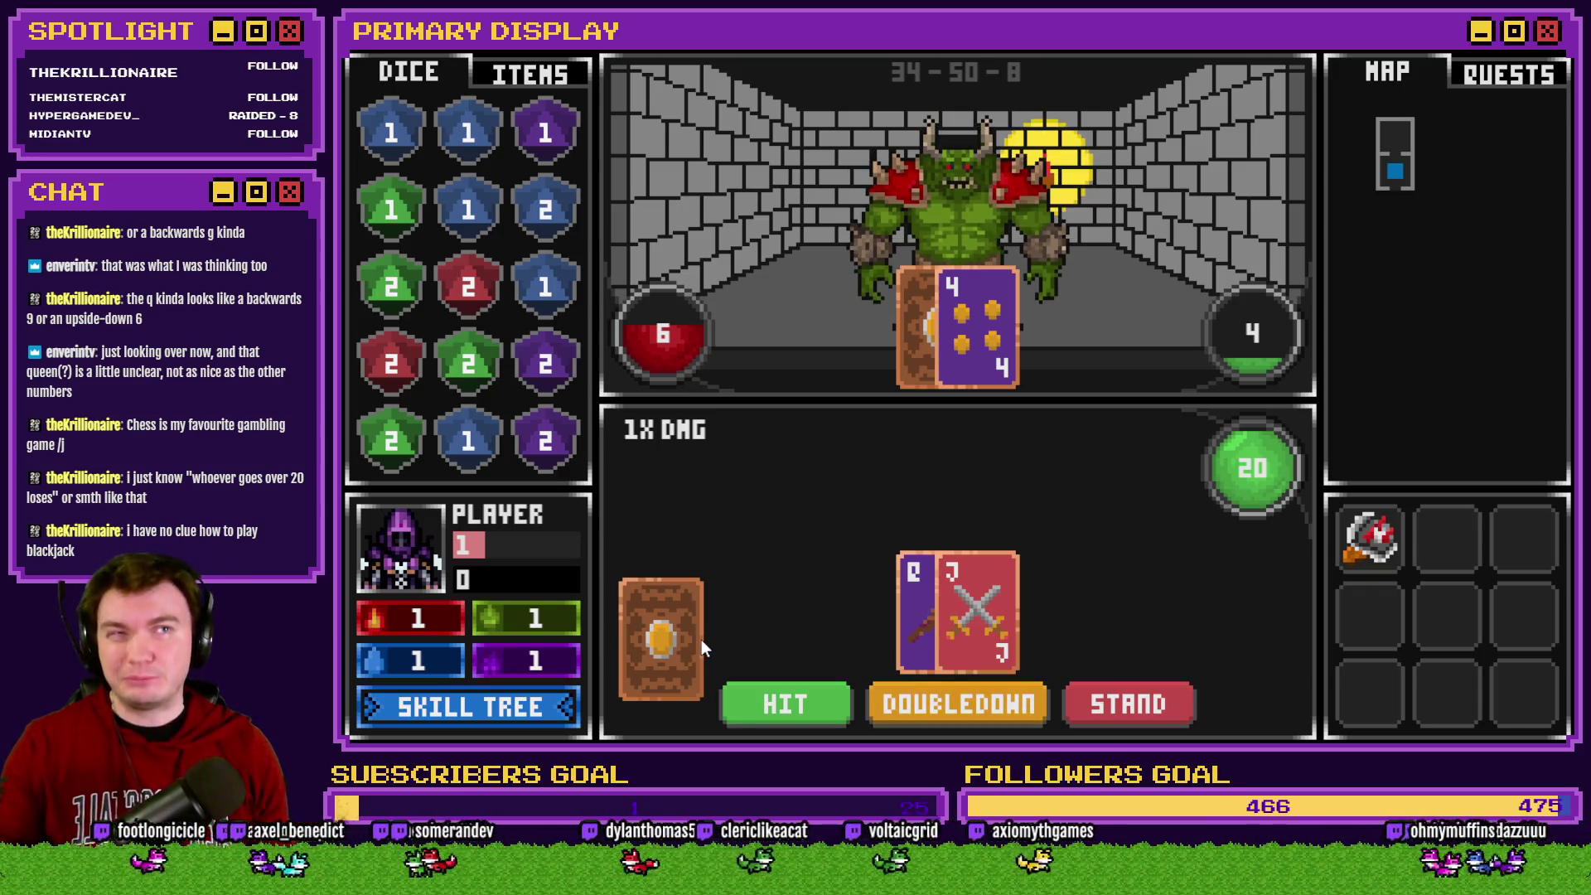
Stand on the Q-J 20, then split the next jack pair into two J-A hands at 12
{"action": "left_click", "coordinate": [1105, 713]}
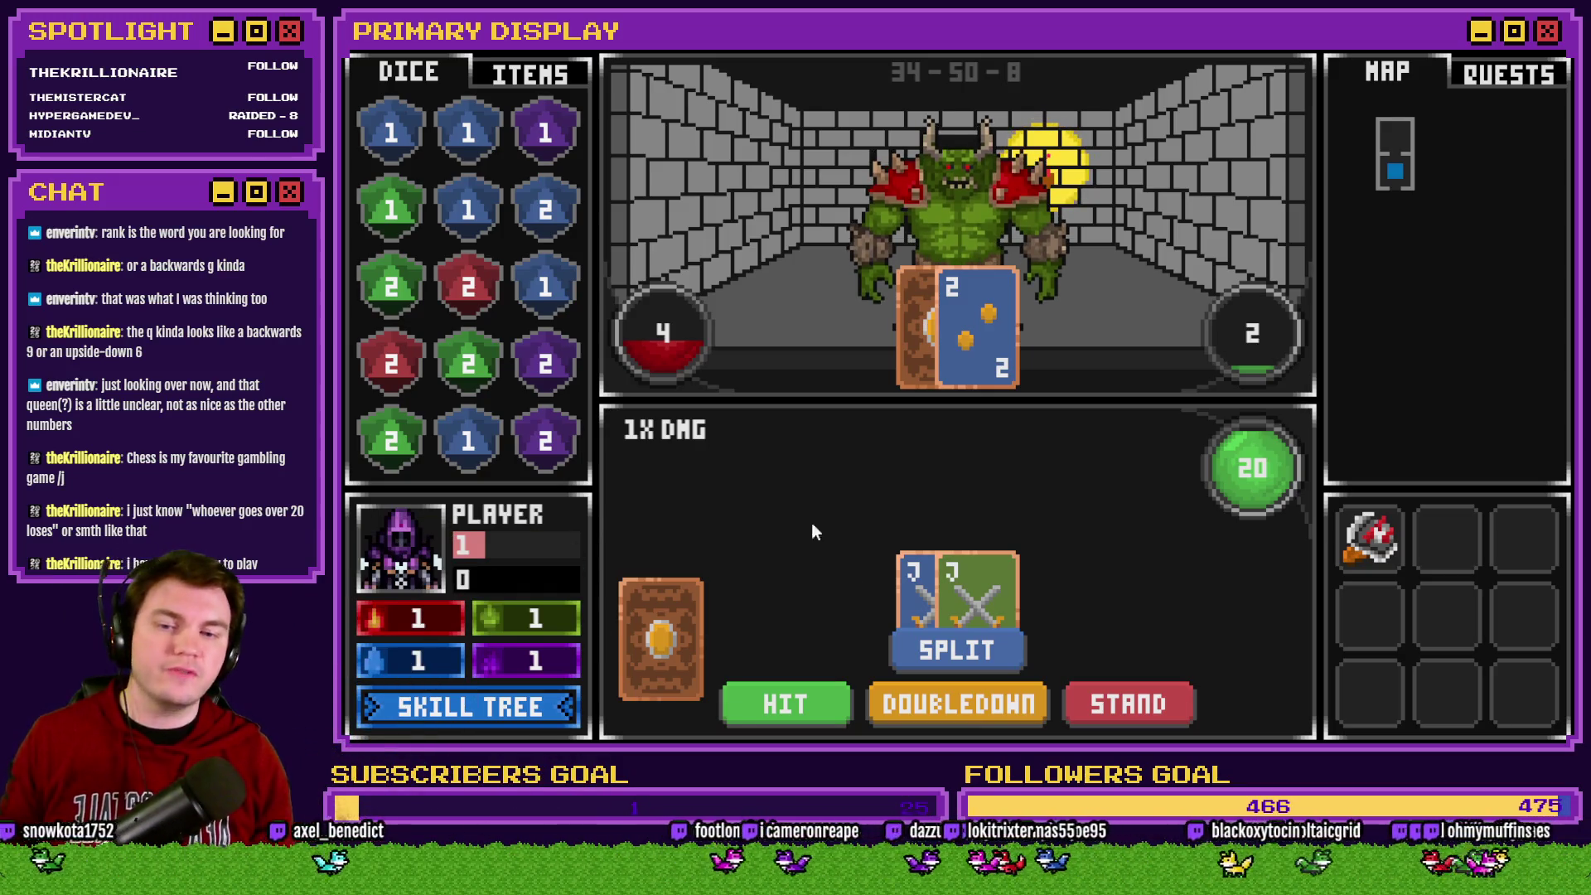
{"action": "left_click", "coordinate": [911, 643]}
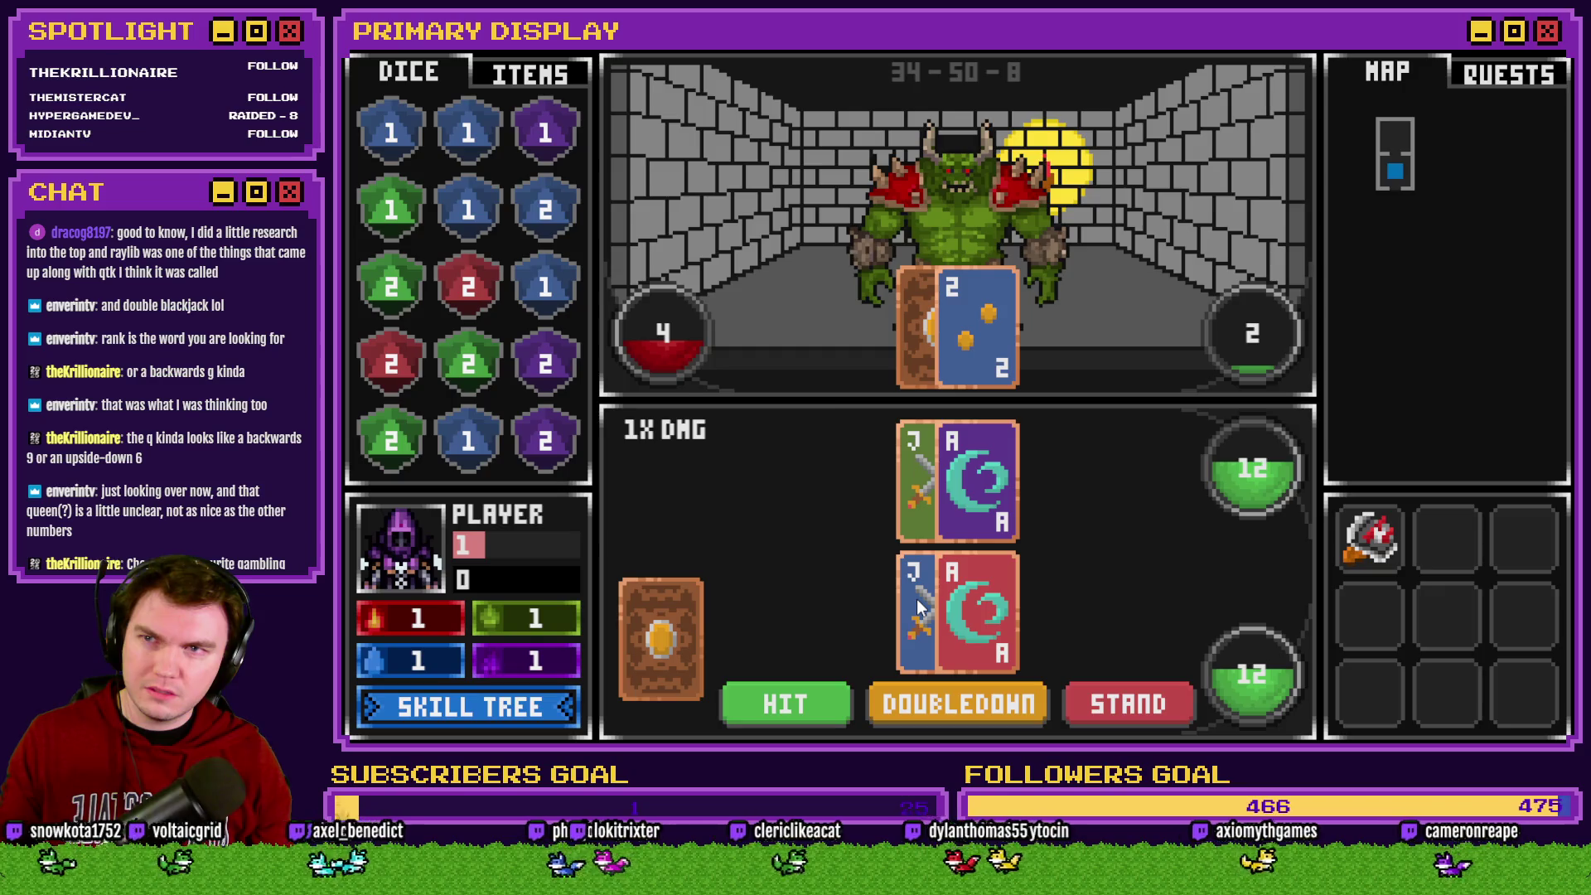
{"action": "key", "text": "F9"}
Show debug variables 1201–1210 holding the HAND1CARD and HAND2CARD values
{"action": "key", "text": "Up"}
{"action": "key", "text": "Up"}
{"action": "key", "text": "Up"}
{"action": "key", "text": "Up"}
{"action": "key", "text": "Up"}
{"action": "key", "text": "Up"}
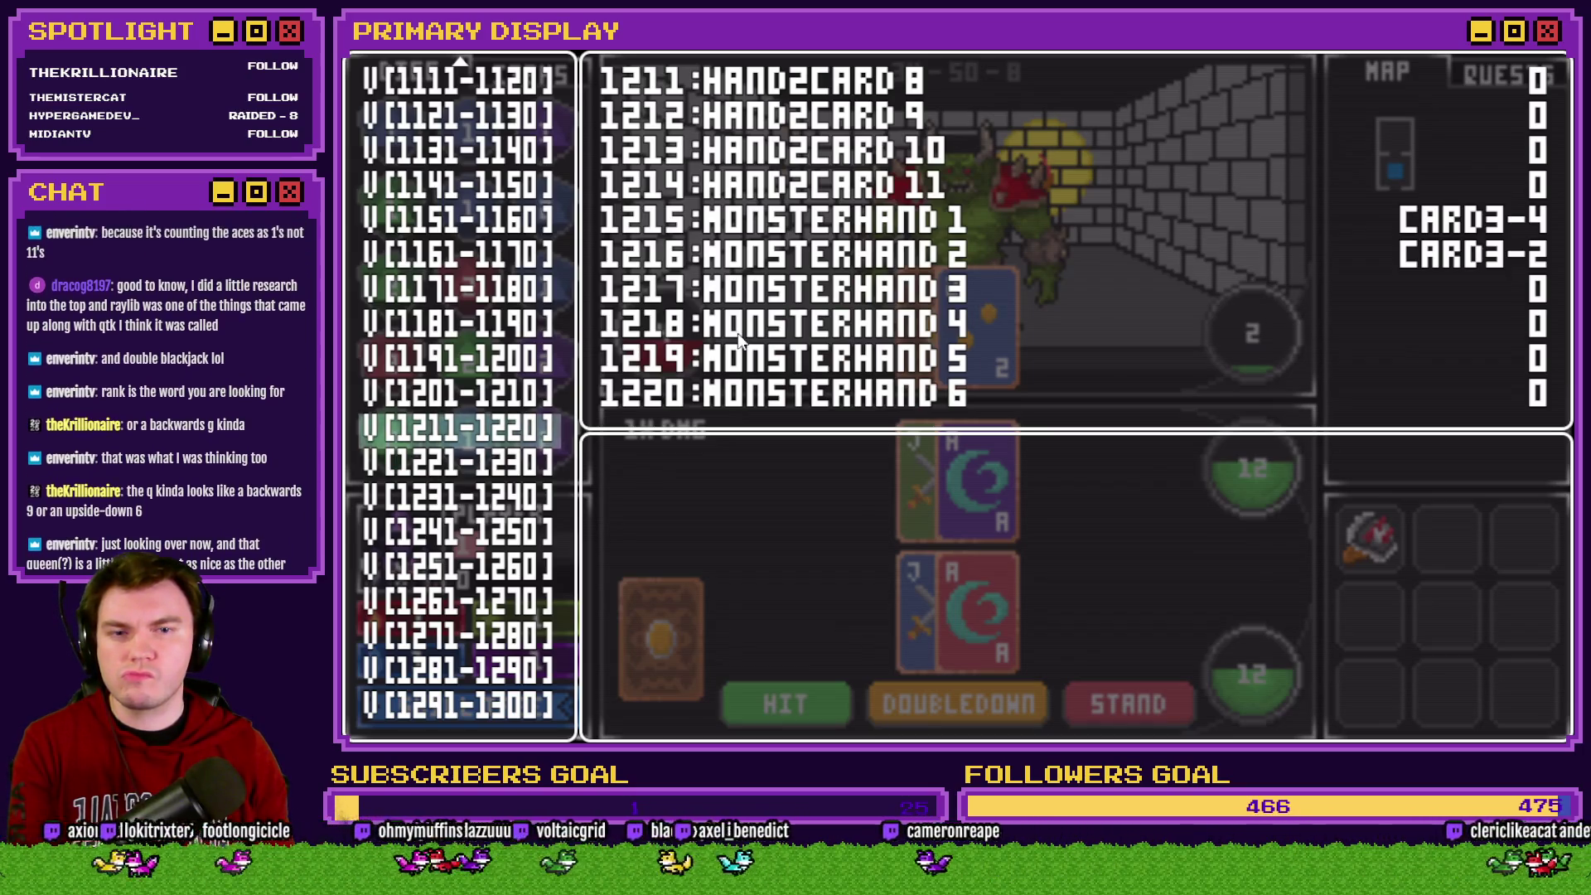
{"action": "key", "text": "Up"}
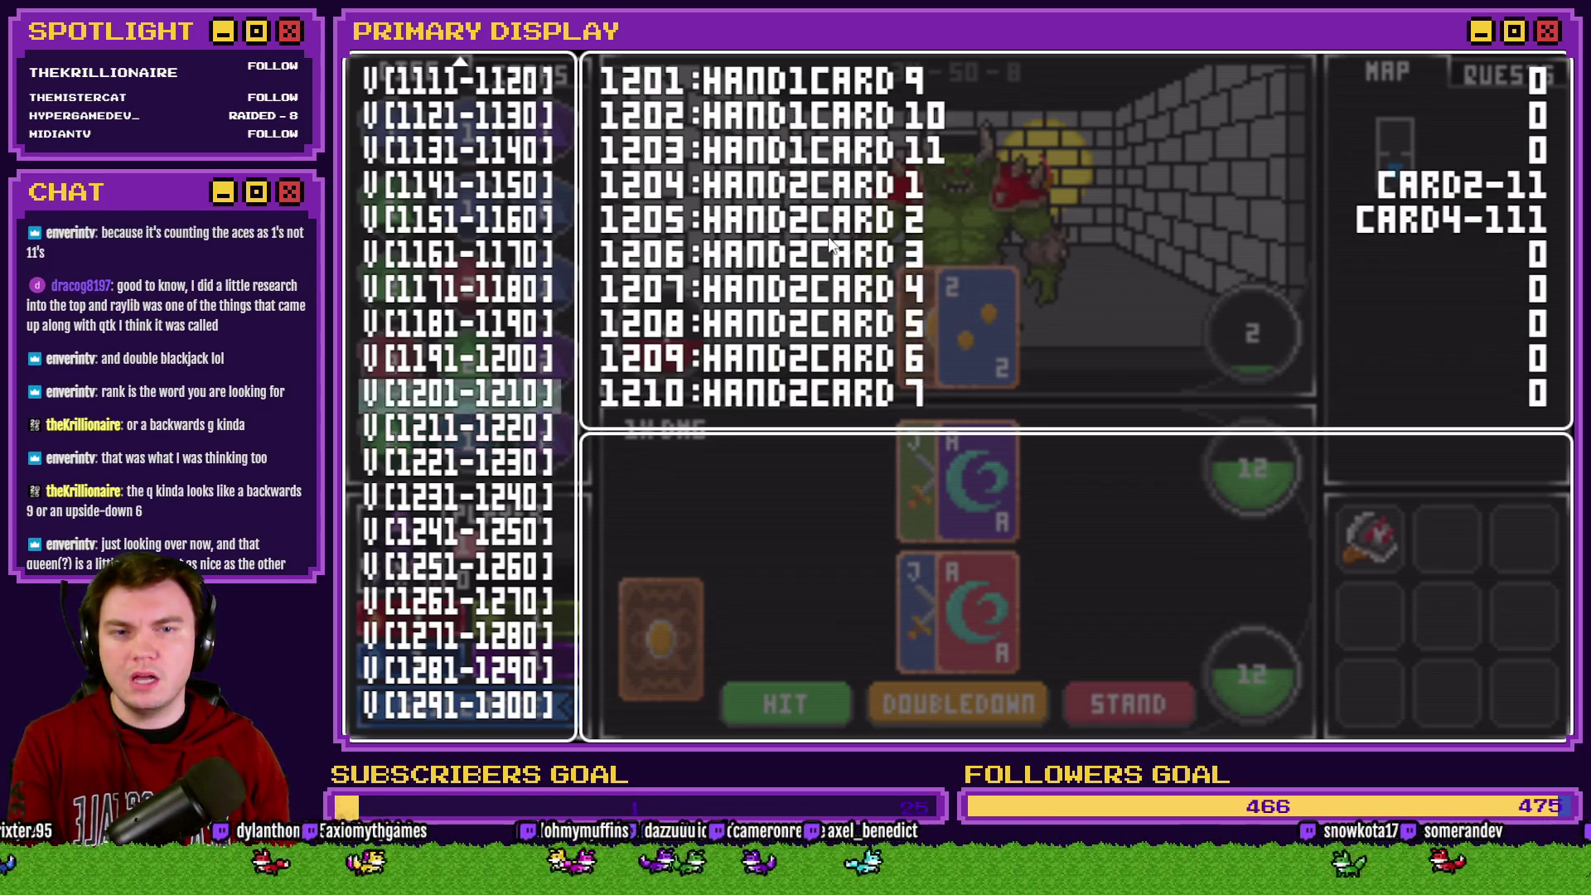